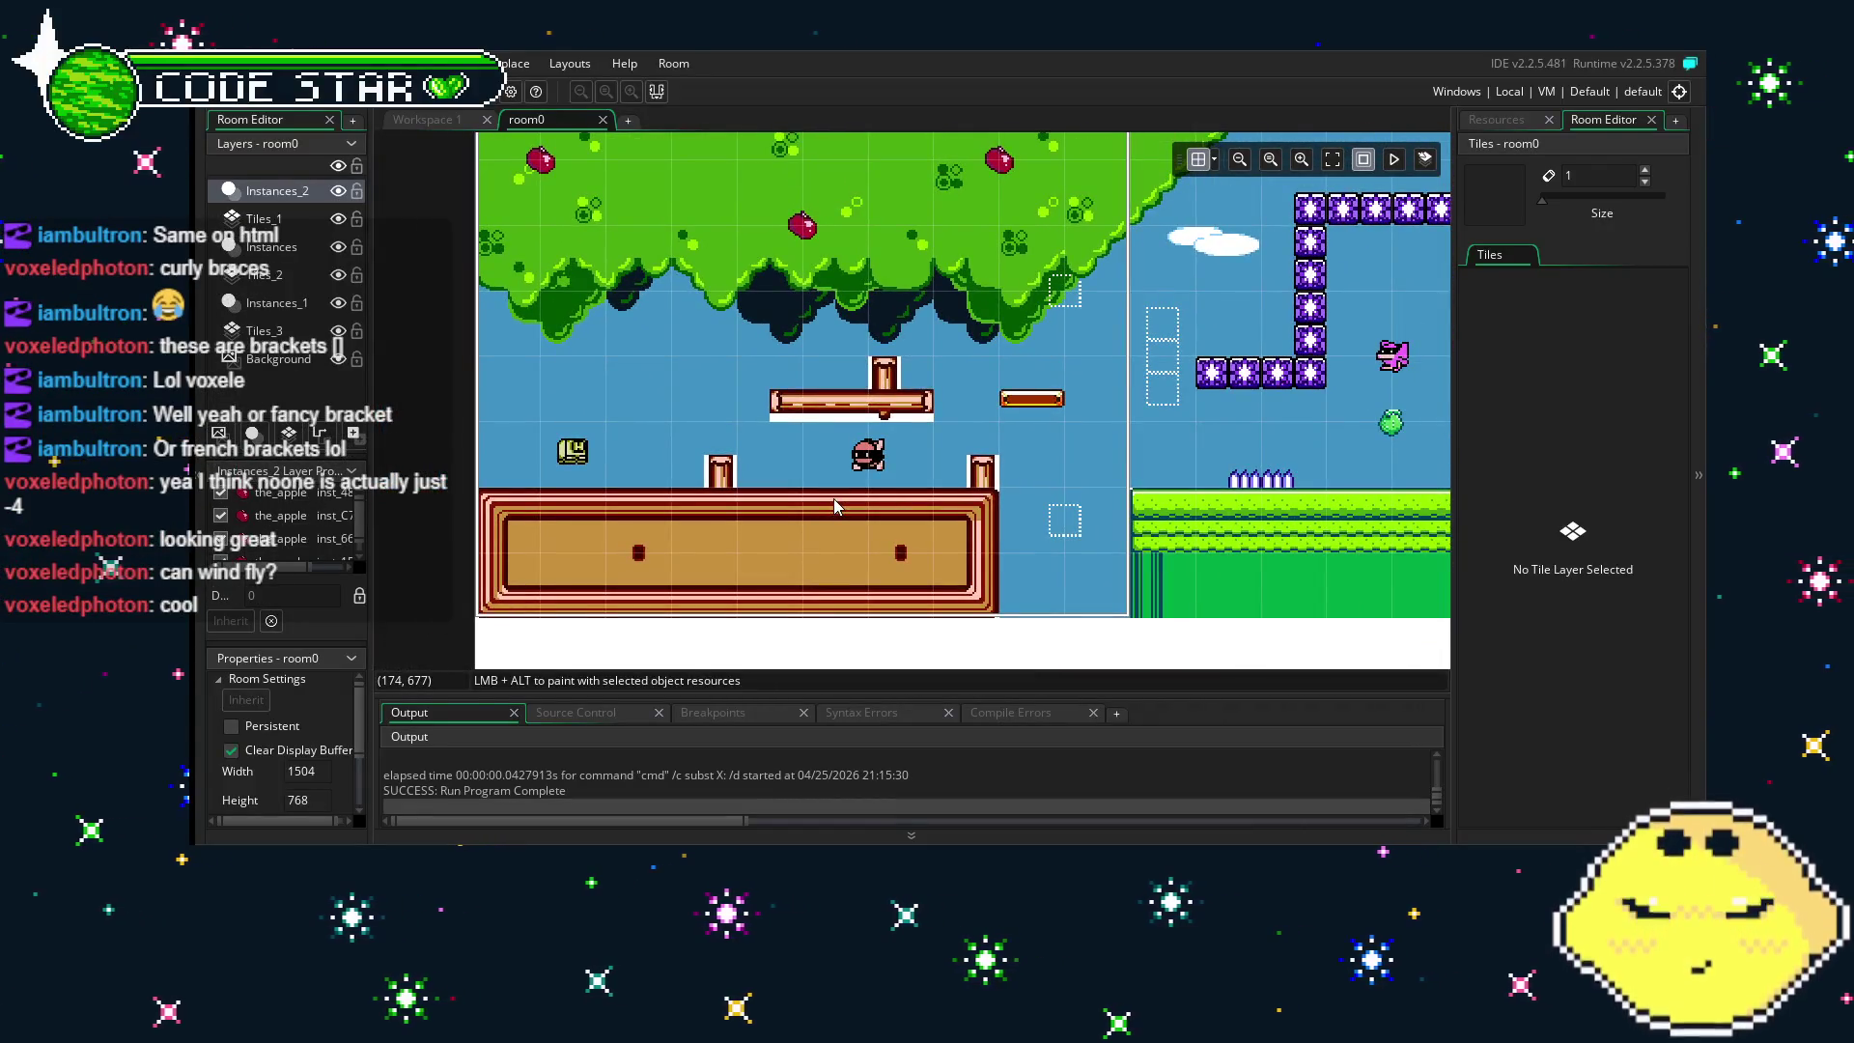
- Pan across room0 to survey the tree canopy, green building, staircase and purple blocks
scroll(833, 498, right, 8)
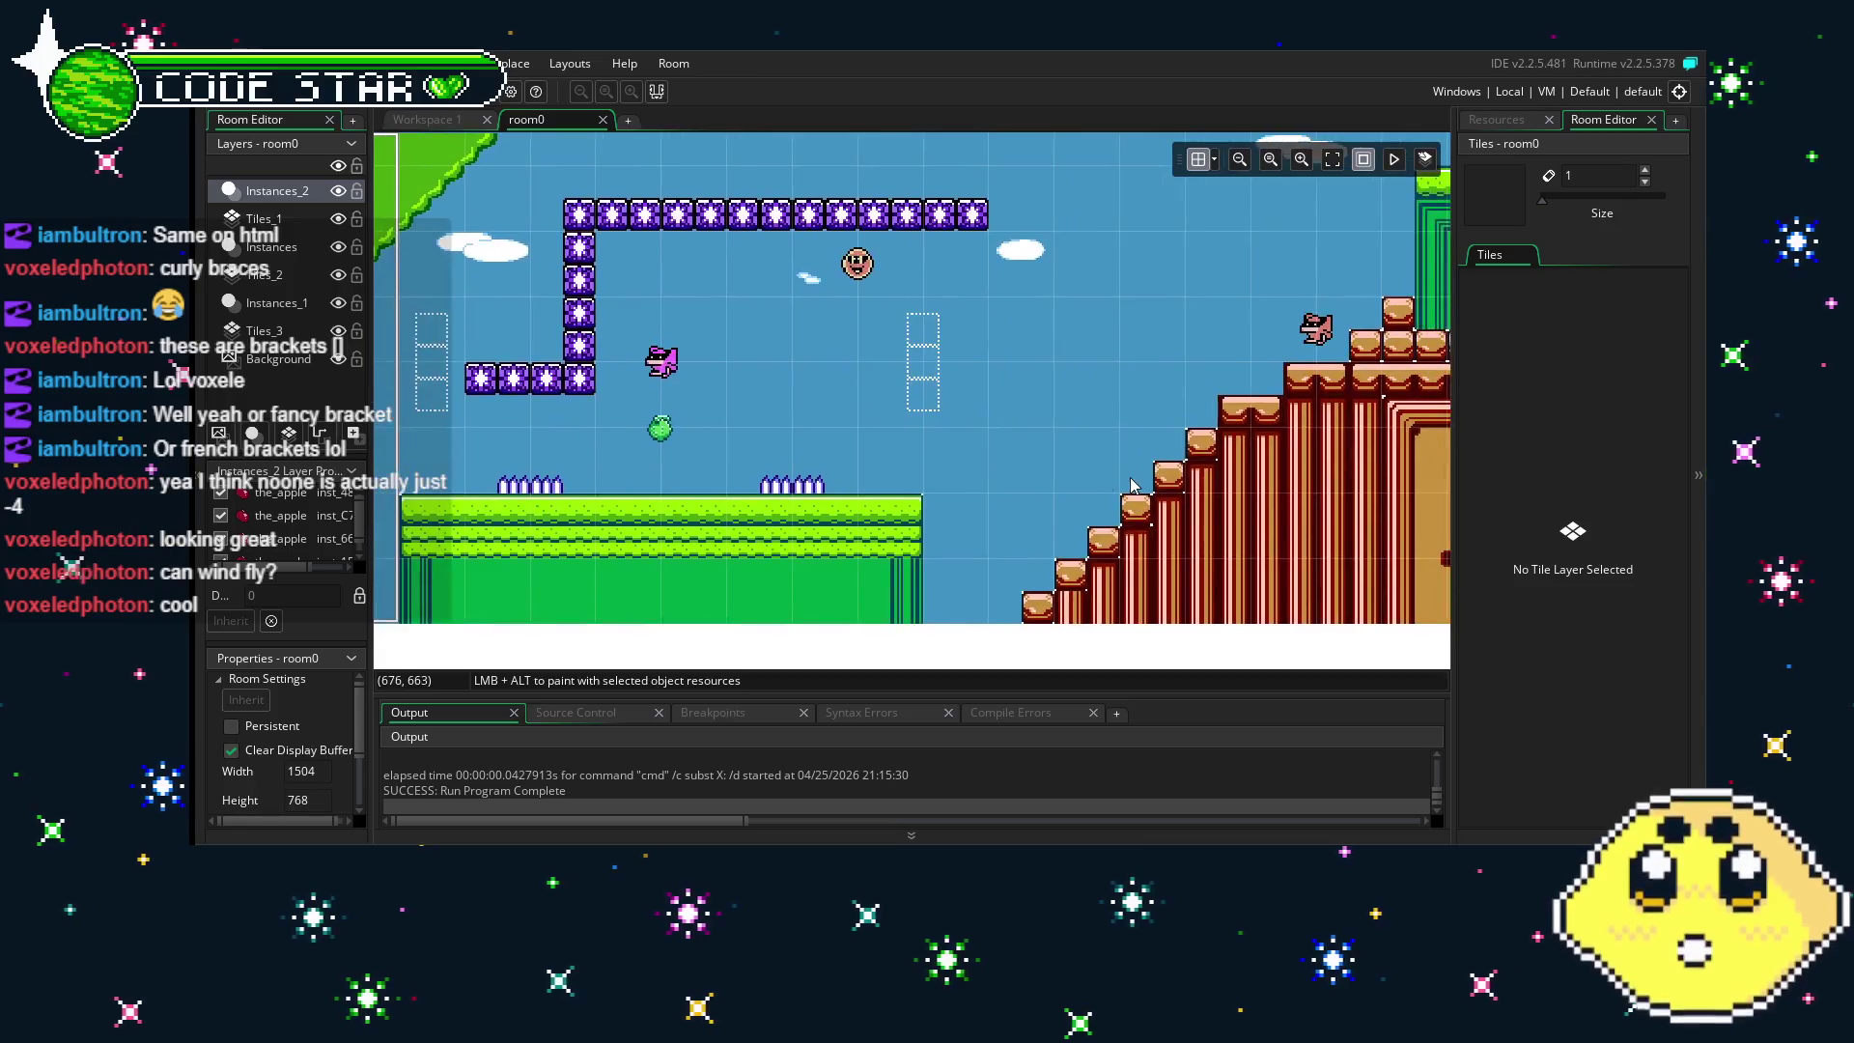
scroll(1134, 485, right, 6)
drag(988, 513, 685, 524)
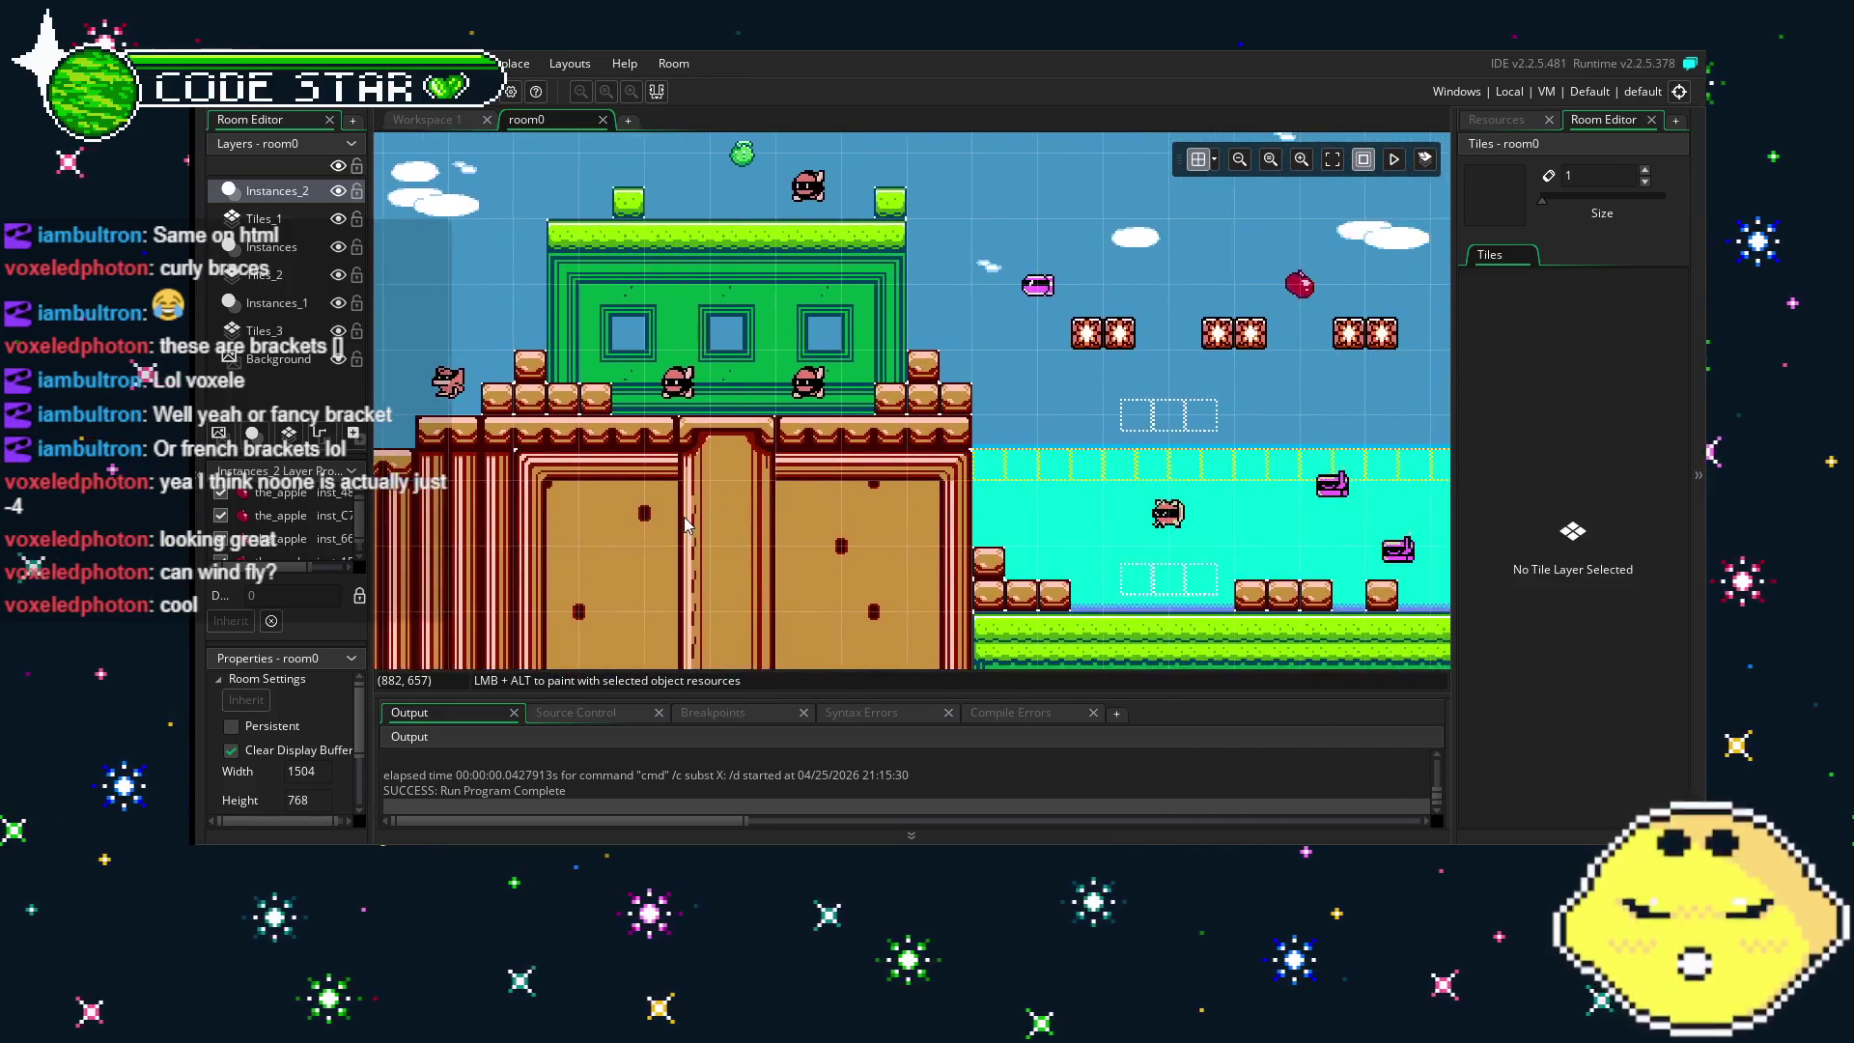
drag(908, 530, 676, 527)
drag(1059, 502, 758, 522)
scroll(653, 542, left, 5)
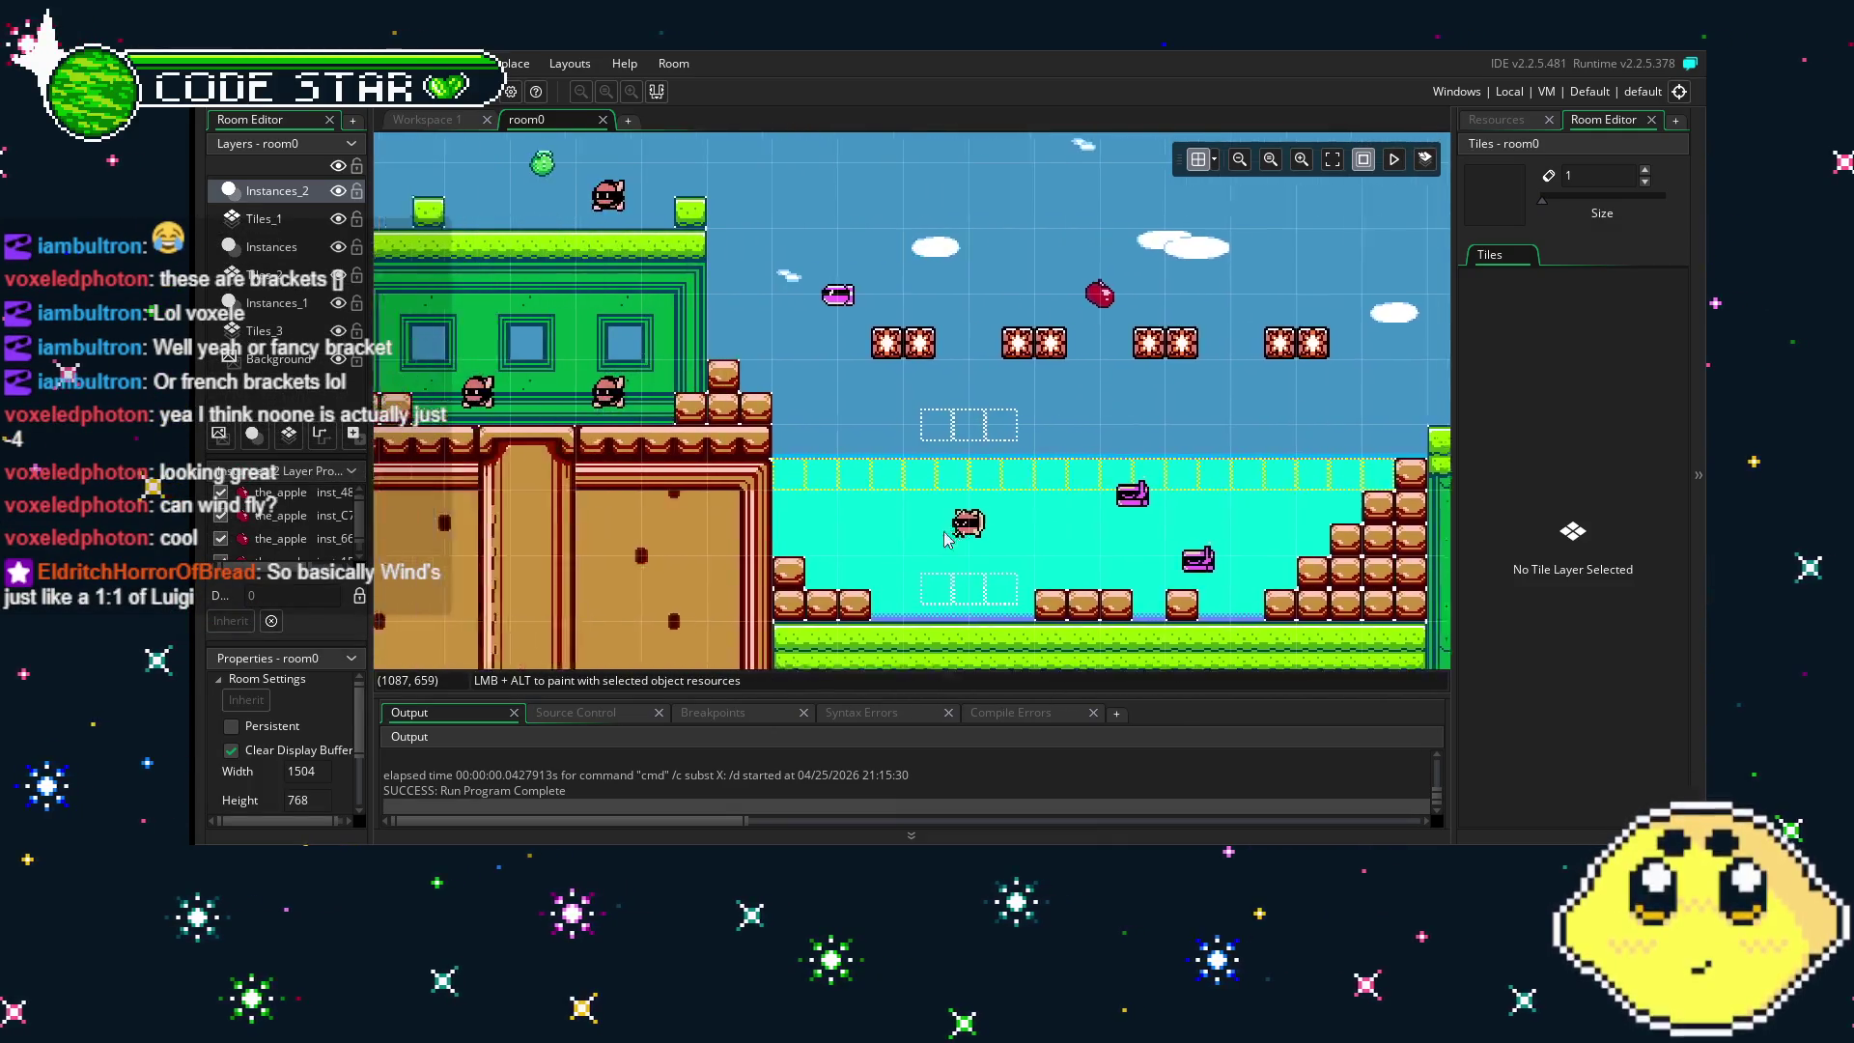
scroll(653, 542, left, 12)
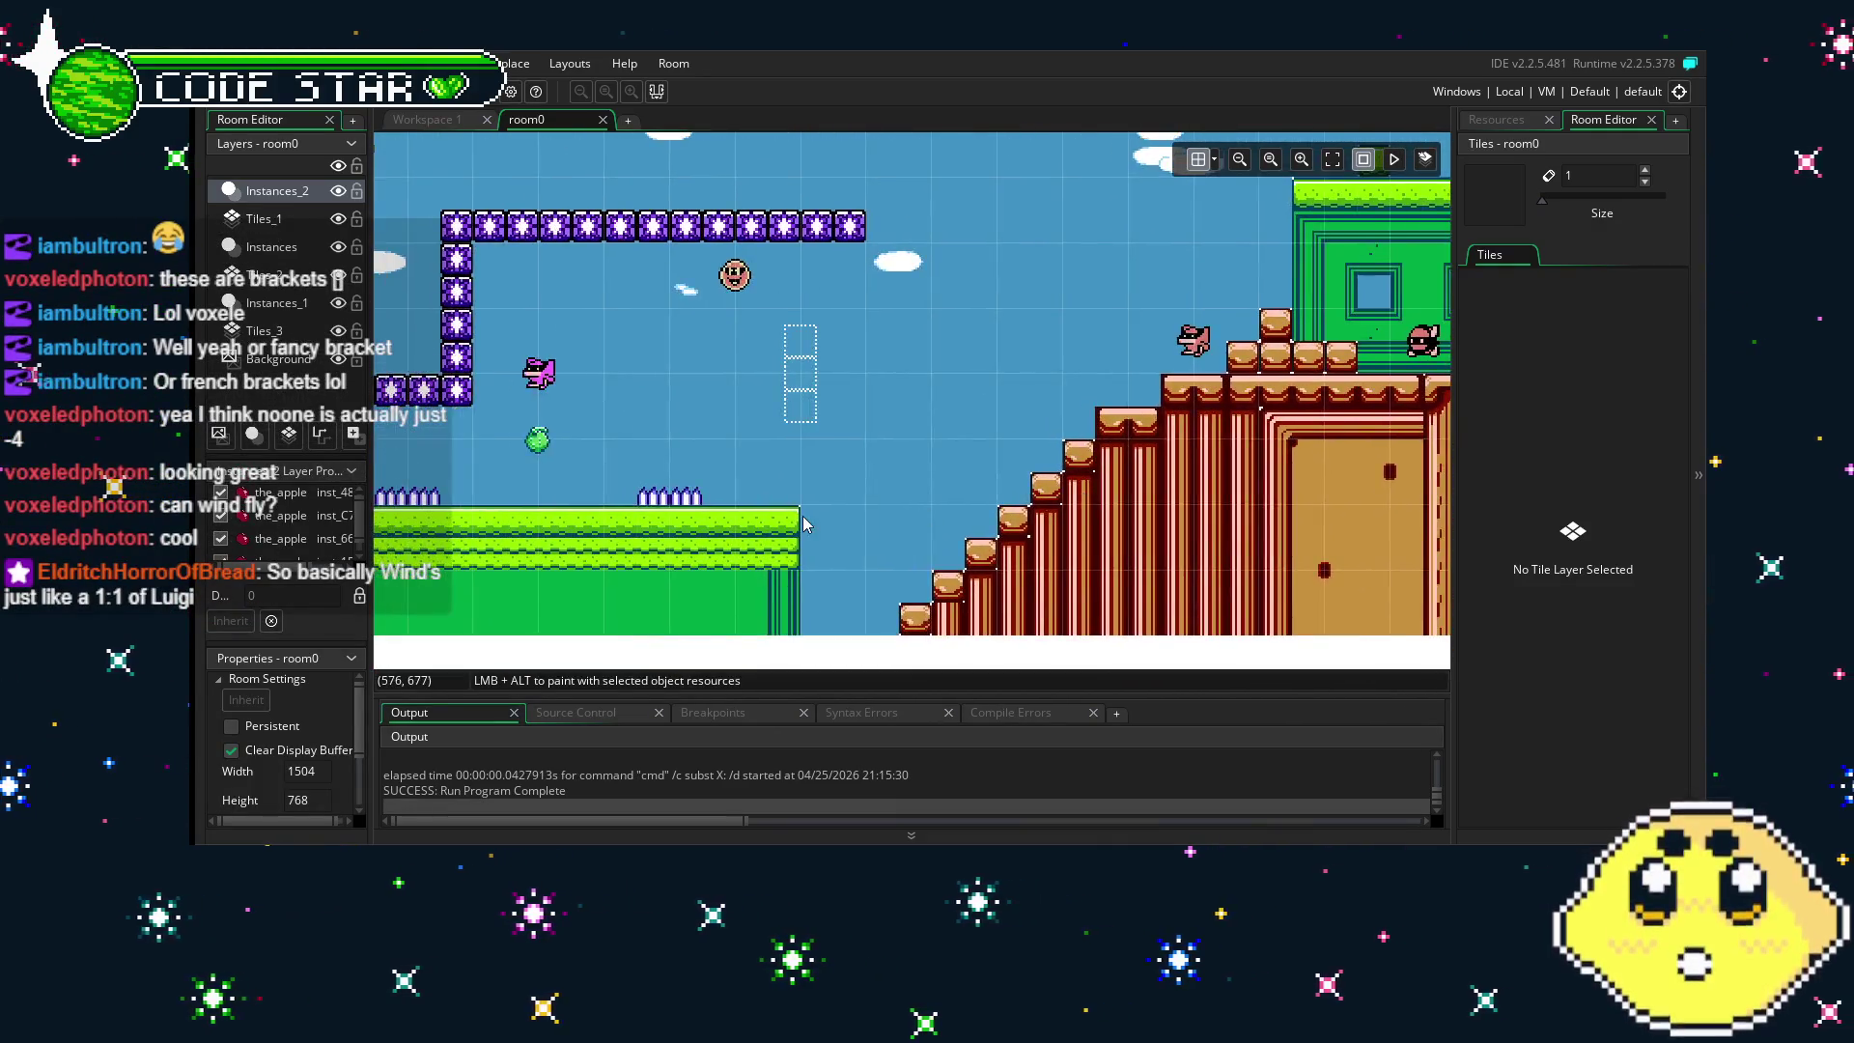
scroll(1081, 526, left, 4)
scroll(583, 554, up, 5)
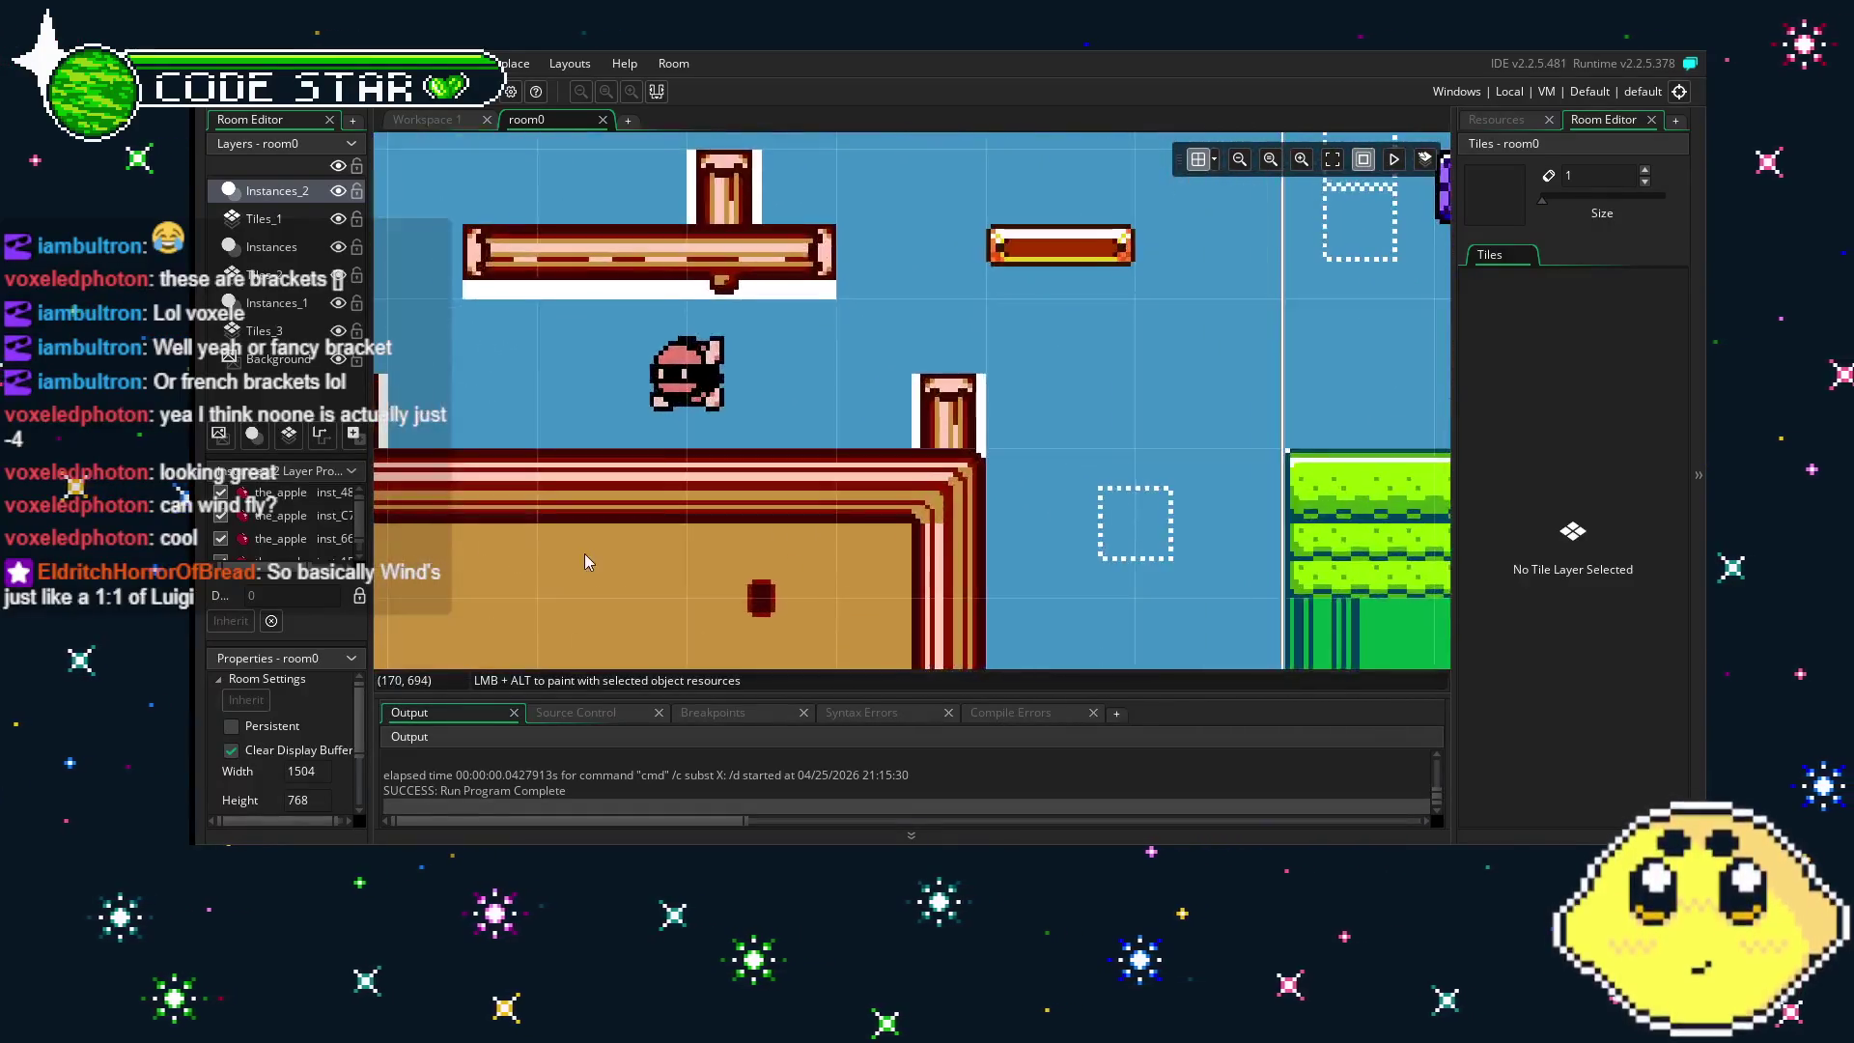
scroll(912, 566, down, 2)
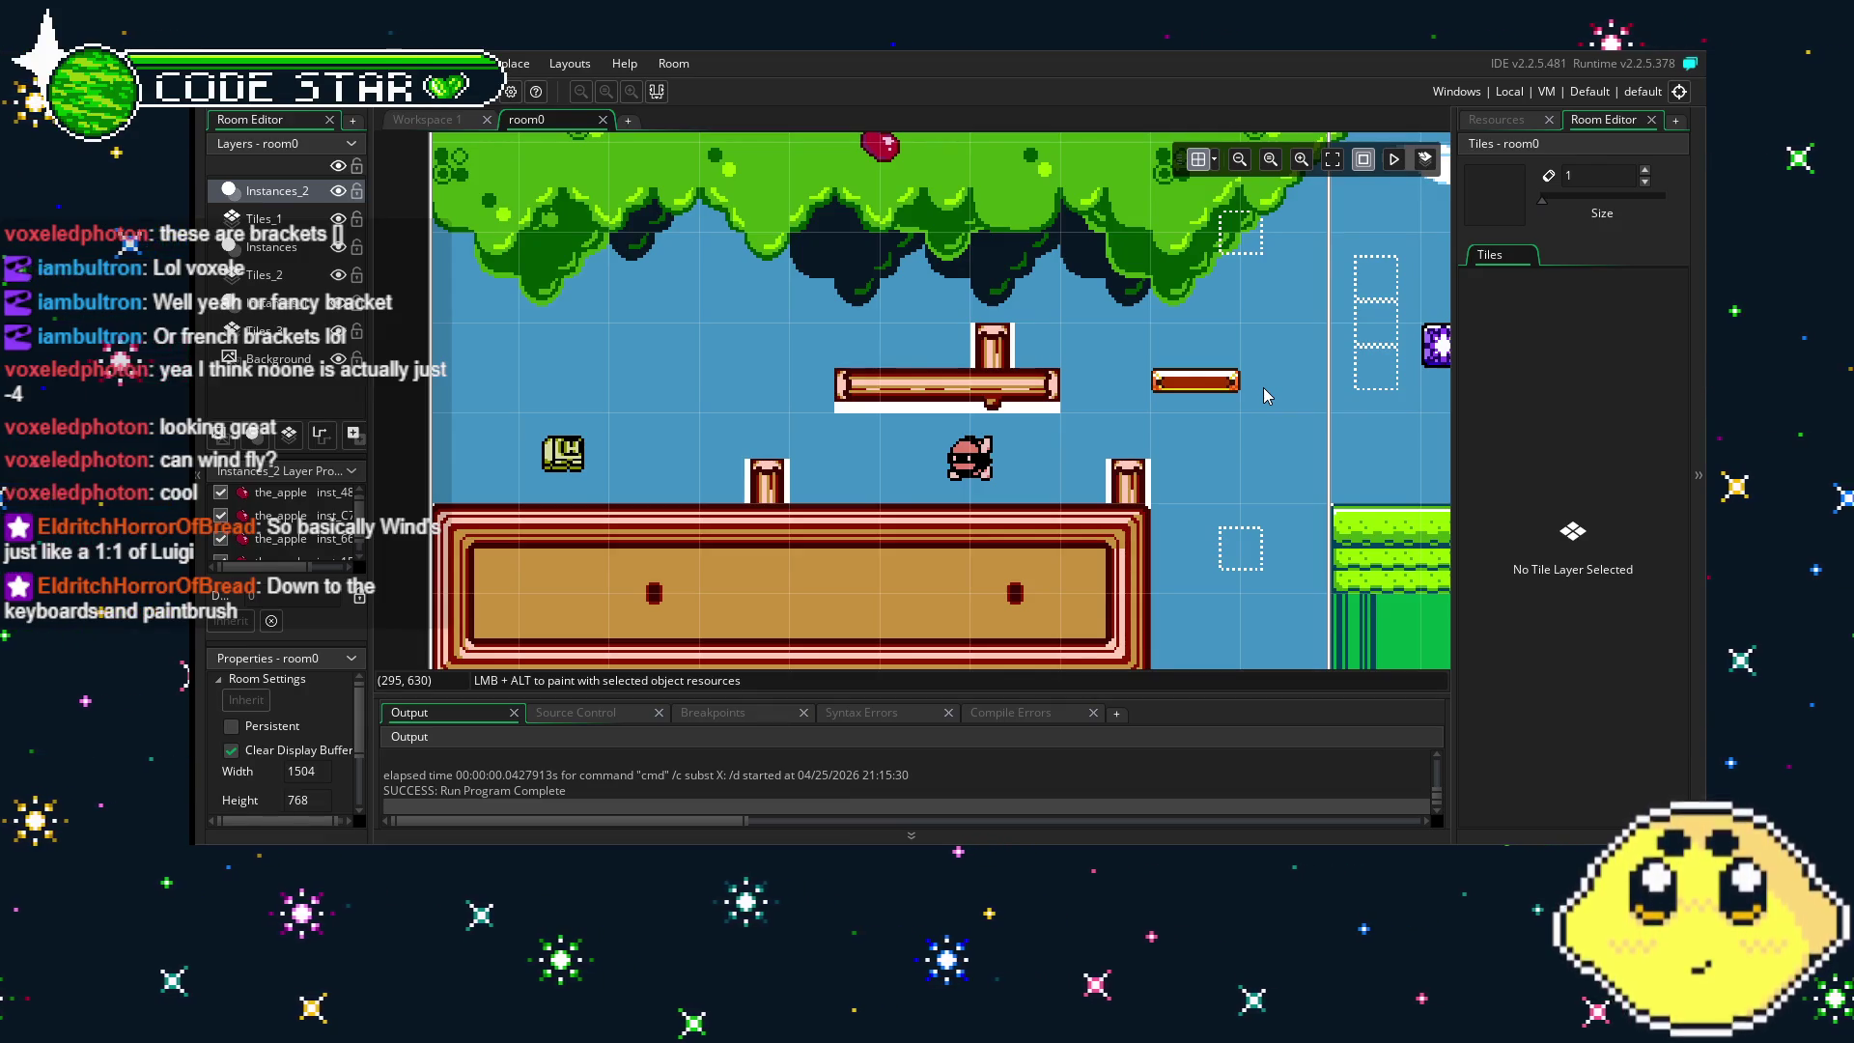
scroll(1150, 479, down, 1)
drag(1150, 479, 906, 504)
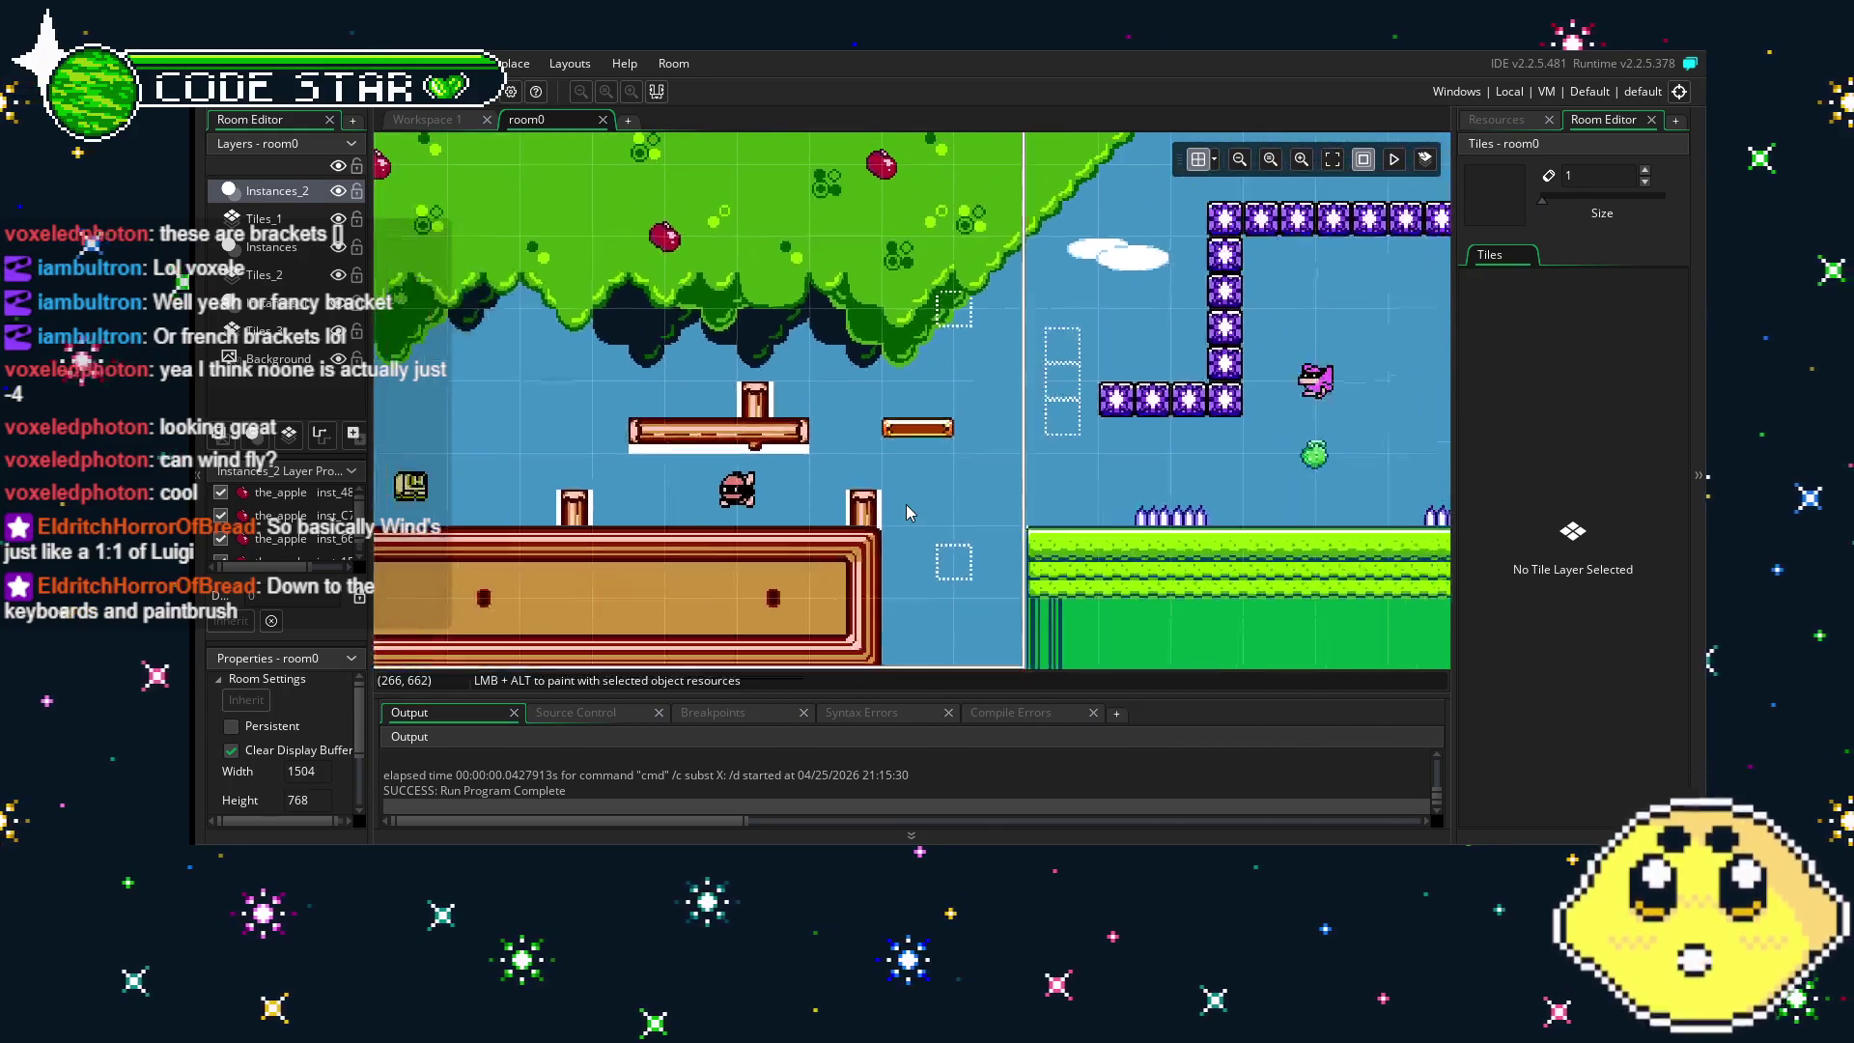
drag(780, 547, 965, 549)
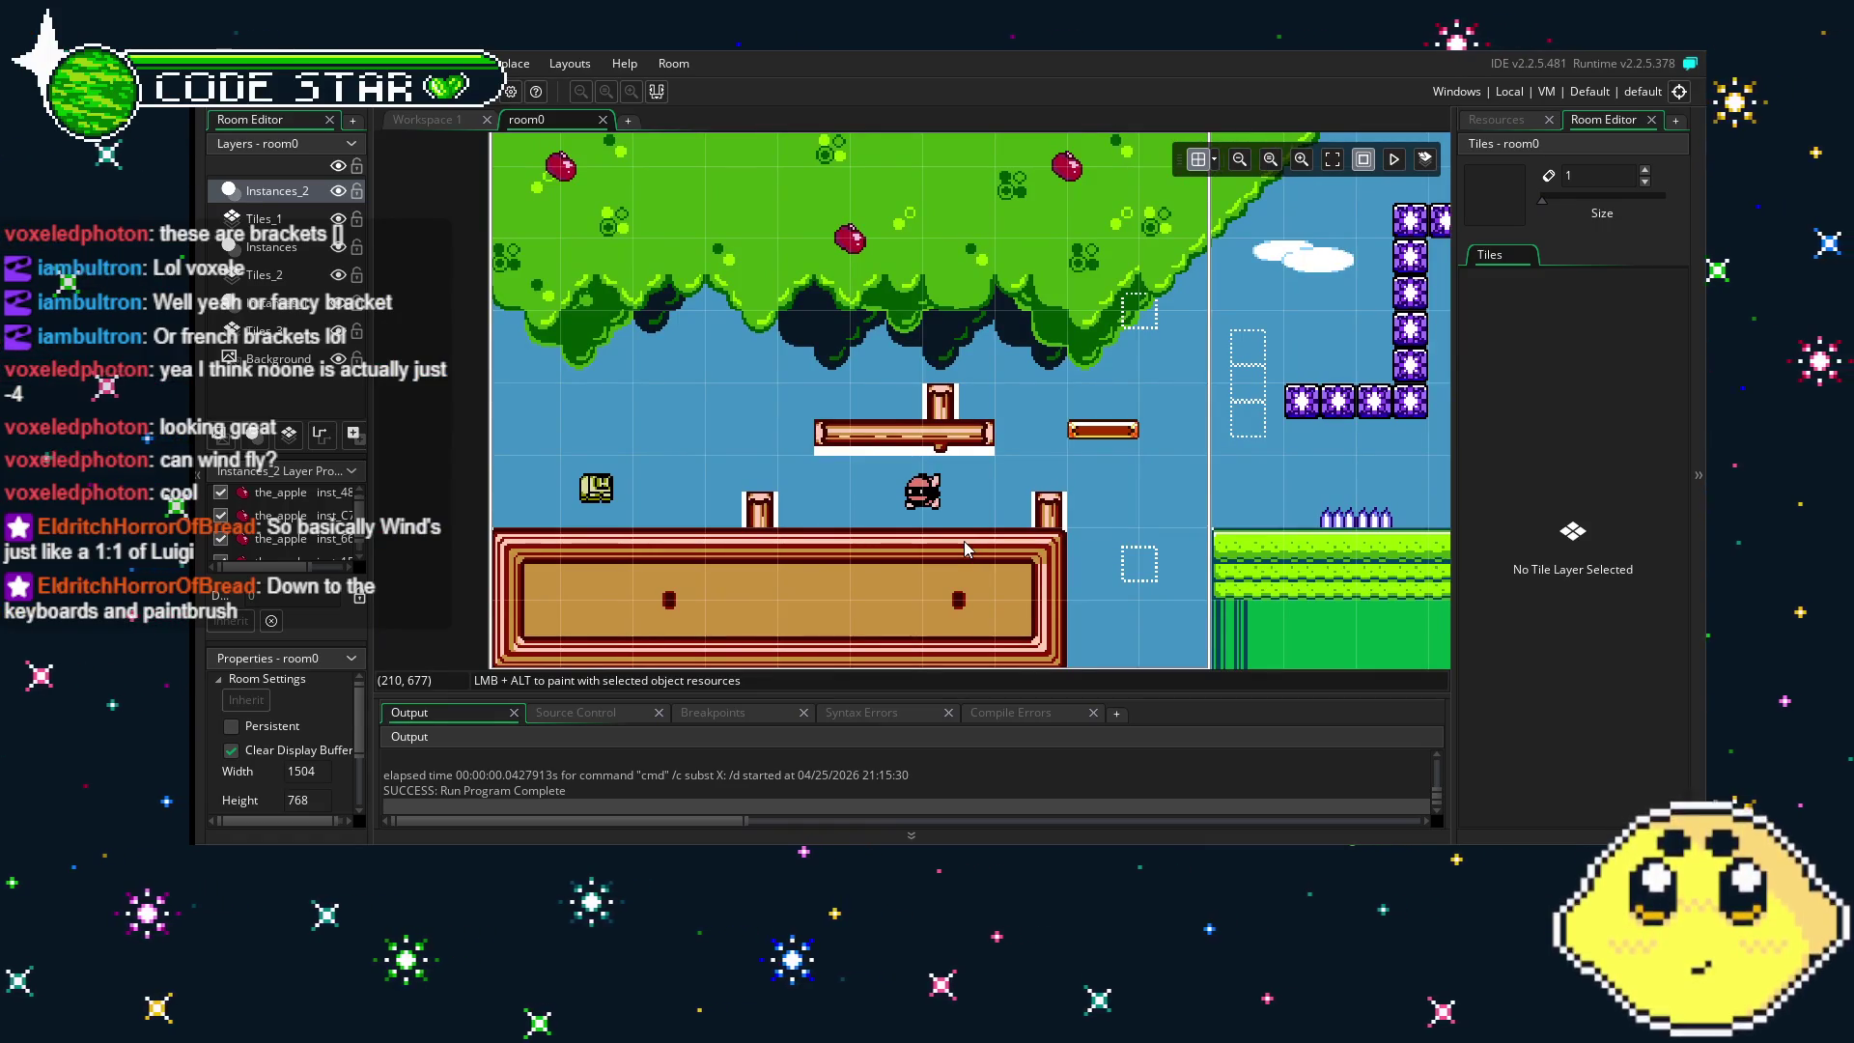
drag(965, 548, 966, 553)
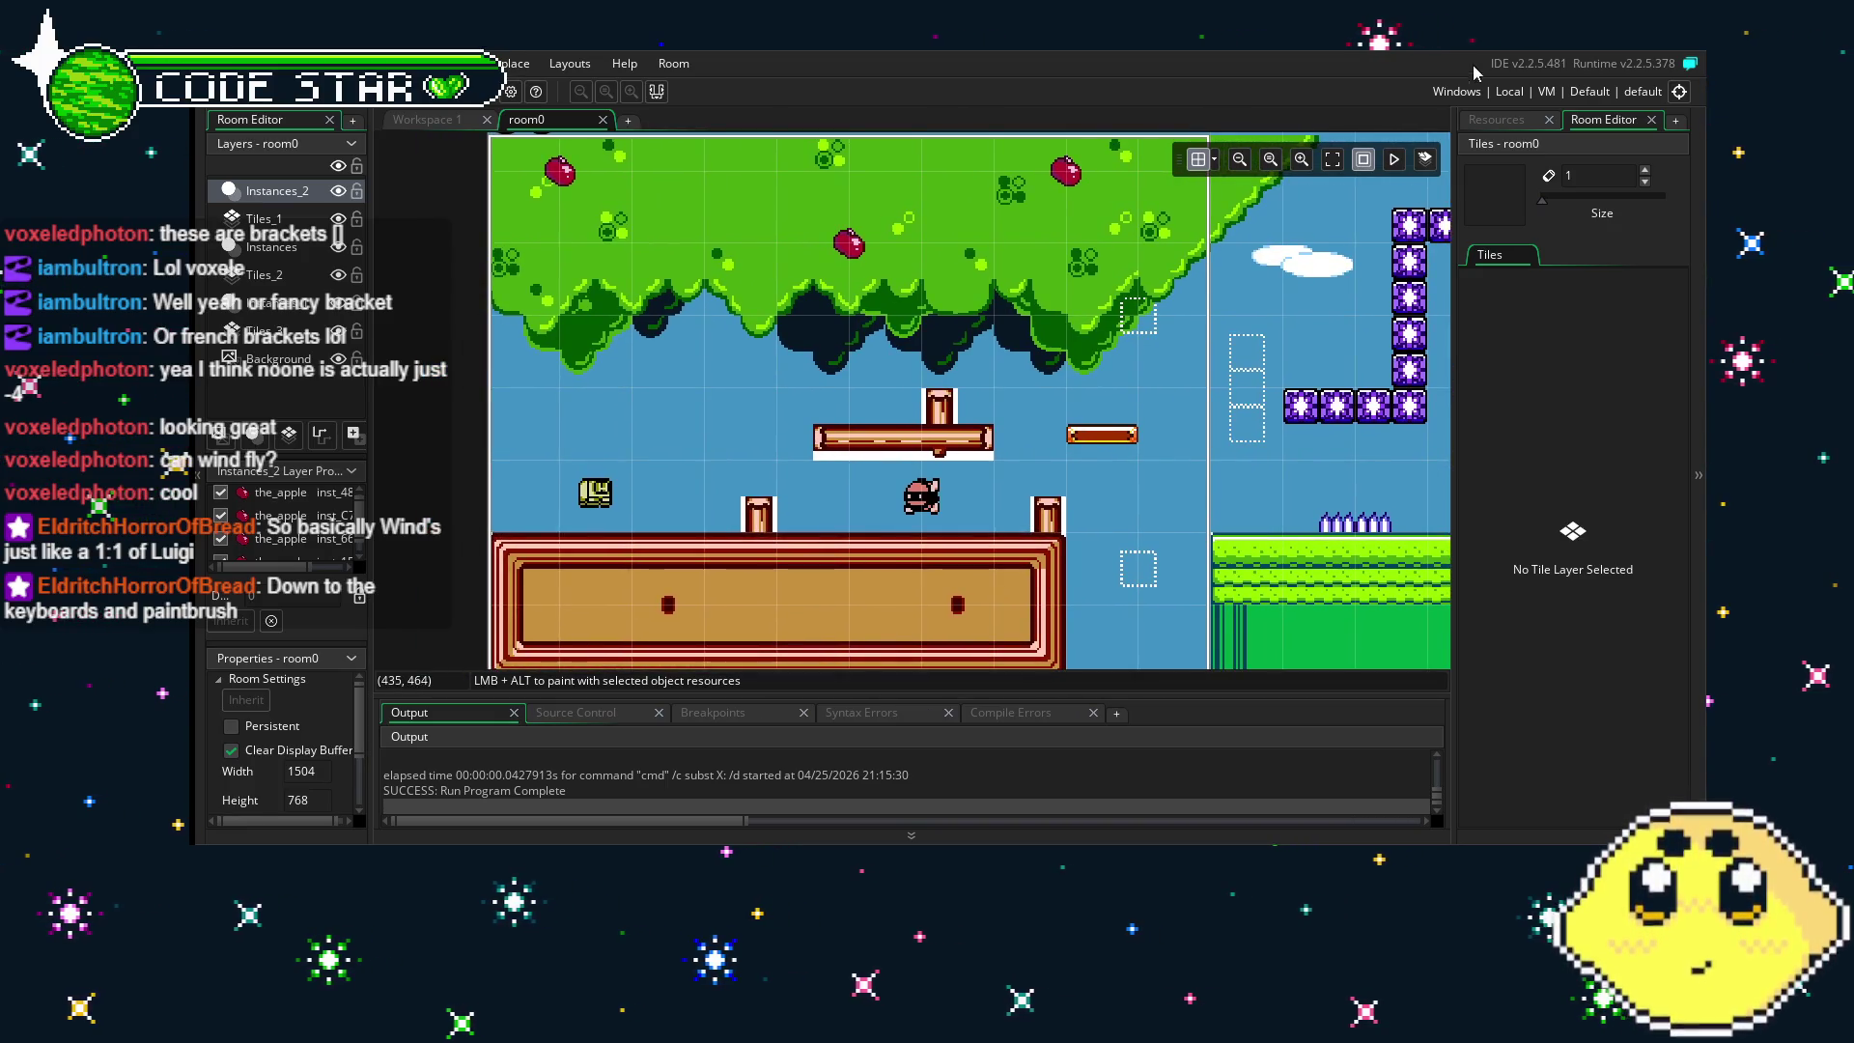
- Show the Resources panel beside the room0 layout, recentred on the tree area
click(1497, 120)
scroll(1590, 614, down, 5)
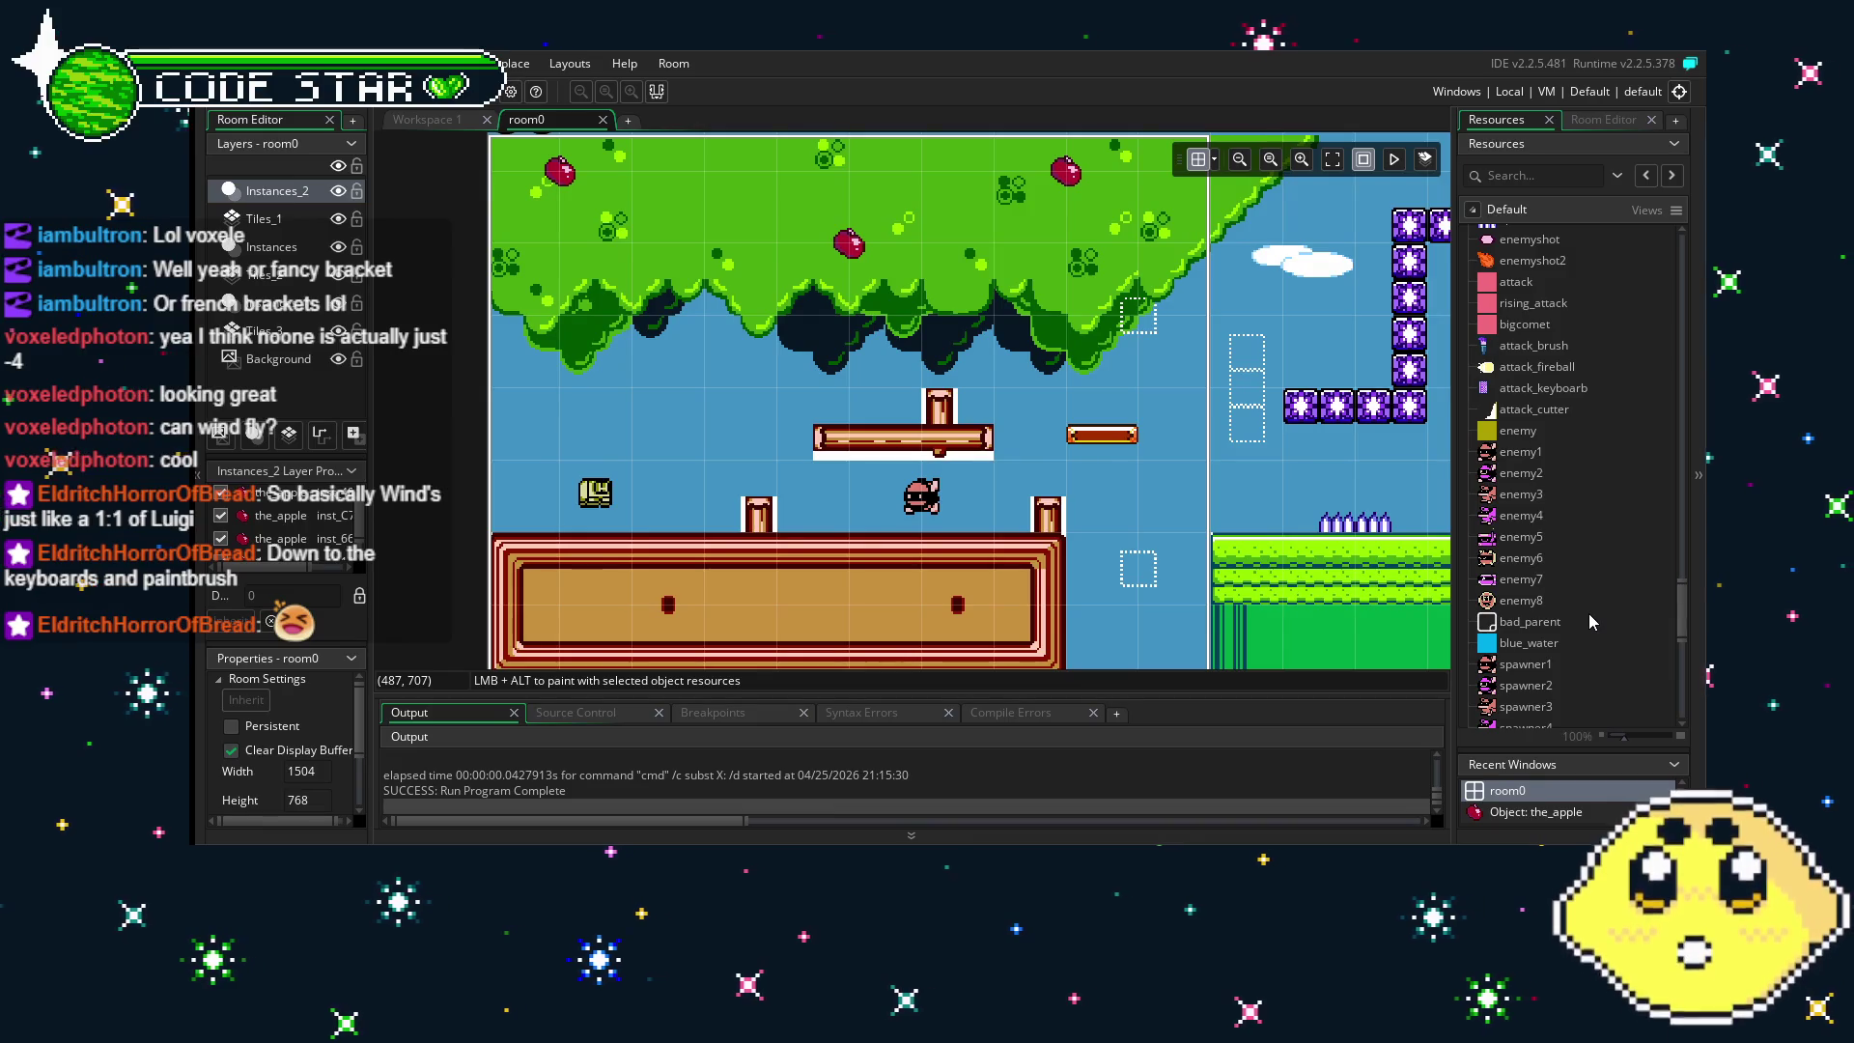
mouse_move(966, 434)
mouse_down()
mouse_move(743, 338)
mouse_move(678, 357)
mouse_up()
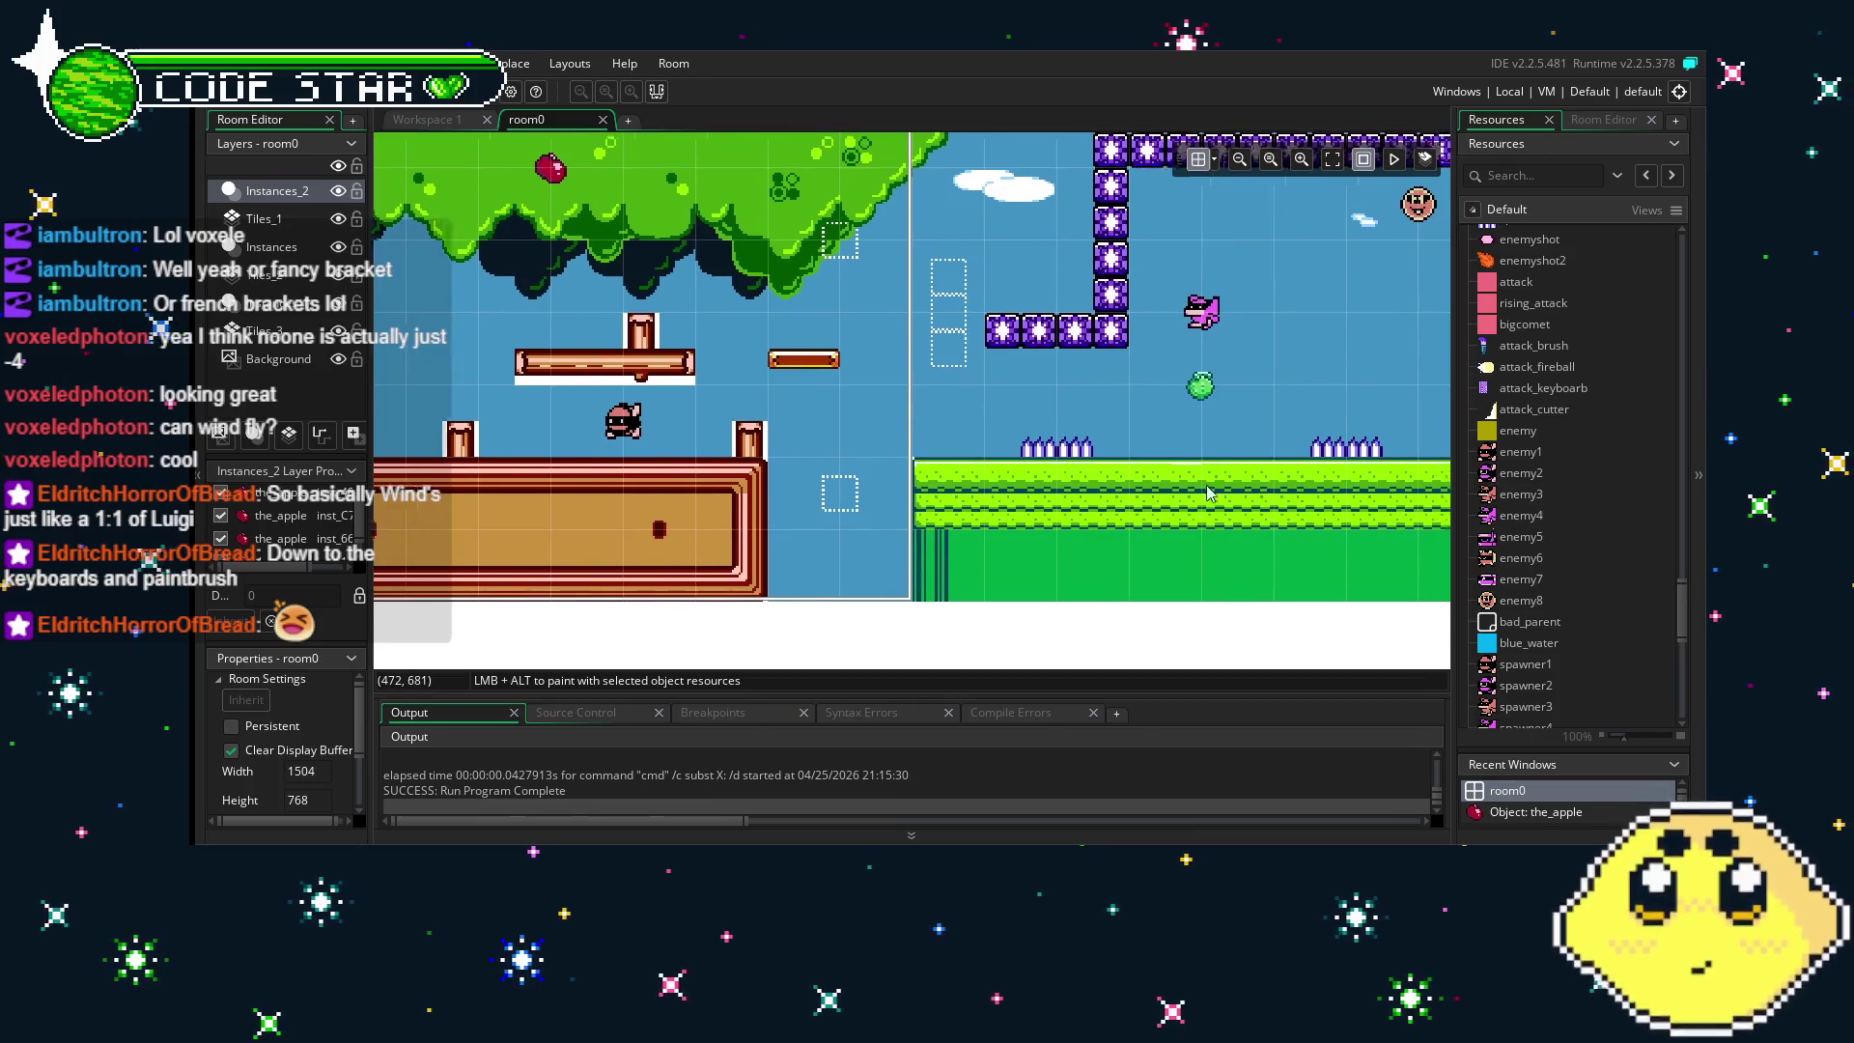
drag(1400, 386, 962, 408)
mouse_move(1430, 454)
mouse_down()
mouse_move(1176, 518)
mouse_move(889, 522)
mouse_move(1429, 550)
mouse_move(1244, 586)
mouse_move(1087, 583)
mouse_up()
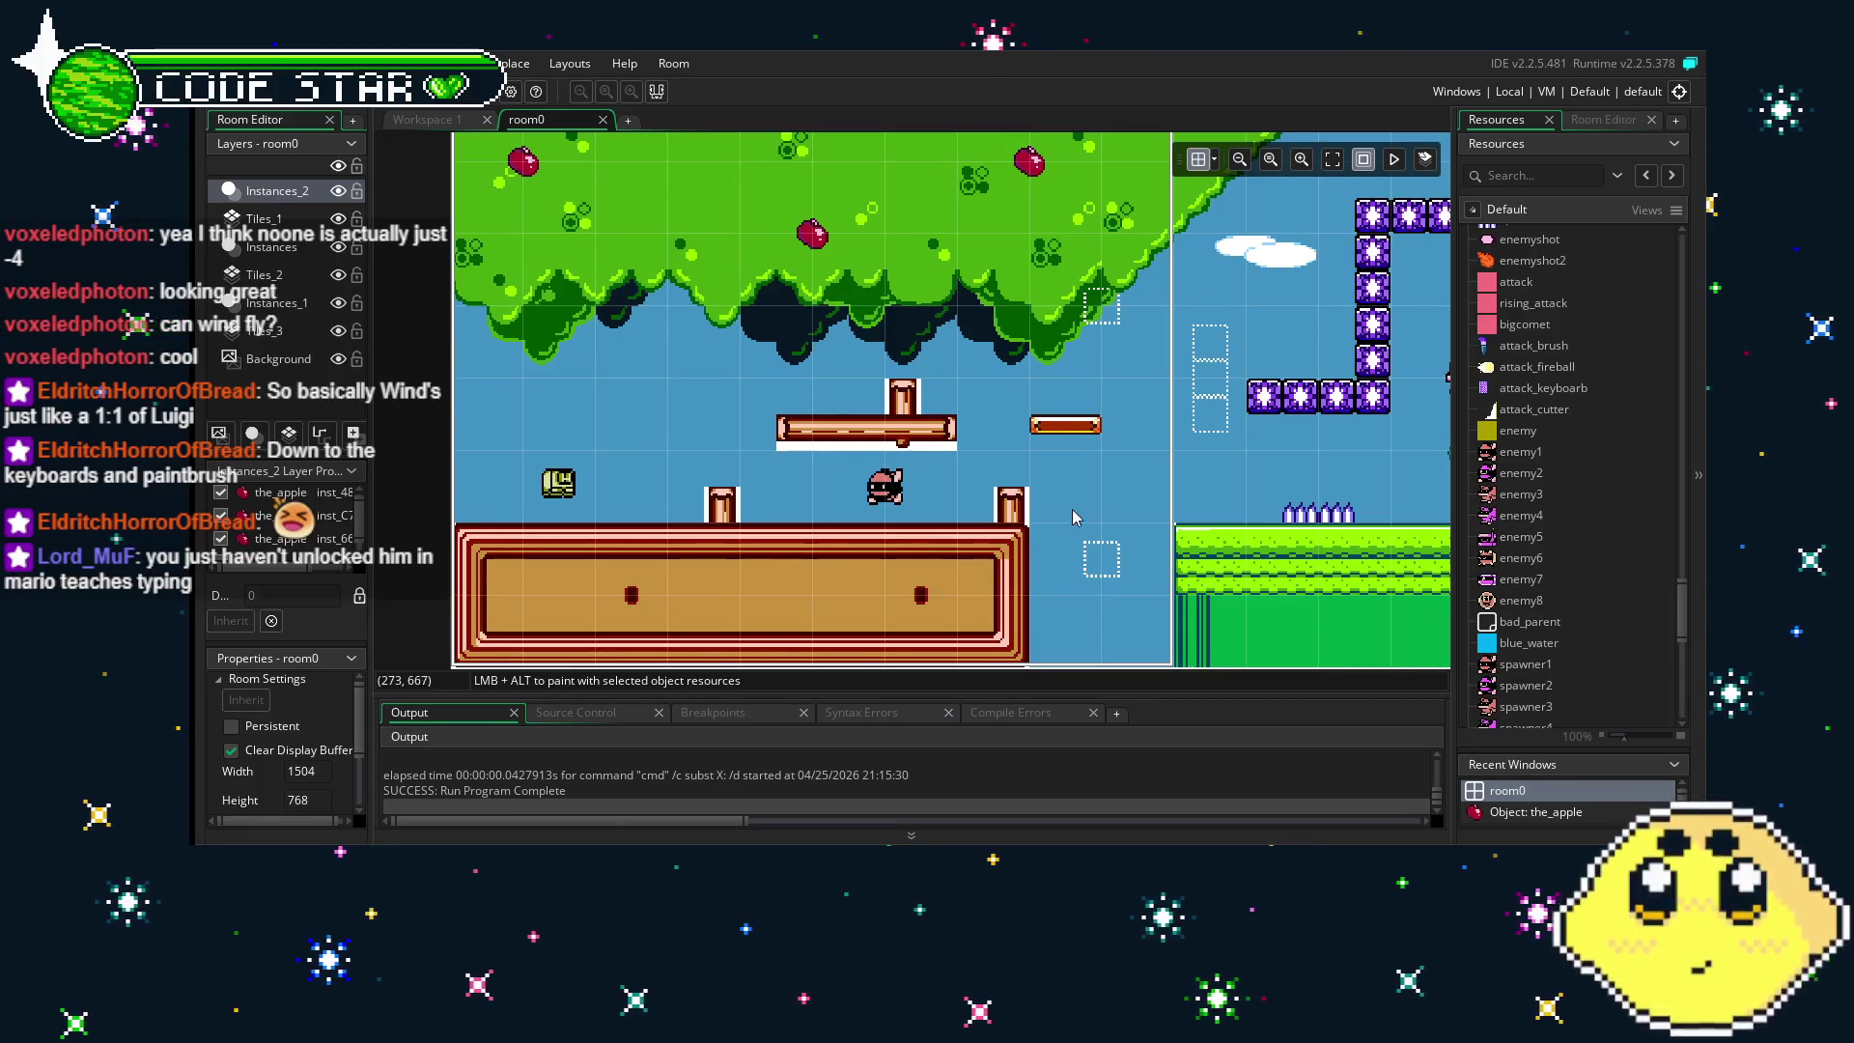
scroll(1565, 463, up, 7)
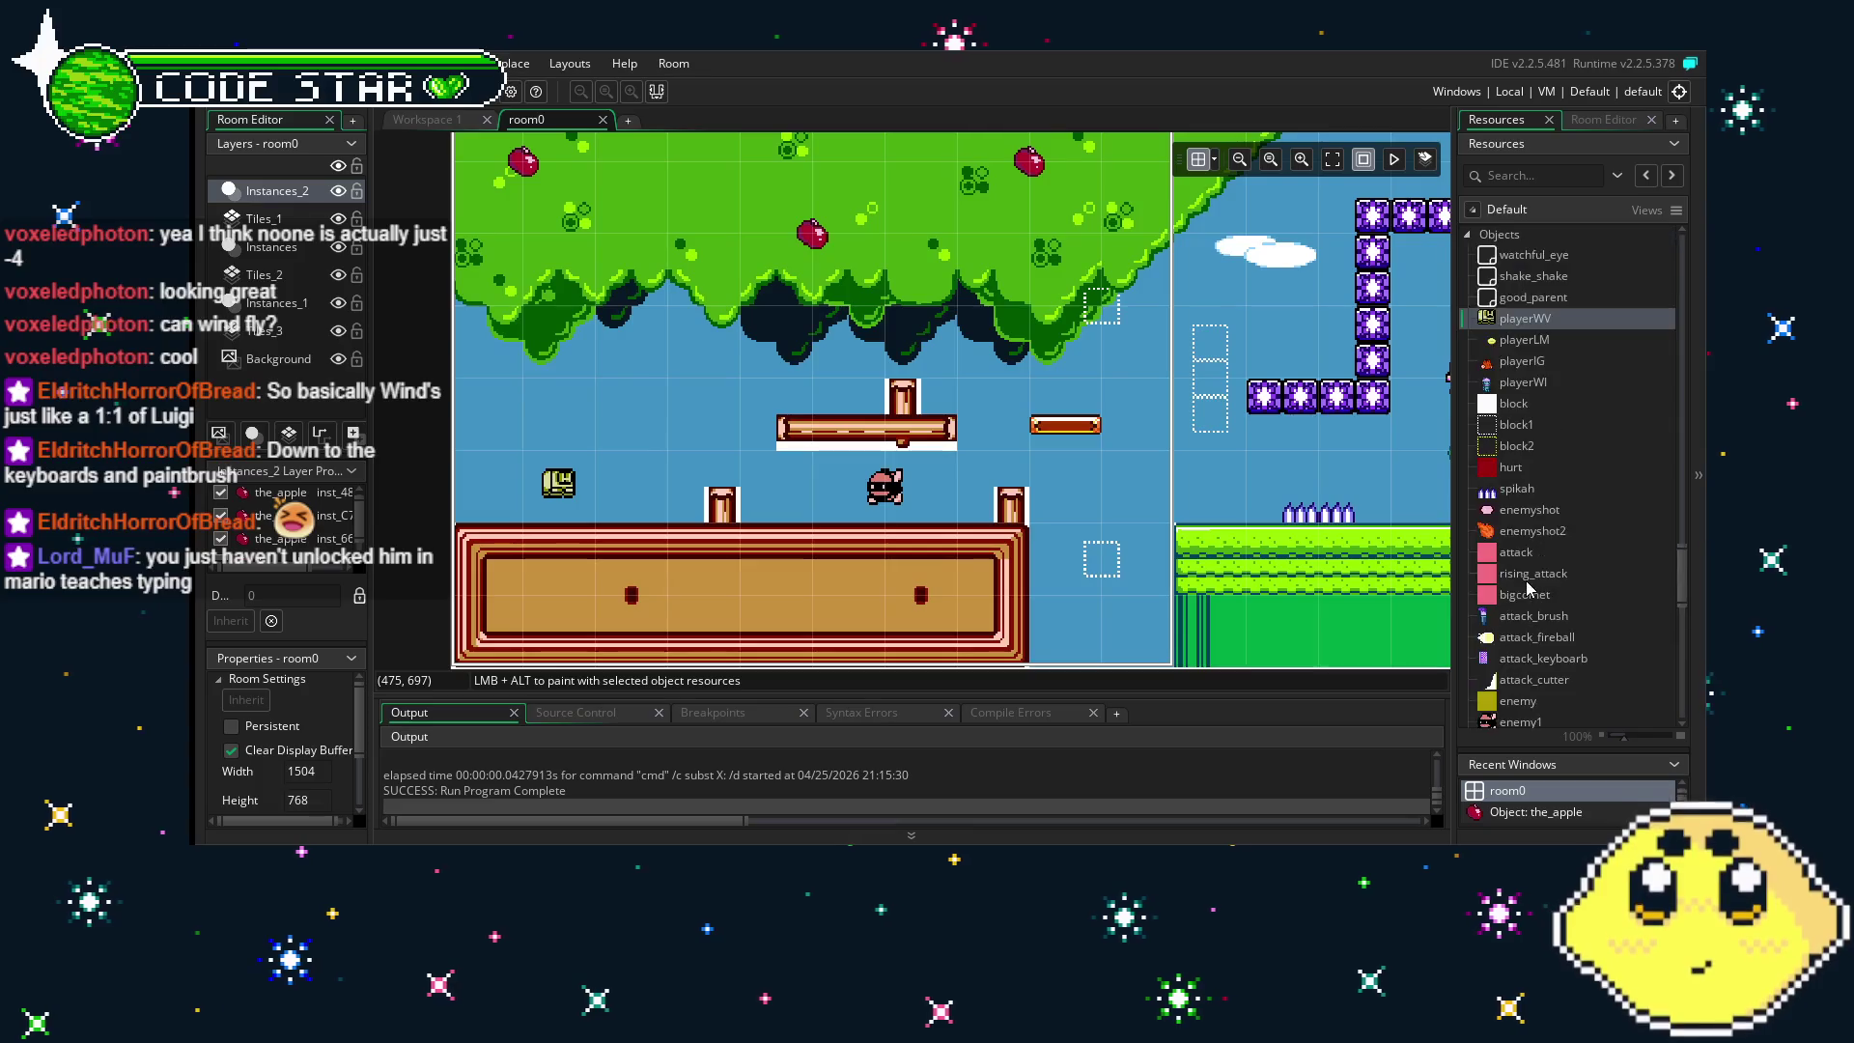
mouse_move(919, 565)
mouse_down()
mouse_move(844, 562)
mouse_move(884, 564)
mouse_up()
scroll(1516, 608, down, 3)
scroll(1517, 608, down, 5)
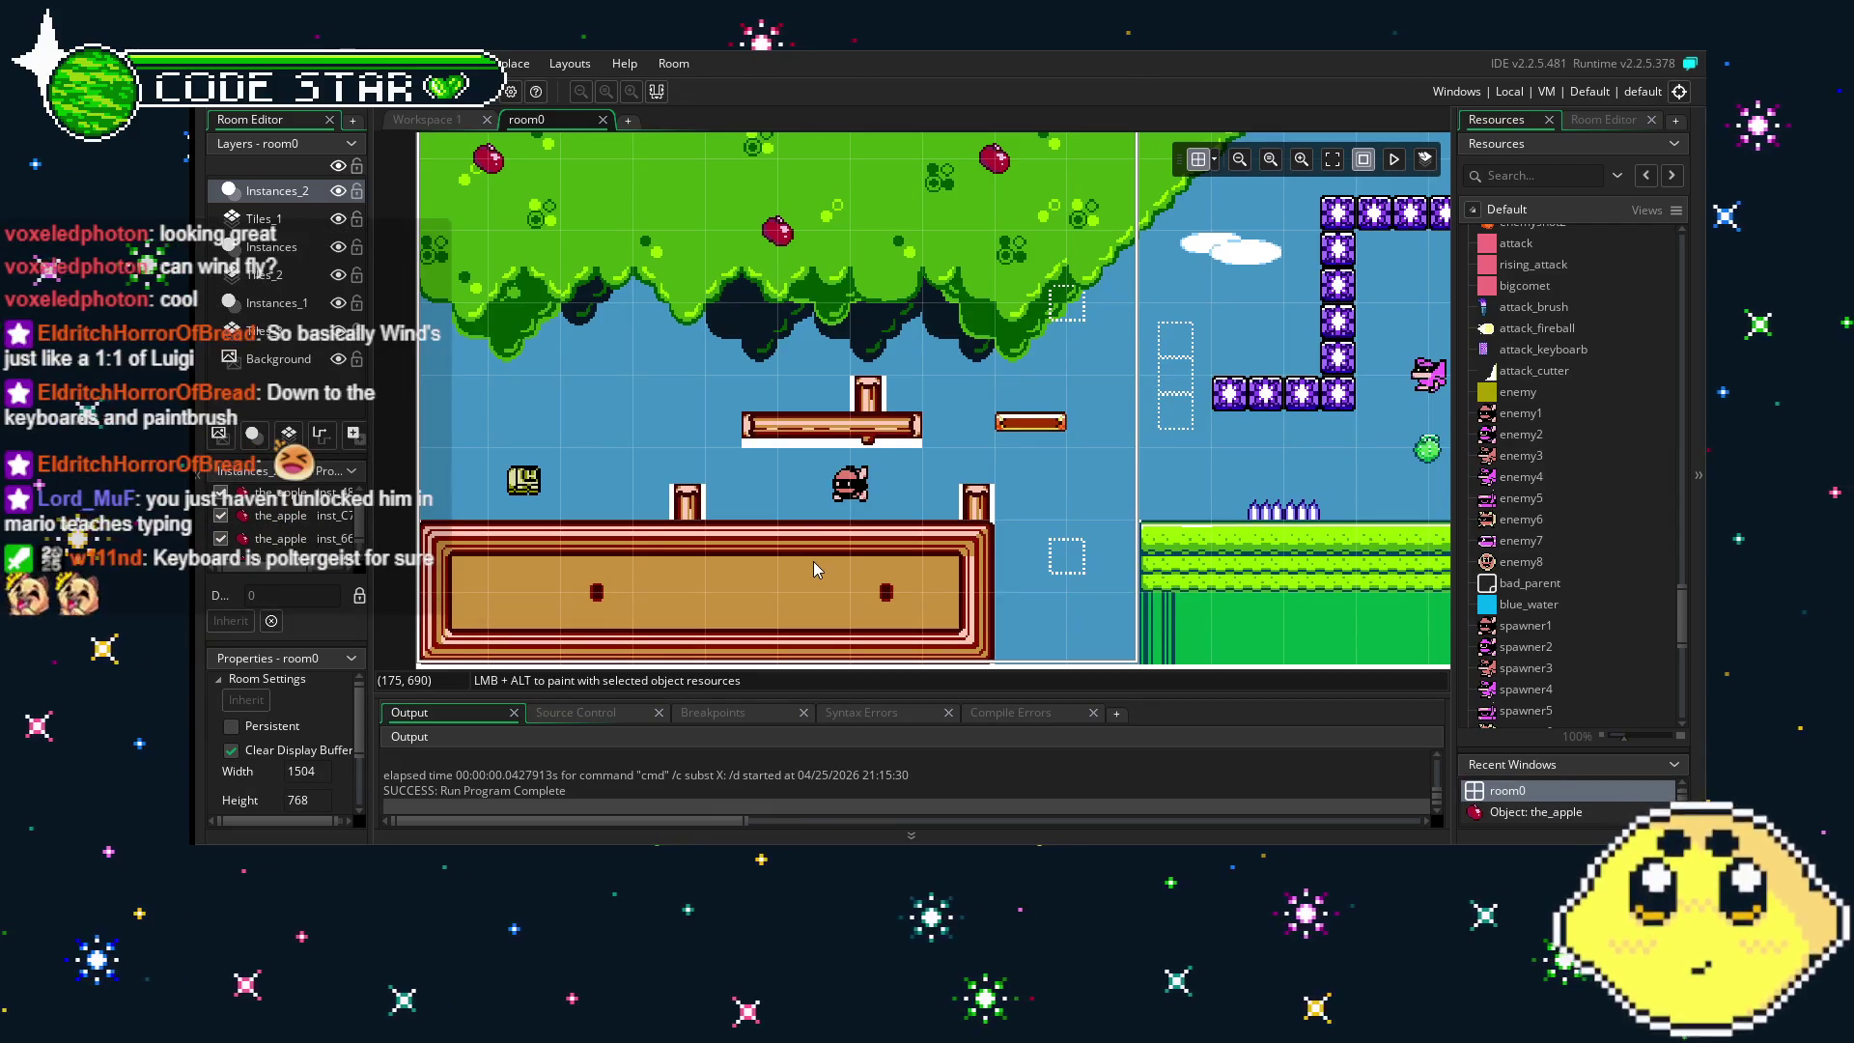
drag(813, 560, 779, 529)
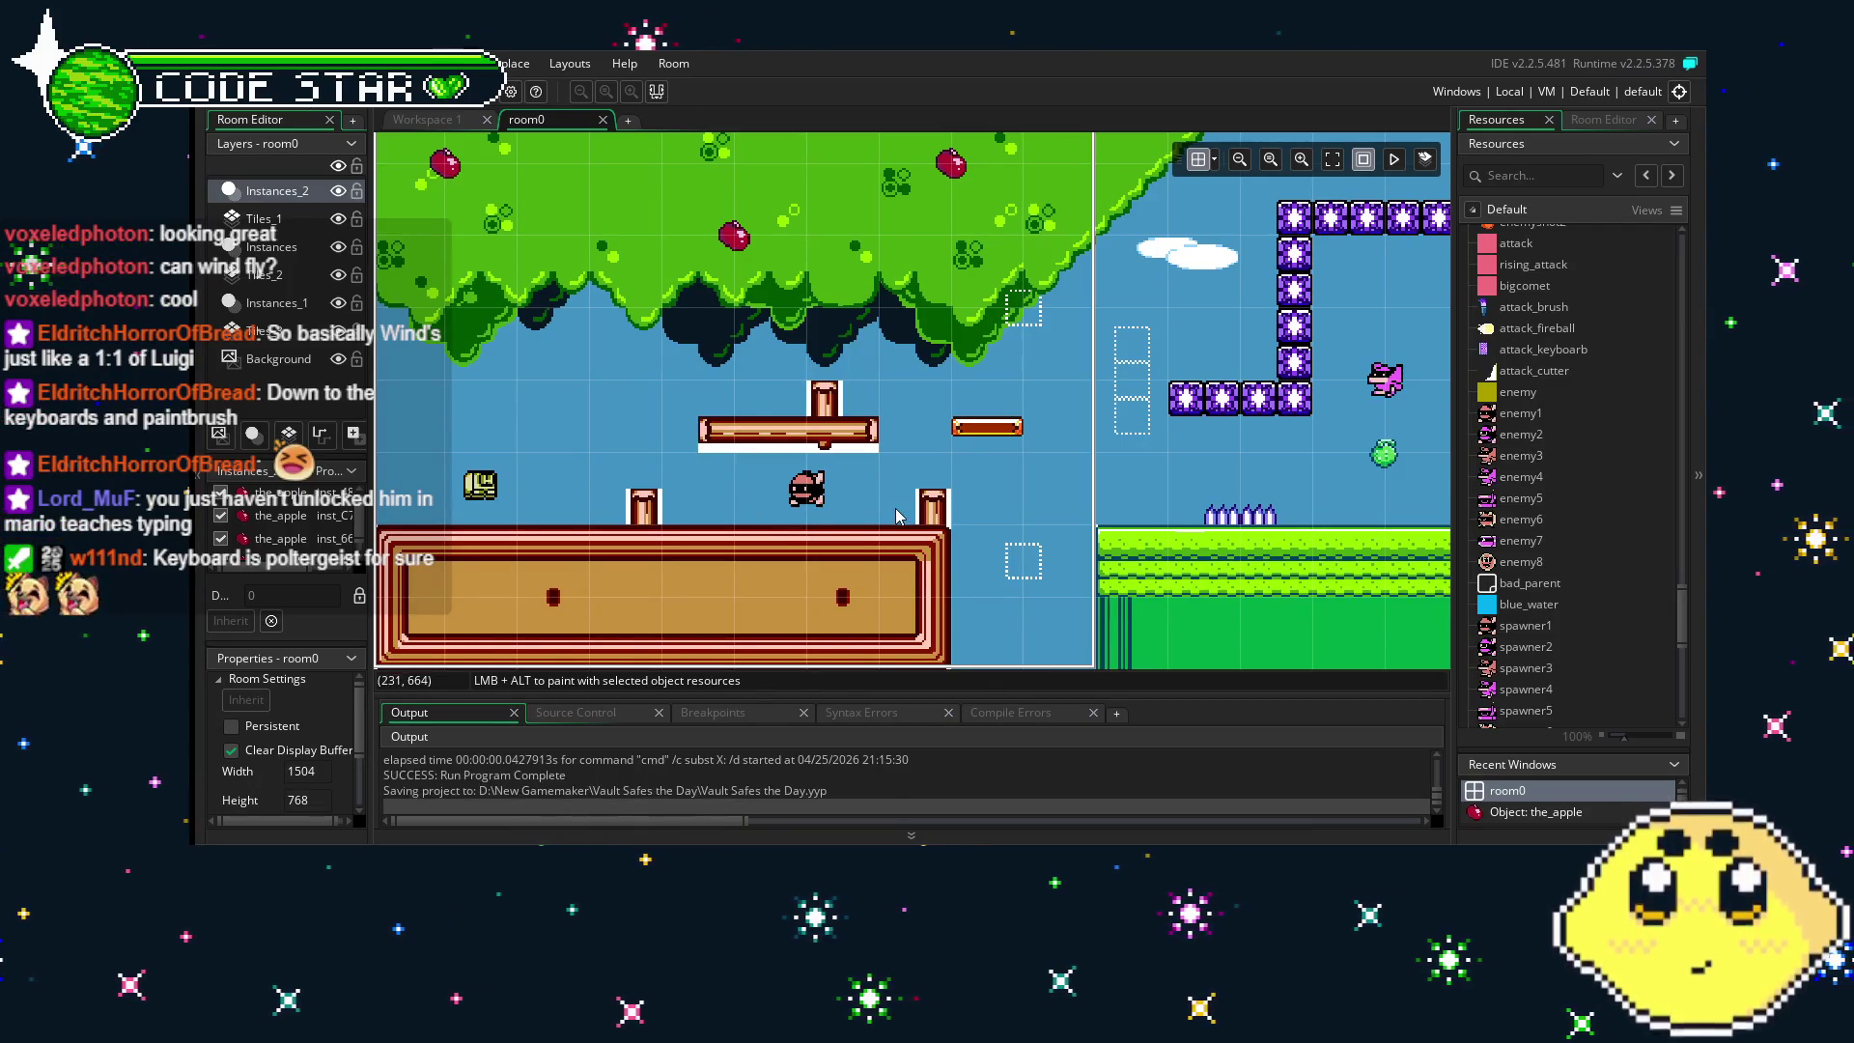
- Save the Vault Safes the Day project
key(ctrl+s)
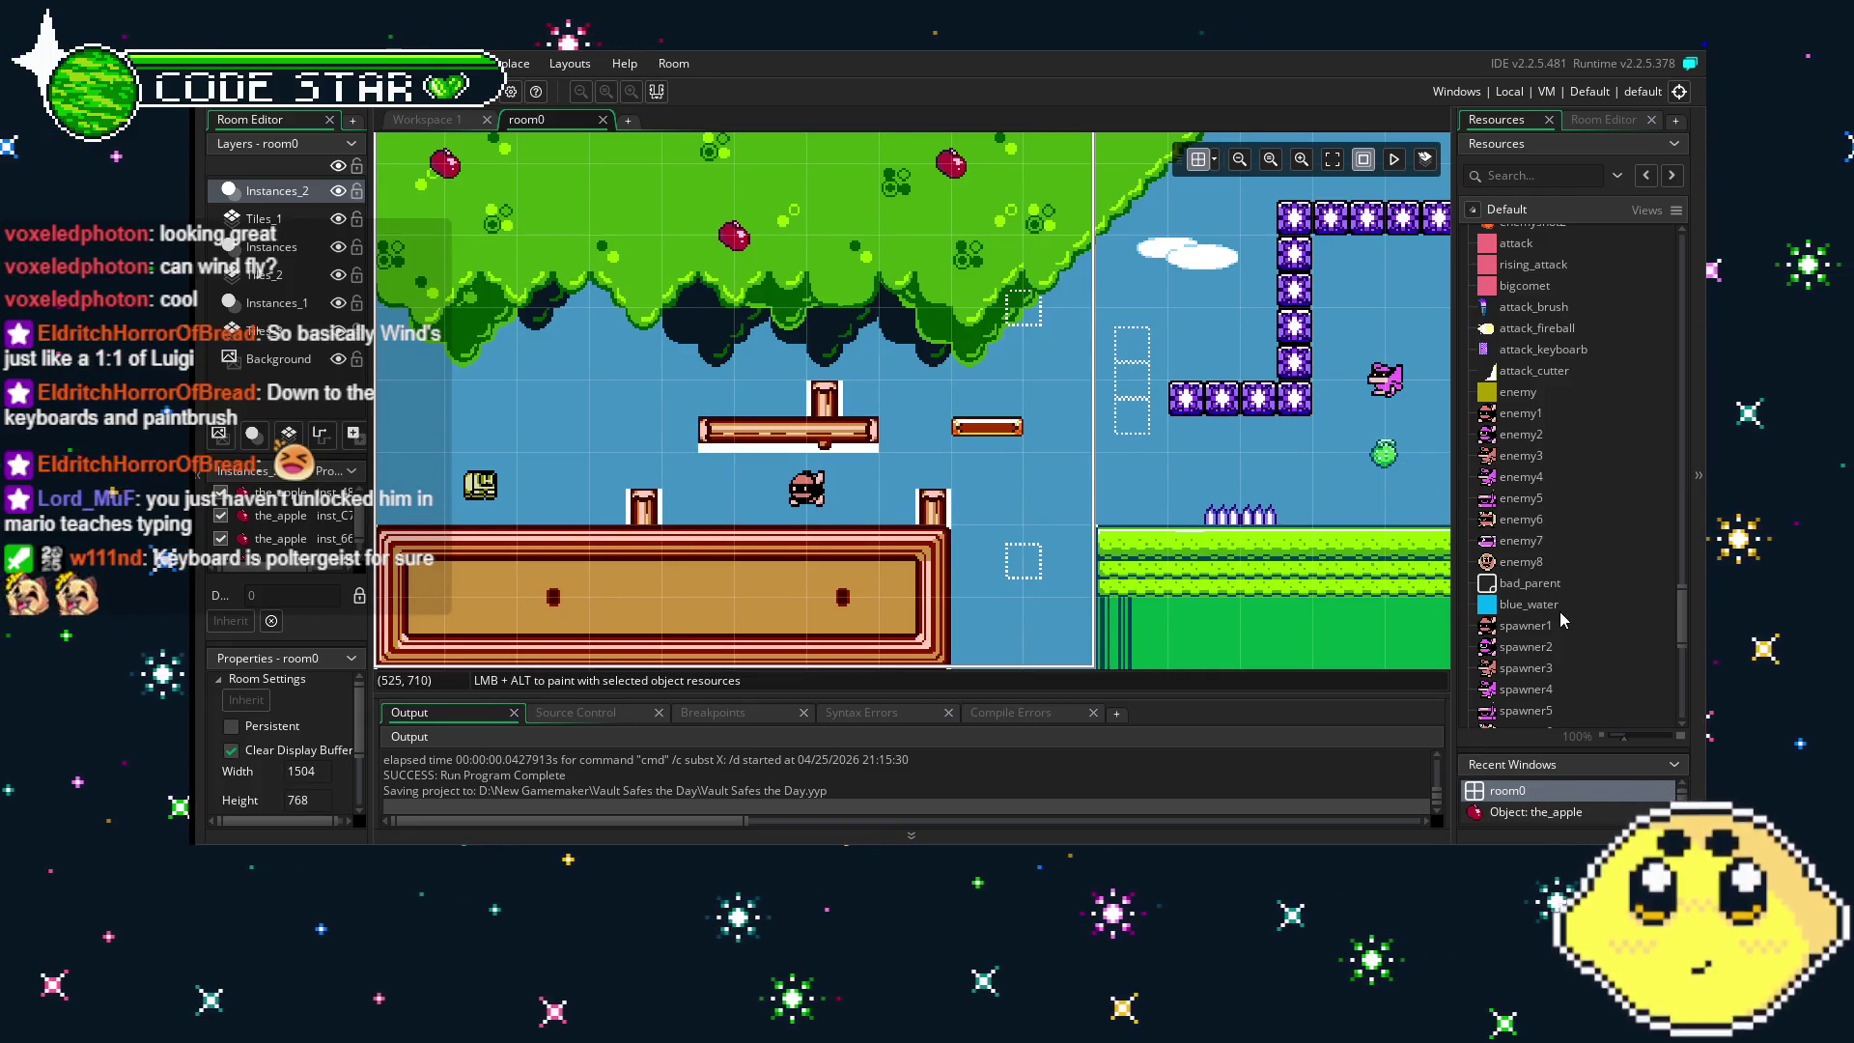
mouse_move(1405, 470)
mouse_down()
mouse_move(999, 474)
mouse_move(1246, 596)
mouse_up()
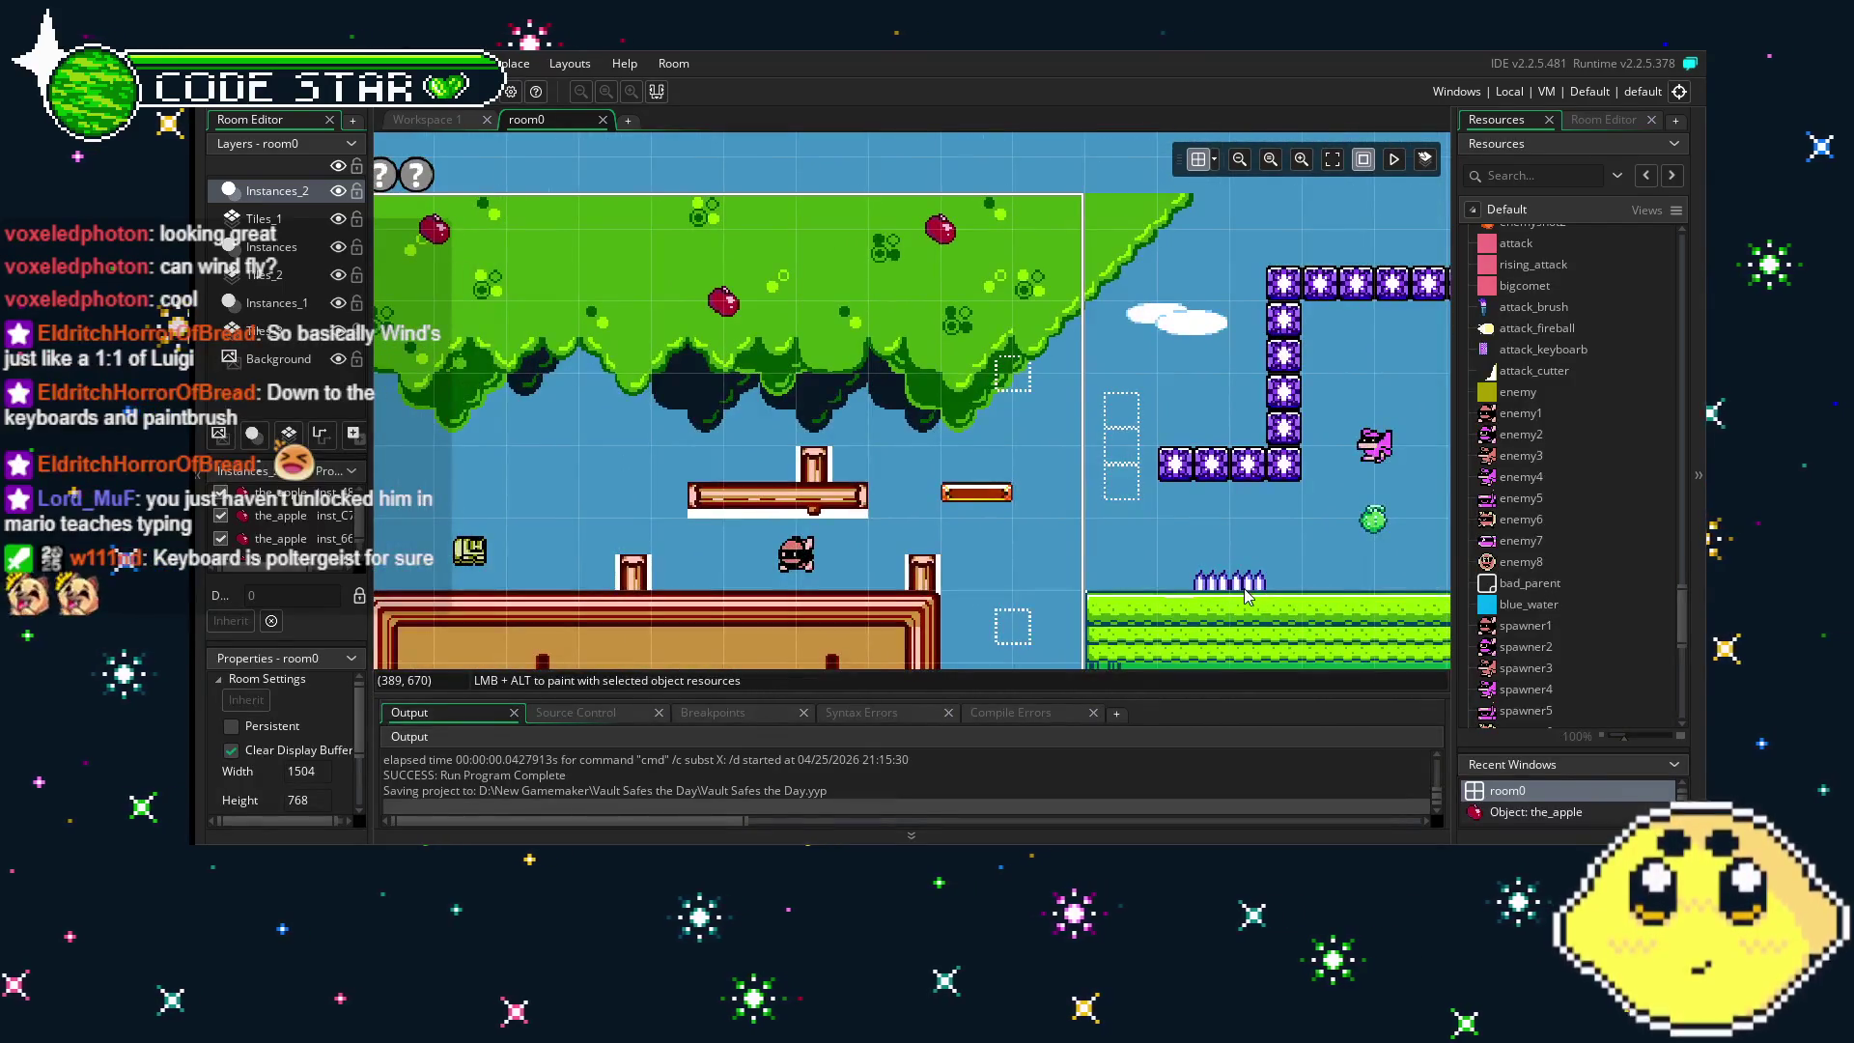
mouse_move(969, 591)
mouse_down()
mouse_move(1105, 596)
mouse_move(963, 568)
mouse_move(1067, 568)
mouse_up()
scroll(1536, 619, down, 7)
scroll(1541, 618, down, 2)
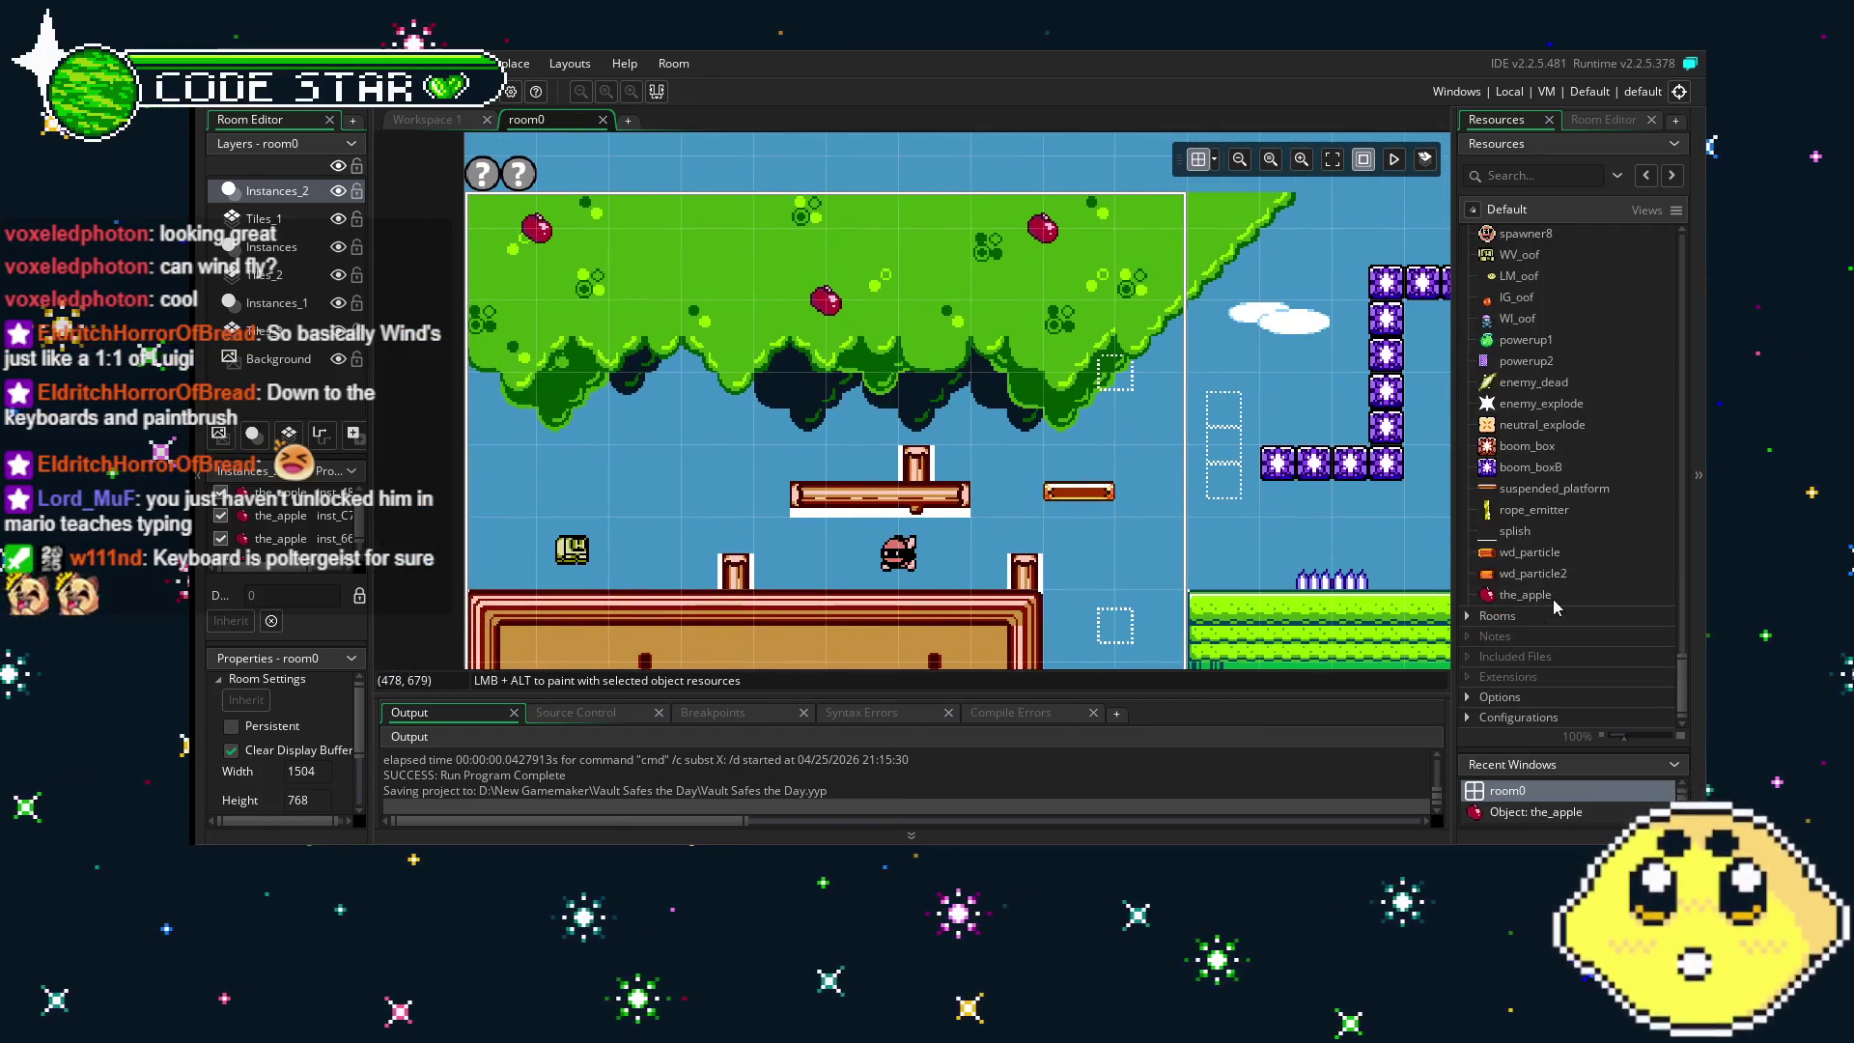
- Open the_apple object's editor from Resources
double_click(1563, 597)
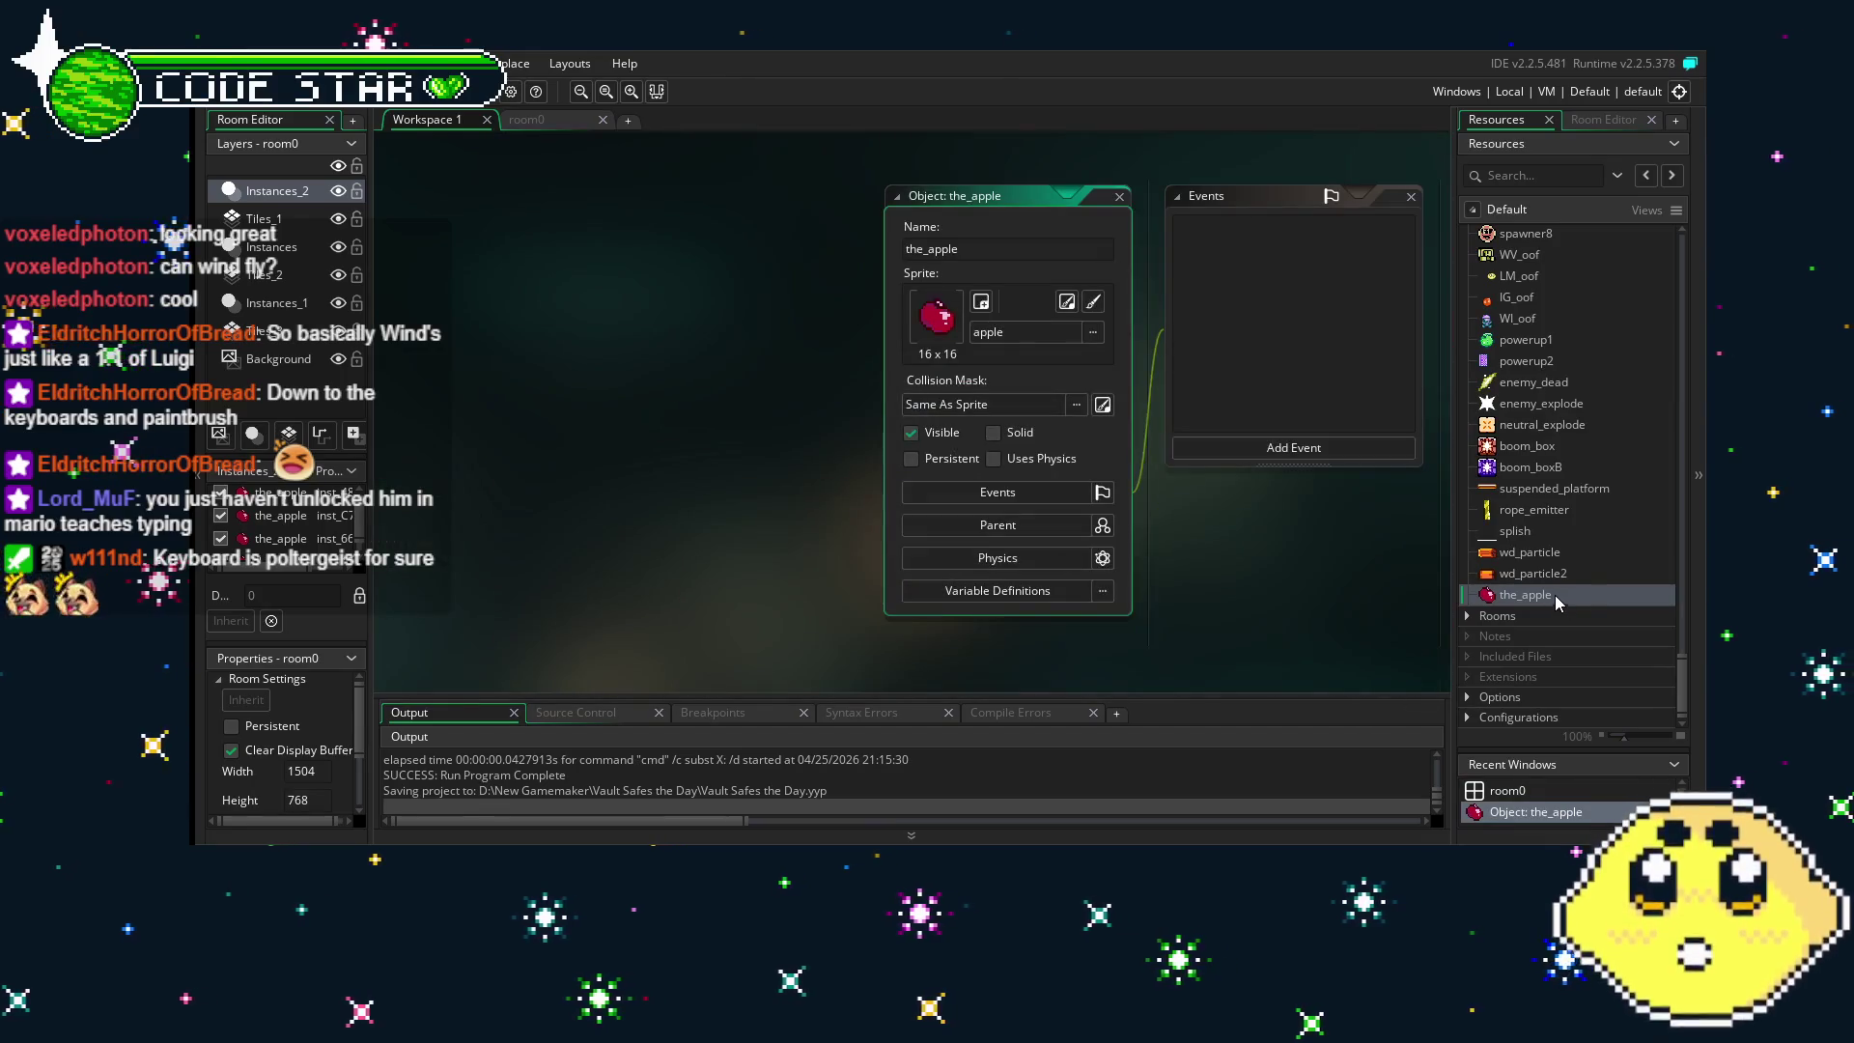
scroll(1555, 579, up, 5)
drag(1342, 620, 1091, 632)
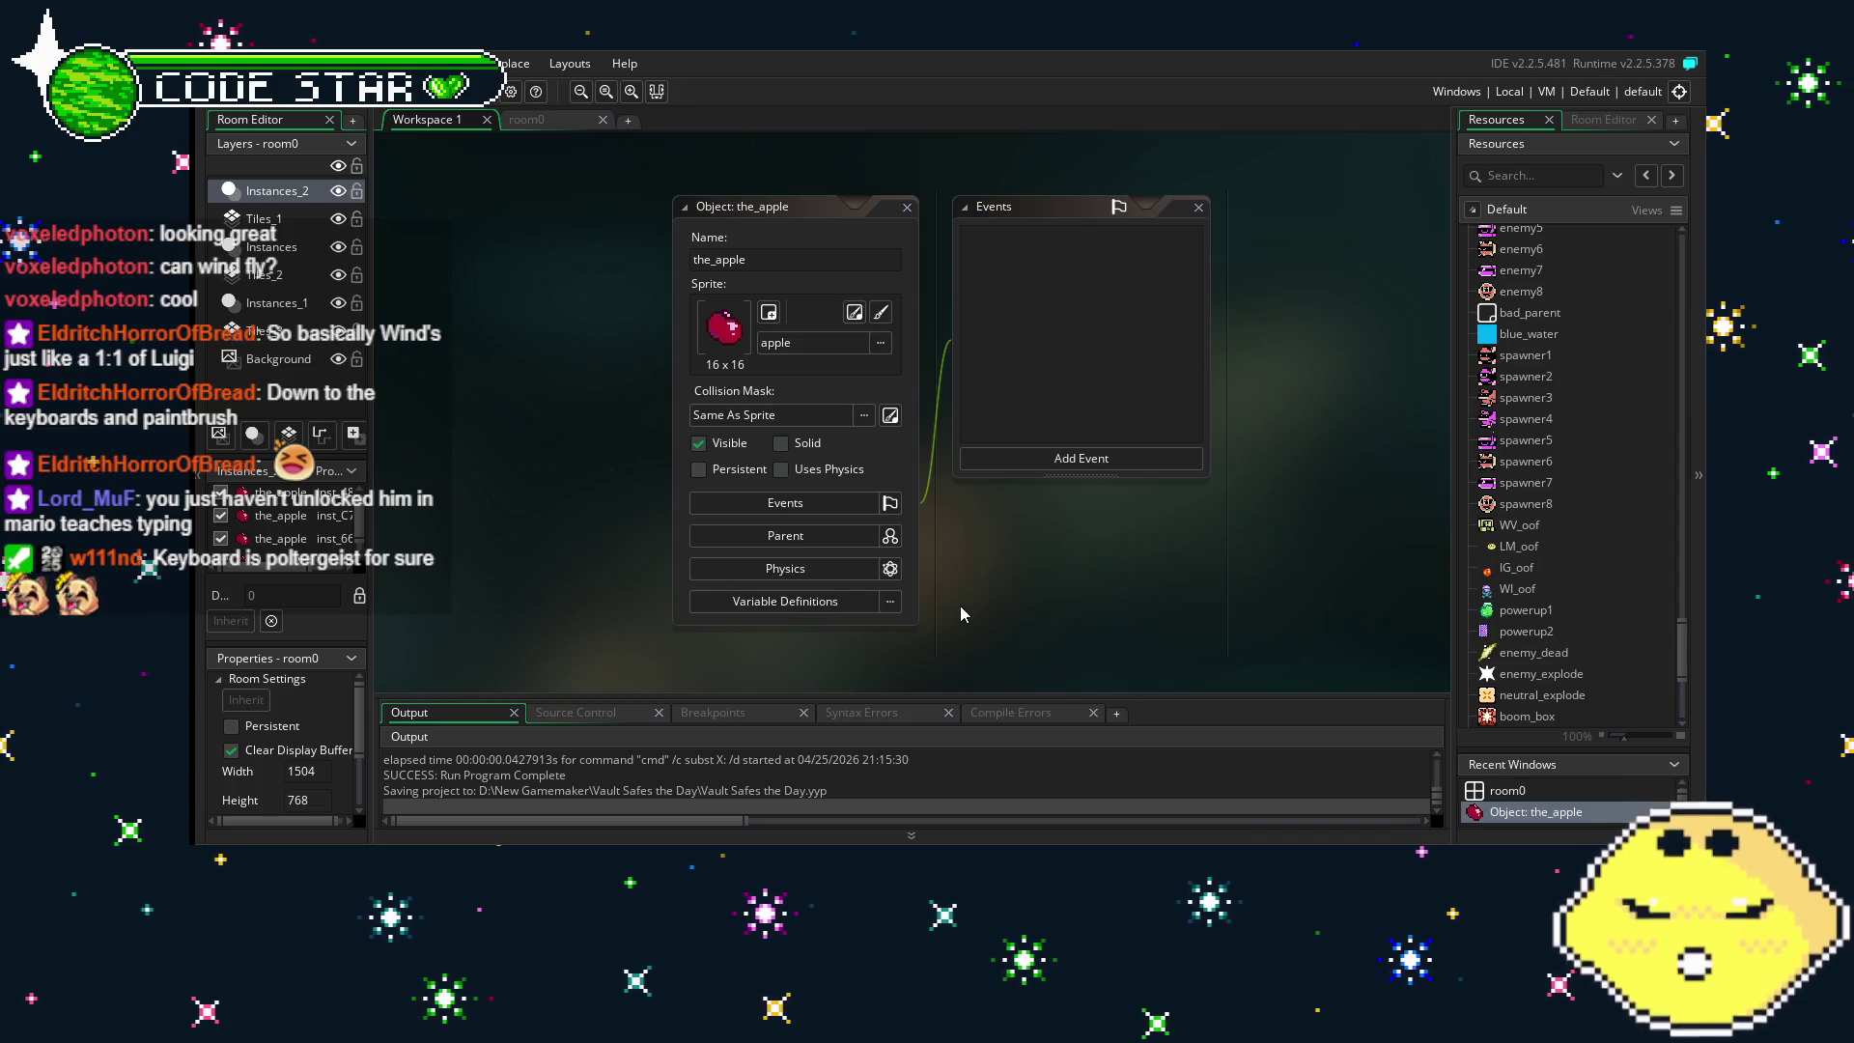
scroll(1526, 693, up, 5)
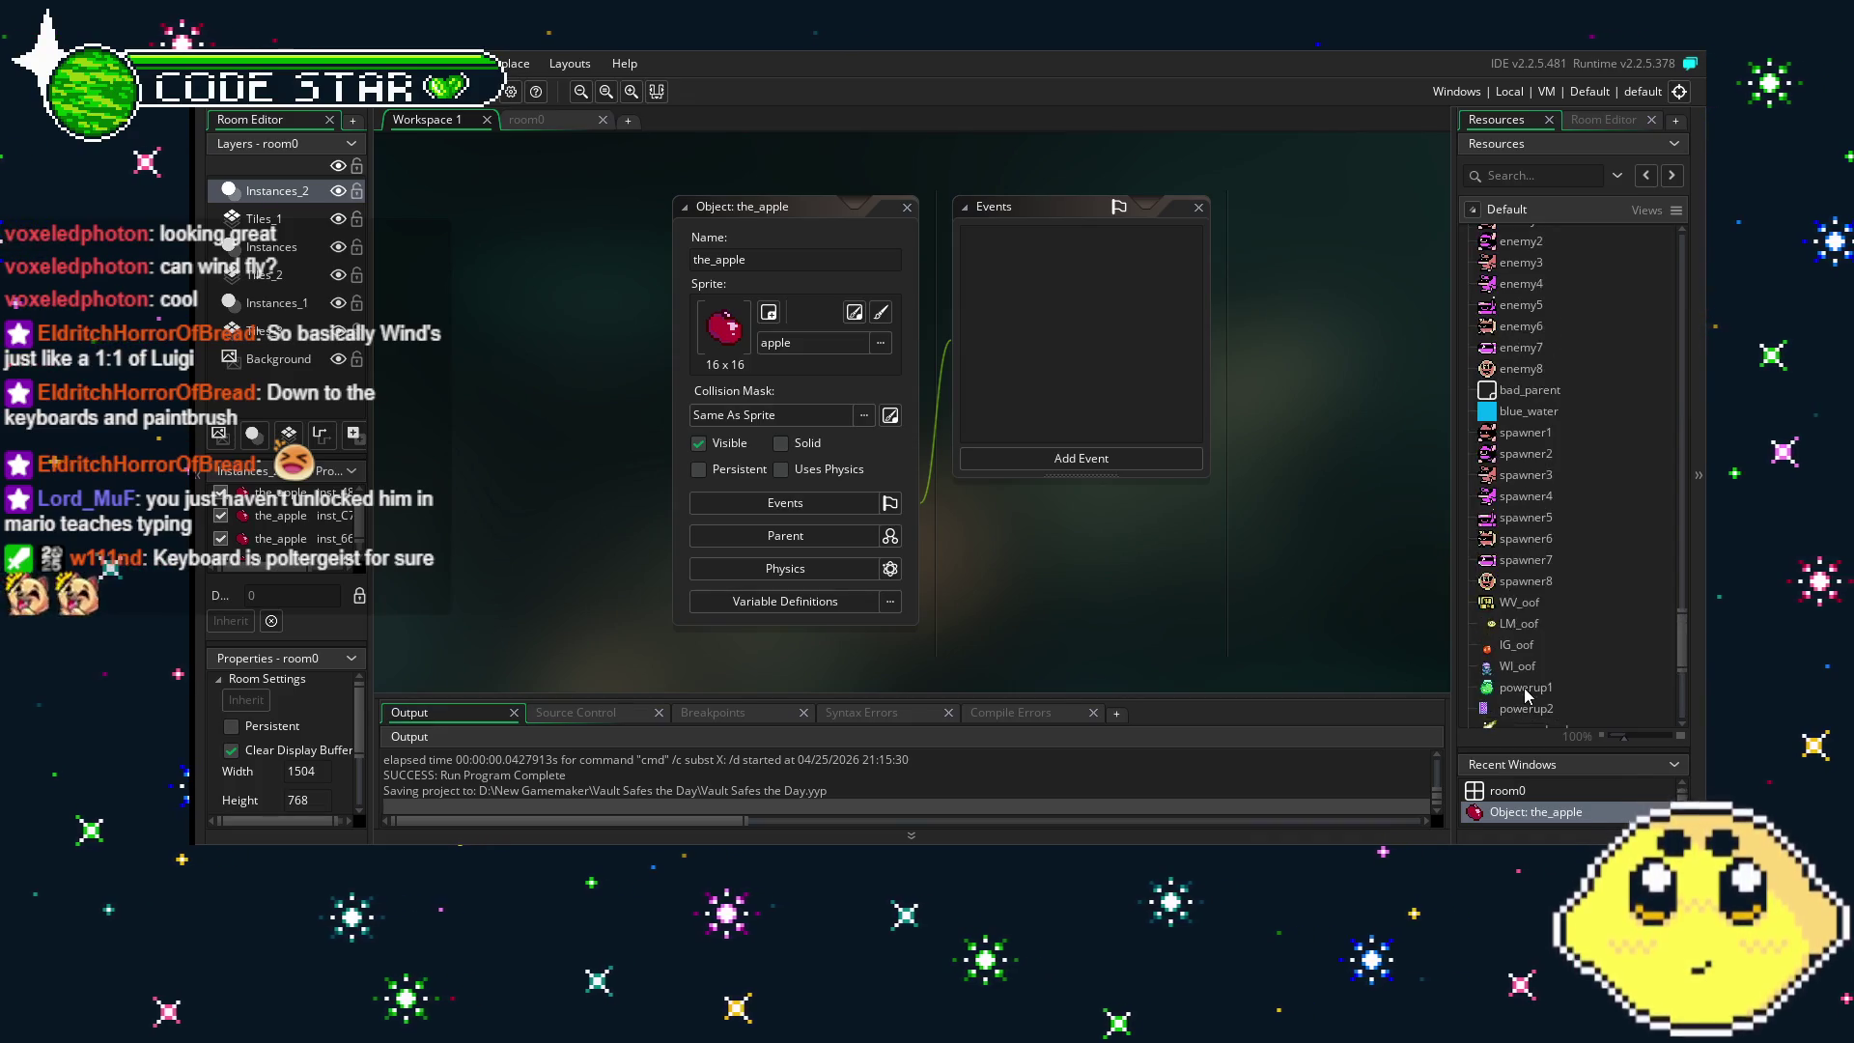
scroll(1526, 694, down, 4)
scroll(1317, 611, down, 1)
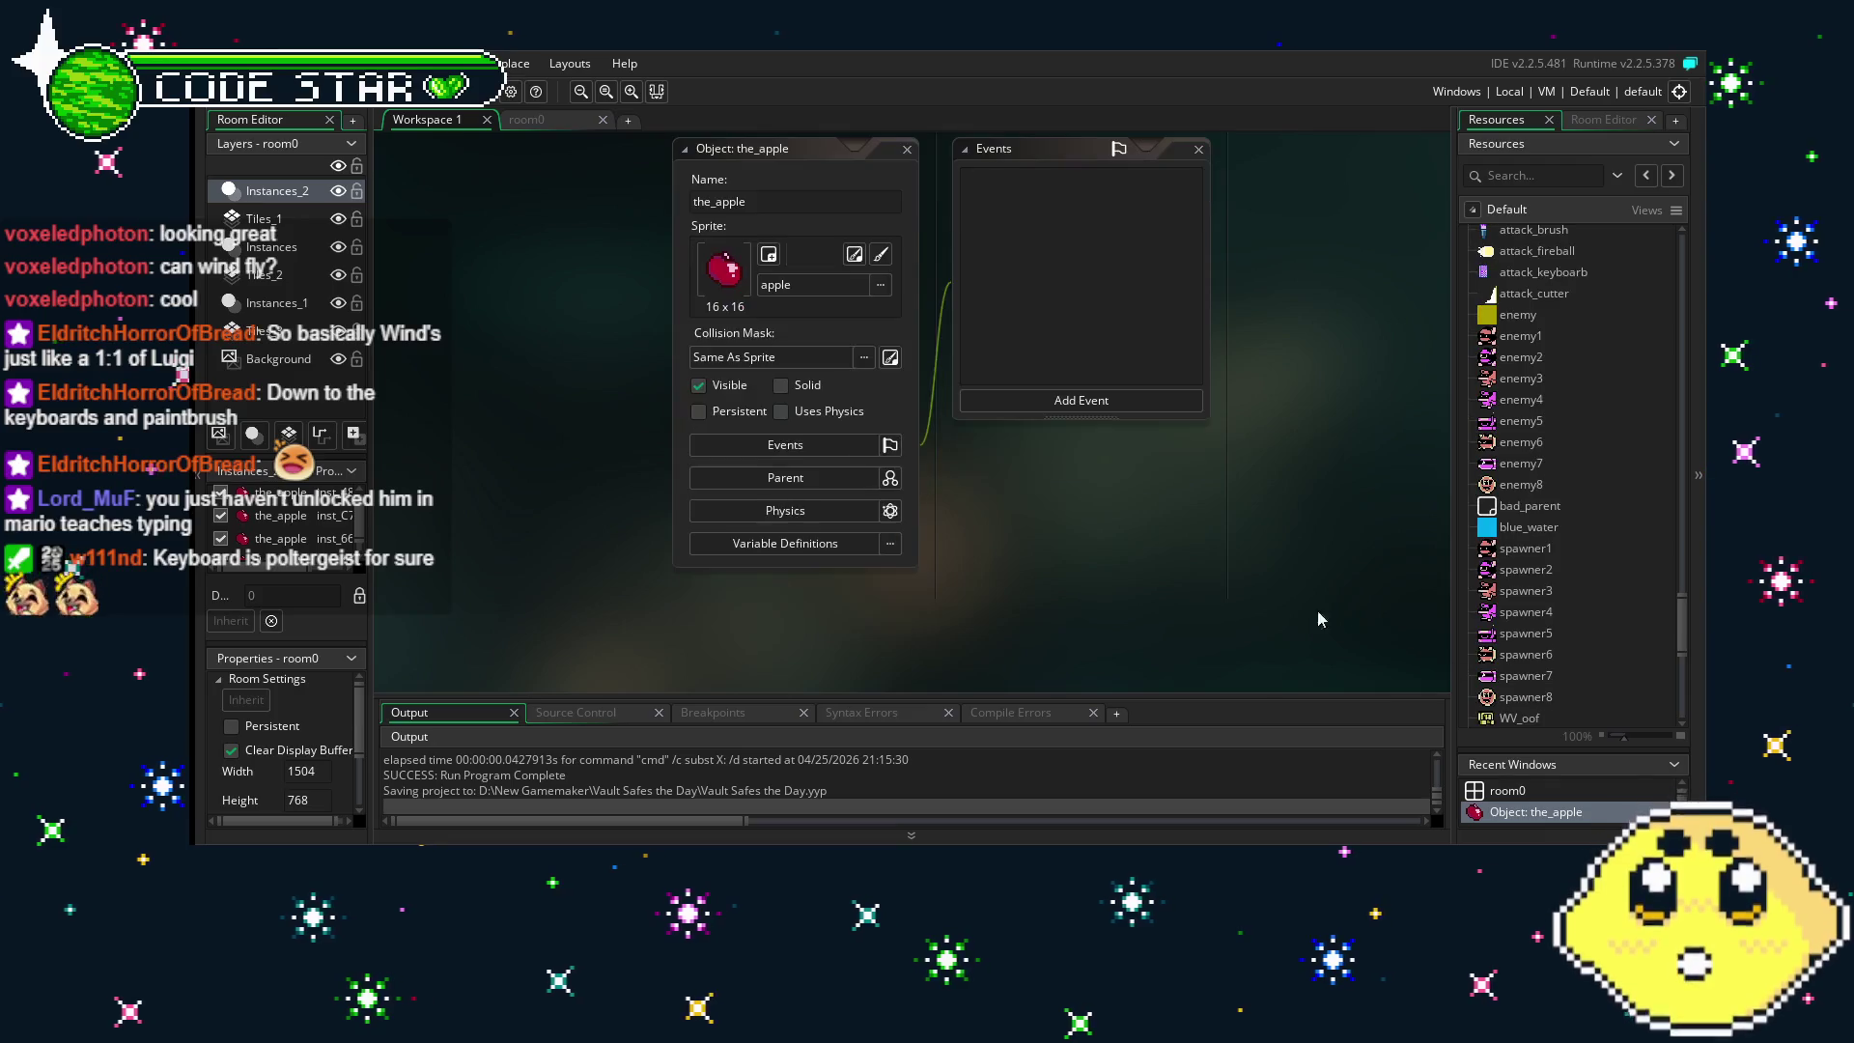
scroll(1562, 638, up, 3)
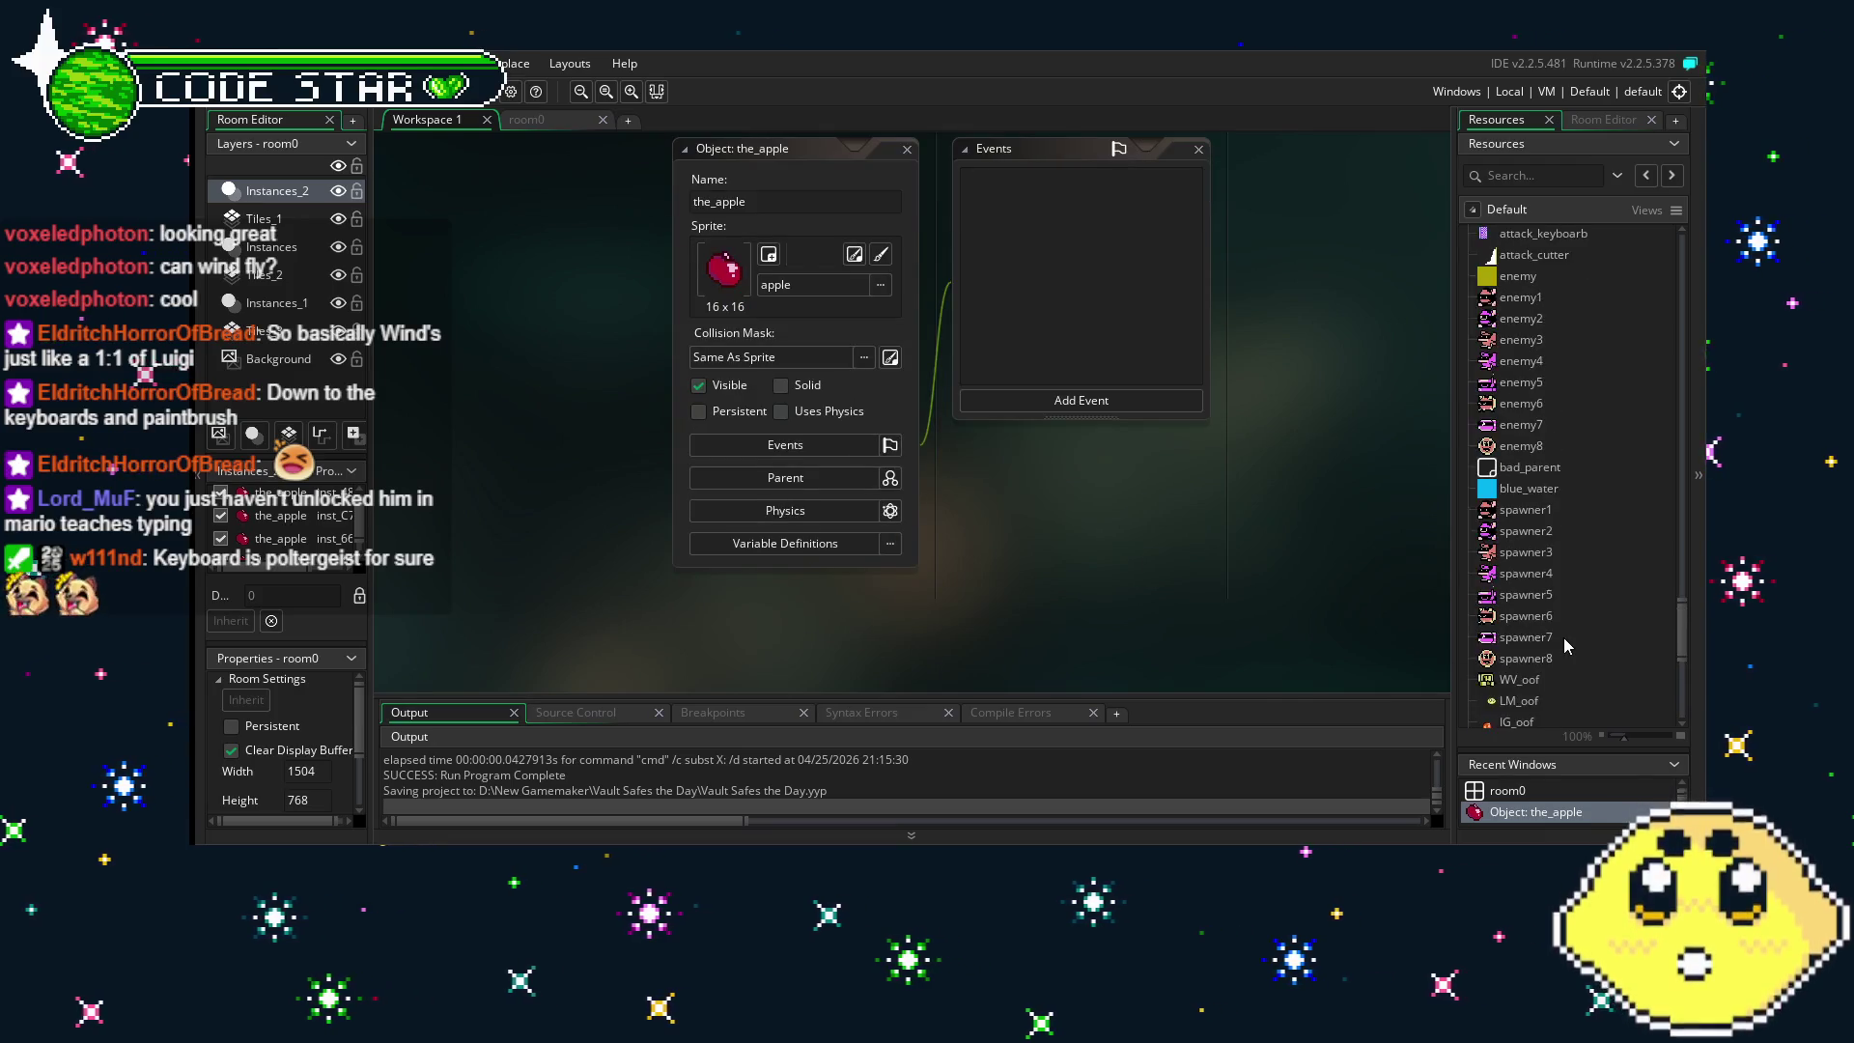
scroll(1550, 637, up, 2)
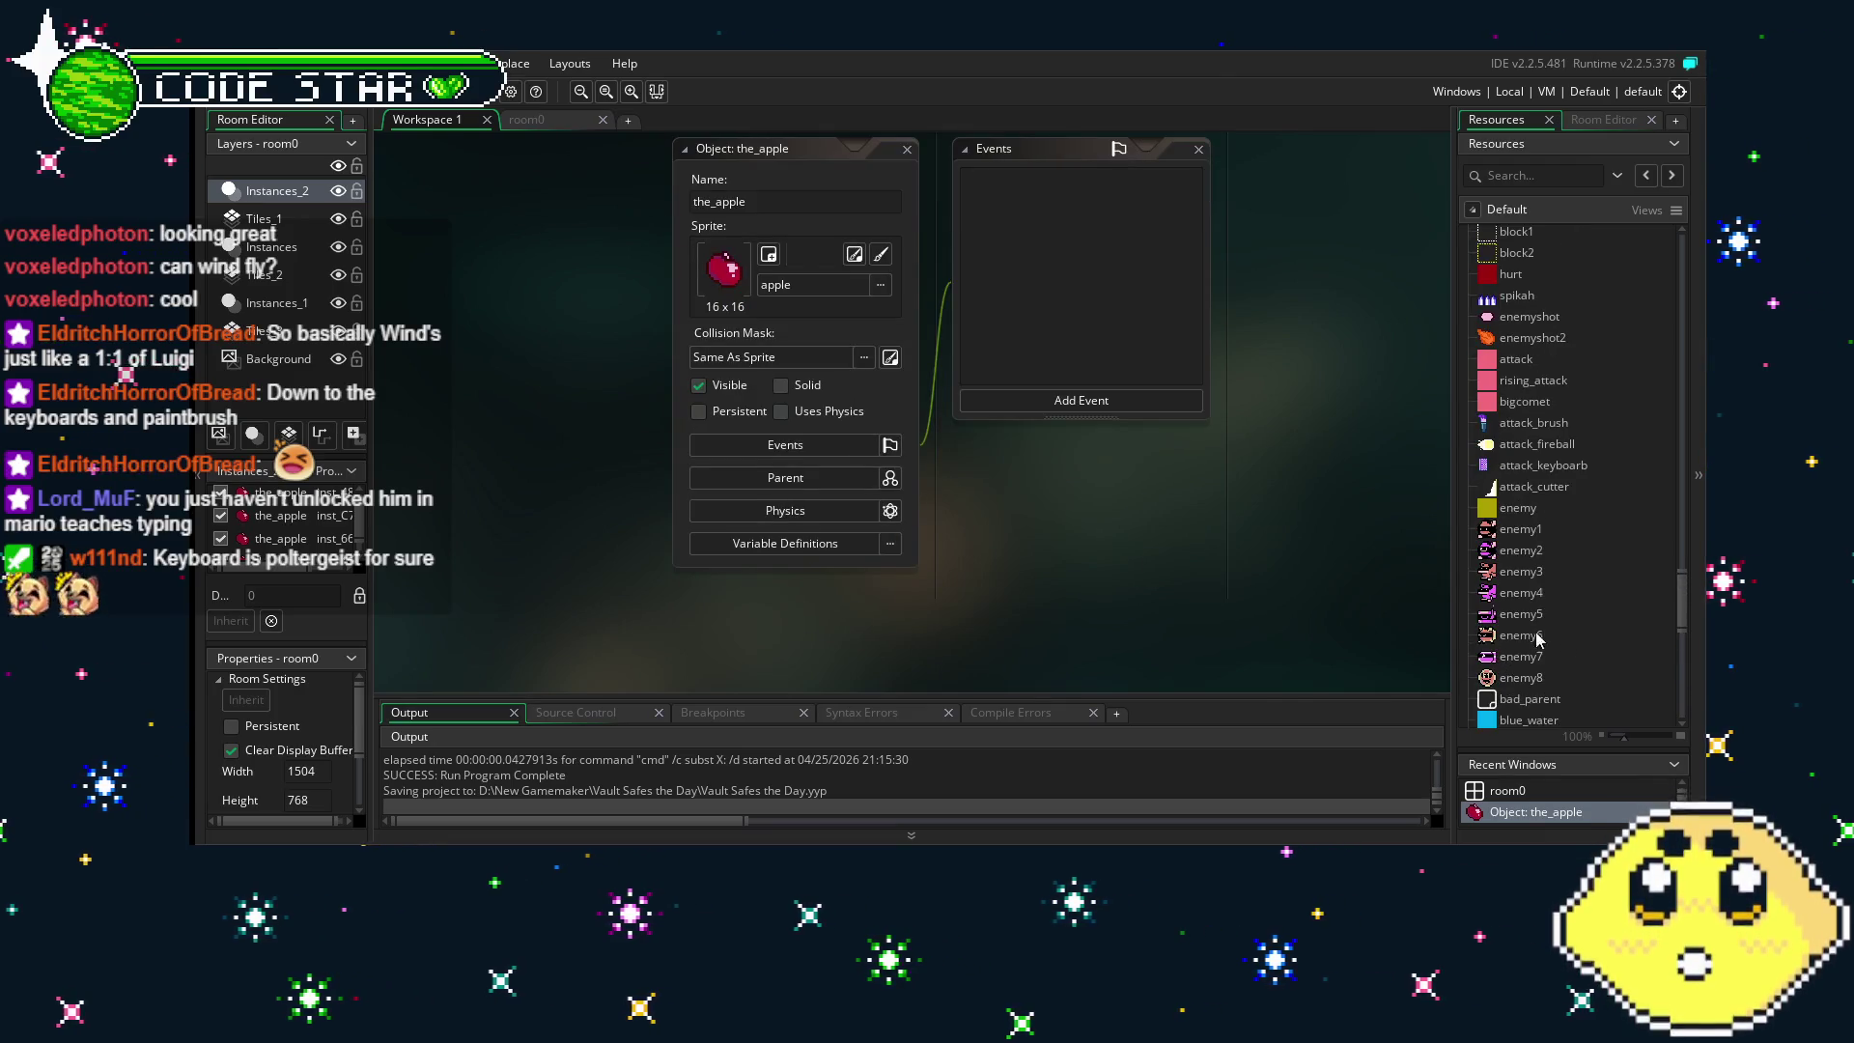
- Set attack as the_apple's parent and return to the room0 layout
click(830, 477)
click(1024, 516)
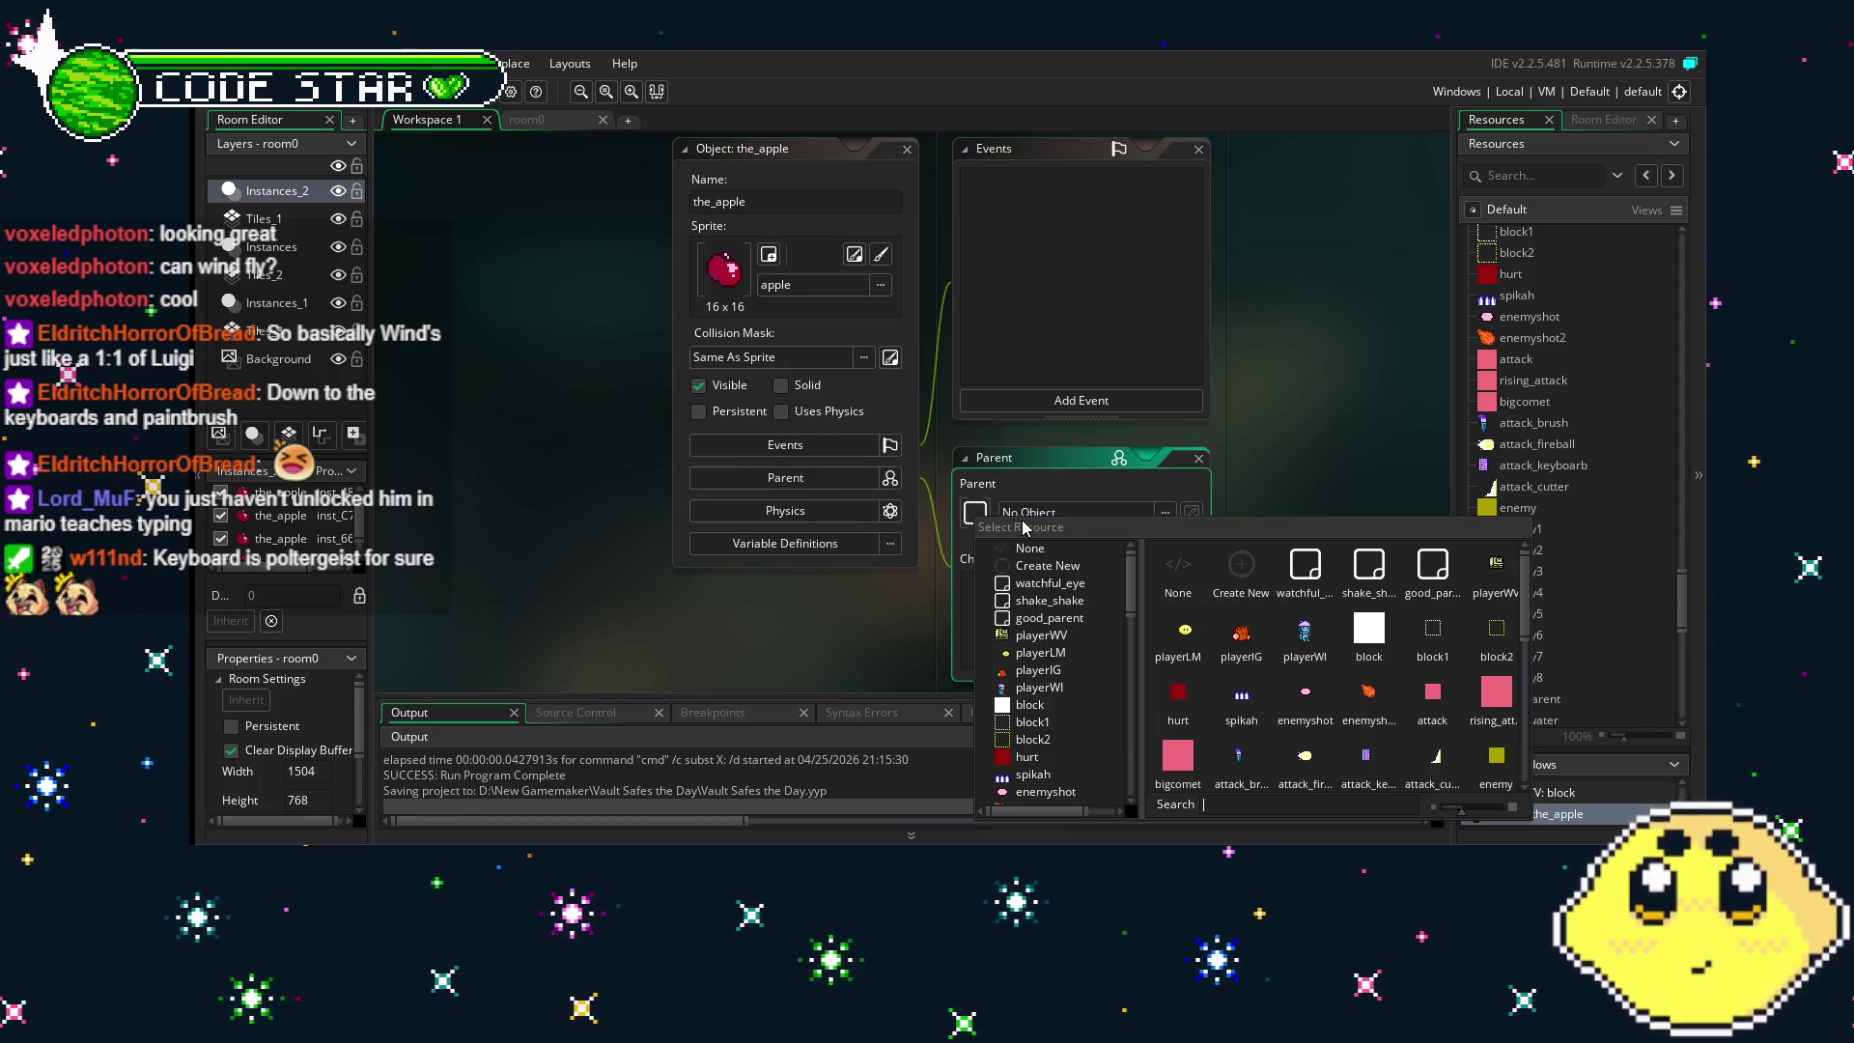
click(1433, 694)
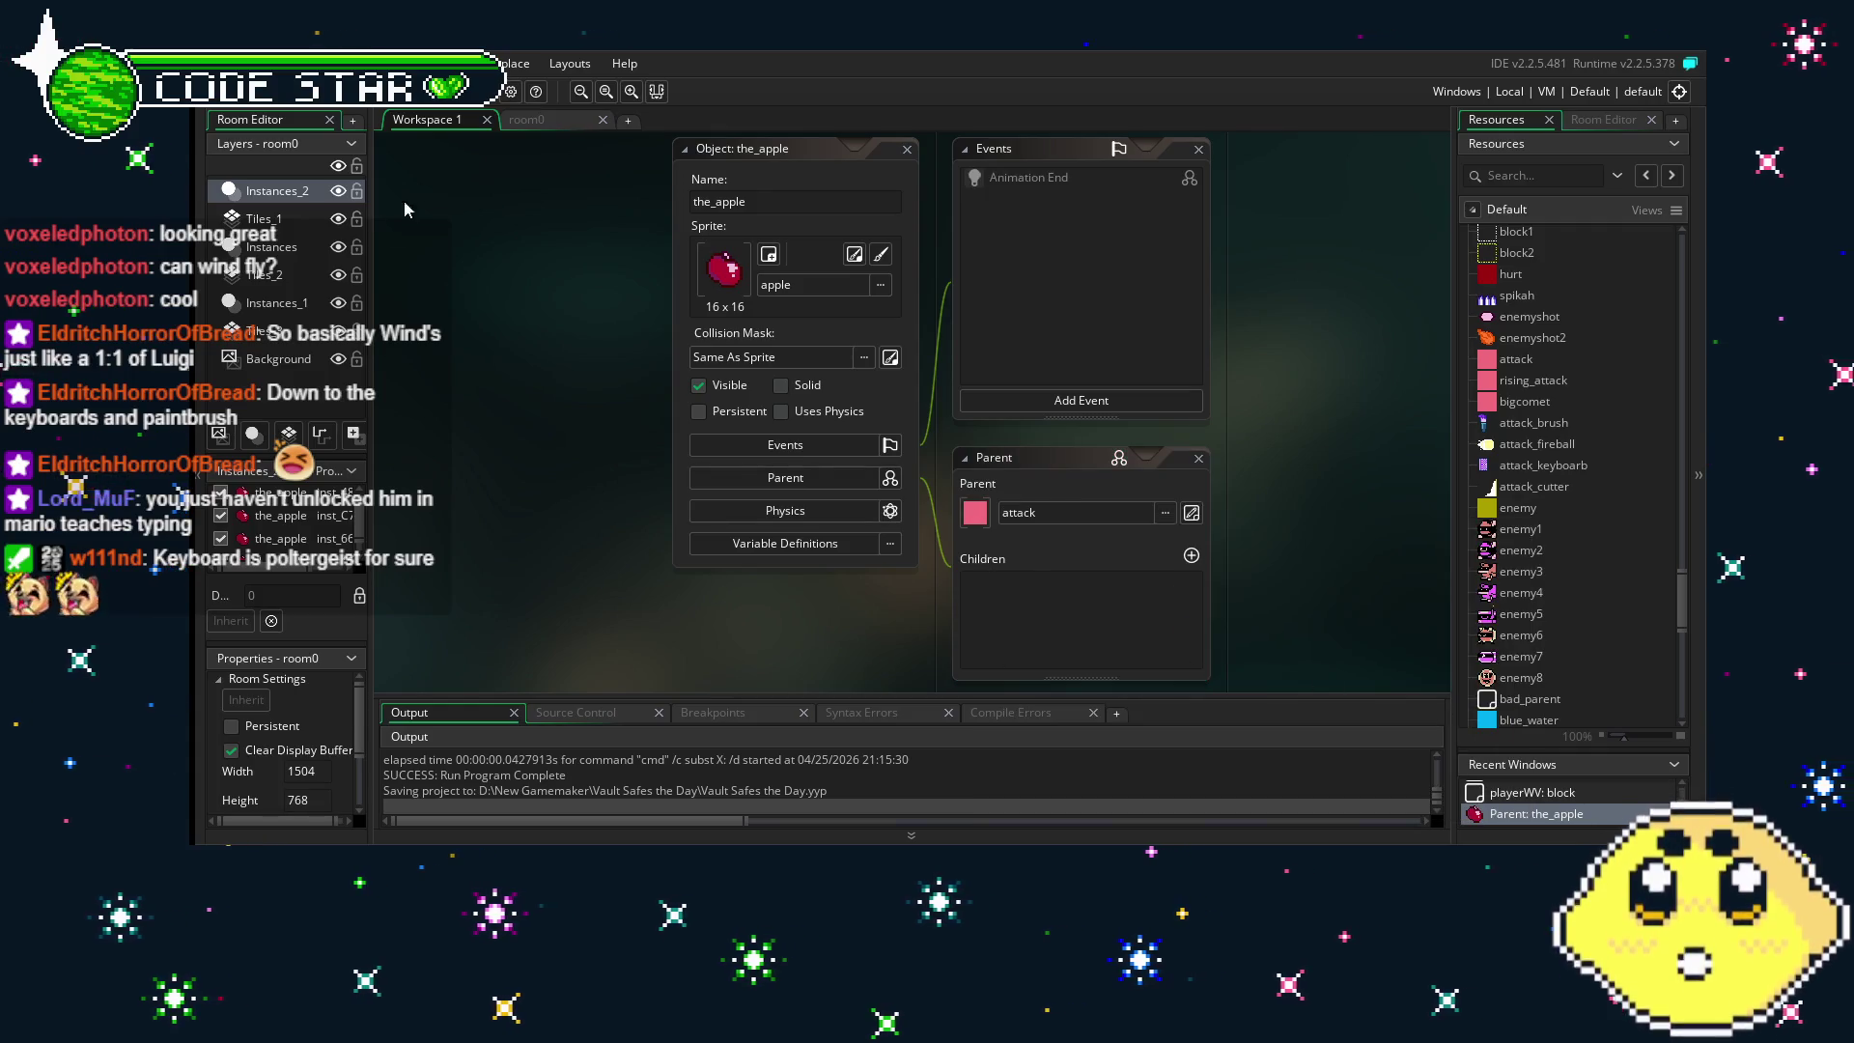
click(531, 122)
mouse_move(1045, 429)
mouse_down()
mouse_move(480, 447)
mouse_move(1222, 456)
mouse_move(673, 480)
mouse_up()
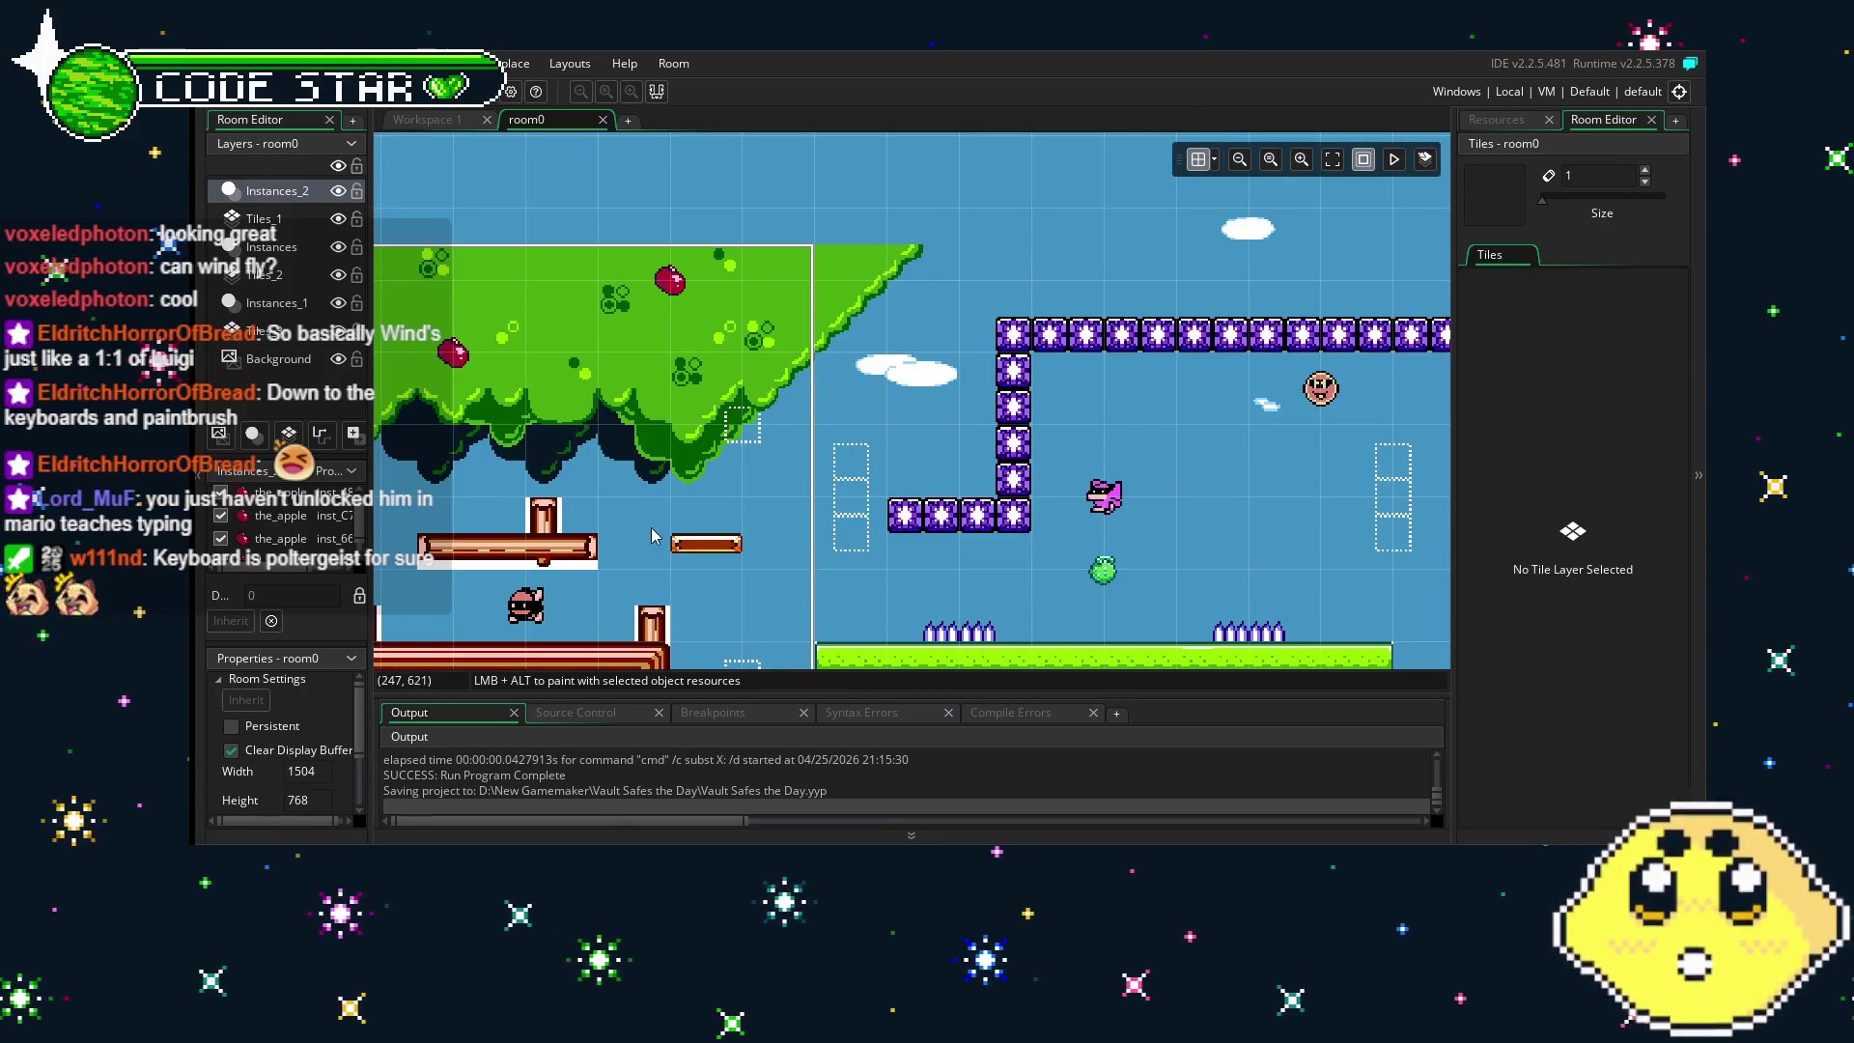
- Pan room0 past the house and water to the tree canopy at the left edge
scroll(652, 537, right, 5)
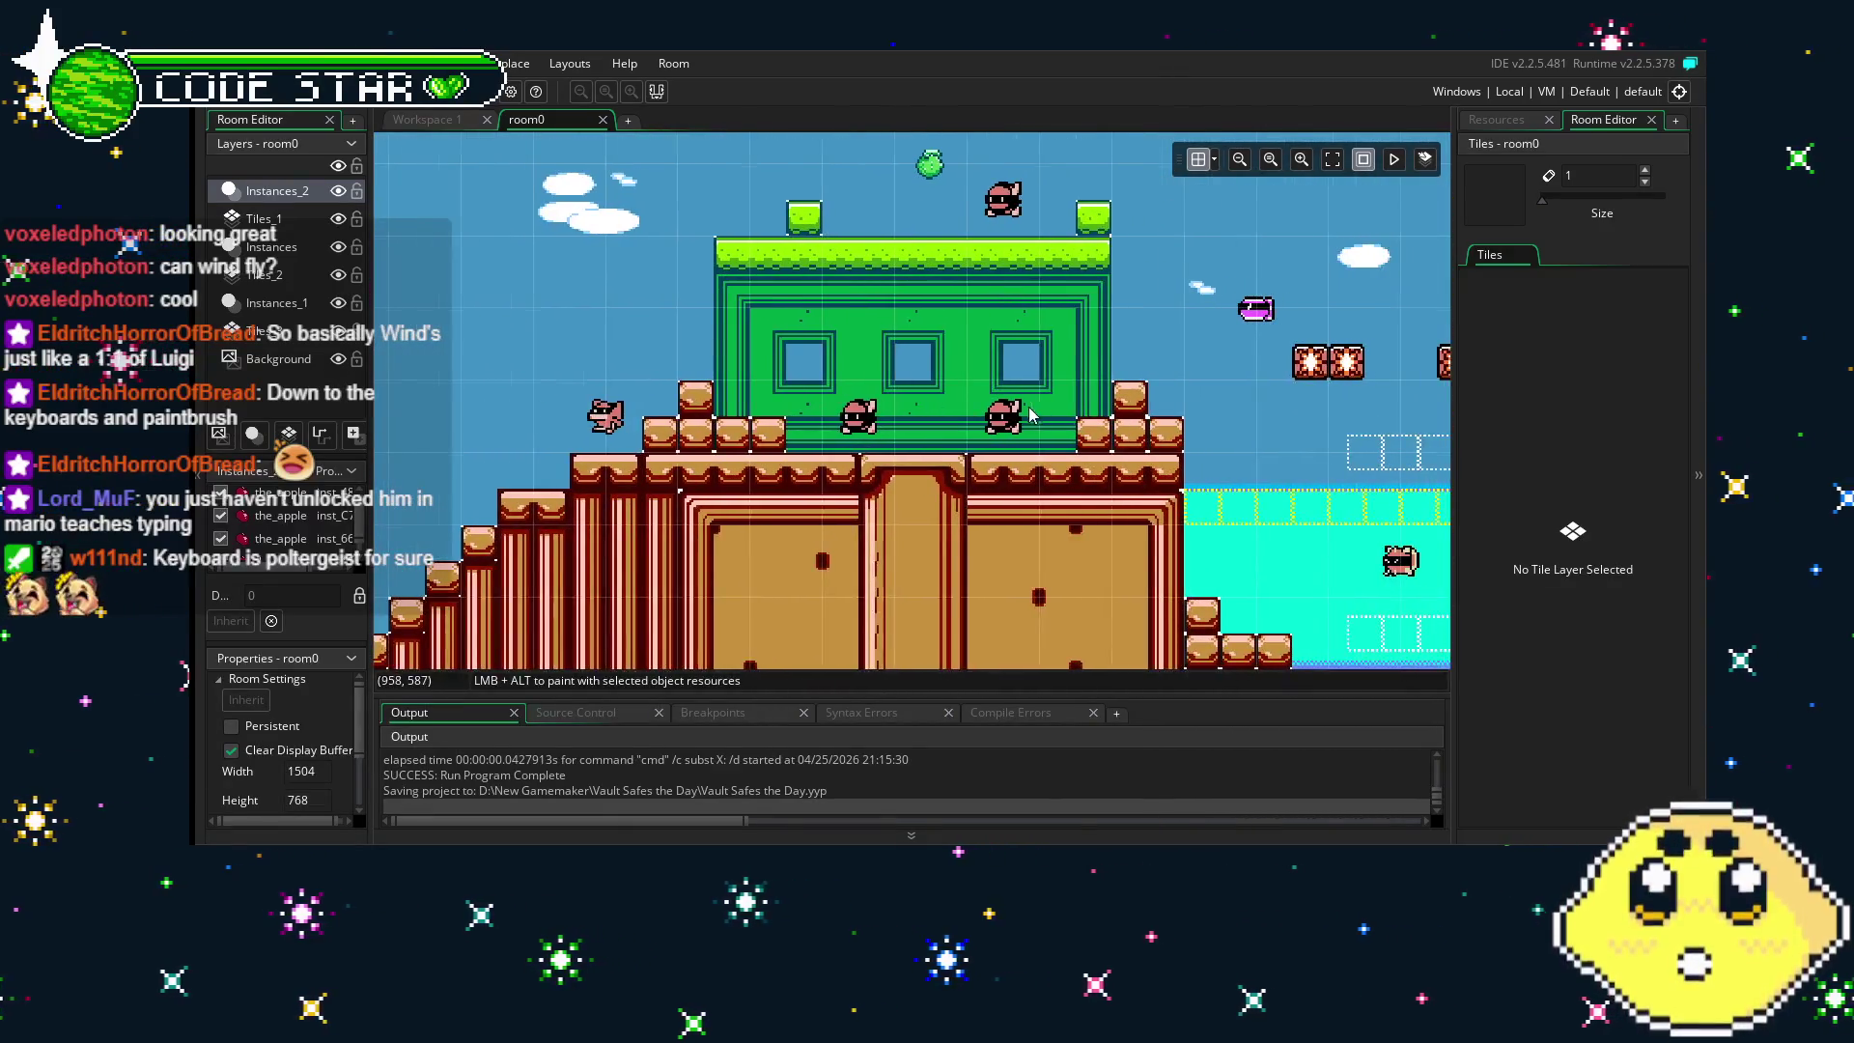
drag(1029, 413, 639, 442)
drag(1029, 472, 681, 445)
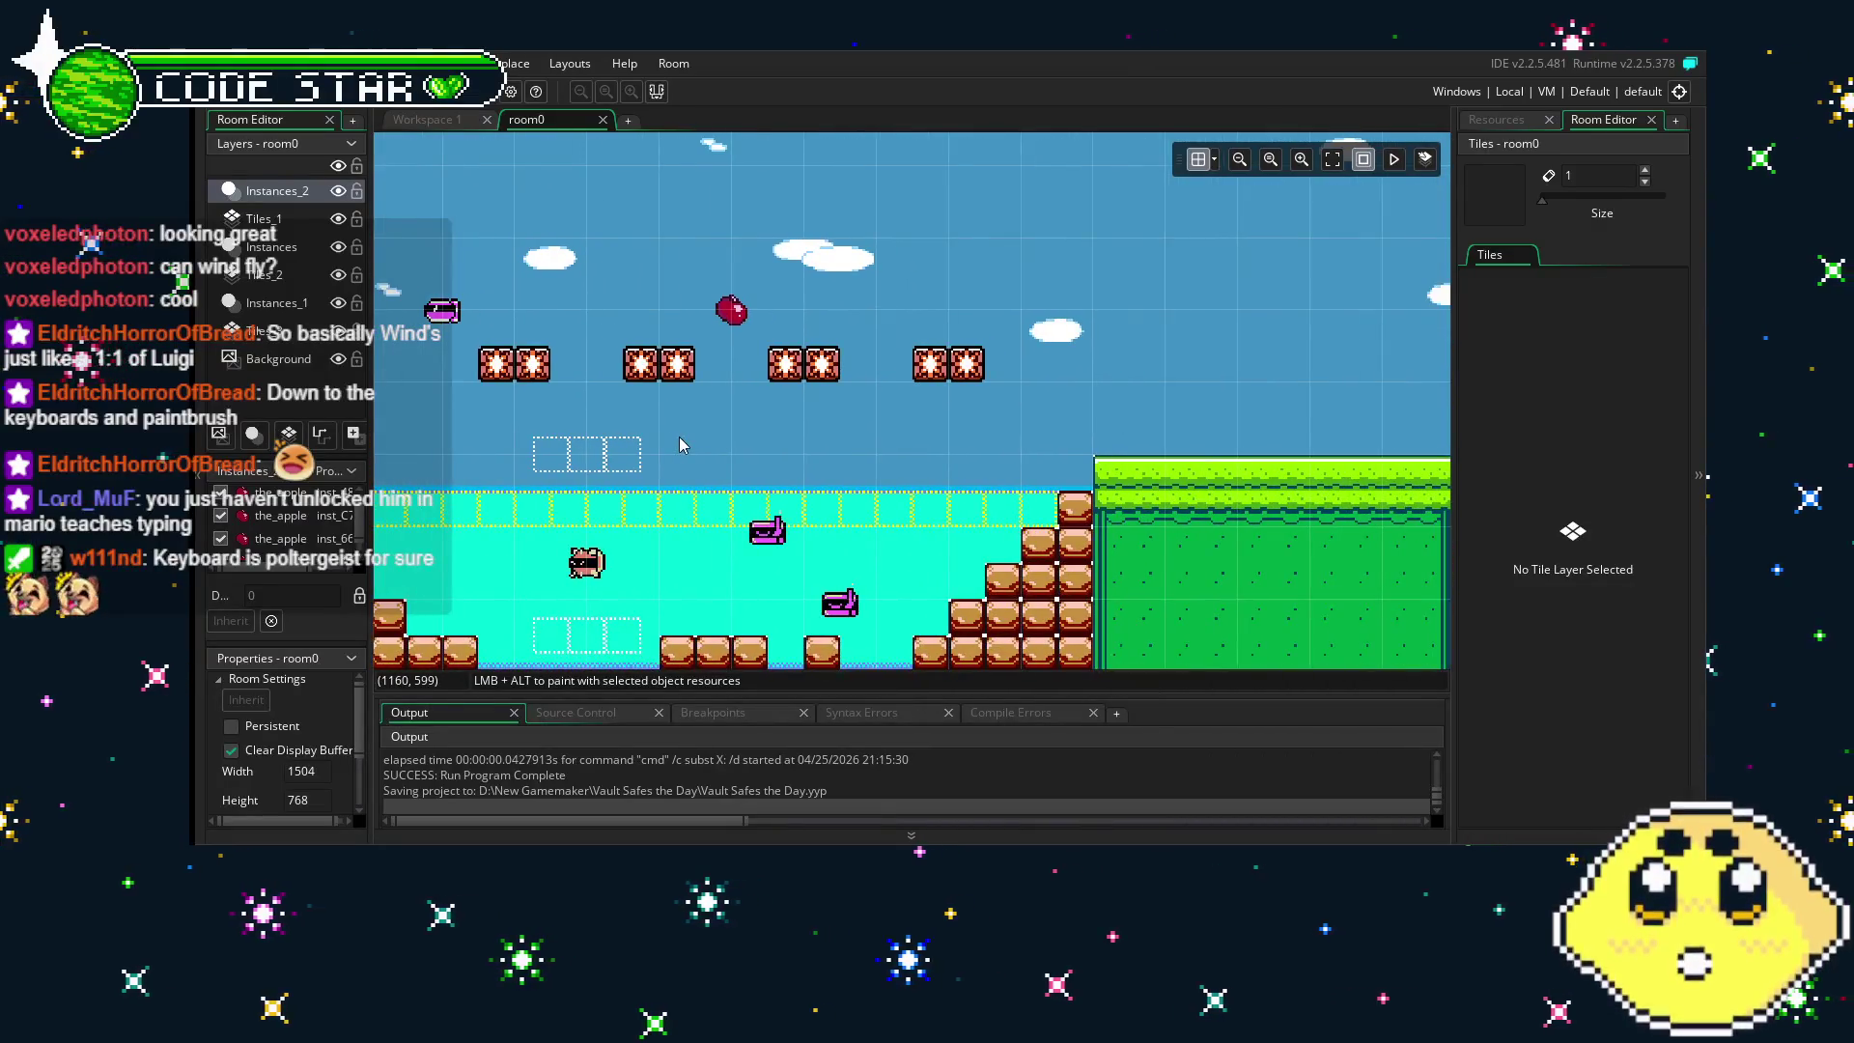
drag(521, 480, 1228, 500)
mouse_move(792, 502)
mouse_down()
mouse_move(1188, 507)
mouse_move(1082, 531)
mouse_up()
mouse_move(761, 550)
mouse_down()
mouse_move(961, 556)
mouse_move(704, 605)
mouse_up()
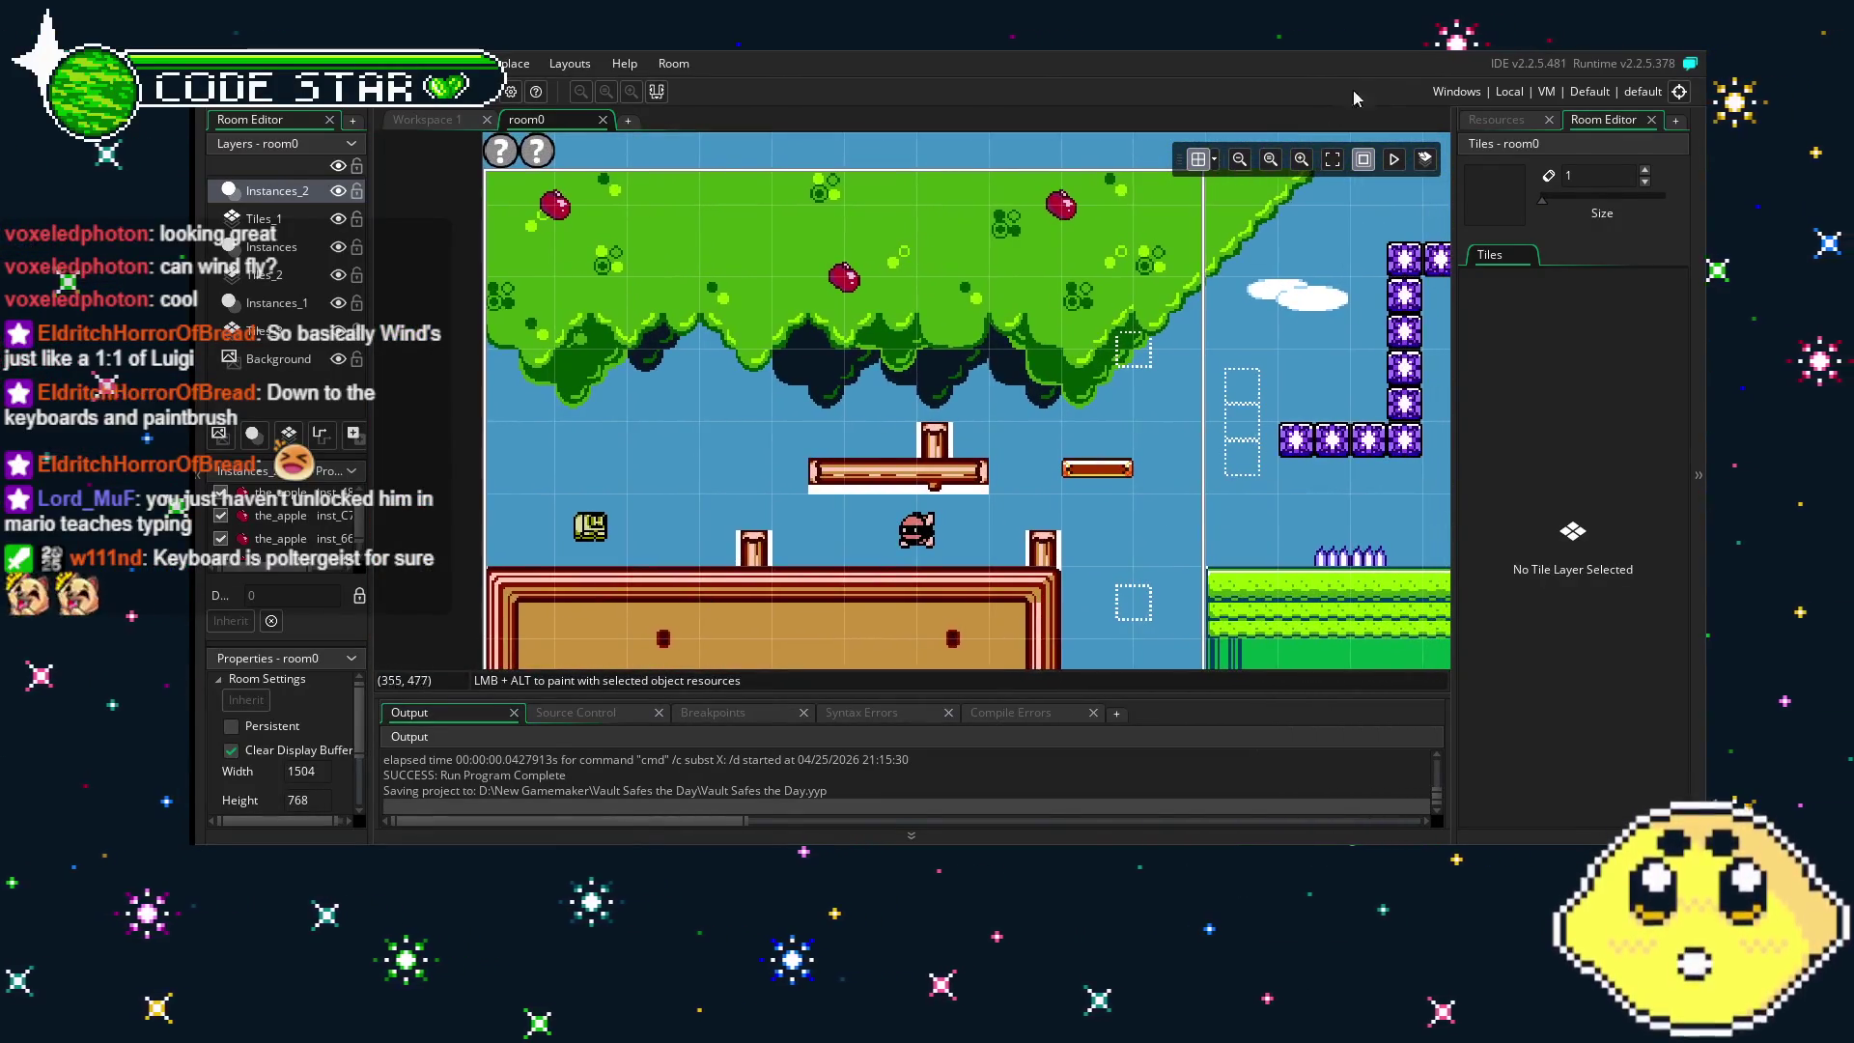
- Show the Resources tree and open the_apple object
click(1499, 120)
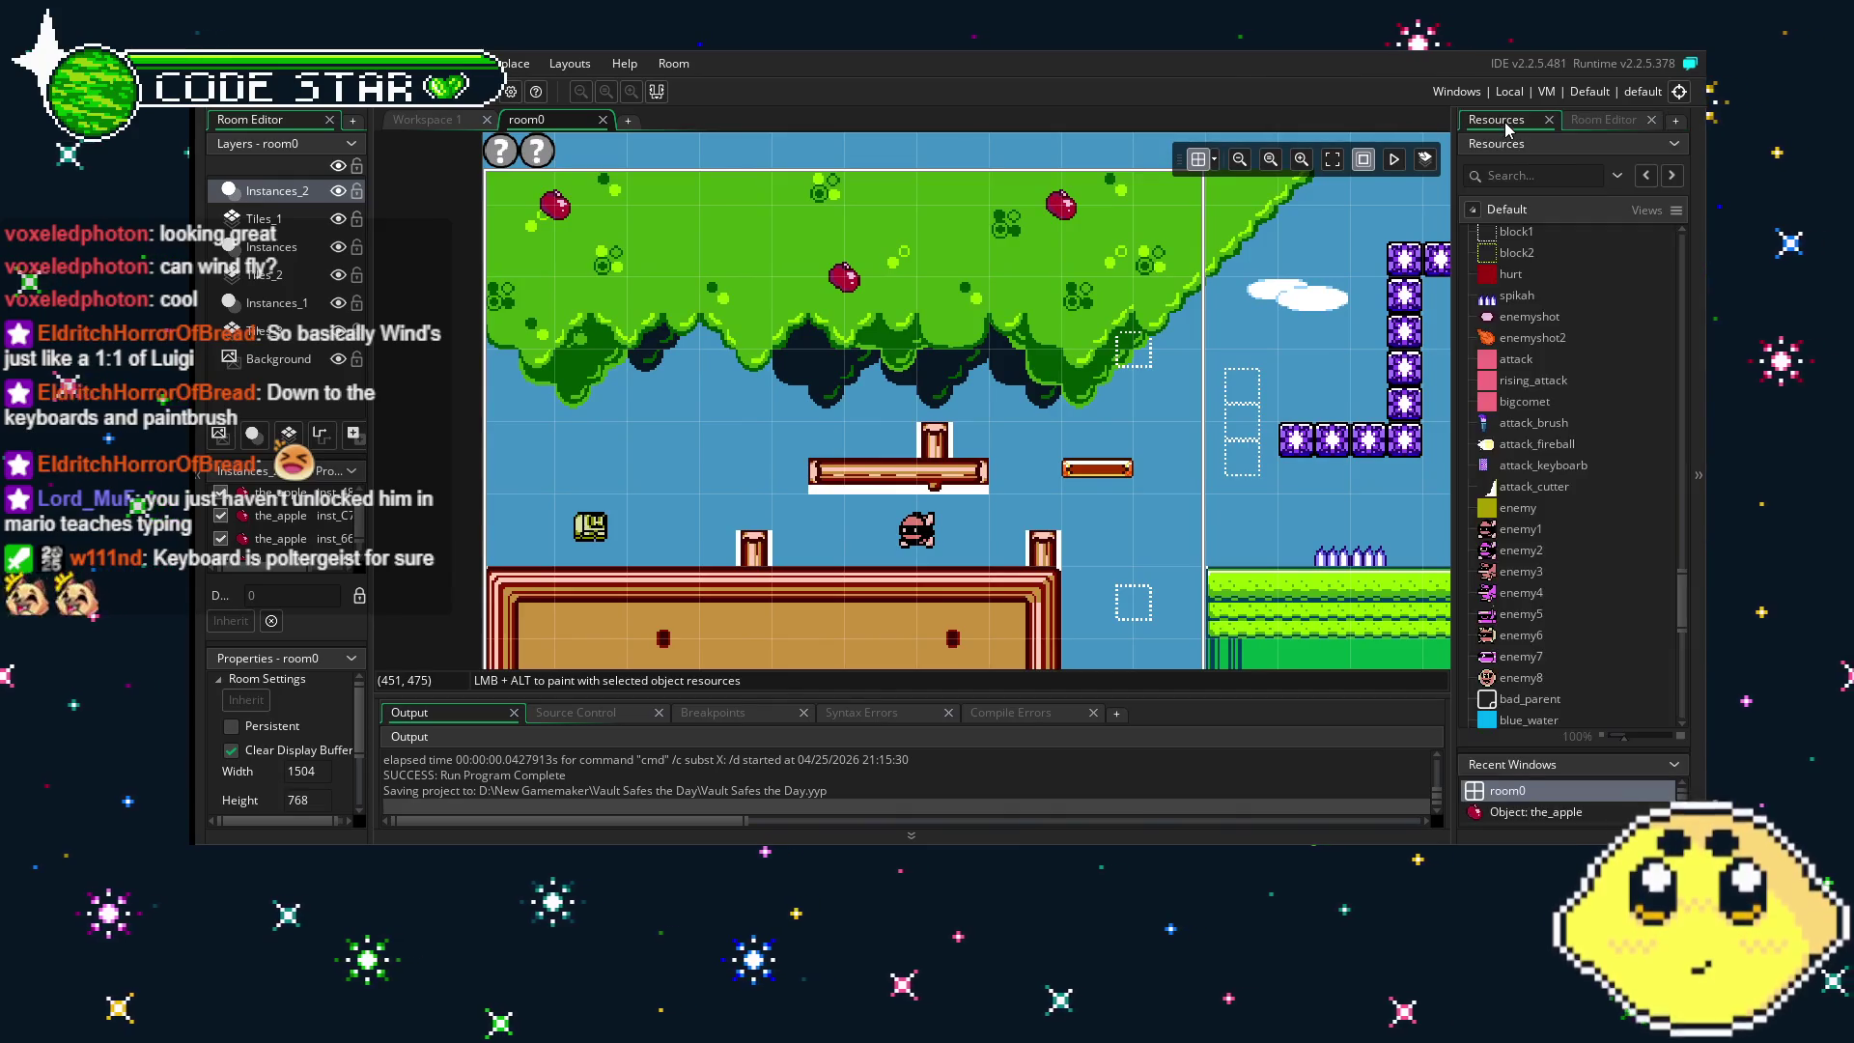
scroll(1583, 579, down, 15)
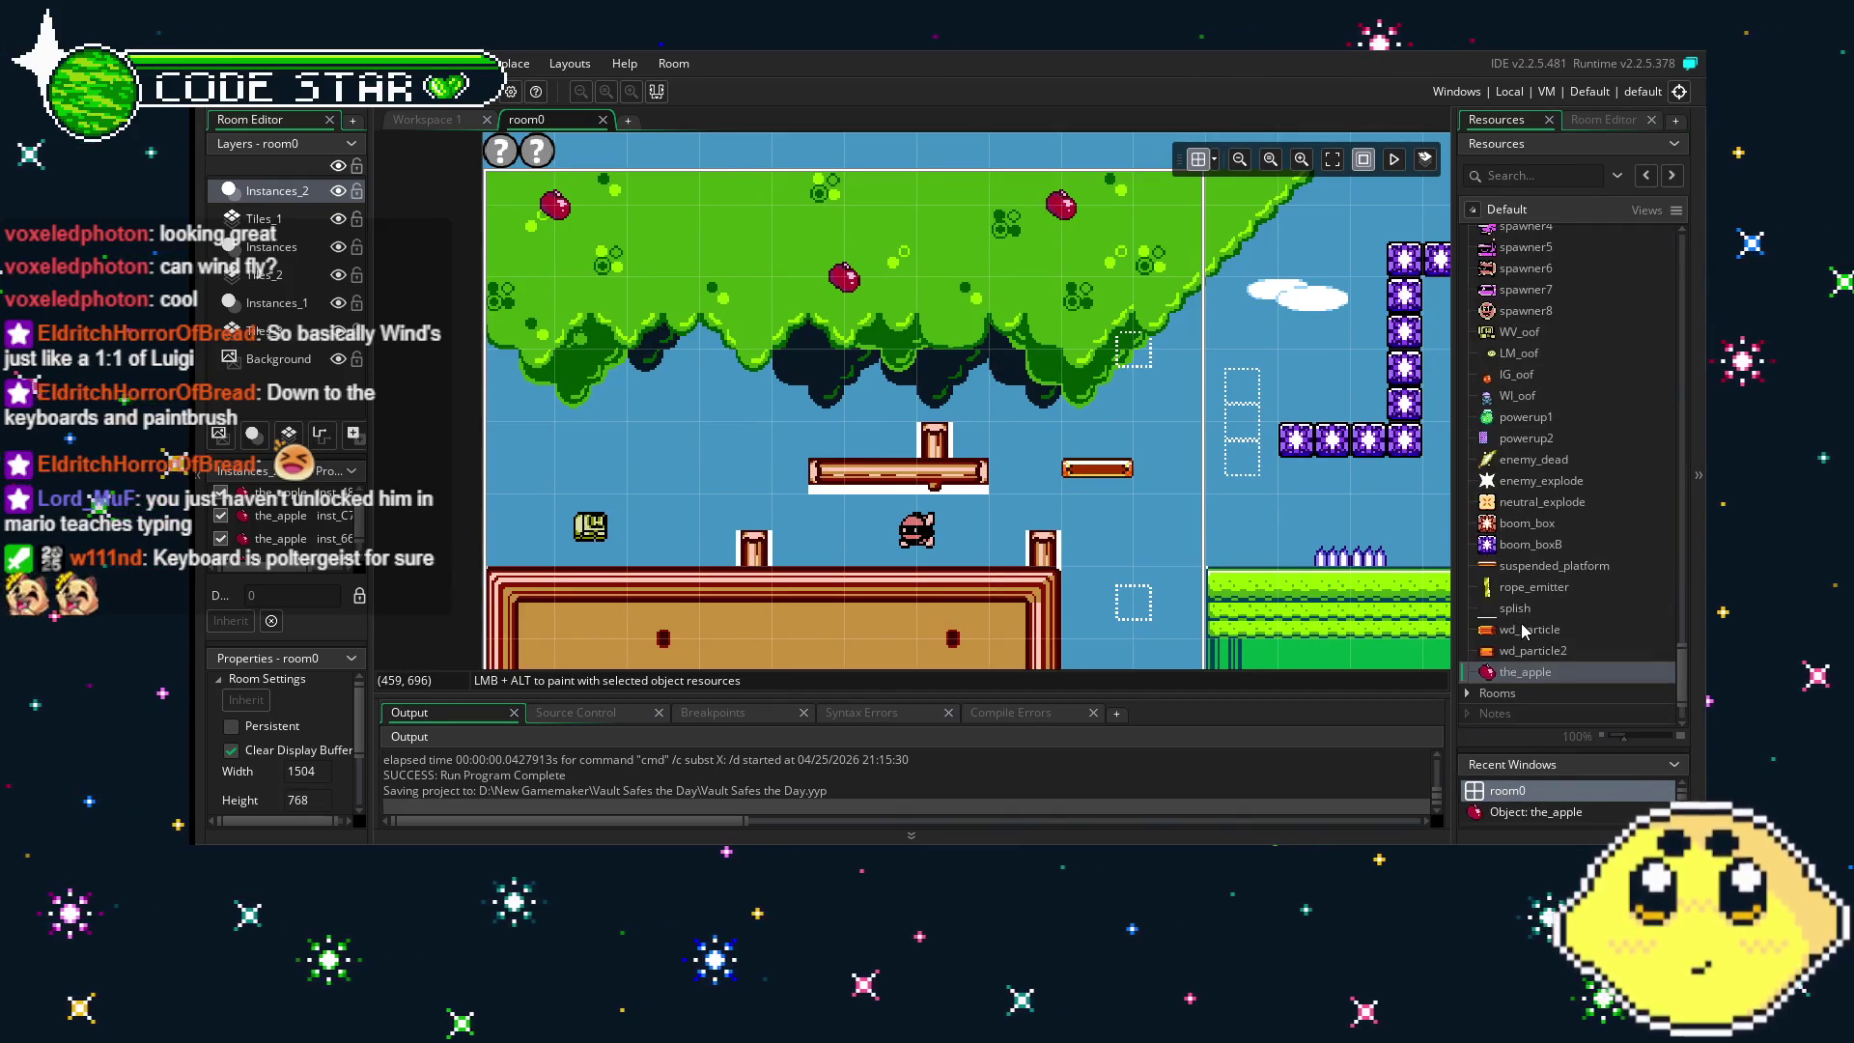
click(1548, 674)
double_click(1549, 674)
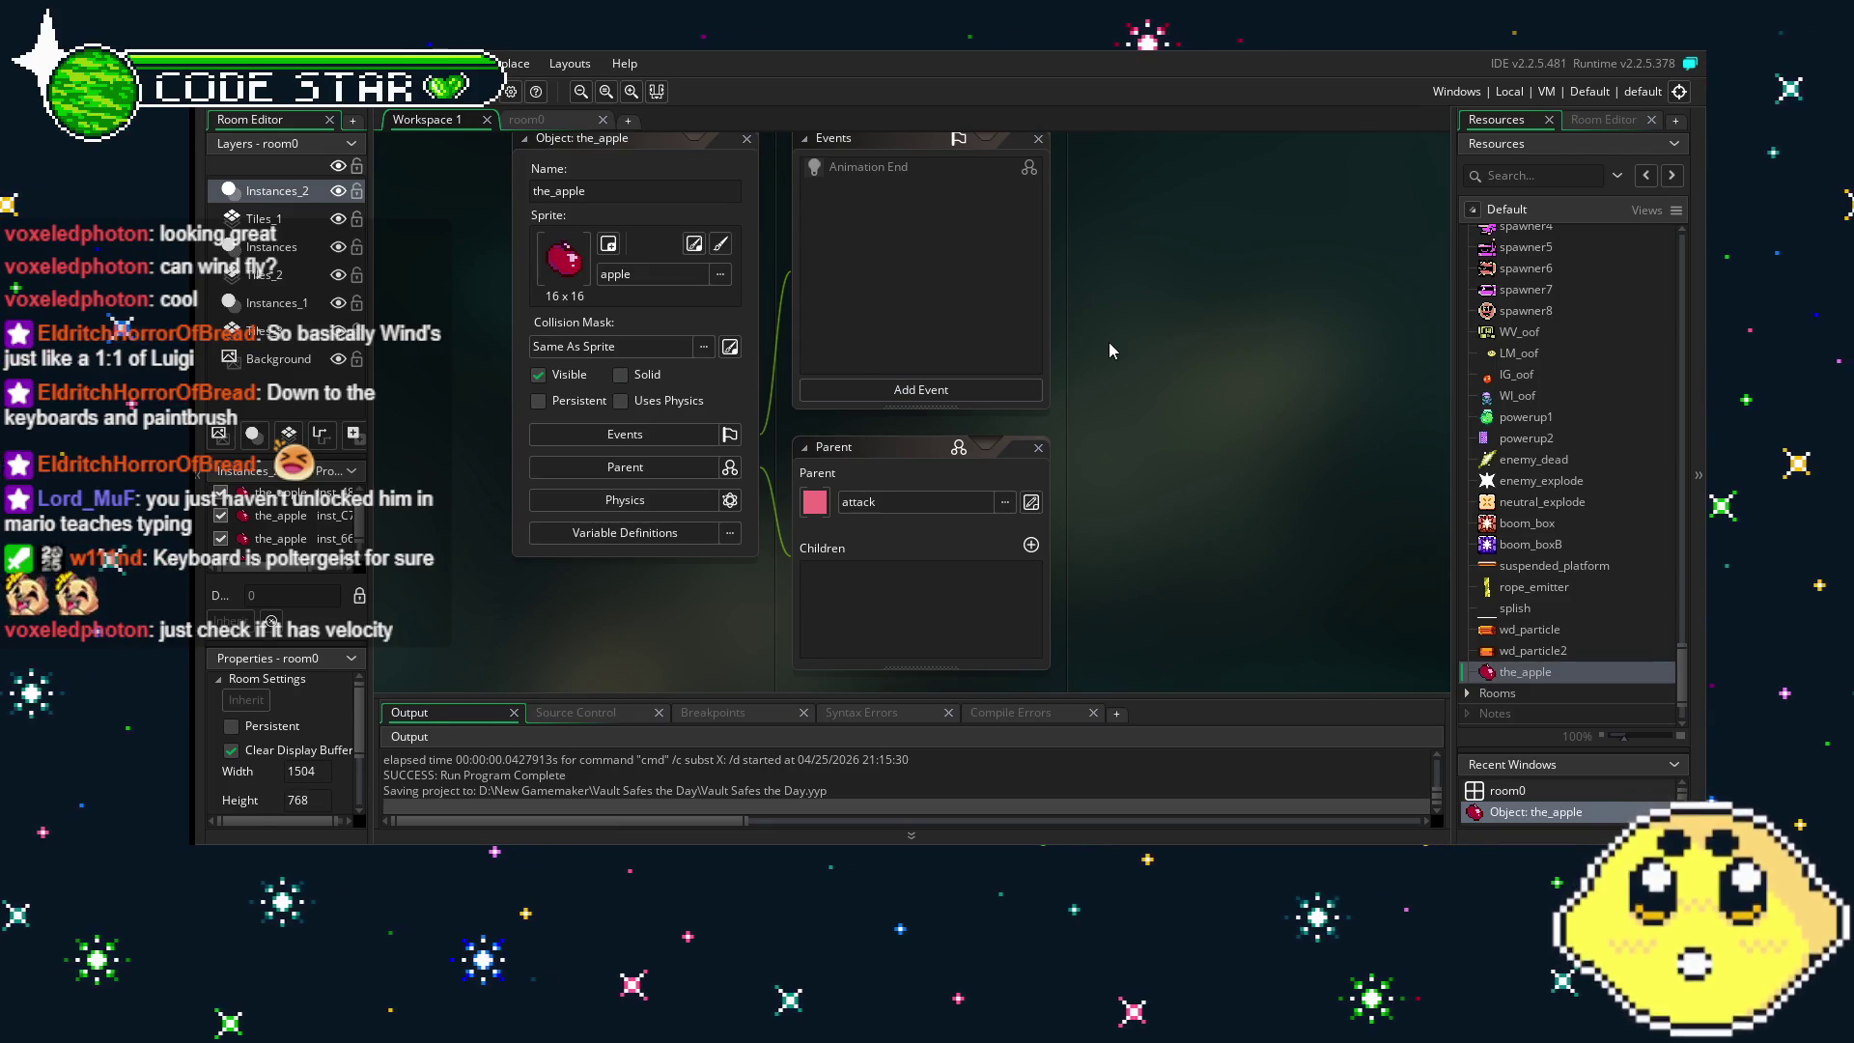
- Add a Step event to the_apple
drag(943, 277, 846, 332)
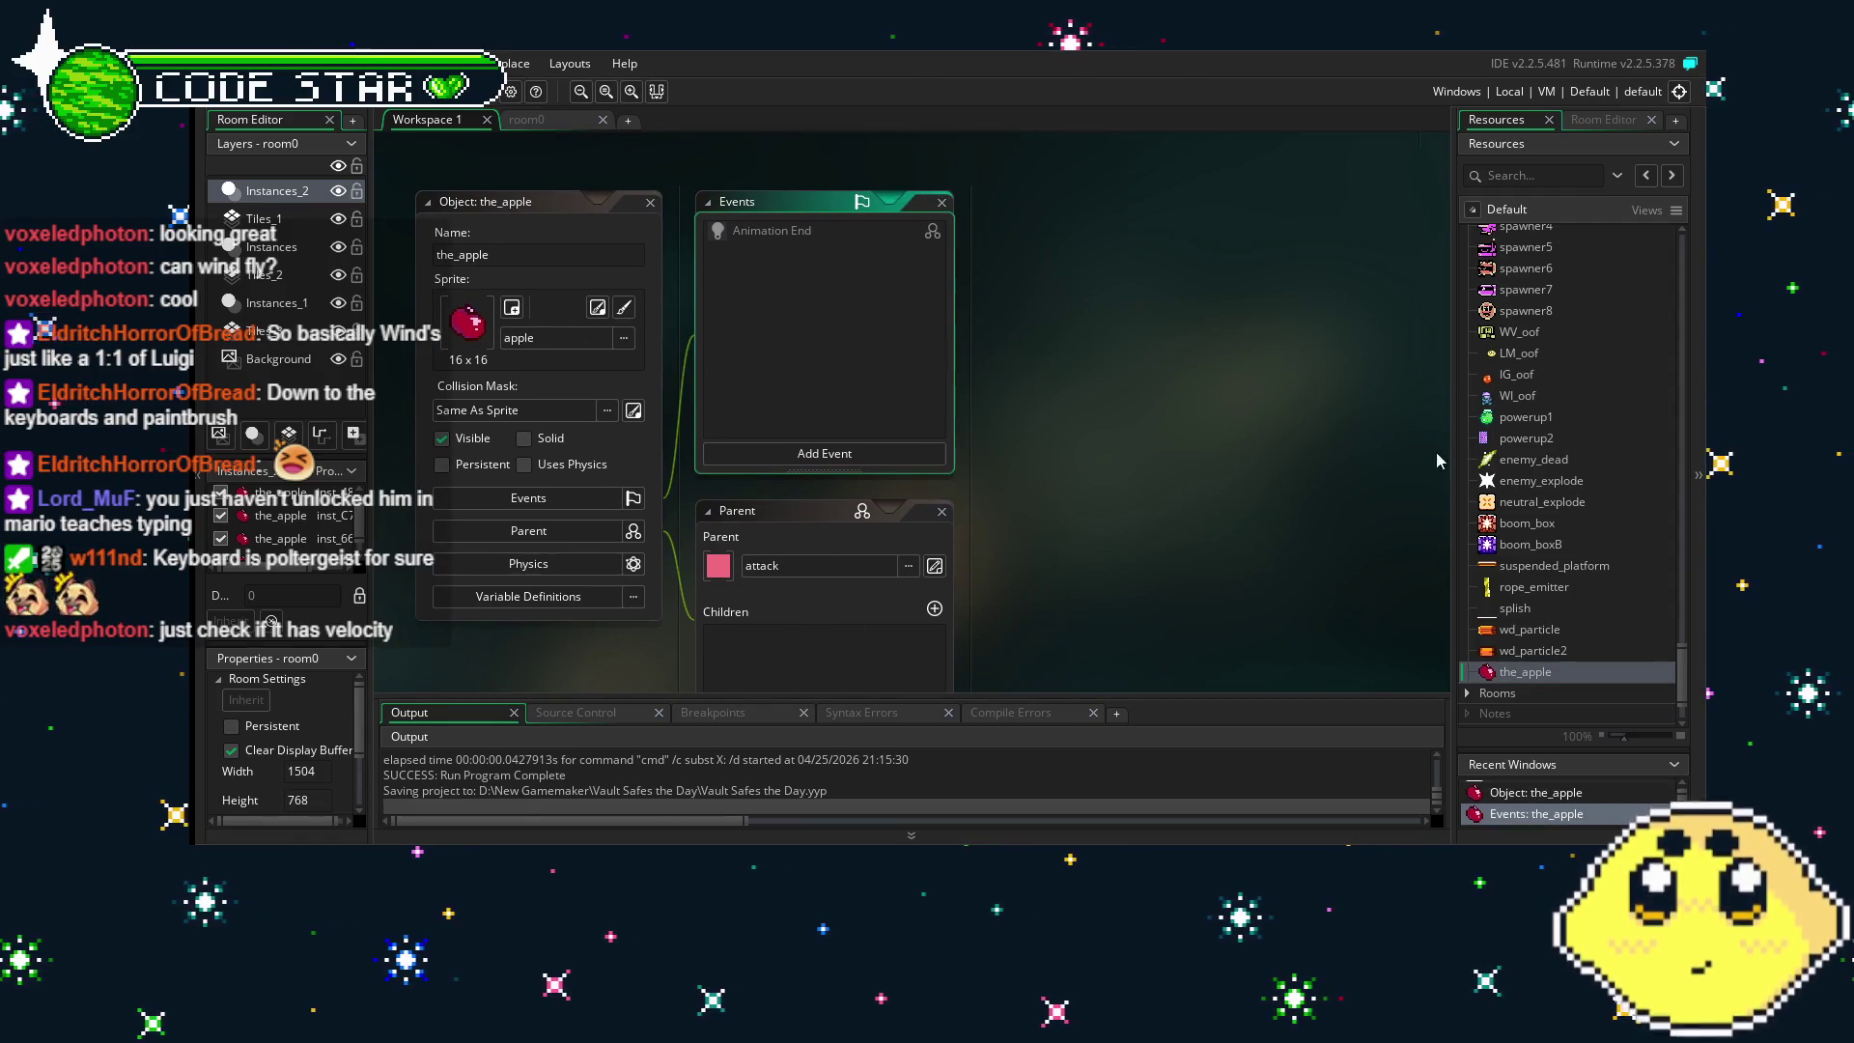
scroll(1526, 556, up, 10)
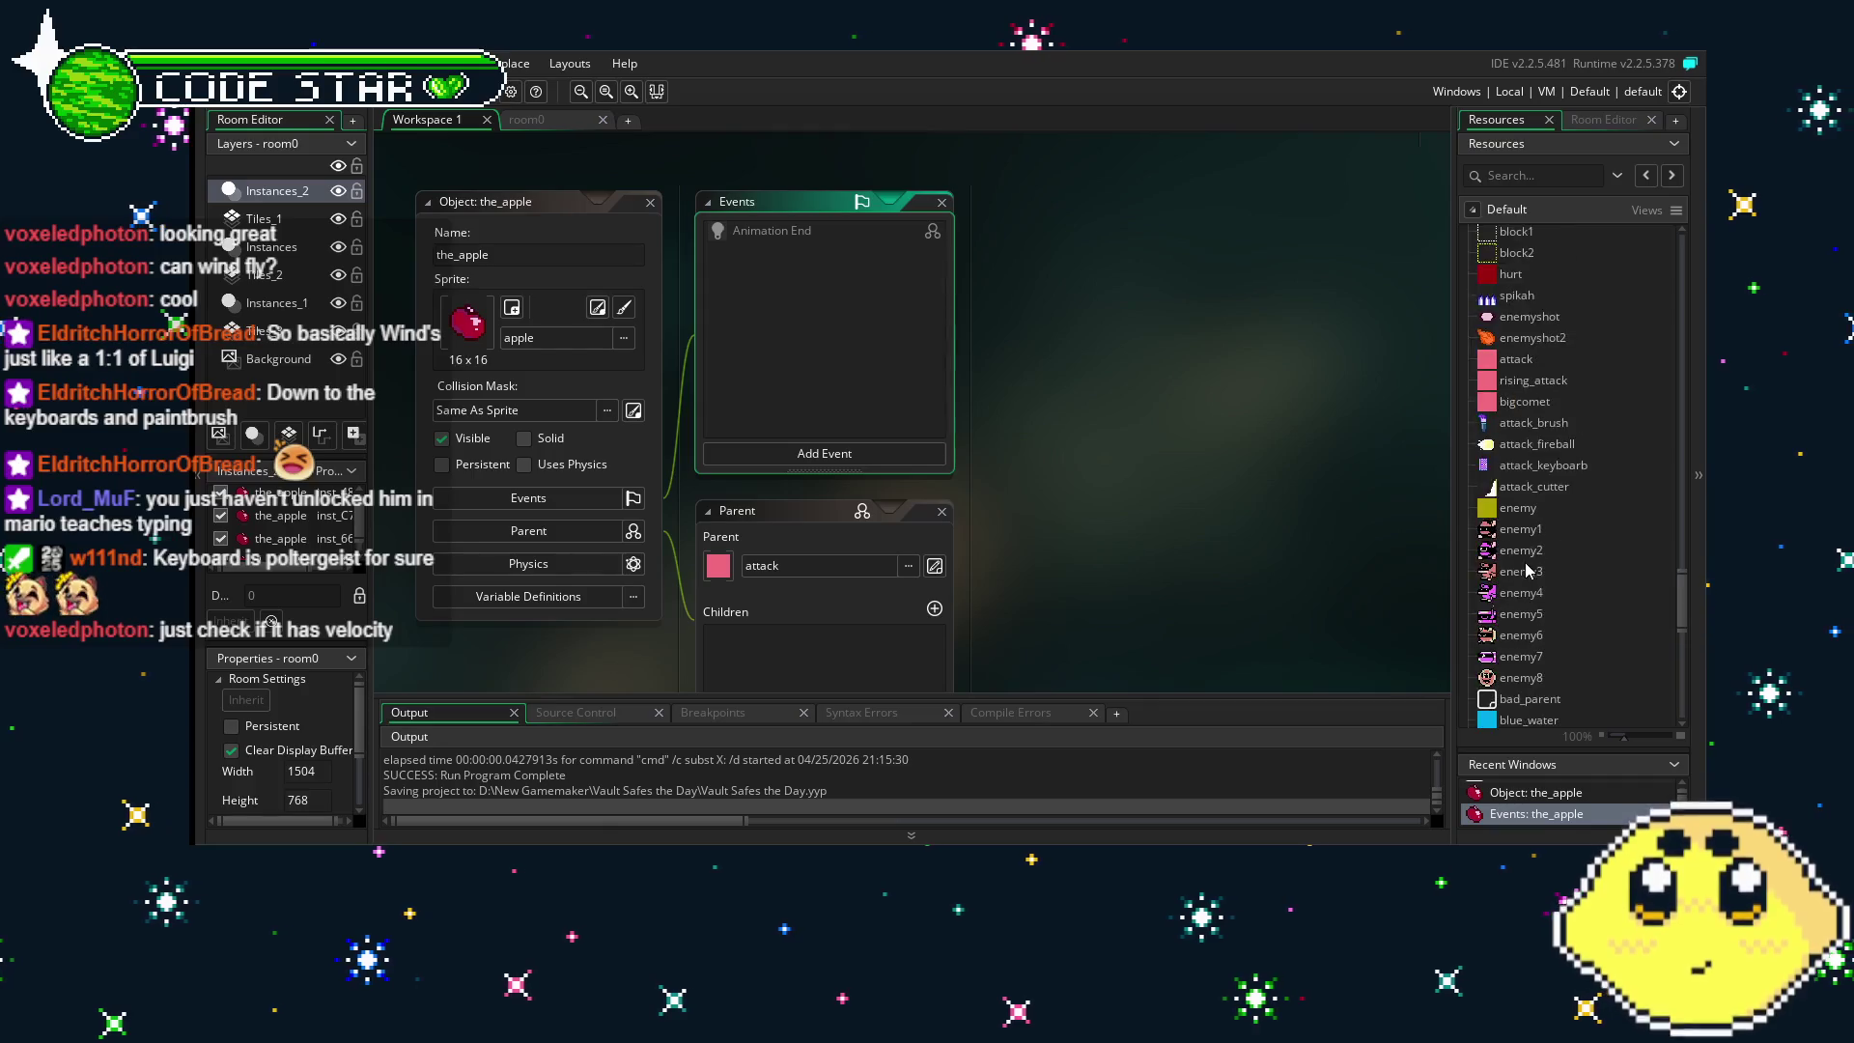
scroll(1526, 566, down, 10)
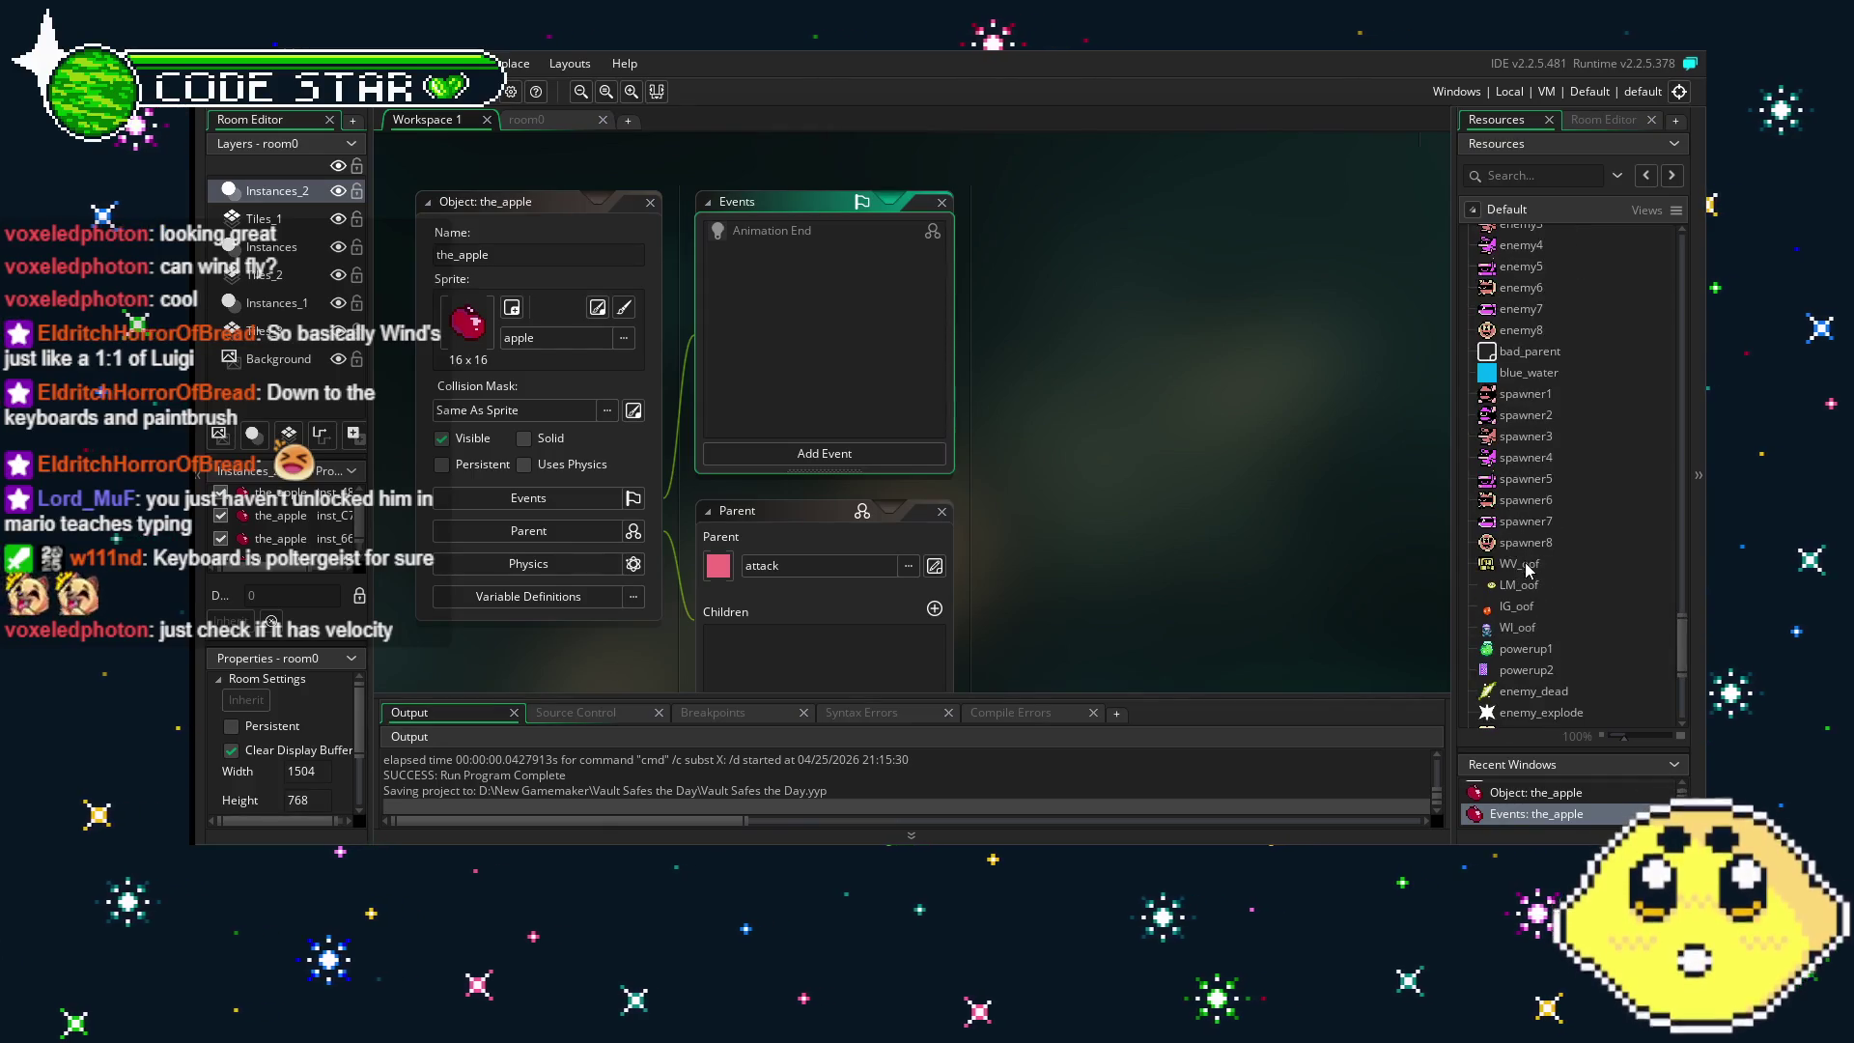
click(865, 458)
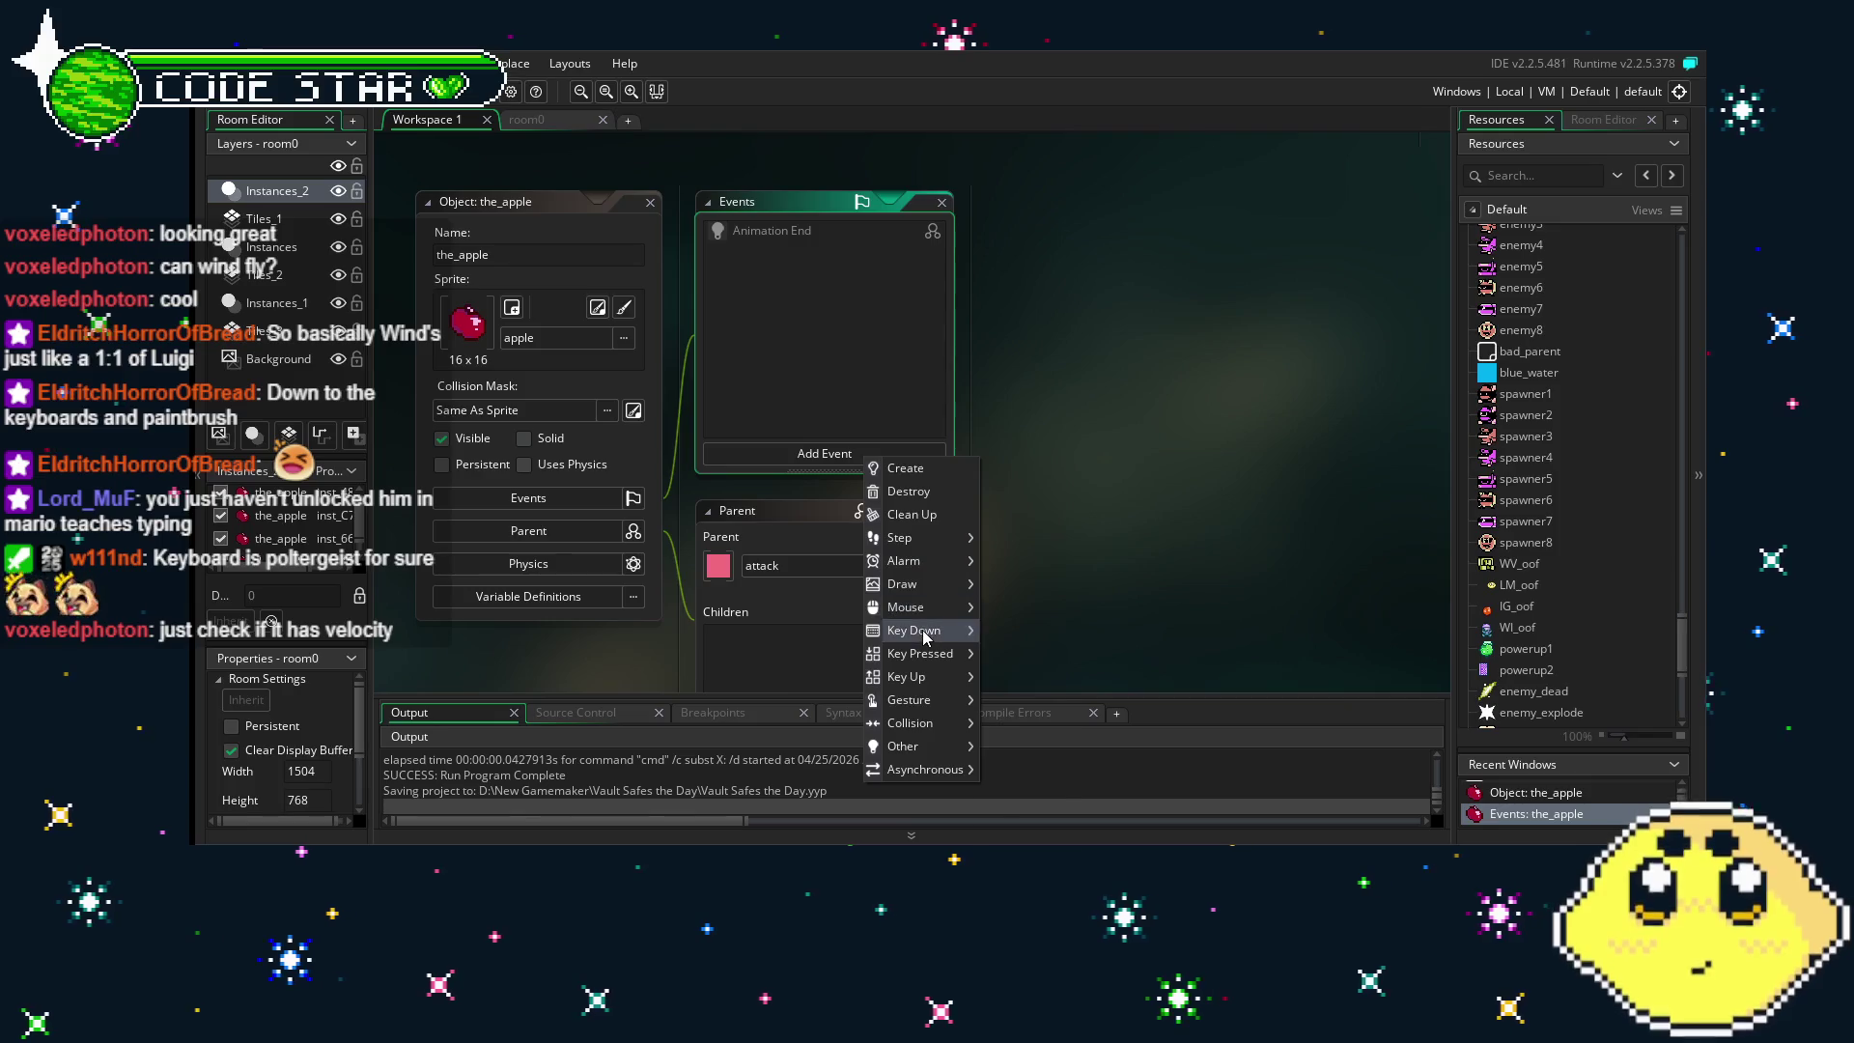
mouse_move(946, 684)
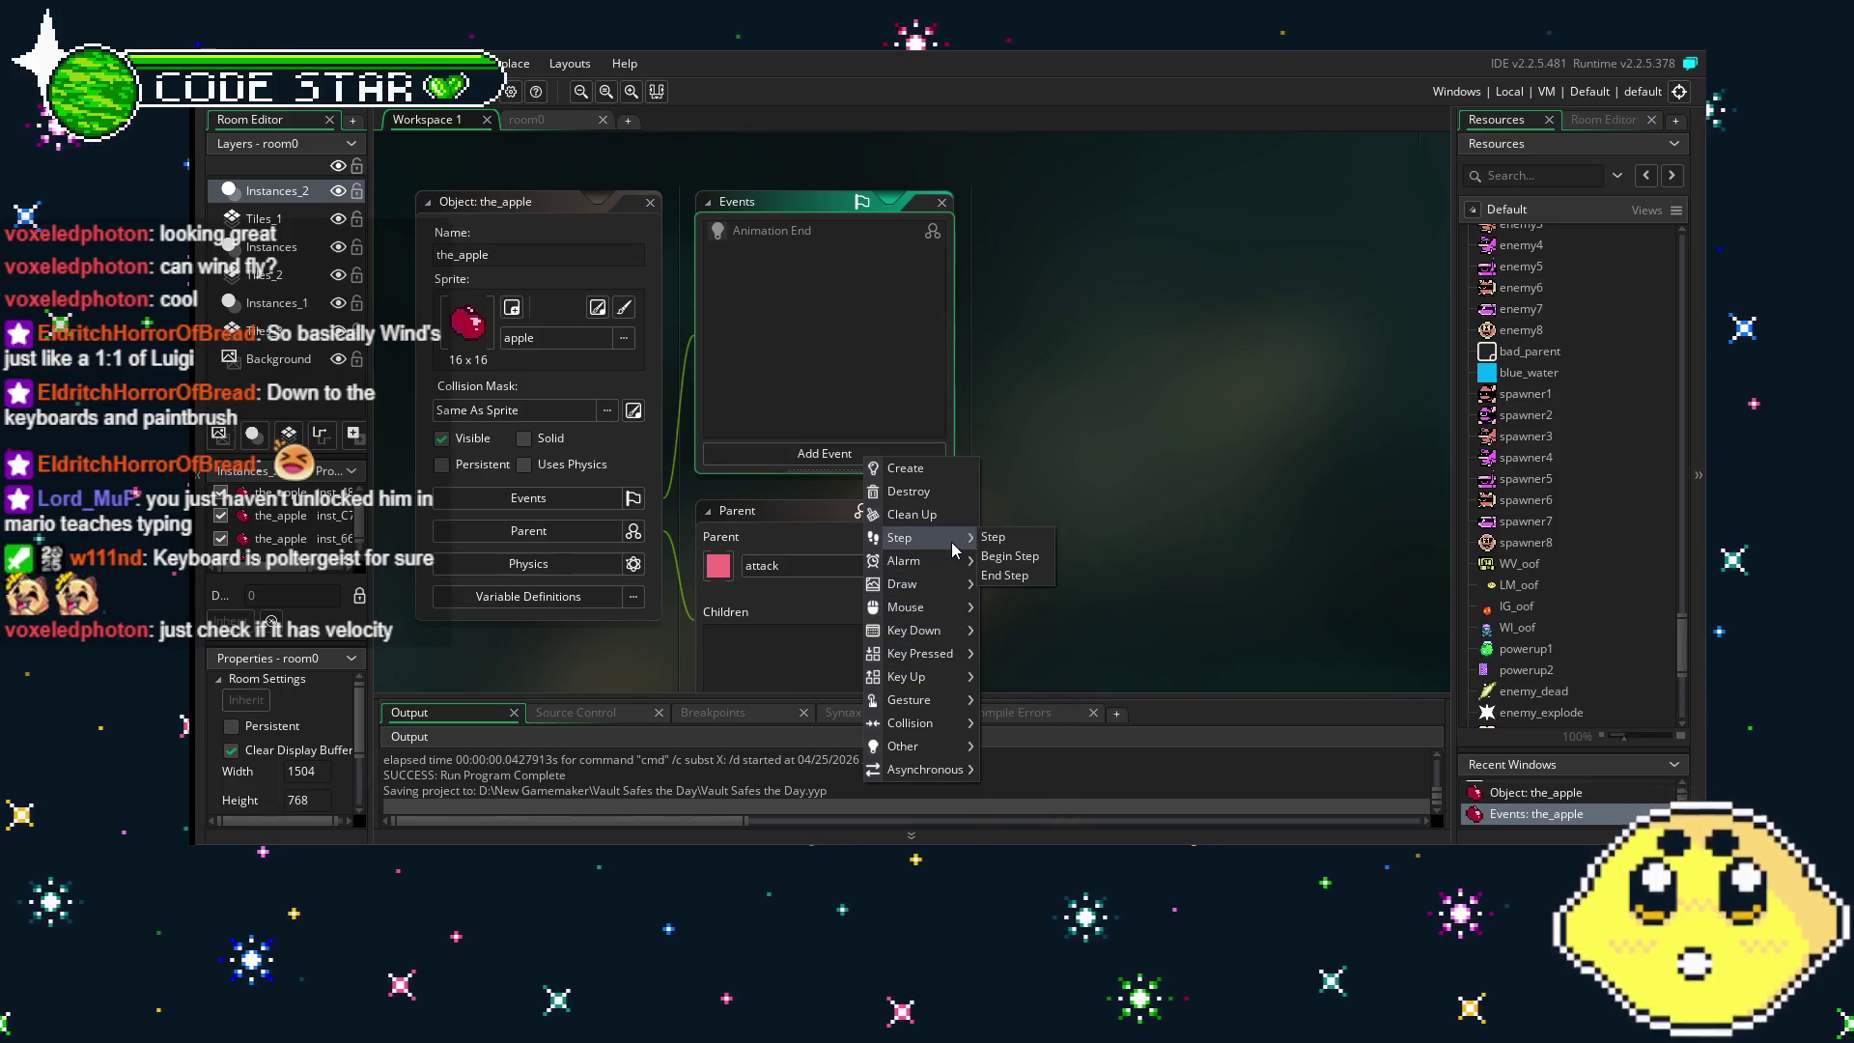
click(992, 541)
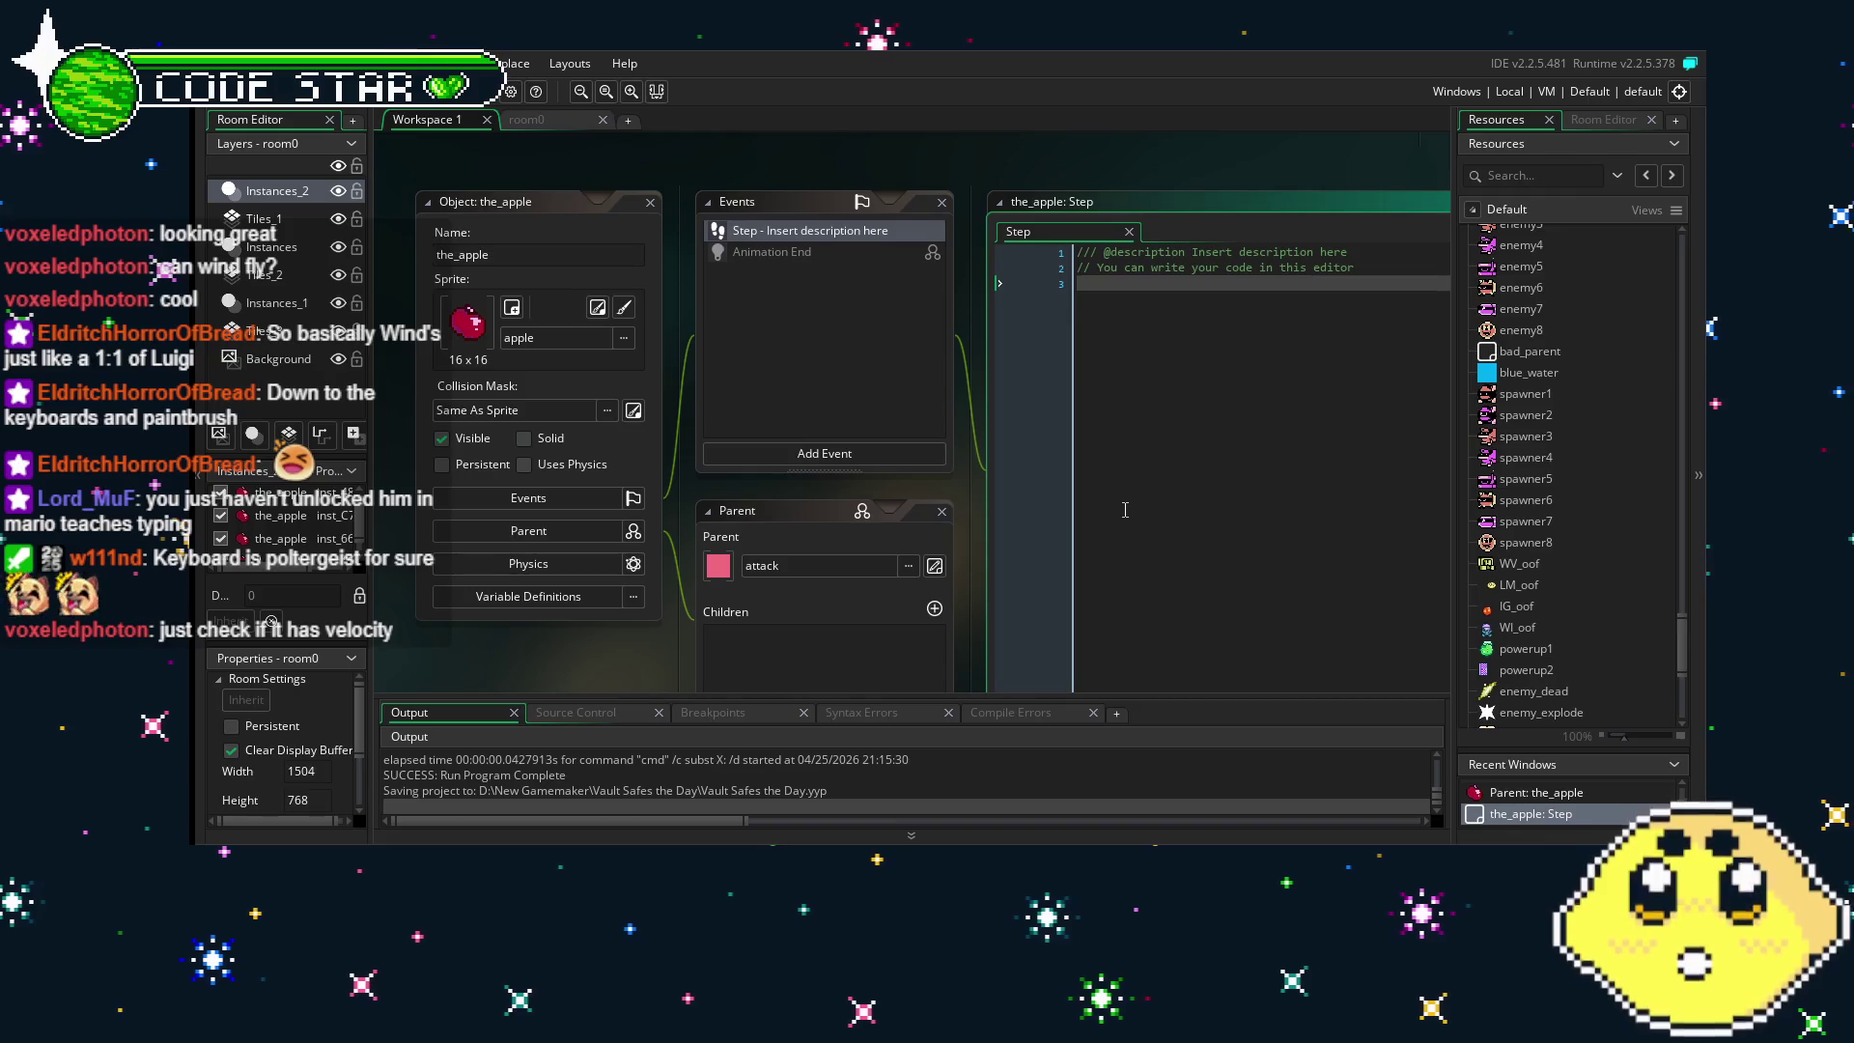
drag(1125, 510, 1038, 514)
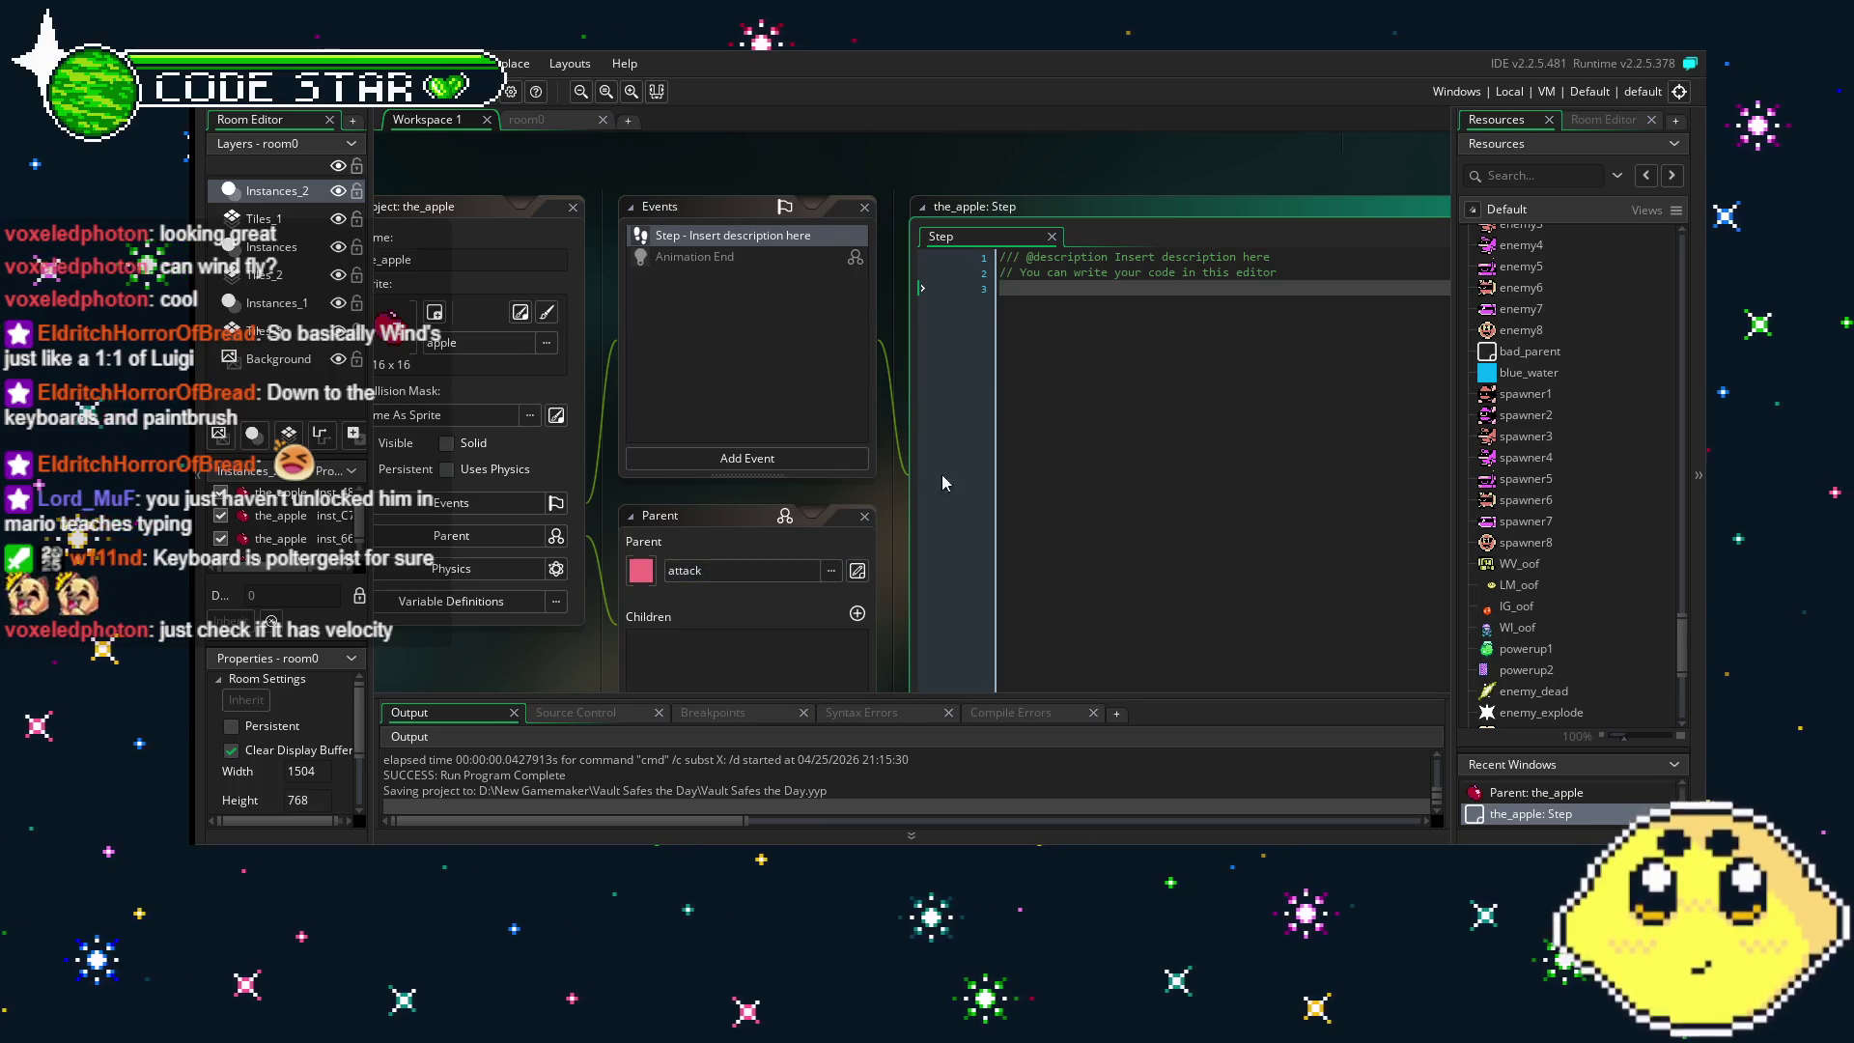
- Set the_apple's parent to No Object and delete its Step event
click(761, 575)
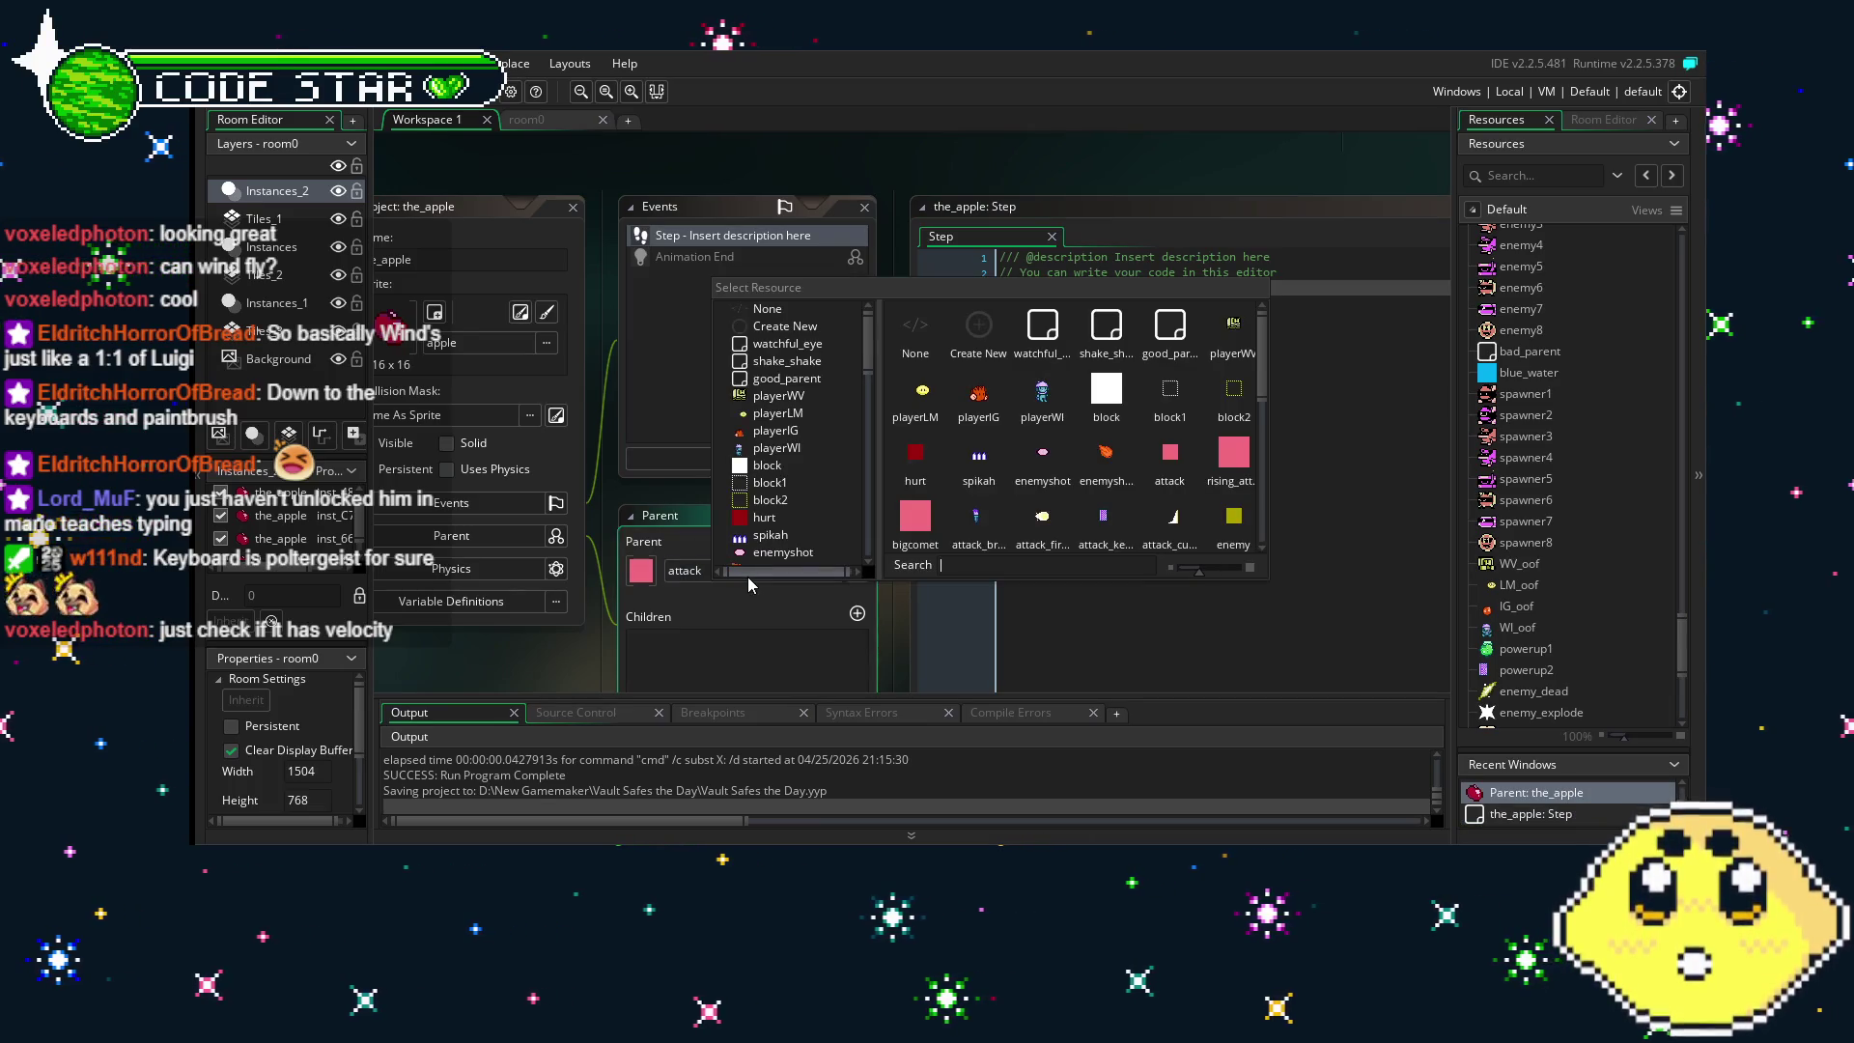
click(766, 316)
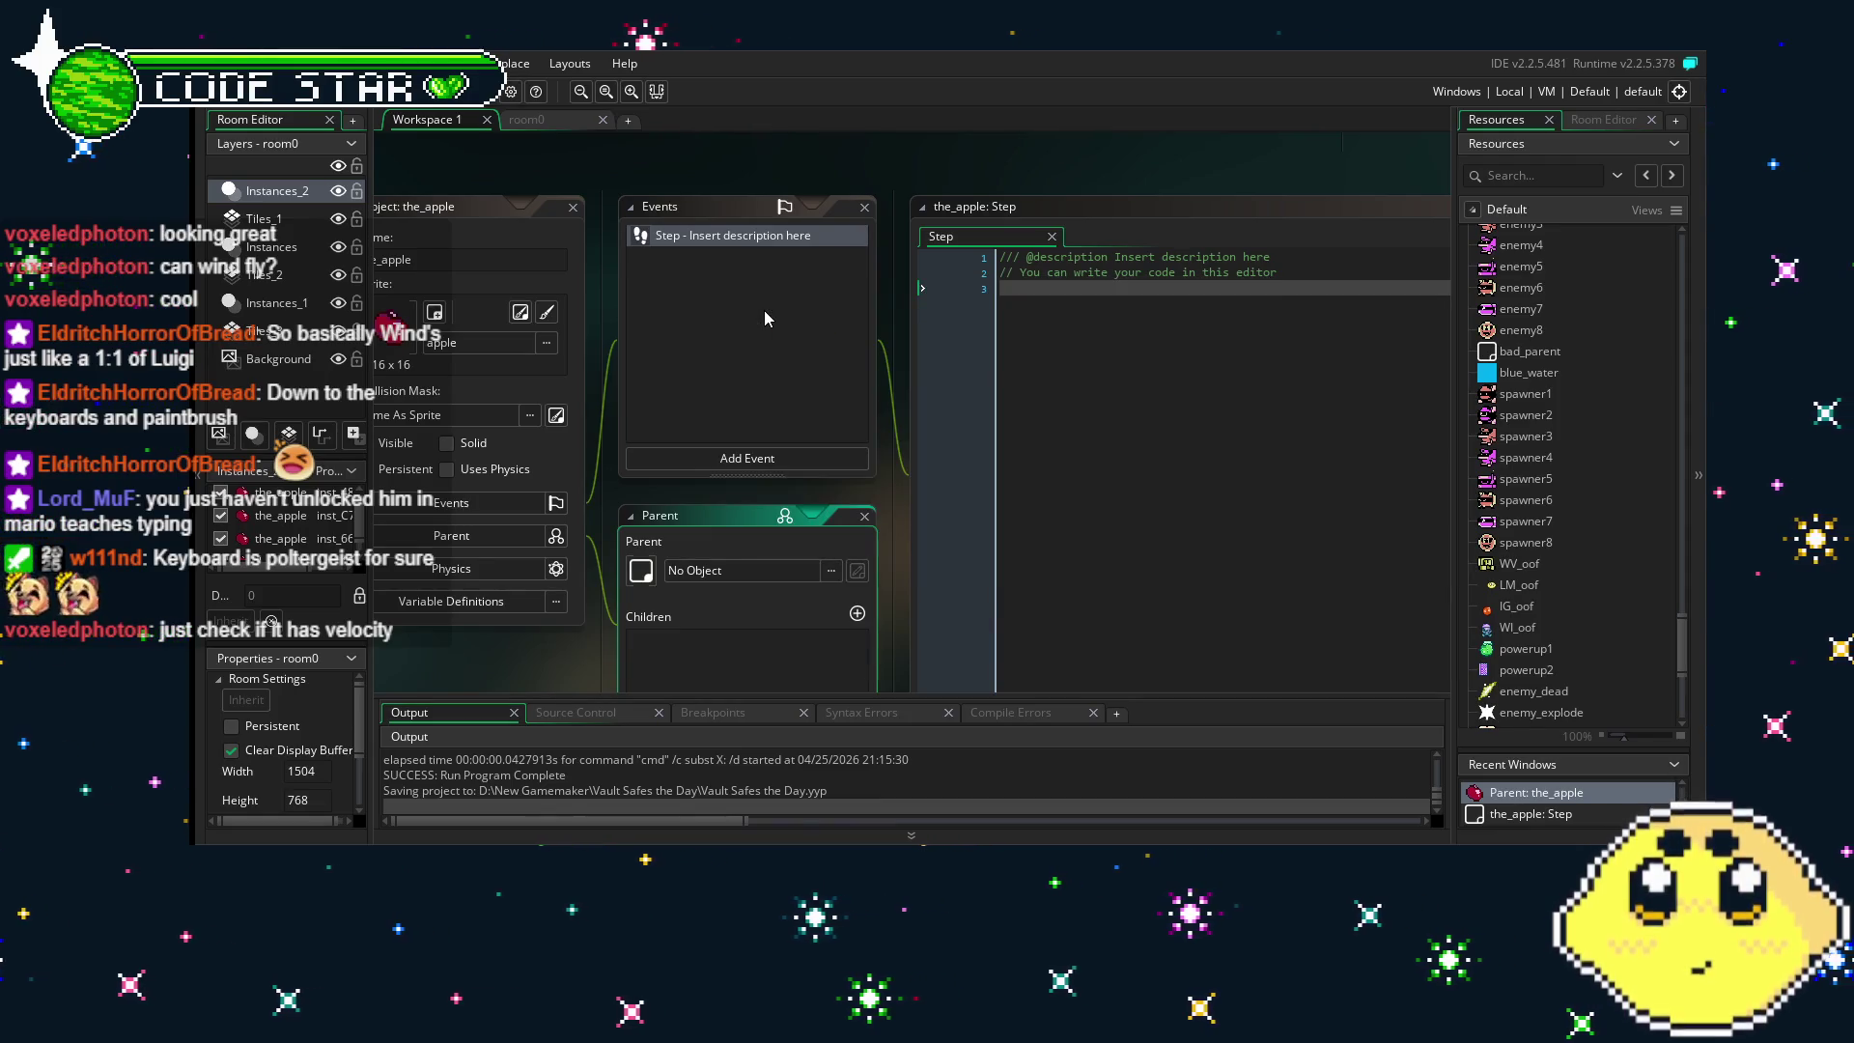
click(760, 377)
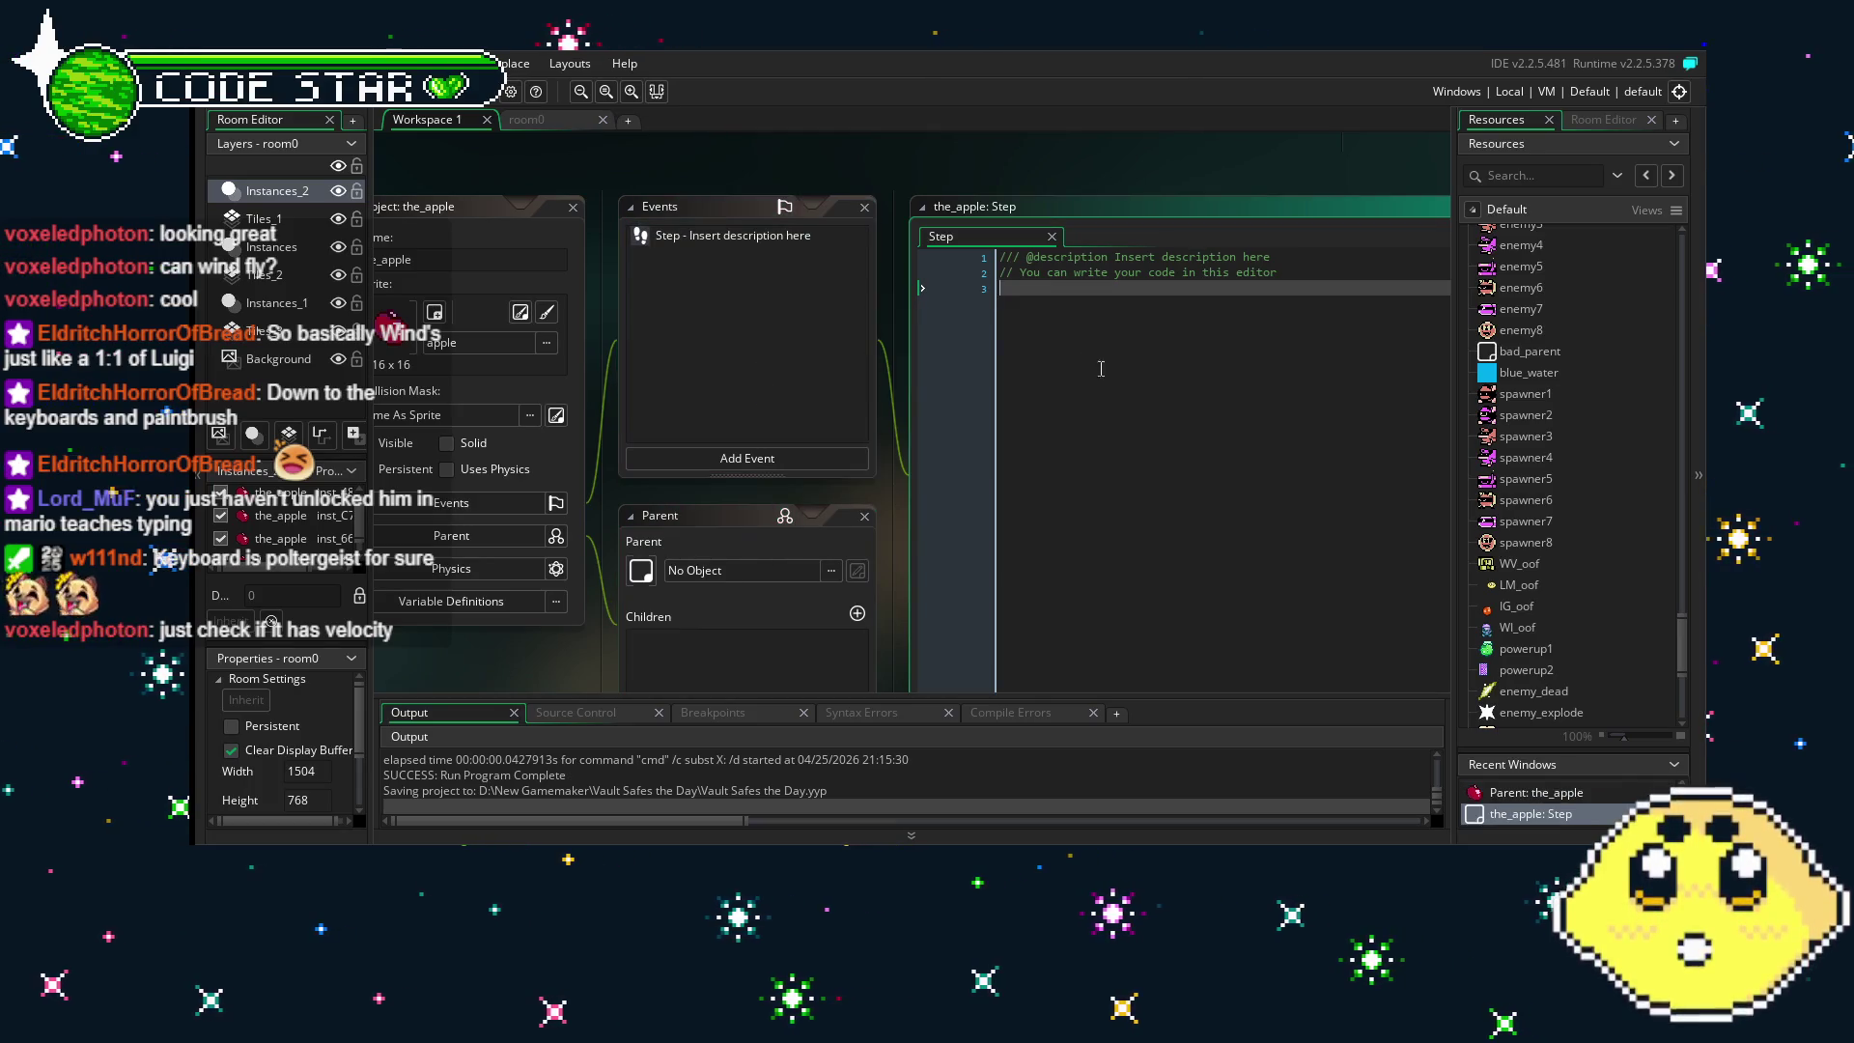
click(736, 244)
key(Delete)
key(Return)
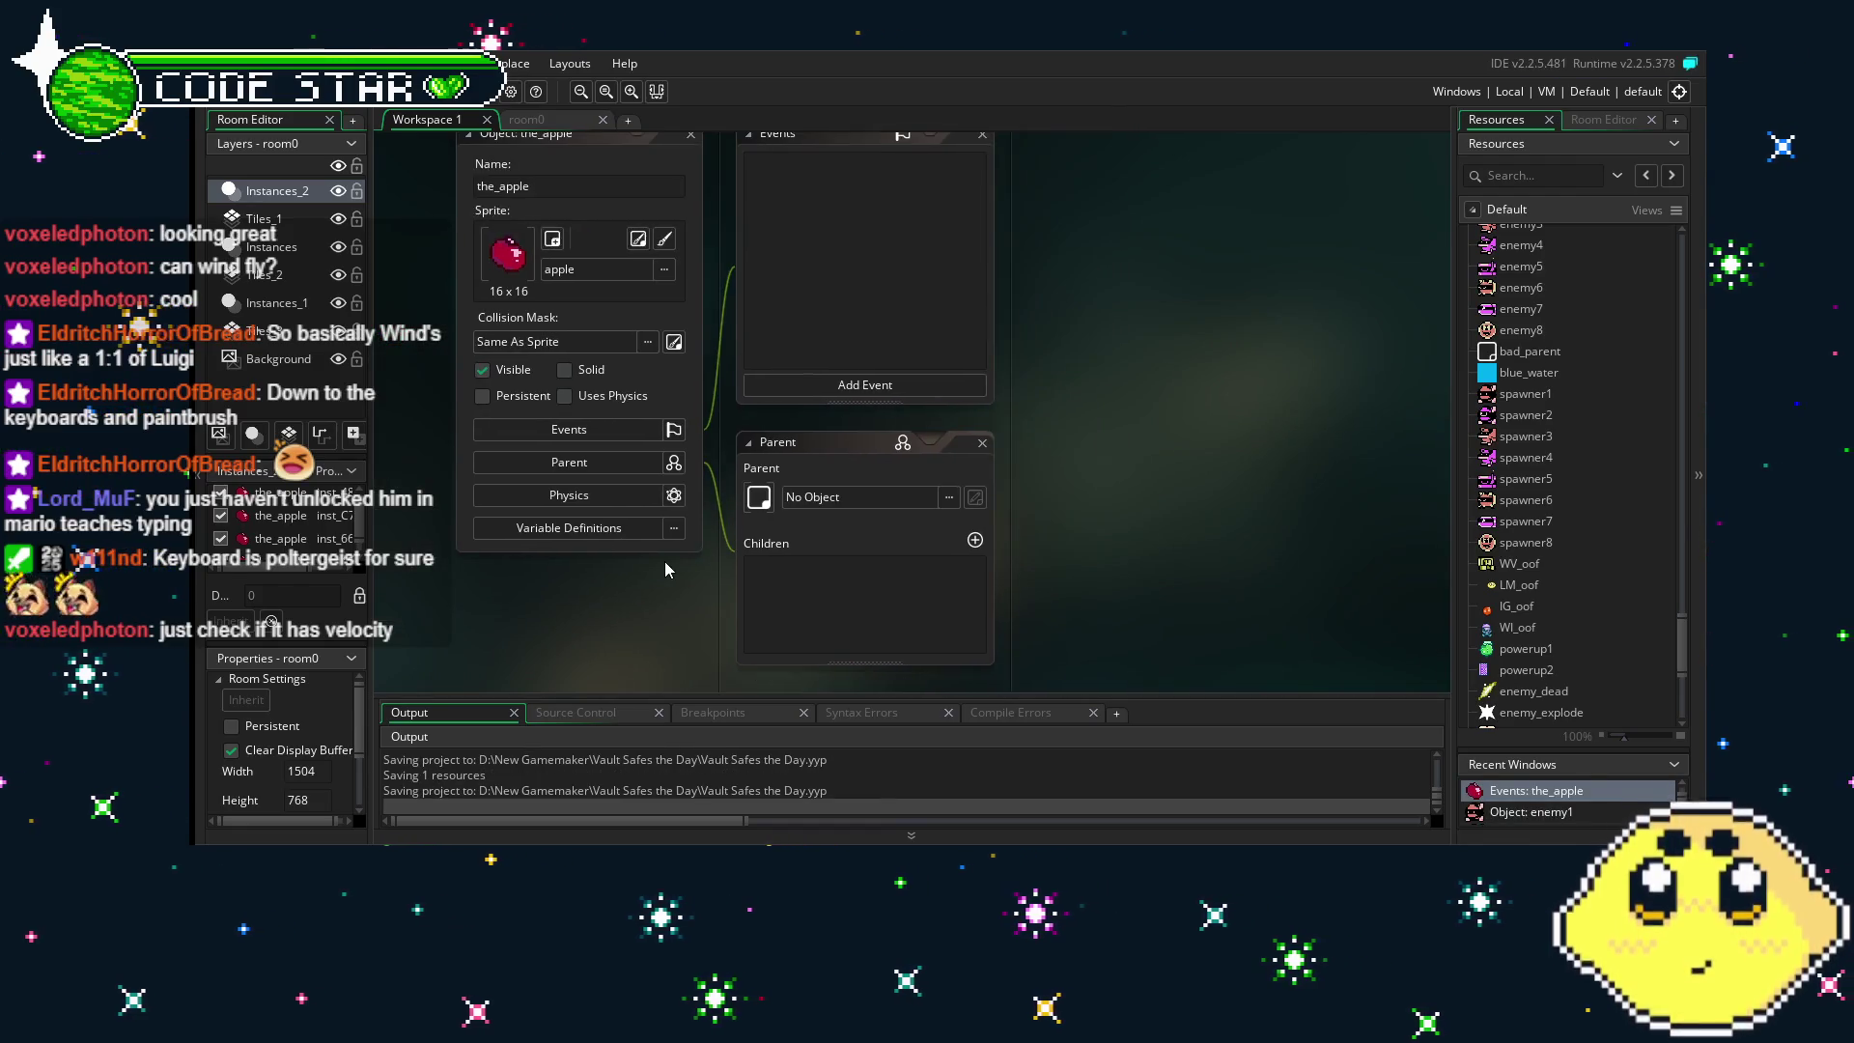
scroll(1561, 606, up, 2)
scroll(1561, 606, up, 2)
scroll(1561, 606, up, 2)
scroll(1561, 606, up, 5)
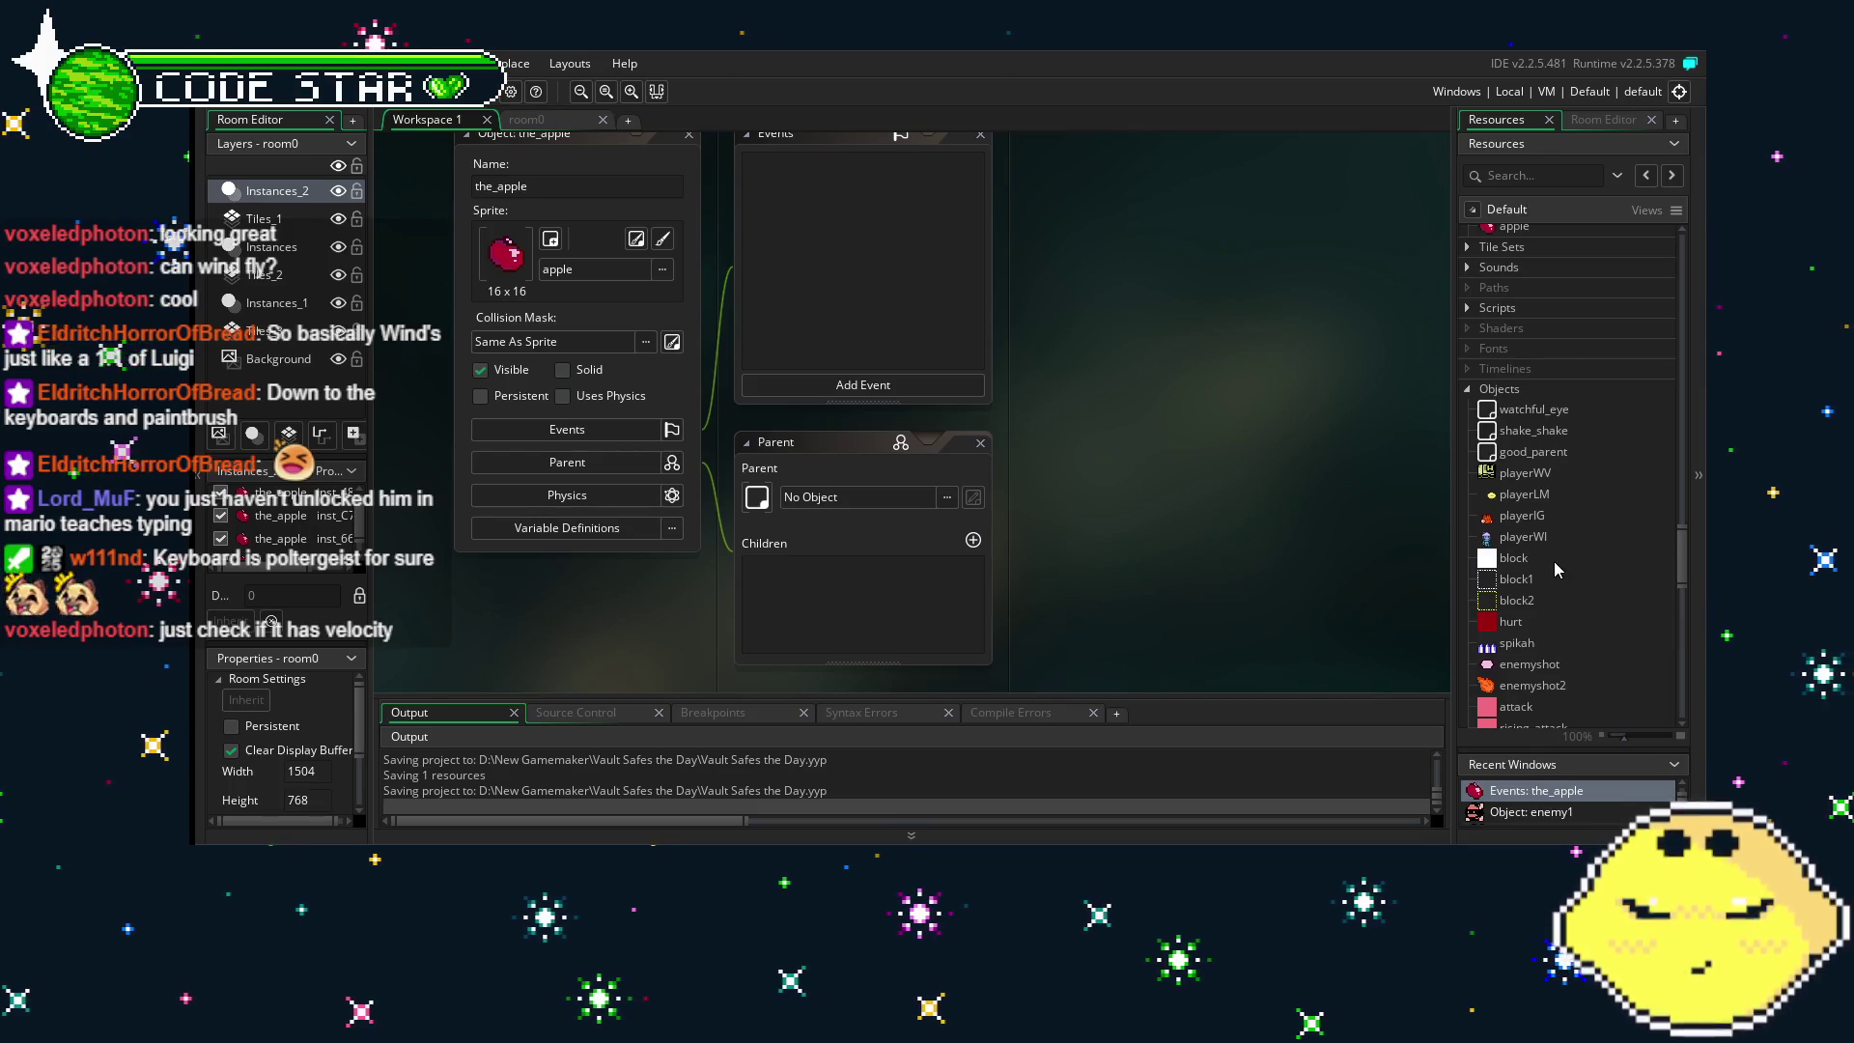
scroll(1555, 565, down, 1)
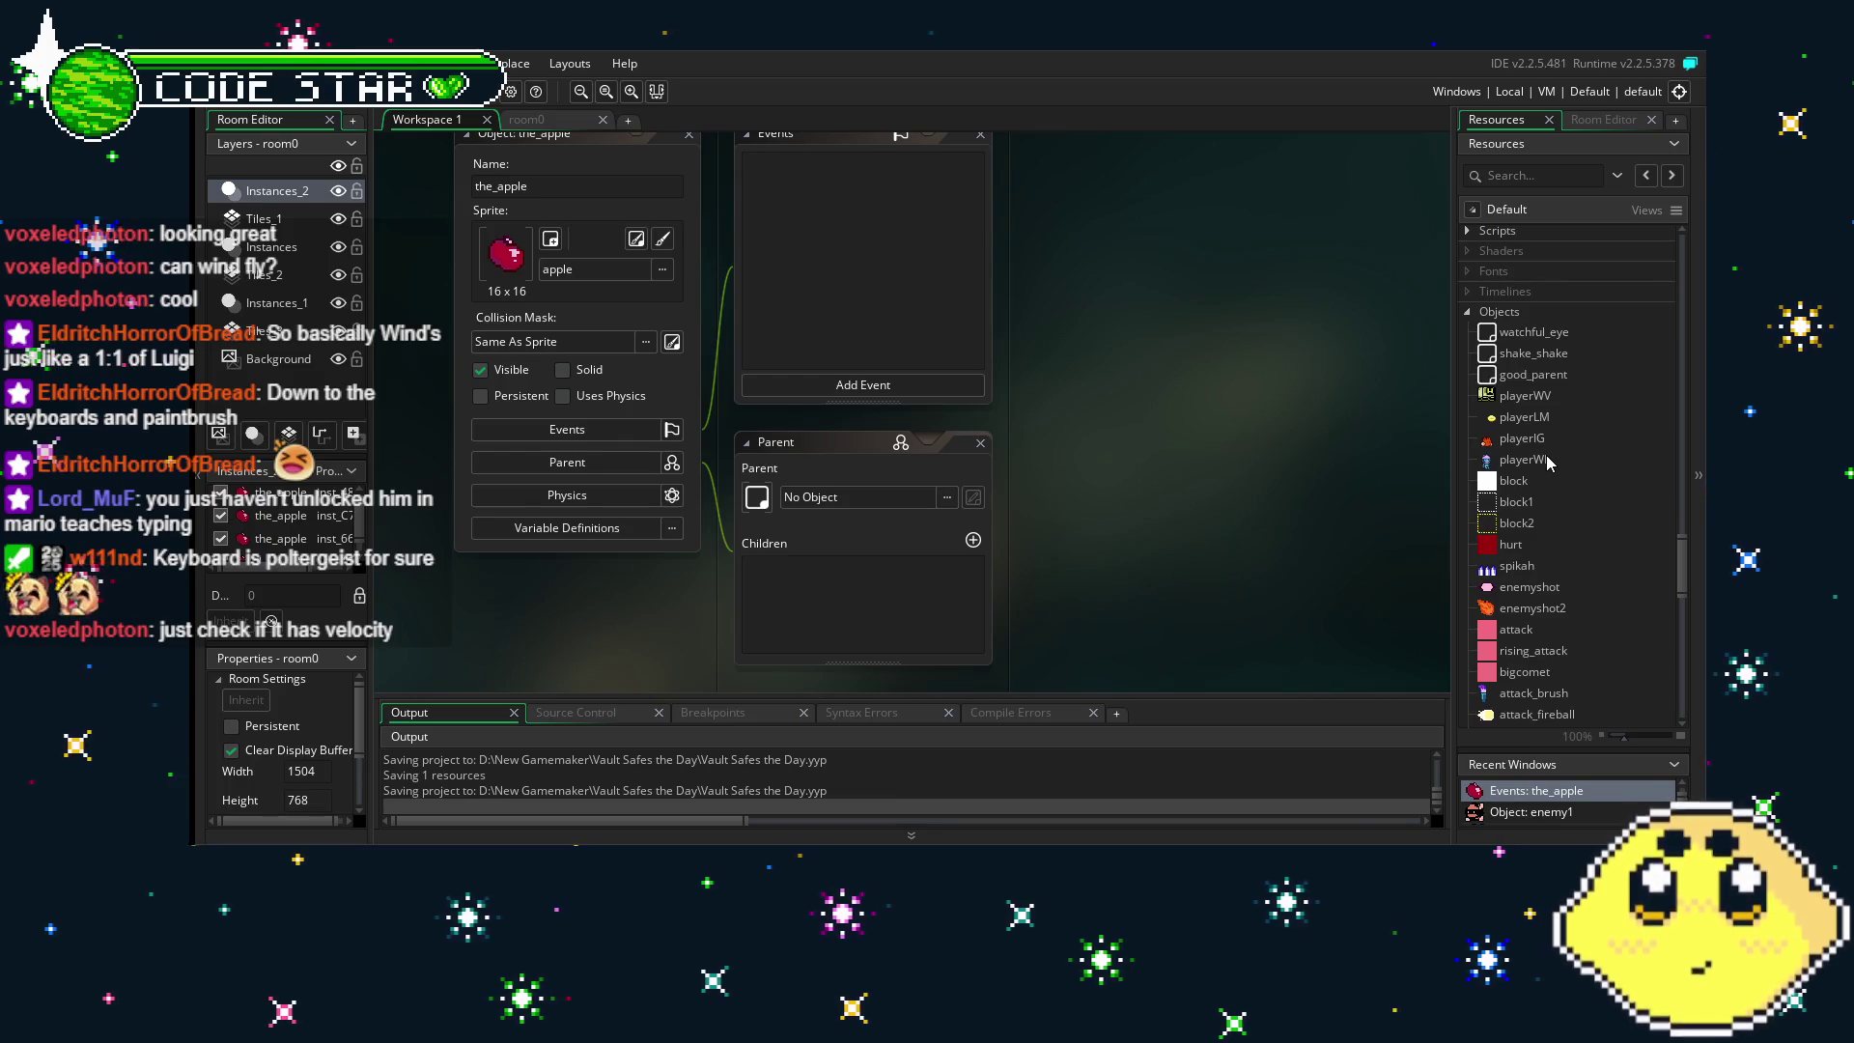
scroll(1536, 502, down, 4)
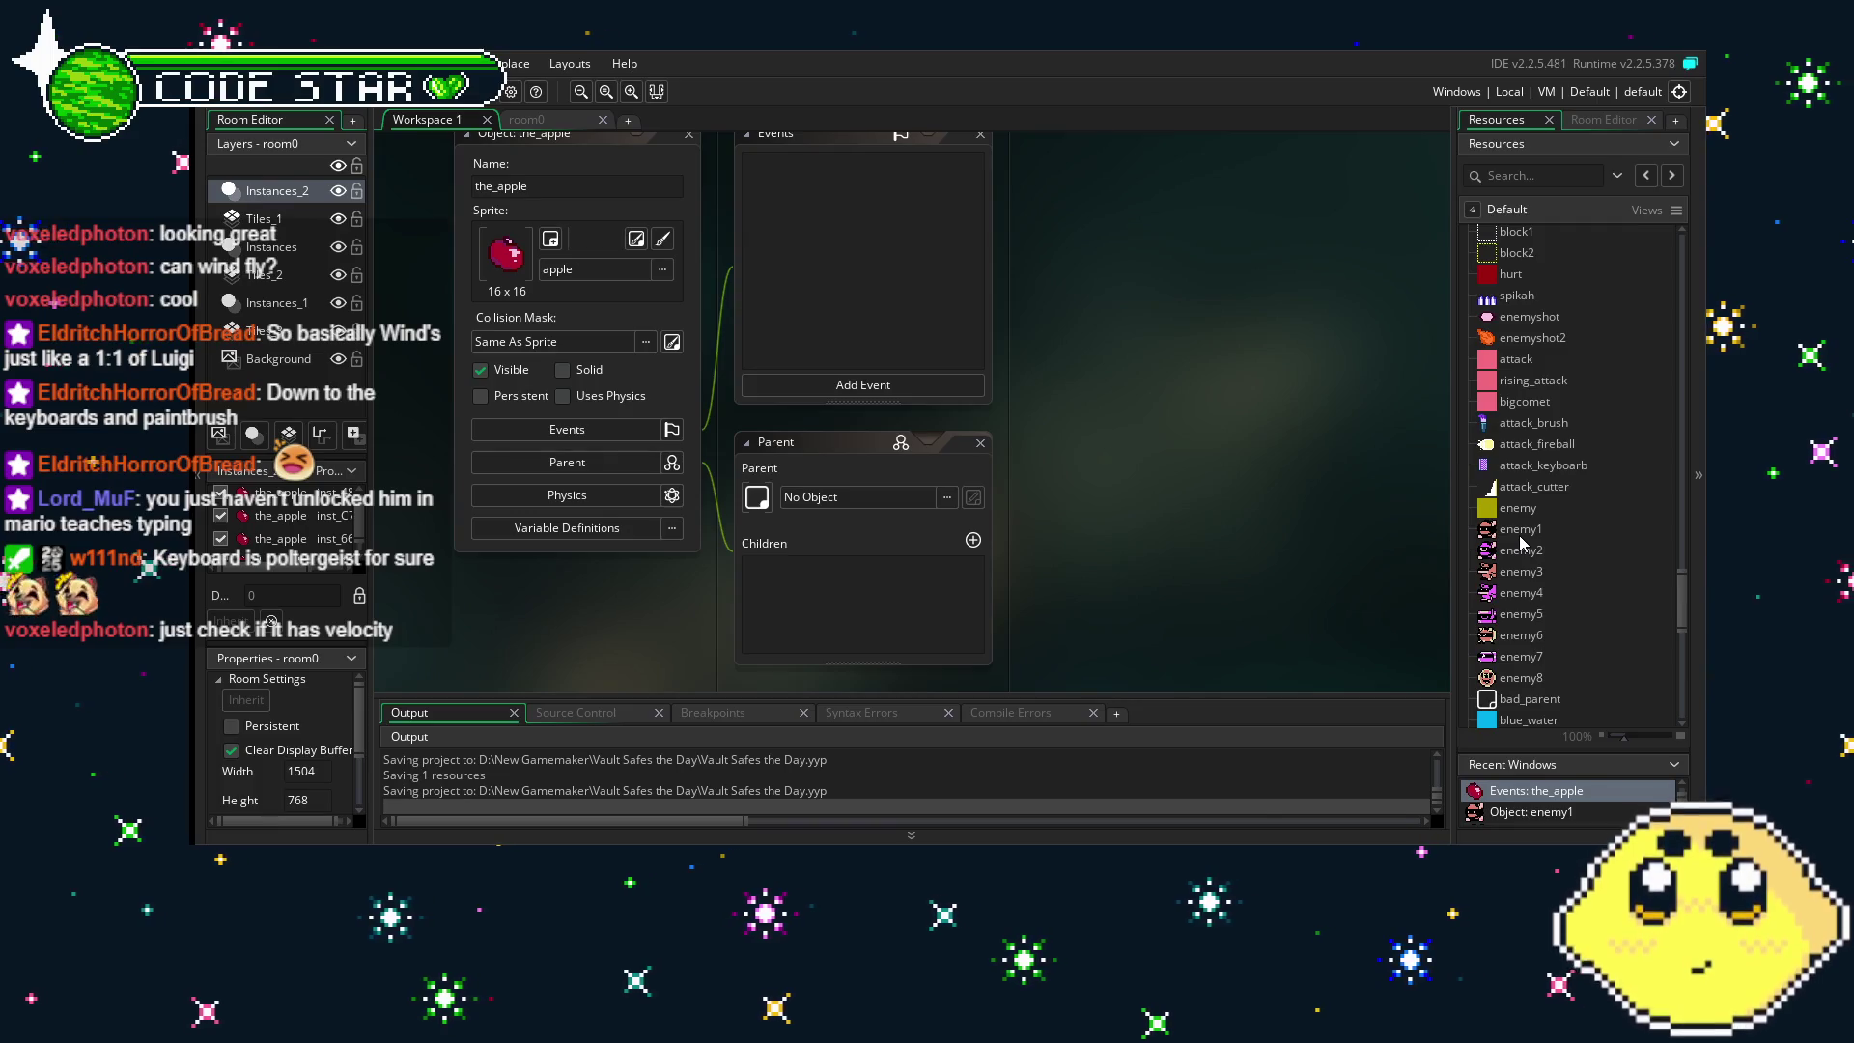
scroll(1520, 537, down, 2)
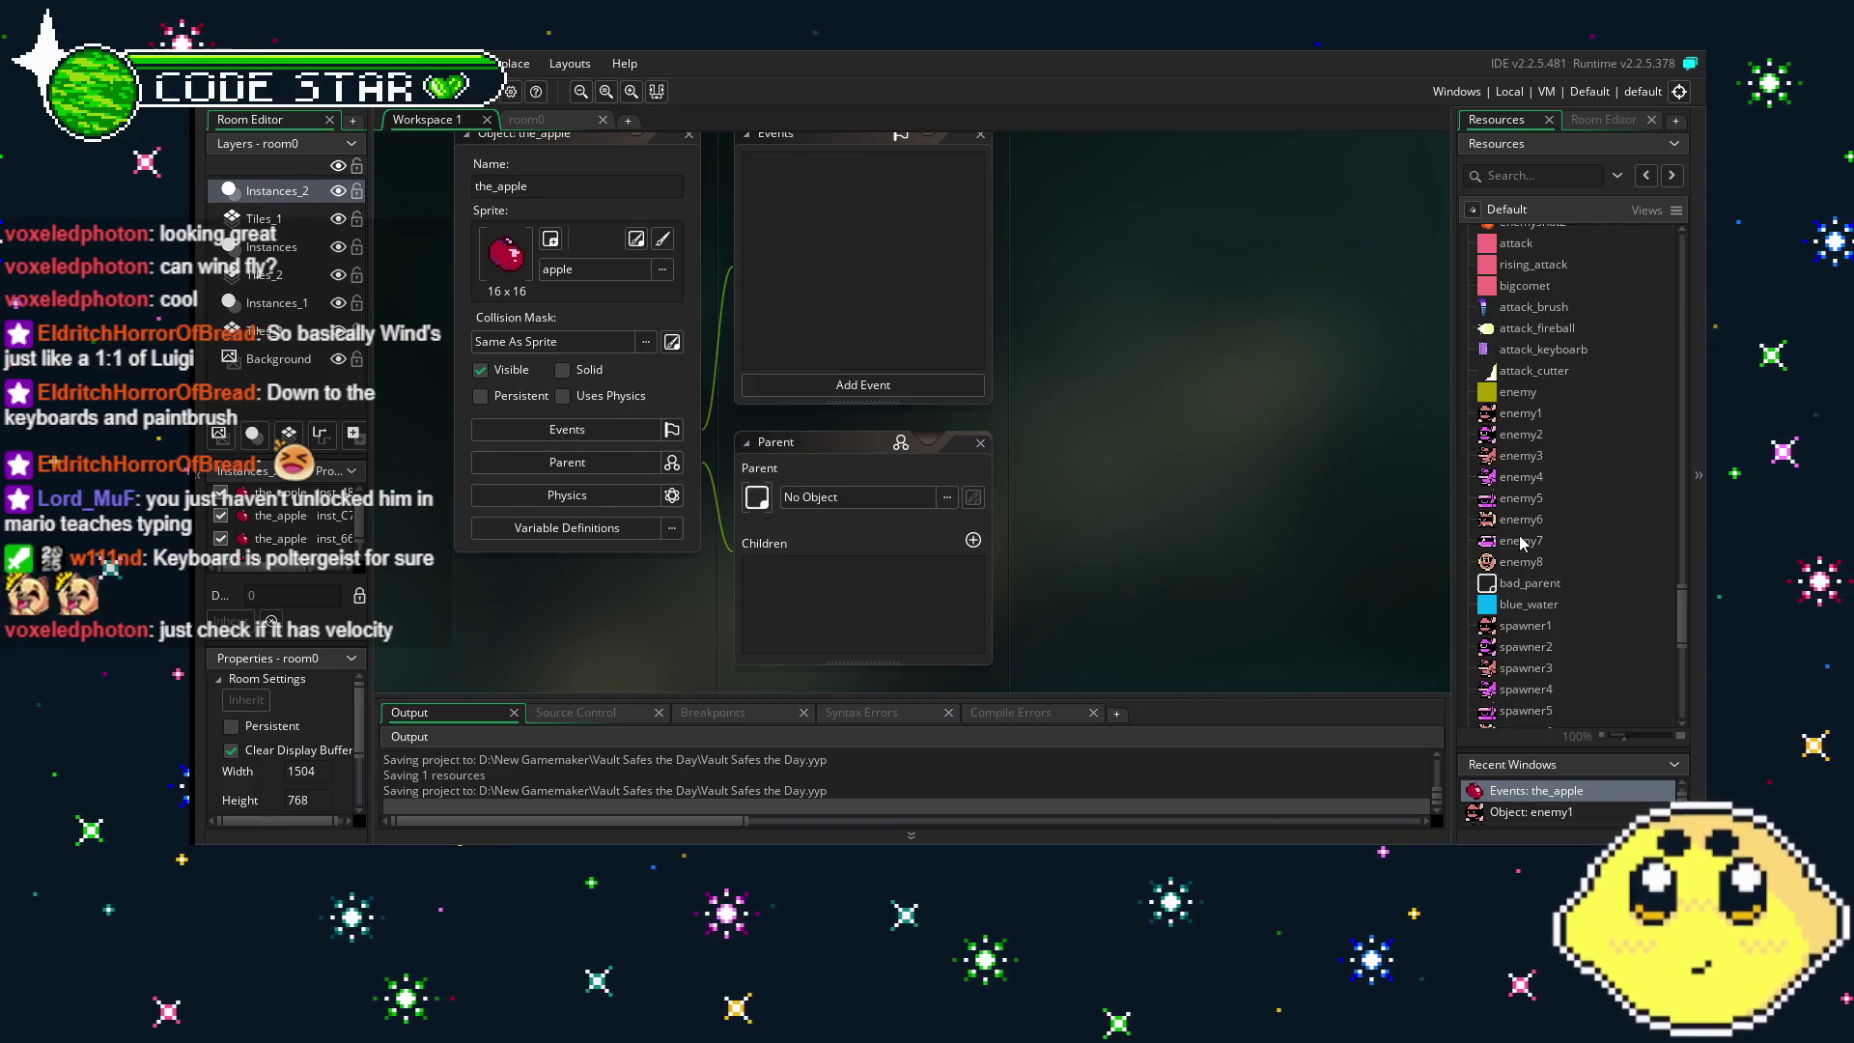
scroll(1520, 541, down, 2)
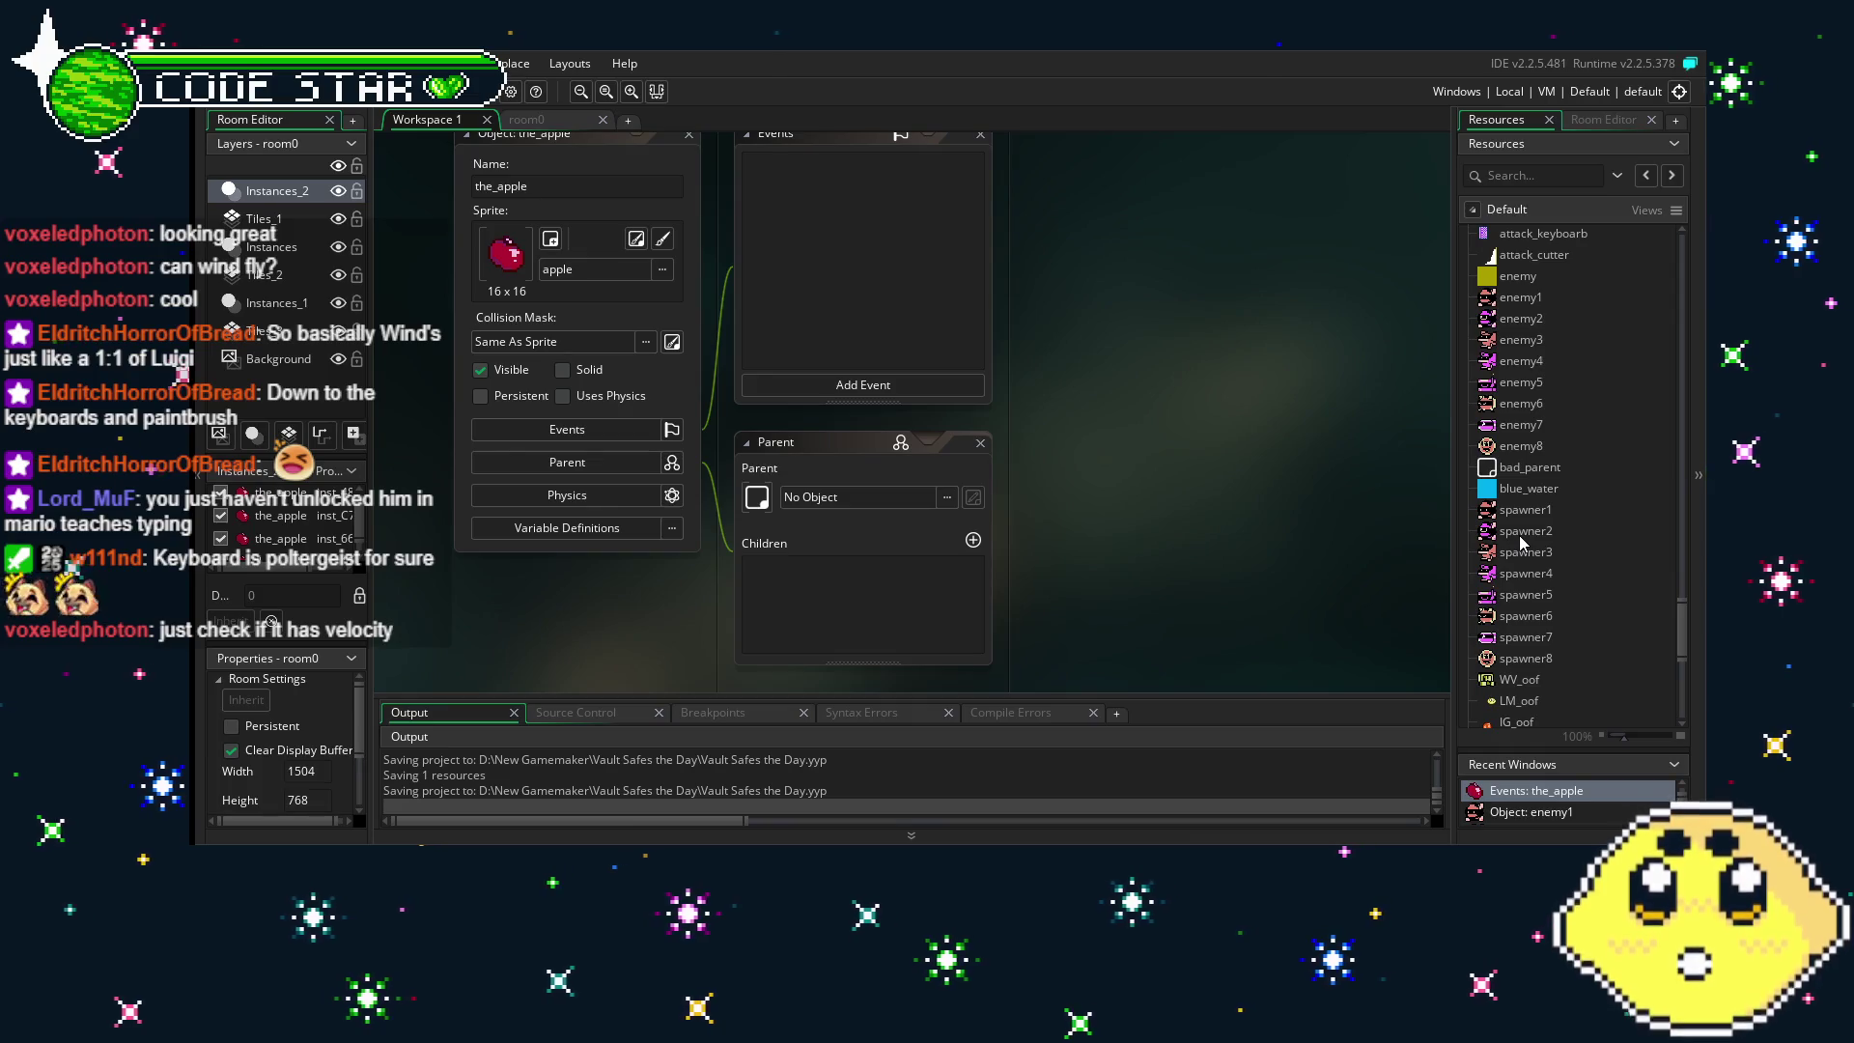
scroll(1520, 541, up, 2)
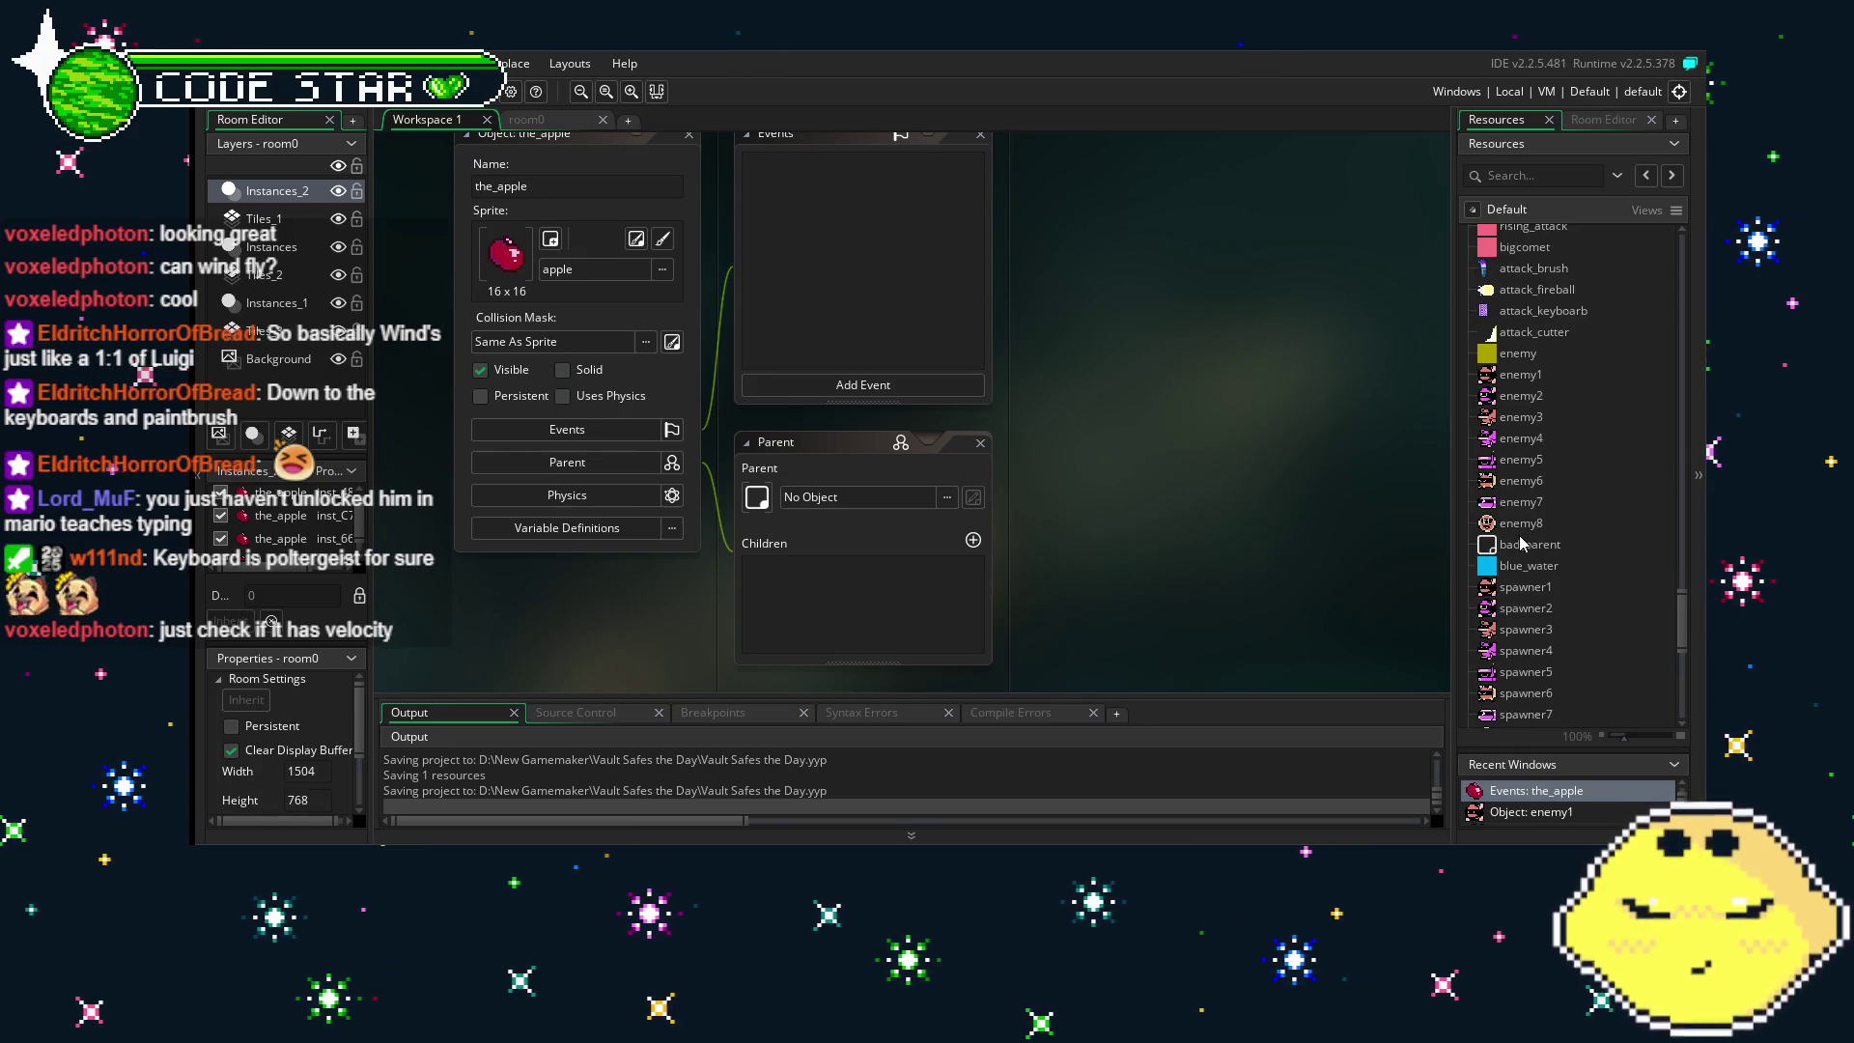
scroll(1529, 593, up, 5)
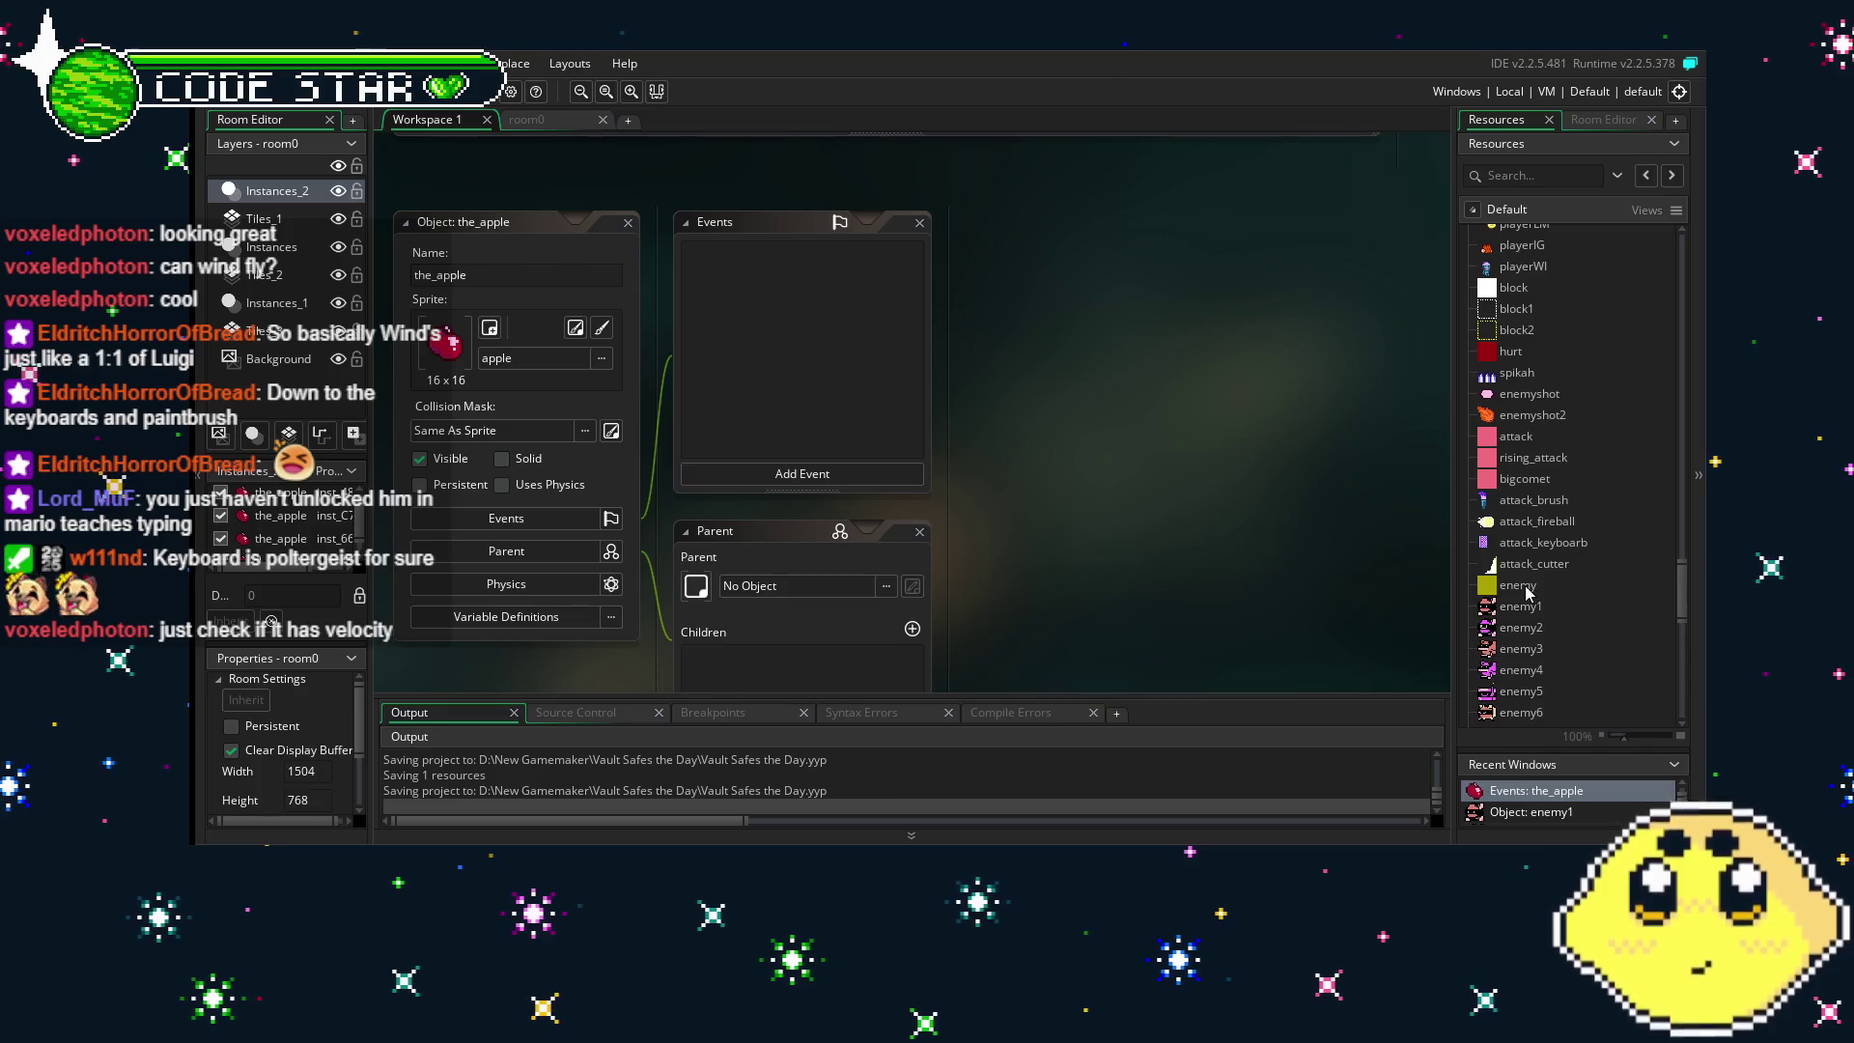
scroll(1585, 623, up, 3)
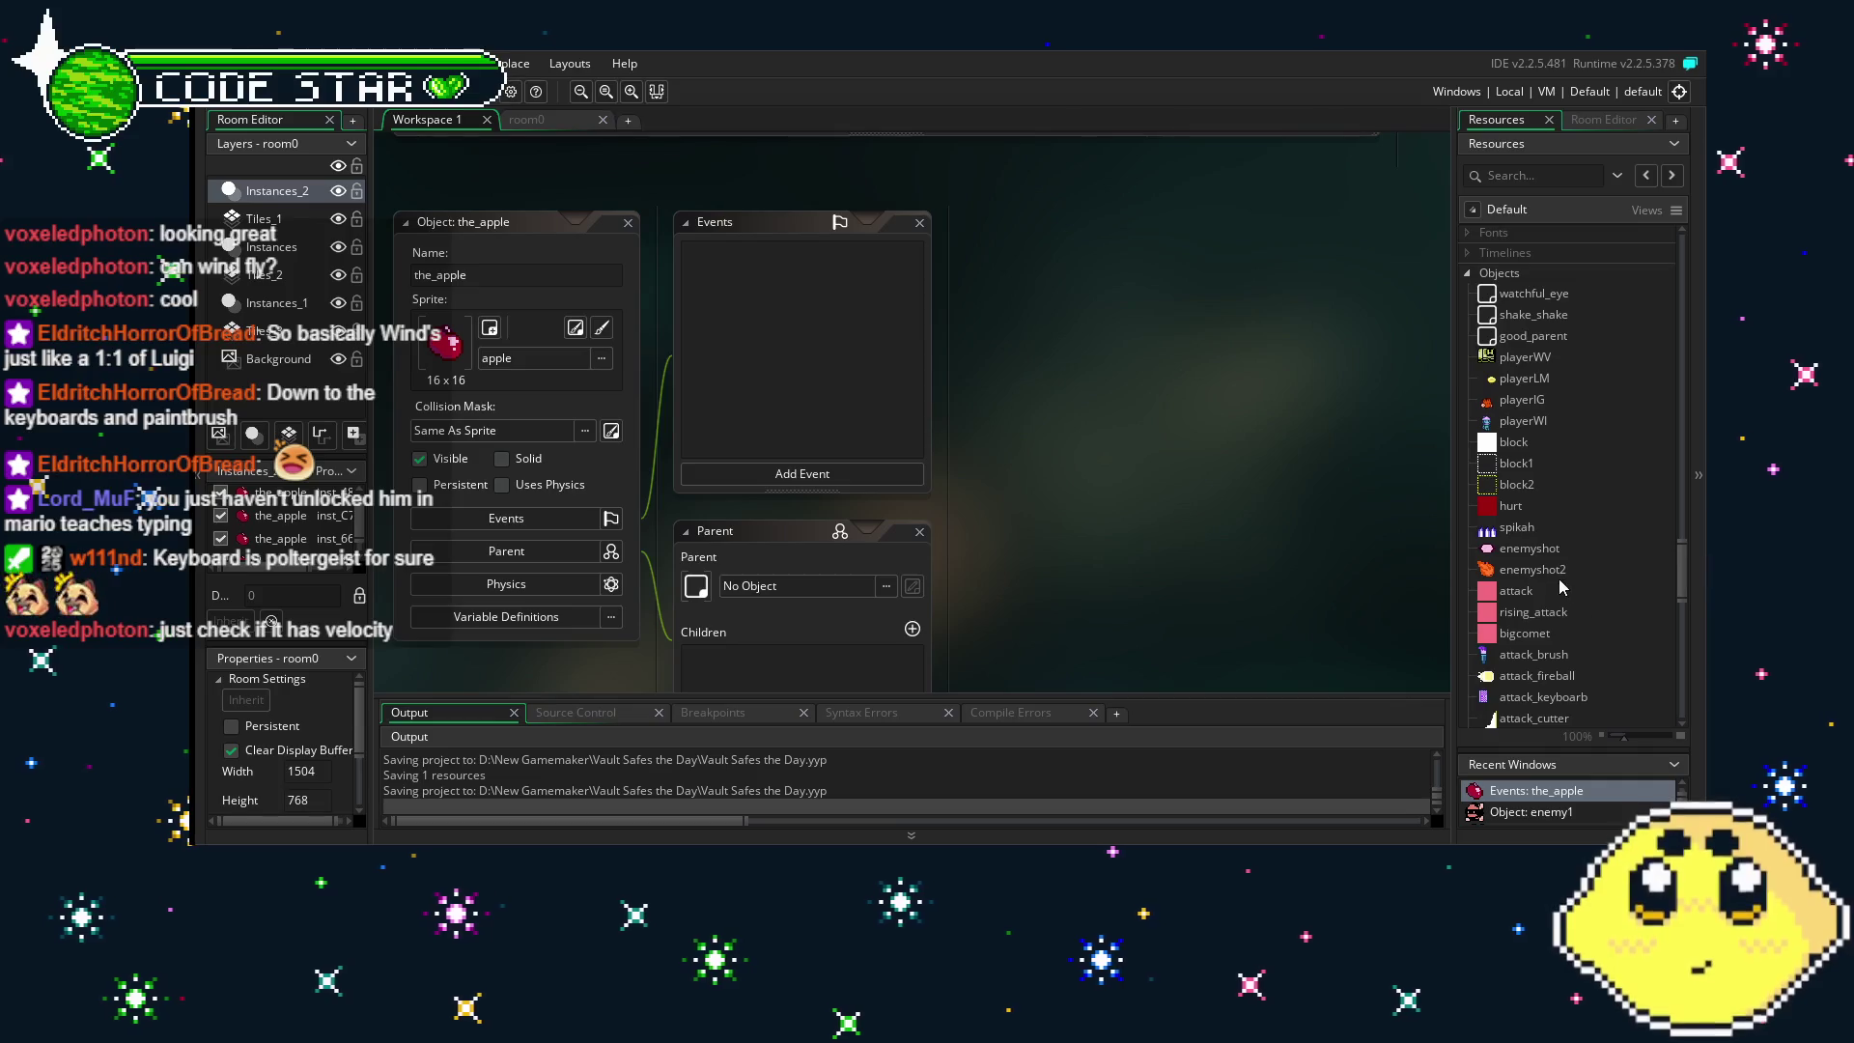
scroll(1562, 587, down, 2)
scroll(1566, 536, down, 2)
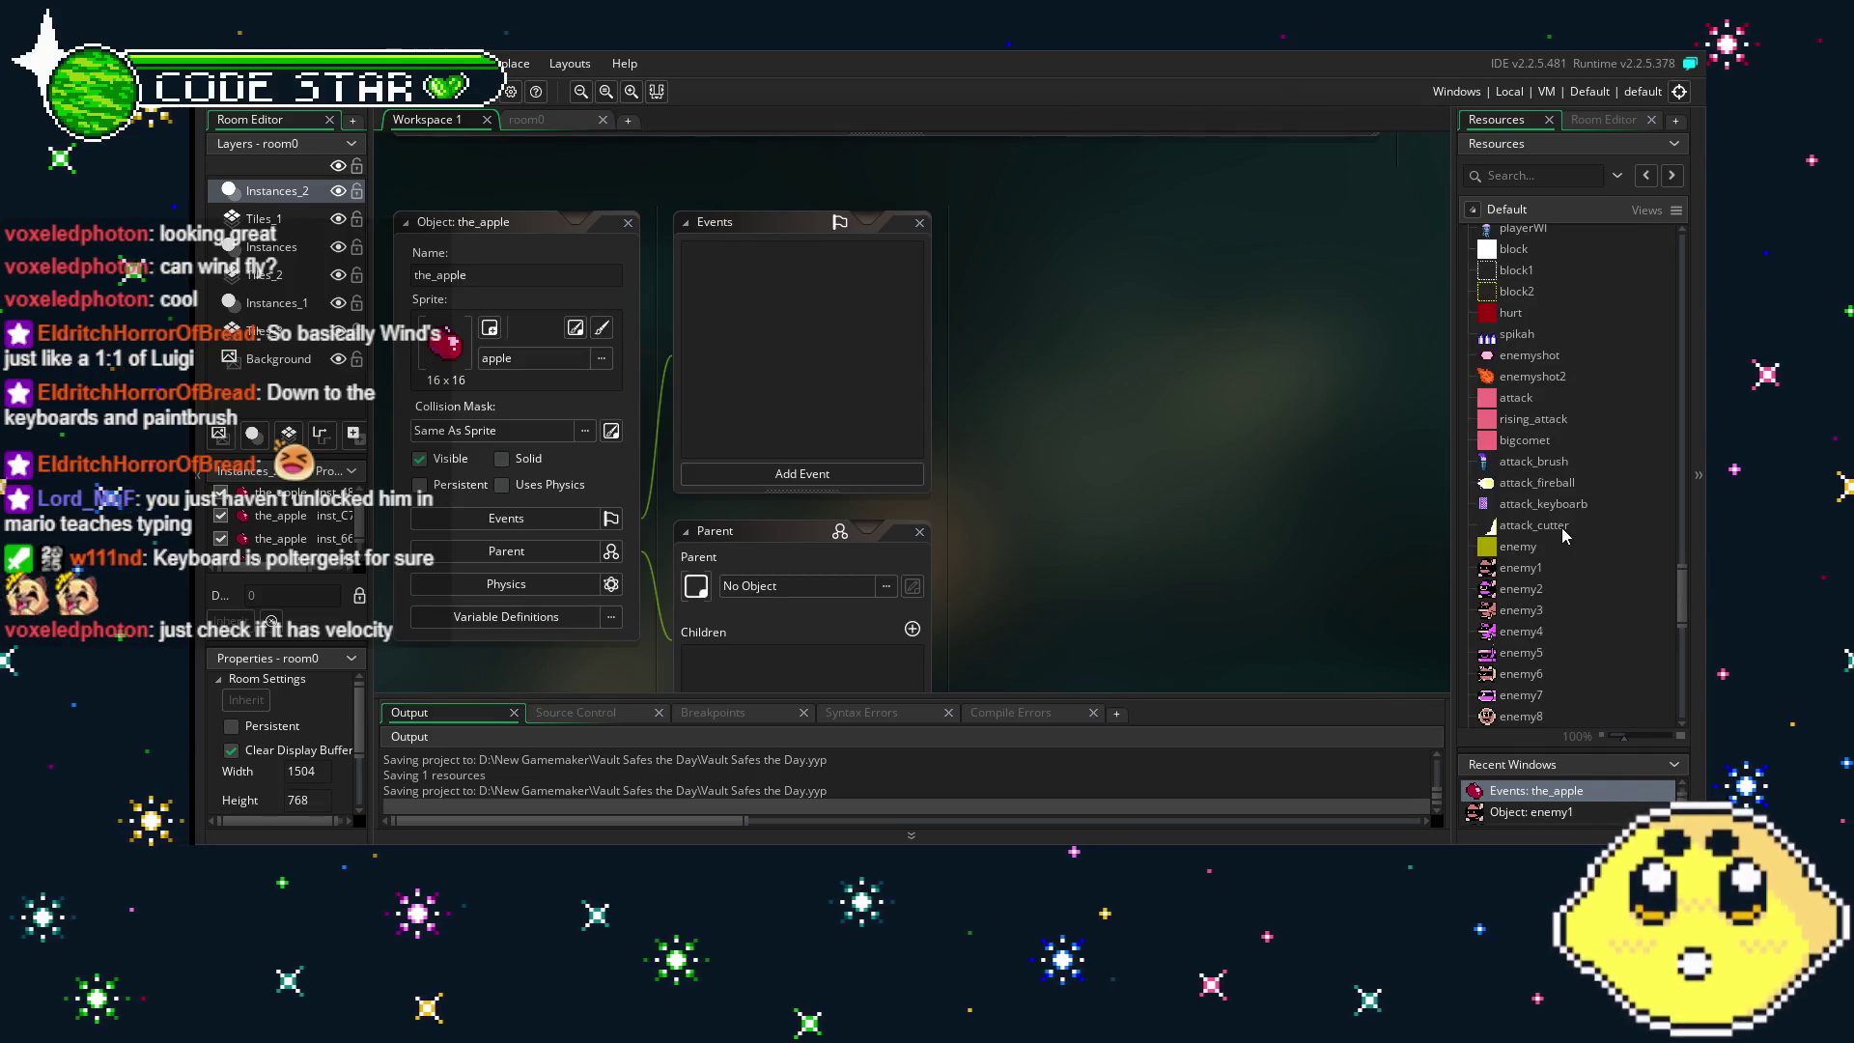
scroll(1545, 396, up, 2)
scroll(1545, 396, down, 3)
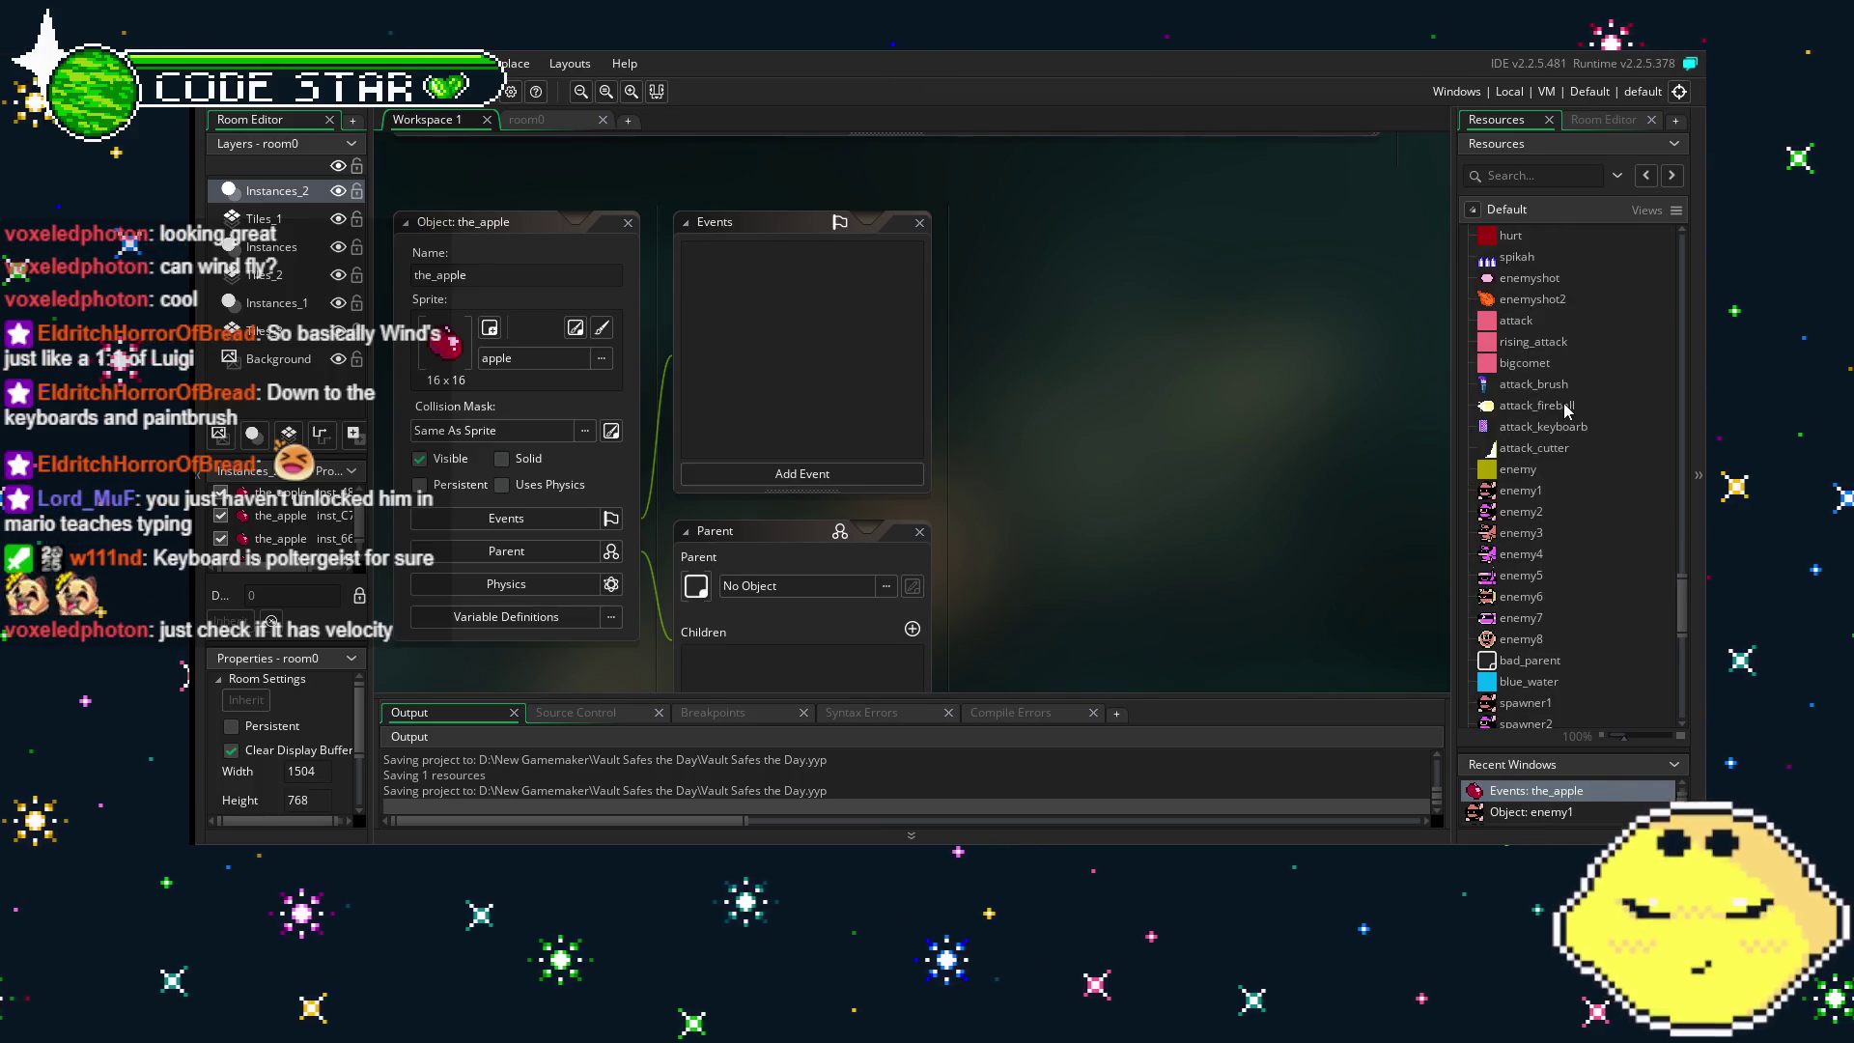
scroll(1564, 415, down, 2)
- Open bad_parent and view its Destroy event code that spawns enemy_dead
double_click(1535, 546)
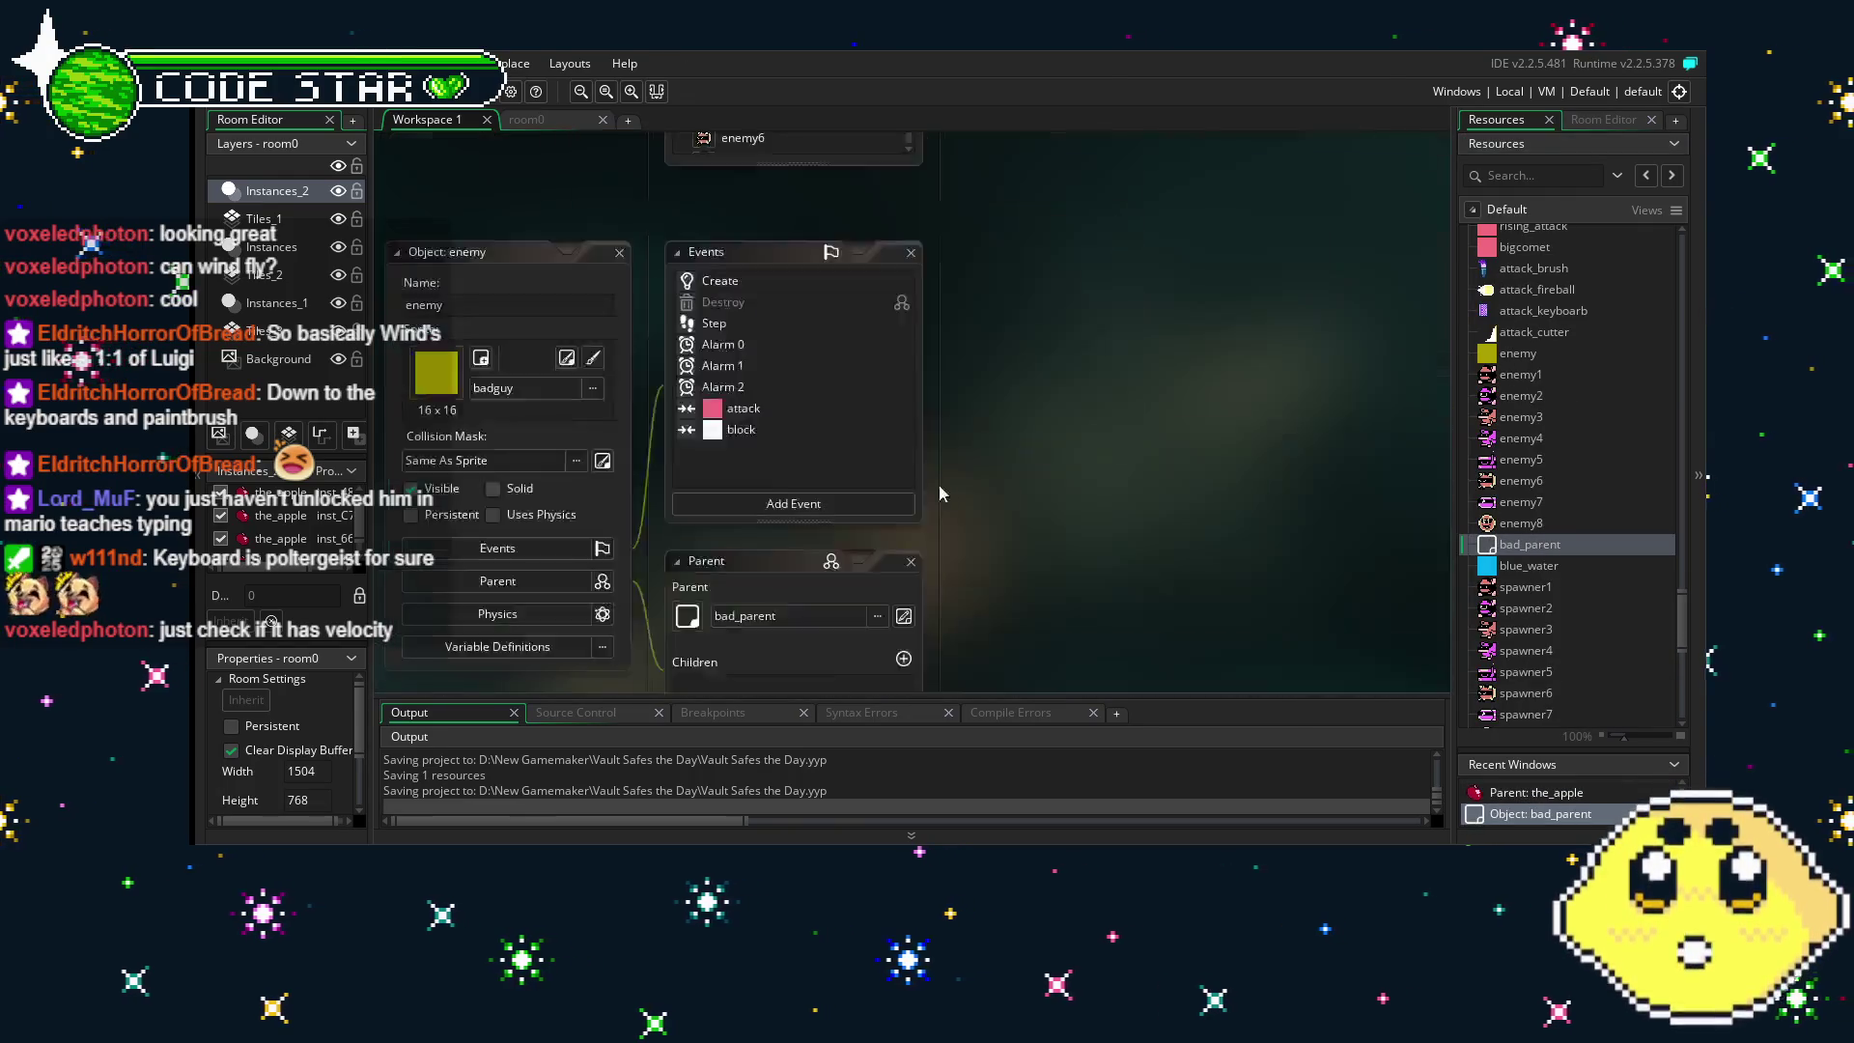
drag(1046, 399, 1046, 539)
drag(946, 607, 1088, 589)
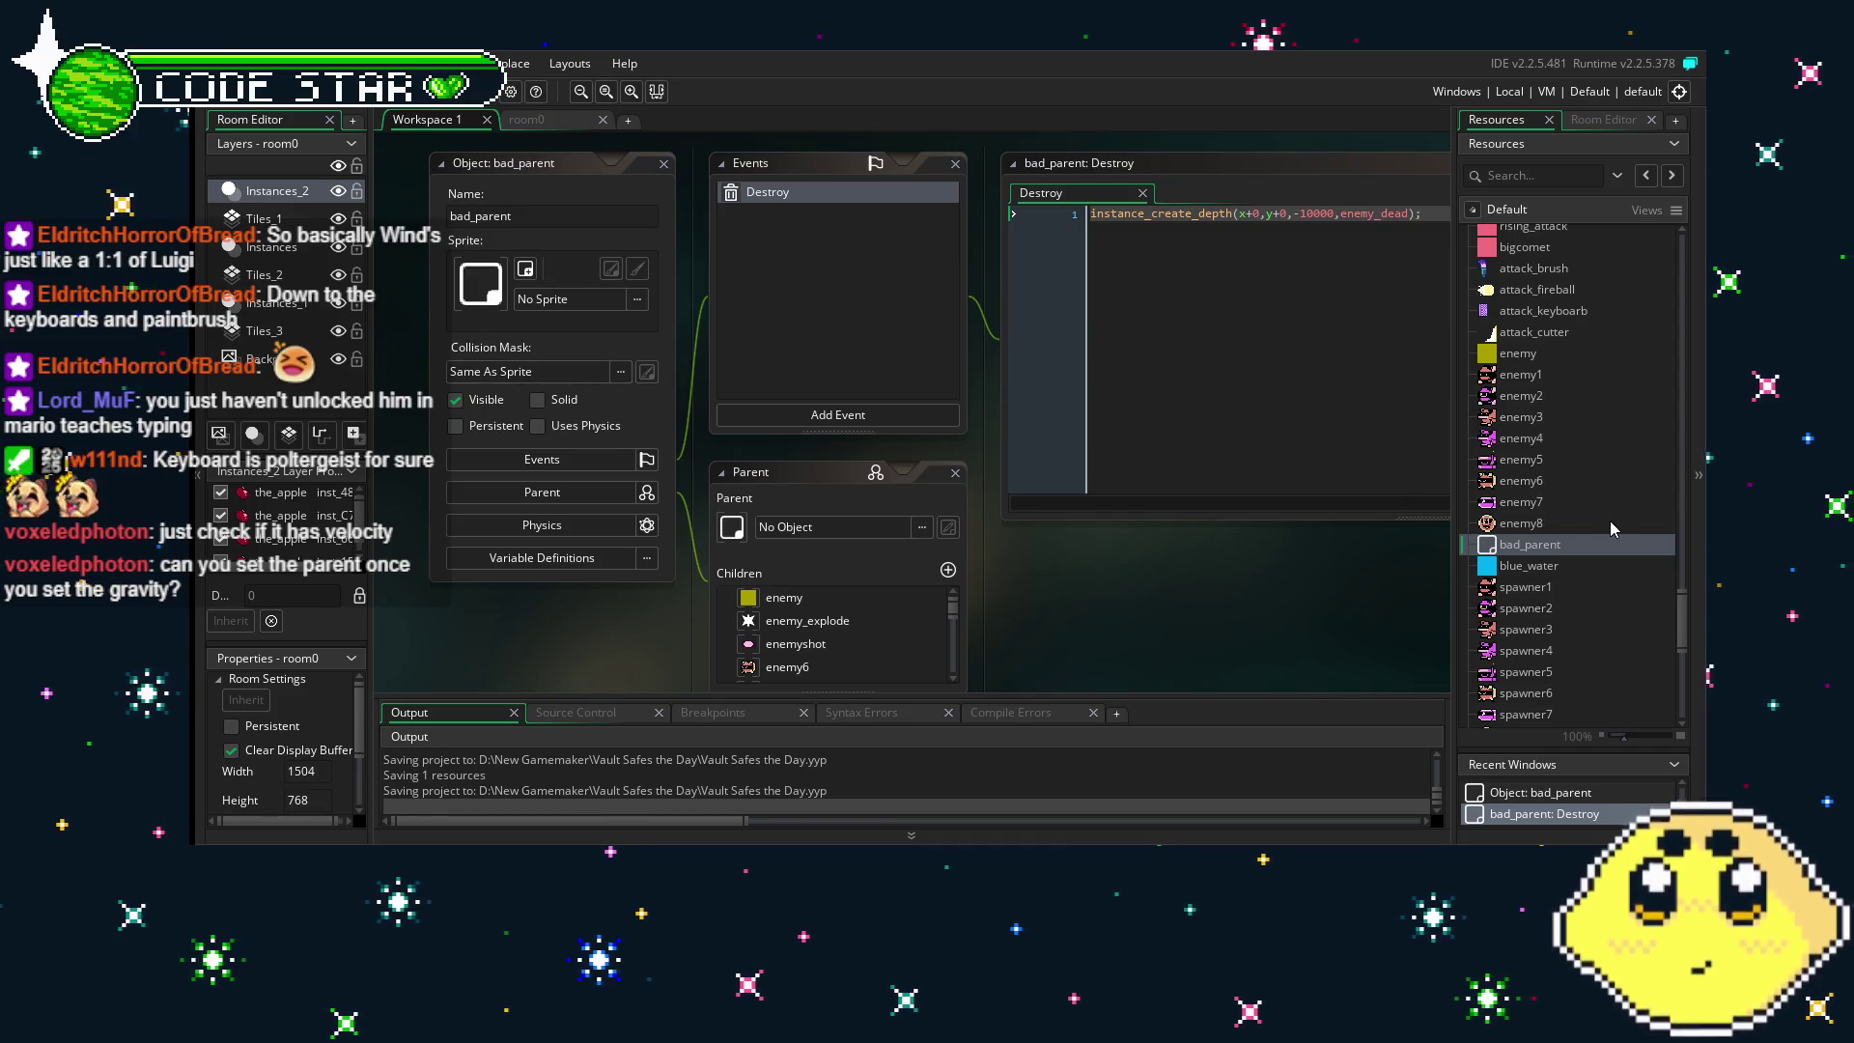
scroll(1564, 593, down, 5)
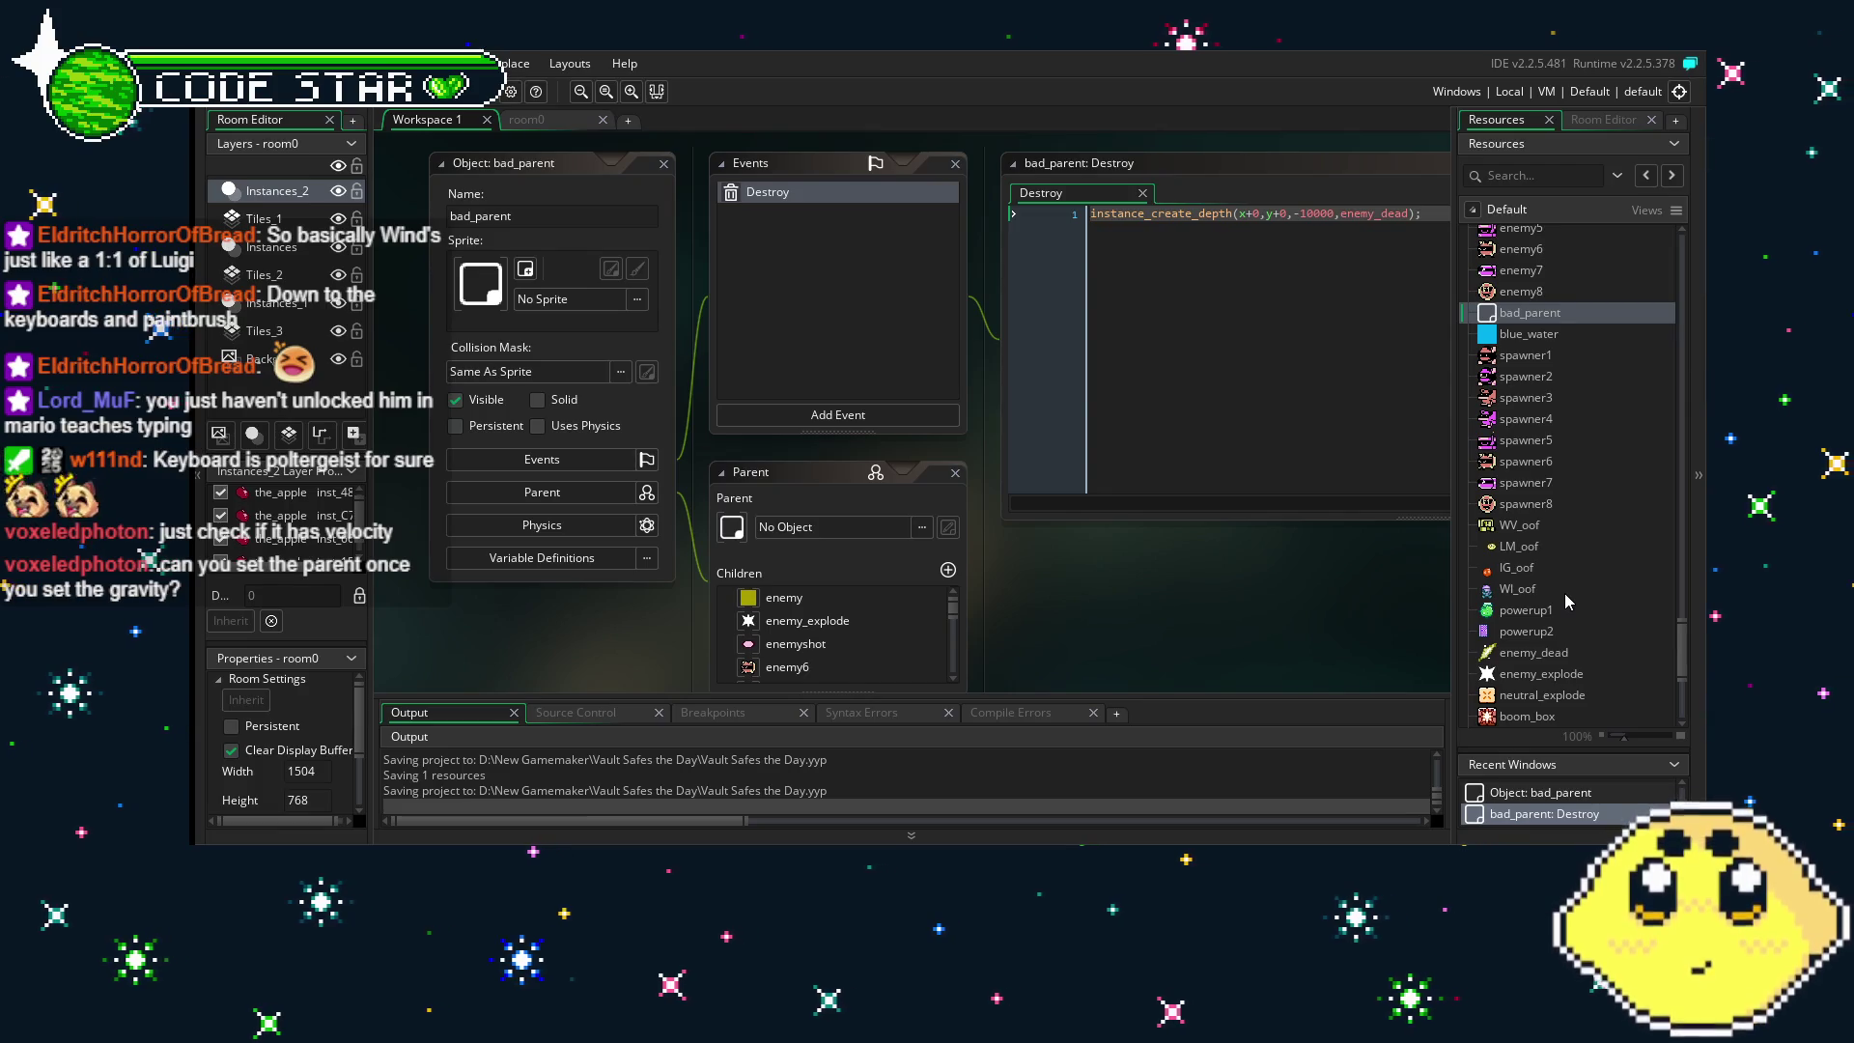
scroll(1565, 593, up, 2)
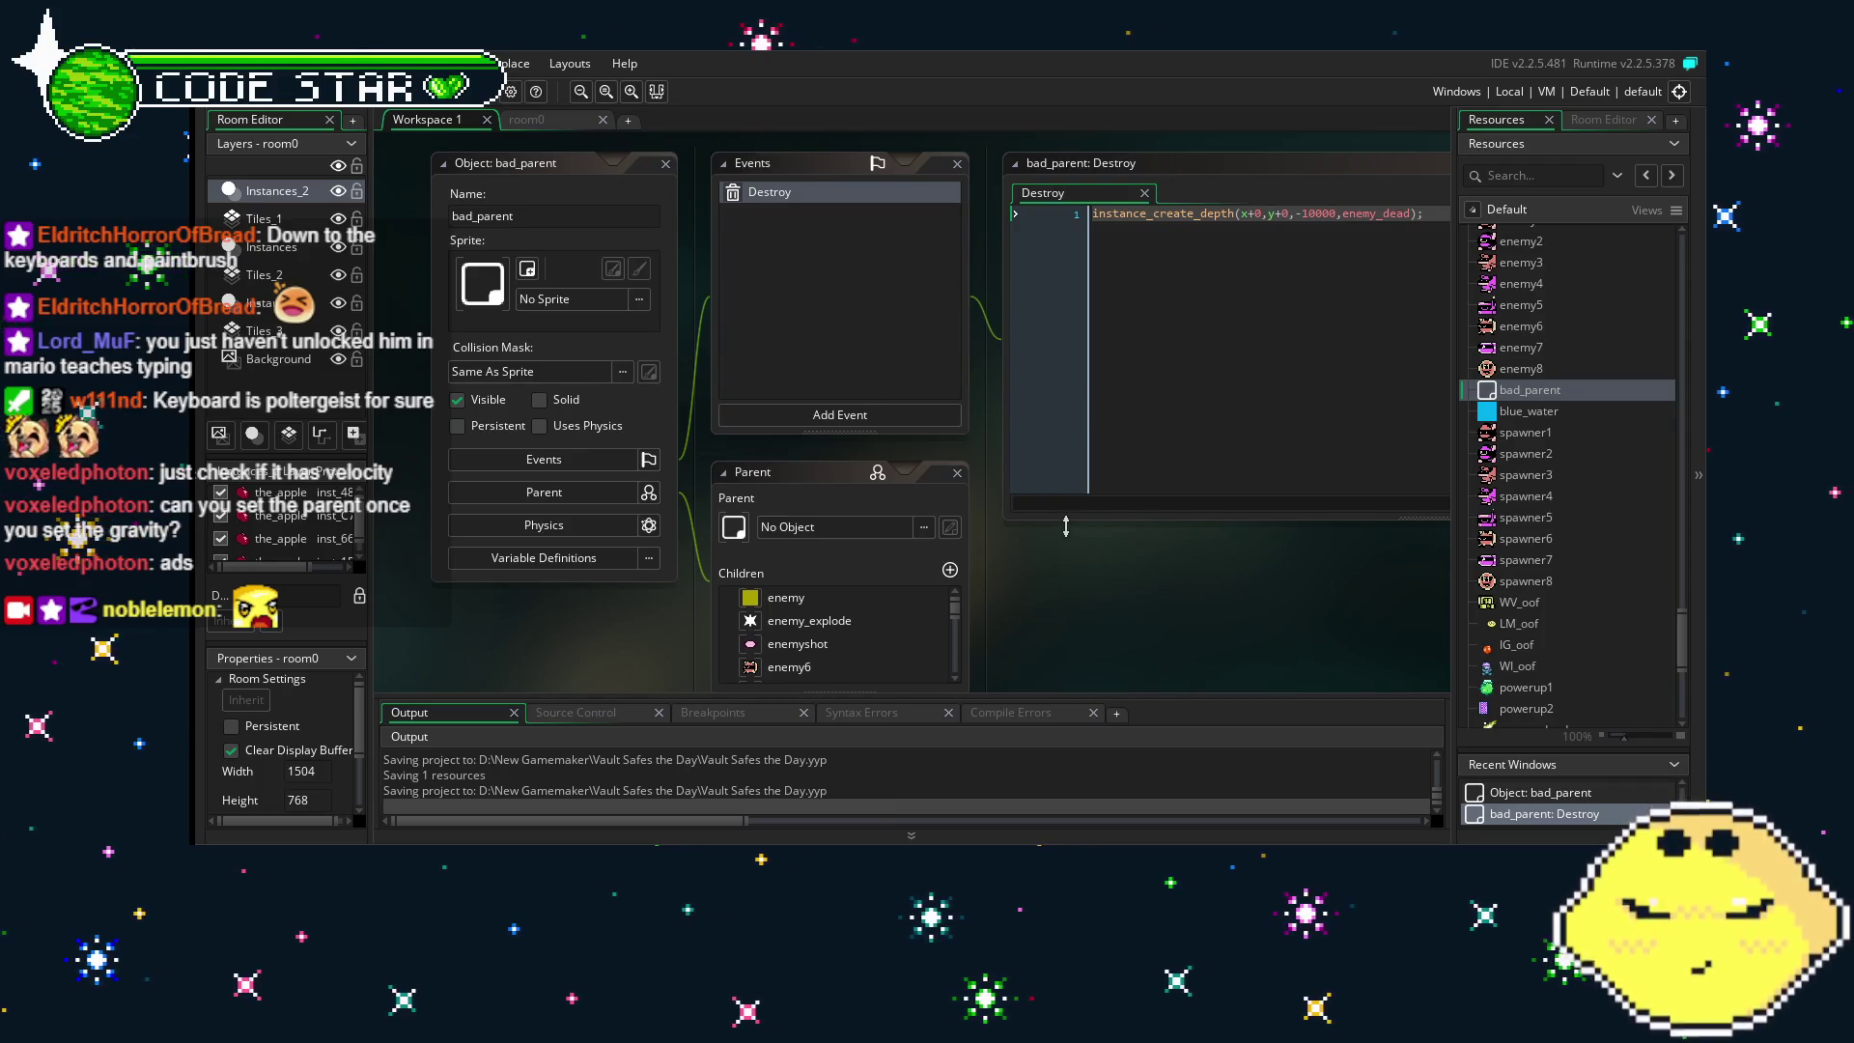
drag(1050, 523, 1031, 518)
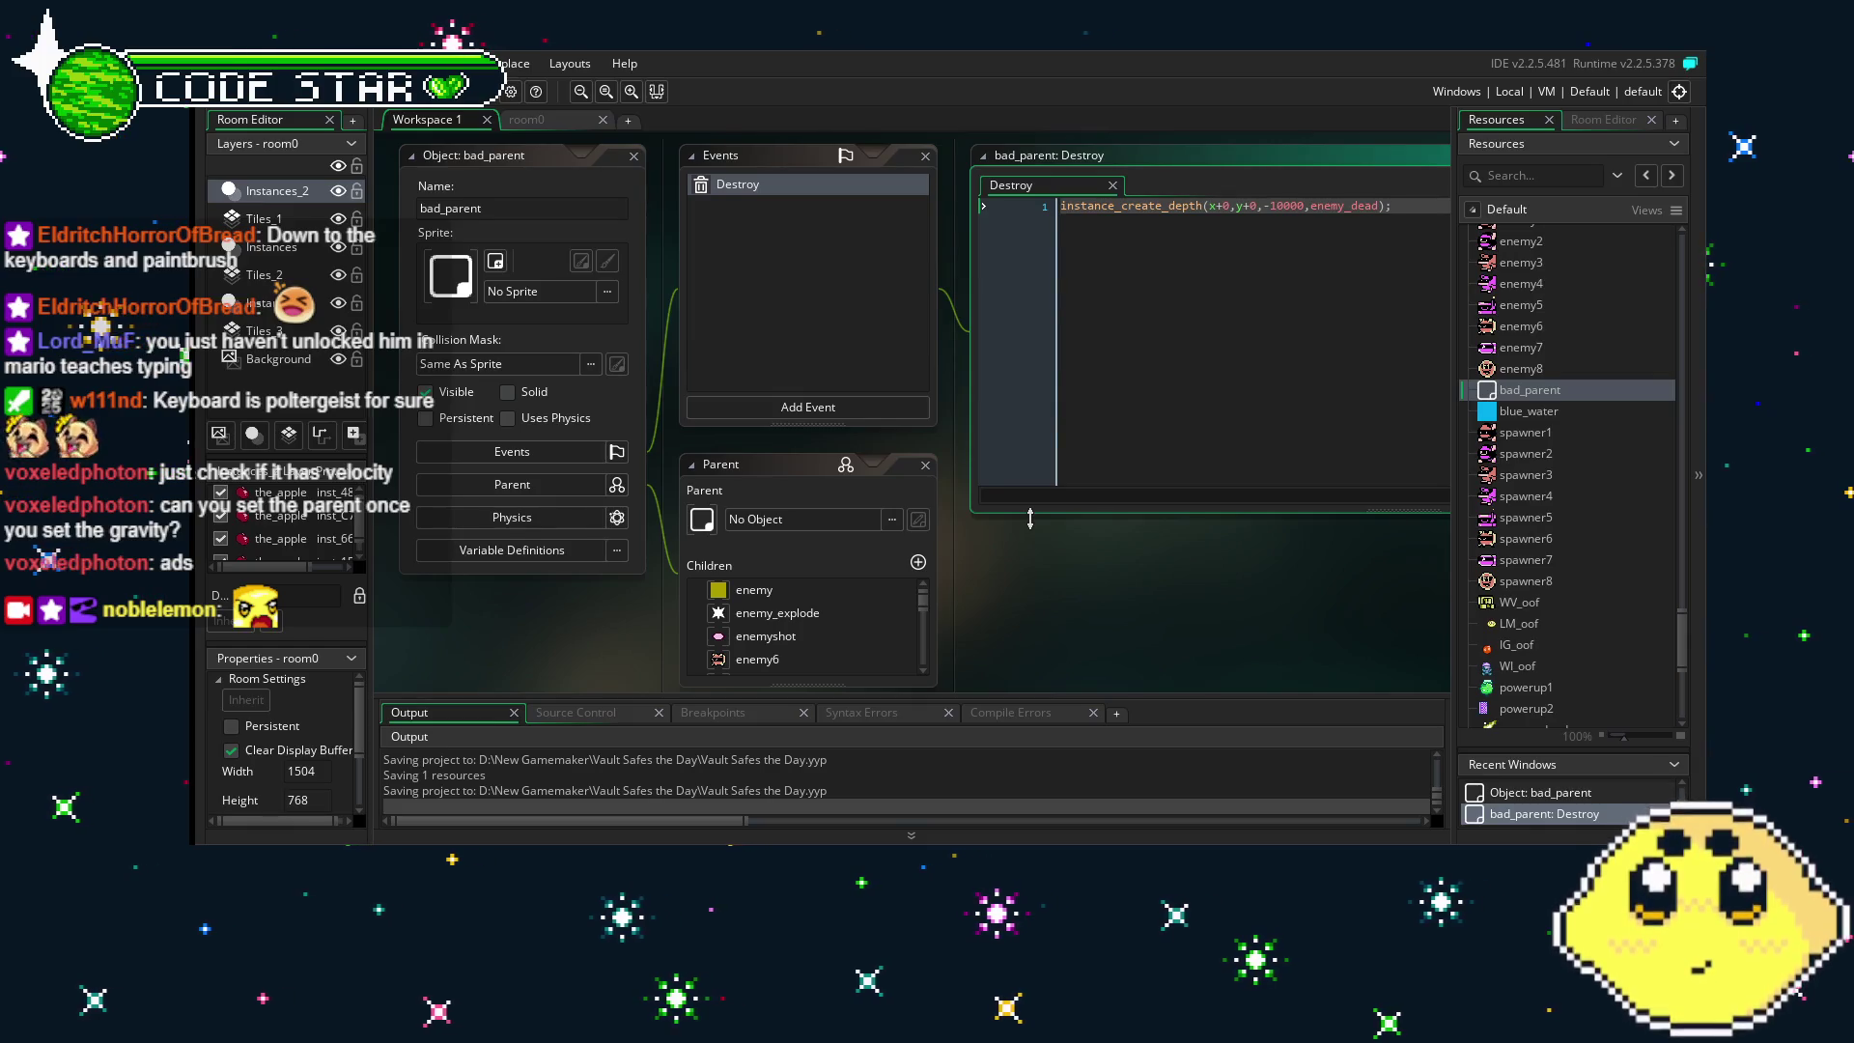
click(1004, 574)
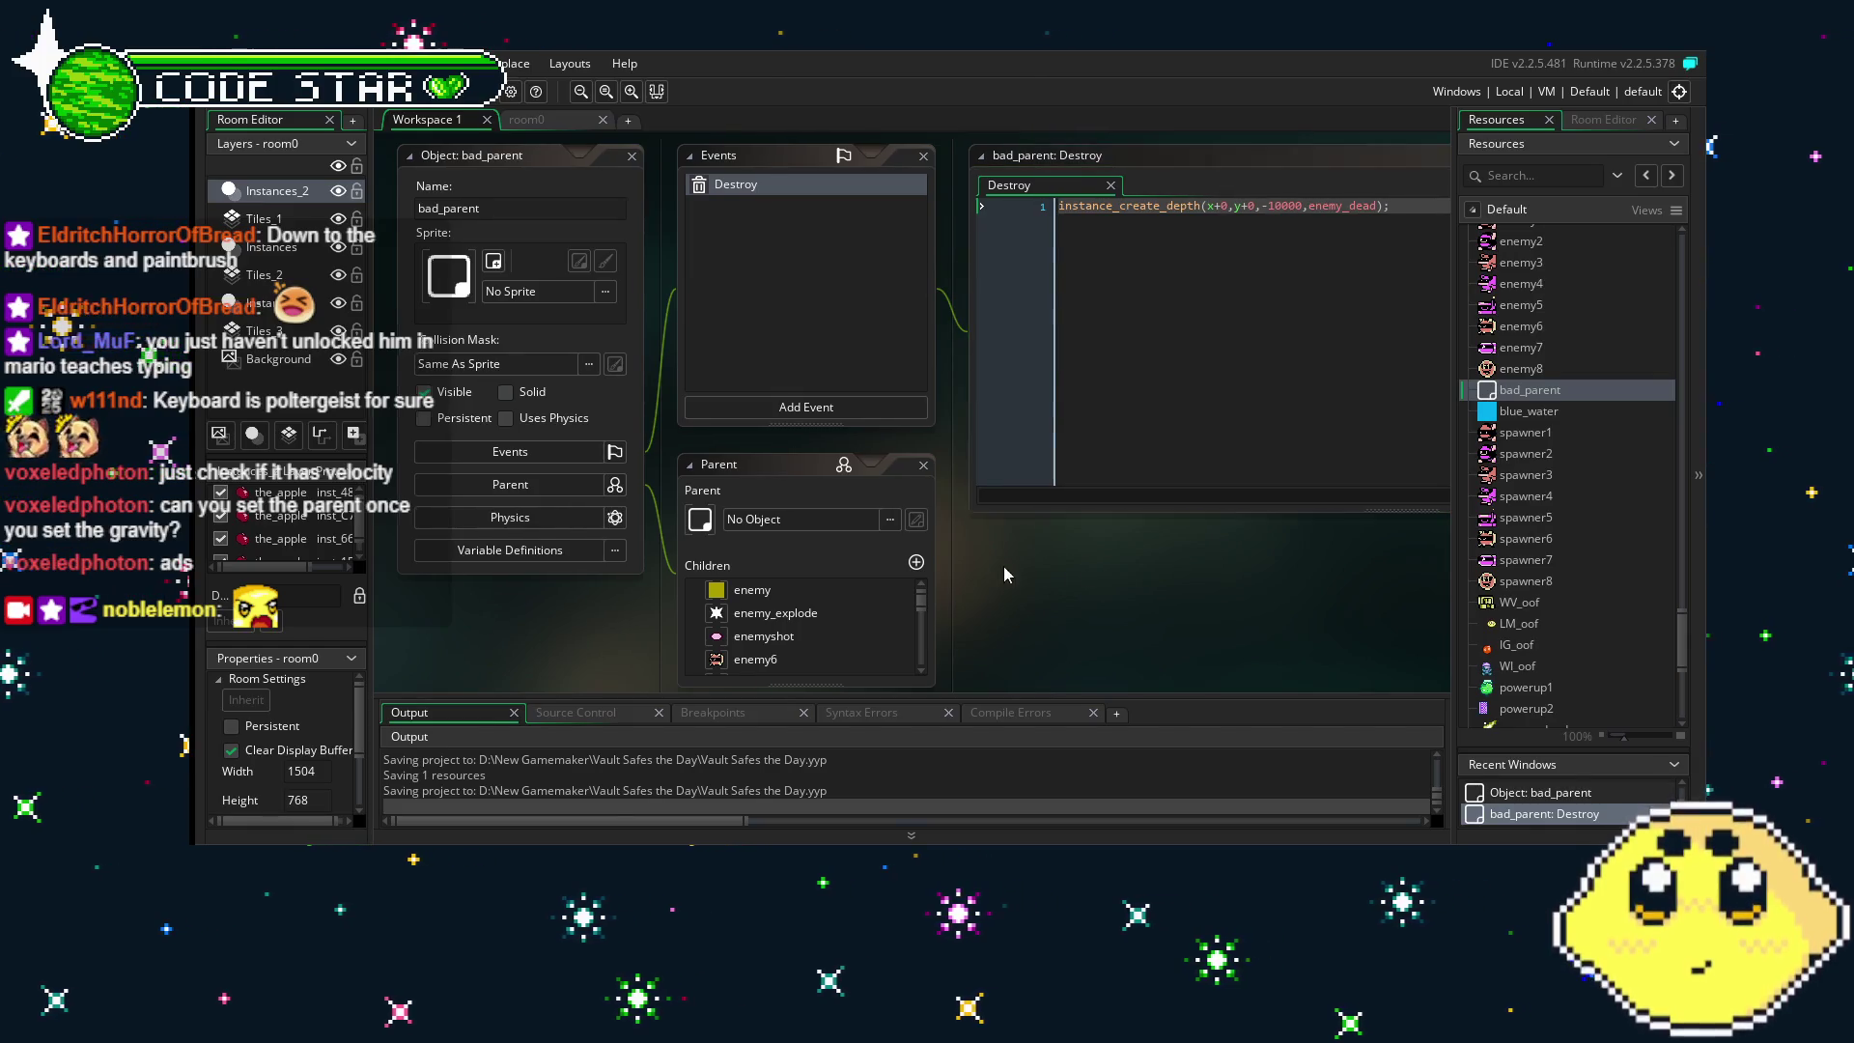
scroll(1004, 574, right, 3)
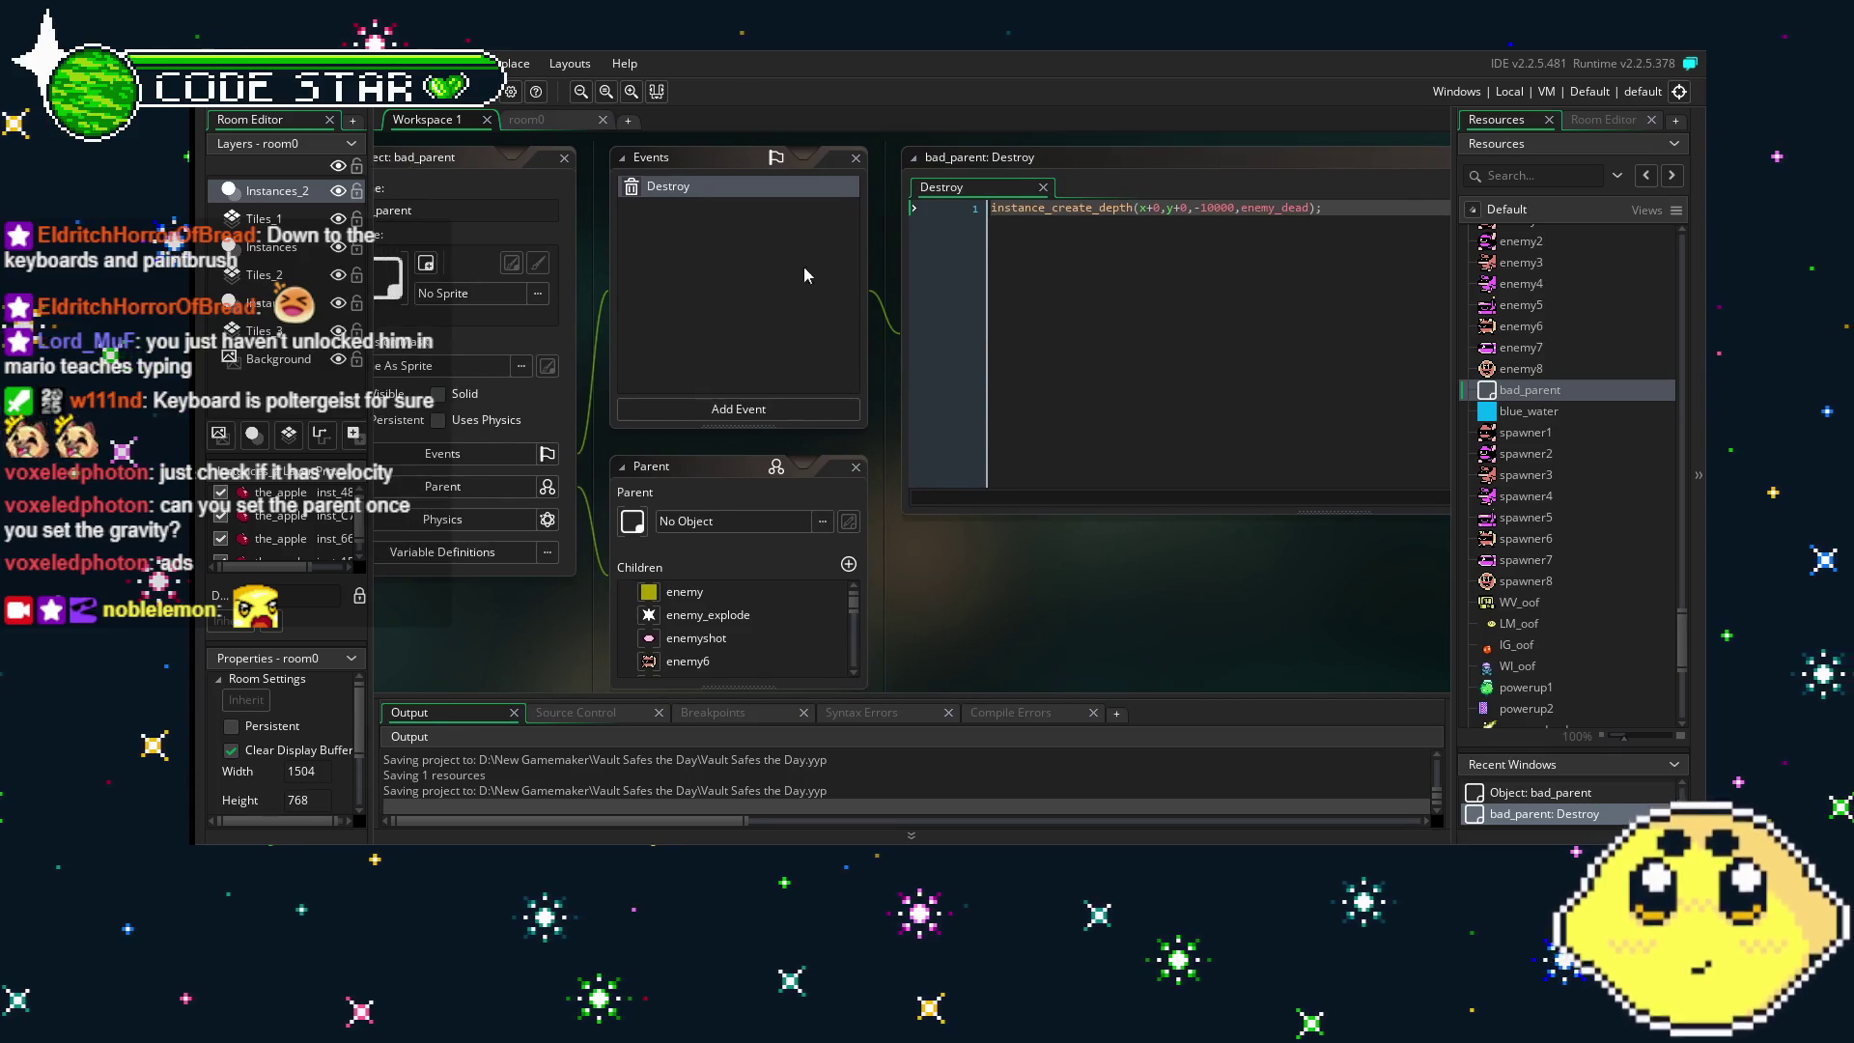
- Inspect bad_parent's event list, then reopen the_apple object from Resources
click(732, 316)
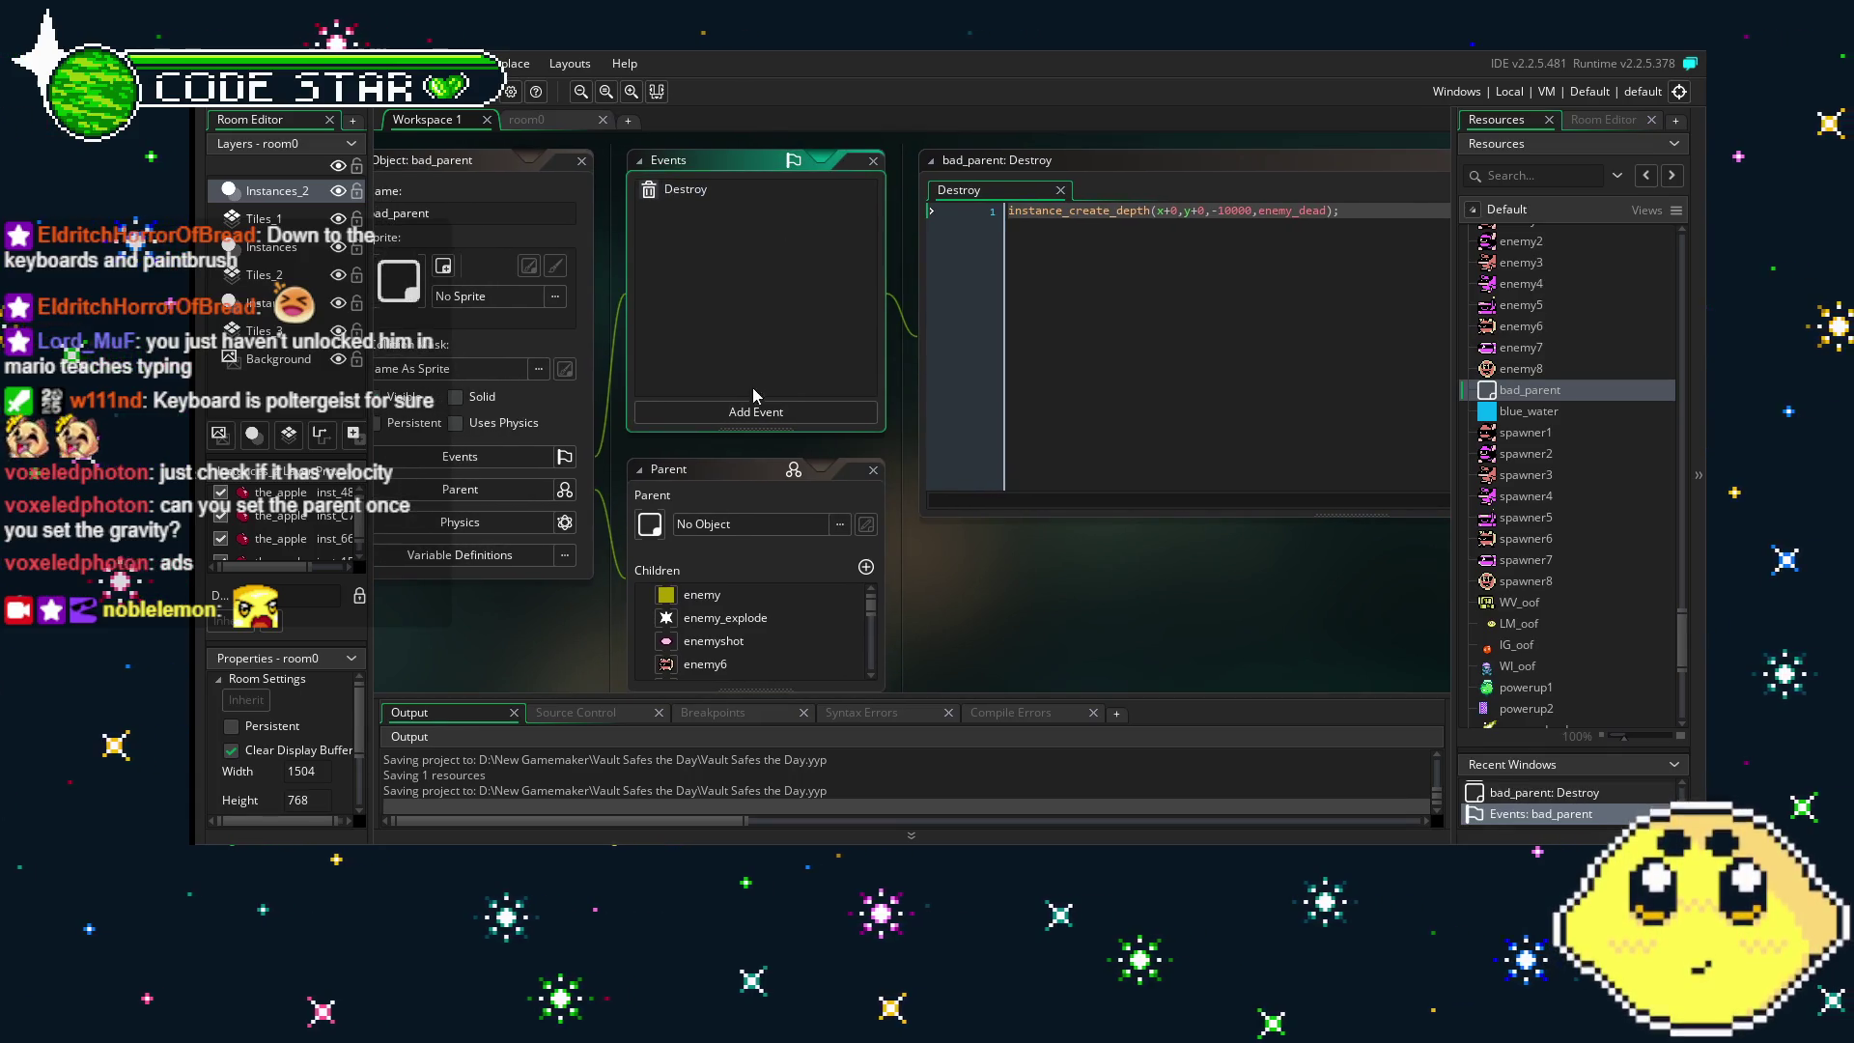
click(752, 412)
click(740, 316)
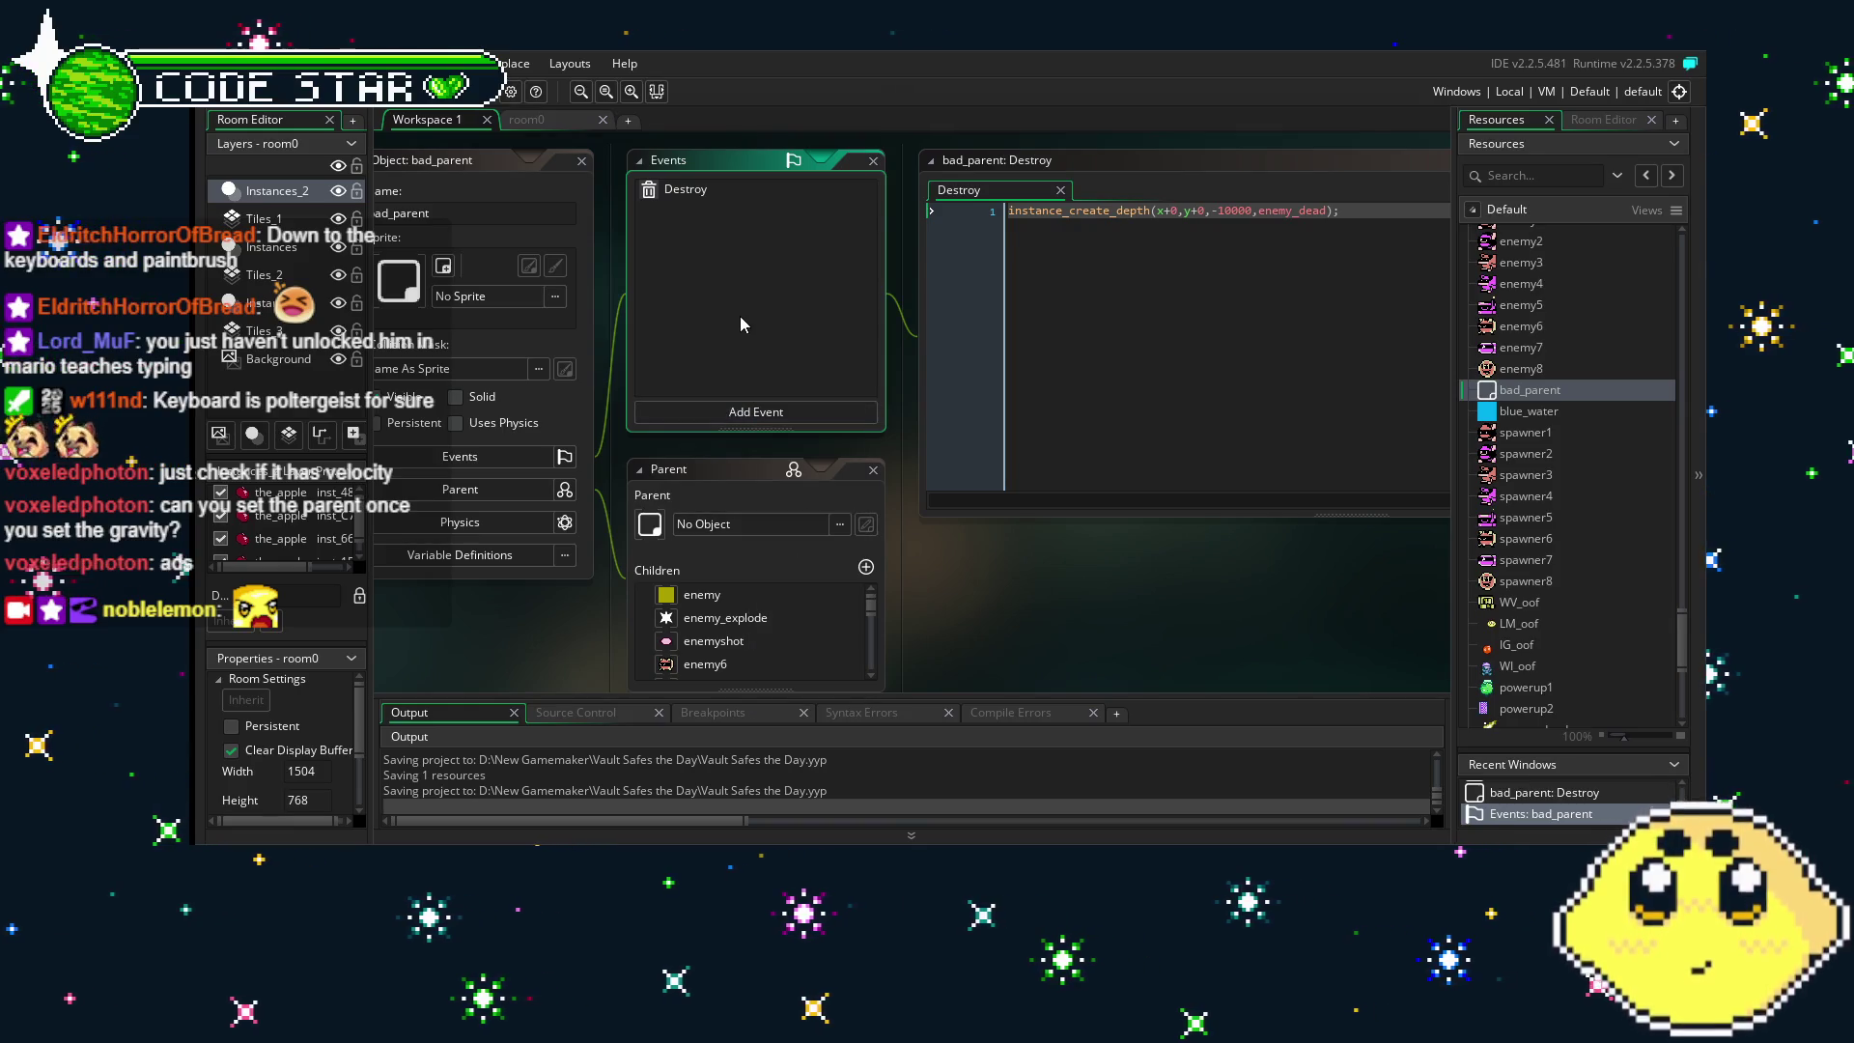
scroll(1533, 639, down, 5)
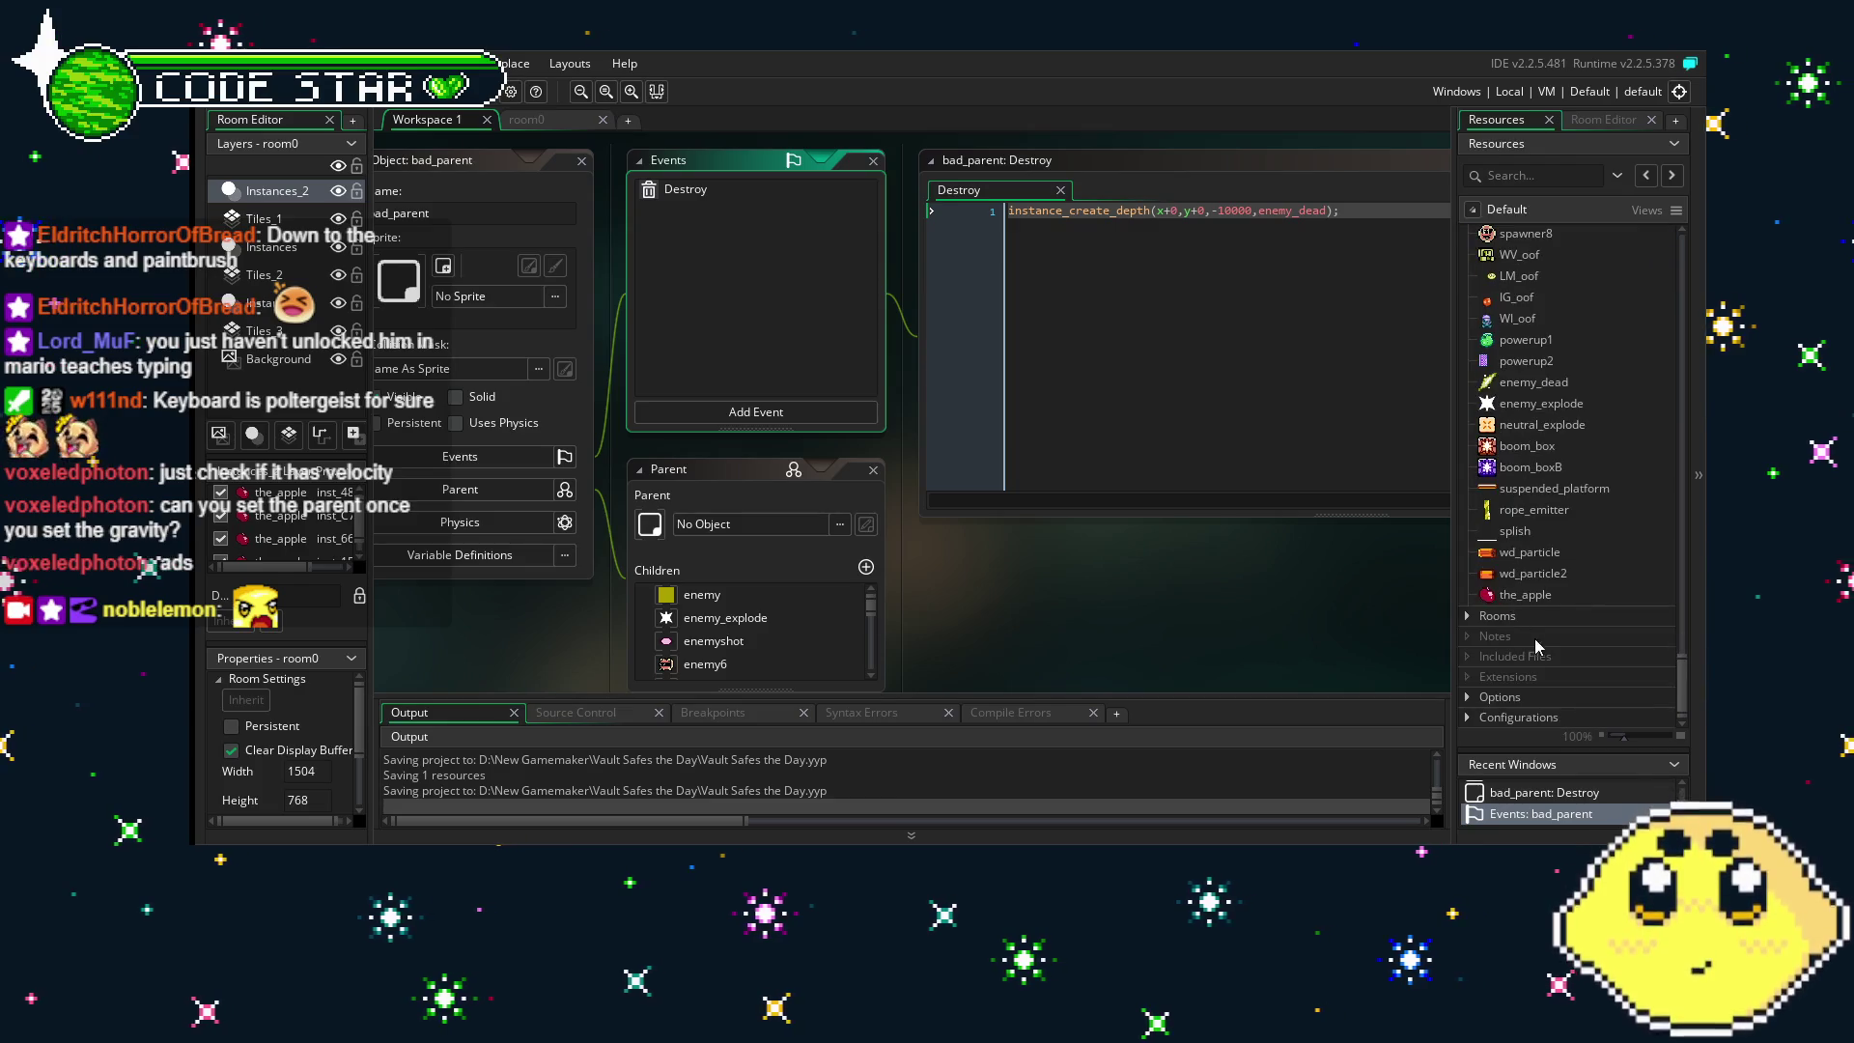
double_click(1543, 599)
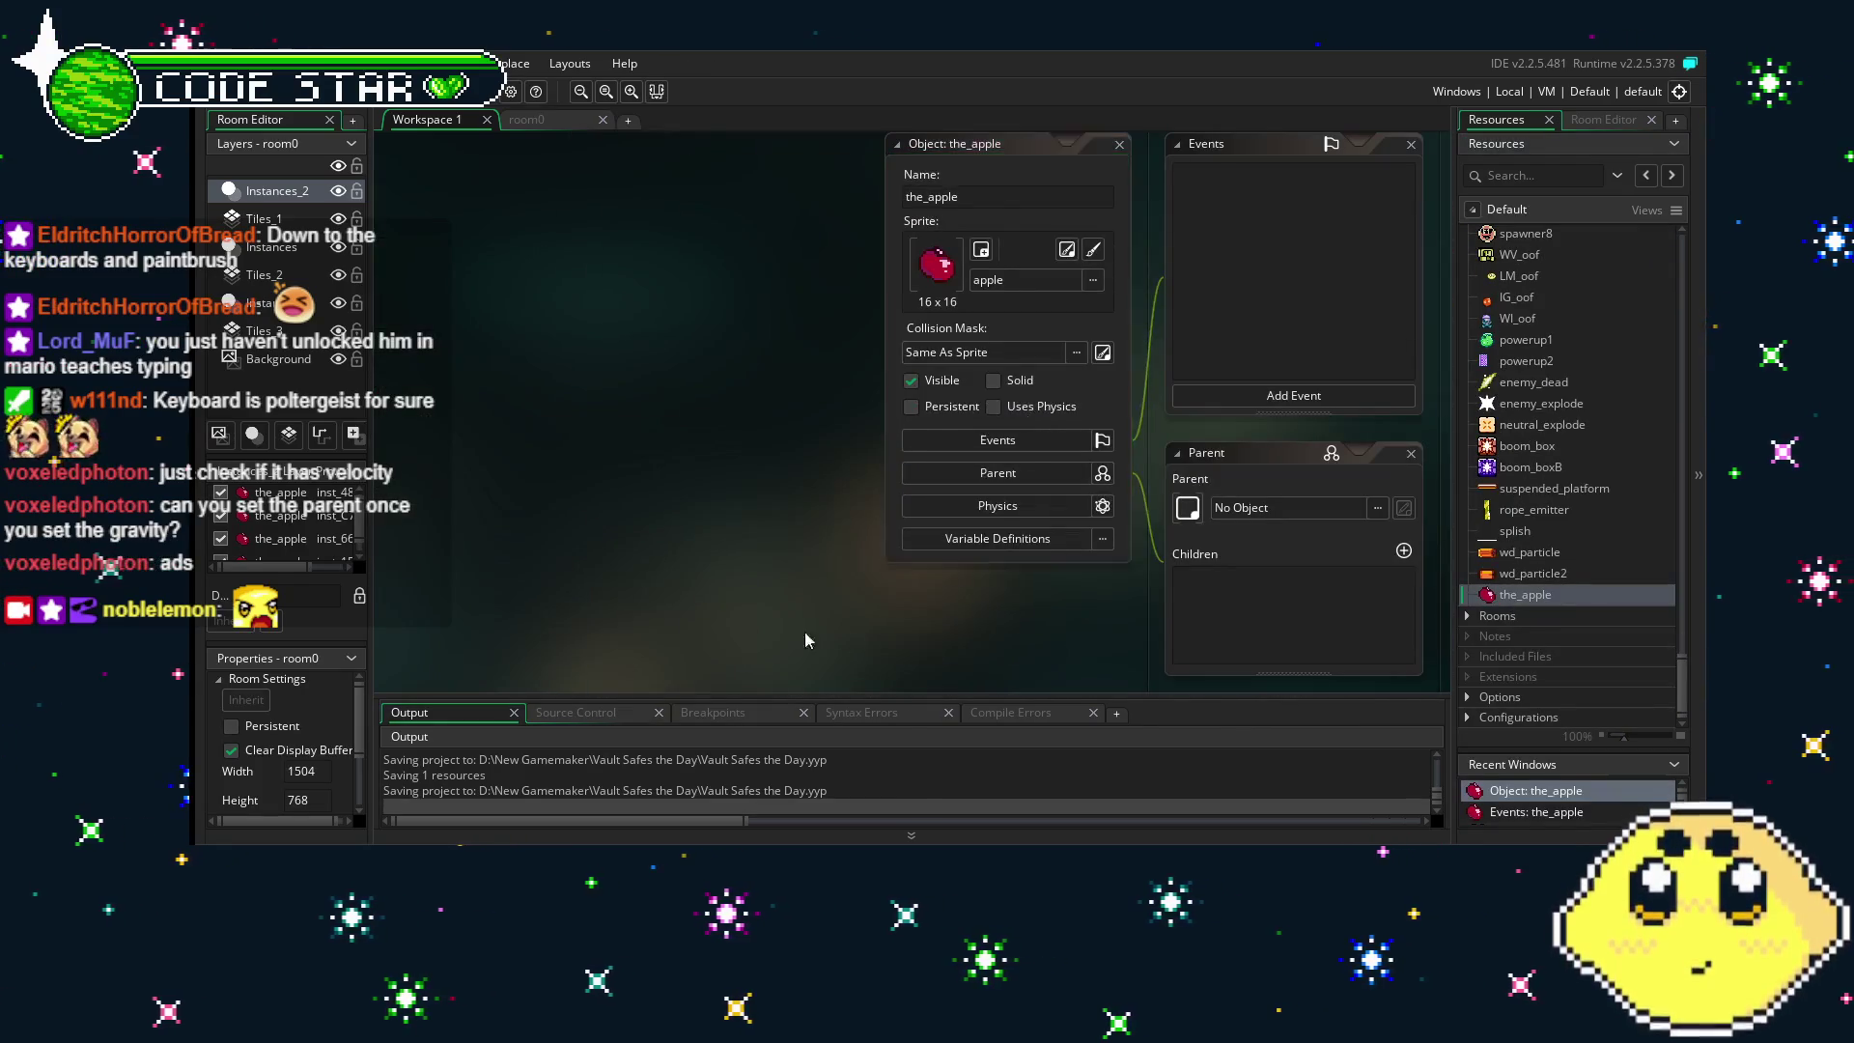
- Add a Step event to the_apple and clear its default comment code
click(1008, 402)
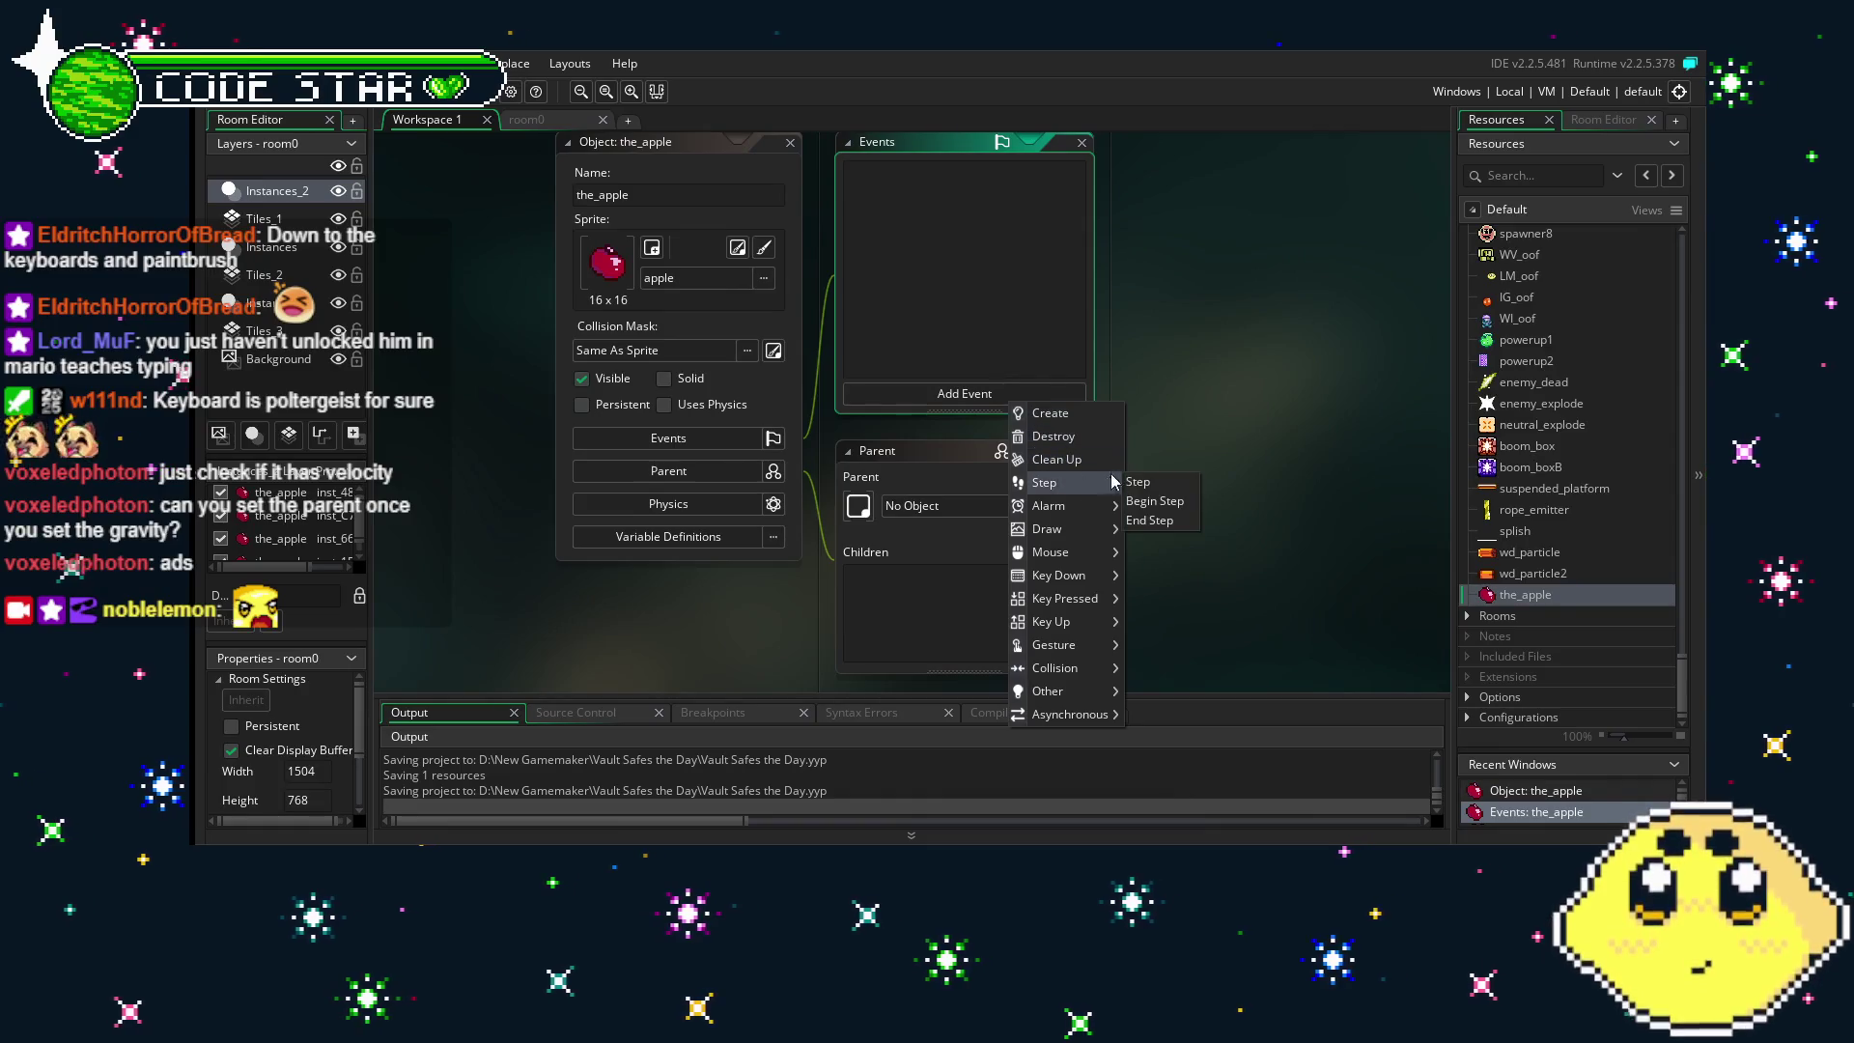
click(1139, 482)
key(ctrl+a)
text(parent)
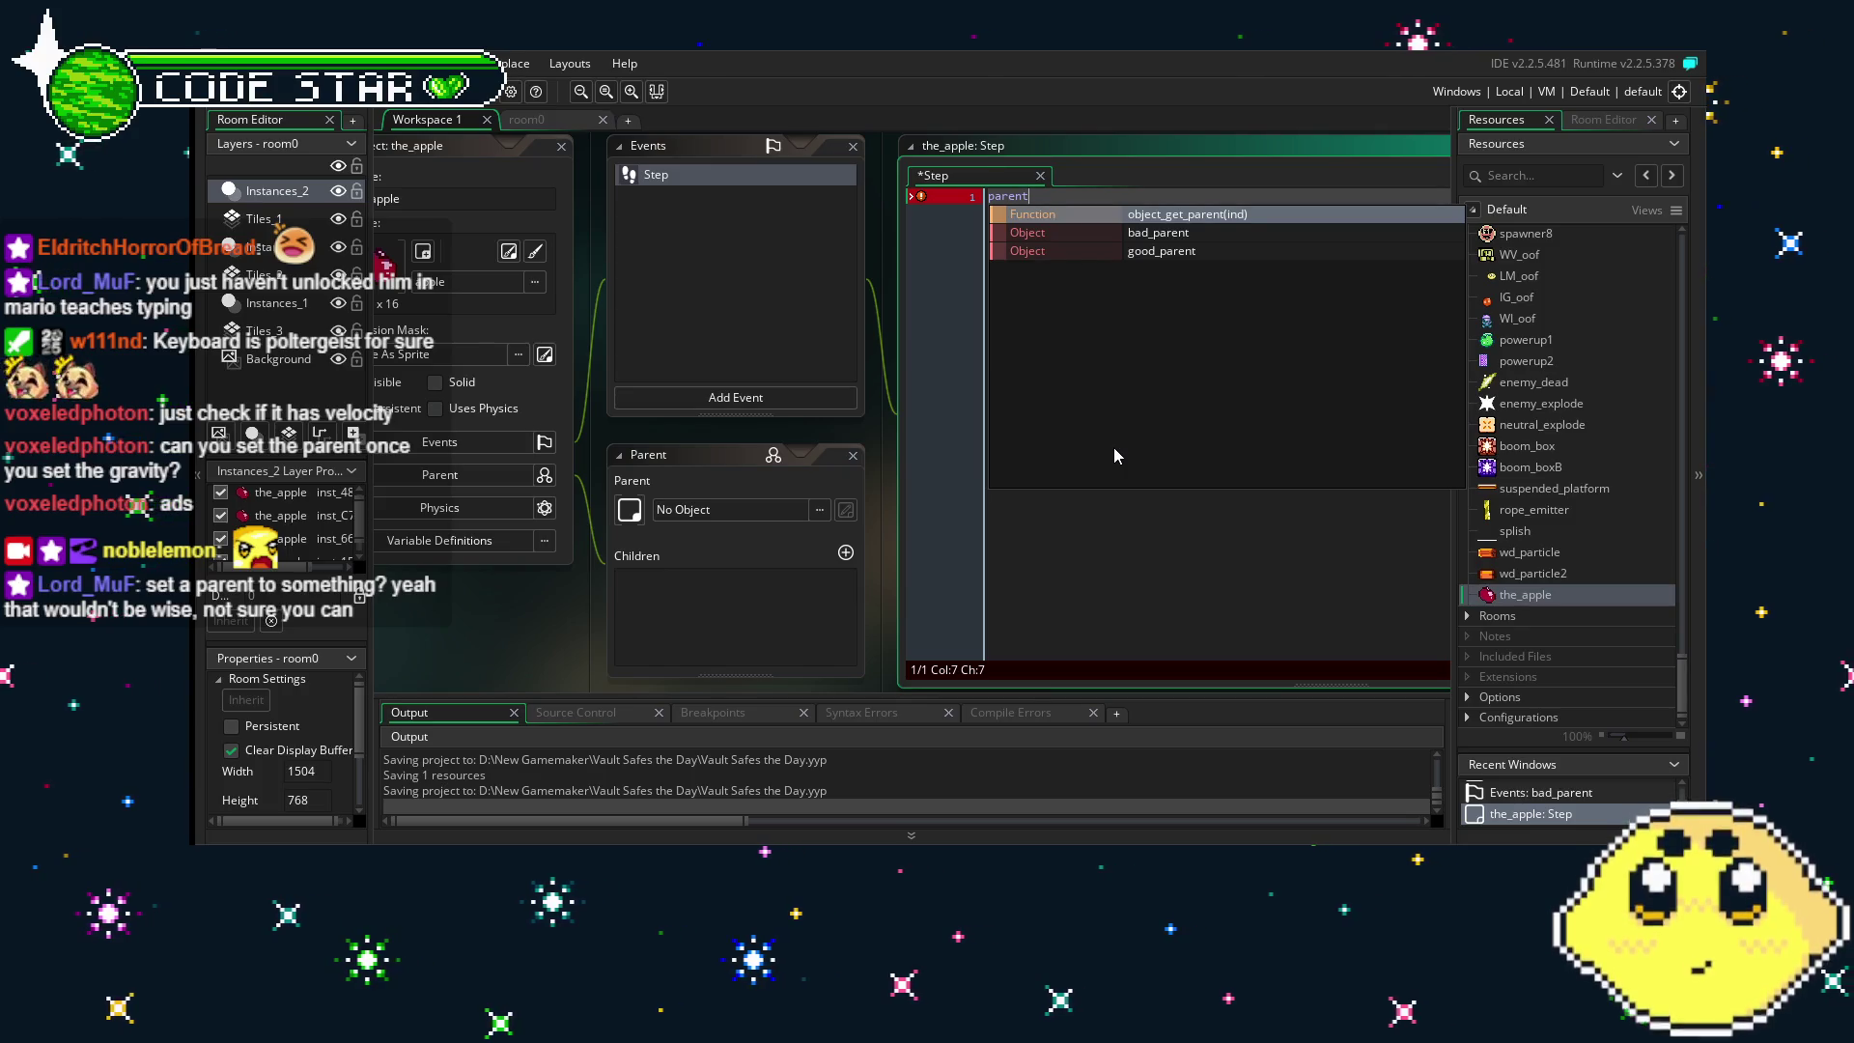
key(BackSpace)
key(BackSpace)
key(BackSpace)
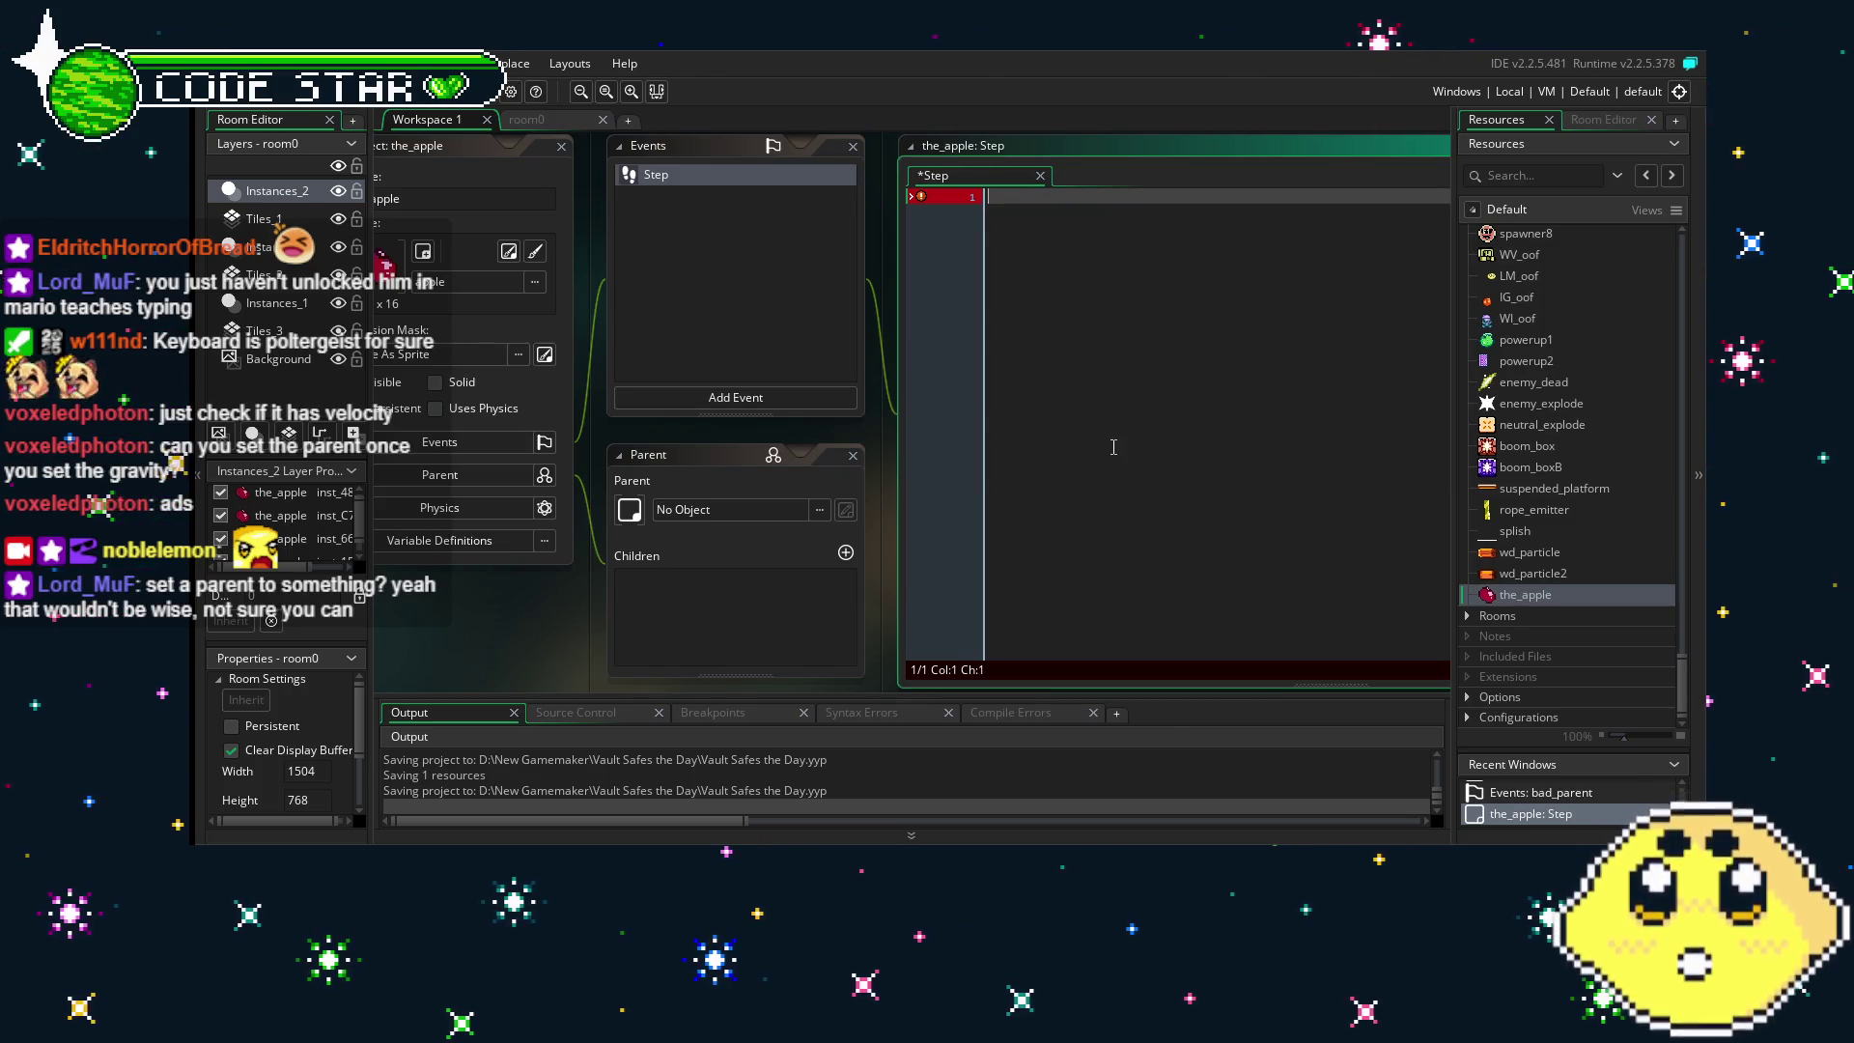
drag(1114, 447, 1063, 439)
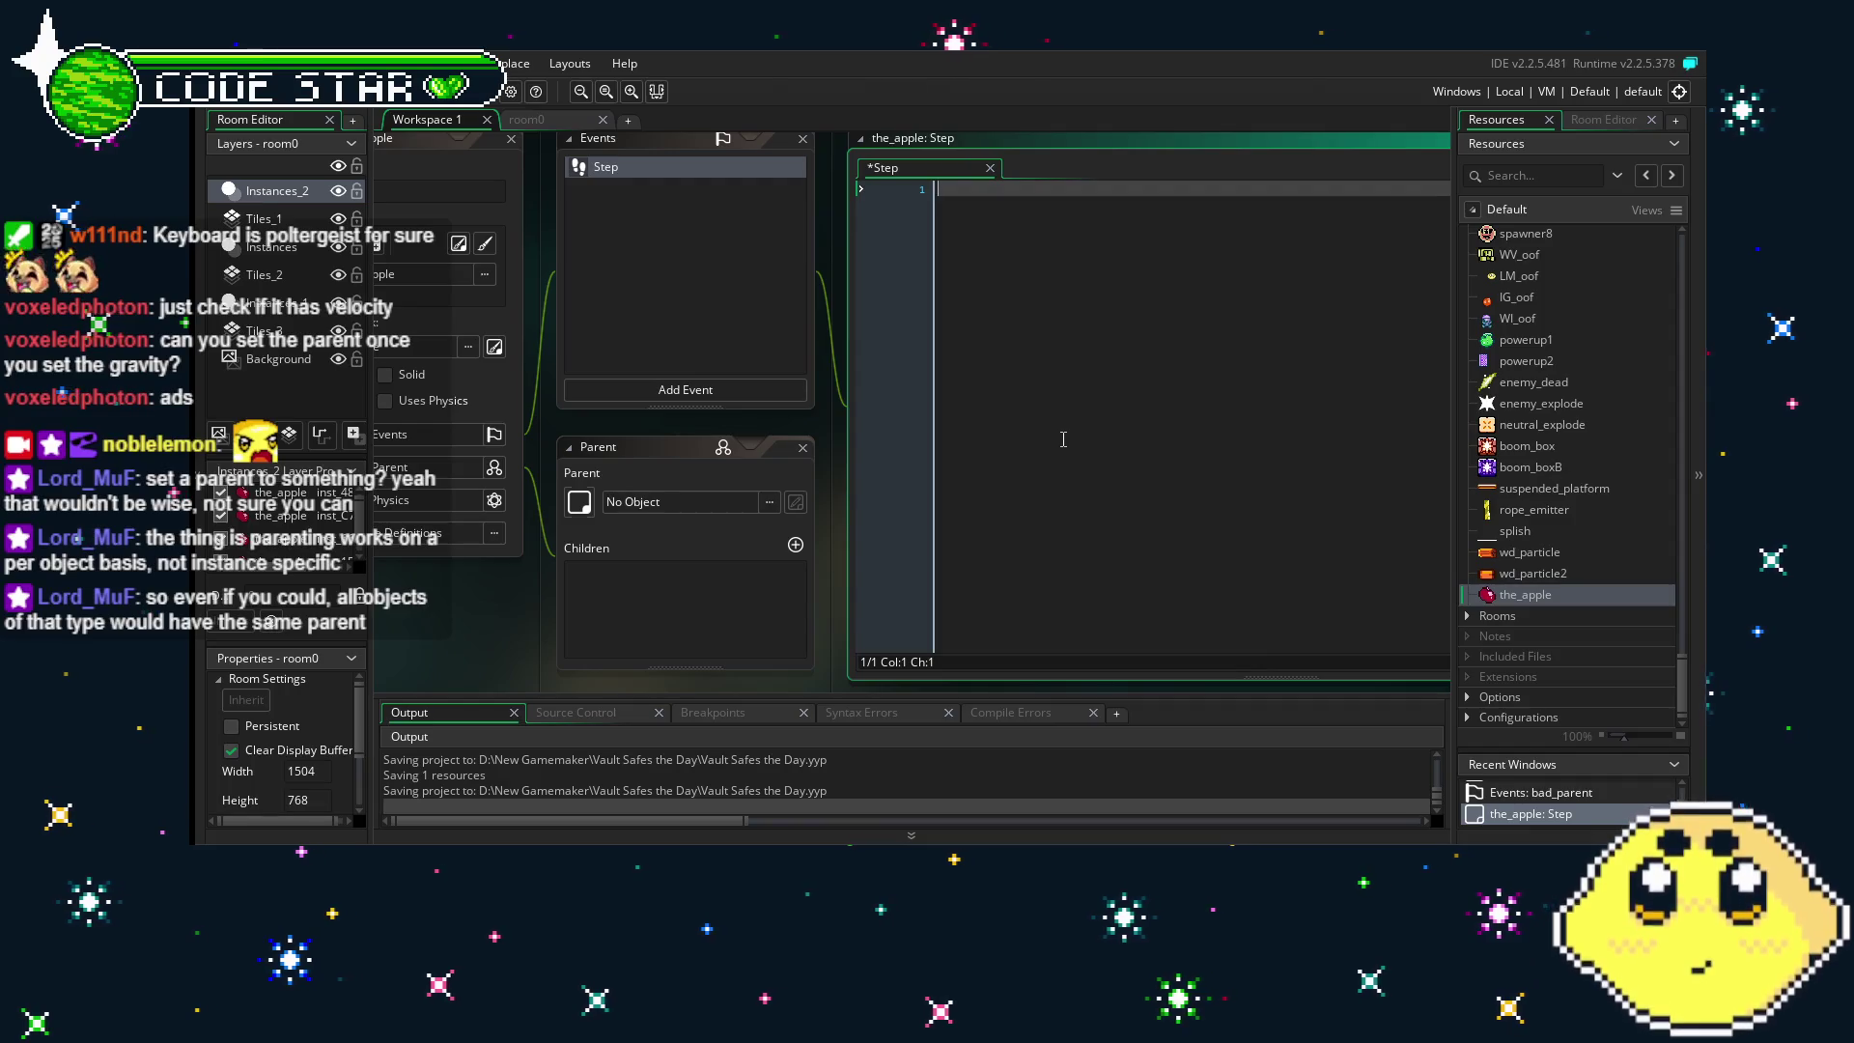
- Switch the_apple's parent to attack, then back to No Object
click(627, 501)
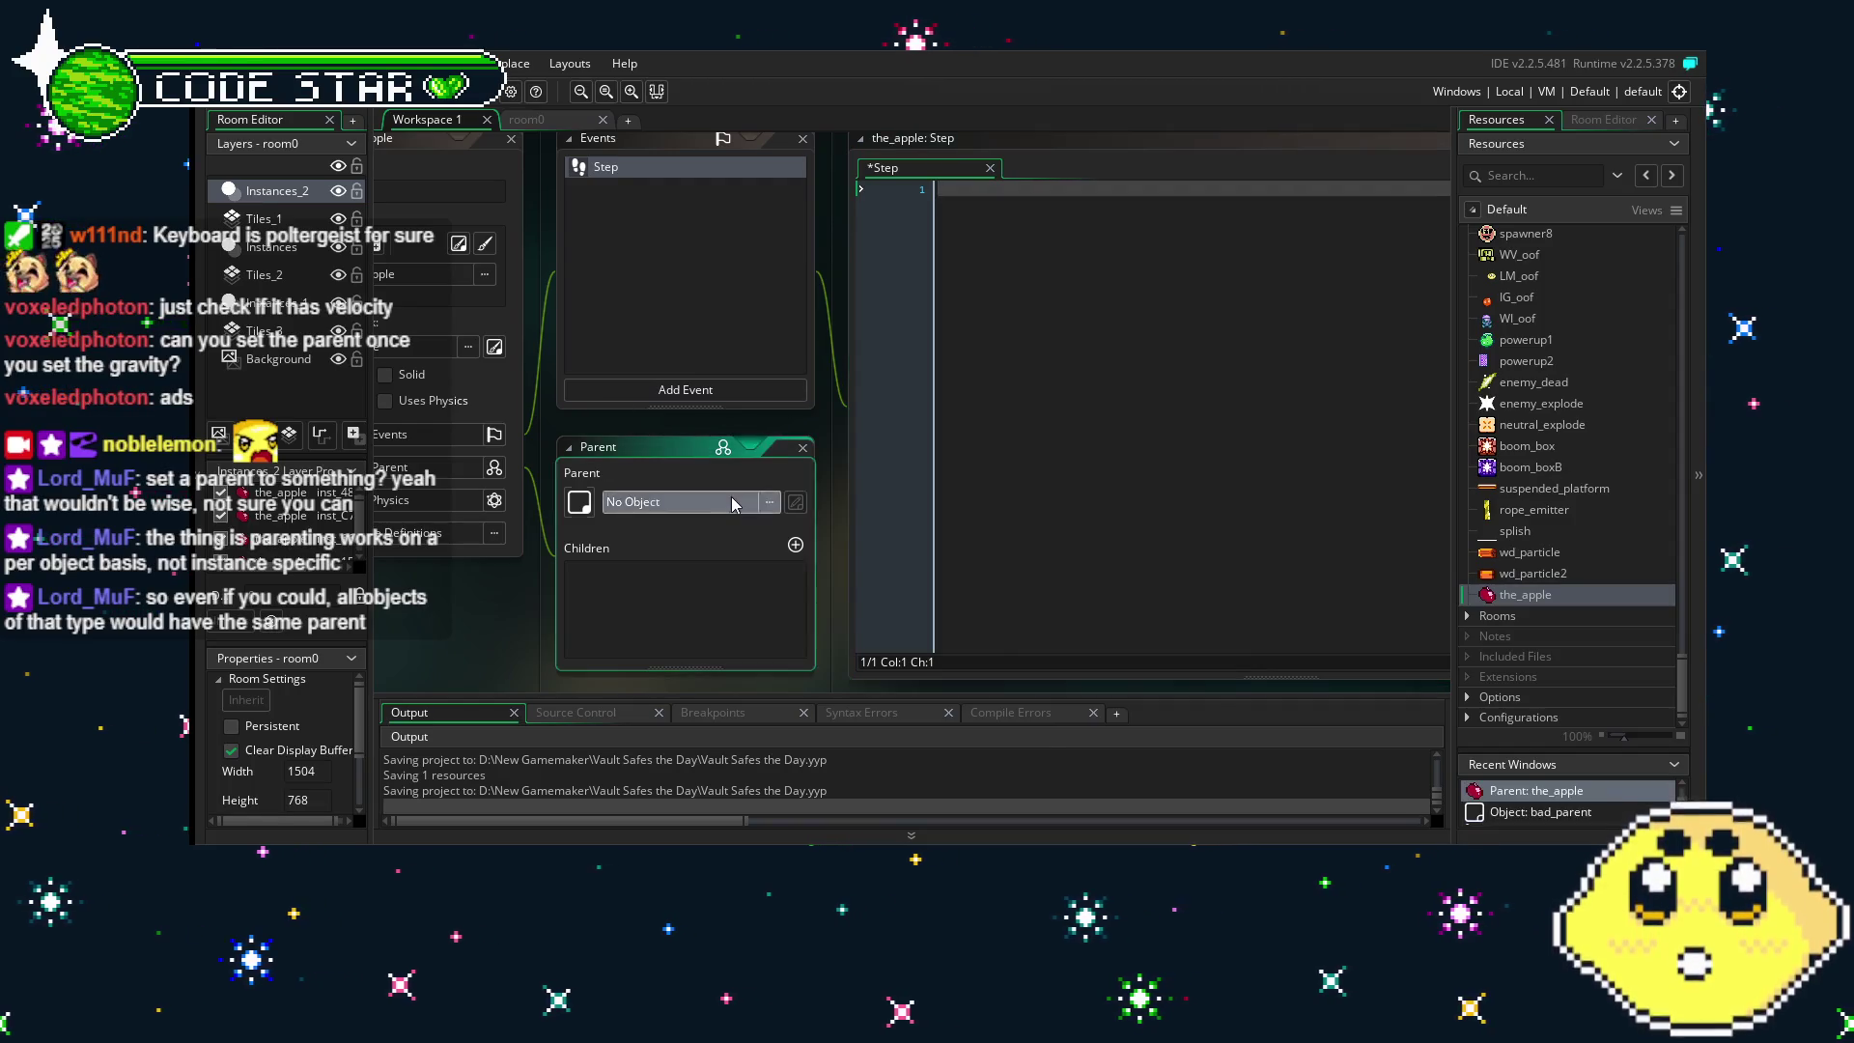
click(1142, 672)
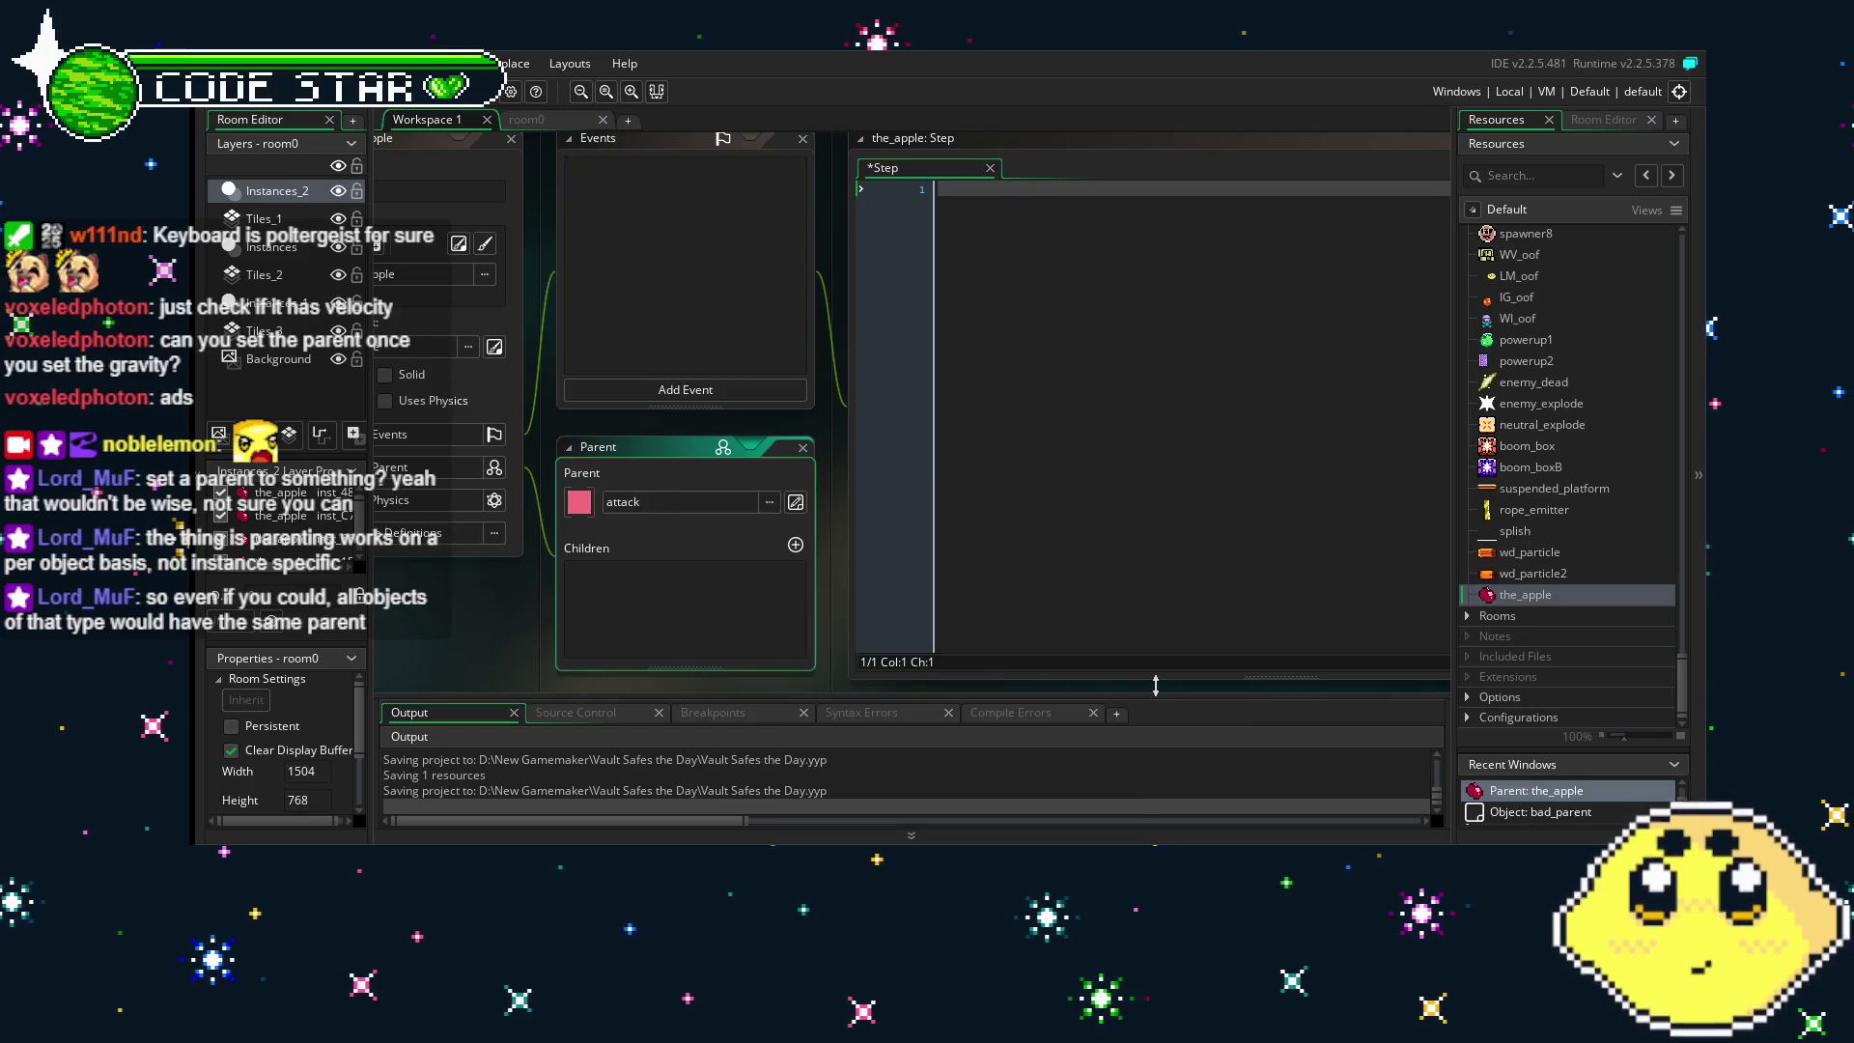
click(1055, 480)
drag(634, 305, 744, 374)
click(773, 513)
click(768, 538)
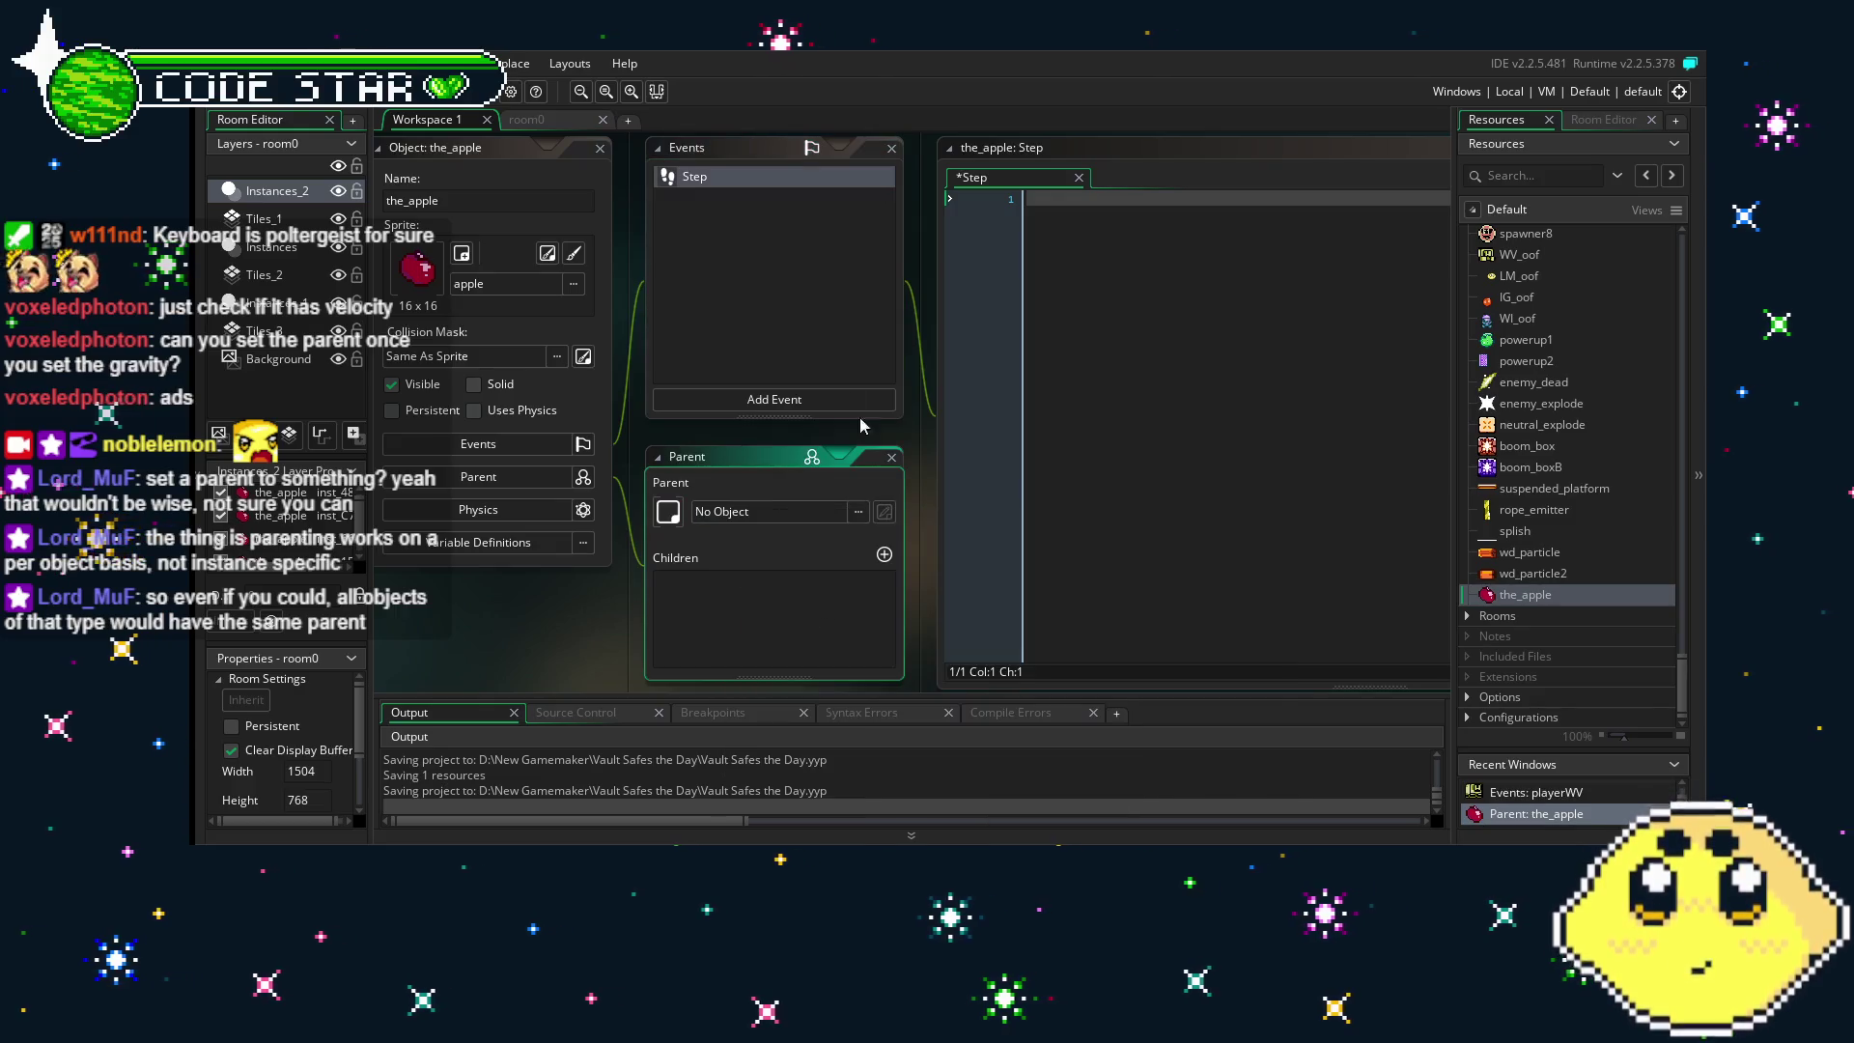
- Change the Step event into a Collision event with attack
click(722, 175)
right_click(722, 176)
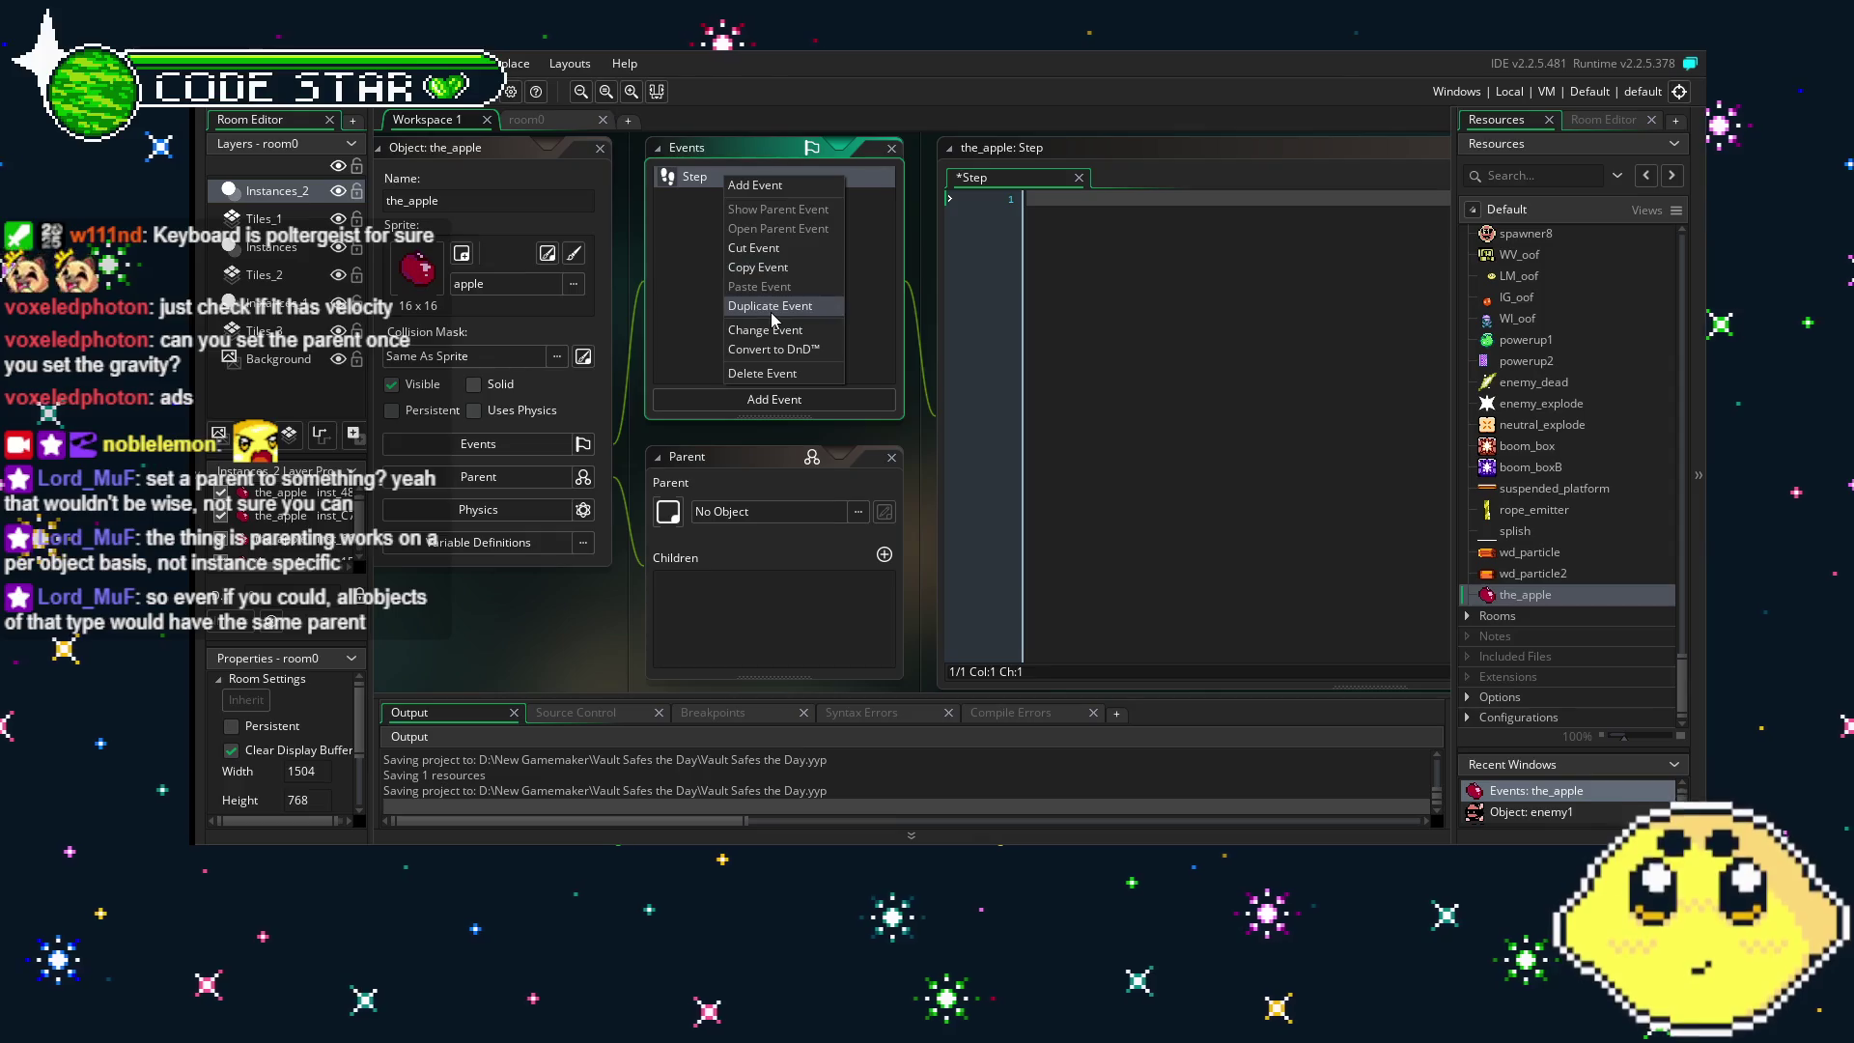
click(778, 330)
mouse_move(867, 595)
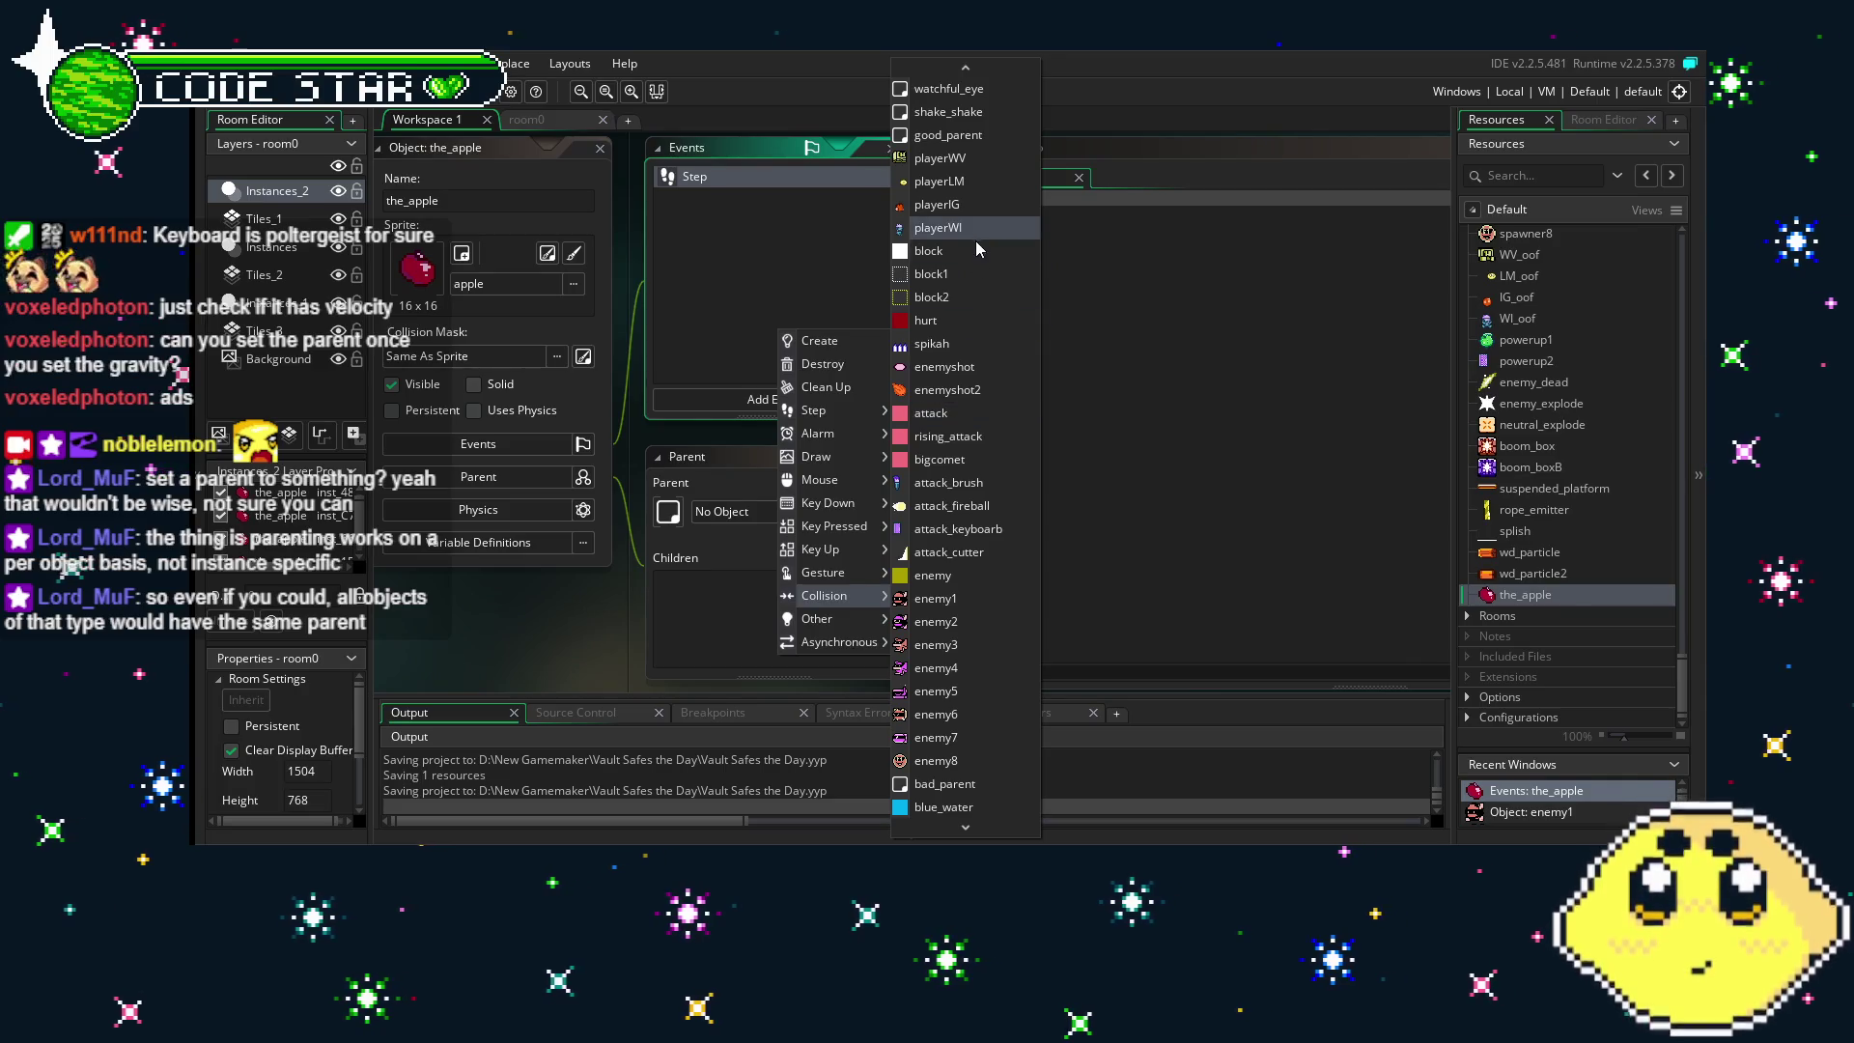
click(968, 426)
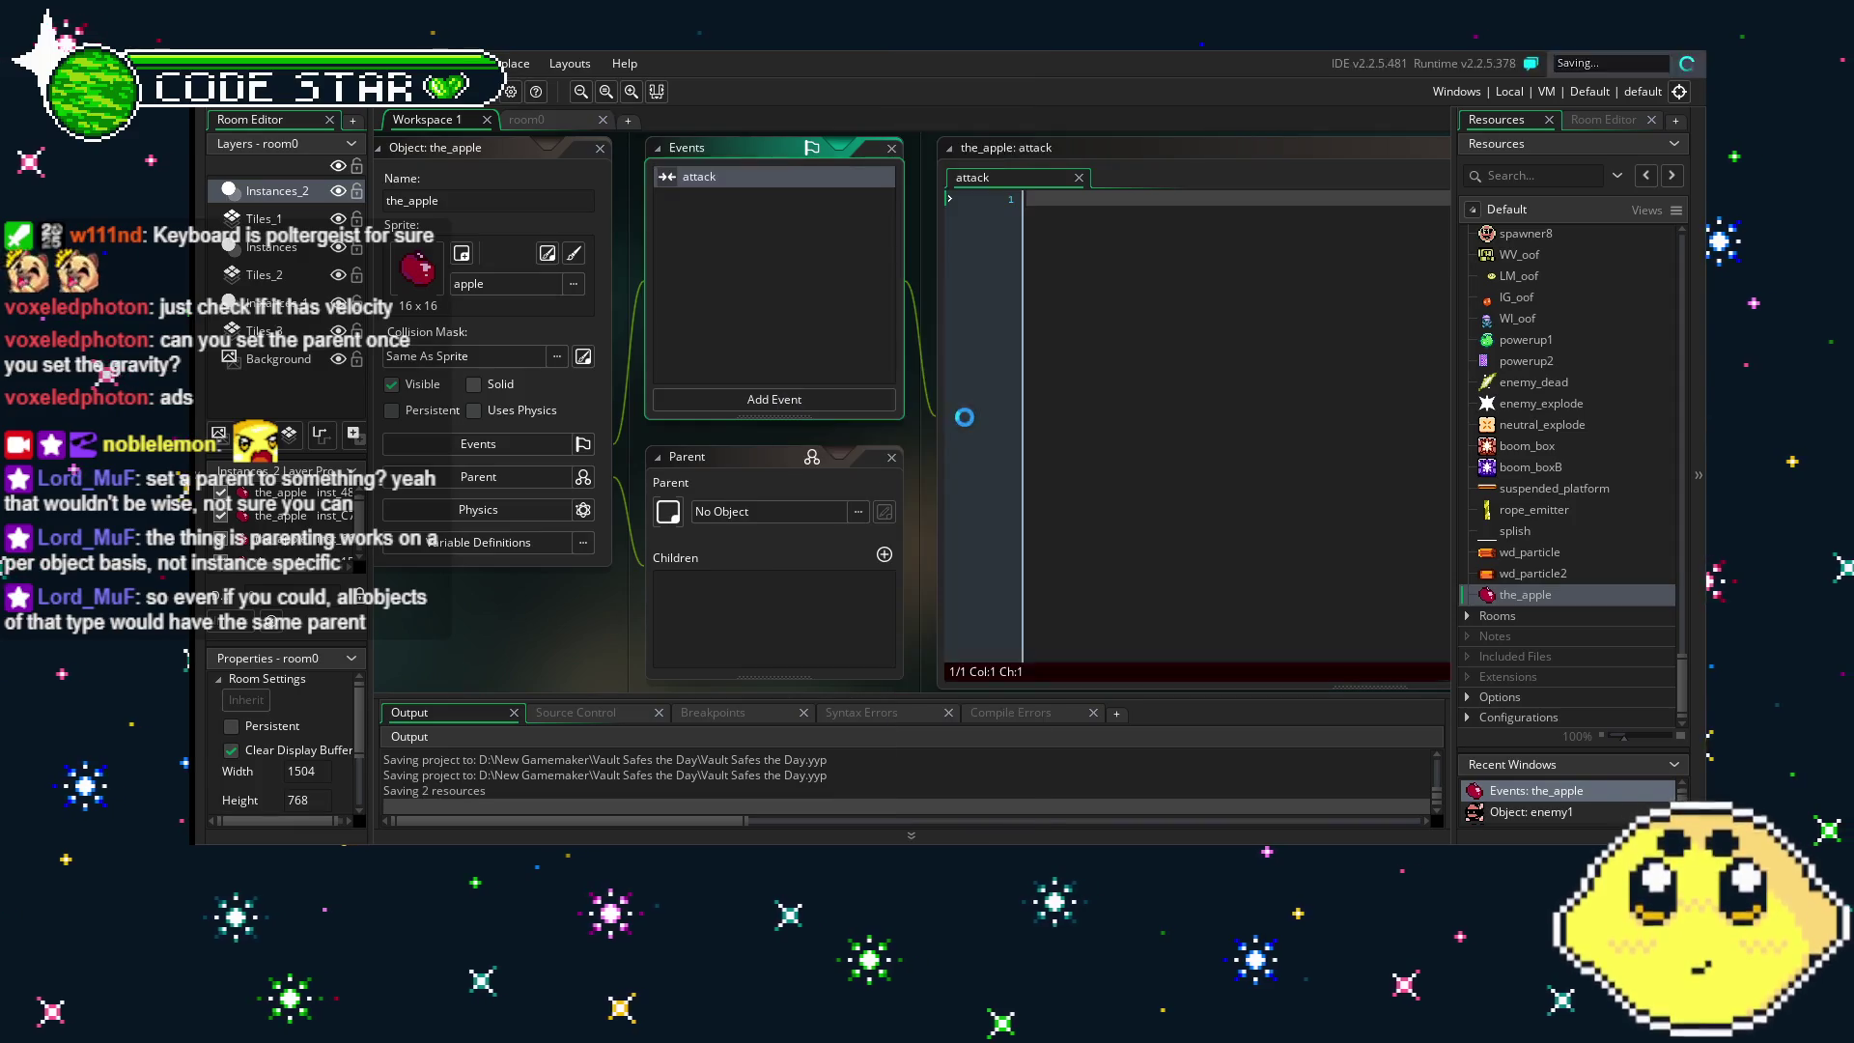
- Retarget the_apple's collision event from attack to bad_parent and focus its code
right_click(670, 178)
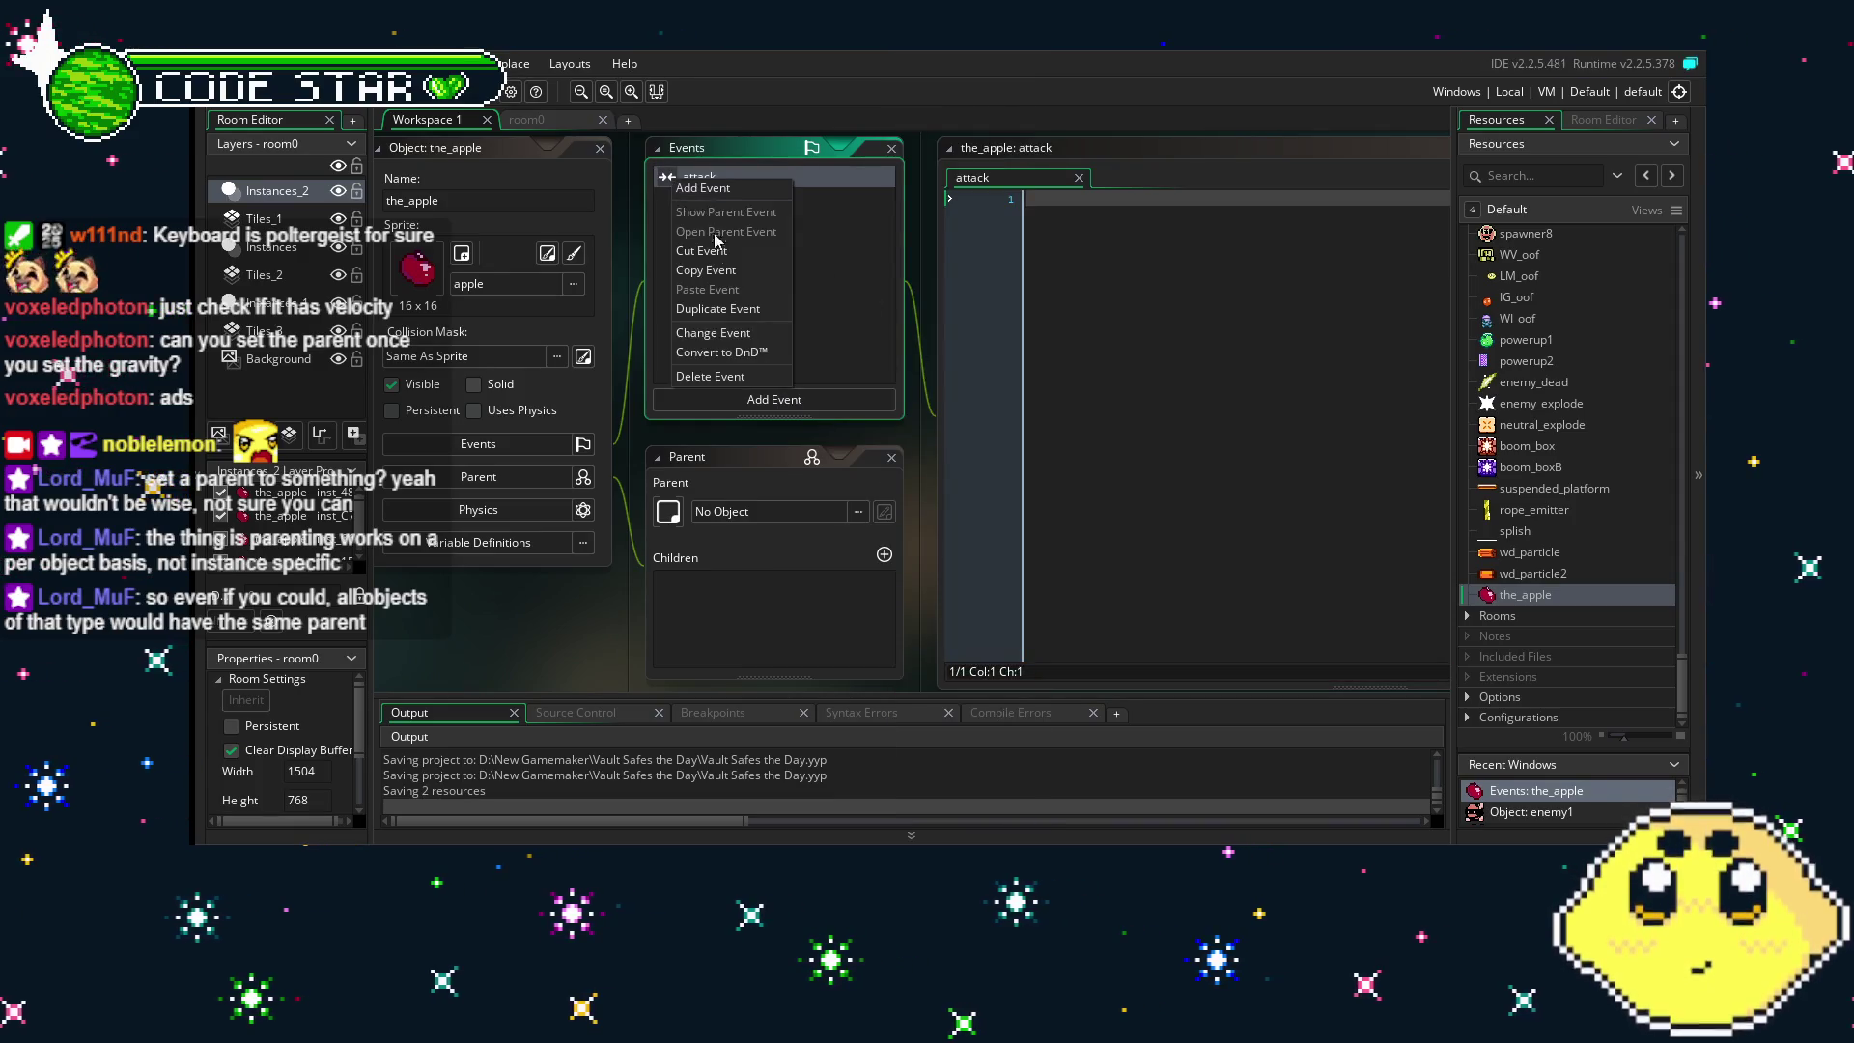
click(732, 310)
click(732, 242)
right_click(670, 178)
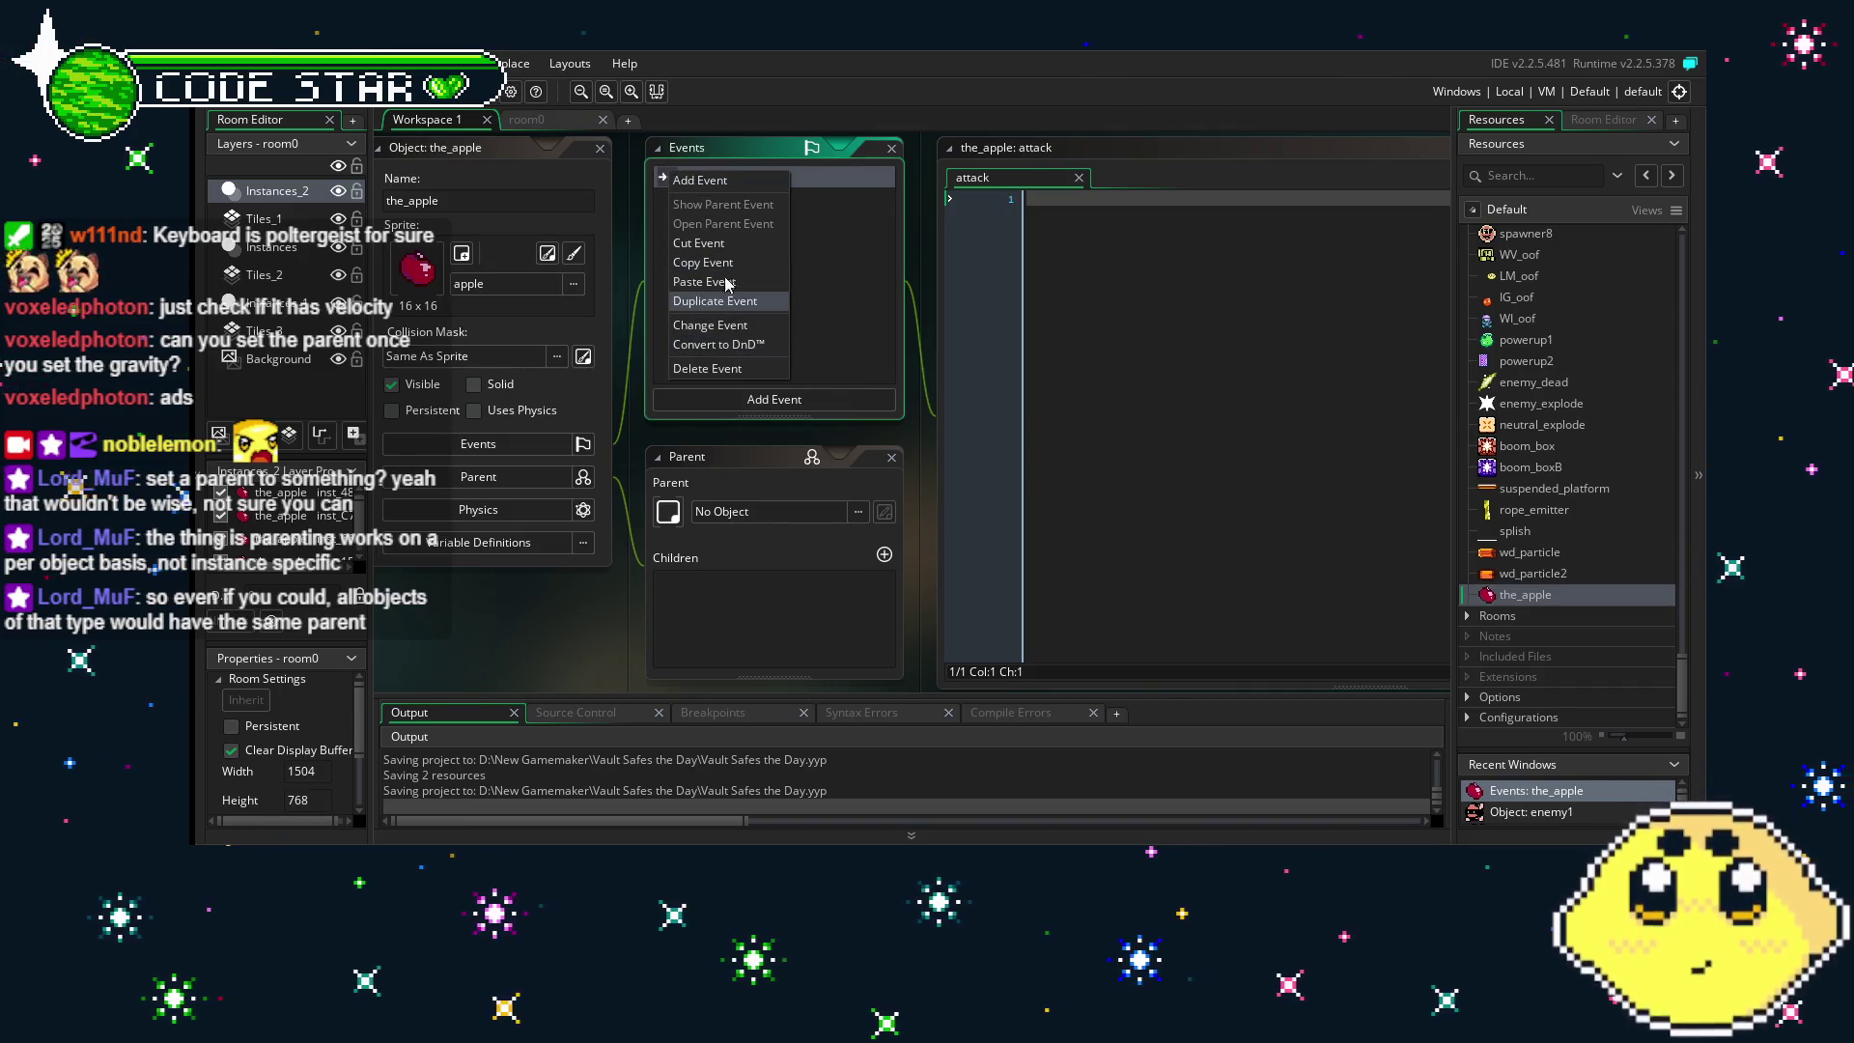
click(734, 328)
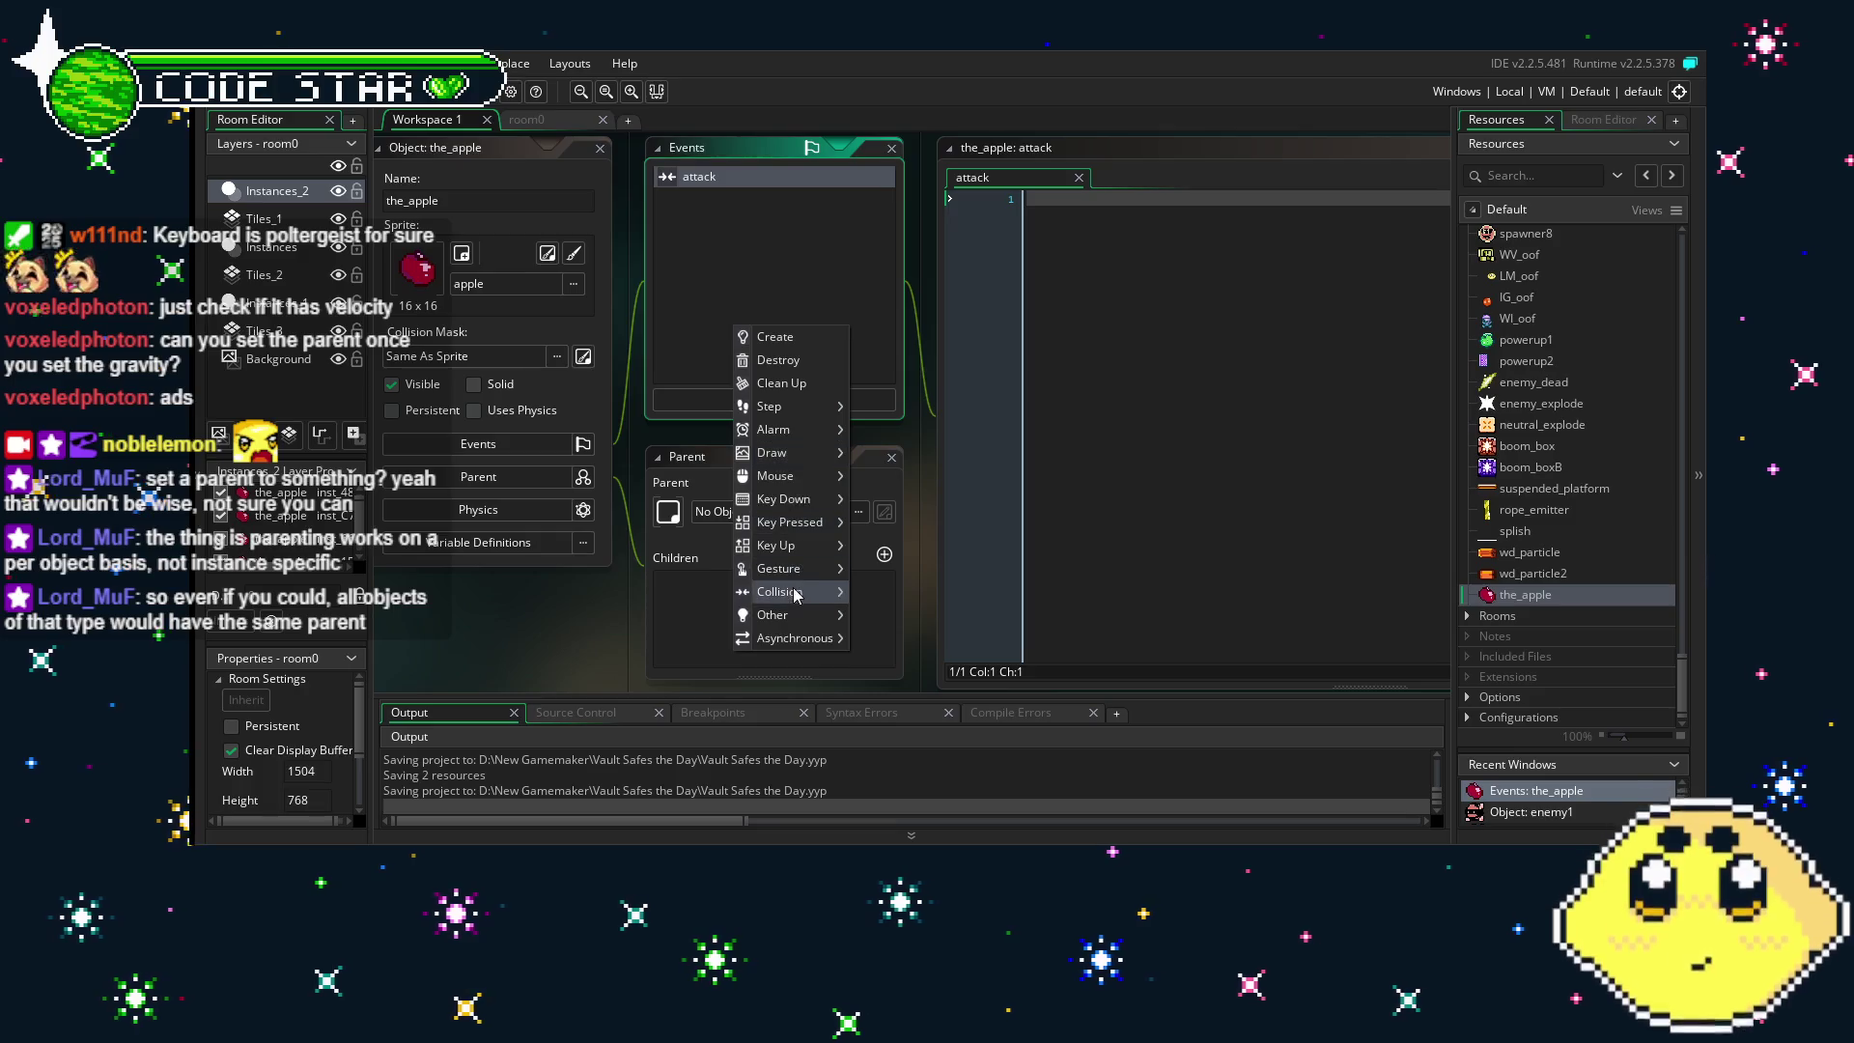
mouse_move(796, 592)
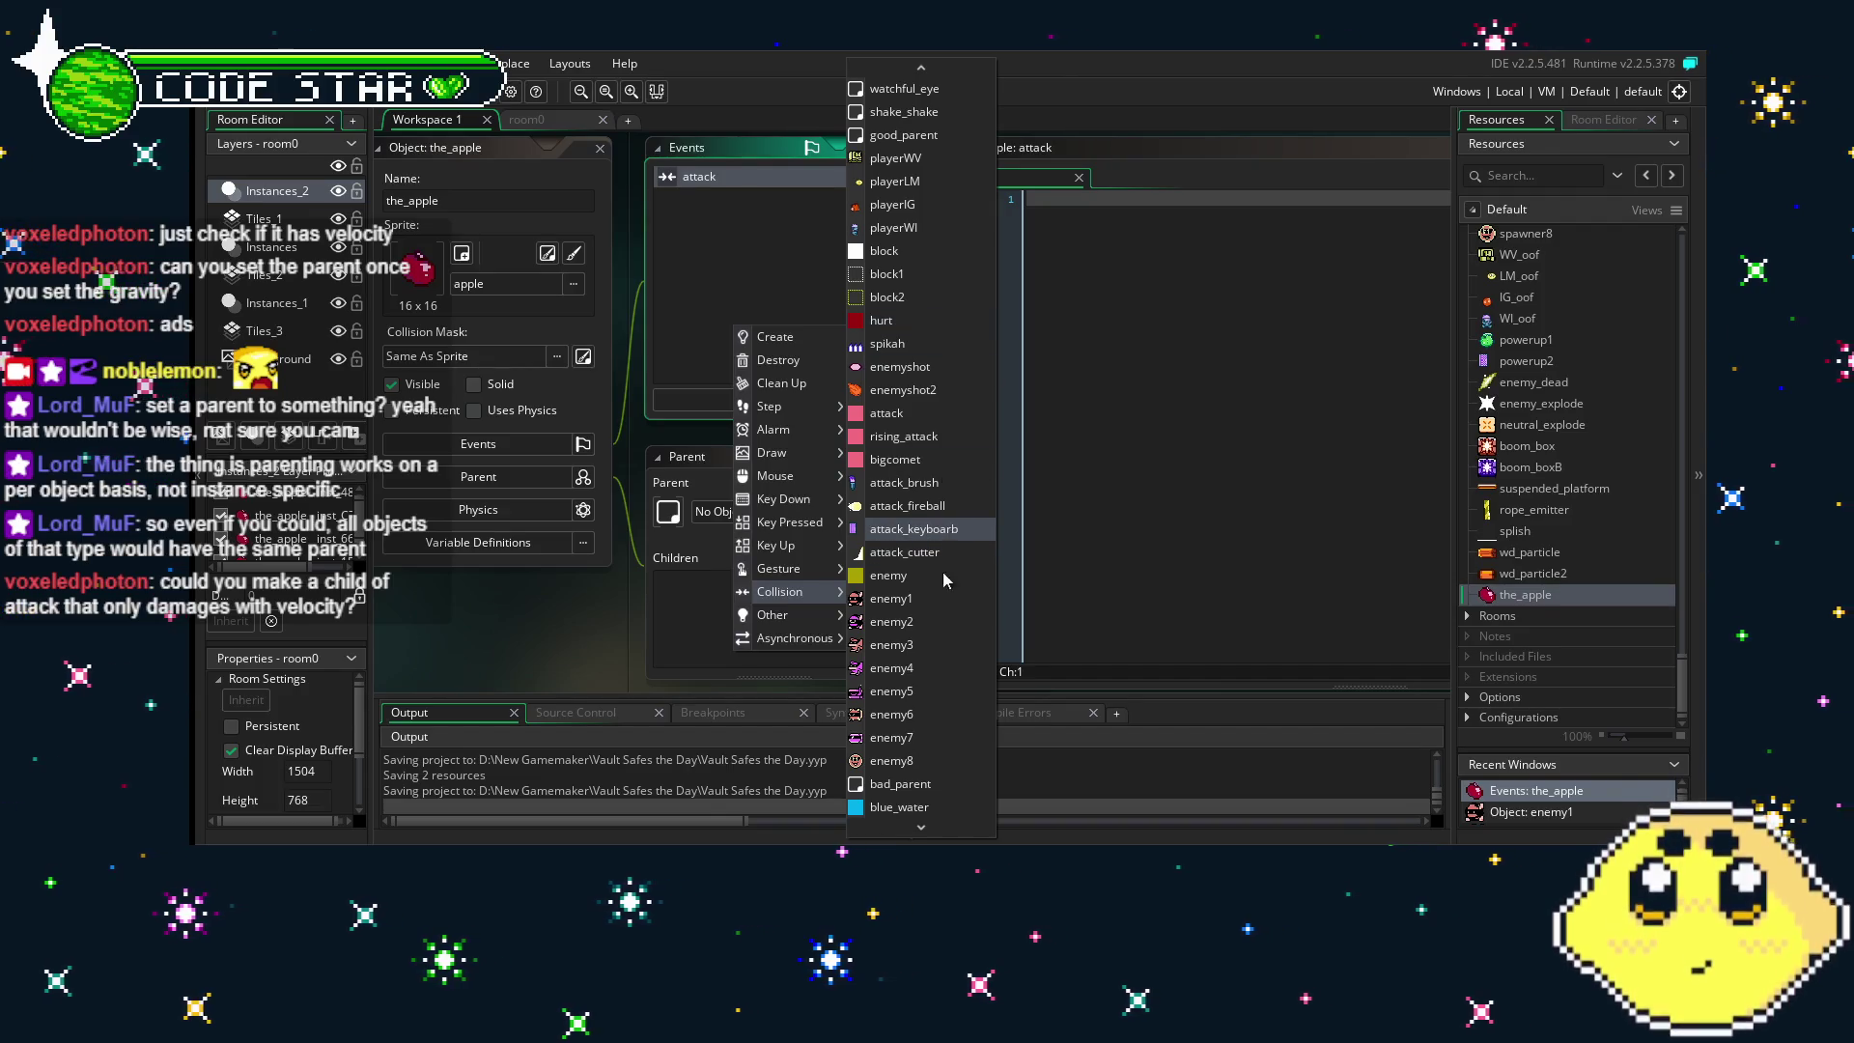
click(900, 783)
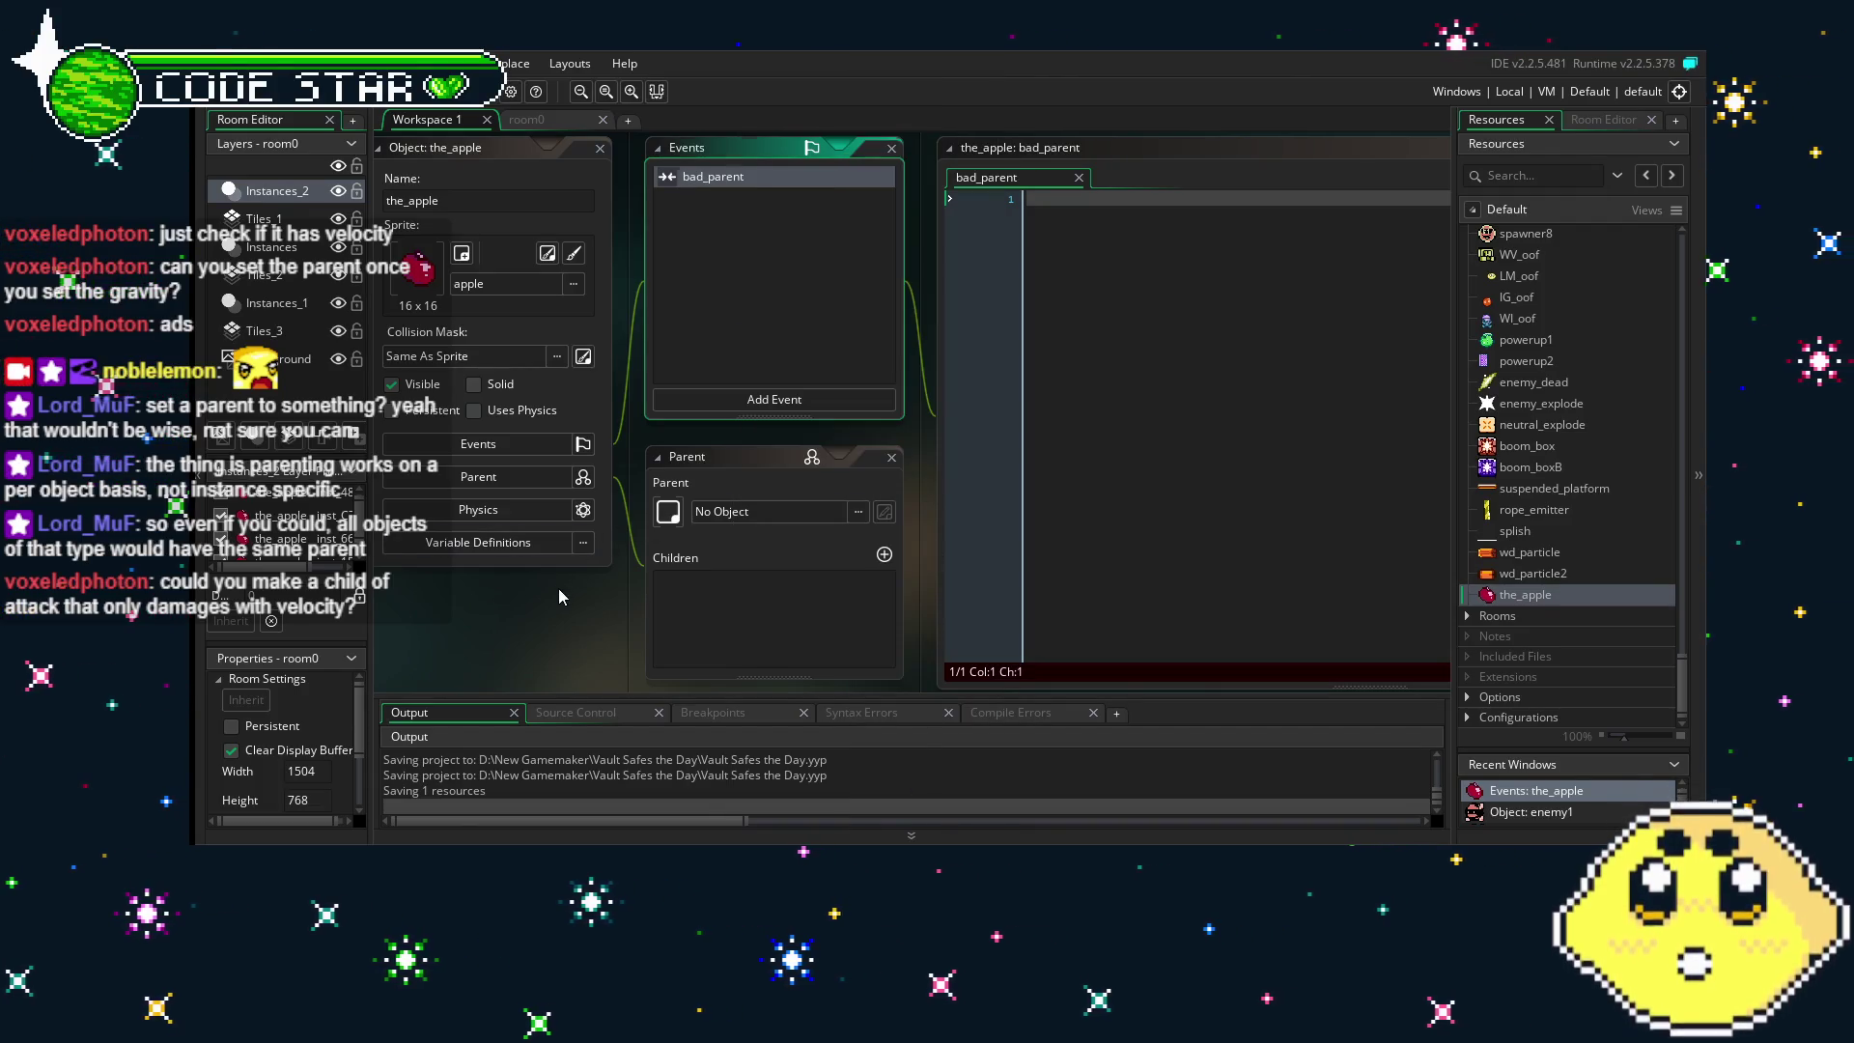
click(1142, 393)
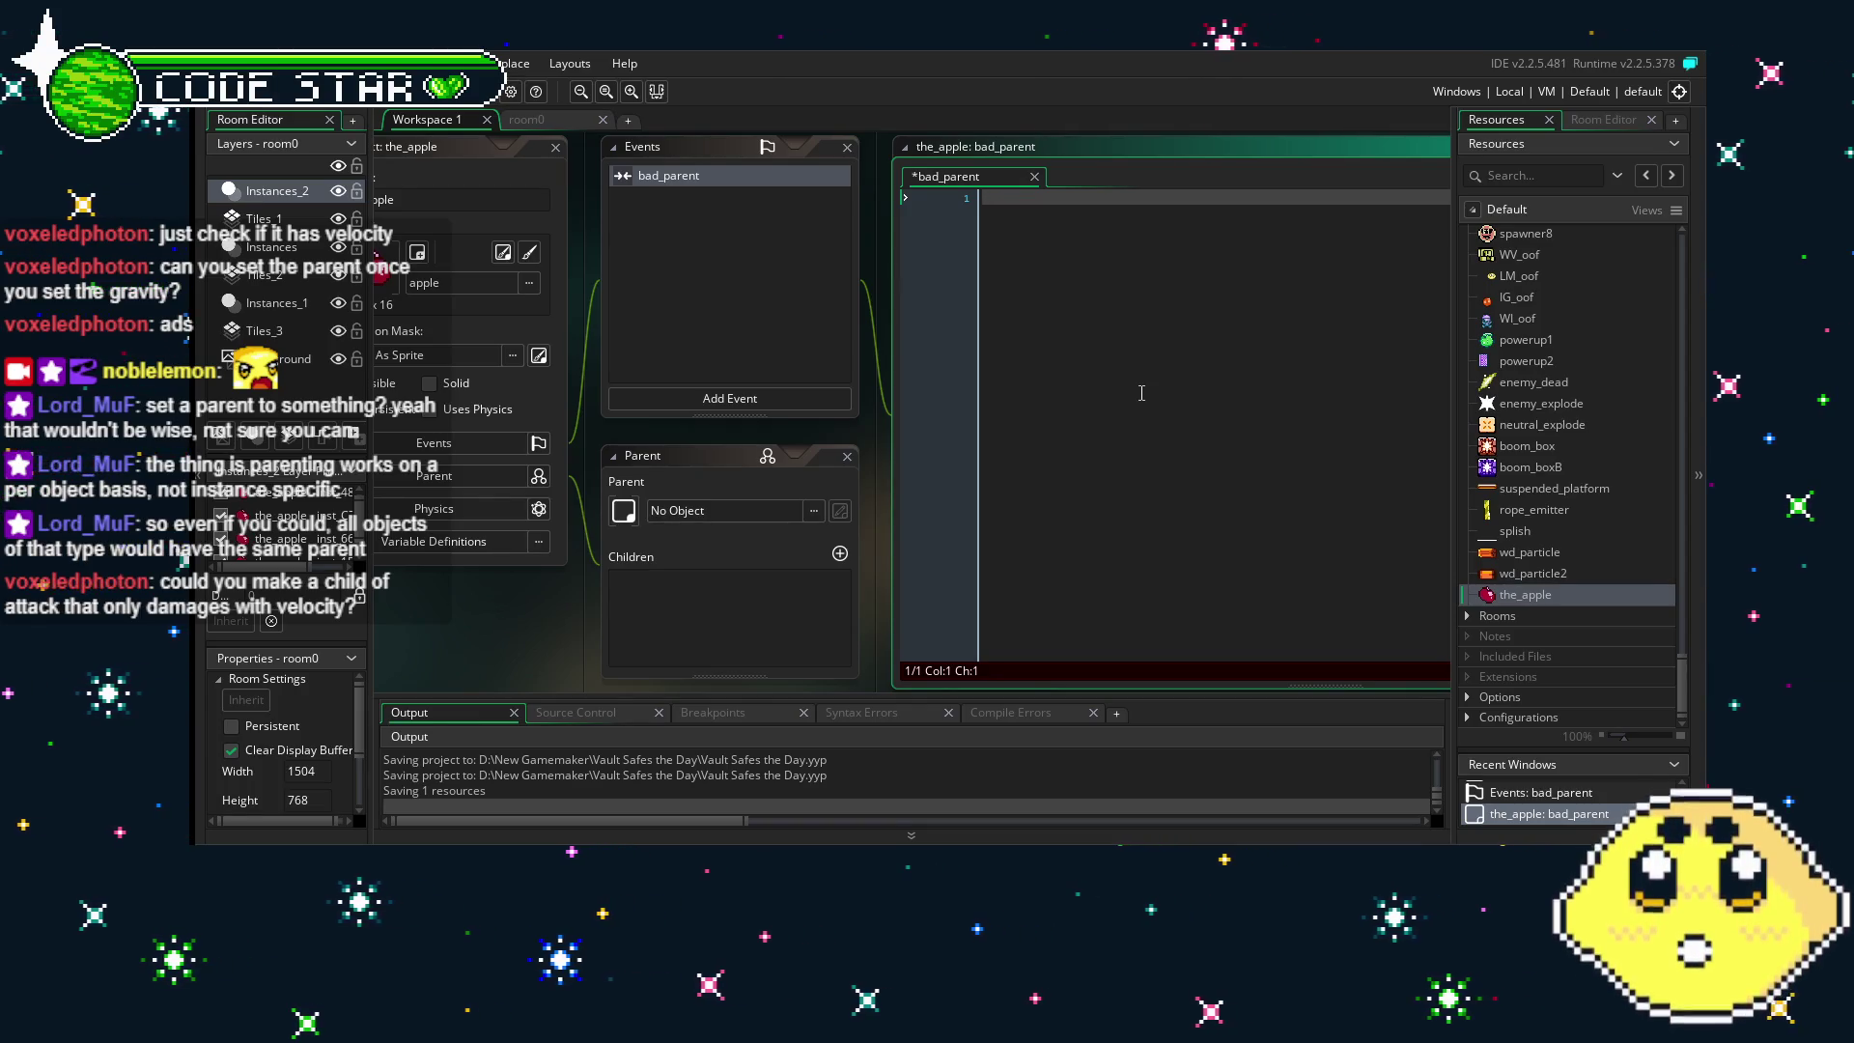
- Set the_apple's parent to attack and open the inherited Animation End event
click(676, 510)
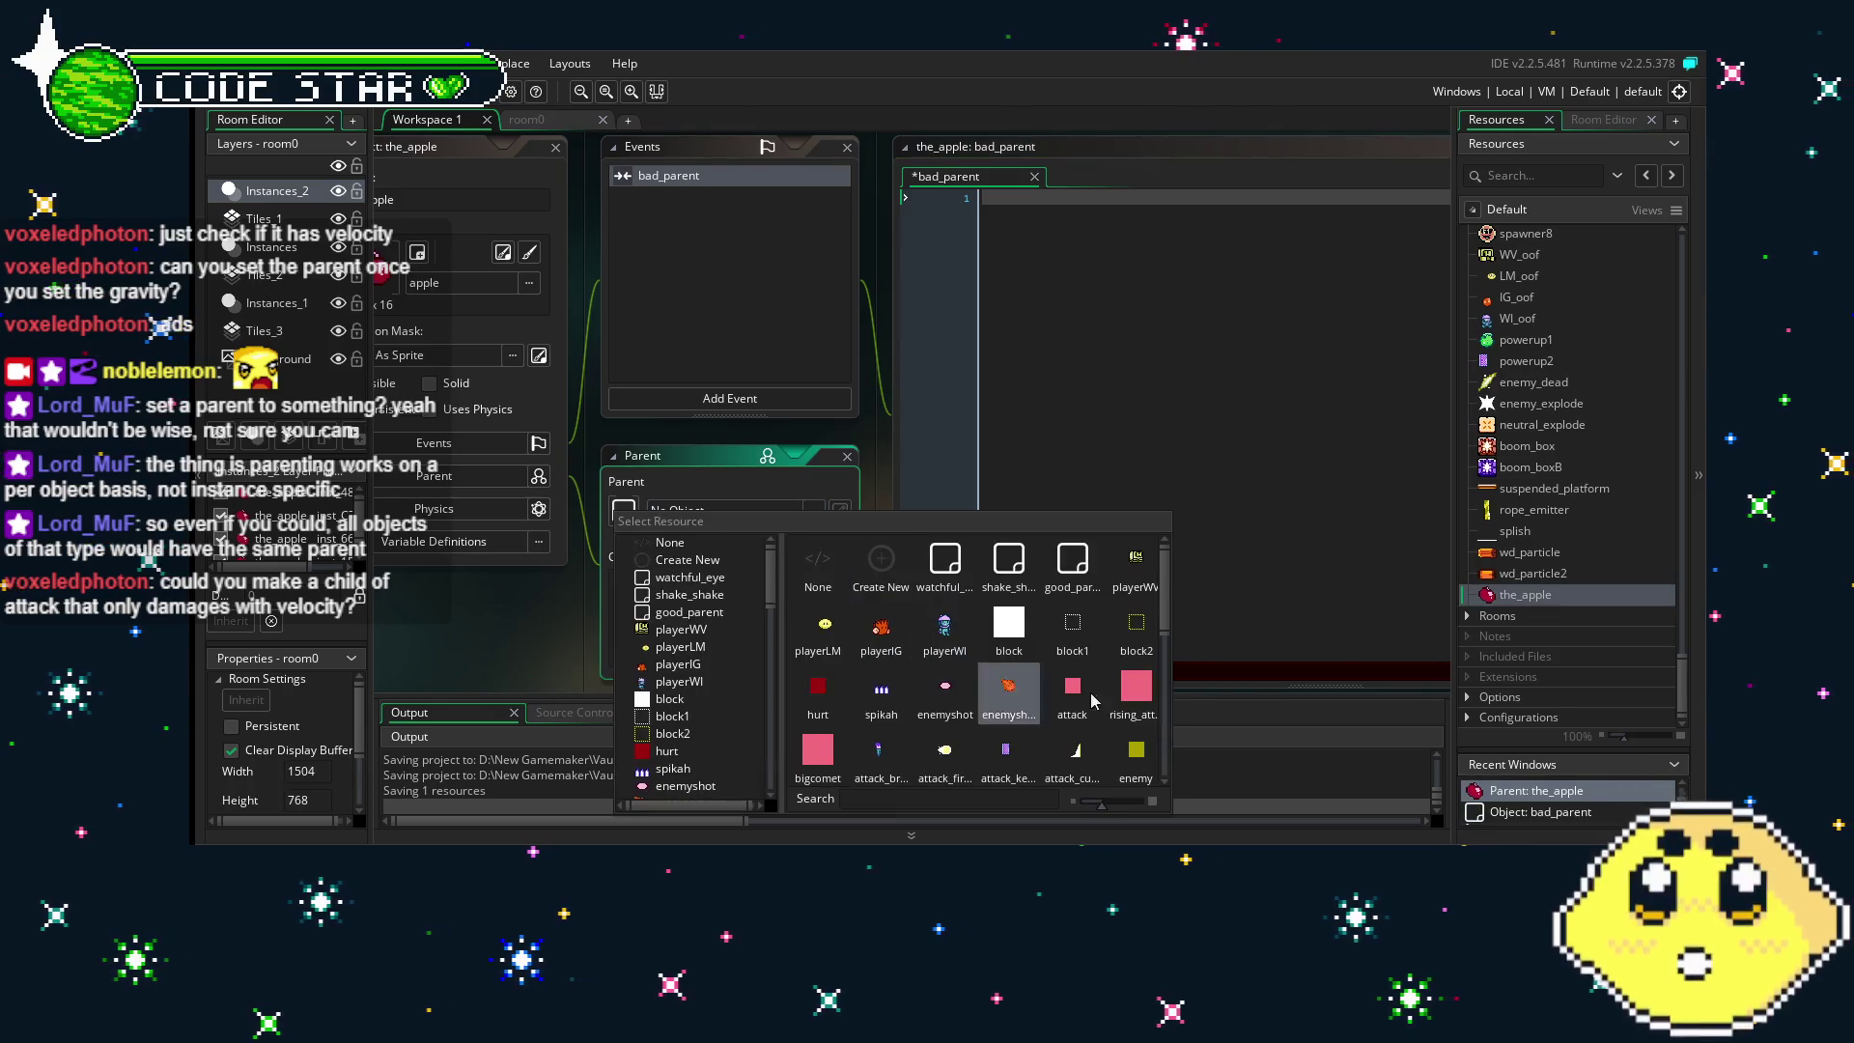
click(1073, 694)
drag(517, 640, 559, 596)
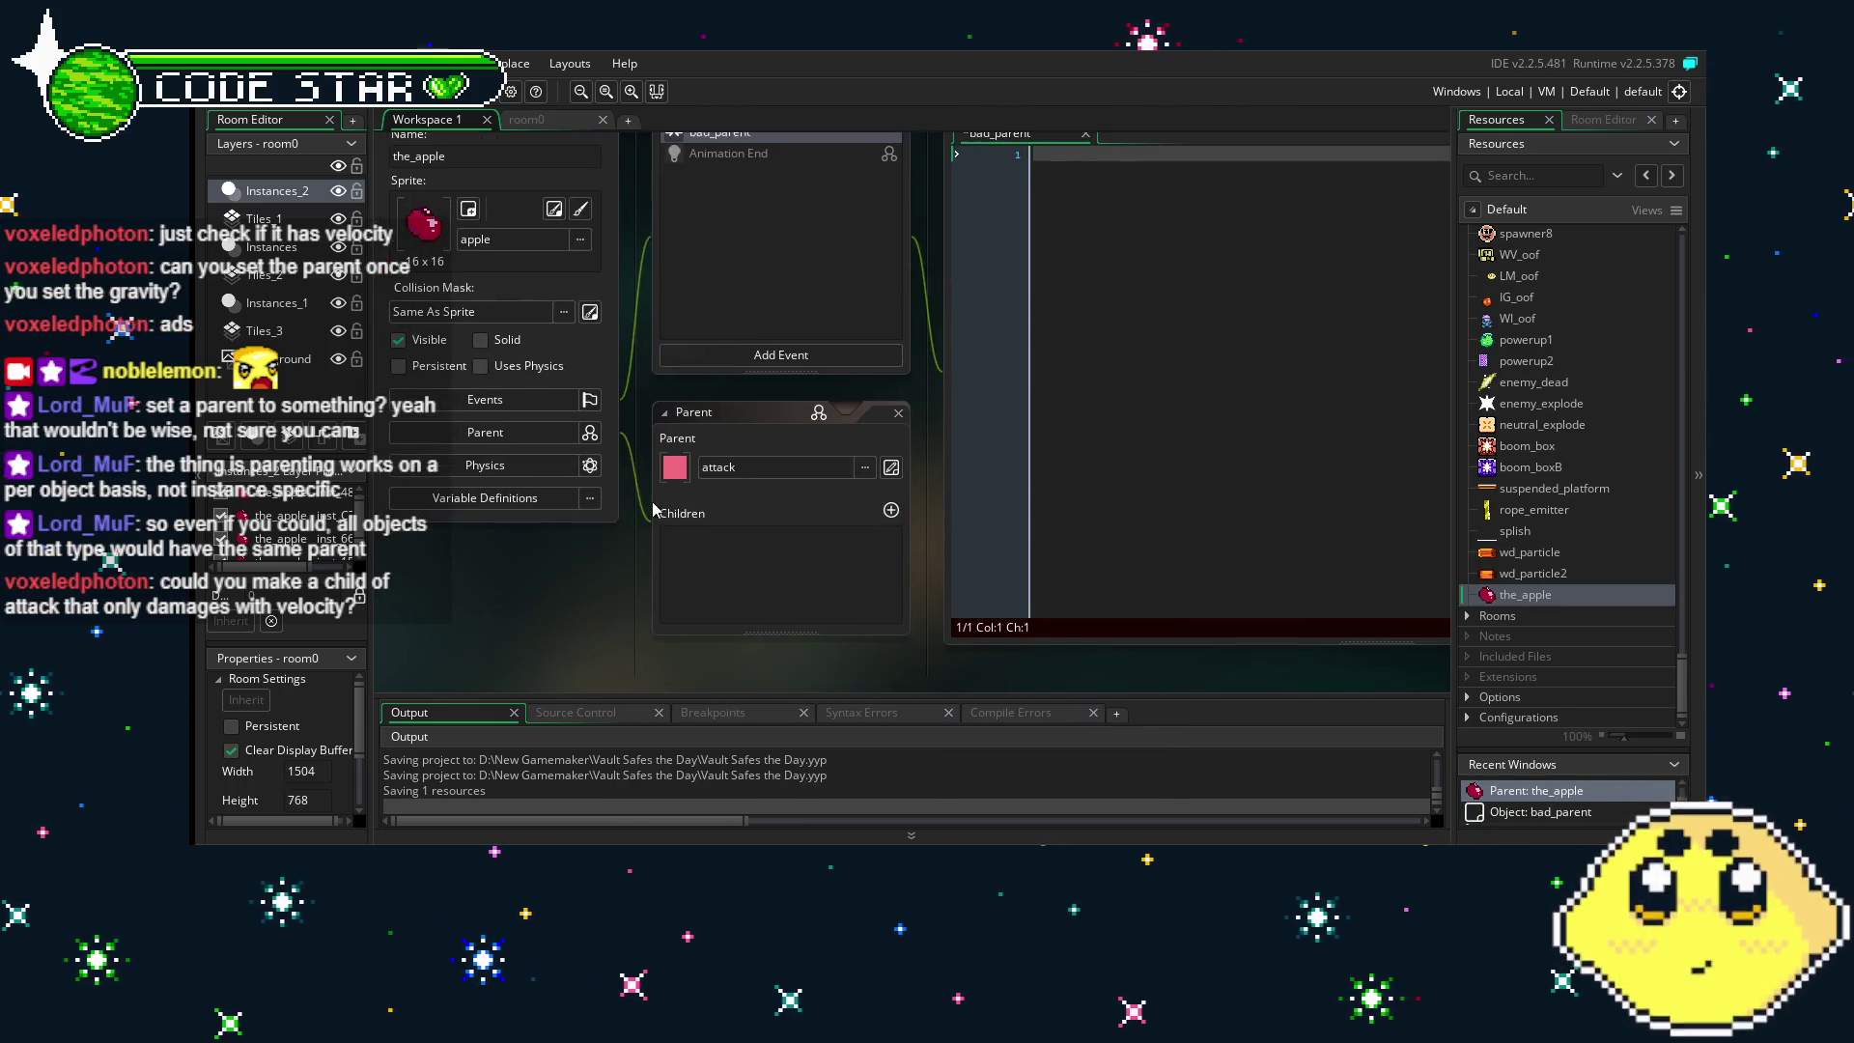
drag(704, 522, 689, 525)
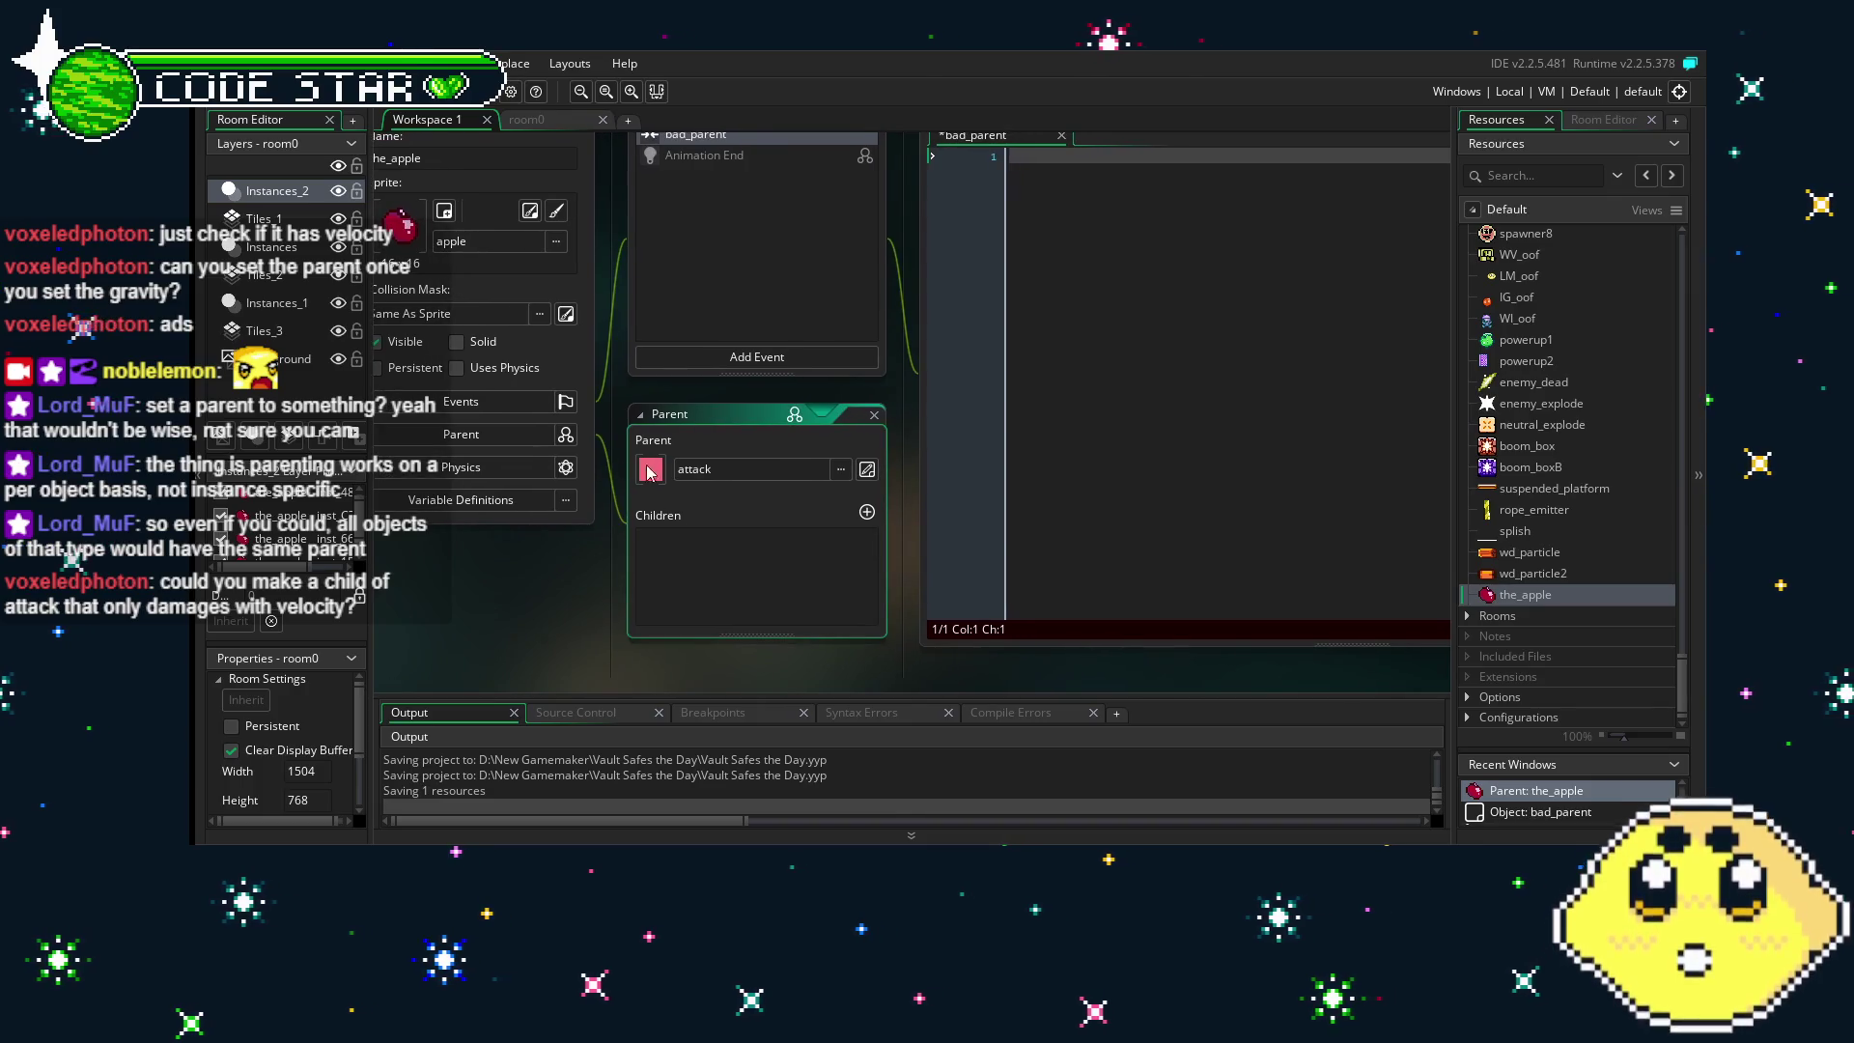
click(702, 298)
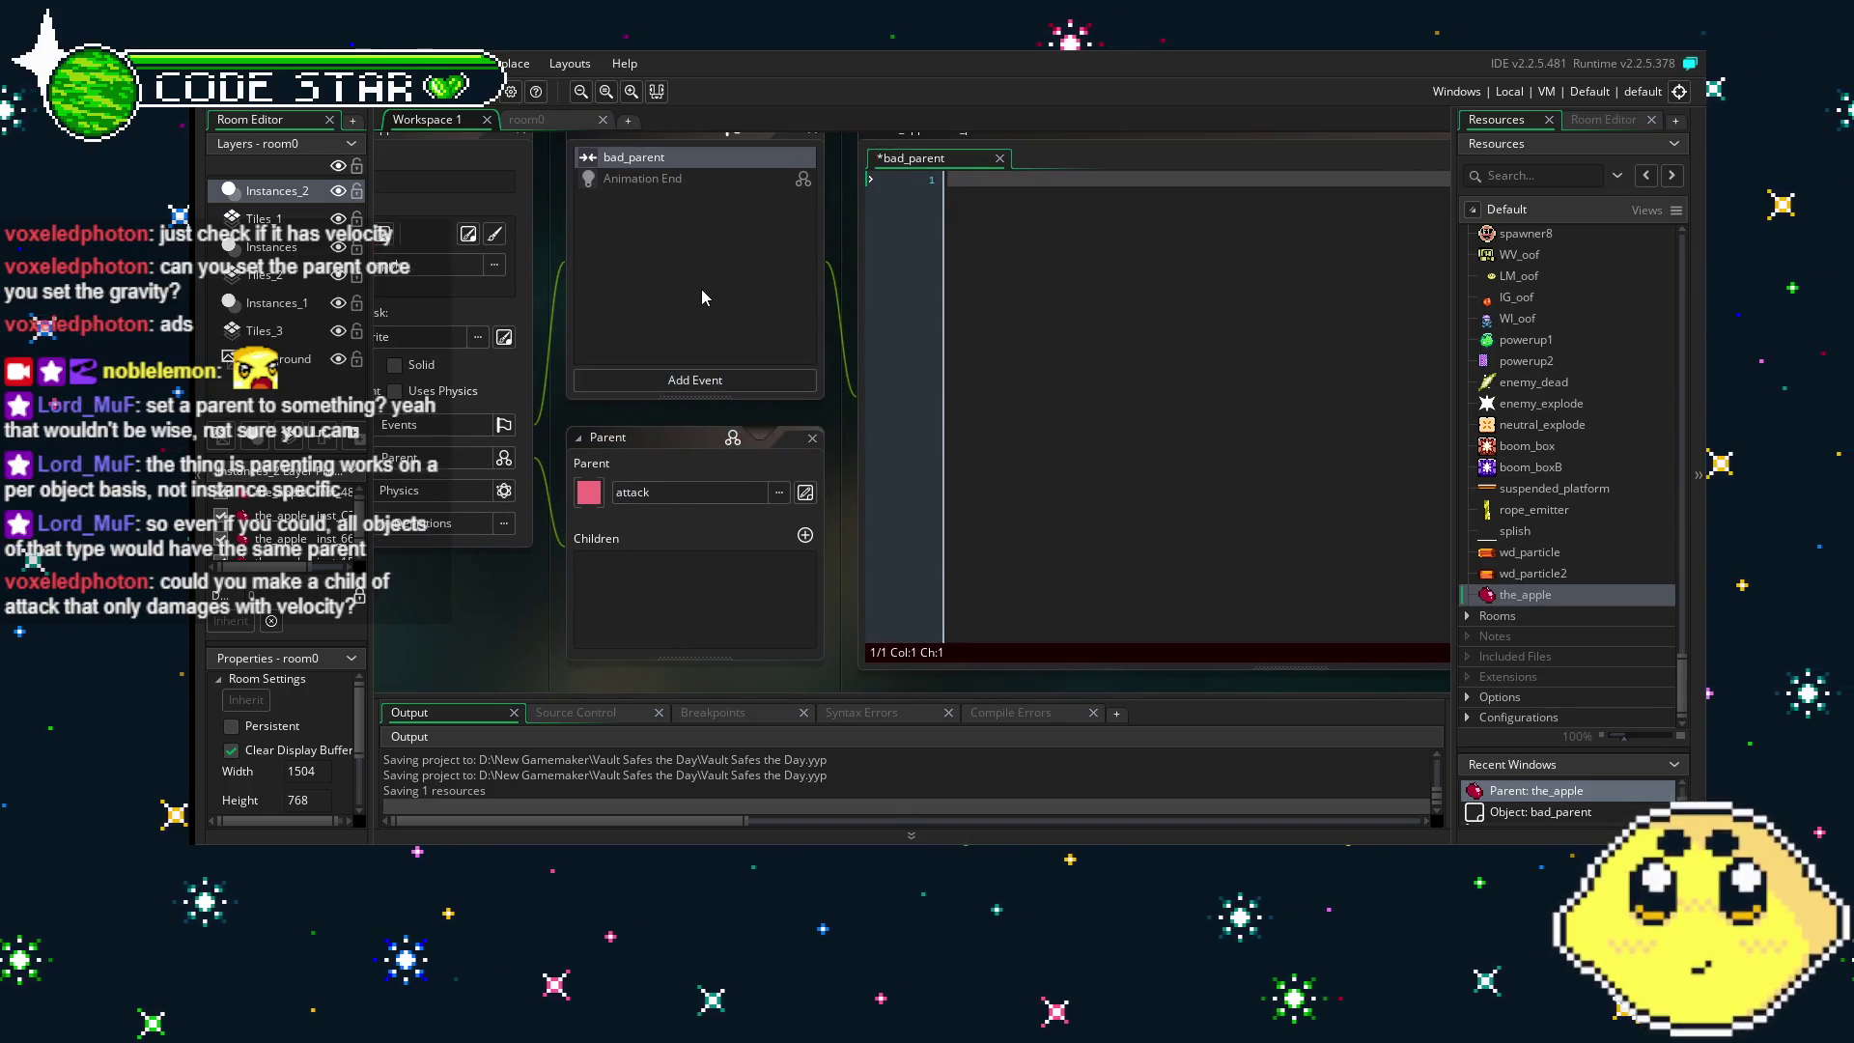
double_click(662, 179)
- Override the inherited Animation End event with an empty { block and save the project
right_click(665, 179)
click(714, 224)
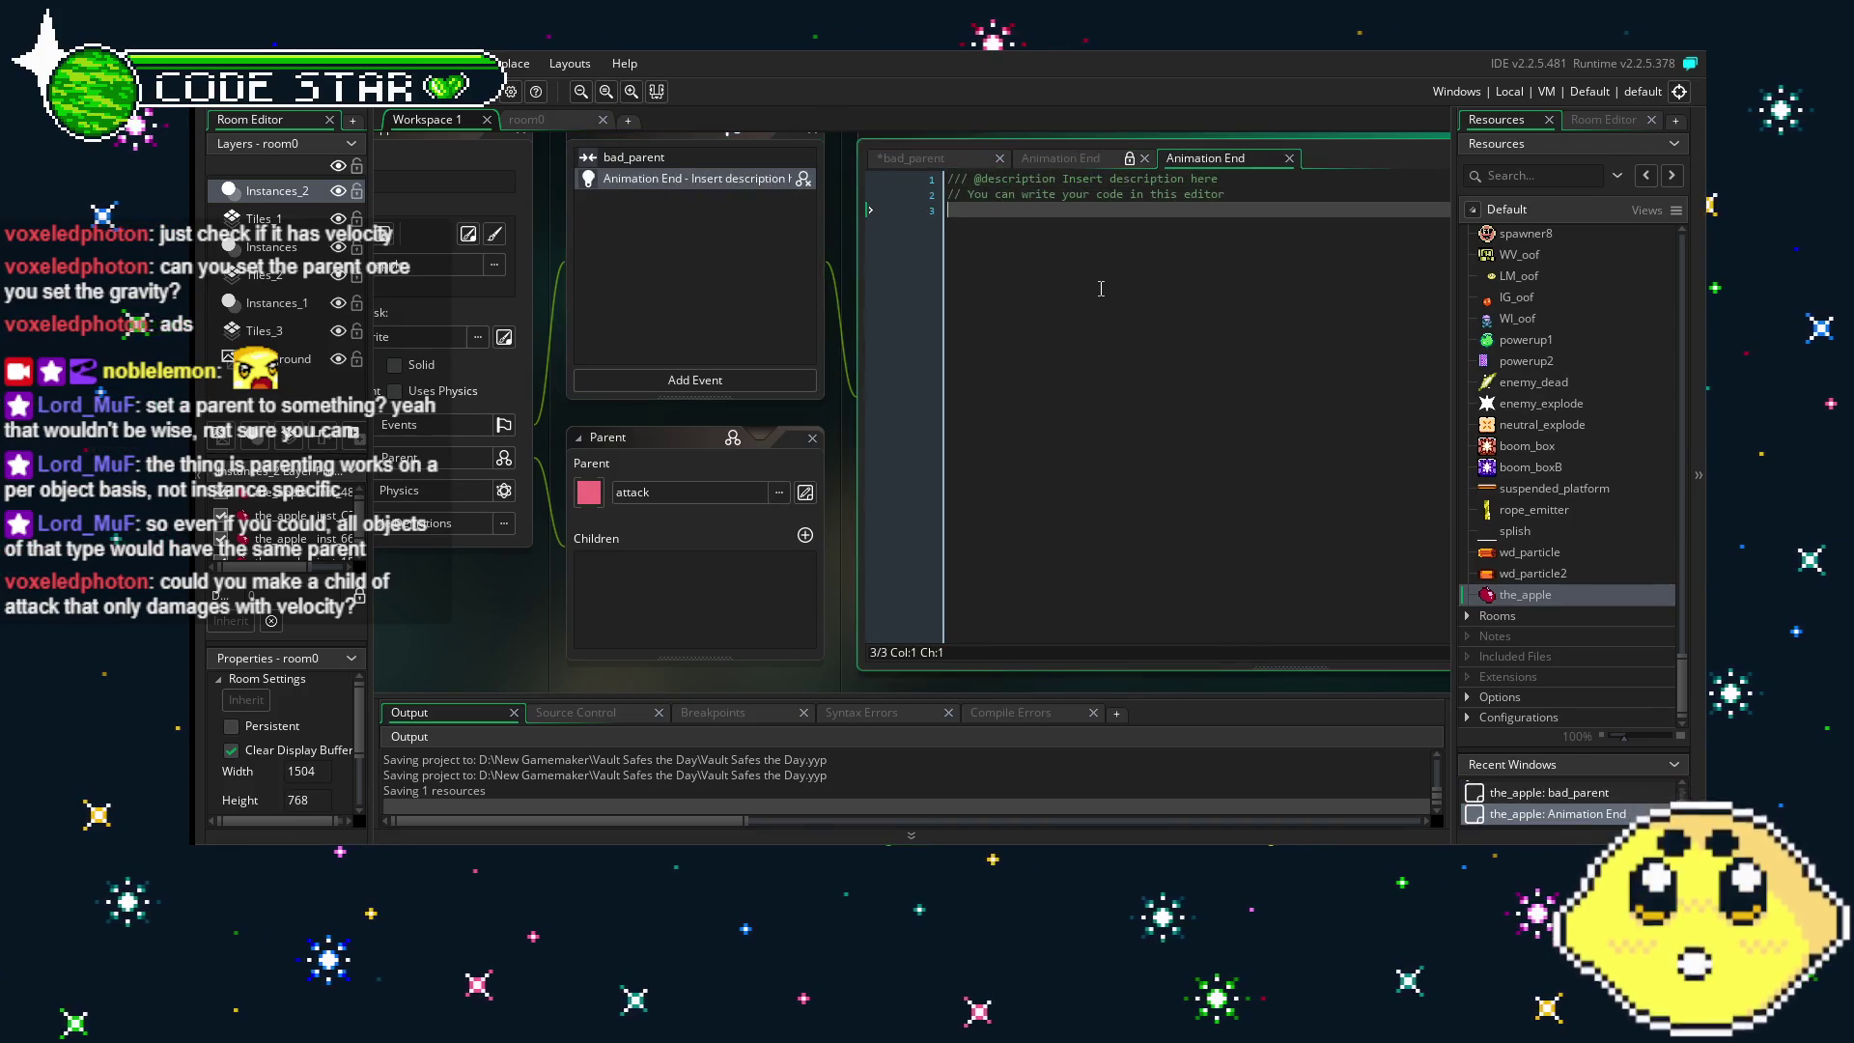
key(ctrl+a)
text({)
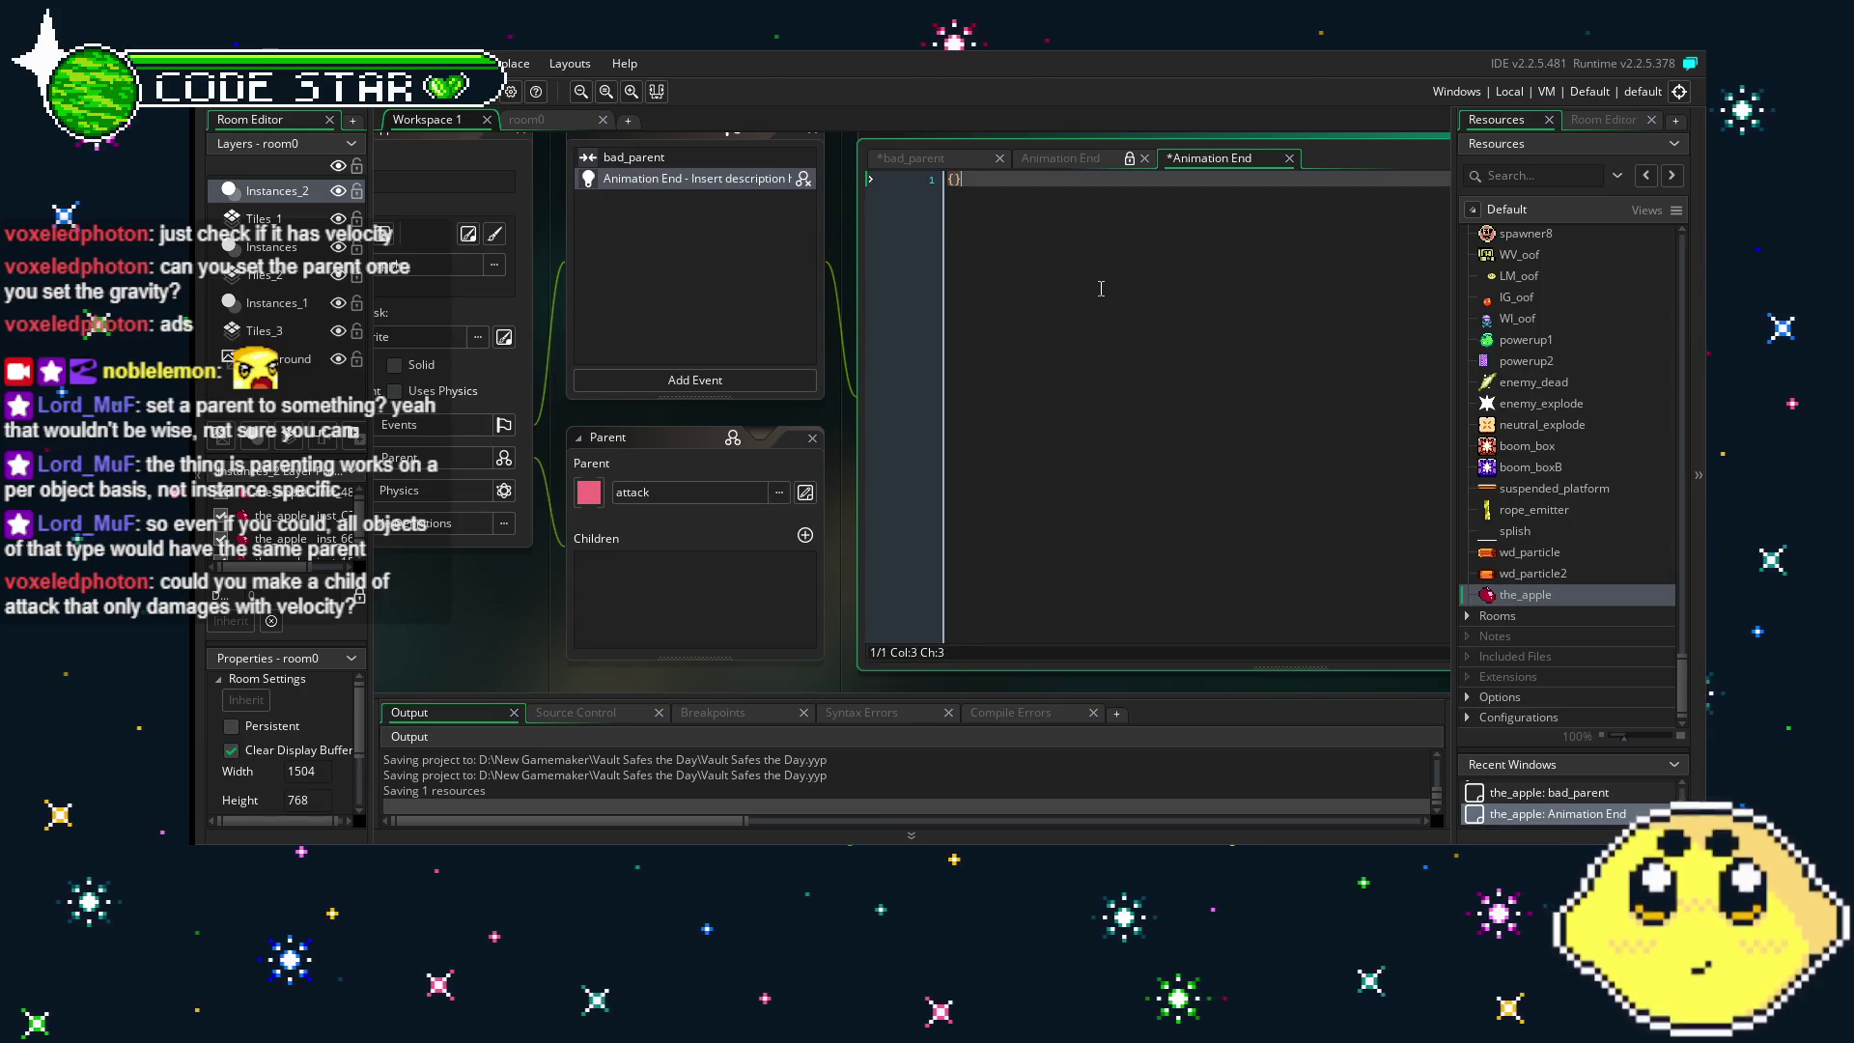
key(ctrl+s)
drag(1114, 366, 1153, 399)
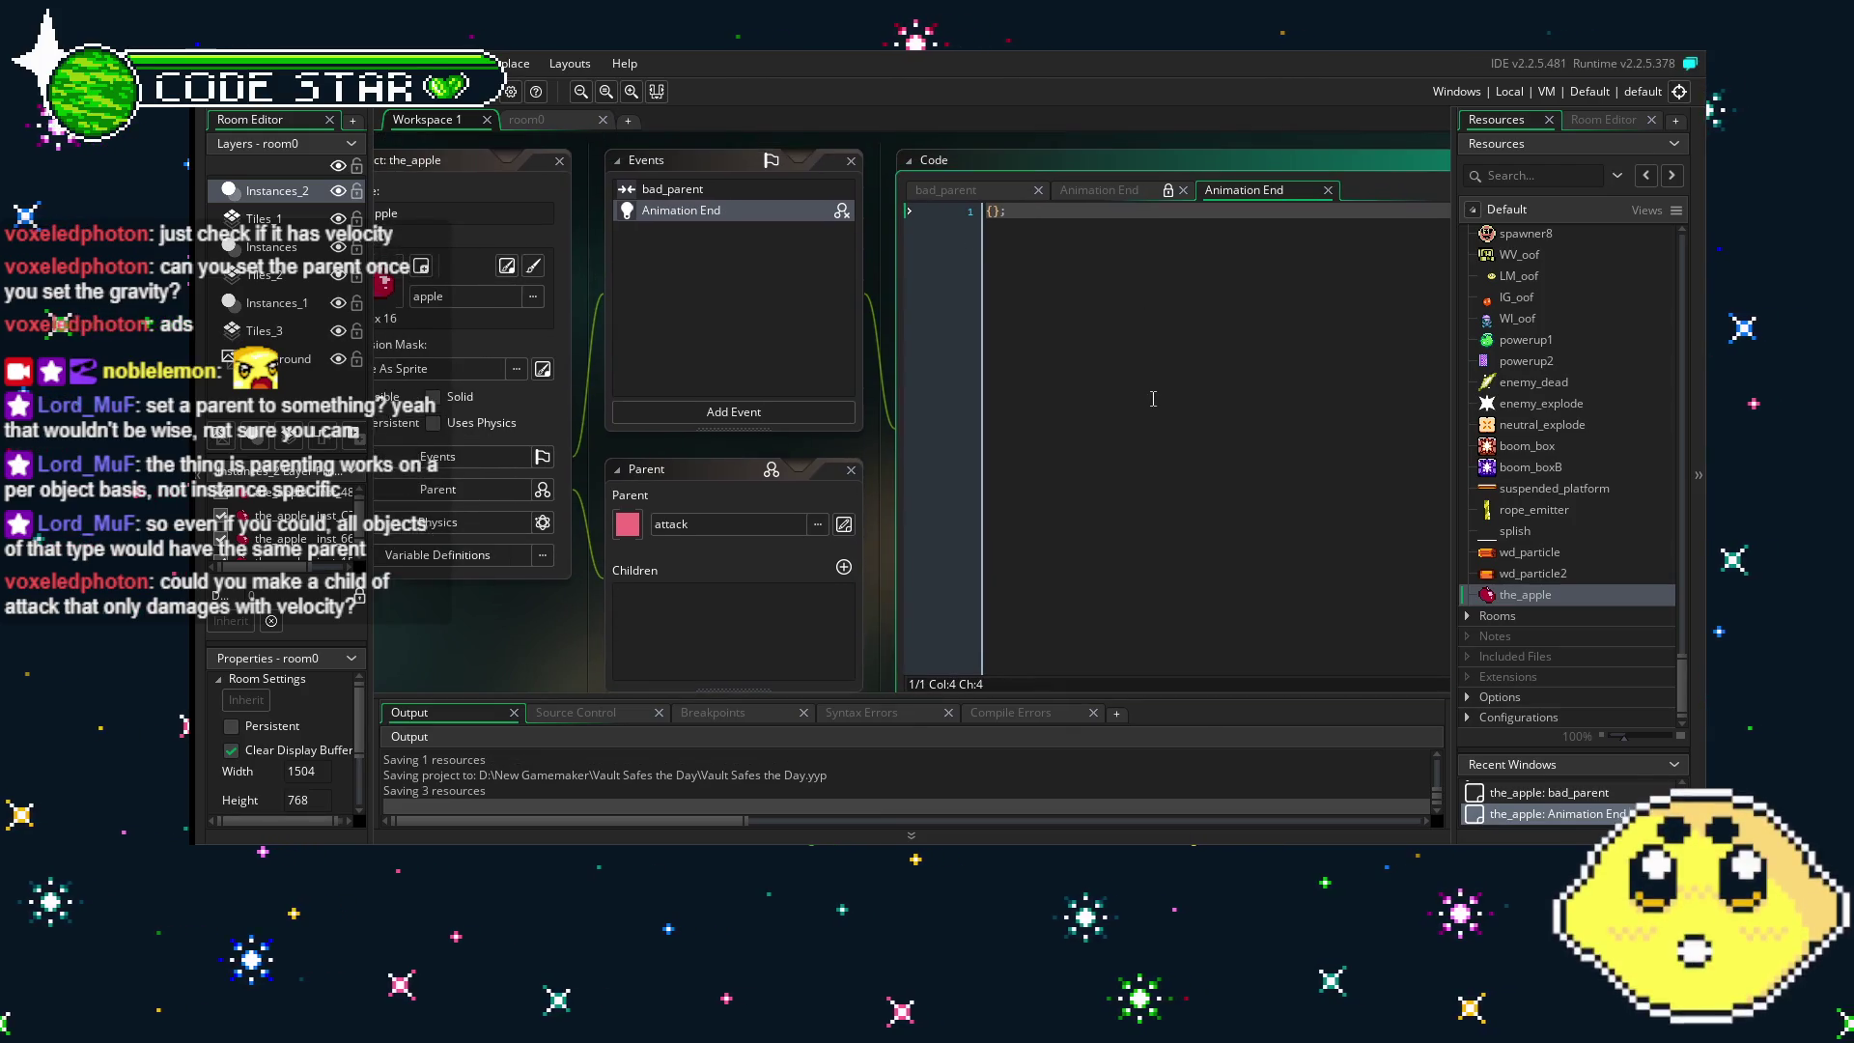
click(712, 191)
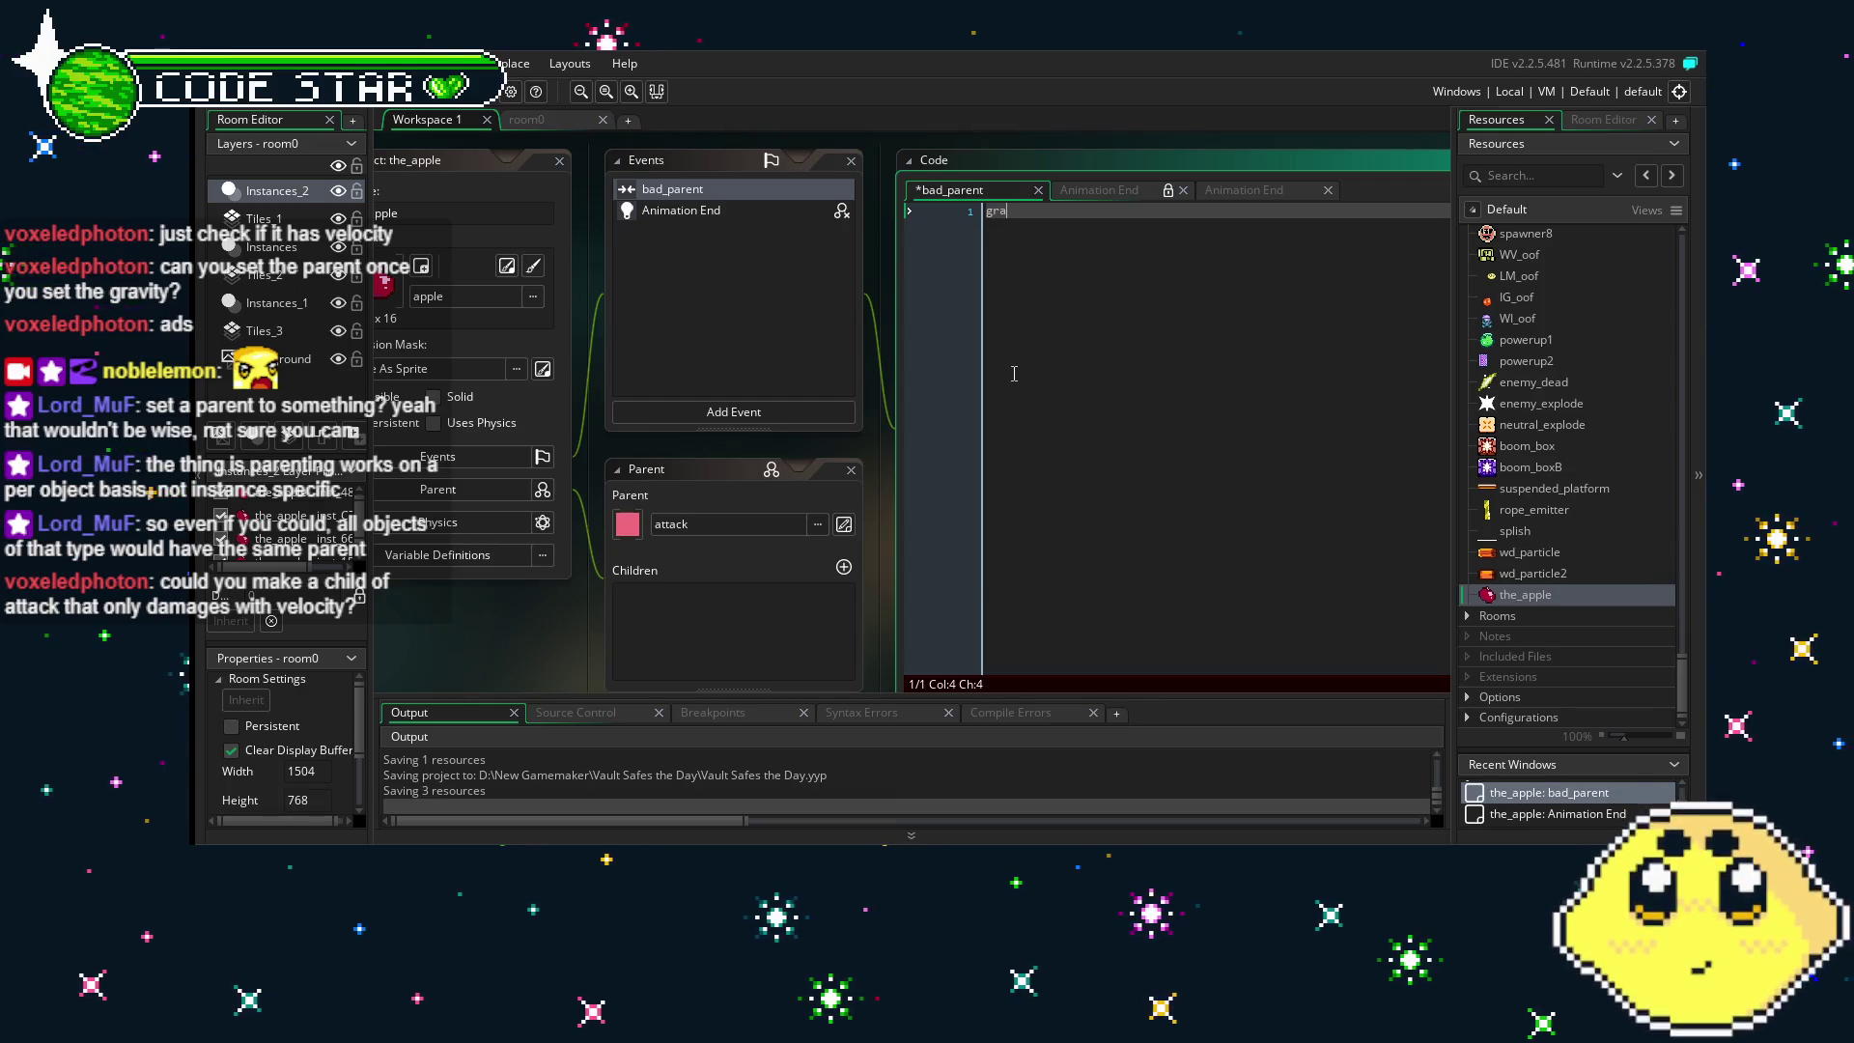
- Finish the bad_parent code so it reads gravity=1; then gravity_direction=270; on a new line
text(vity=)
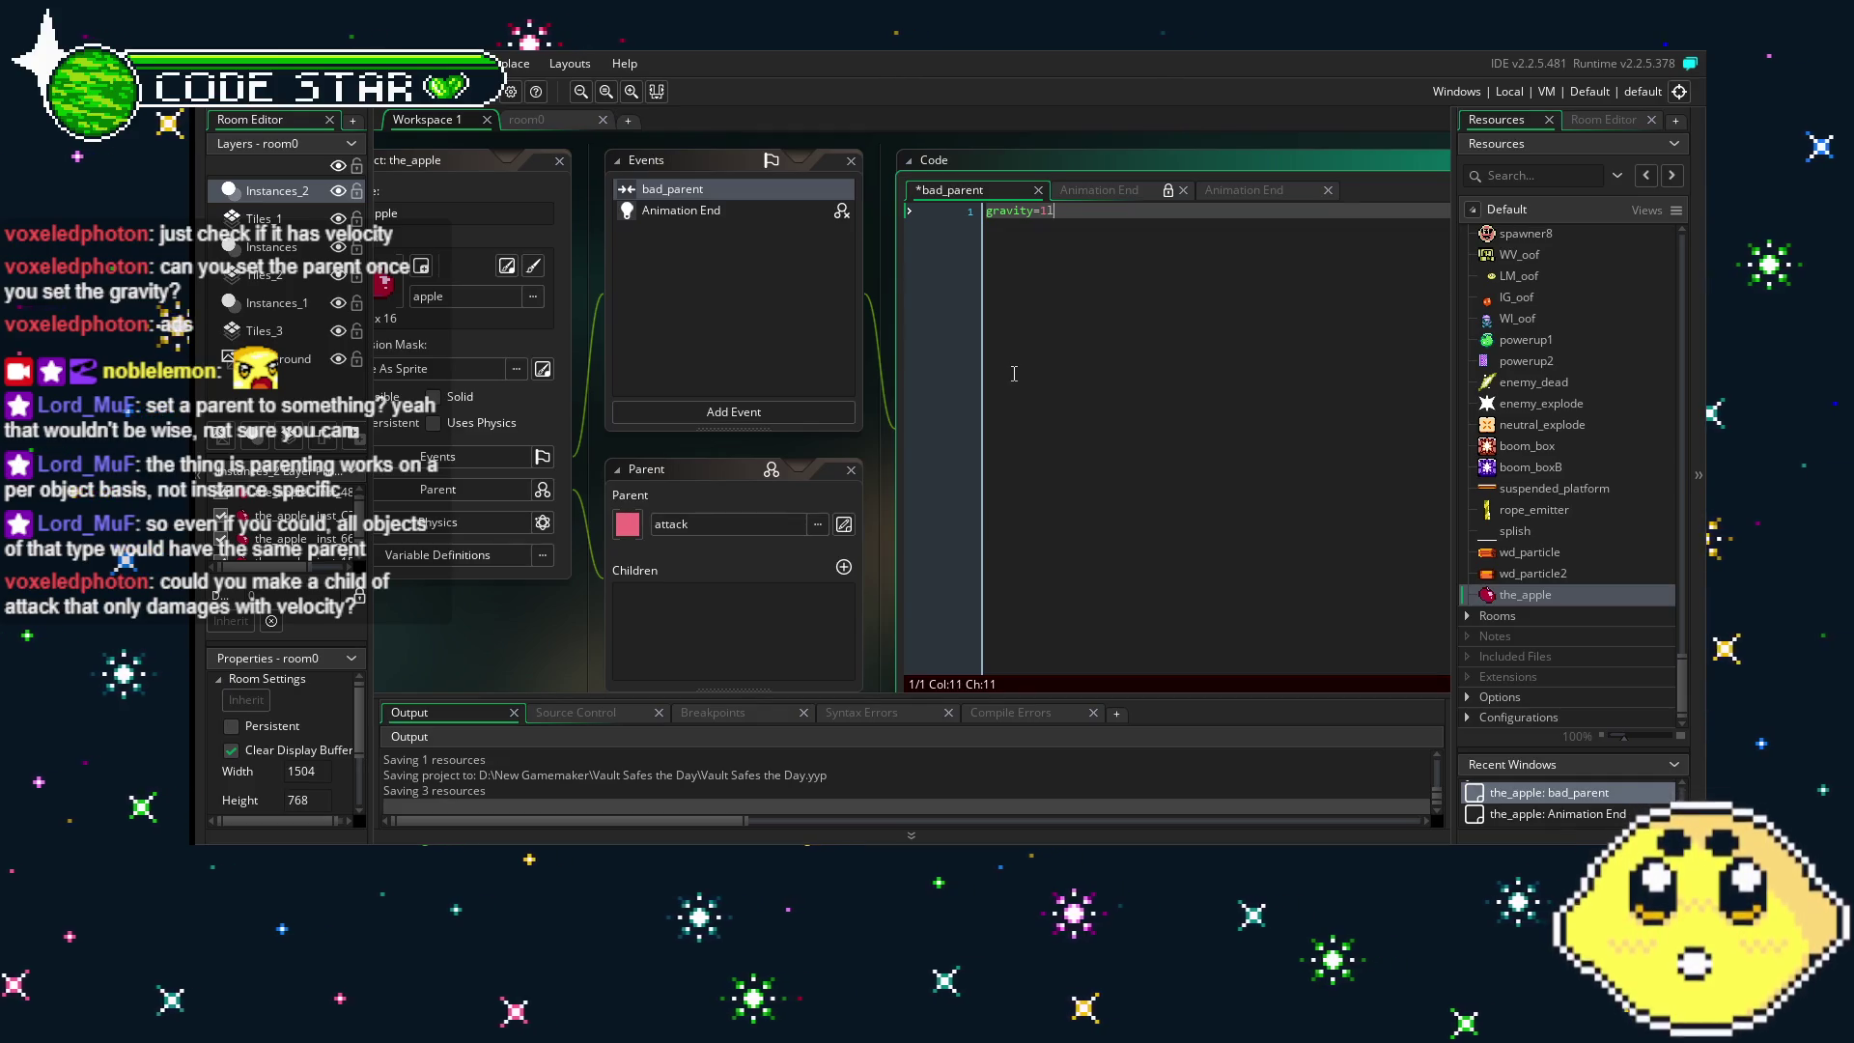
text(1;)
key(Return)
text(d)
key(BackSpace)
text(gra)
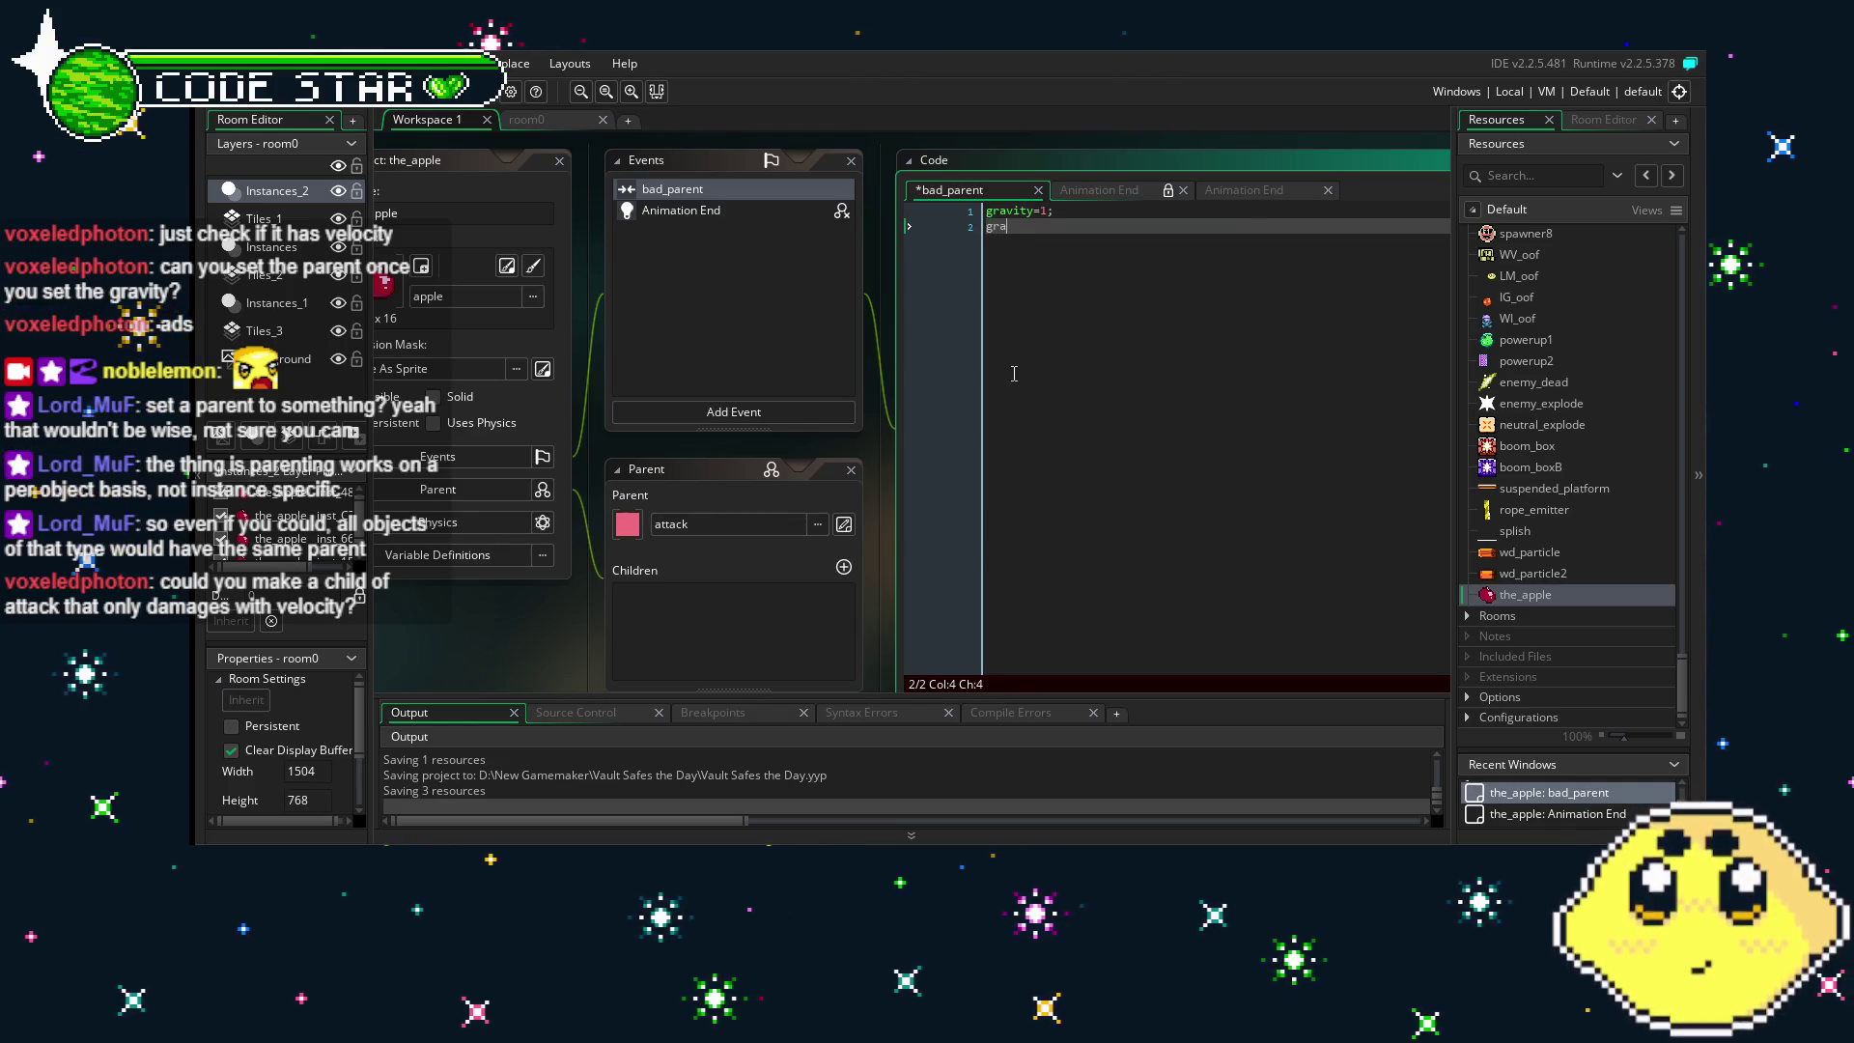
text(vity_dire)
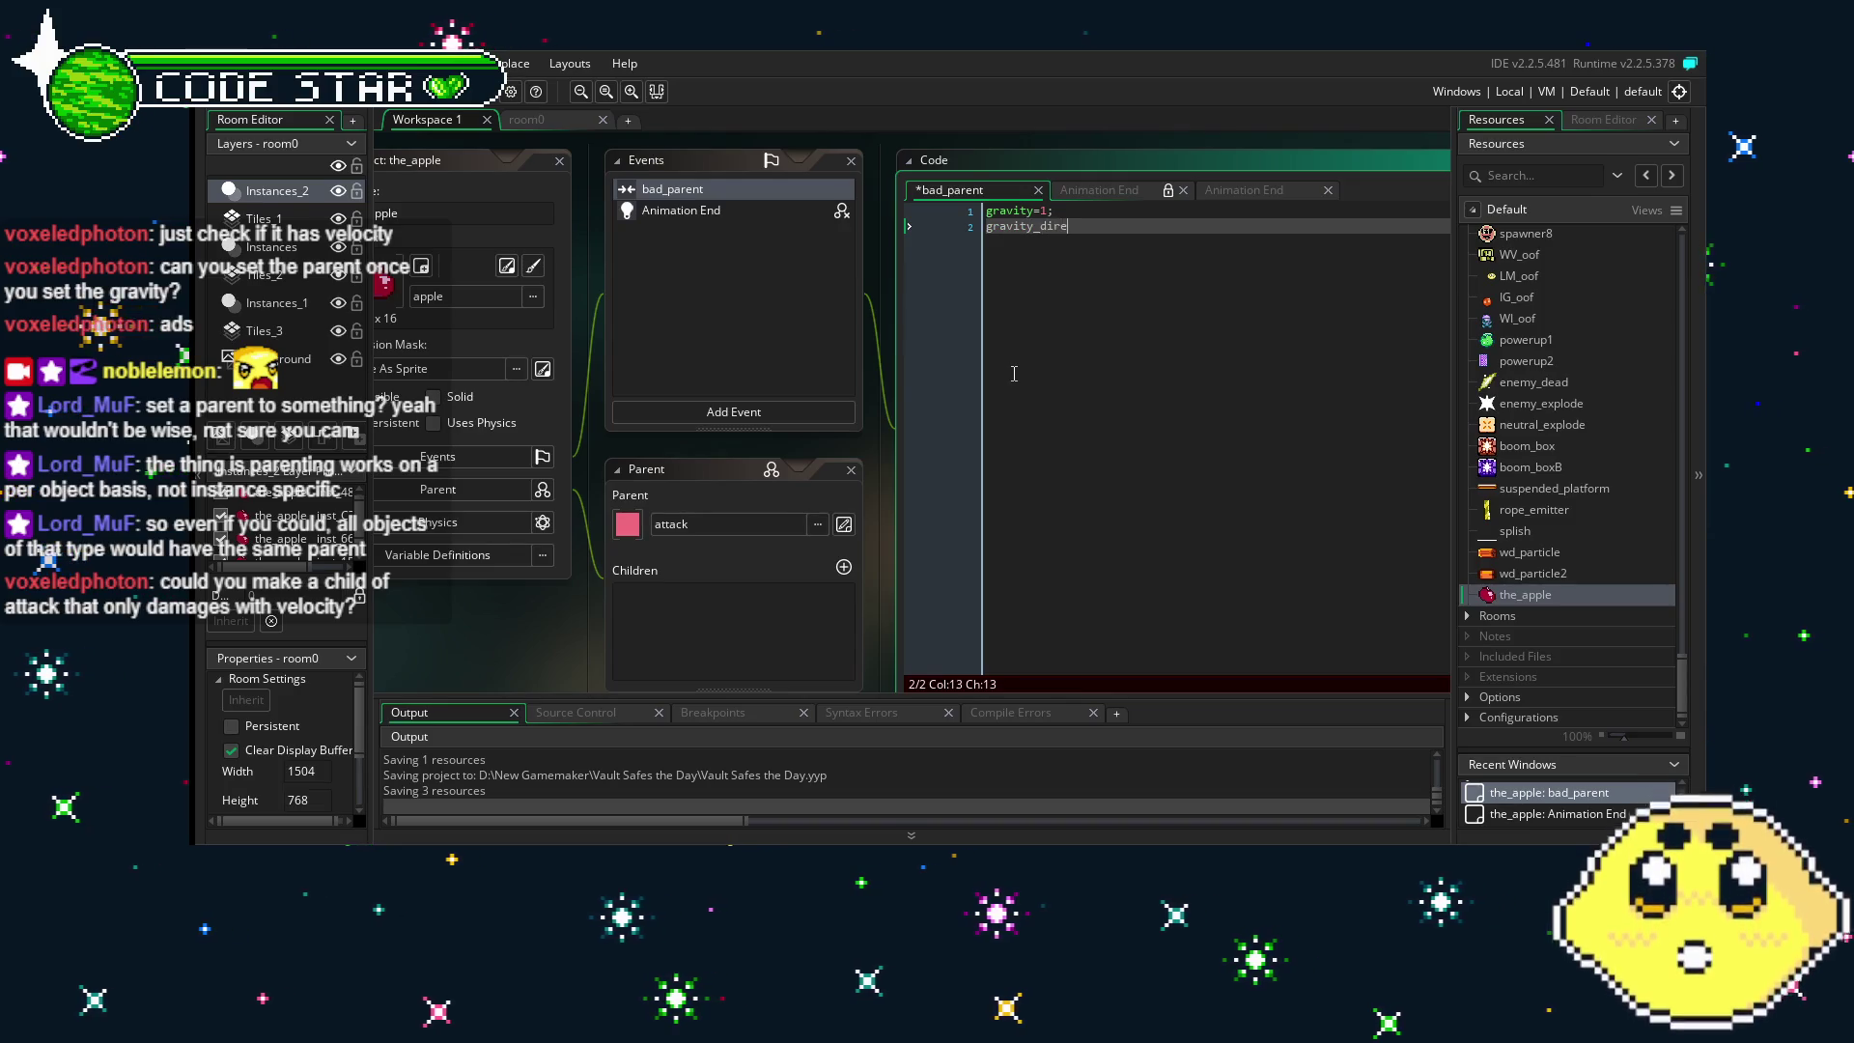
text(ction=270;)
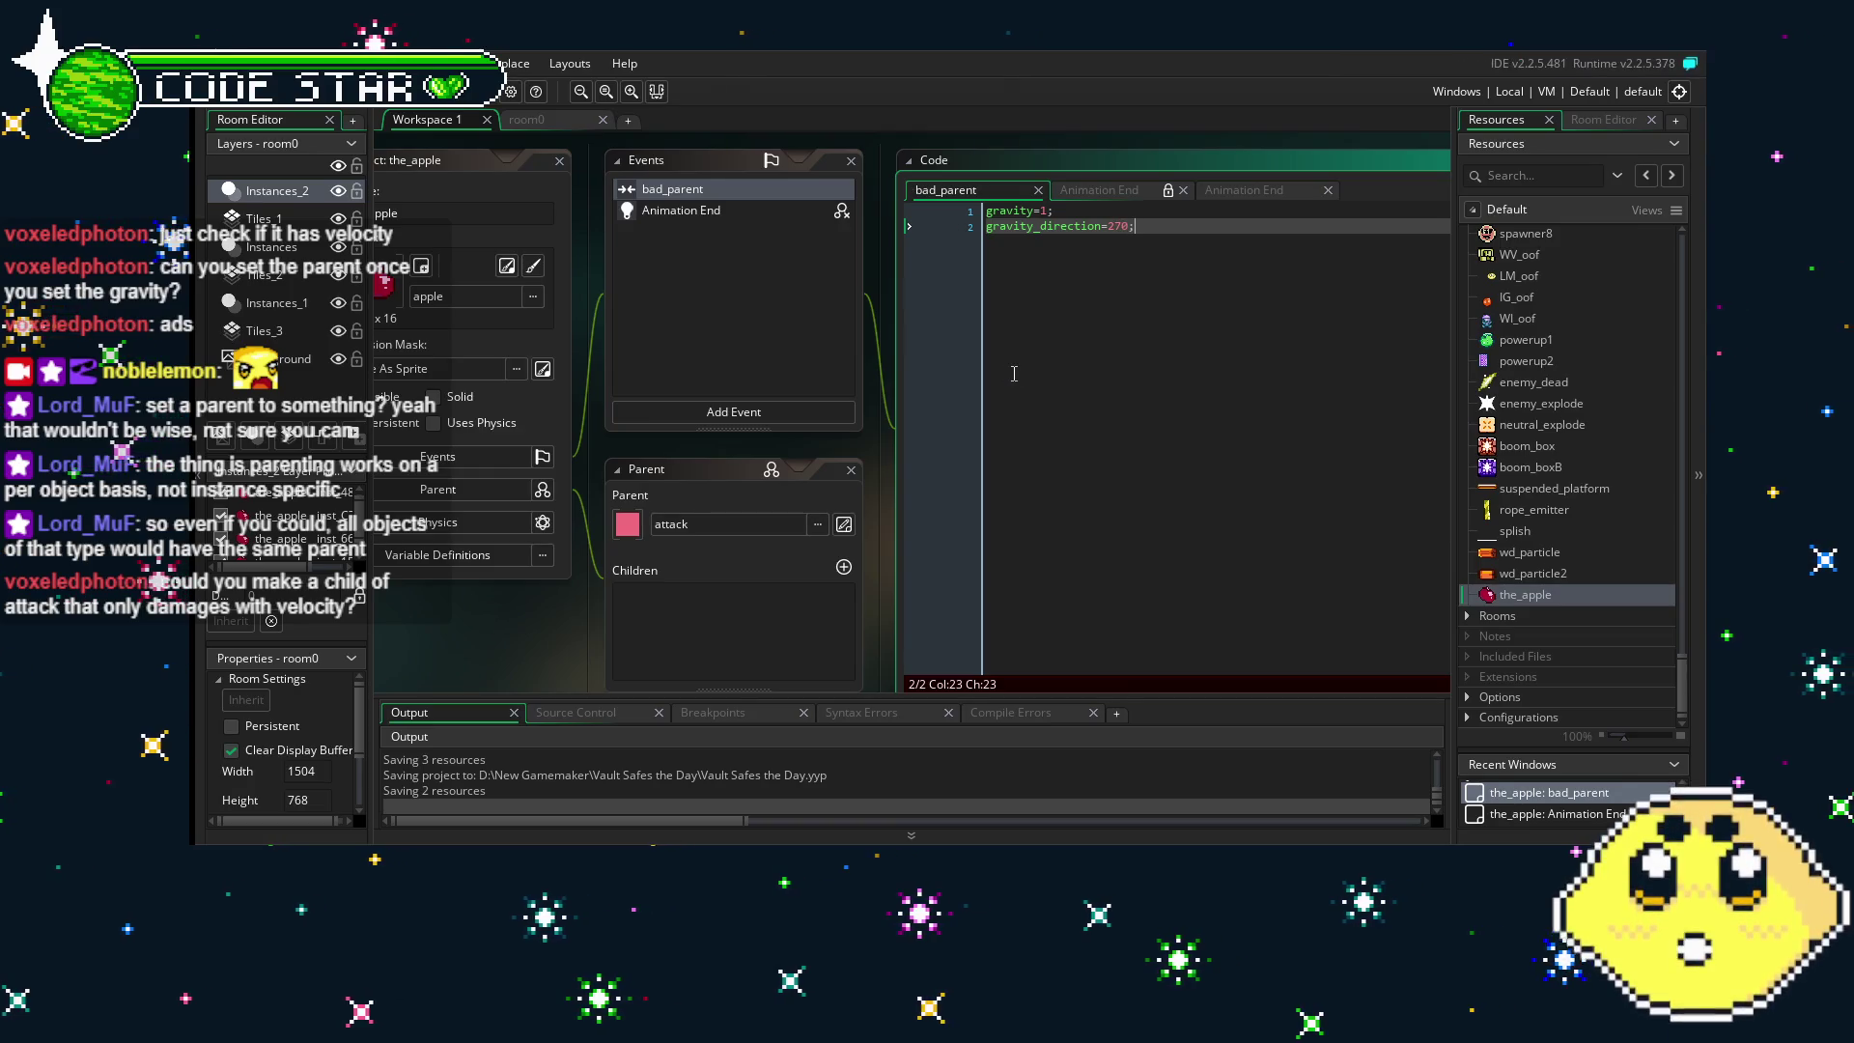
drag(686, 460, 764, 447)
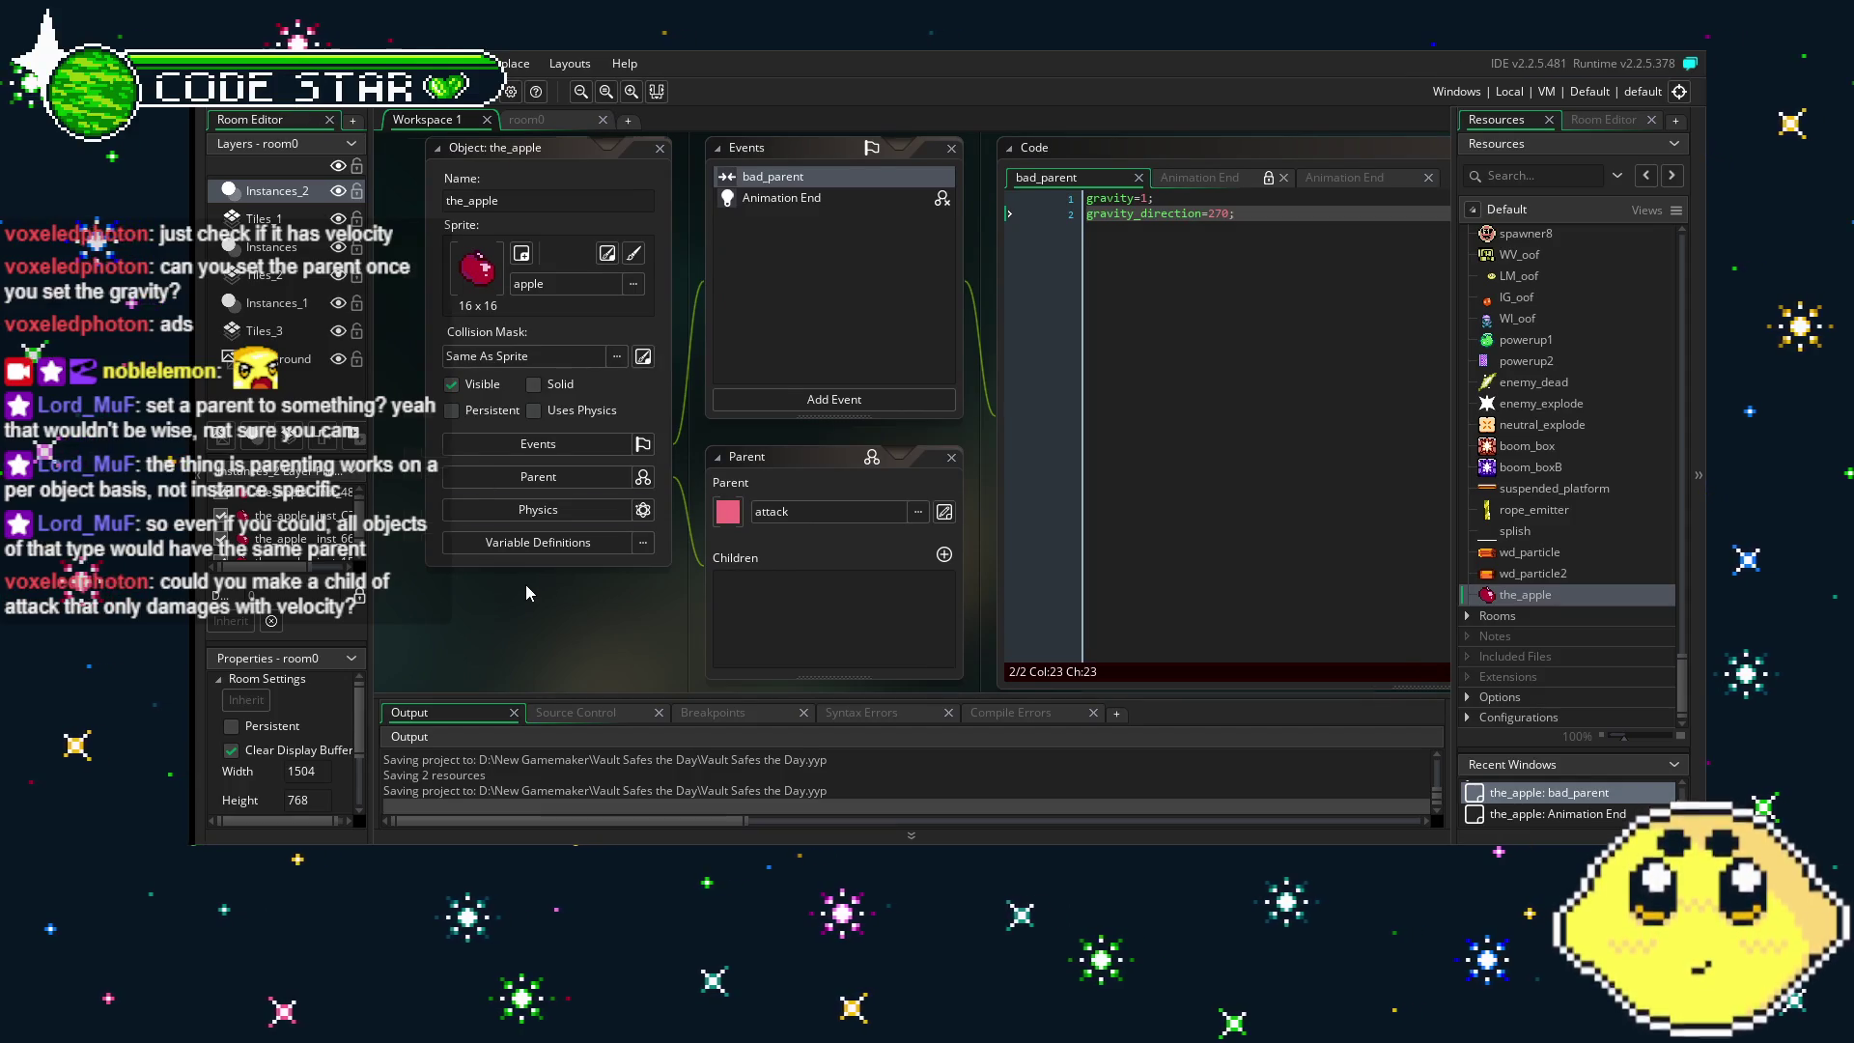
drag(454, 618, 416, 621)
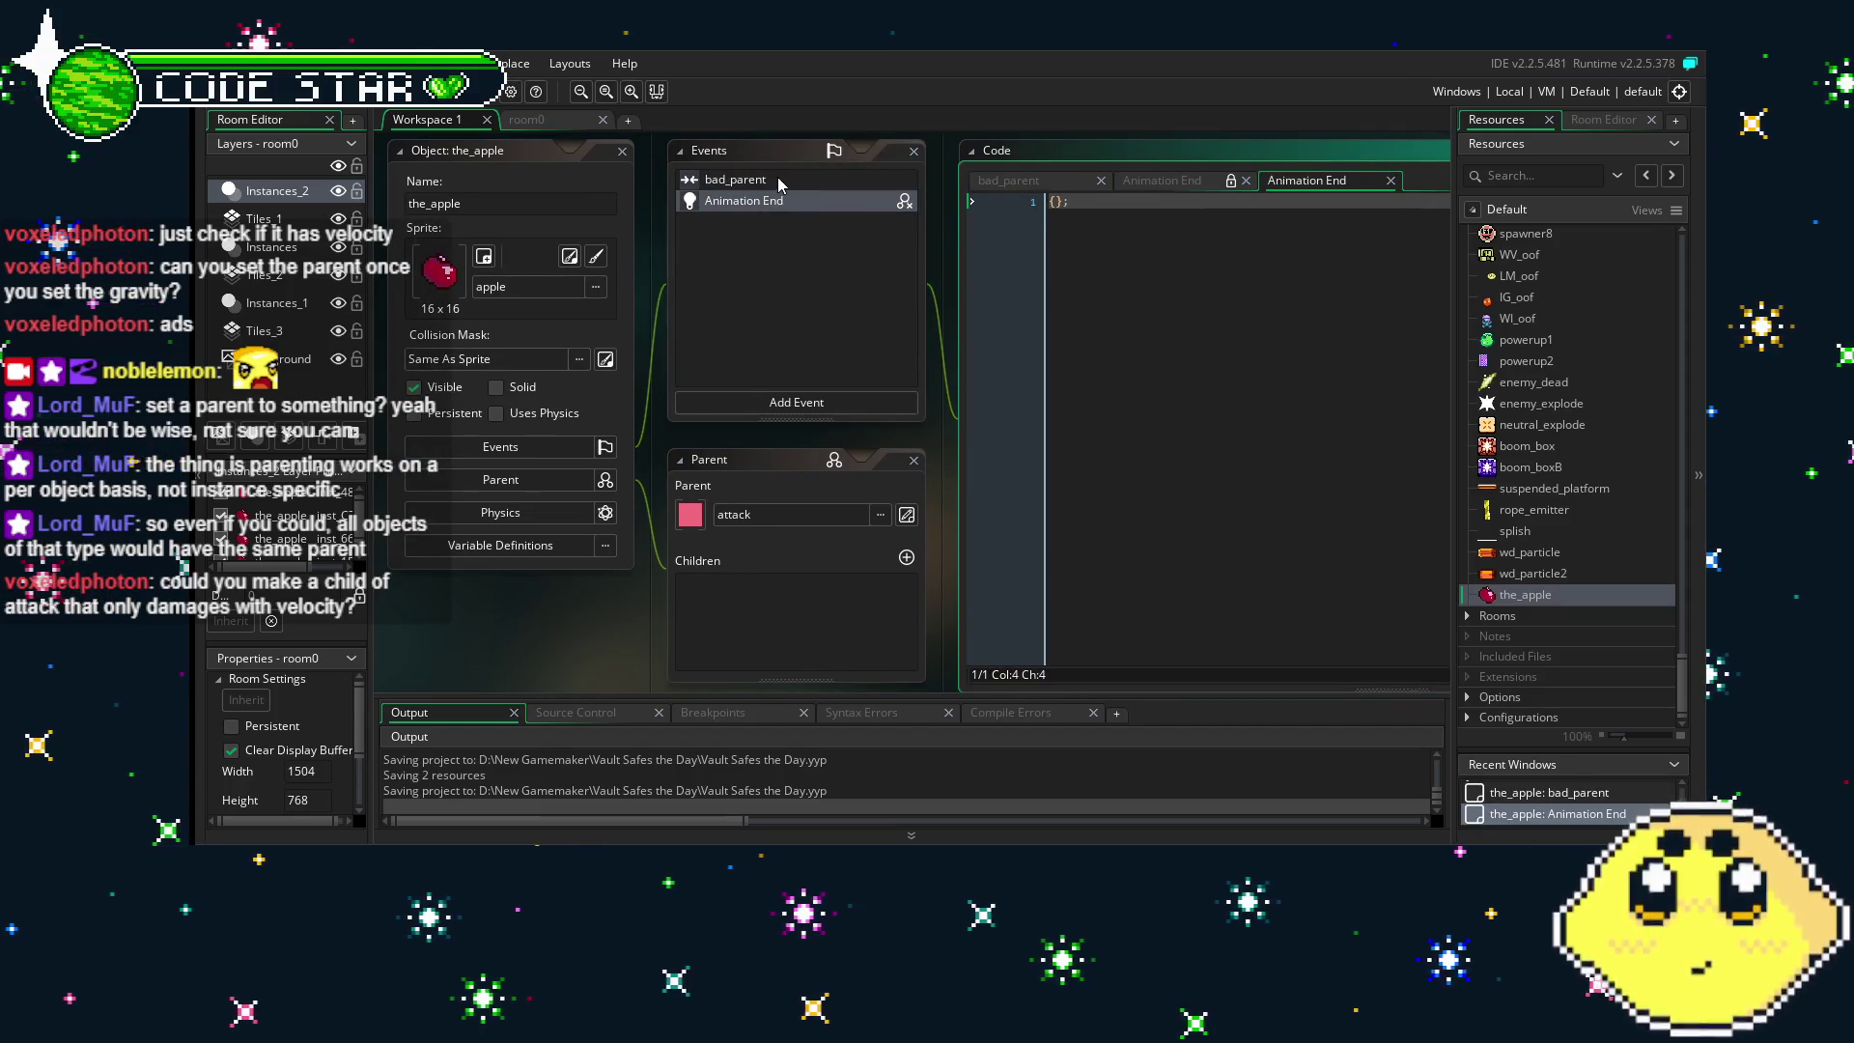
- Open room0 in the room editor and pan toward the purple block area
click(1187, 217)
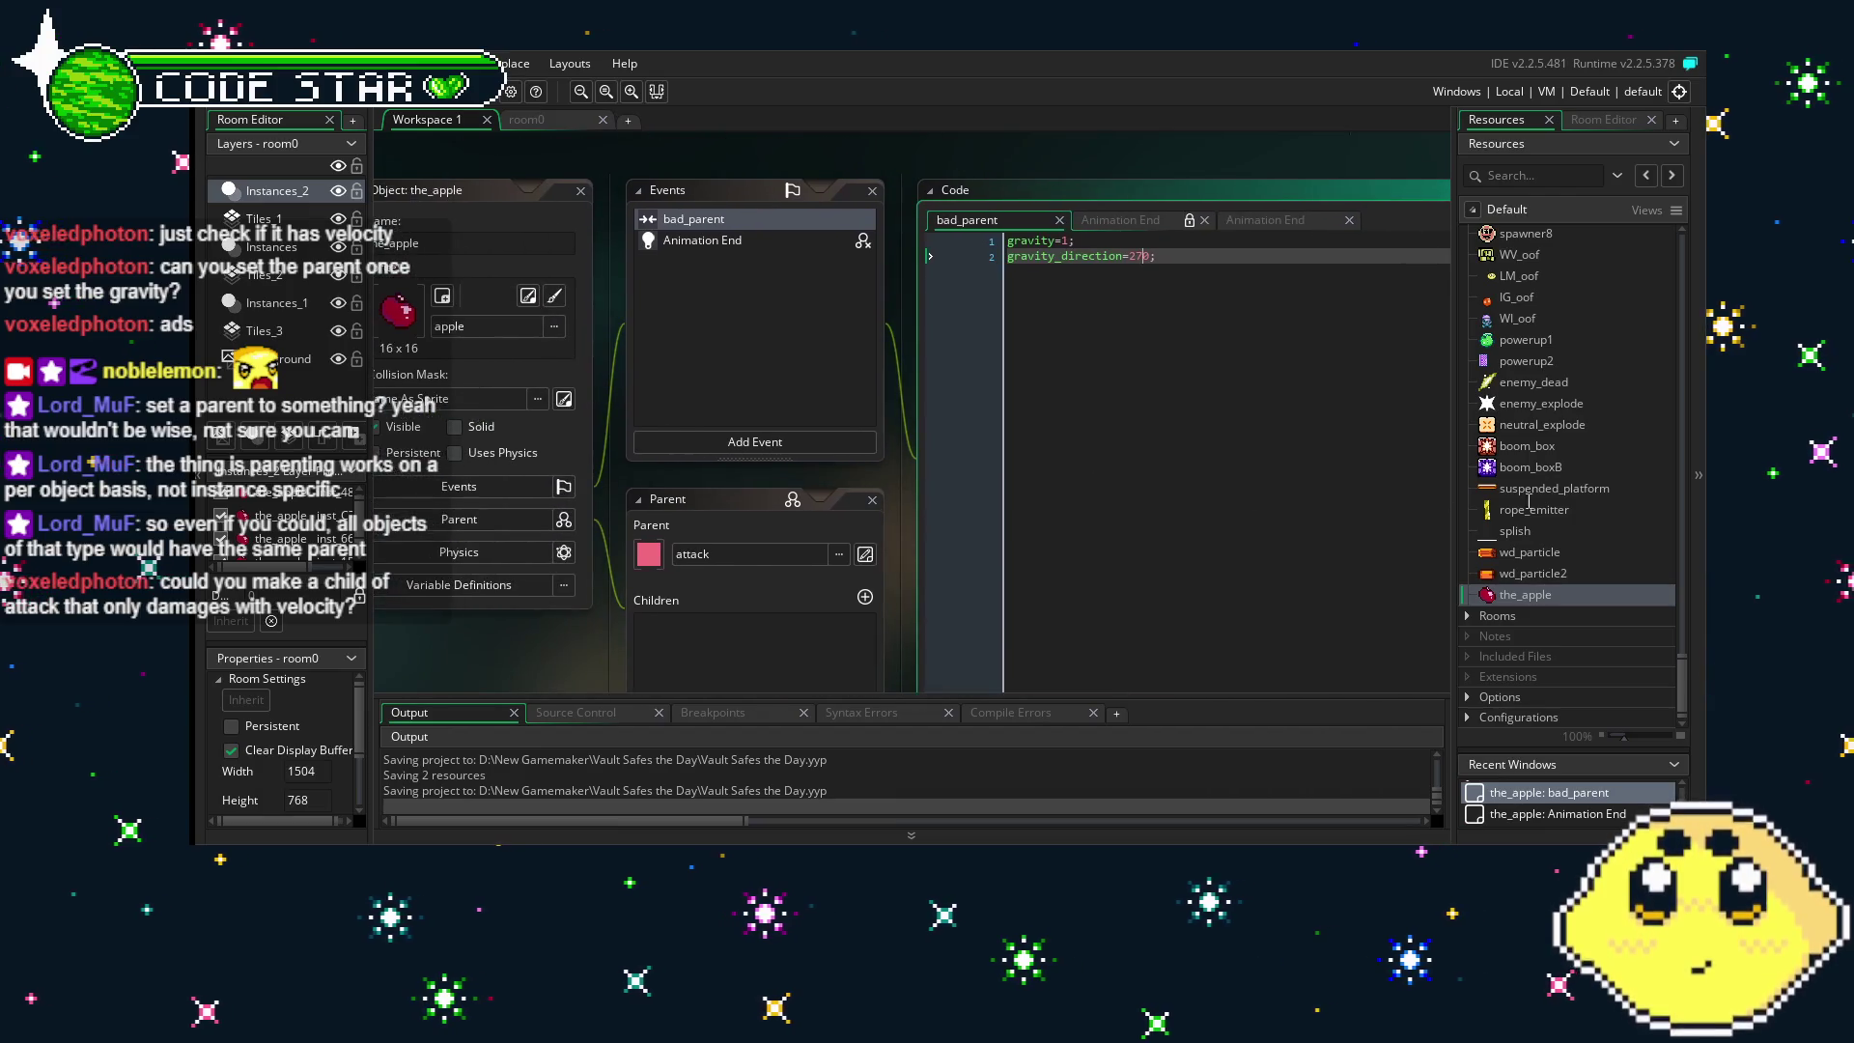
scroll(1597, 630, up, 5)
scroll(1597, 637, down, 5)
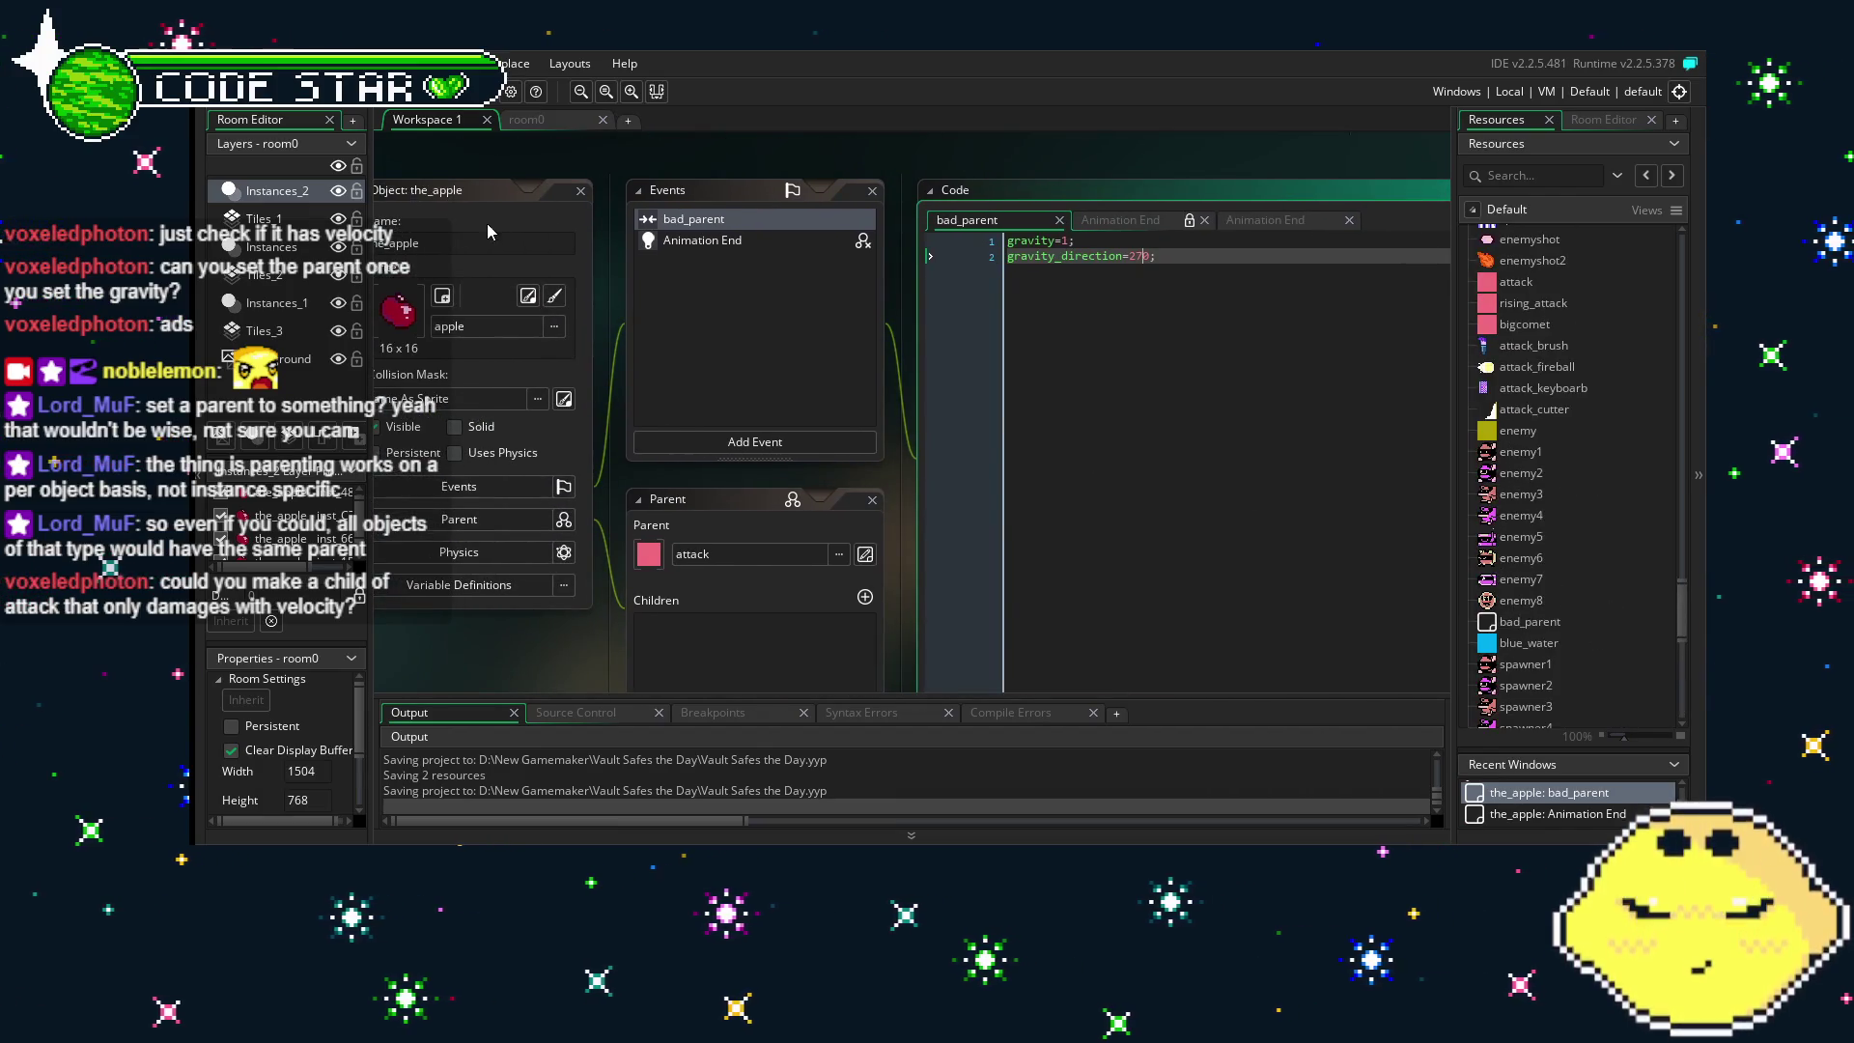
double_click(1526, 676)
mouse_move(959, 375)
mouse_down()
mouse_move(736, 418)
mouse_move(515, 422)
mouse_up()
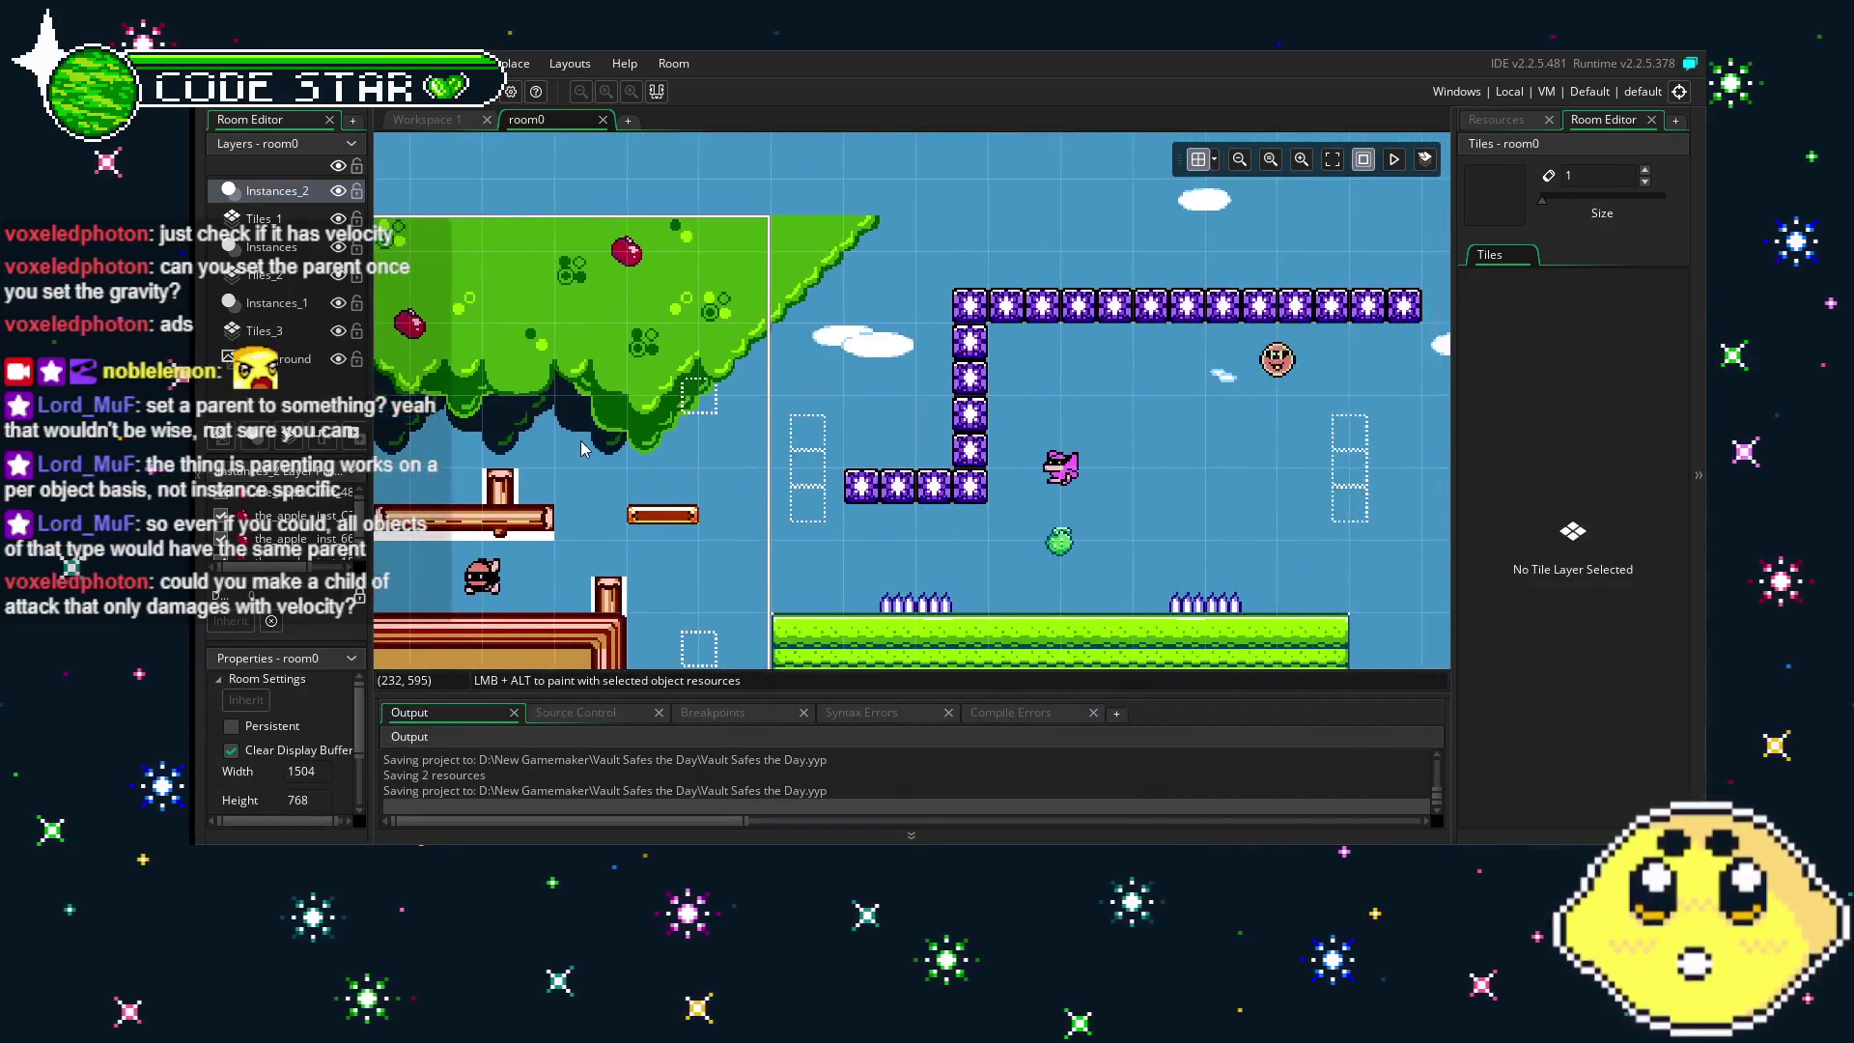
drag(883, 398, 630, 411)
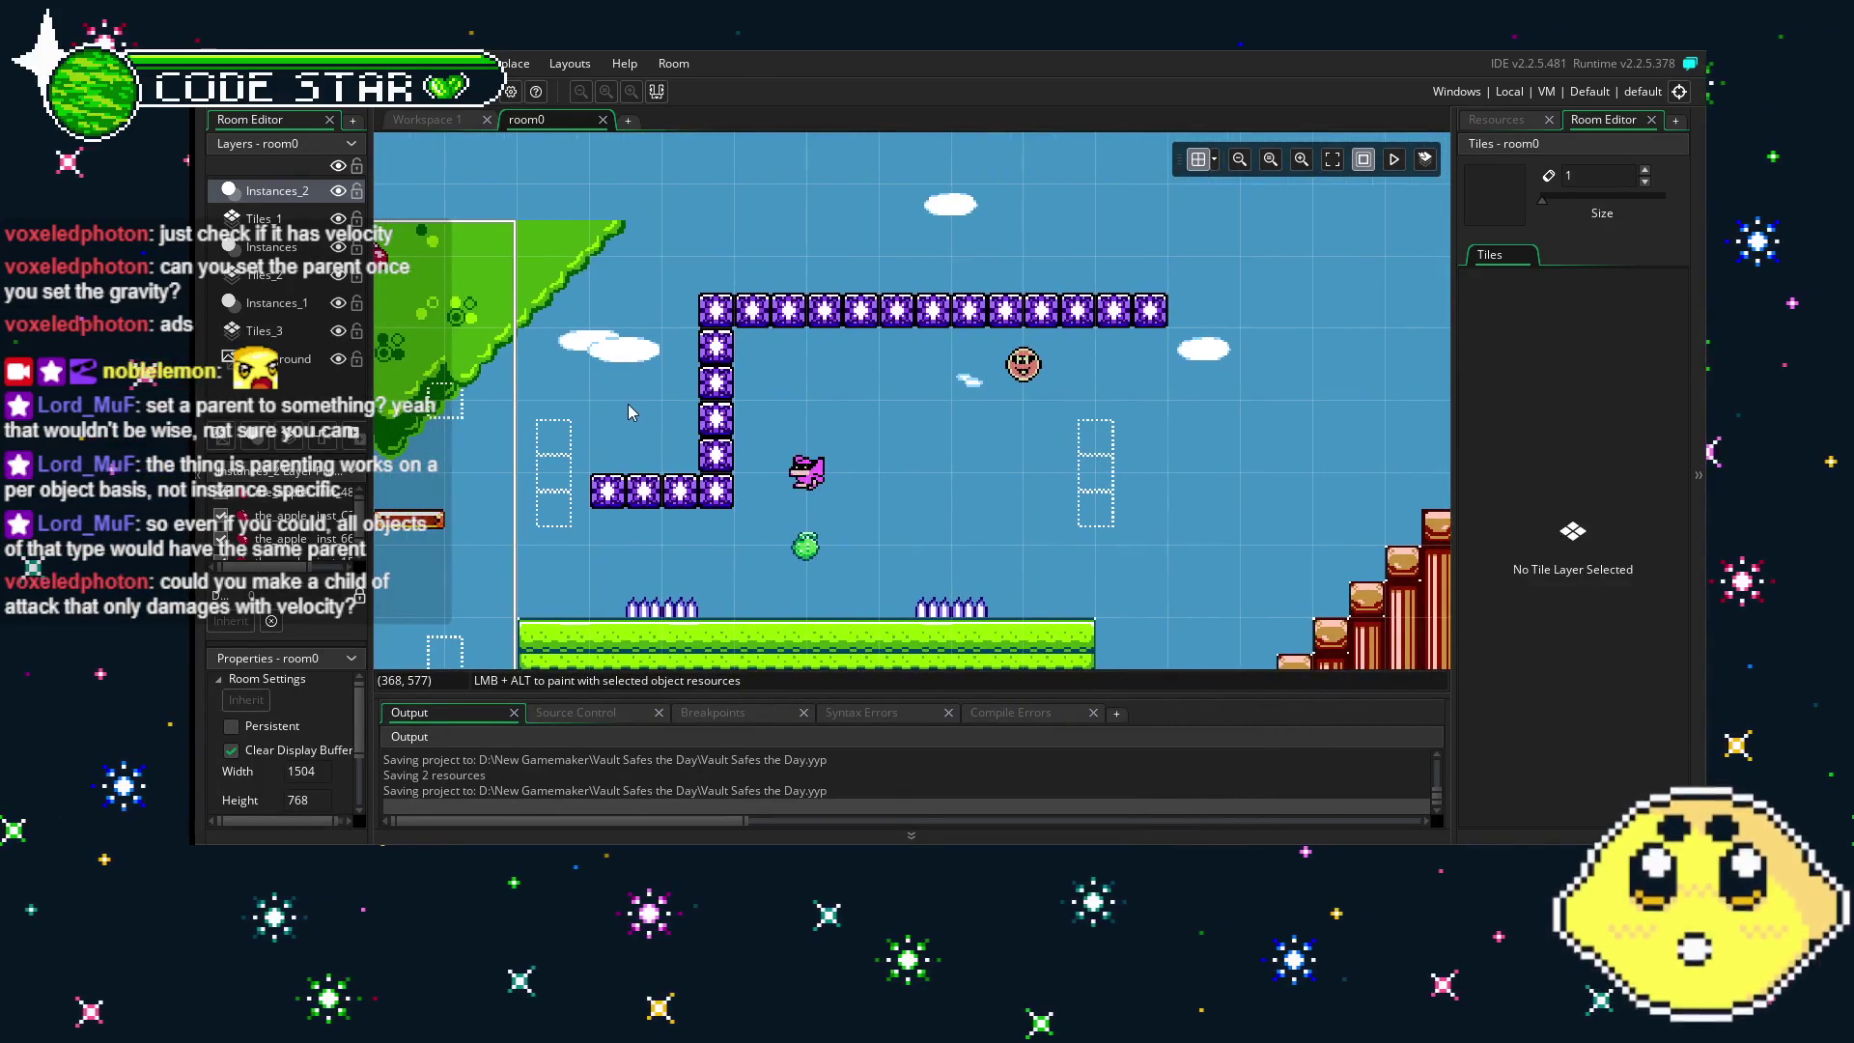
- Drag a spawner7 instance from Resources into room0 and position it beside the tree canopy
click(1498, 122)
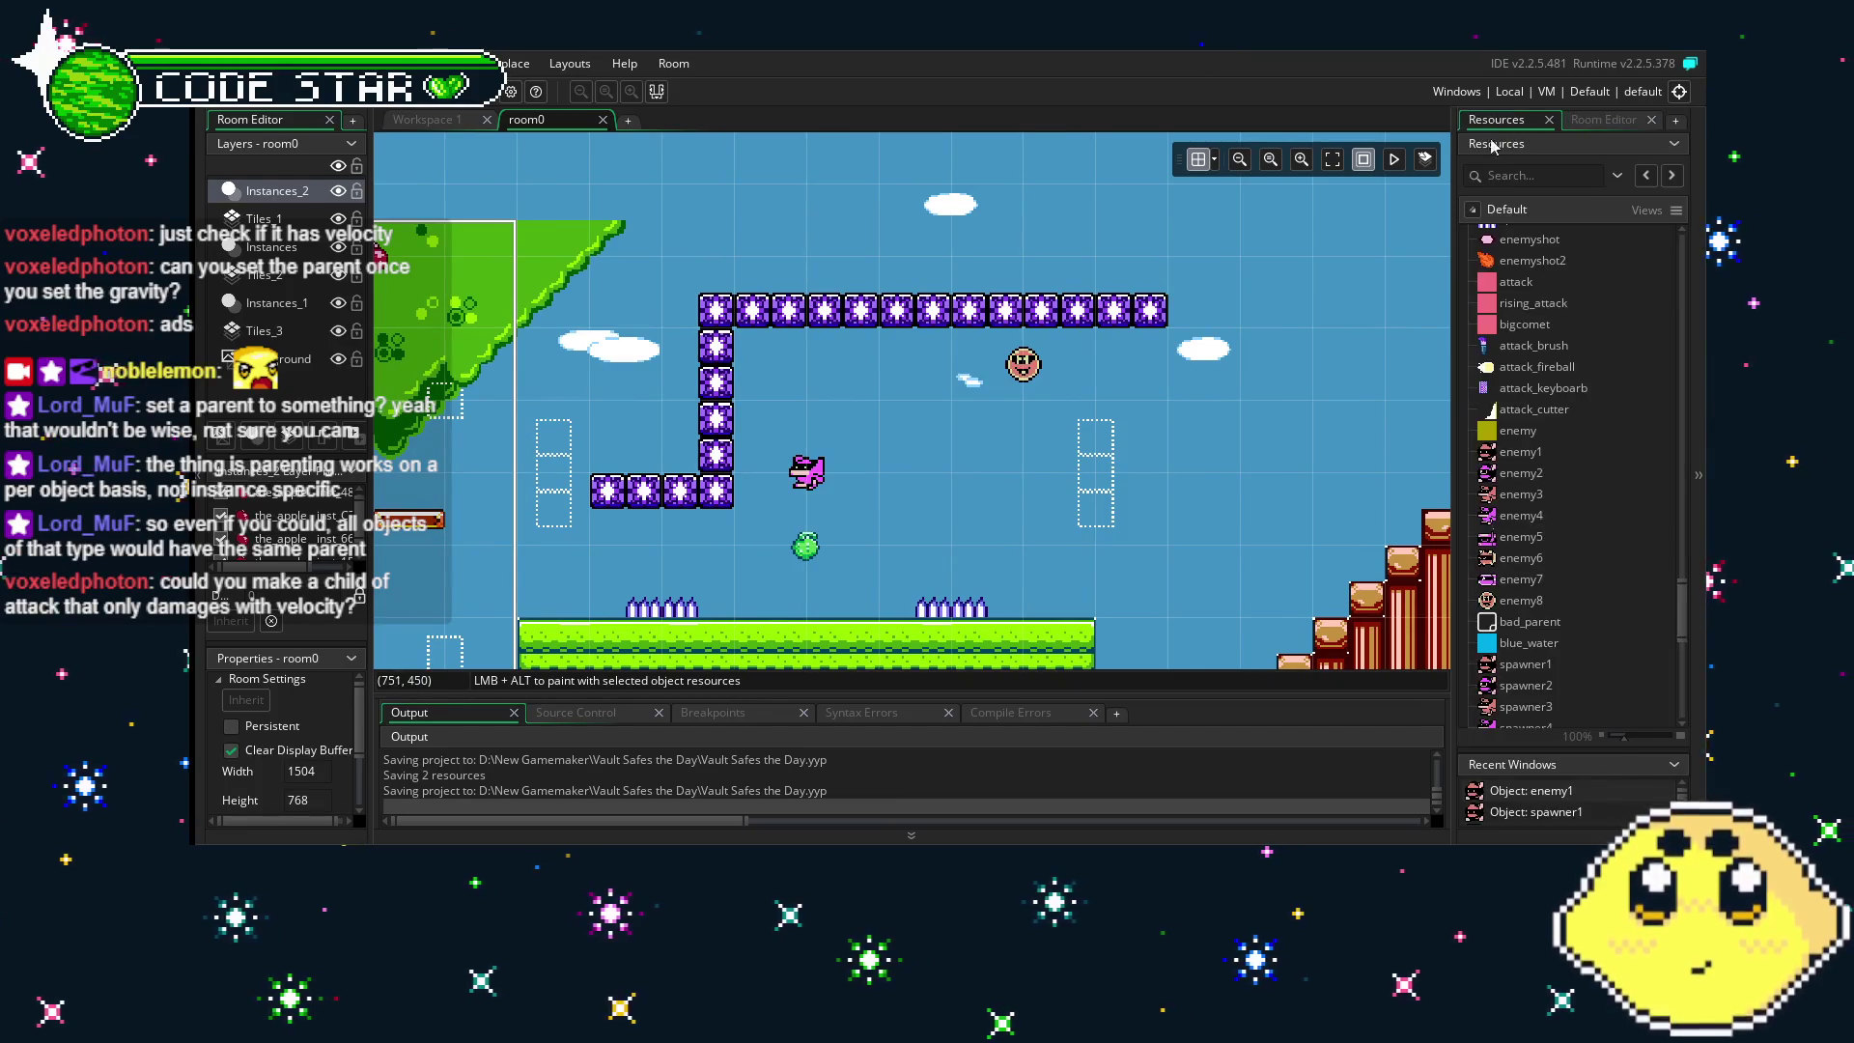
scroll(1502, 626, down, 4)
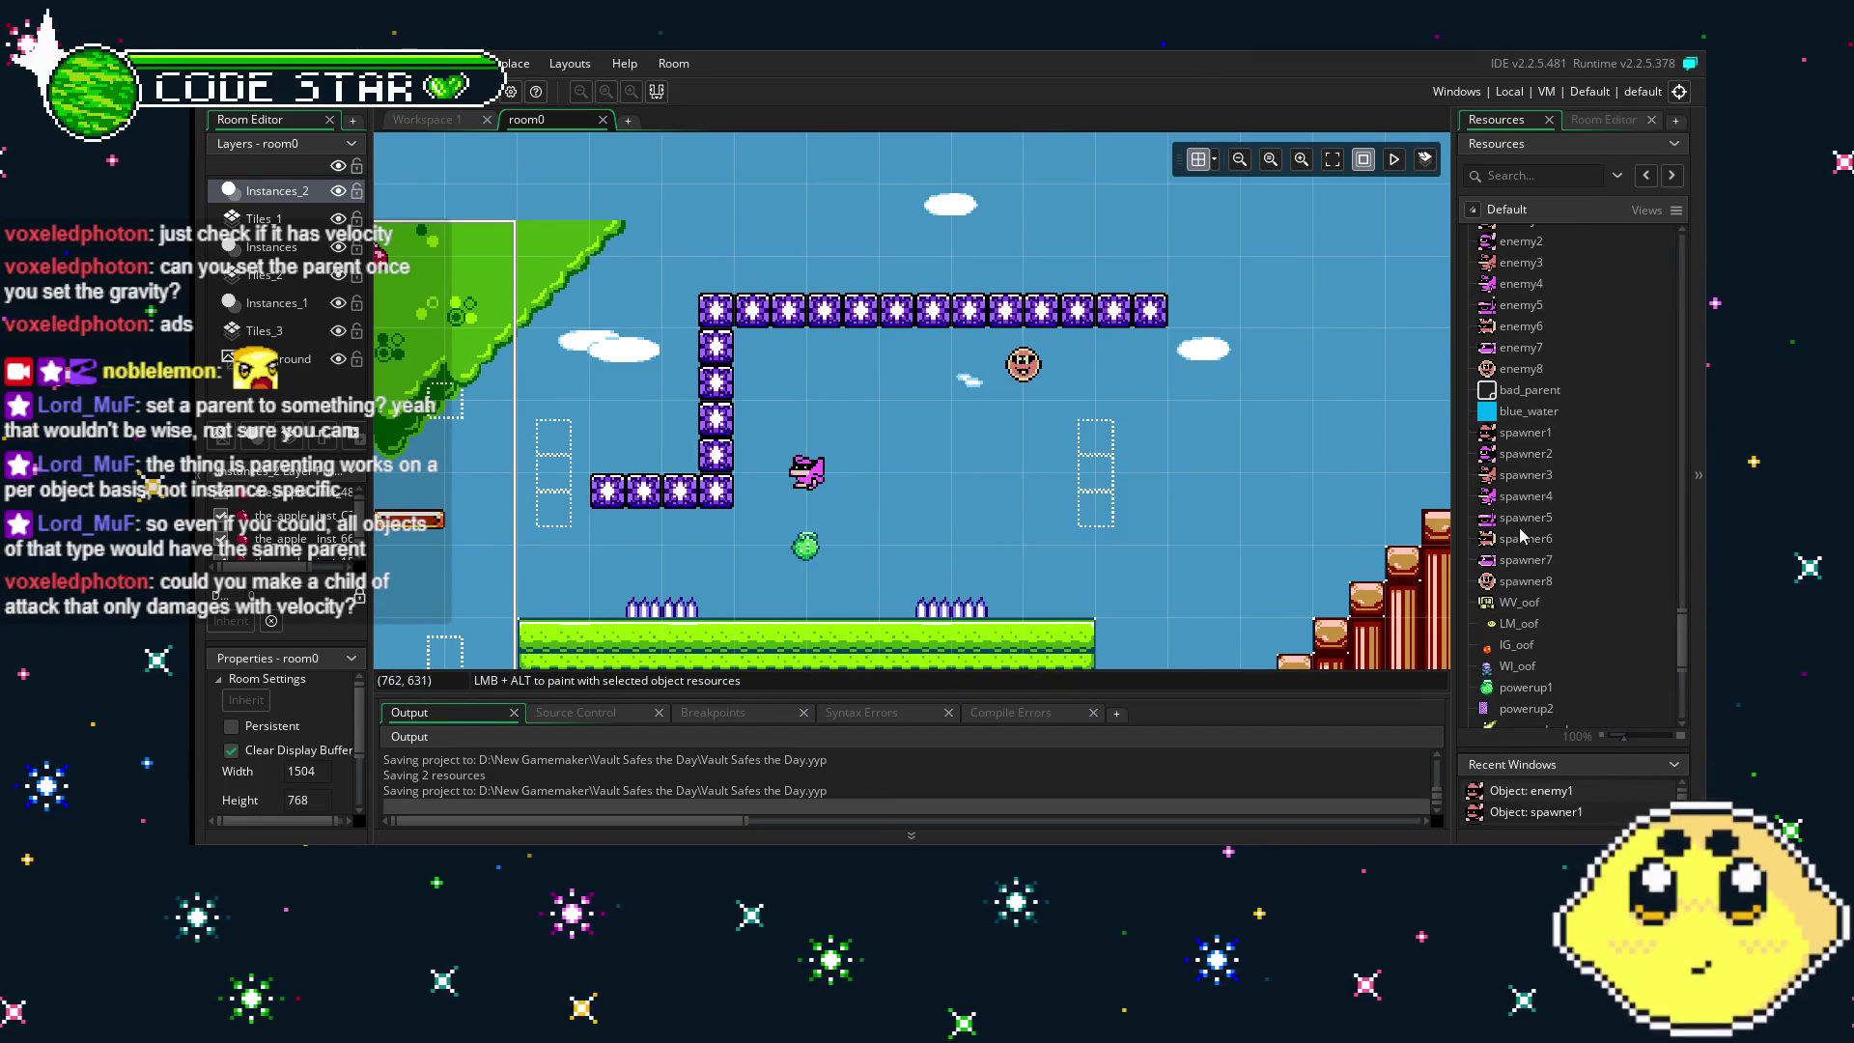
click(1513, 564)
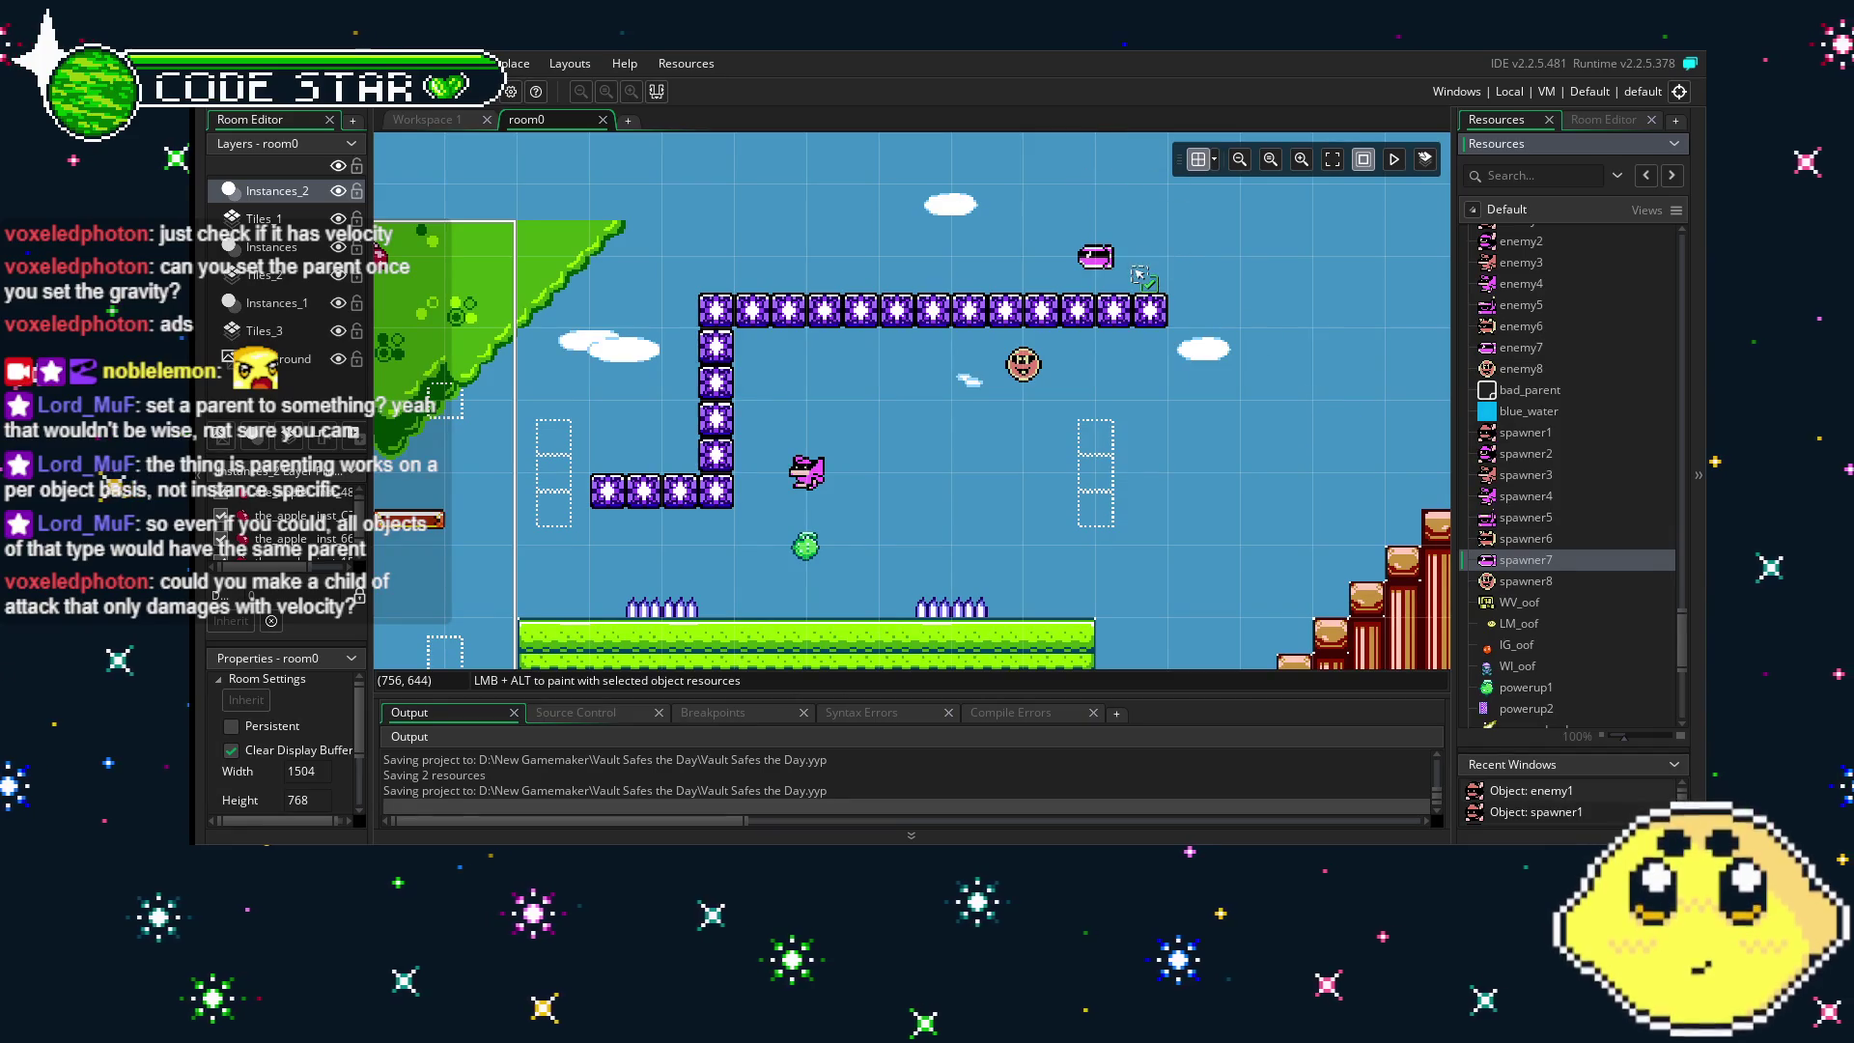
drag(1143, 275, 1142, 275)
scroll(1058, 431, left, 5)
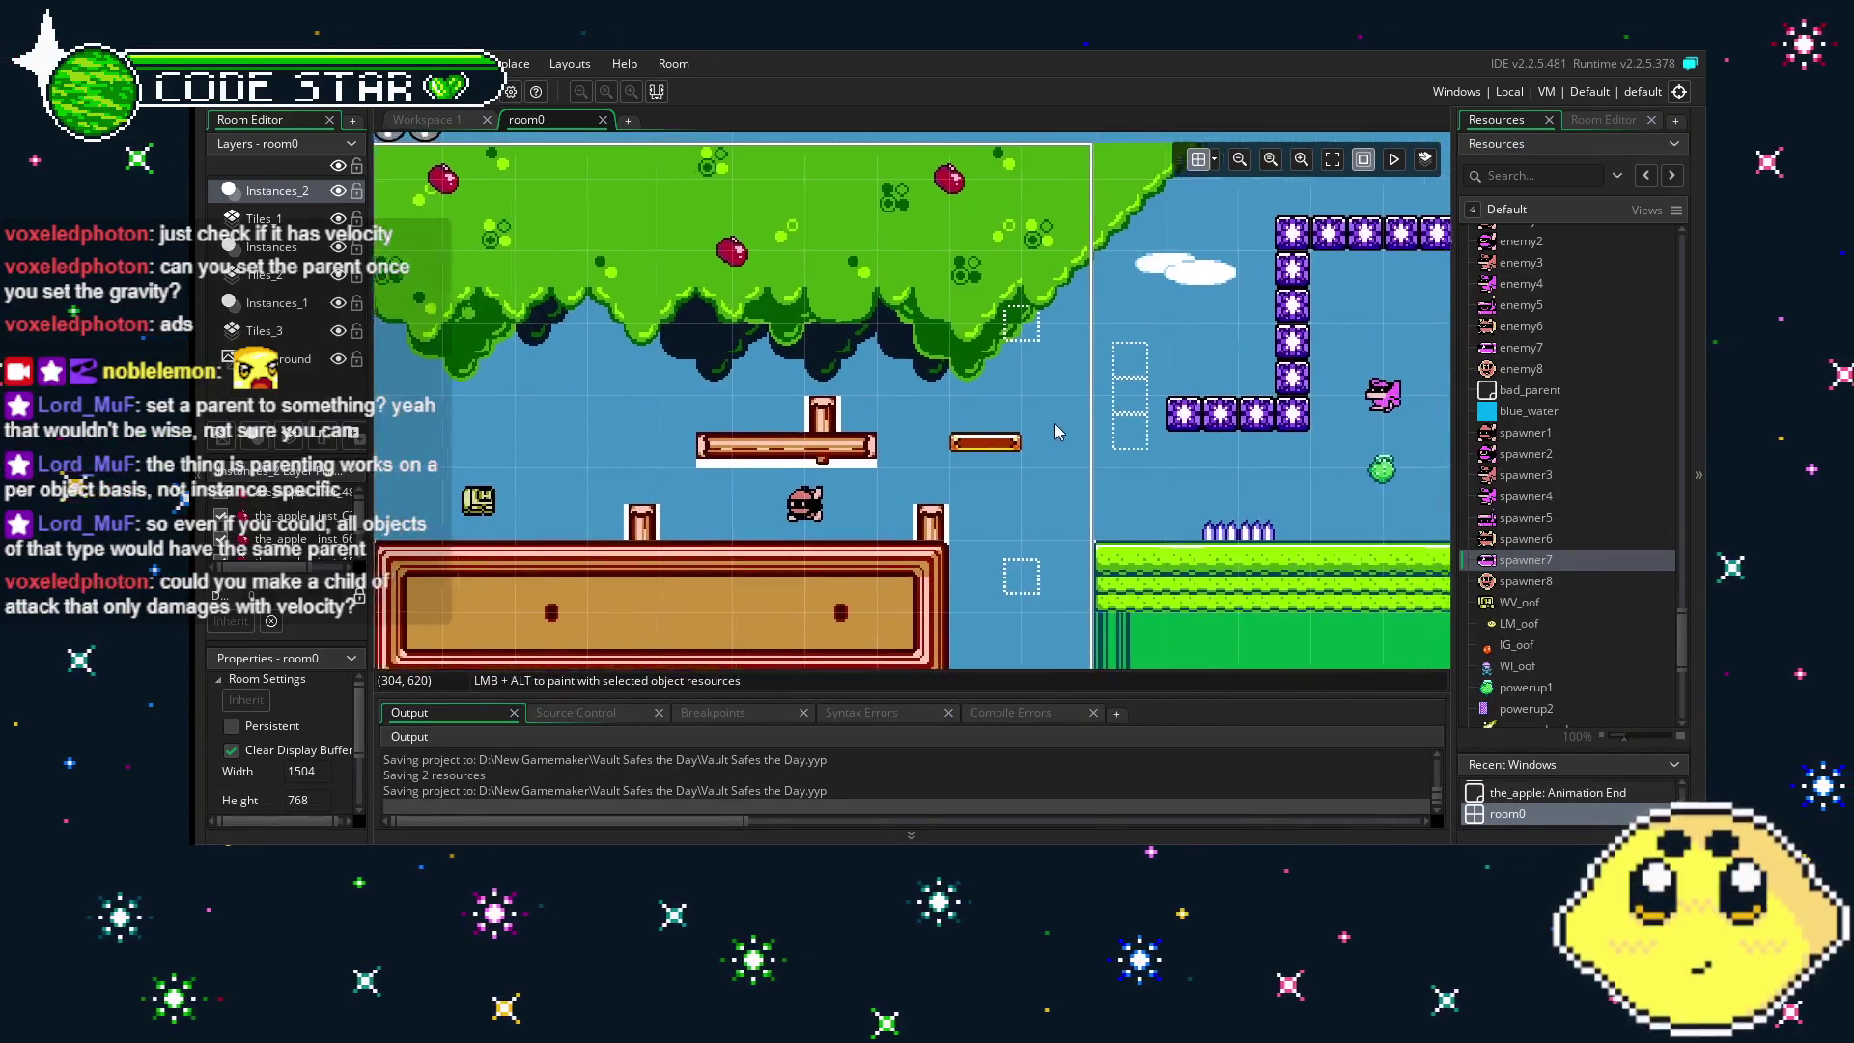
drag(1057, 431, 744, 463)
drag(1340, 241, 990, 229)
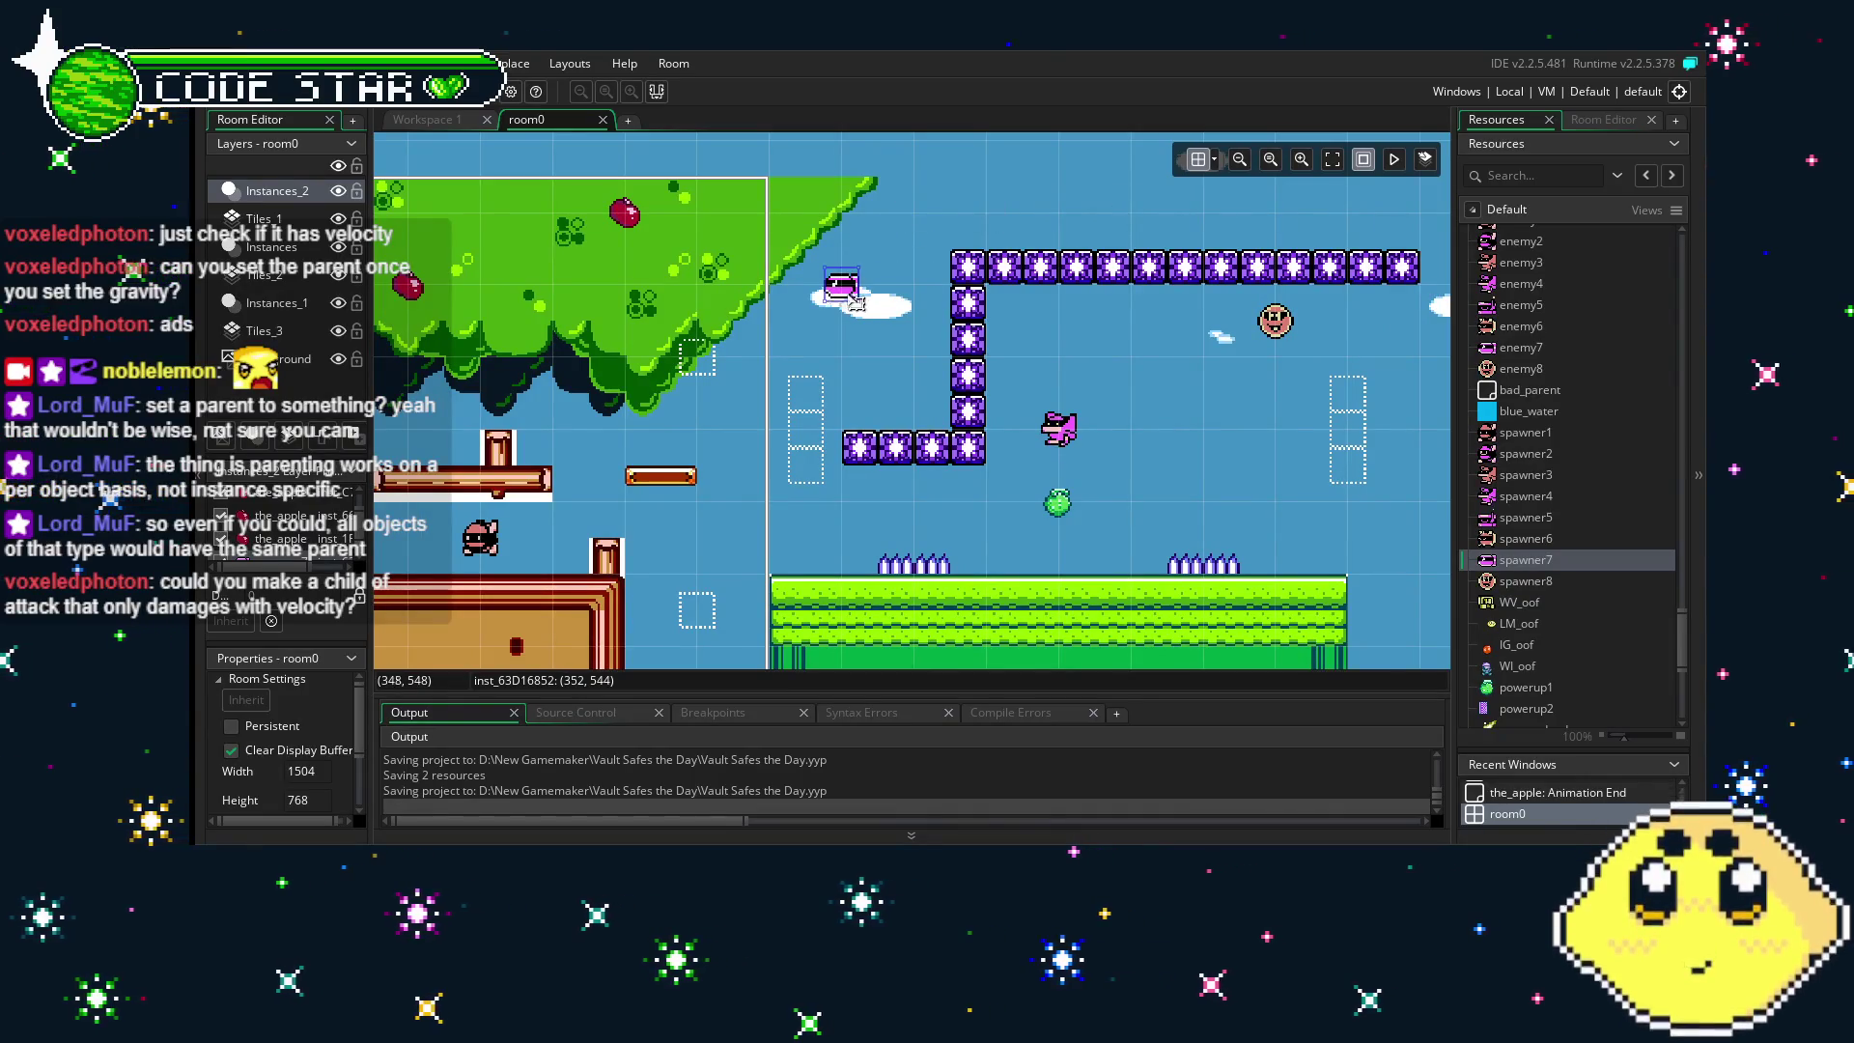
drag(856, 301, 874, 303)
drag(689, 374, 862, 324)
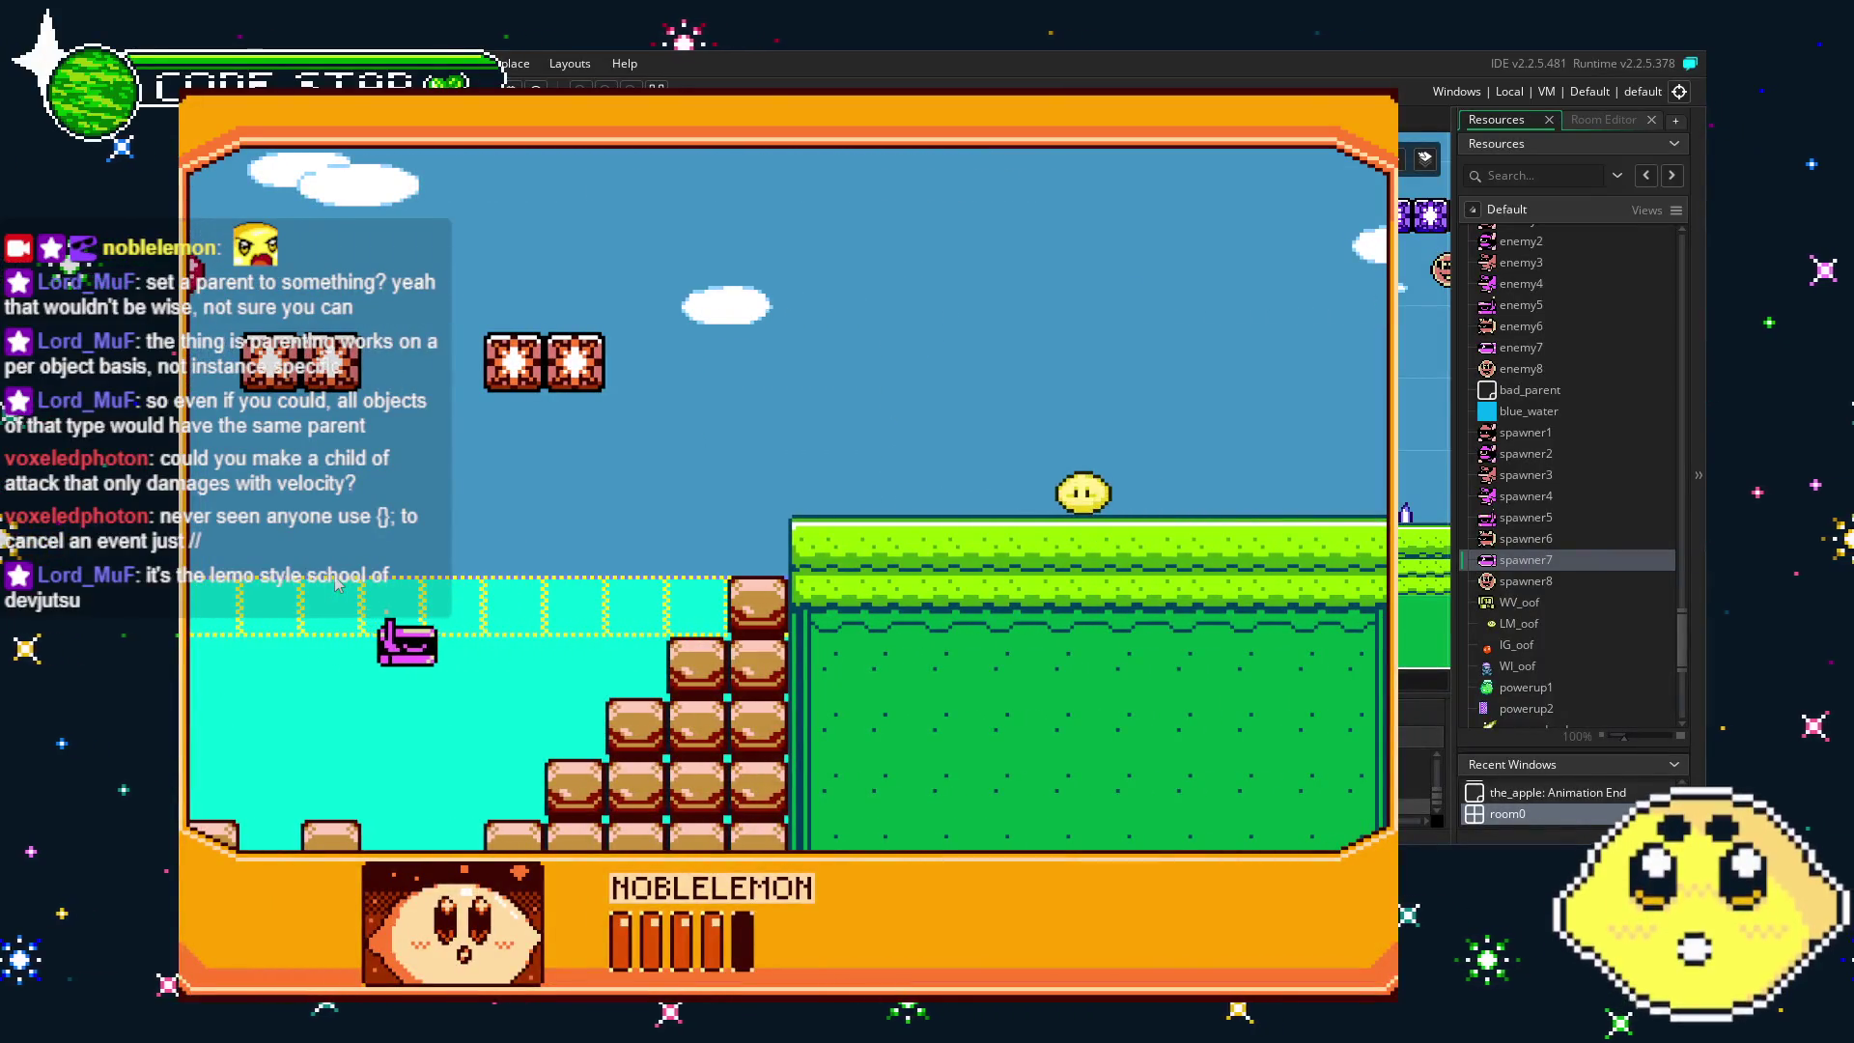
key(Escape)
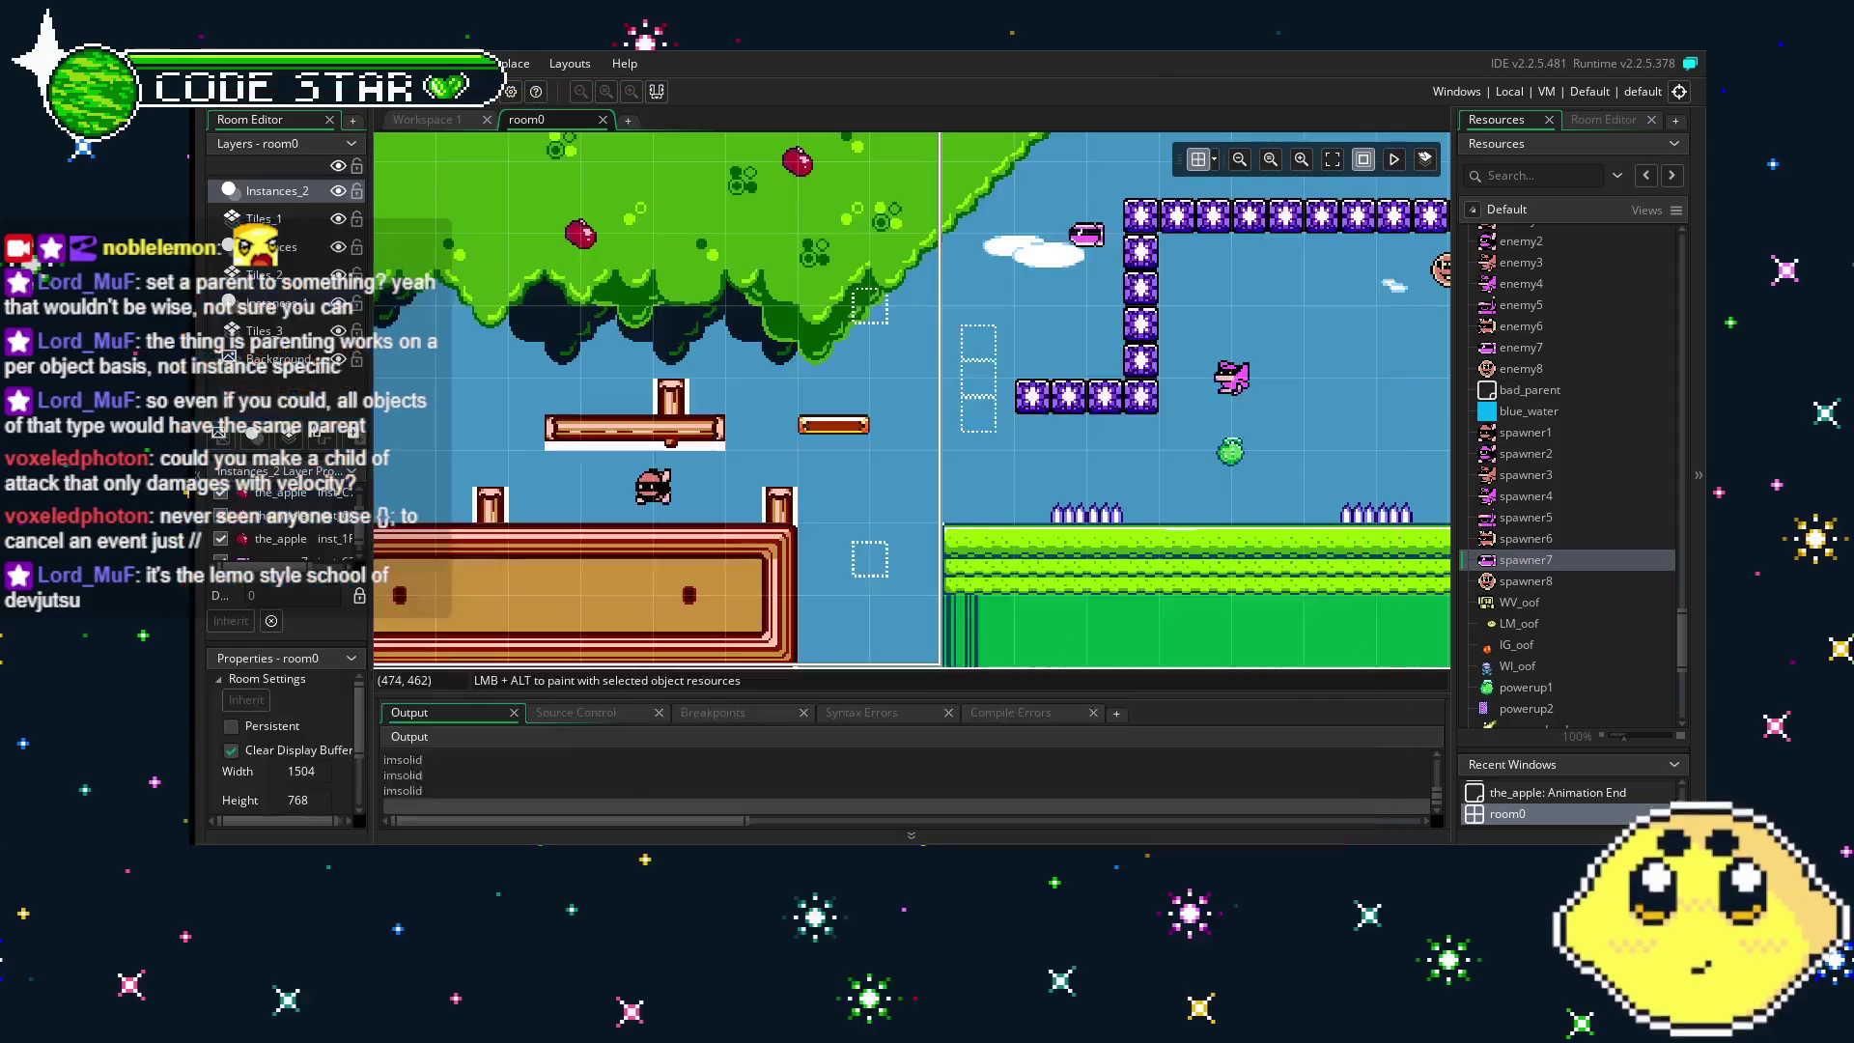
key(ctrl+s)
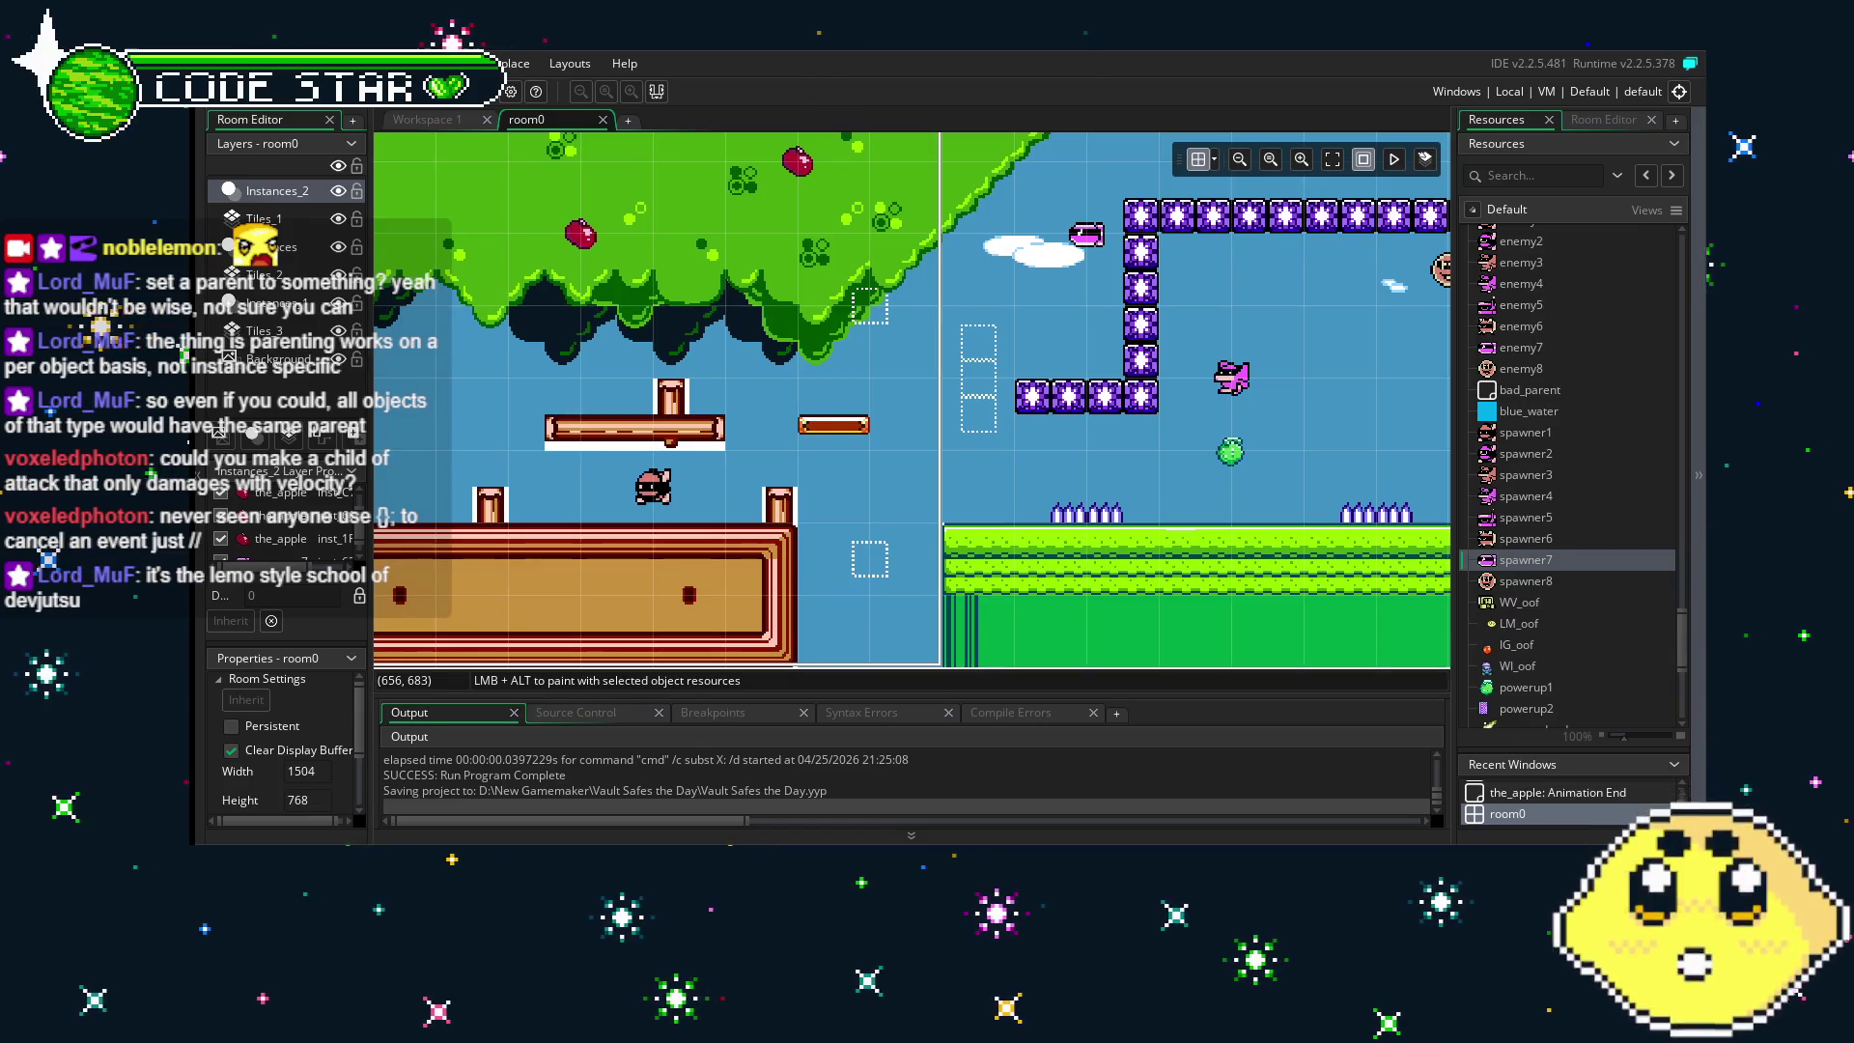
mouse_move(581, 533)
mouse_down()
mouse_move(849, 601)
mouse_move(678, 621)
mouse_move(622, 599)
mouse_up()
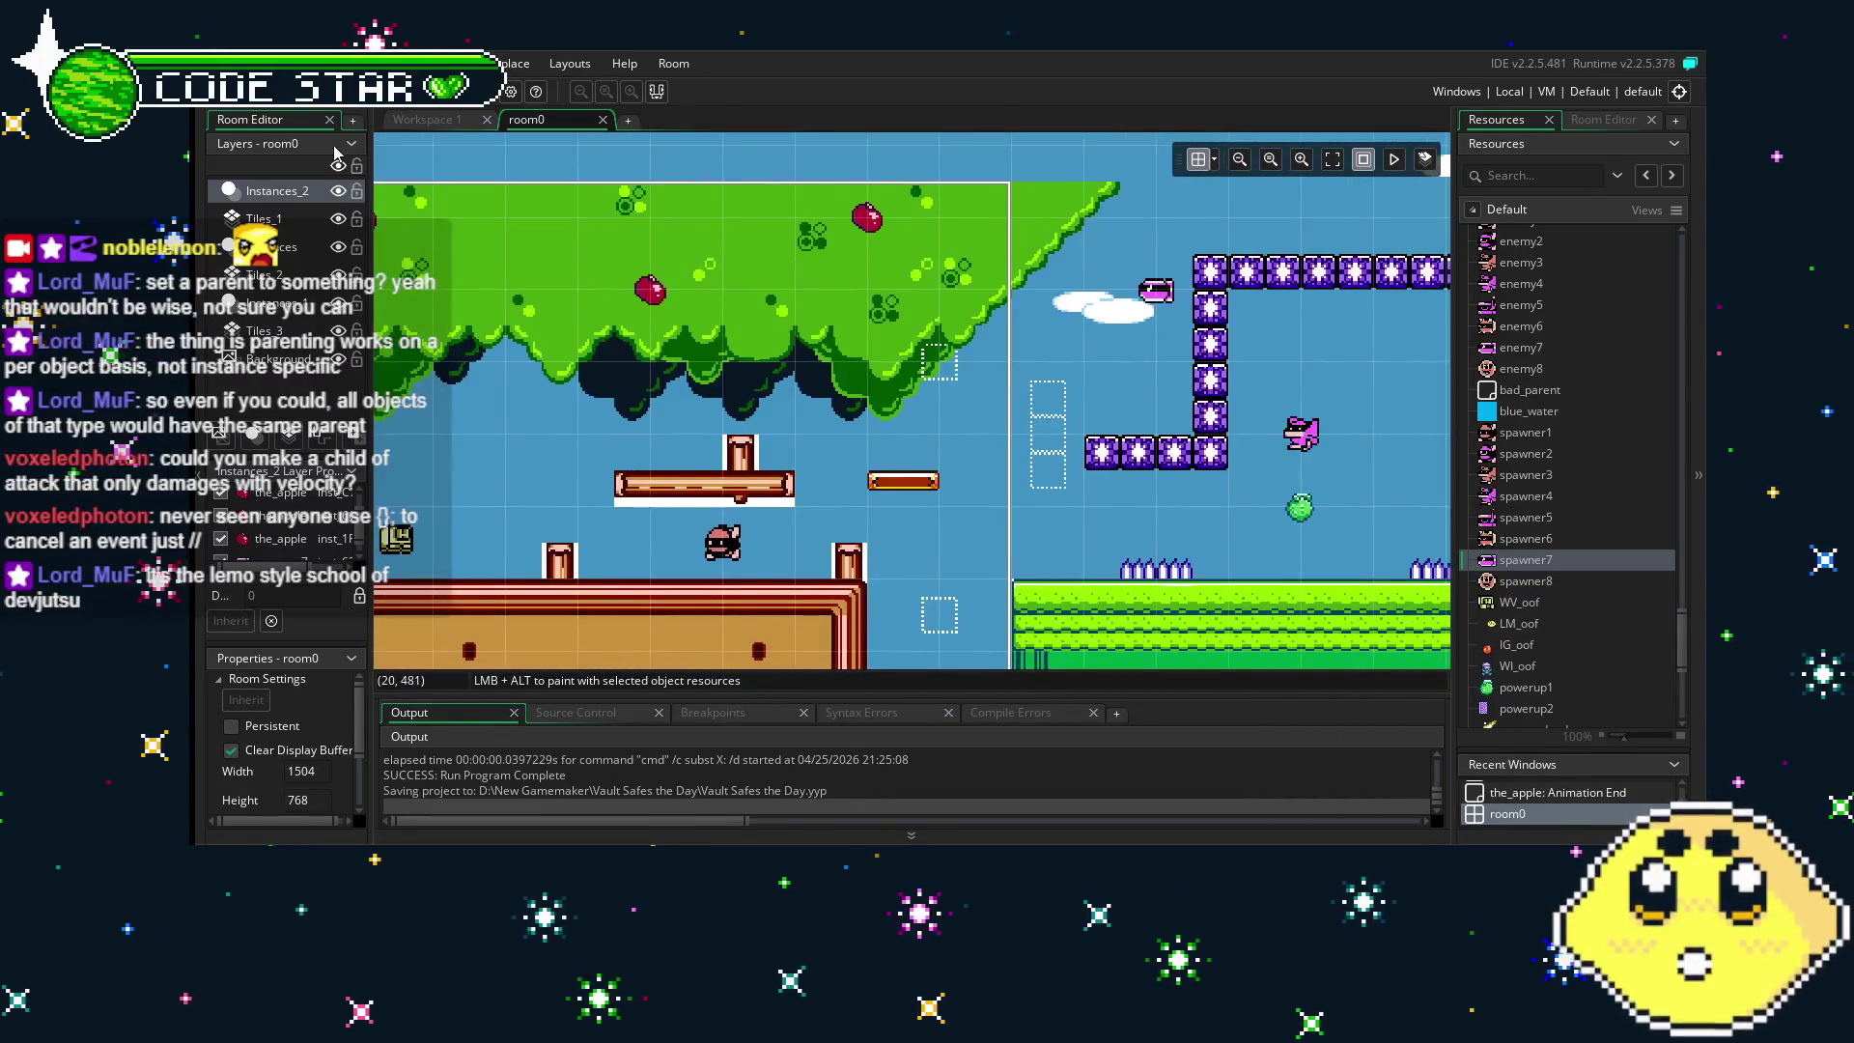
scroll(1008, 538, right, 10)
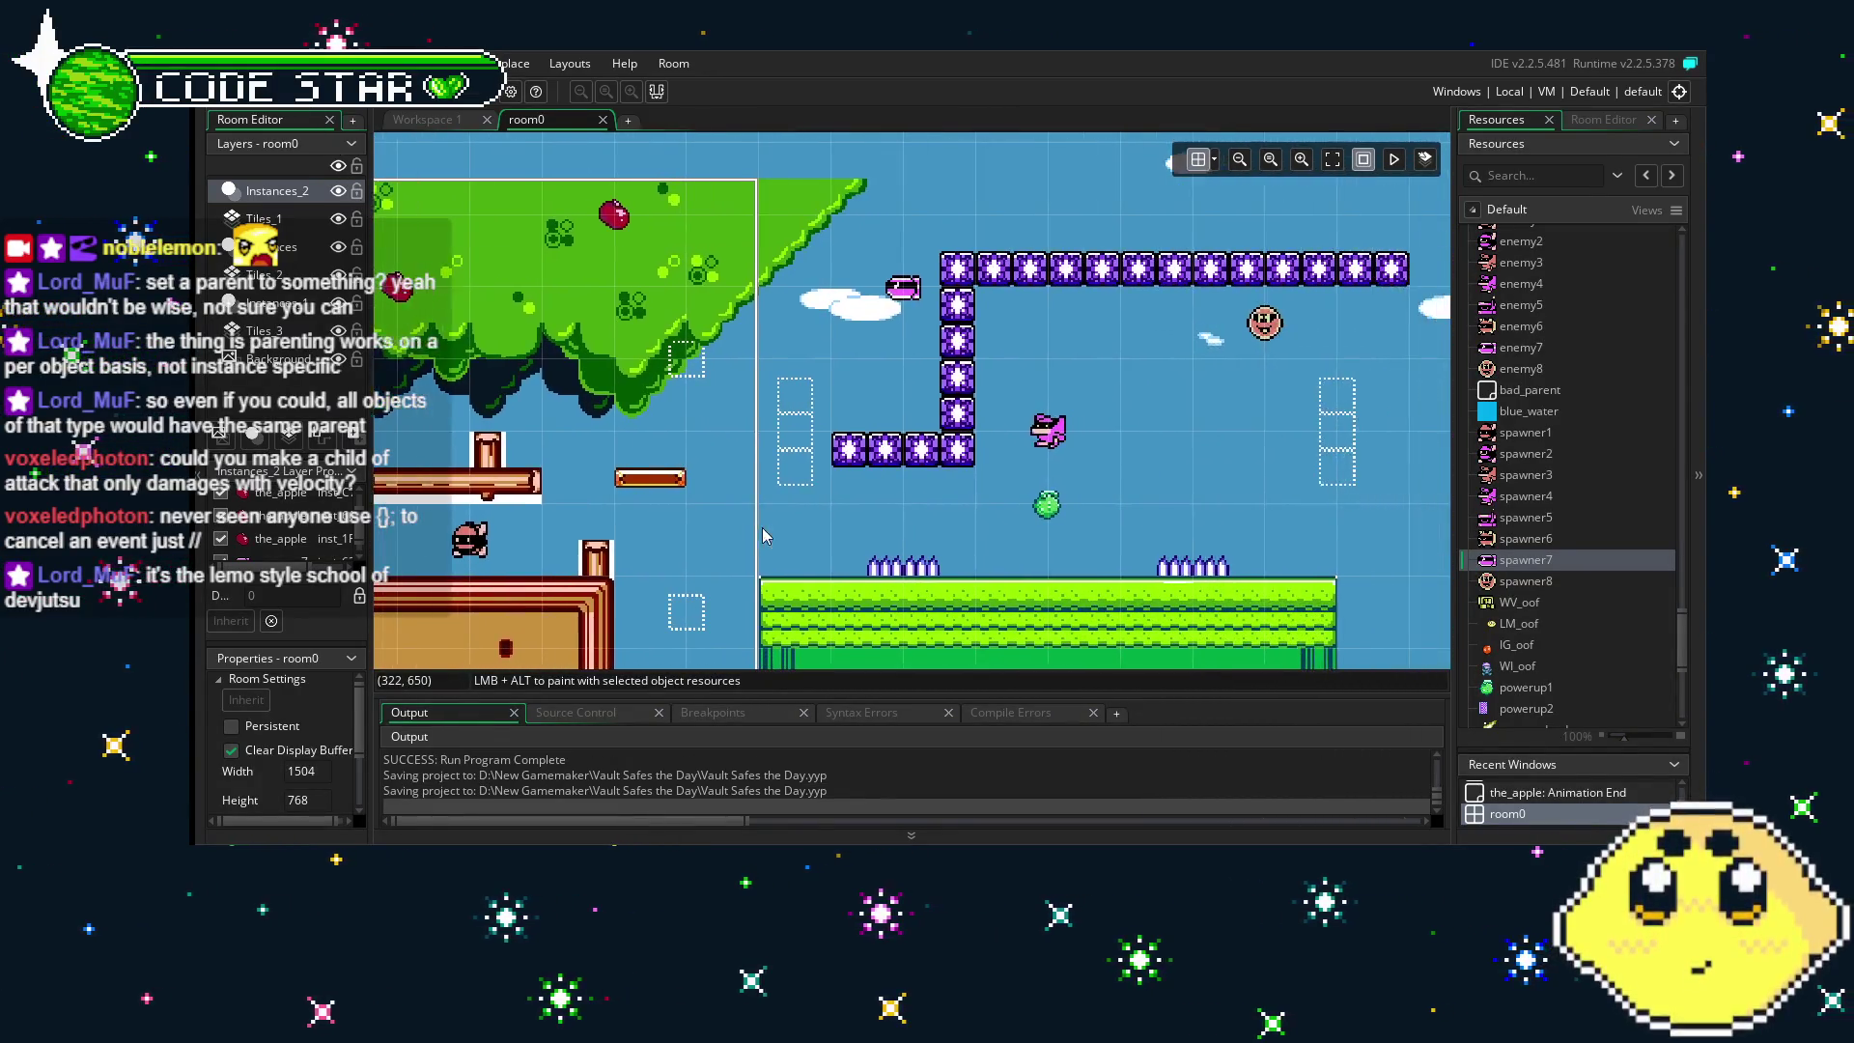
scroll(888, 534, right, 6)
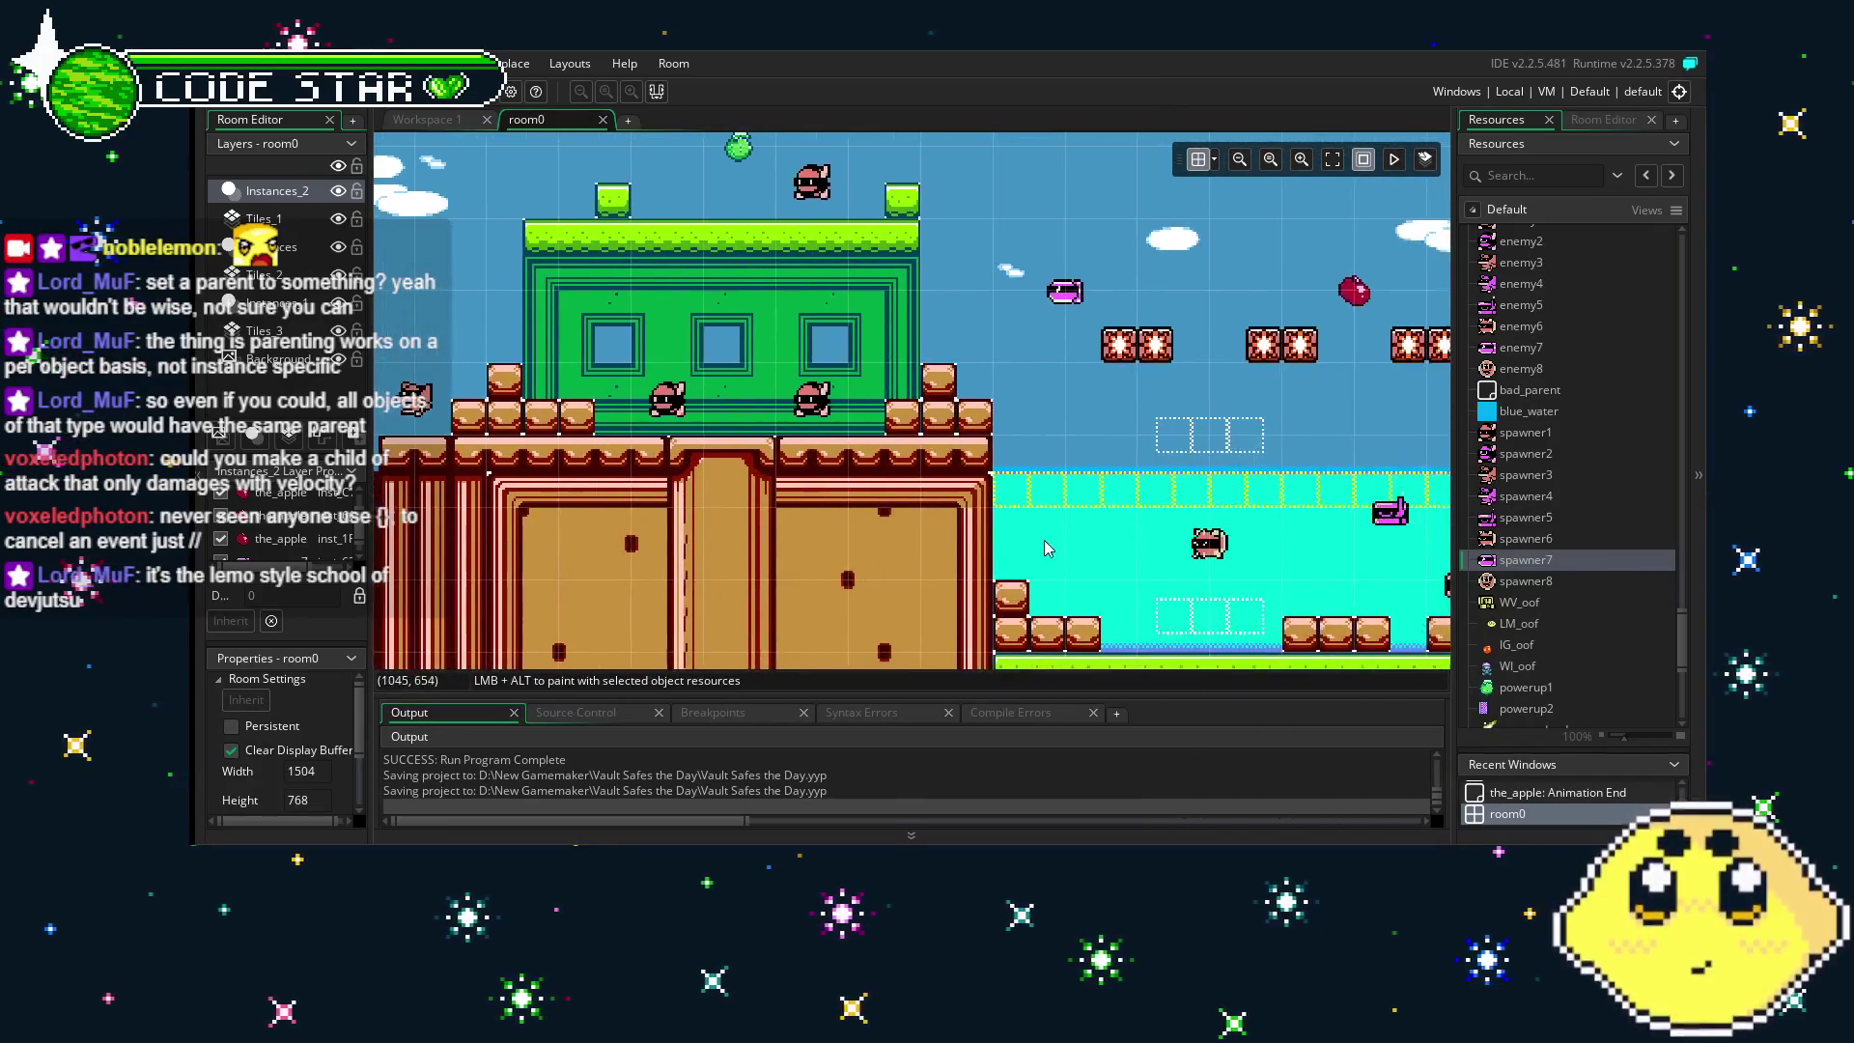
click(844, 282)
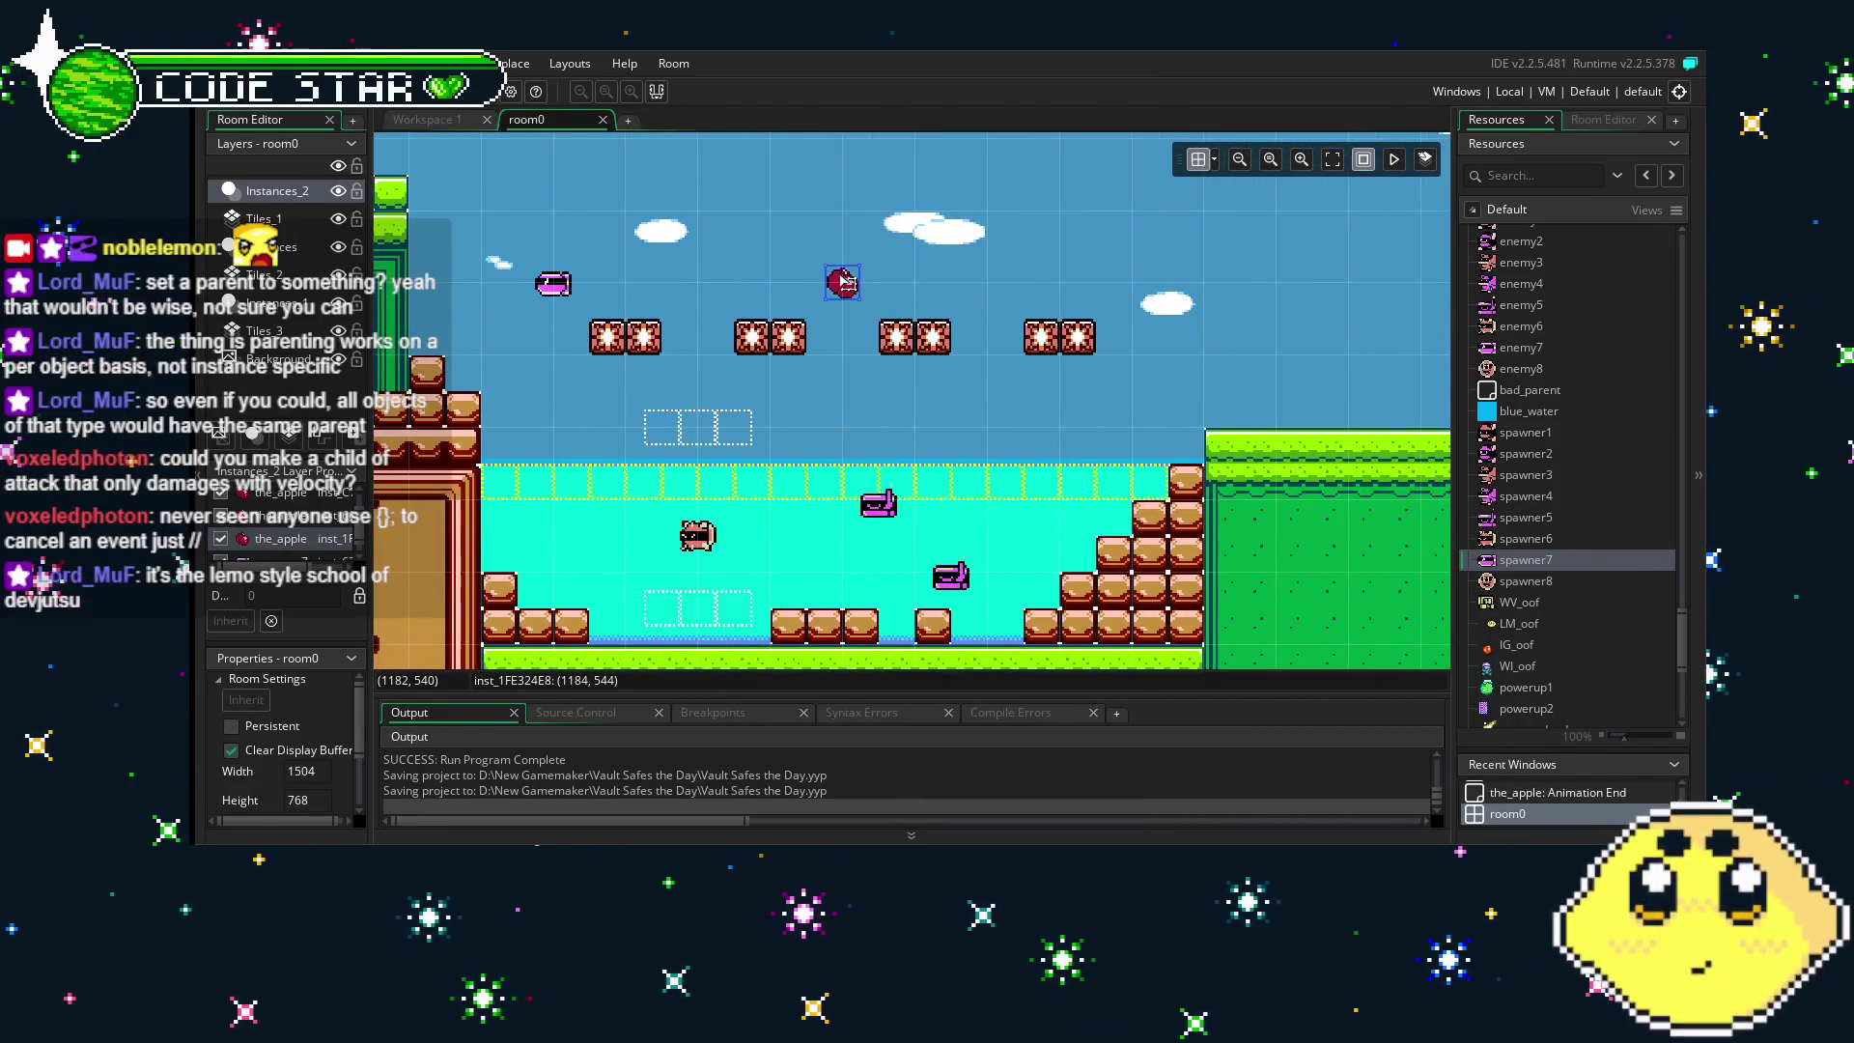
key(Delete)
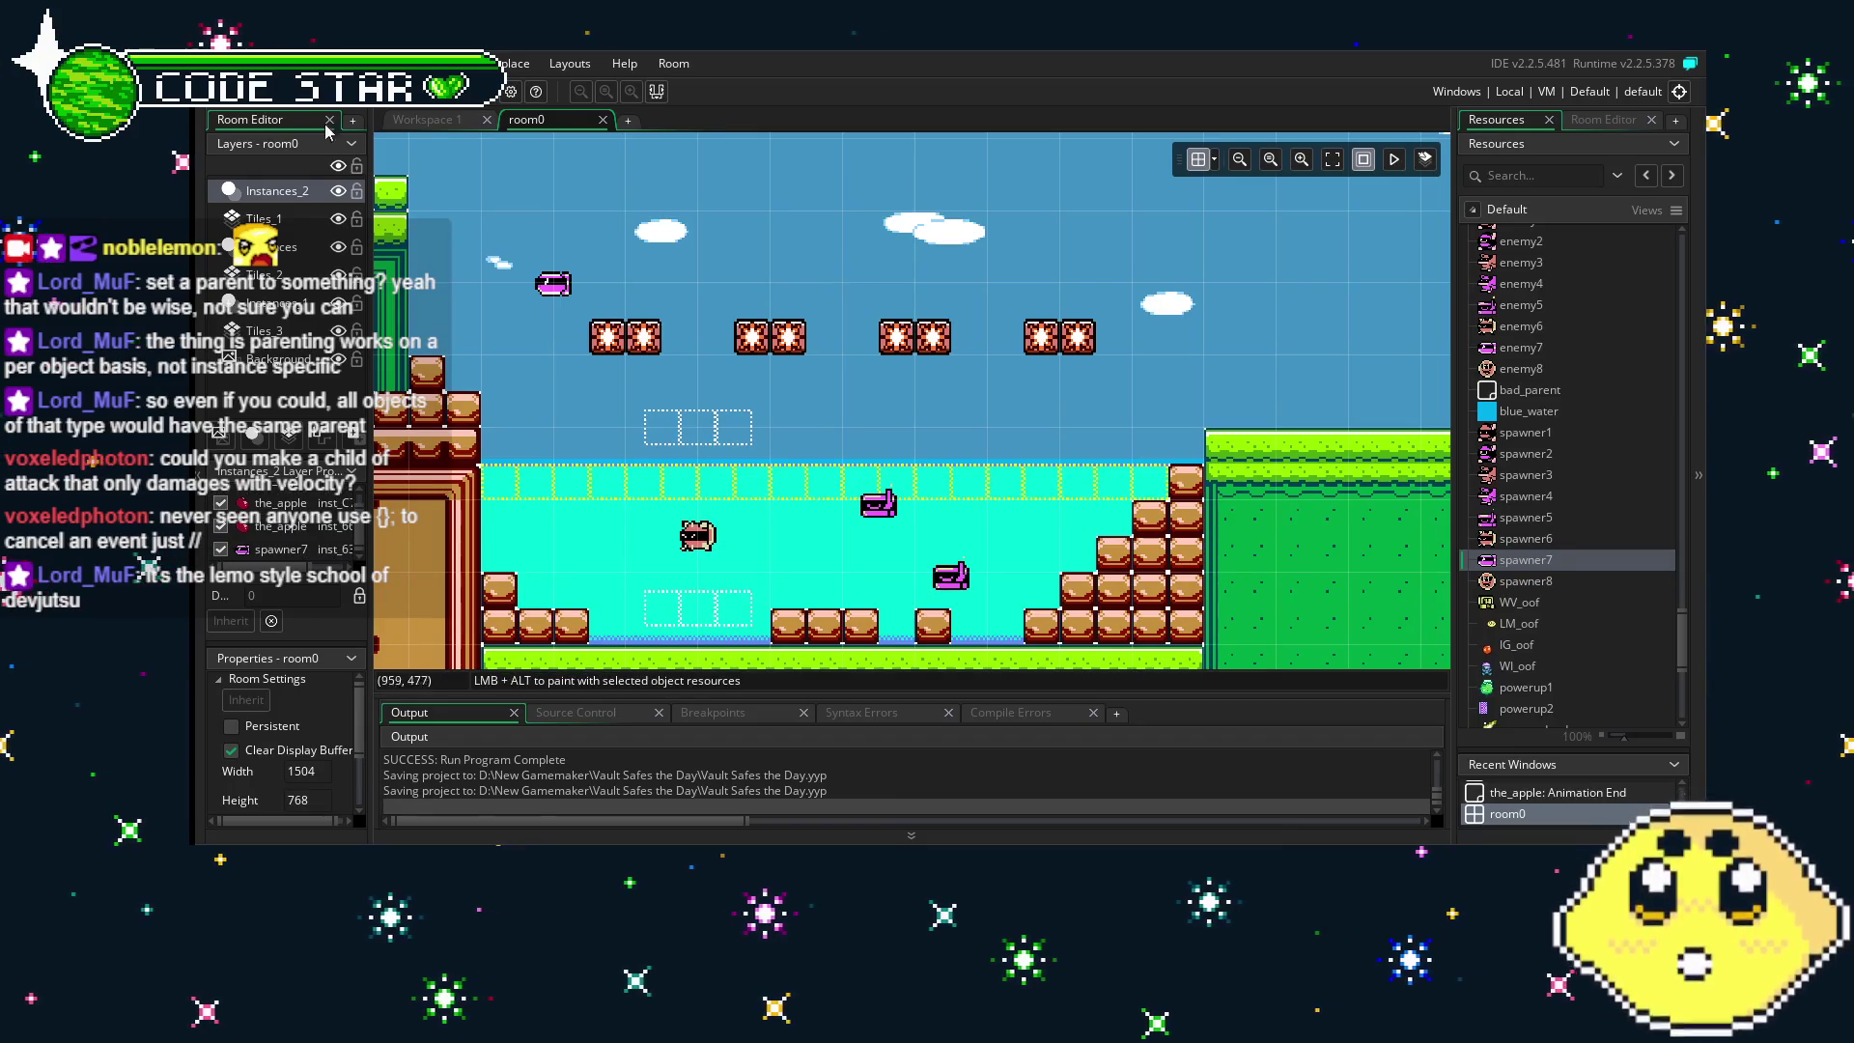
drag(956, 502, 574, 590)
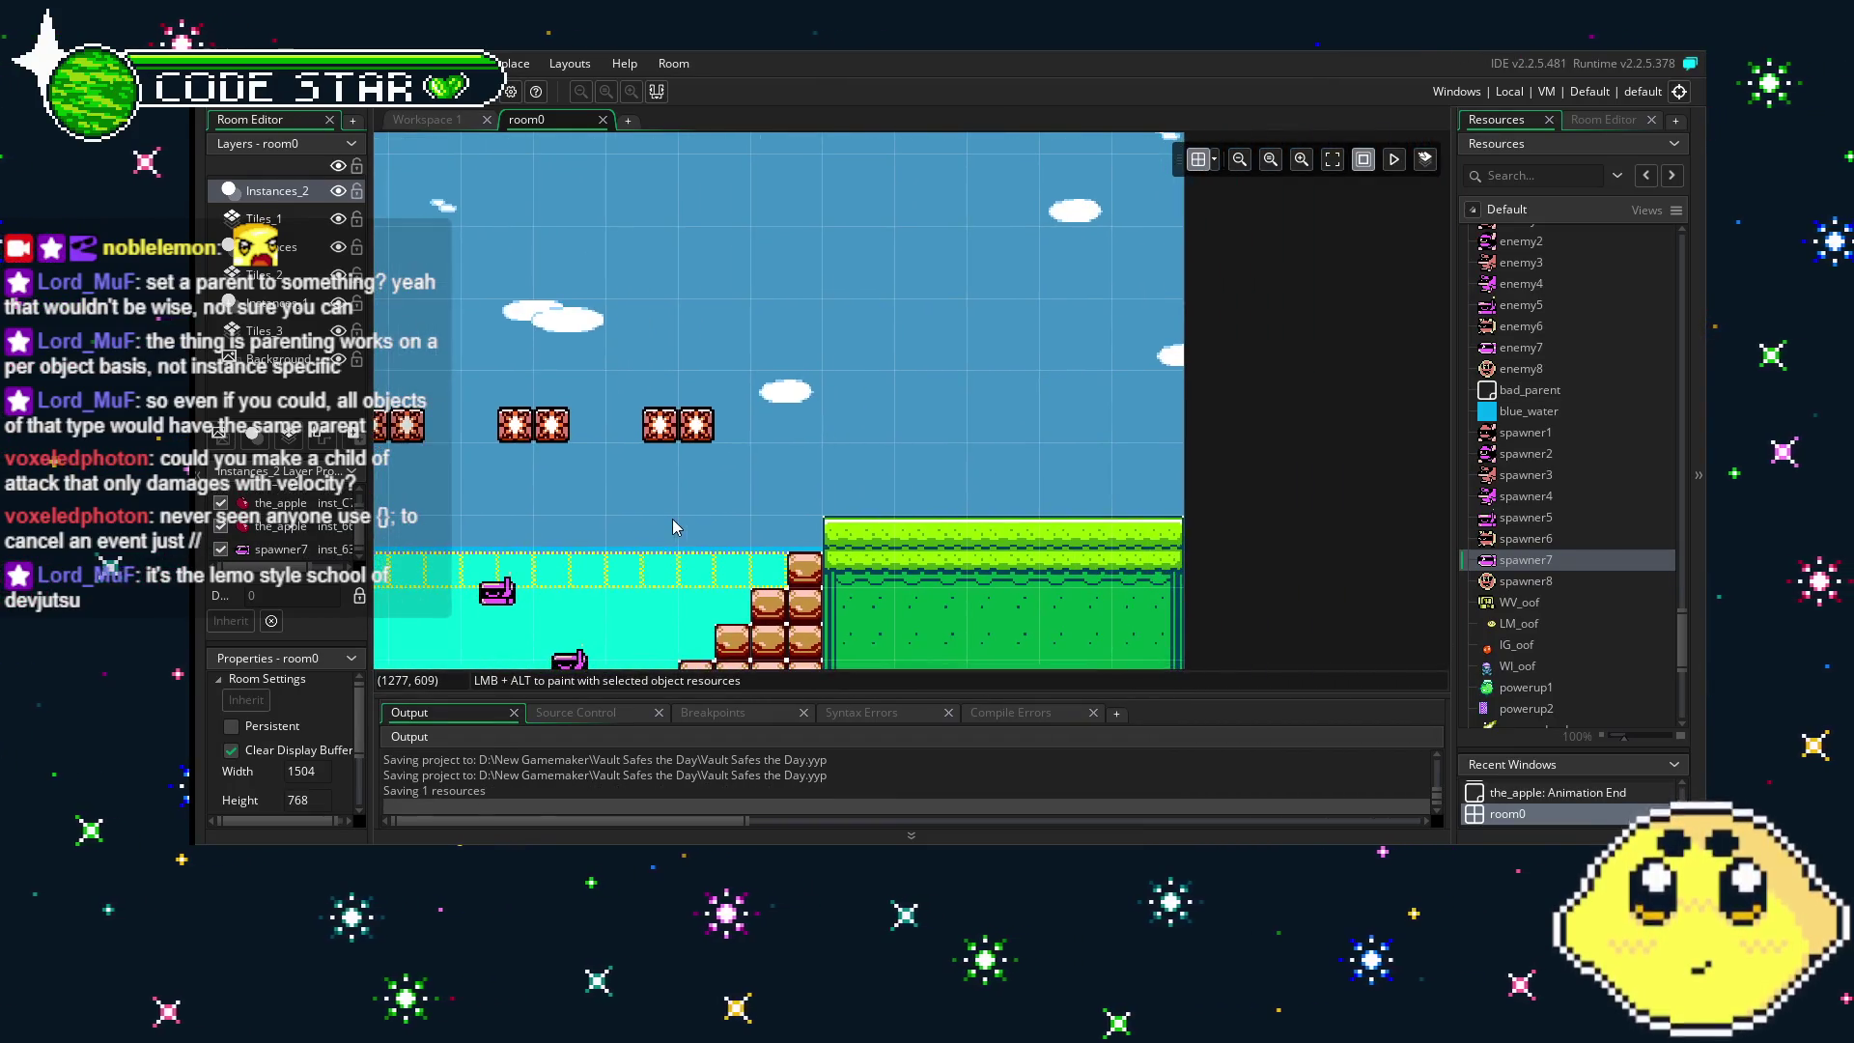
drag(479, 553, 705, 501)
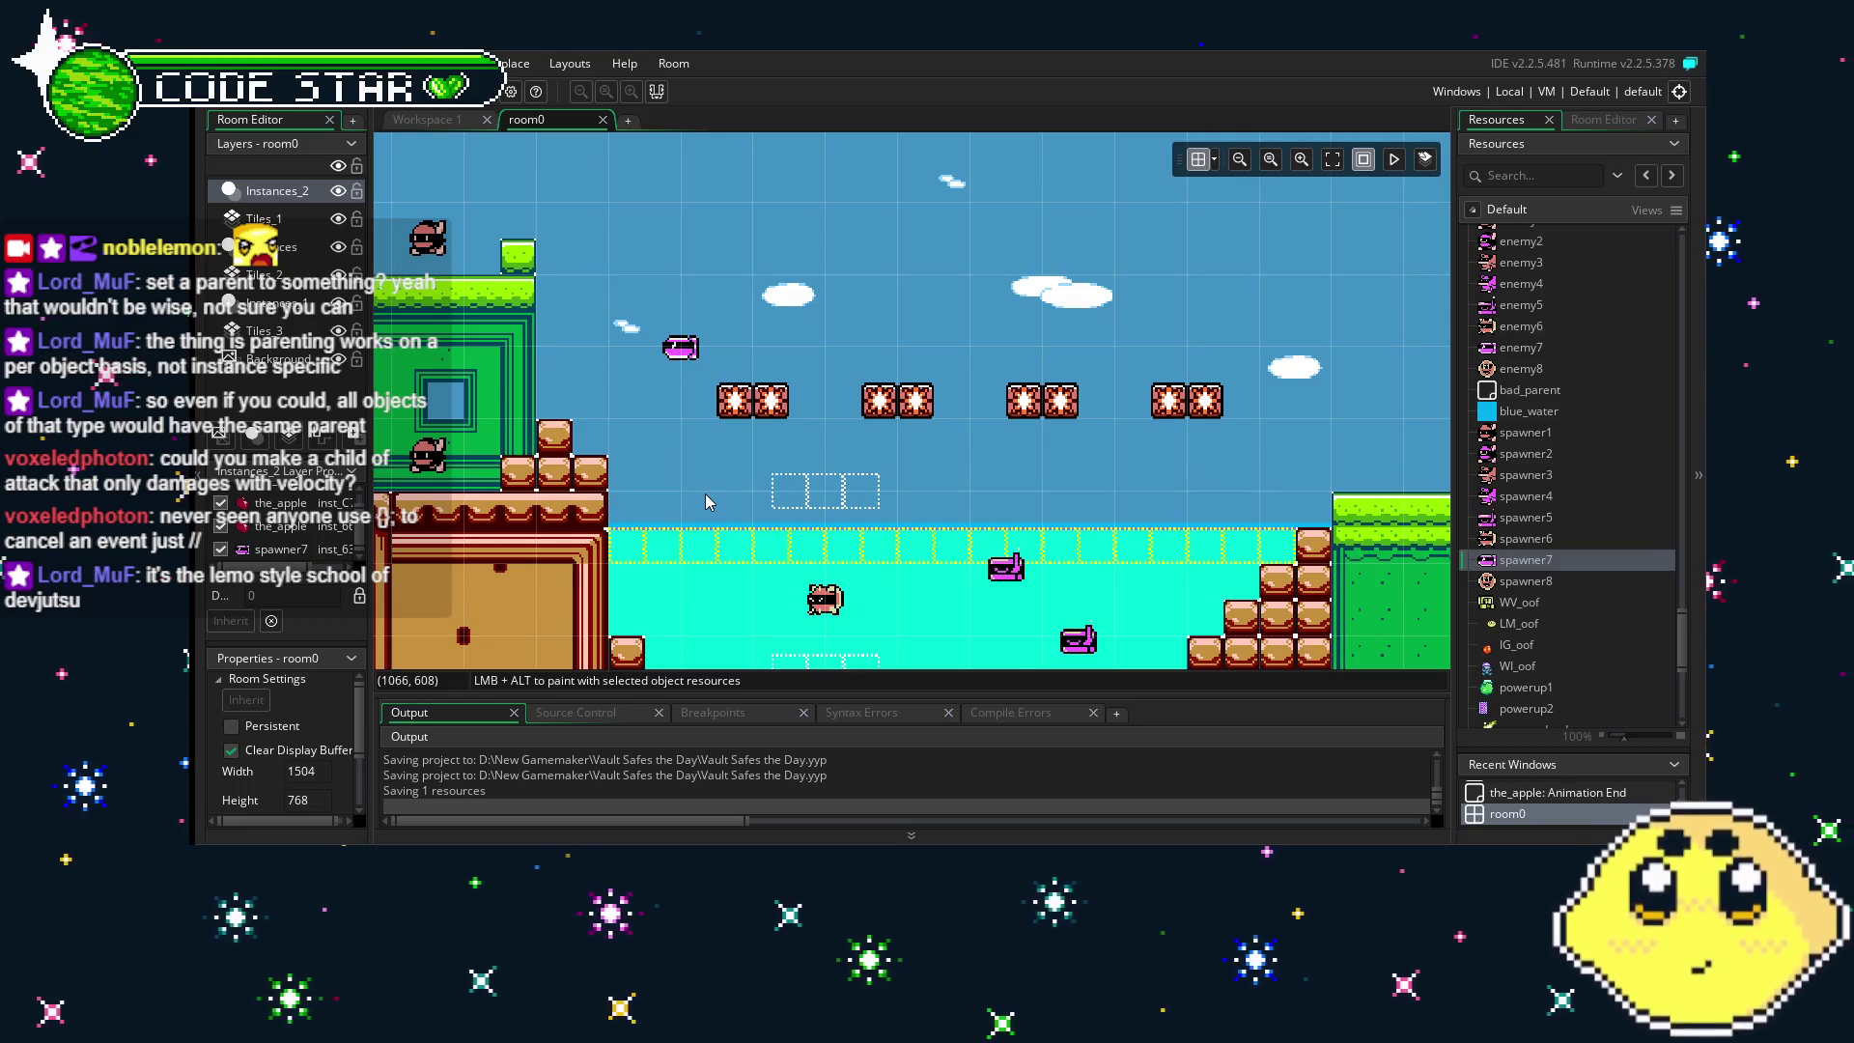
mouse_move(705, 501)
mouse_down()
mouse_move(1156, 446)
mouse_move(687, 585)
mouse_up()
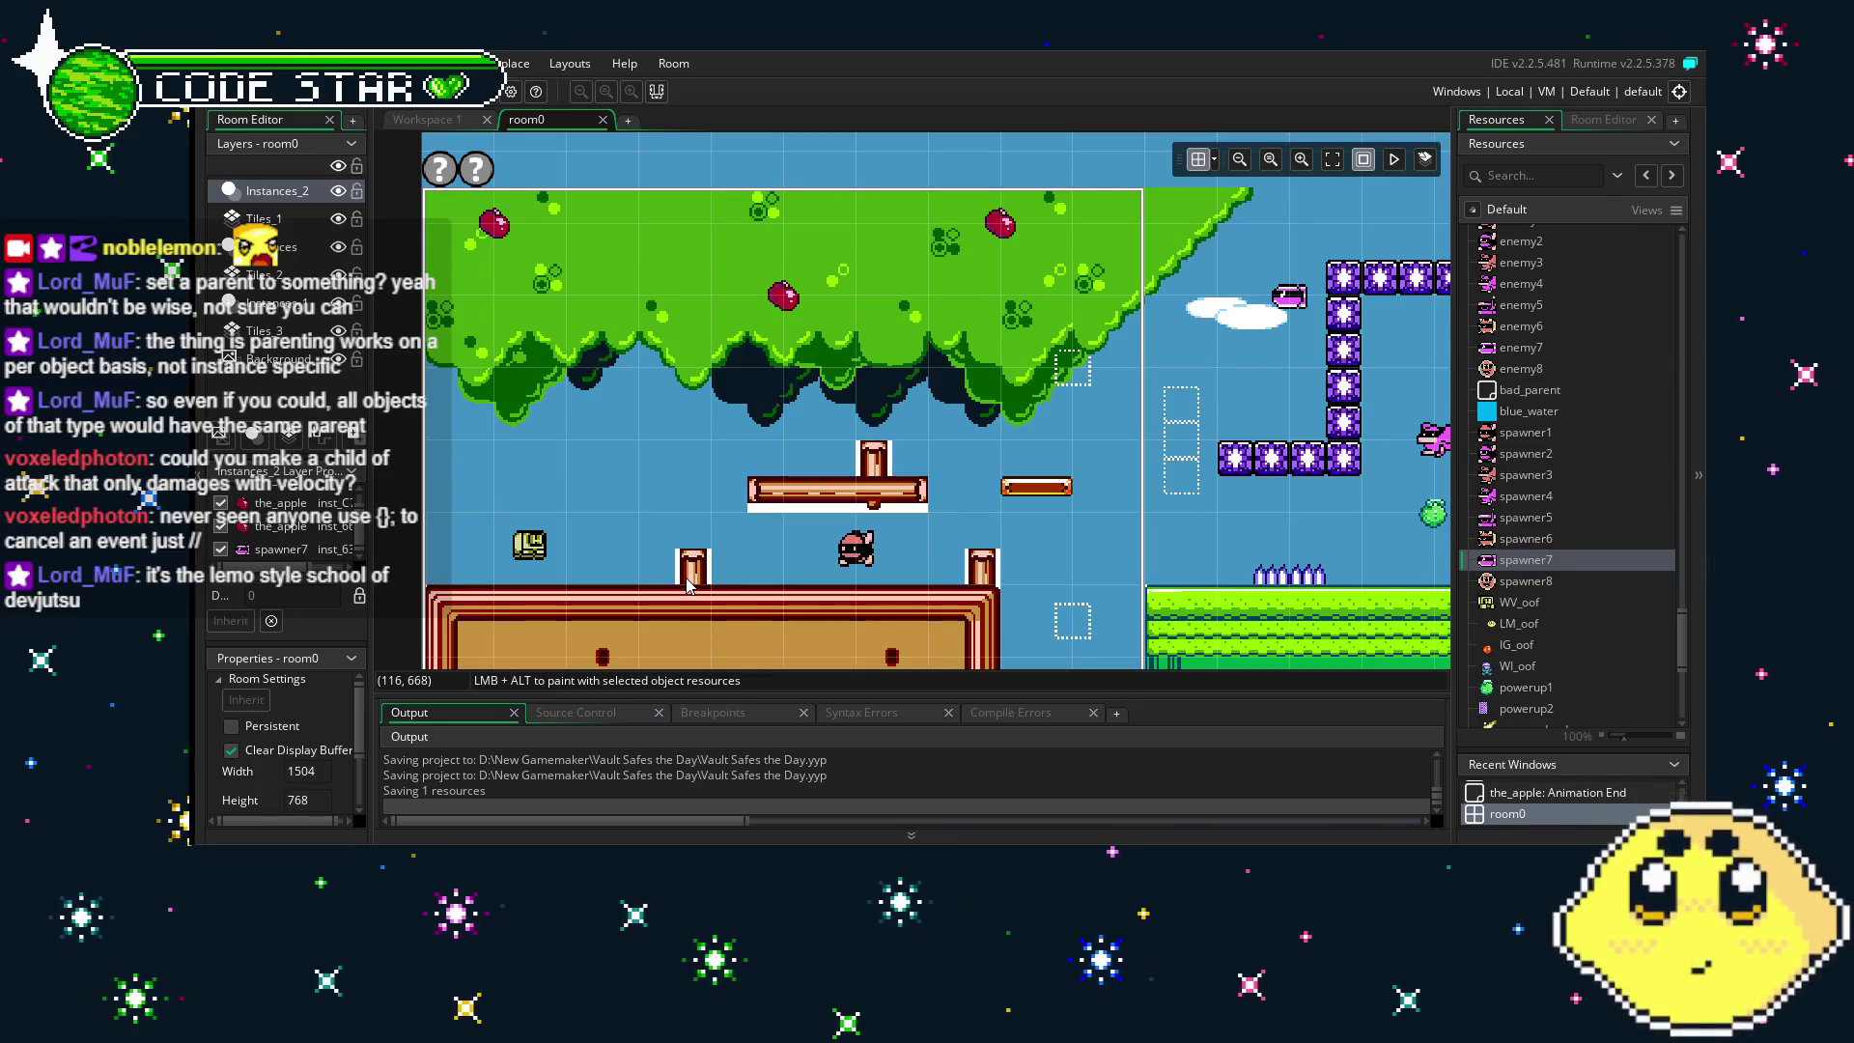
scroll(1599, 477, down, 5)
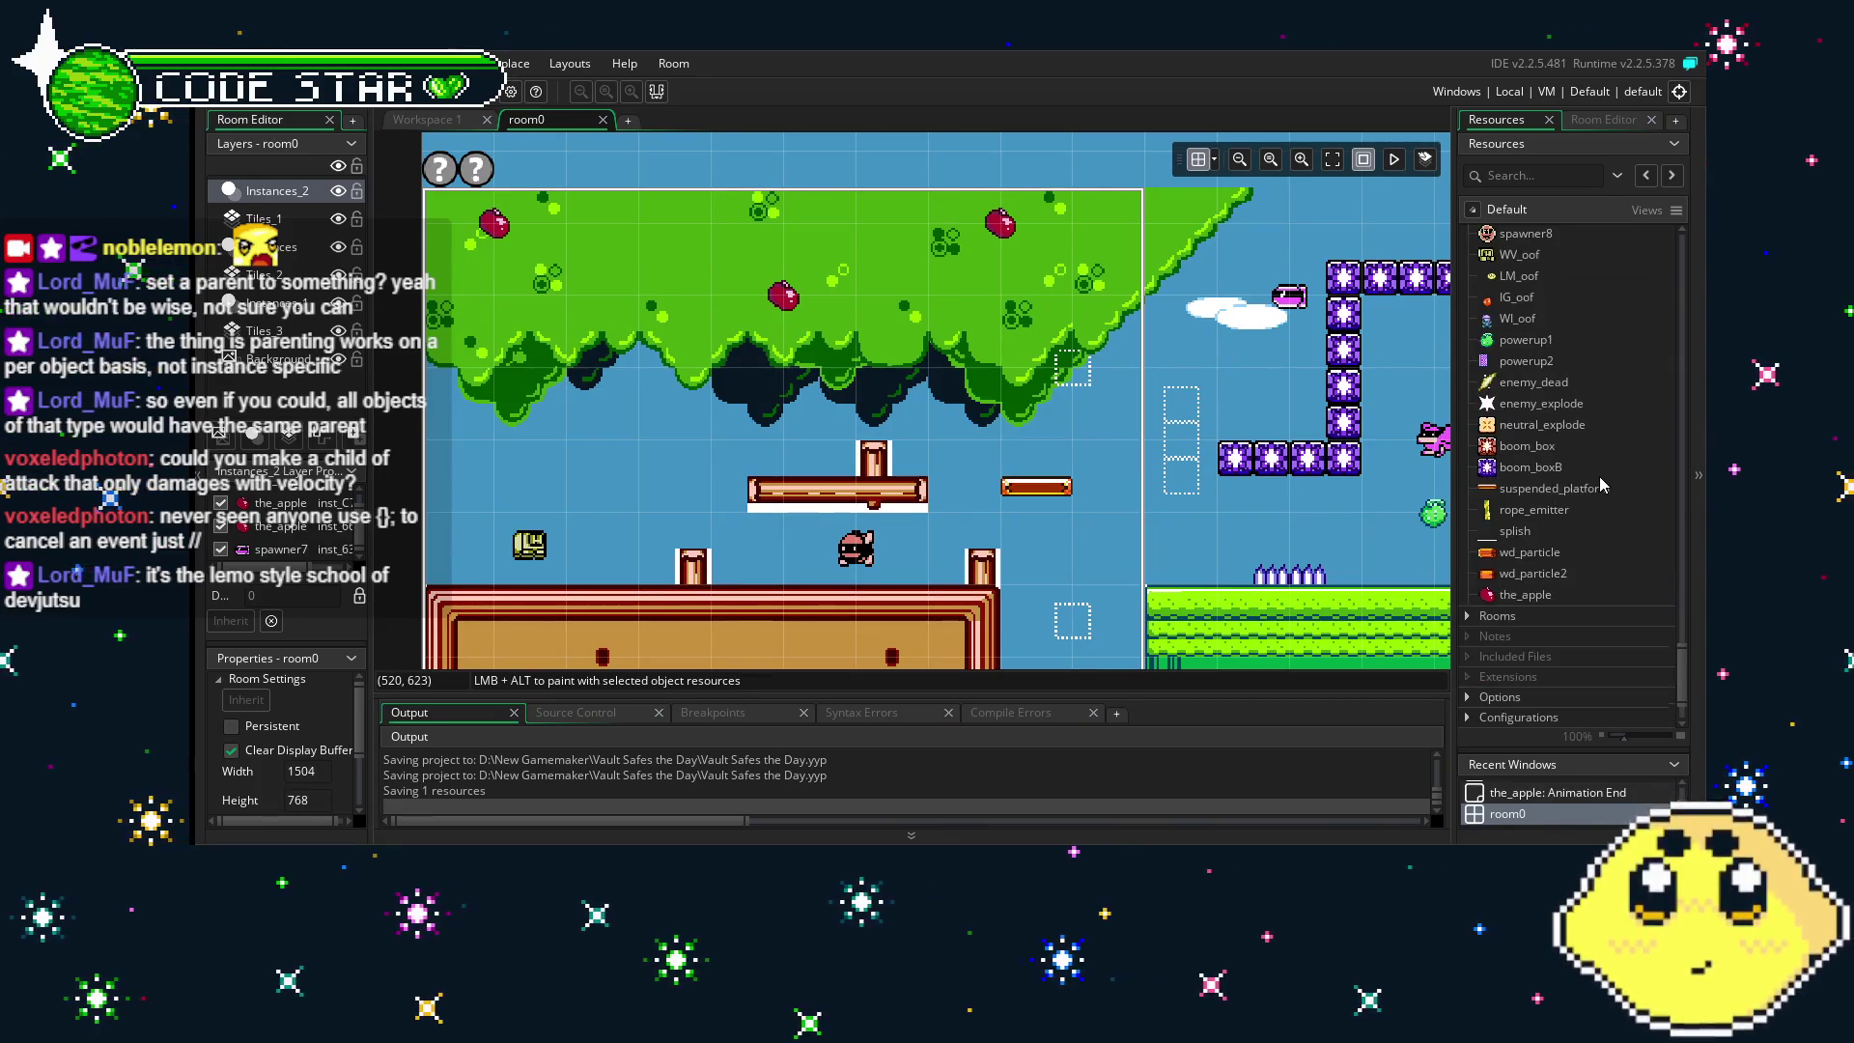
drag(758, 475, 808, 435)
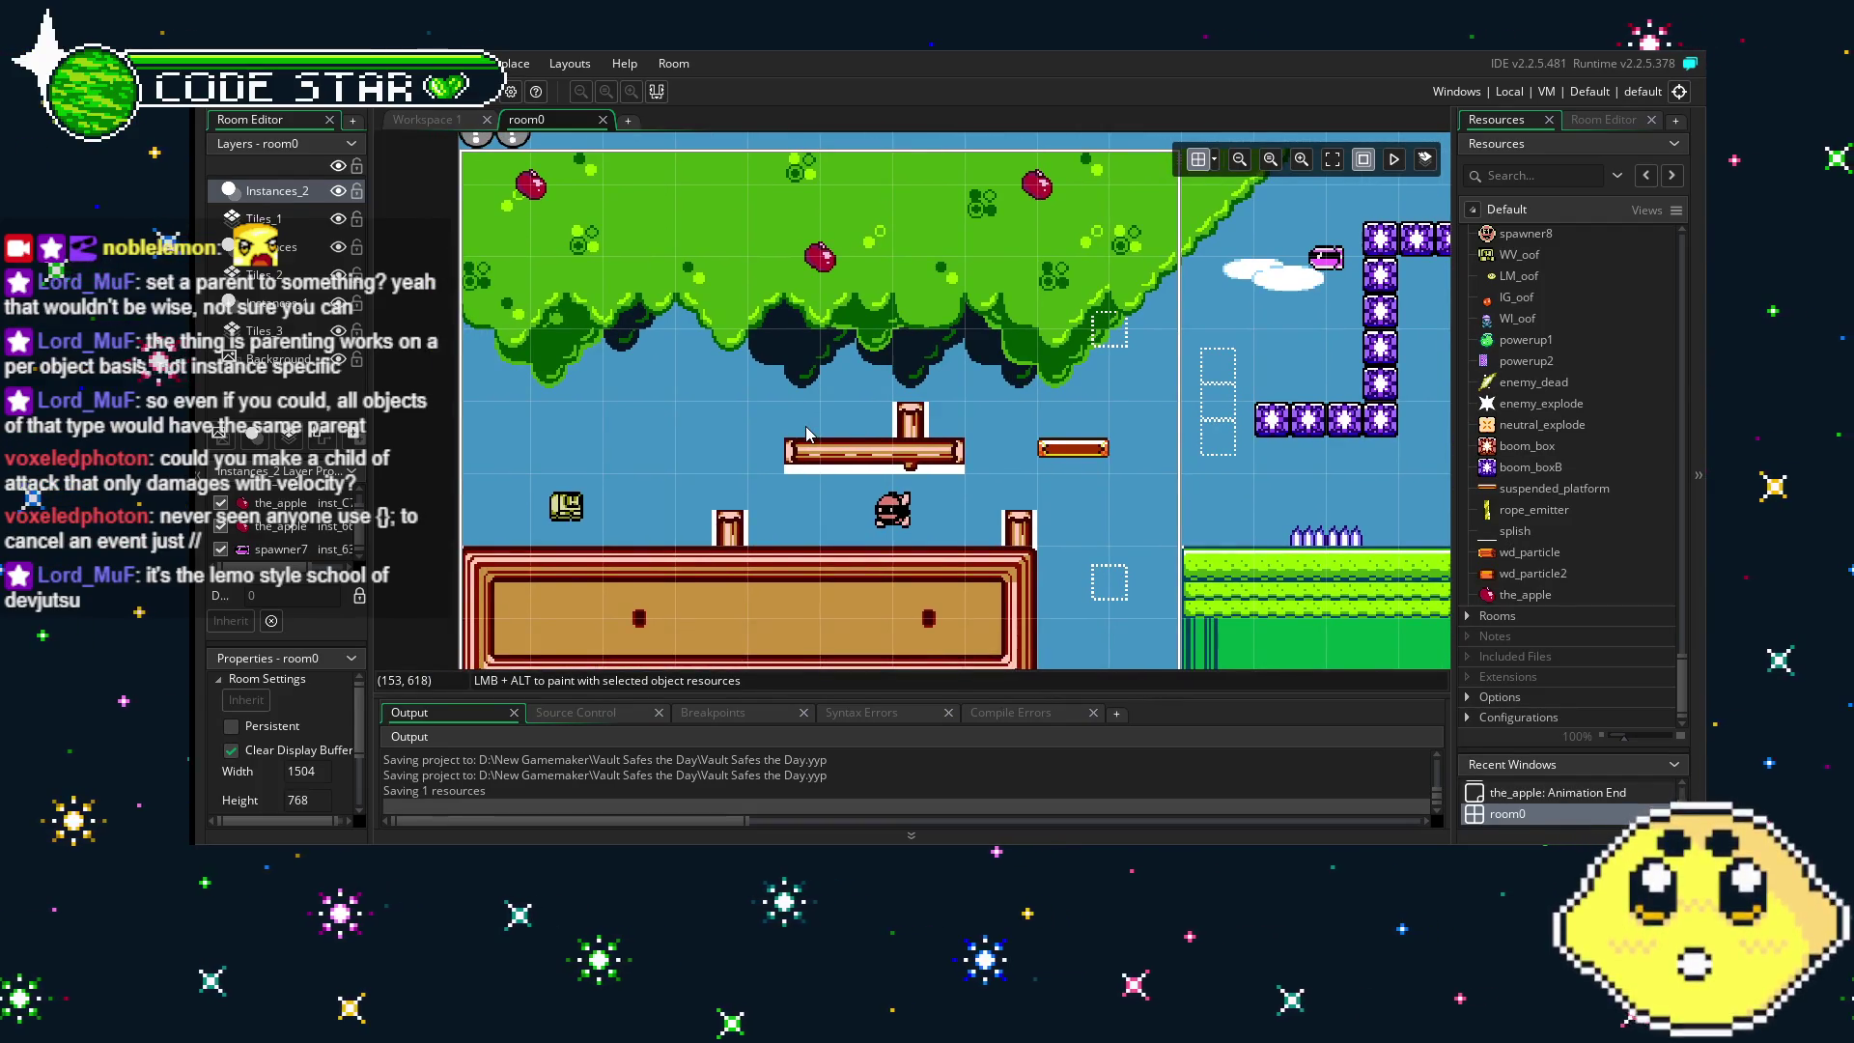
scroll(970, 478, right, 3)
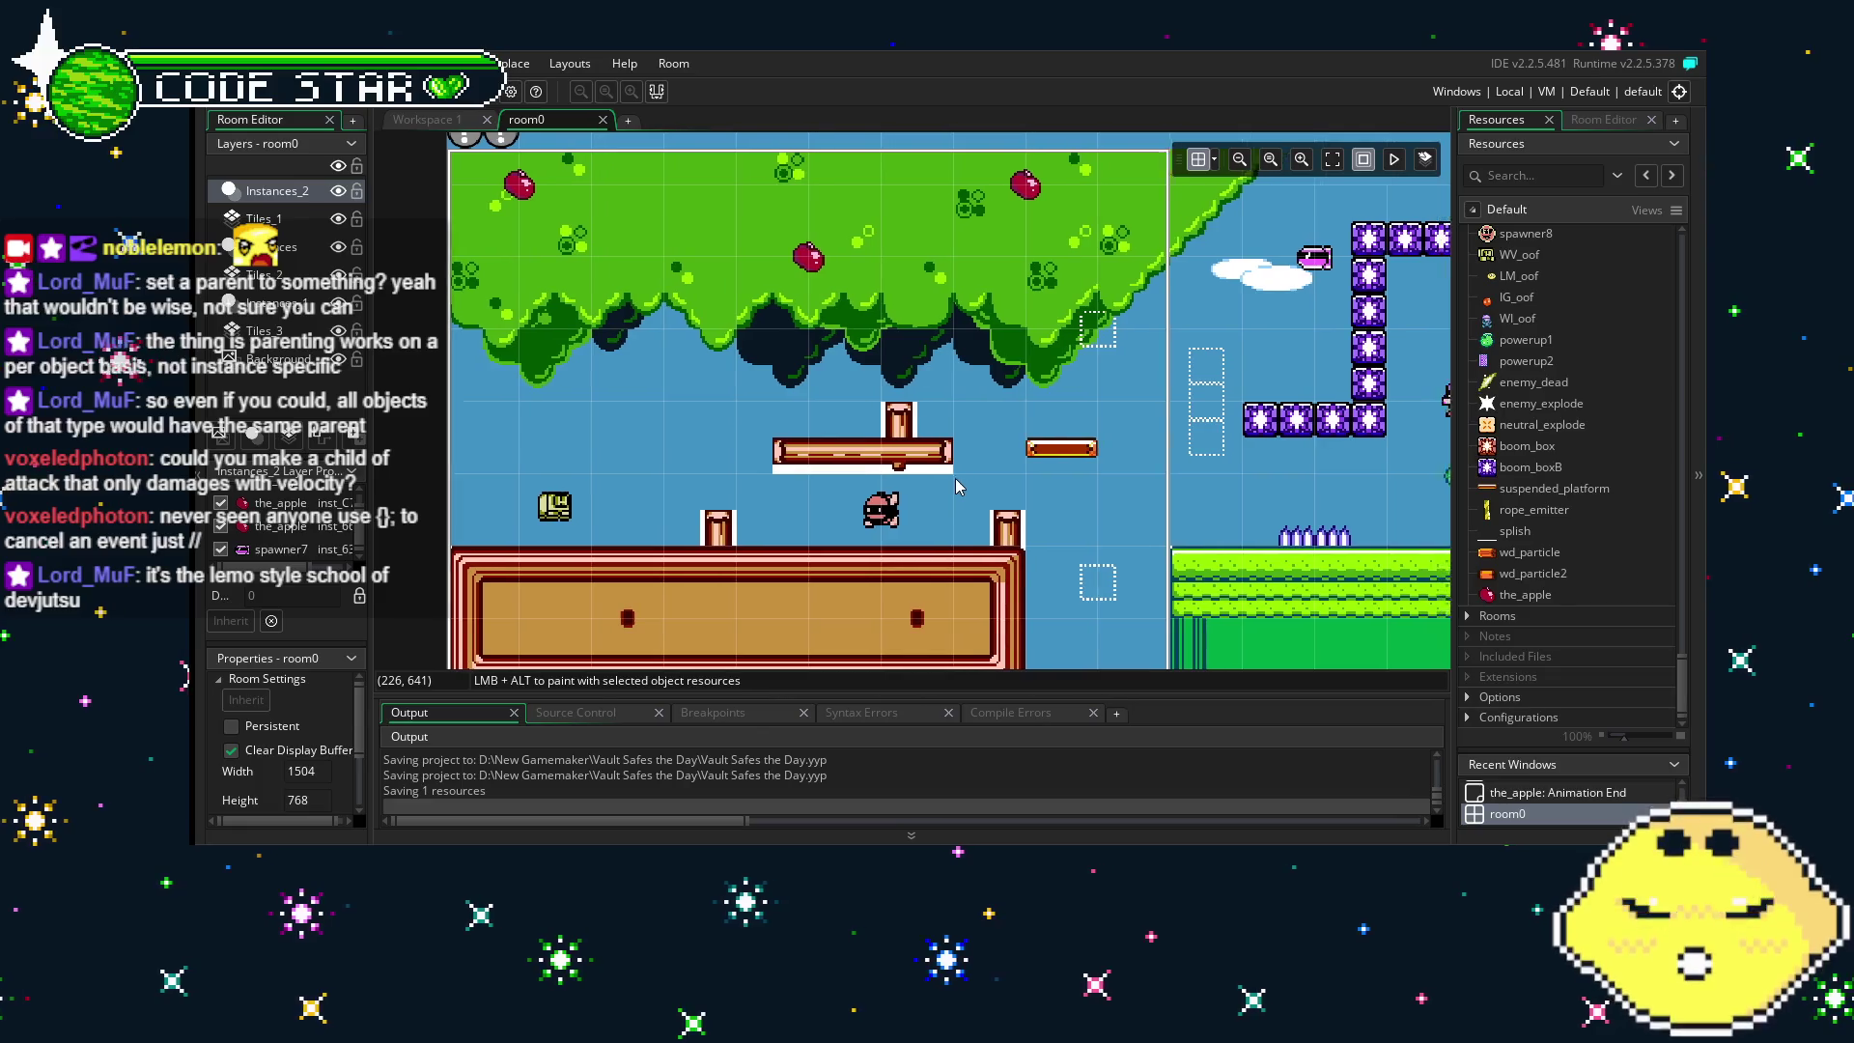
mouse_move(1096, 439)
mouse_down()
mouse_move(731, 420)
mouse_move(1258, 430)
mouse_move(1112, 422)
mouse_up()
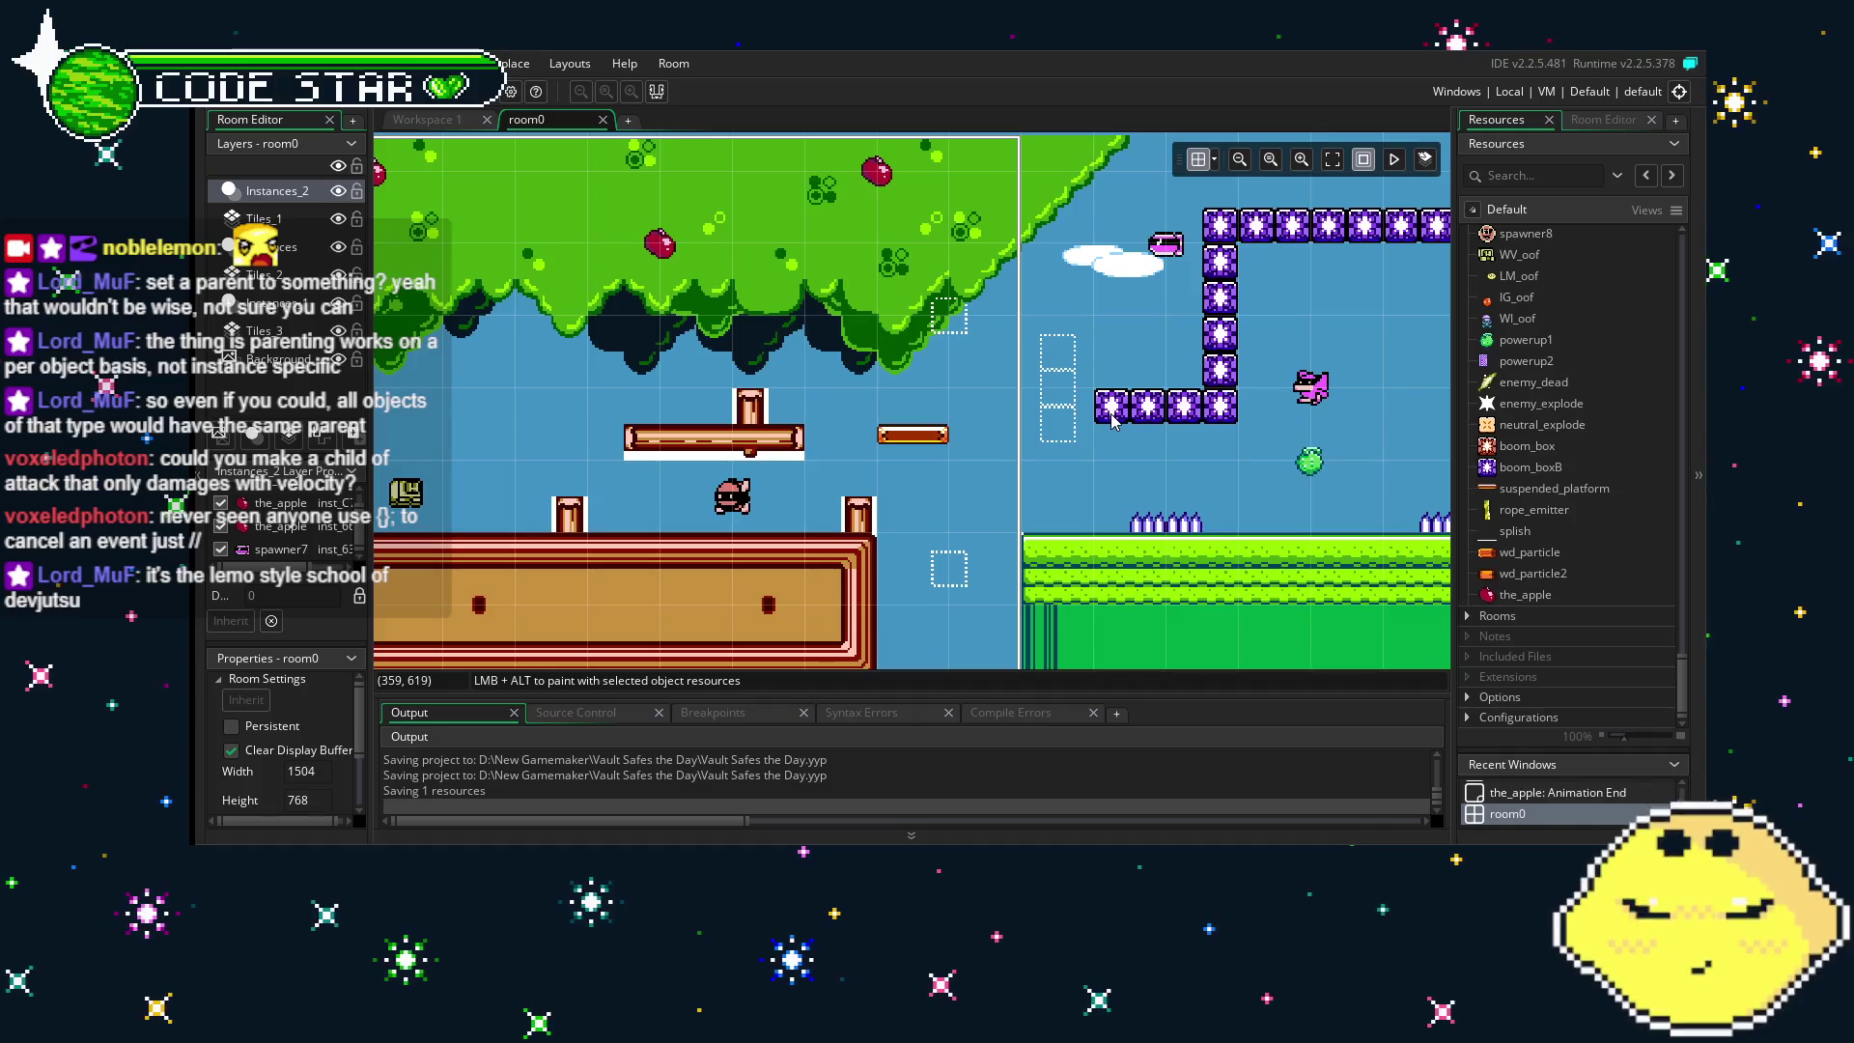
scroll(1590, 533, up, 5)
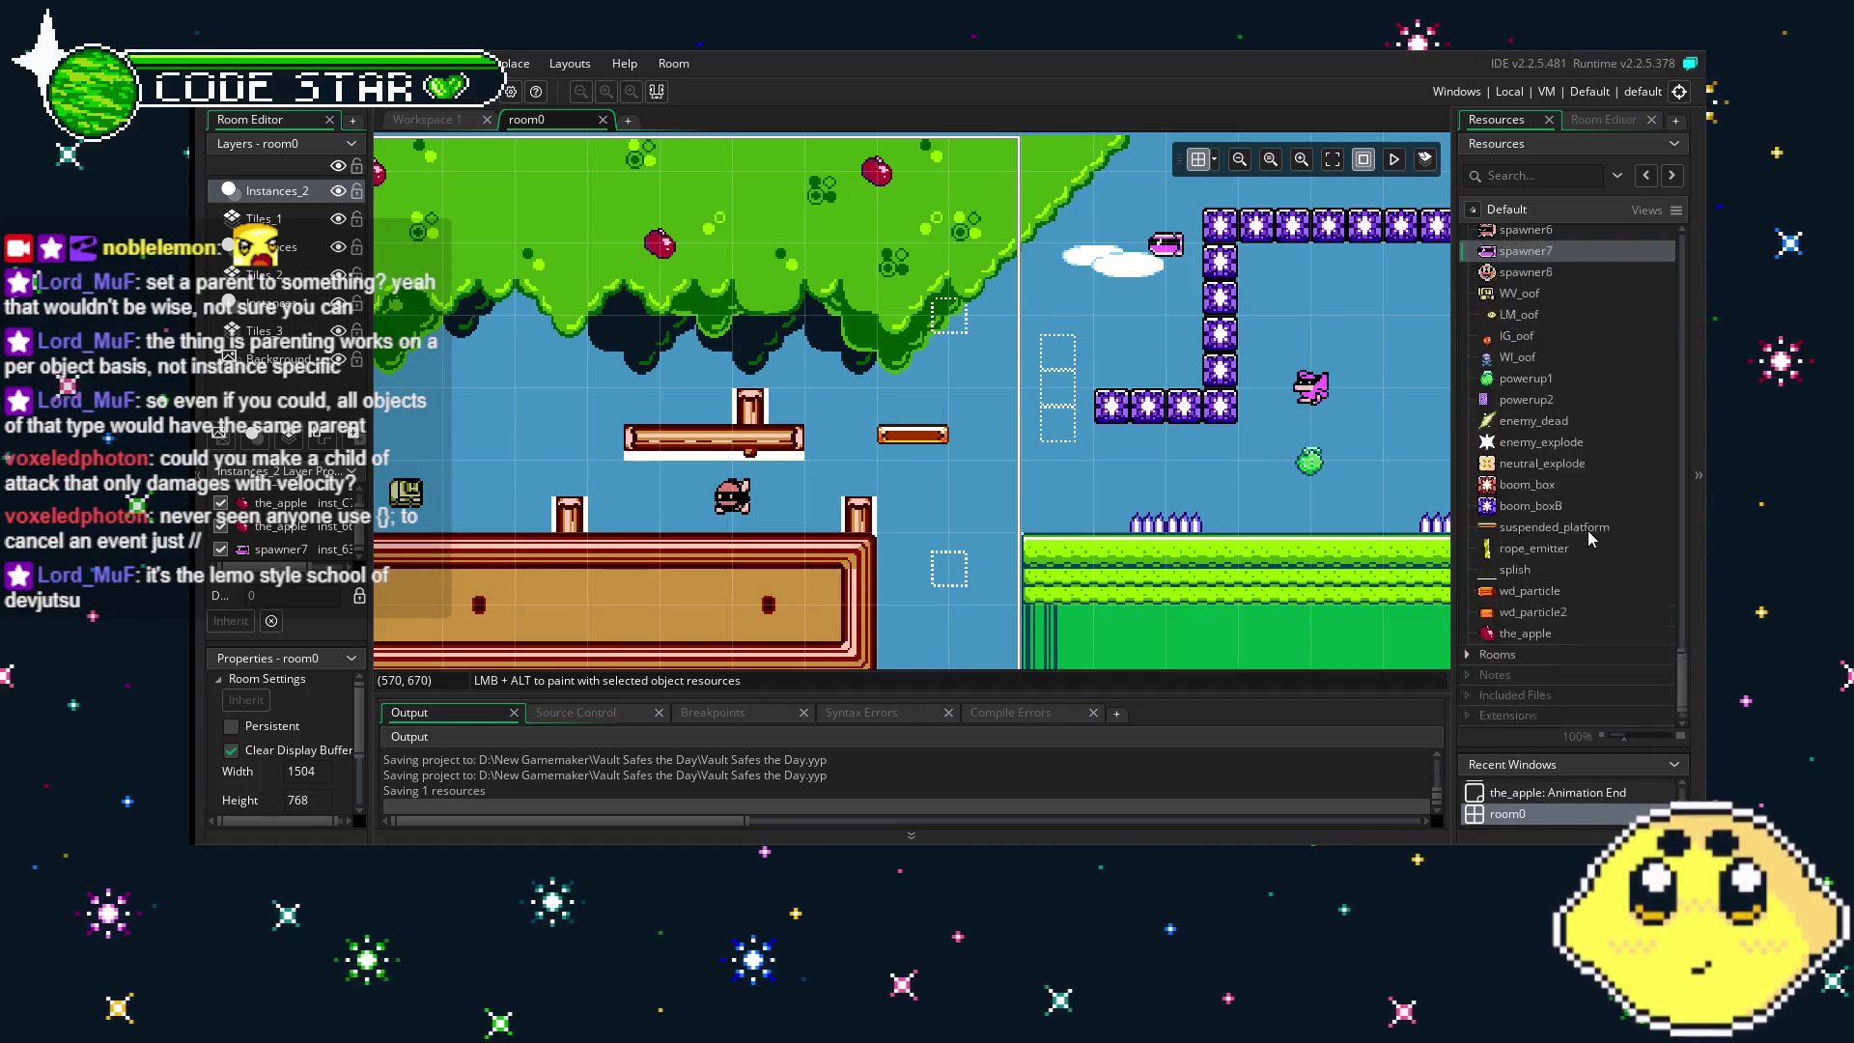
scroll(1587, 539, up, 2)
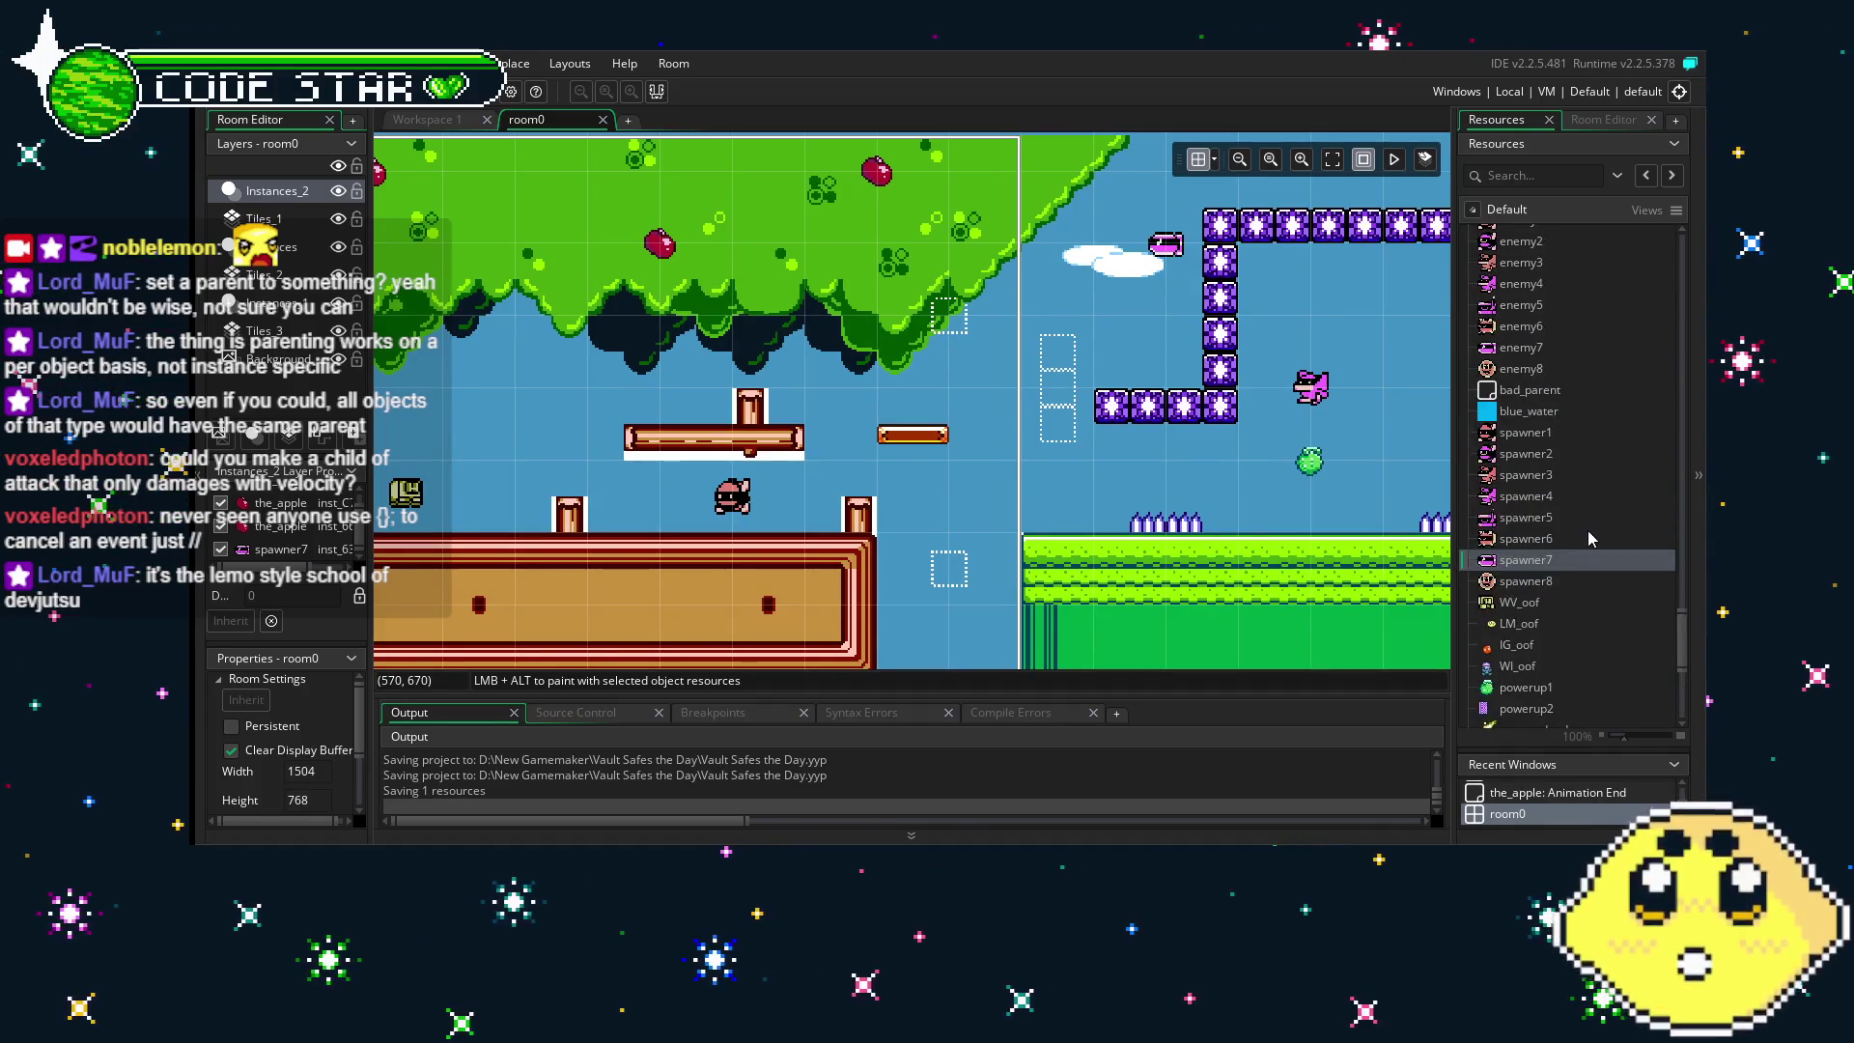
- Change the trigger distance from 255 to 128 in the spawner1, spawner2 and spawner3 Step events
double_click(1536, 435)
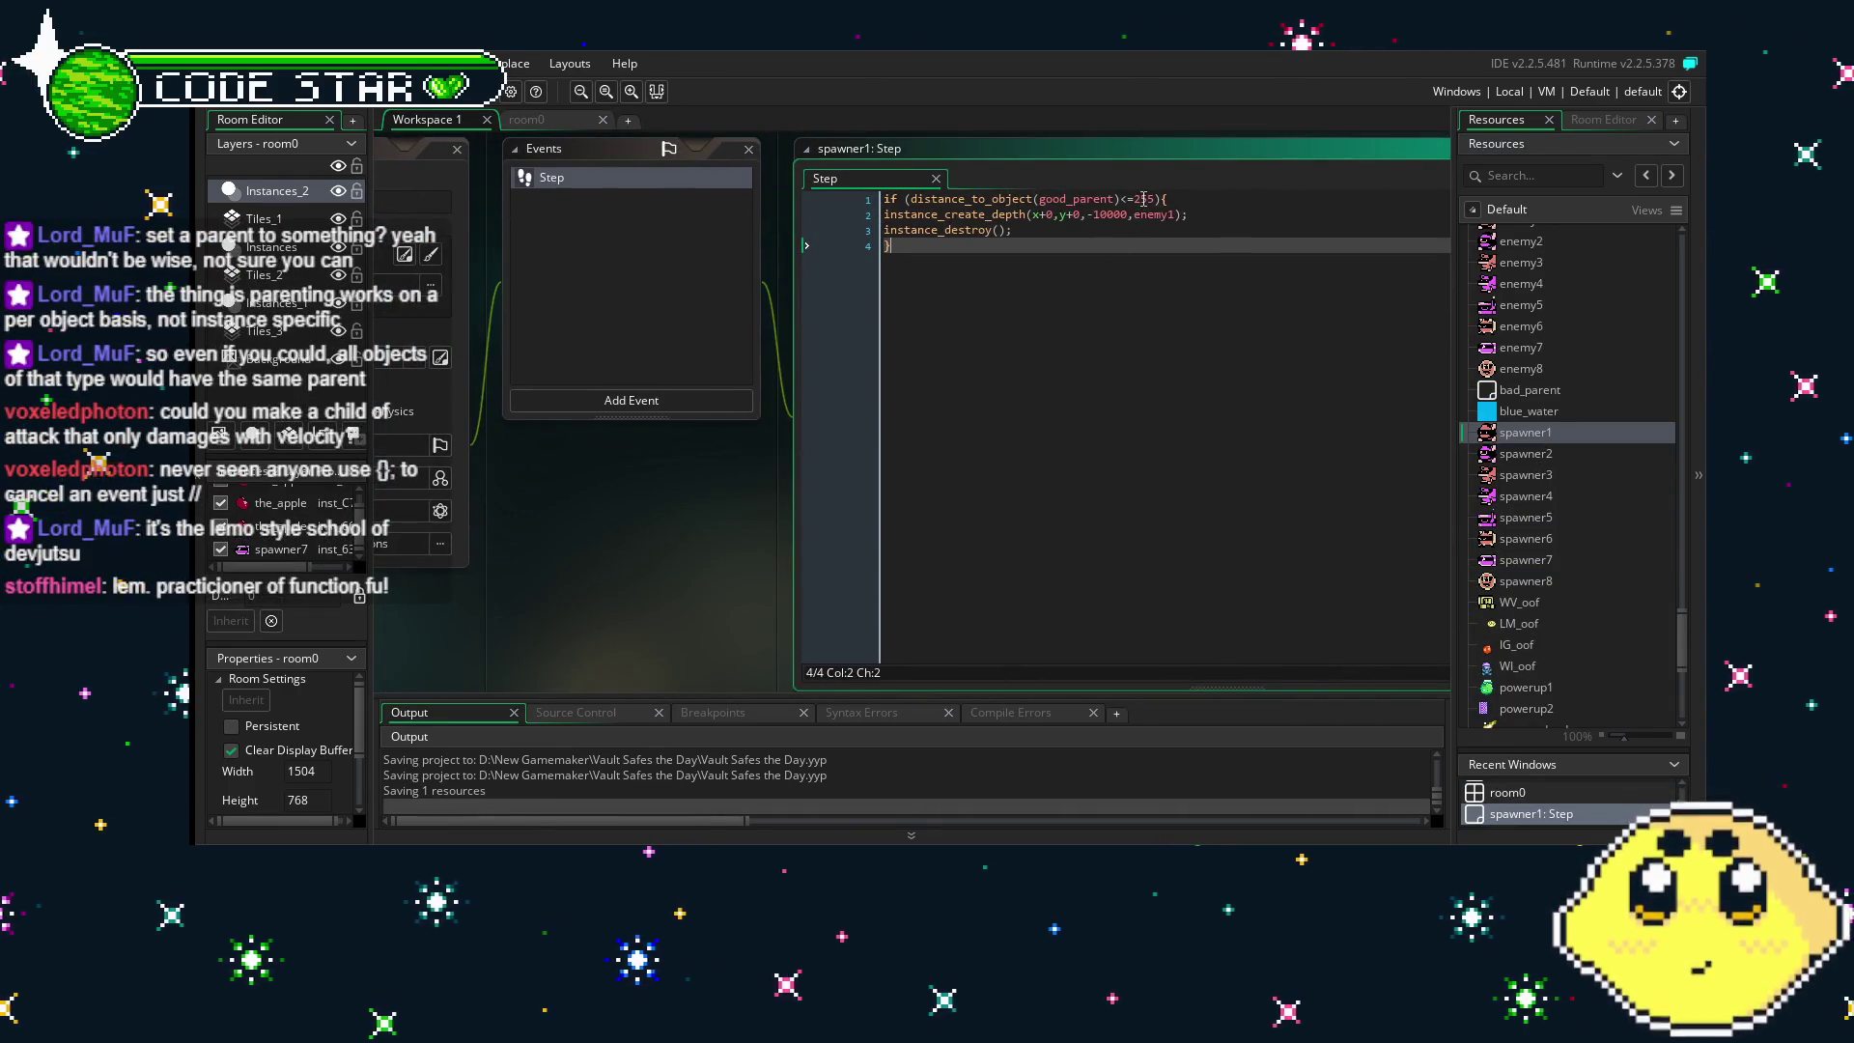
double_click(1144, 199)
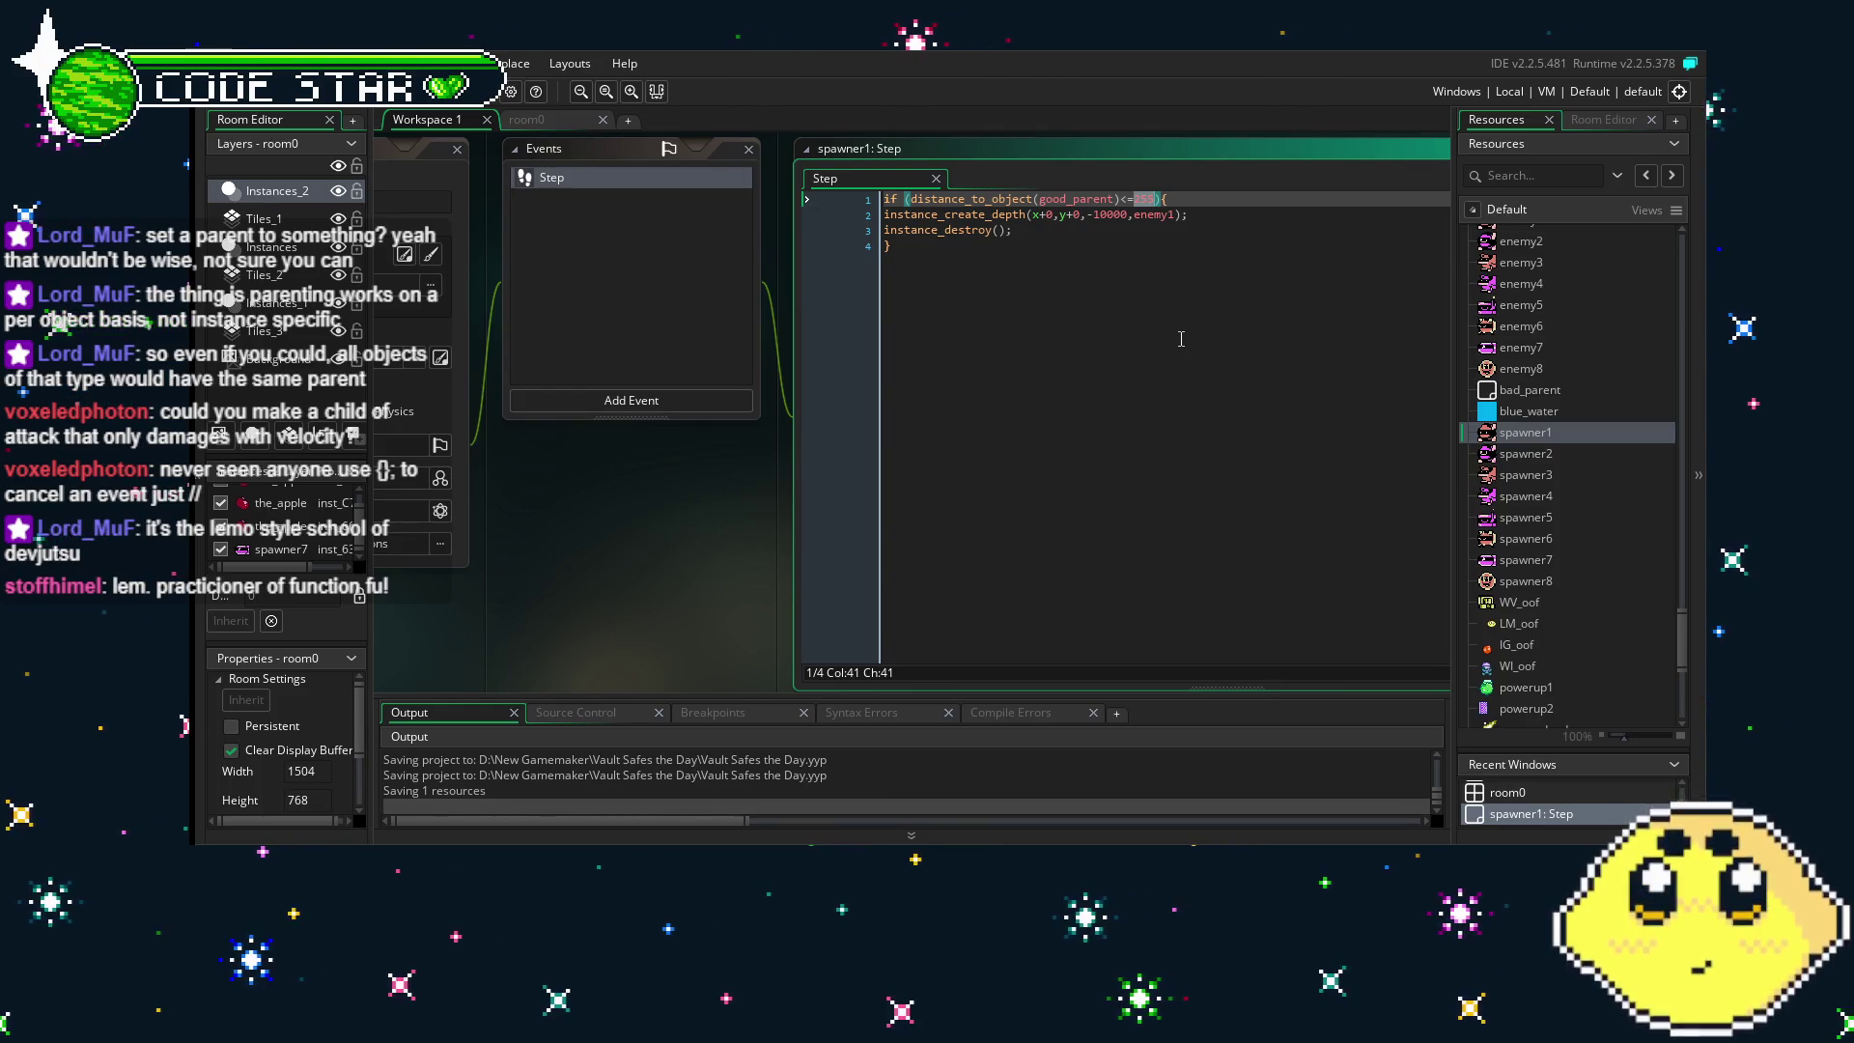
text(128)
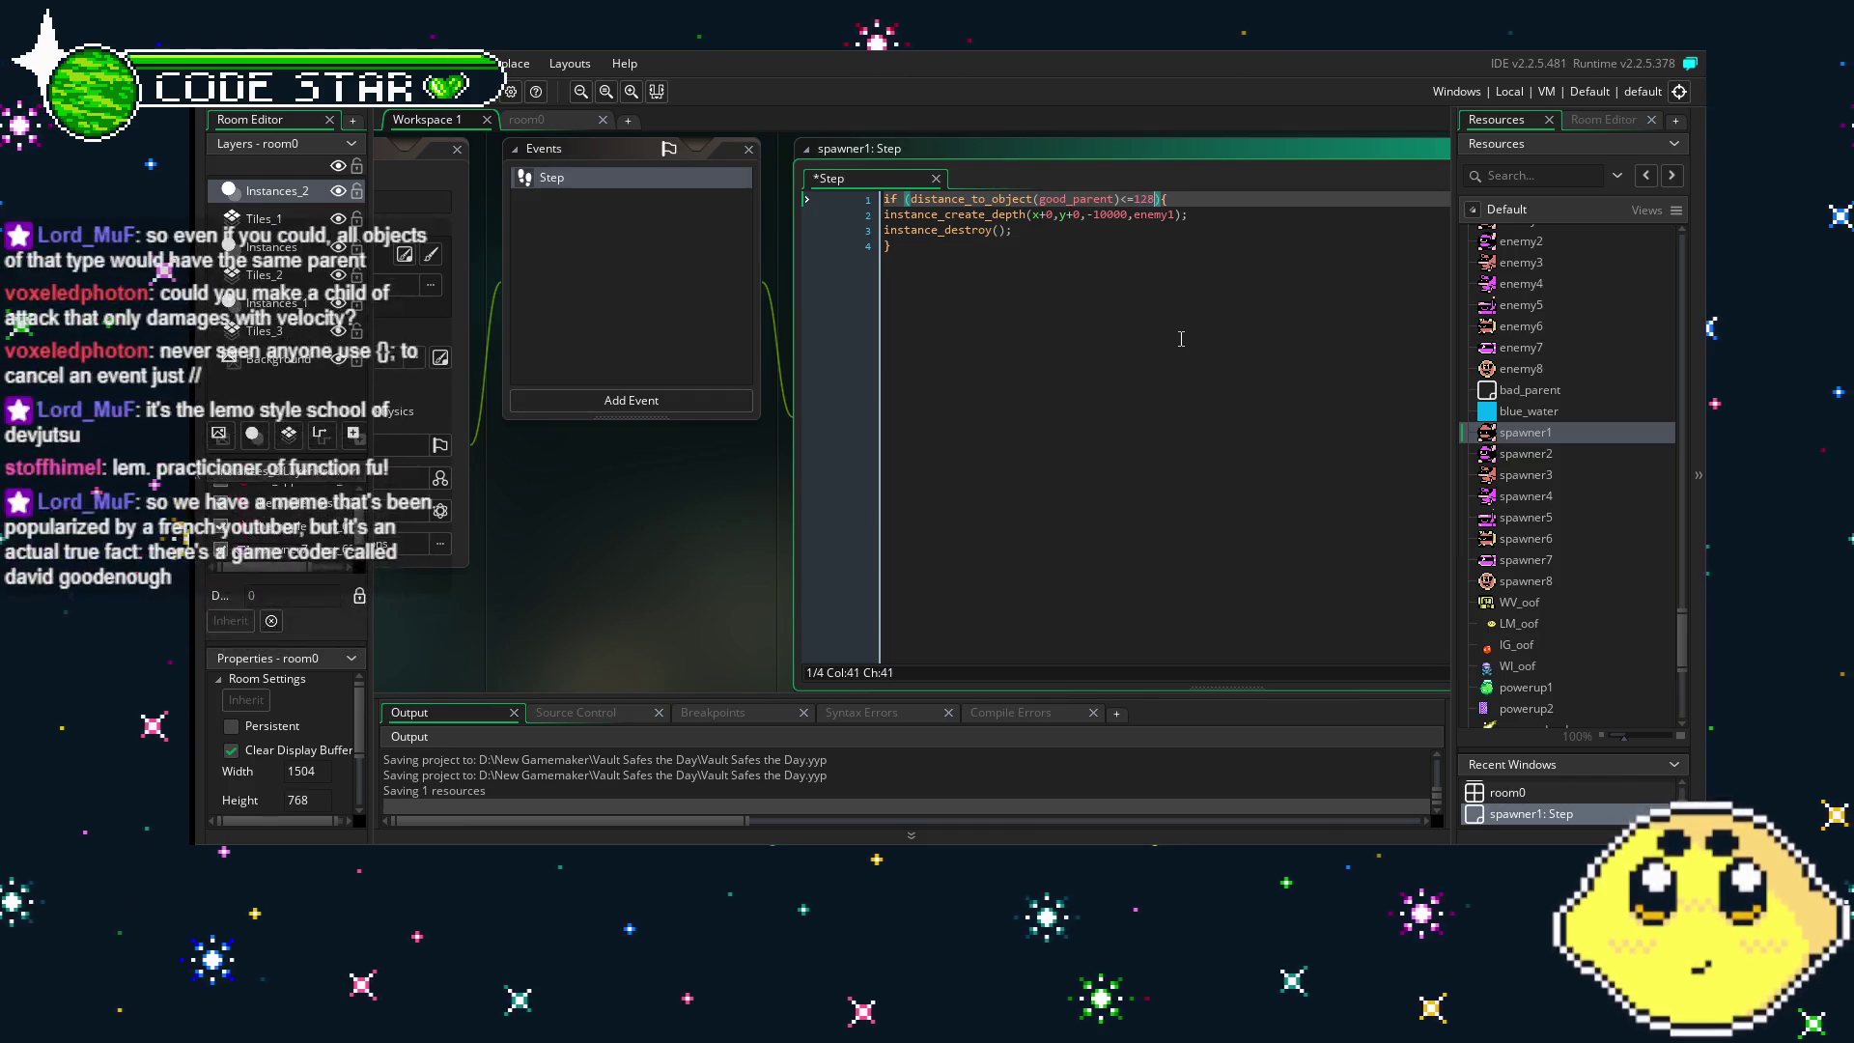
key(ctrl+End)
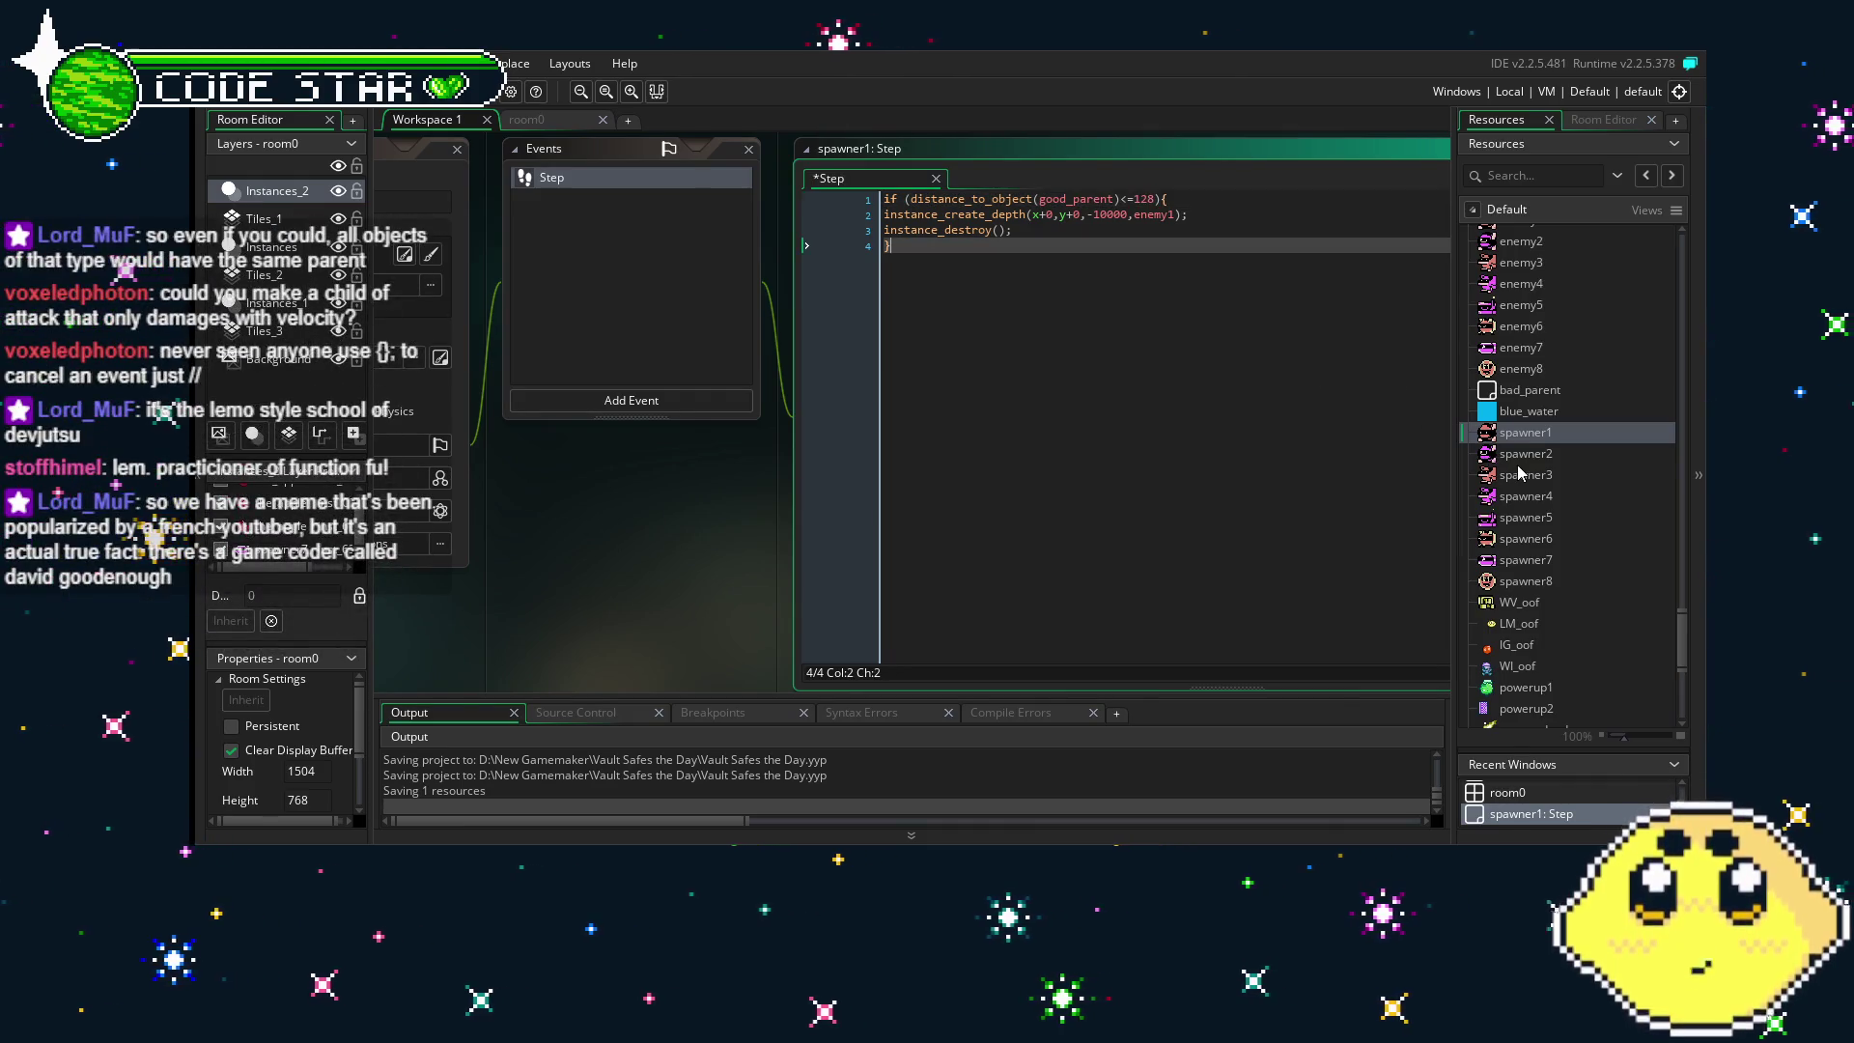
double_click(1524, 453)
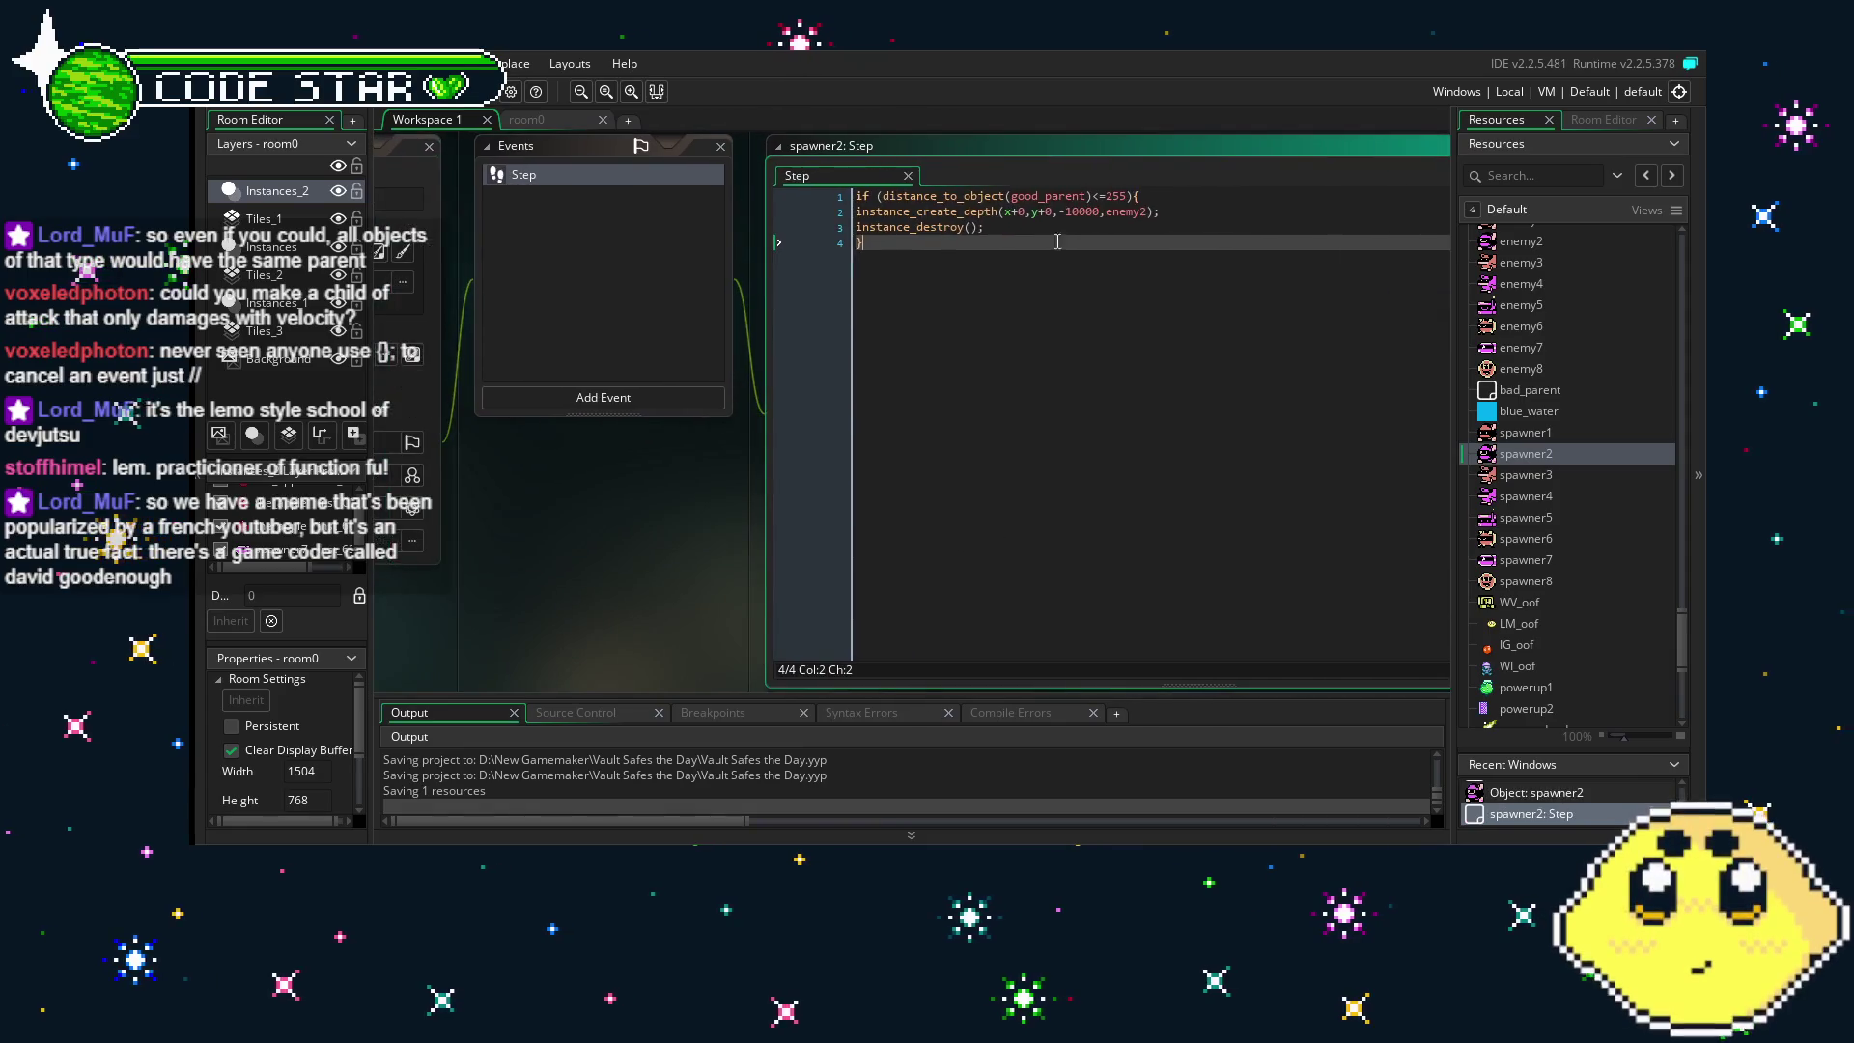
double_click(1117, 196)
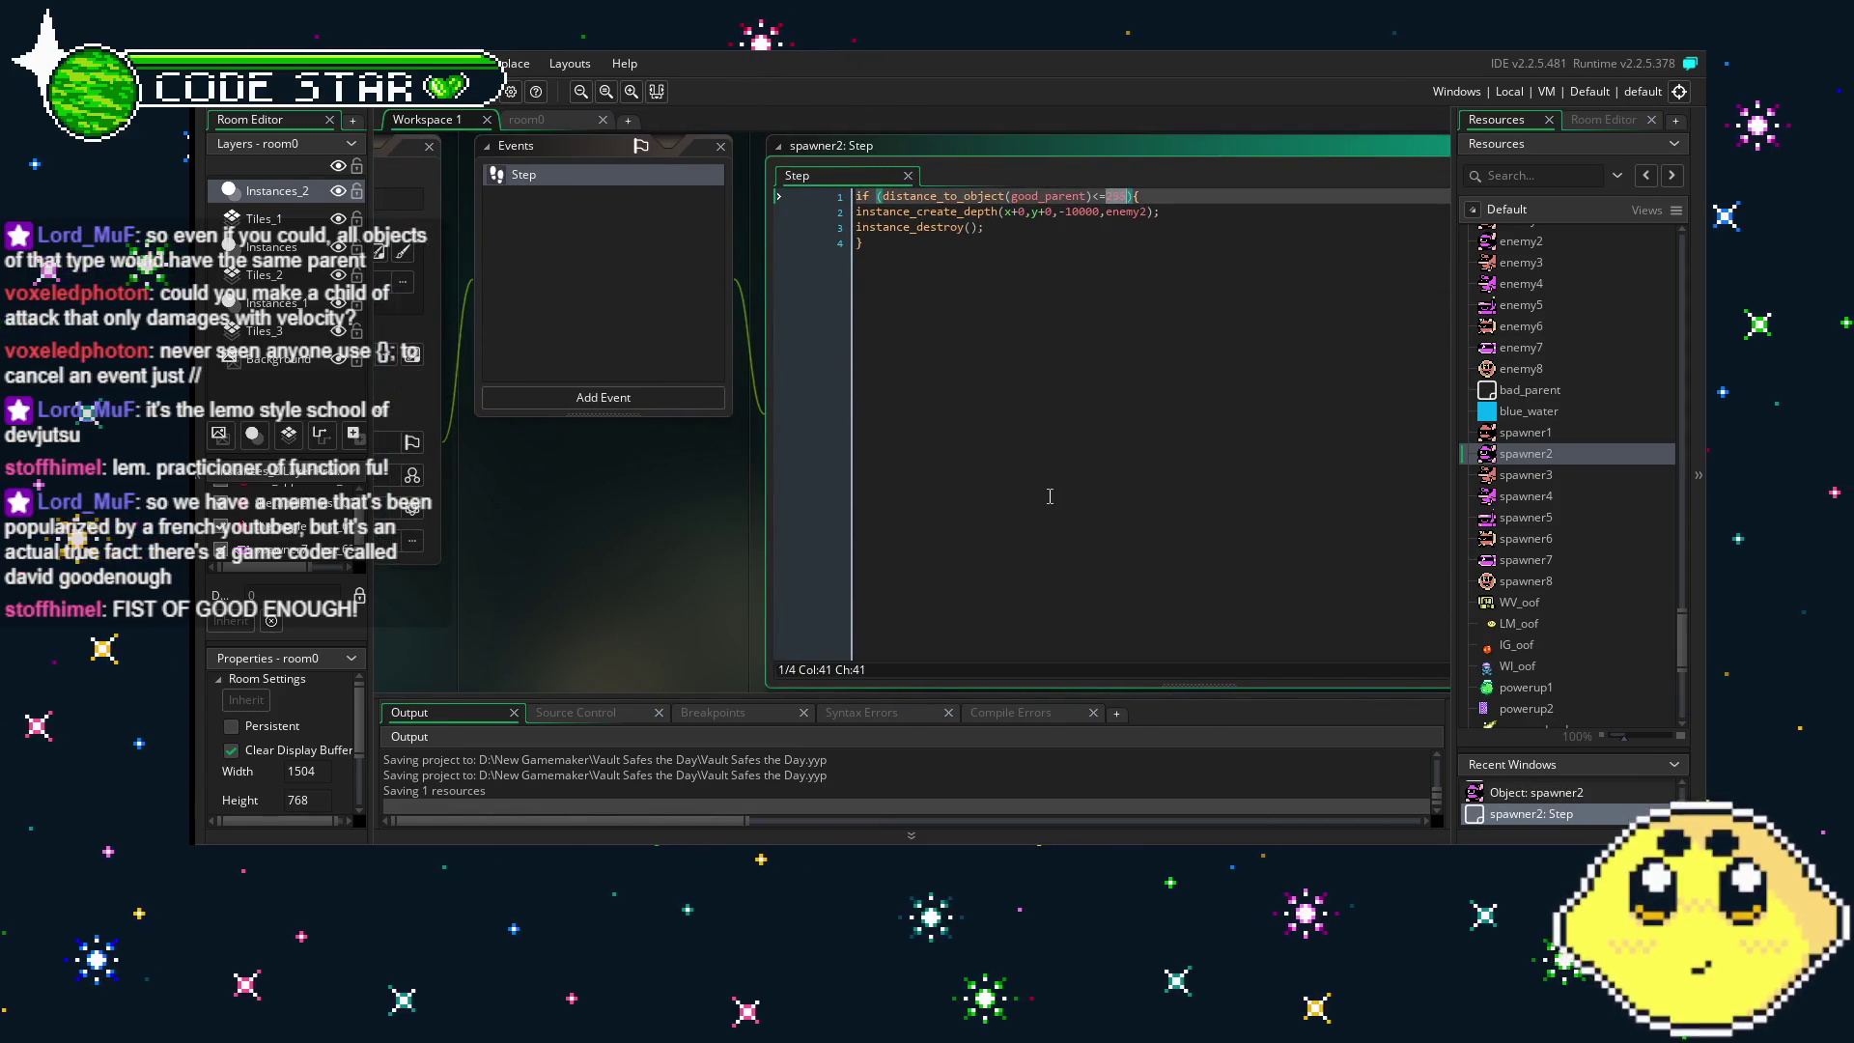
text(128)
key(ctrl+End)
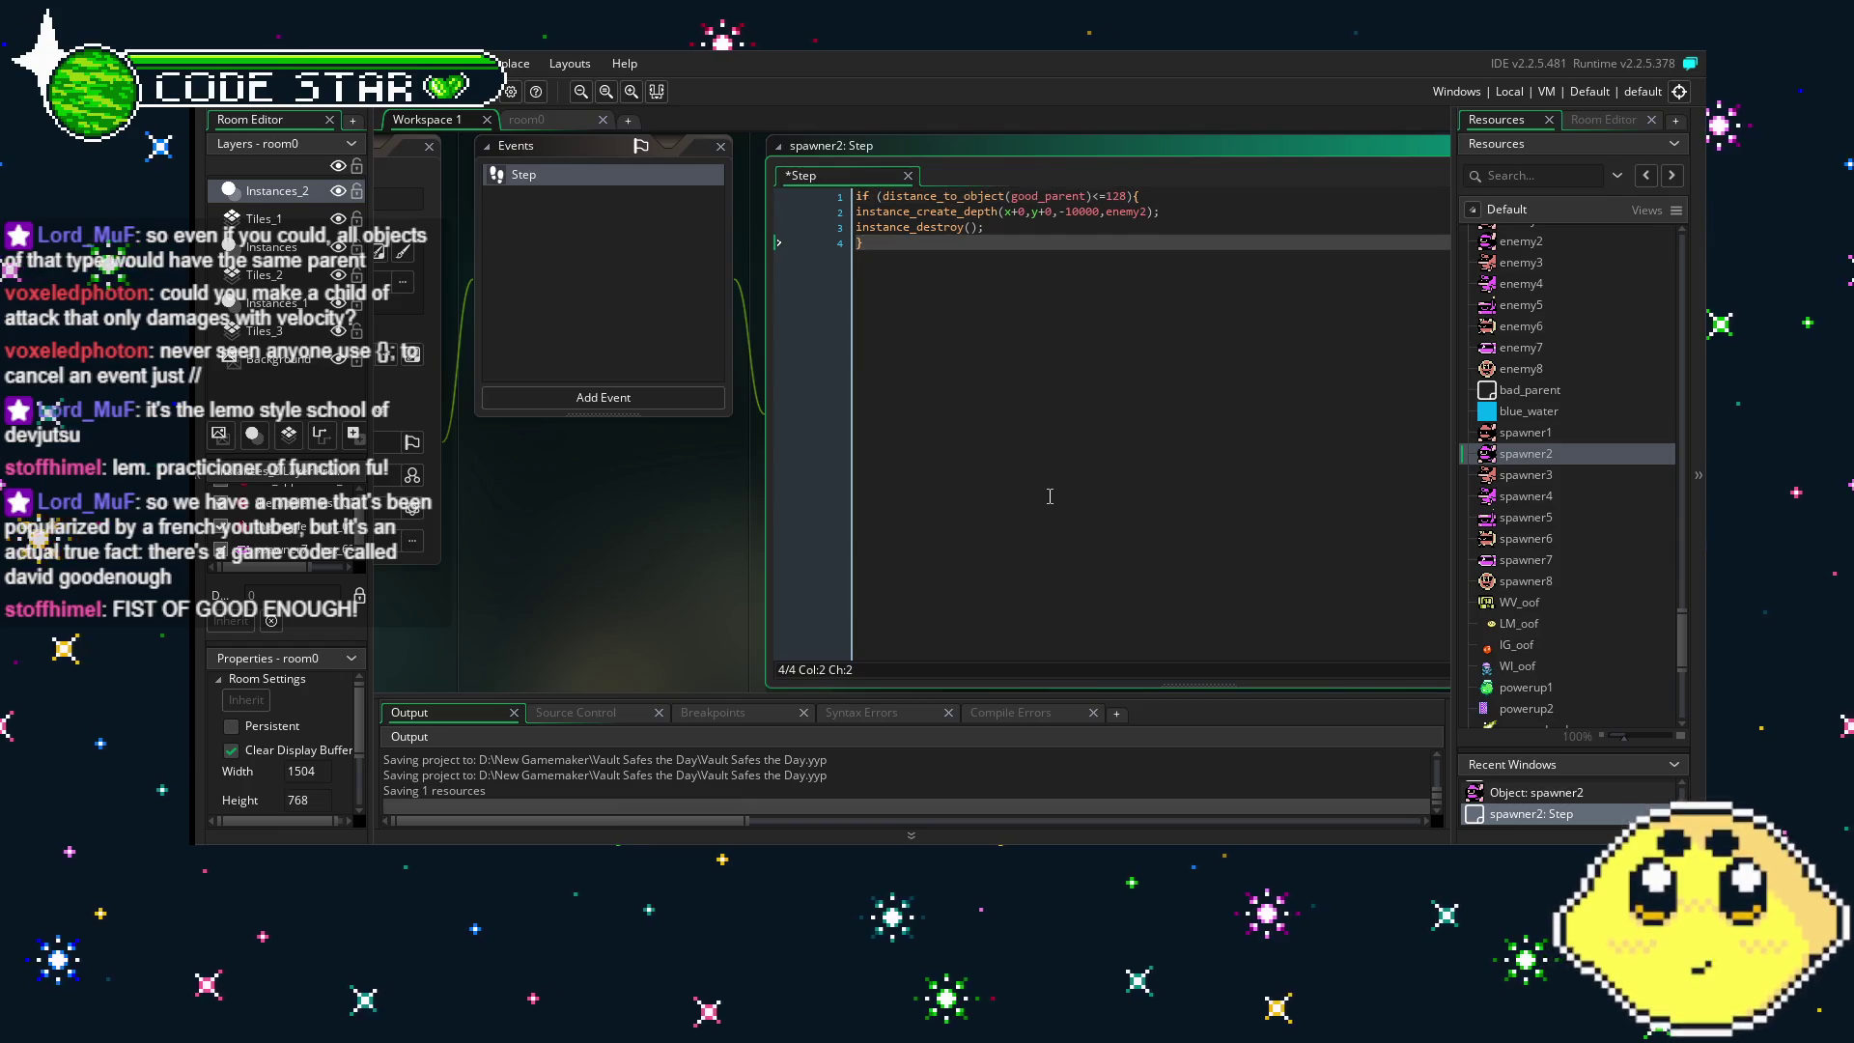
double_click(1524, 474)
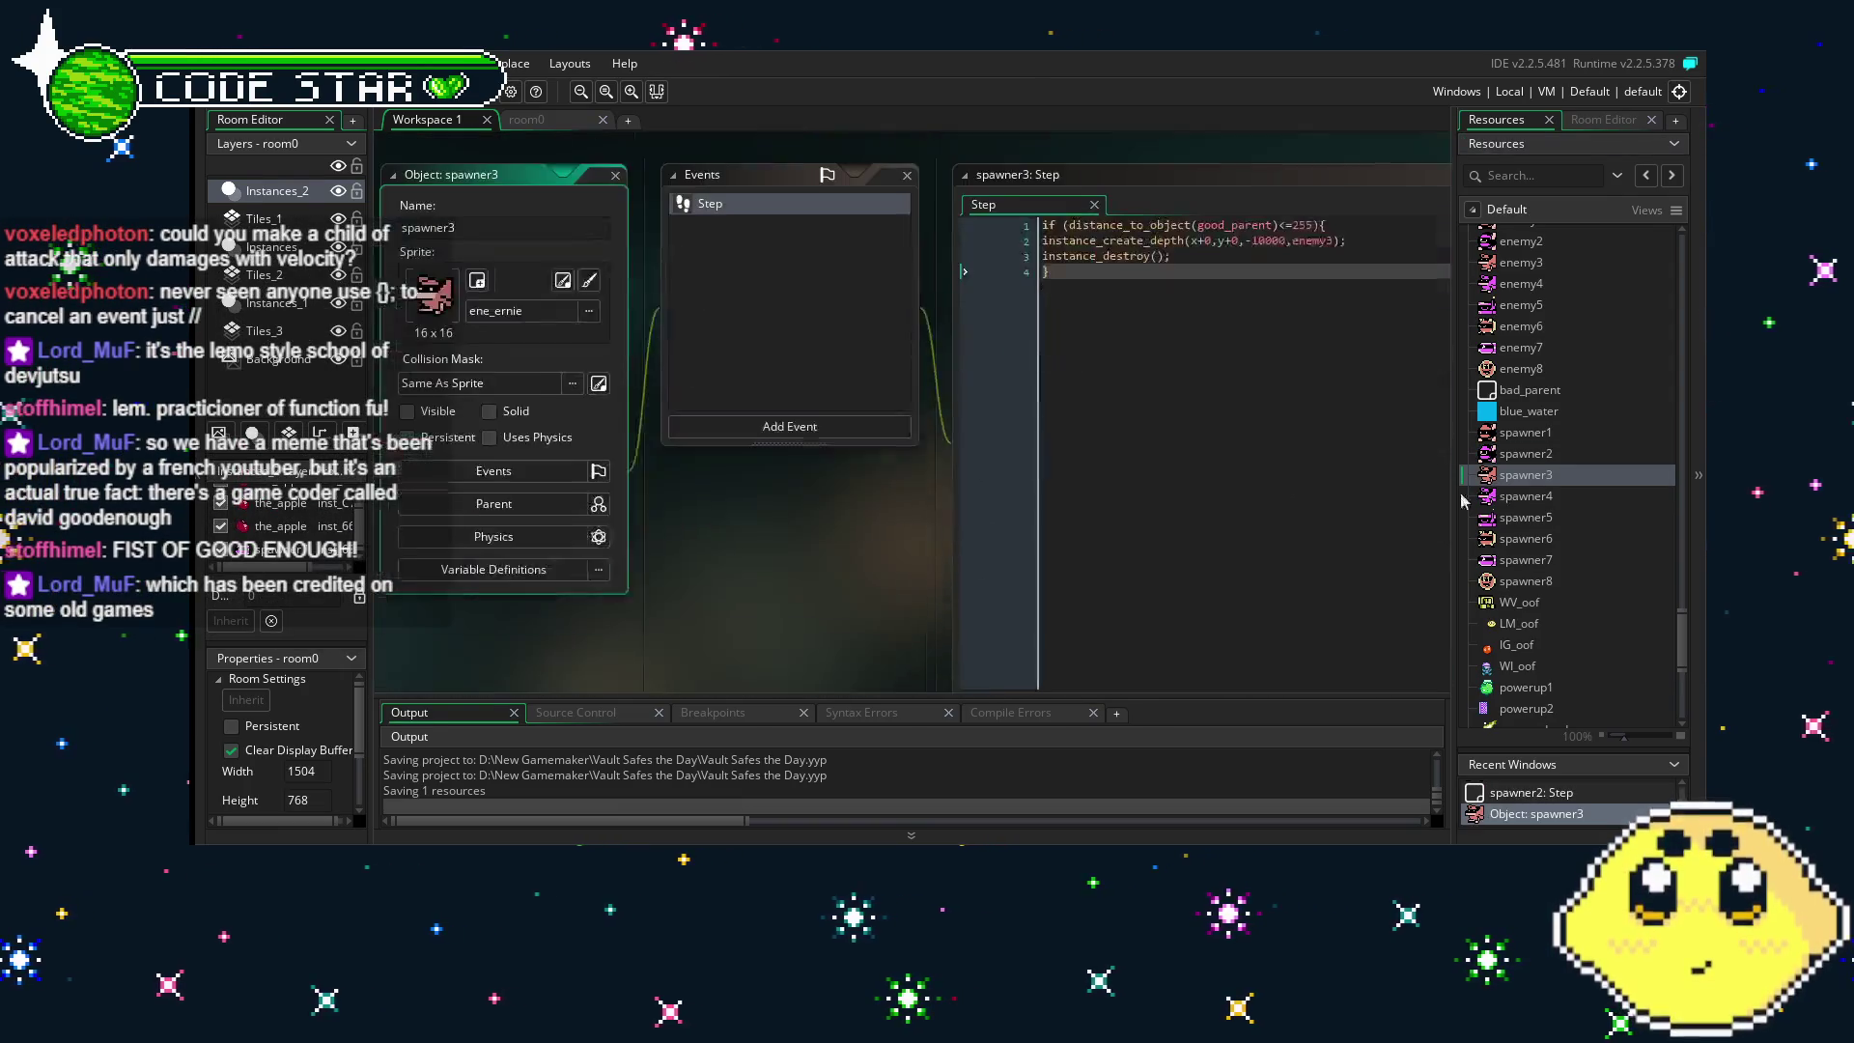
double_click(1124, 191)
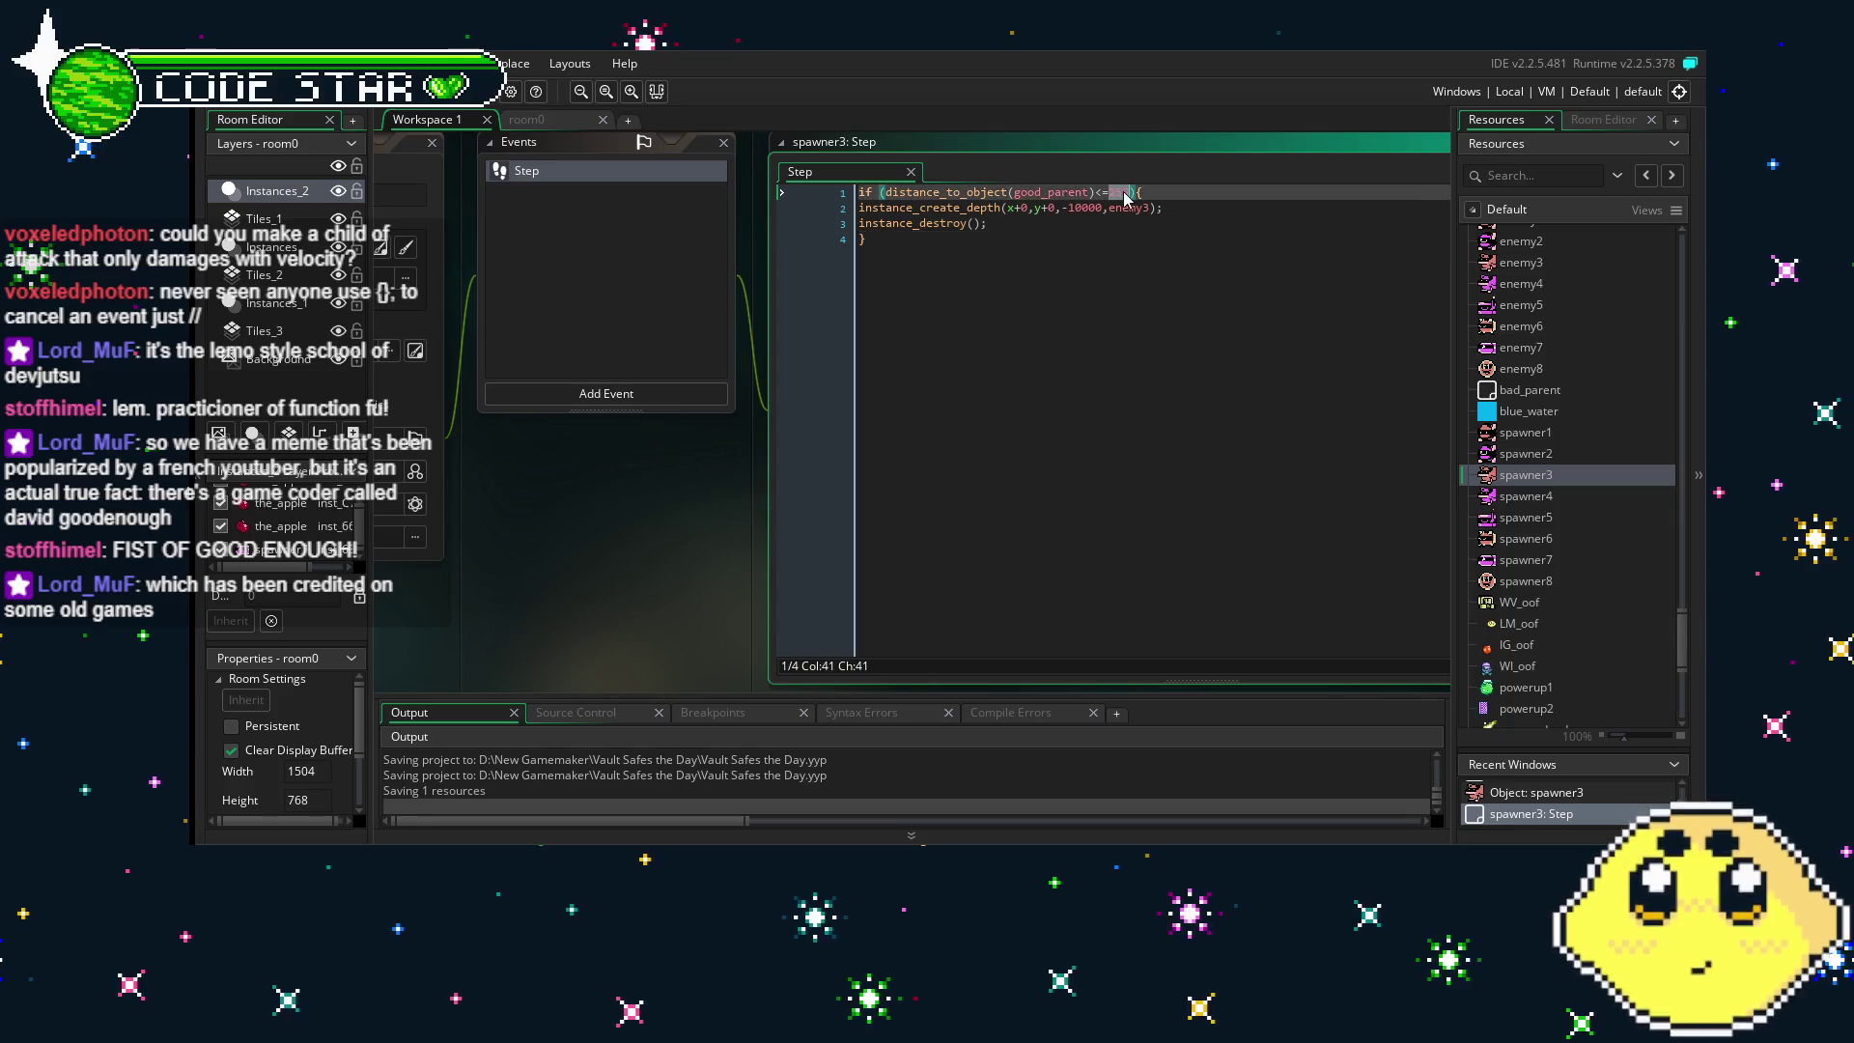
text(128)
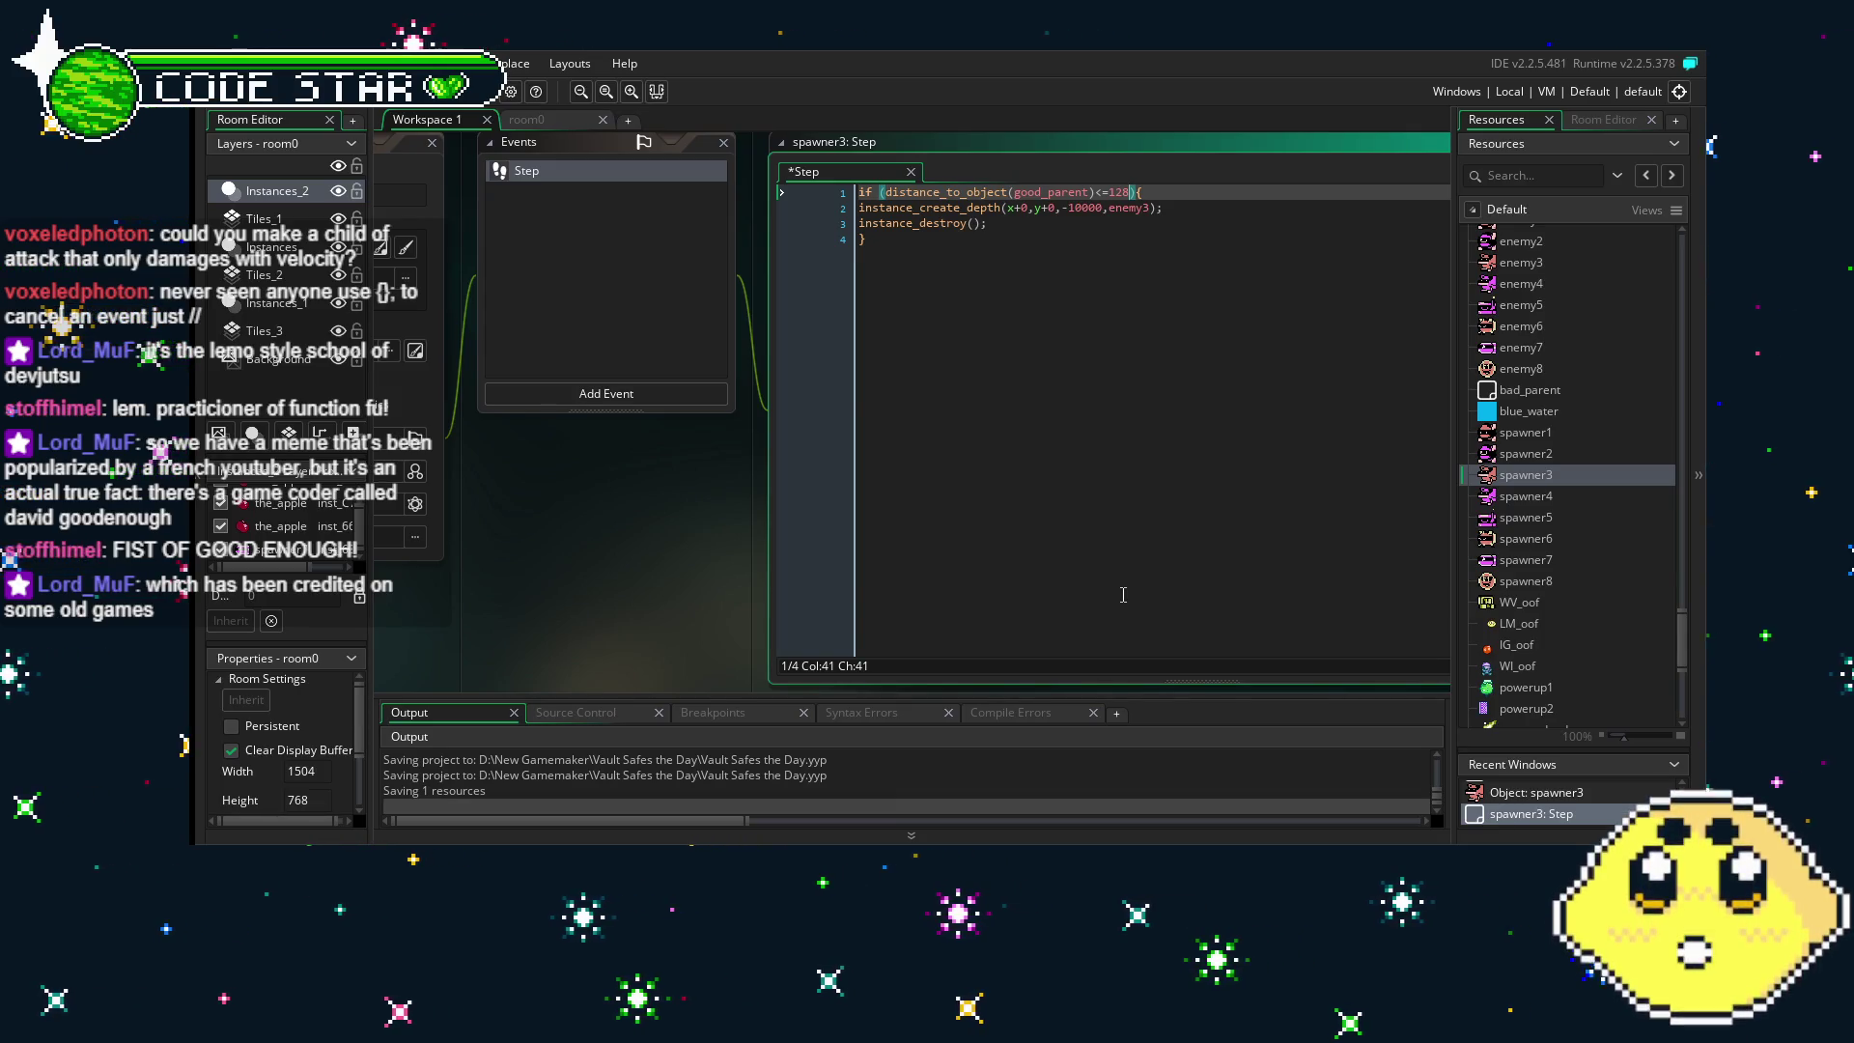
- Change the trigger distance from 255 to 128 in the spawner4, spawner5 and spawner6 Step events
double_click(1526, 495)
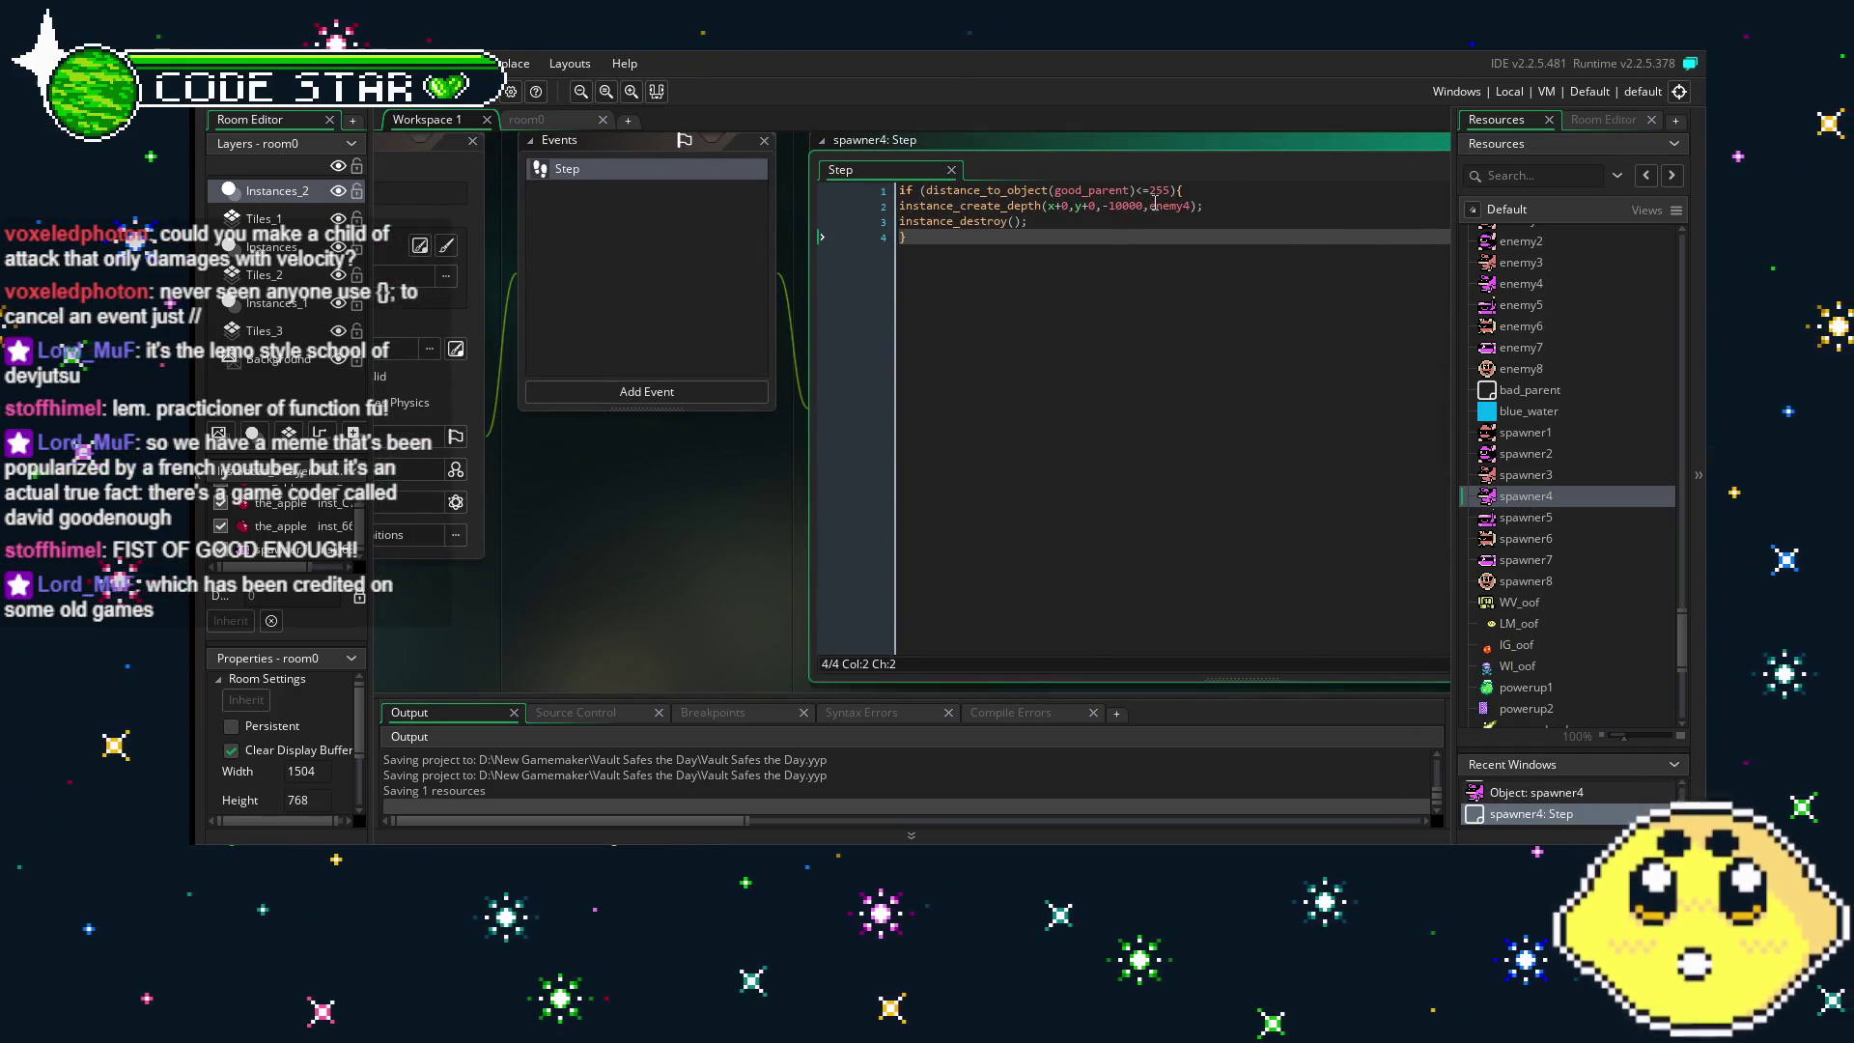
double_click(1158, 191)
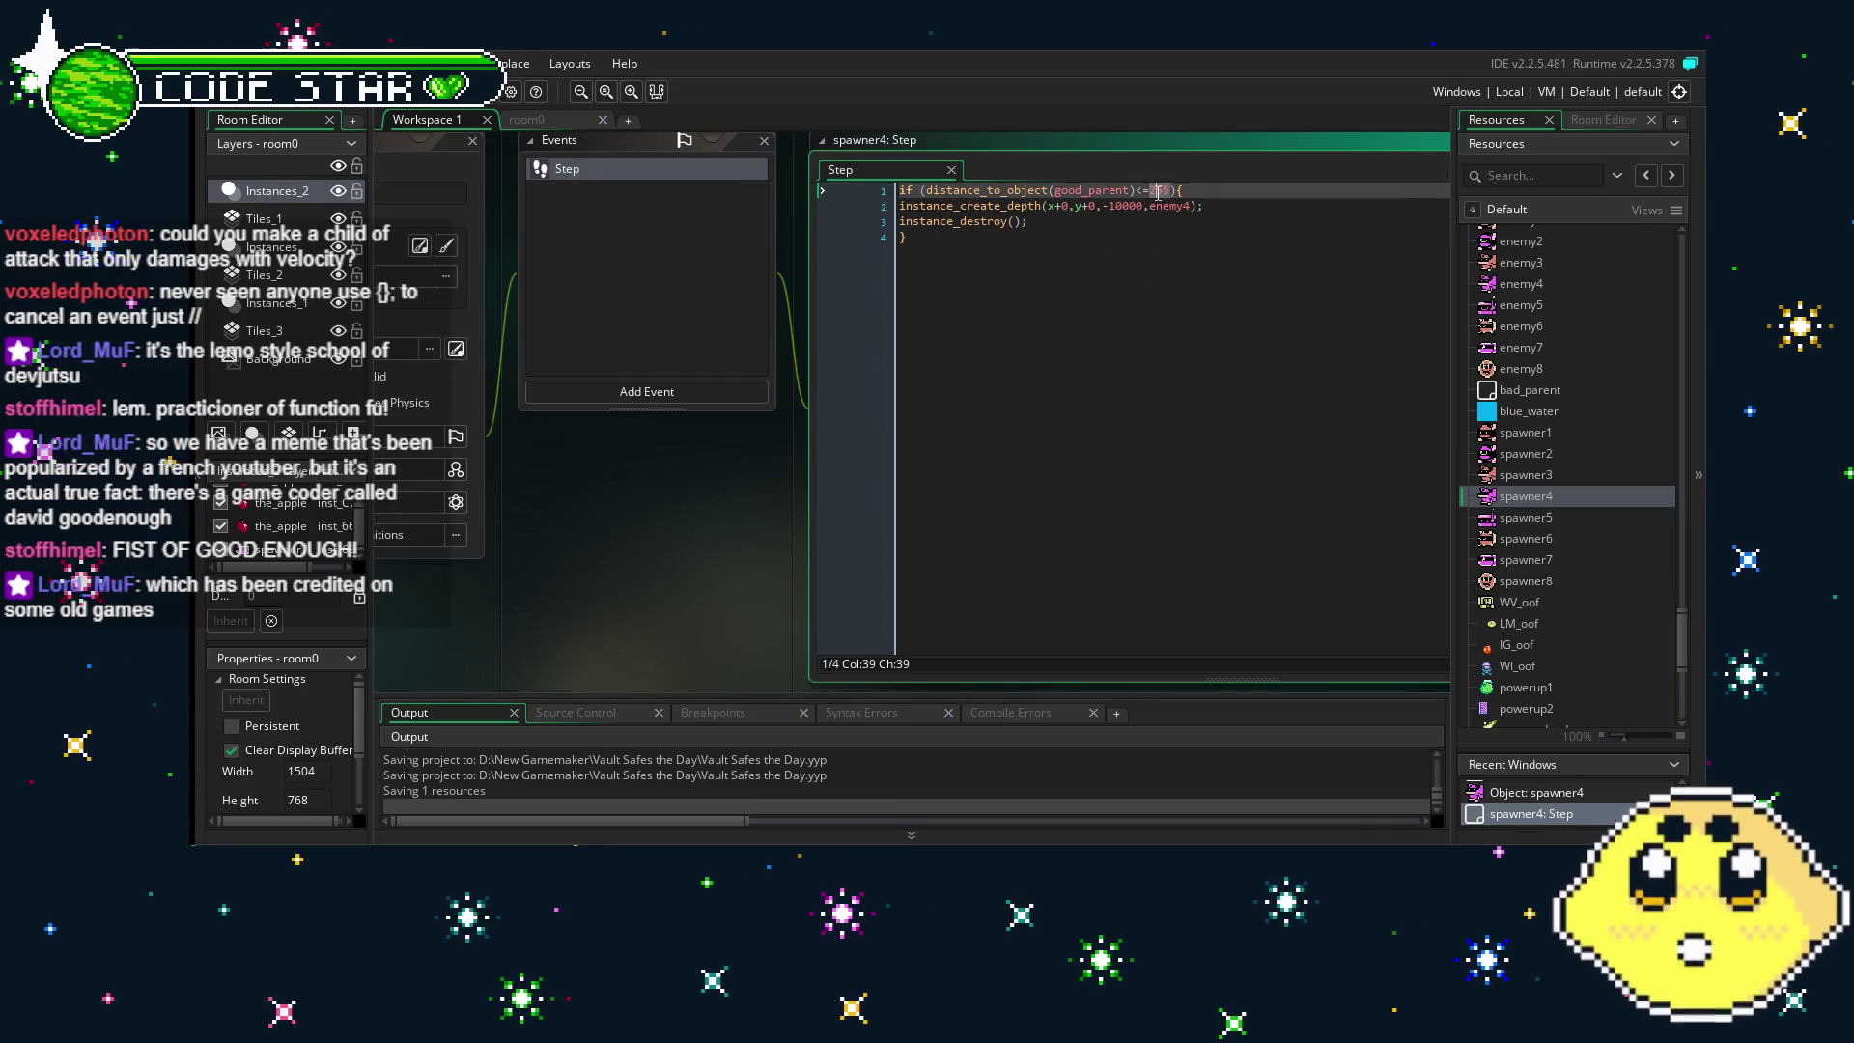
text(128)
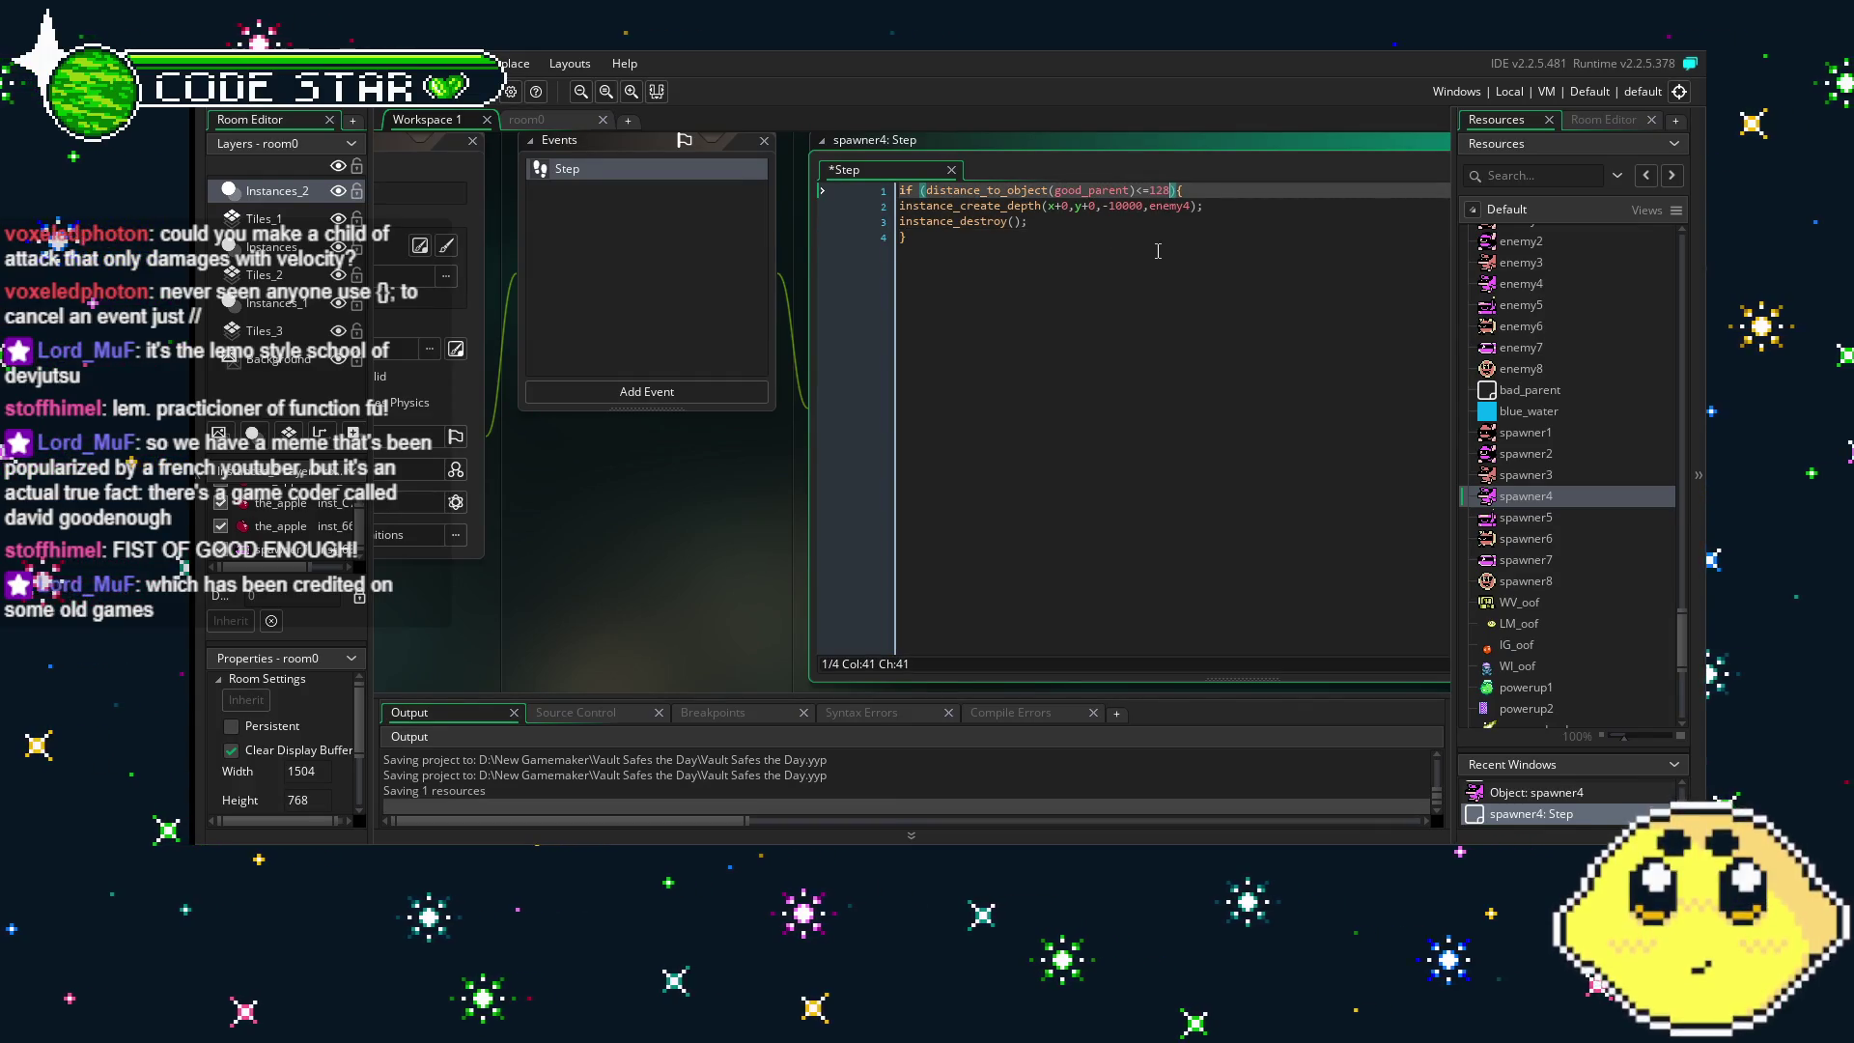
click(1071, 394)
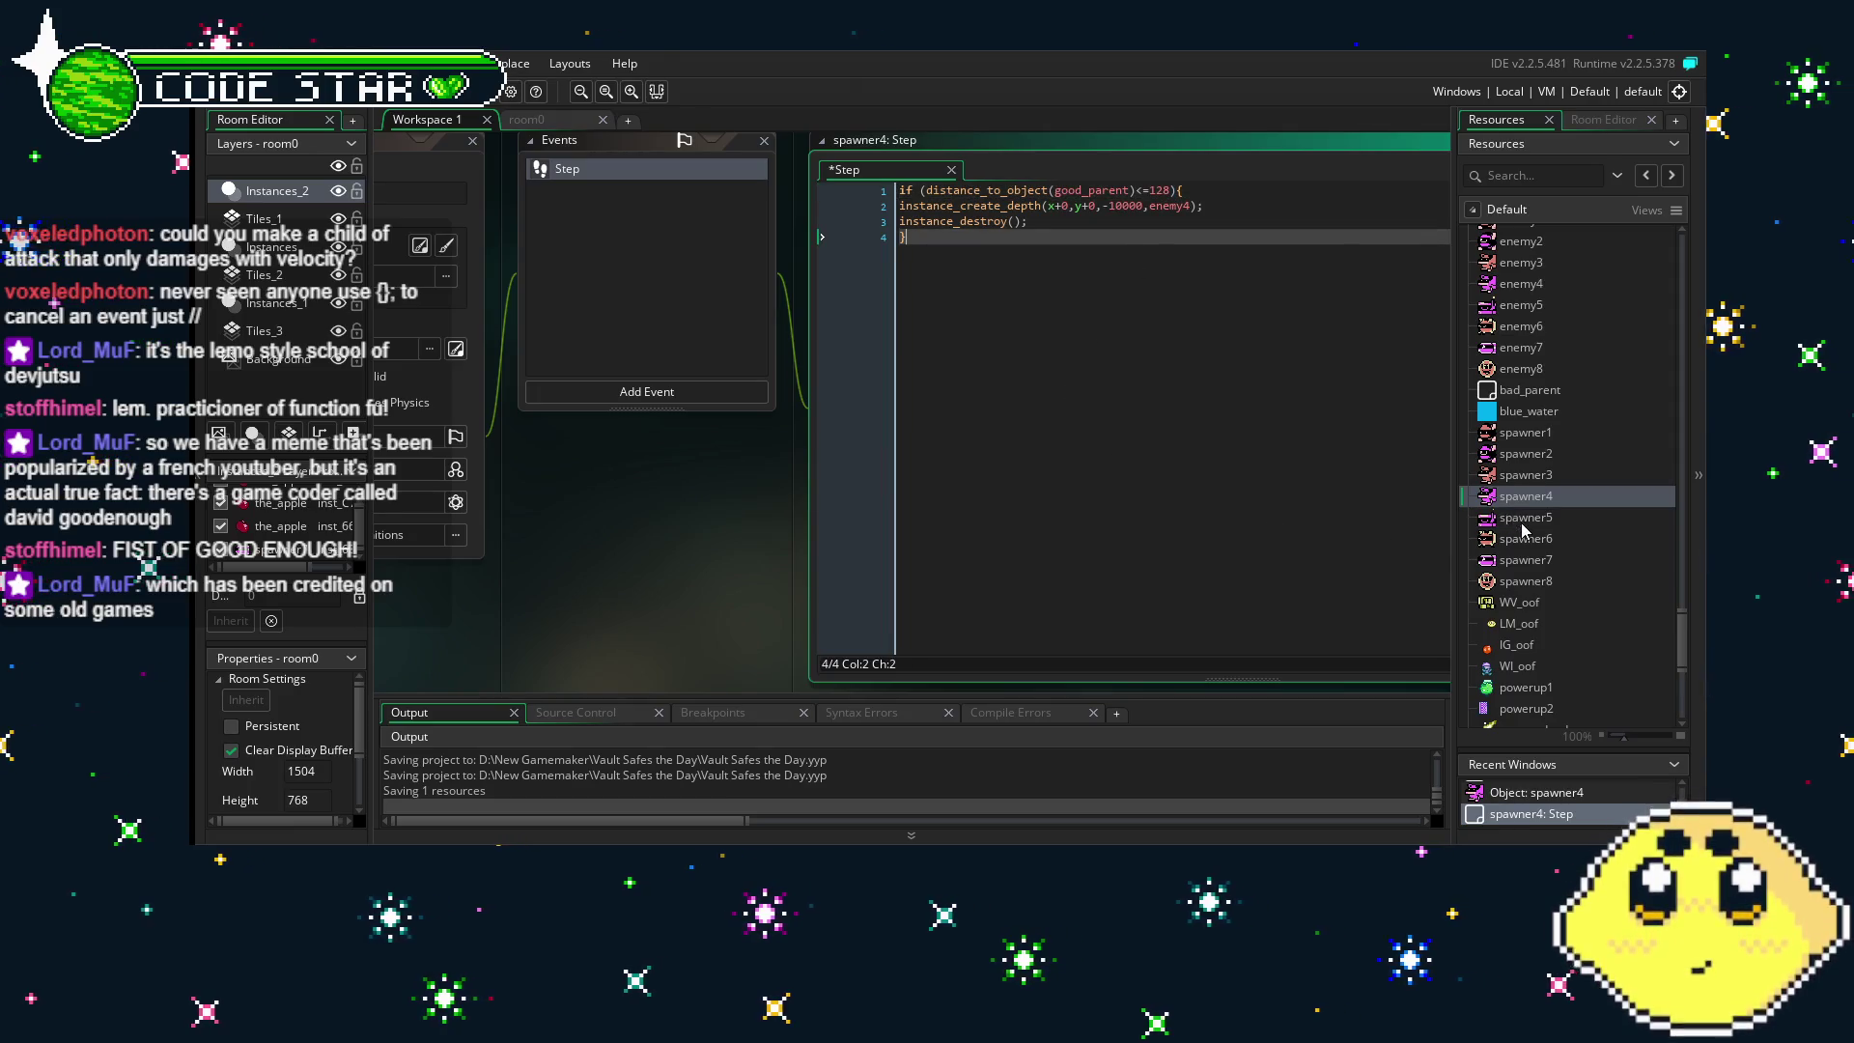
double_click(1526, 518)
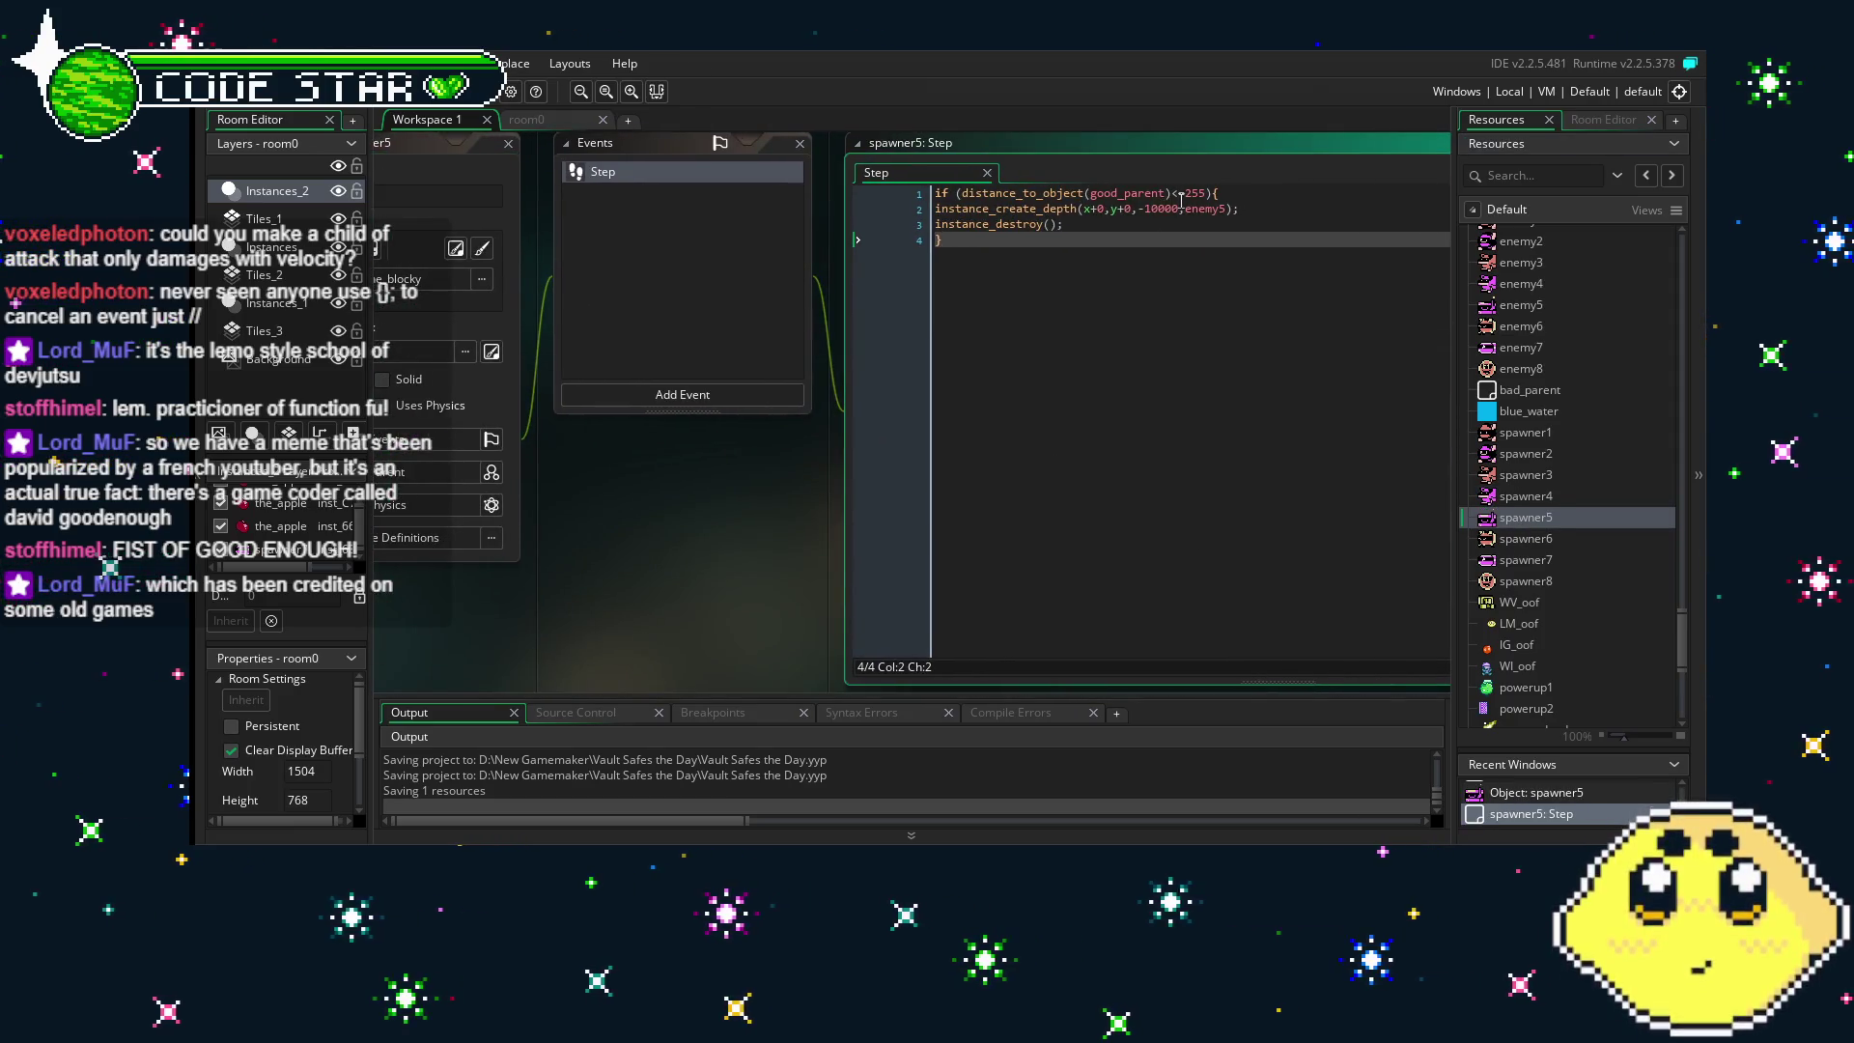
double_click(1196, 193)
text(128)
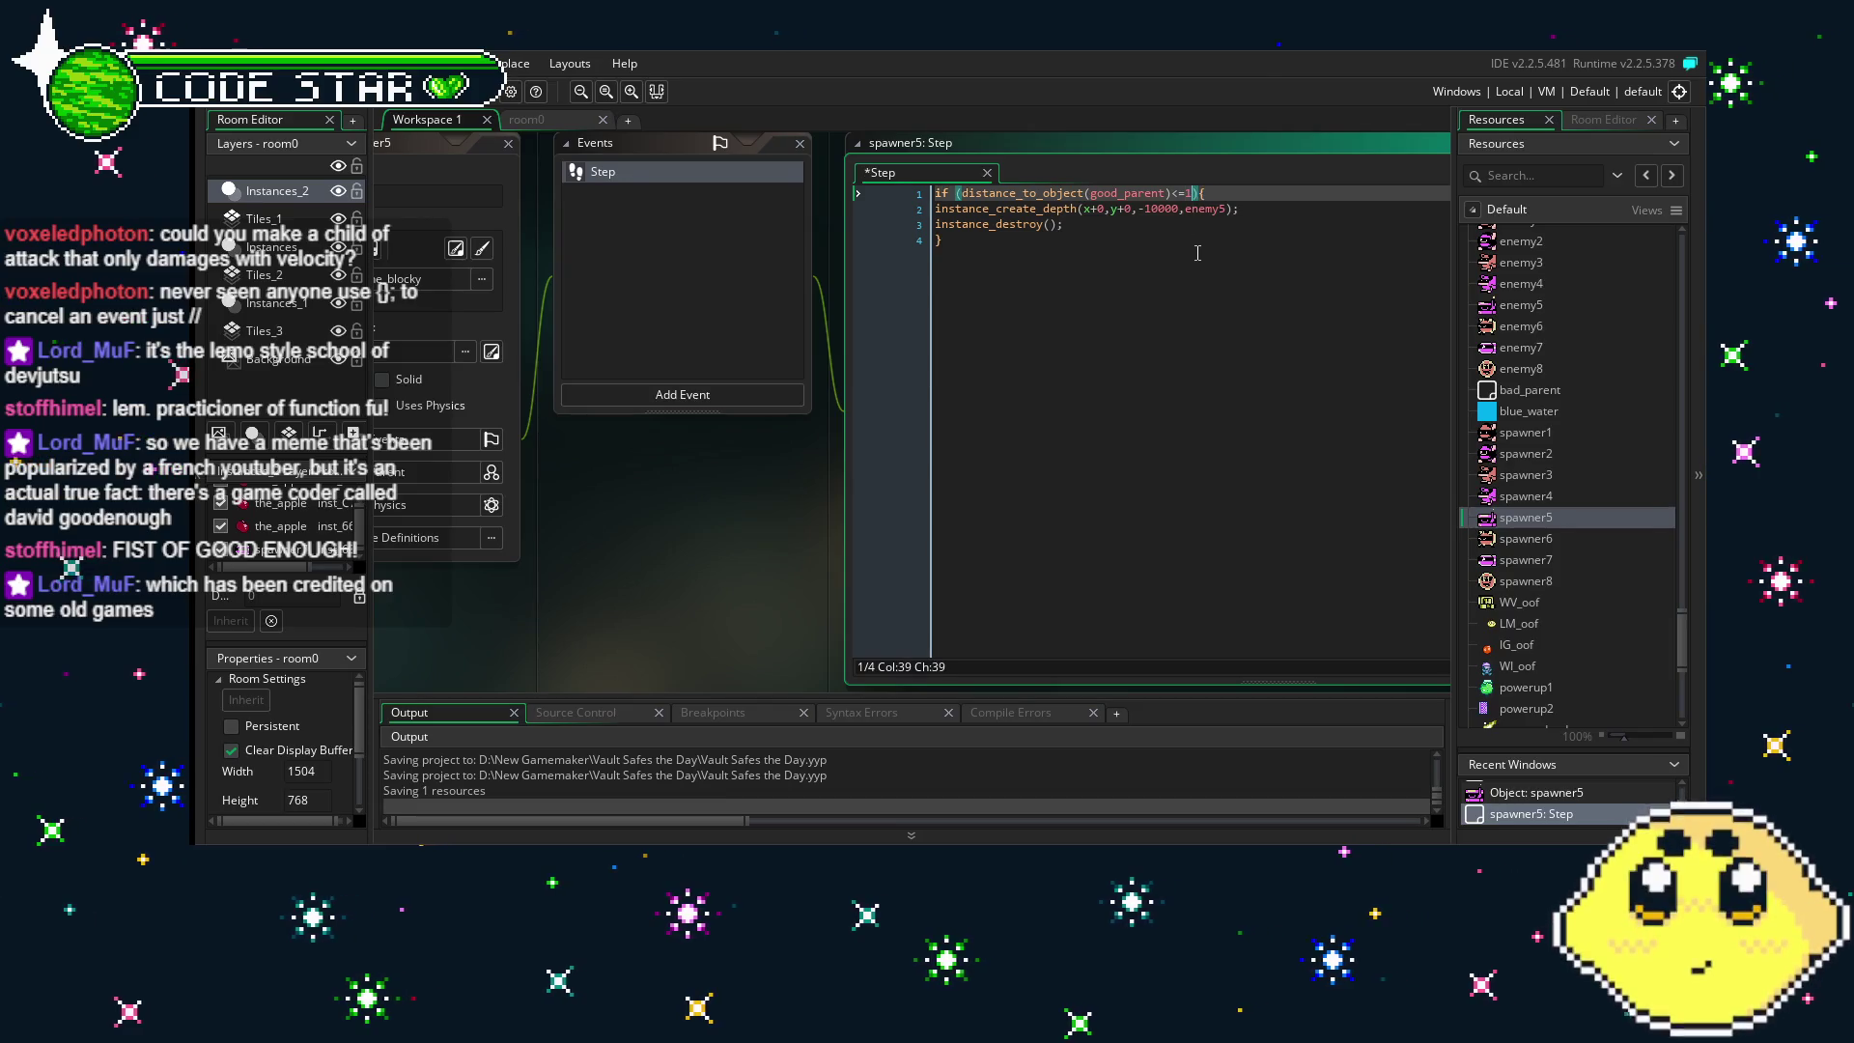
double_click(1526, 537)
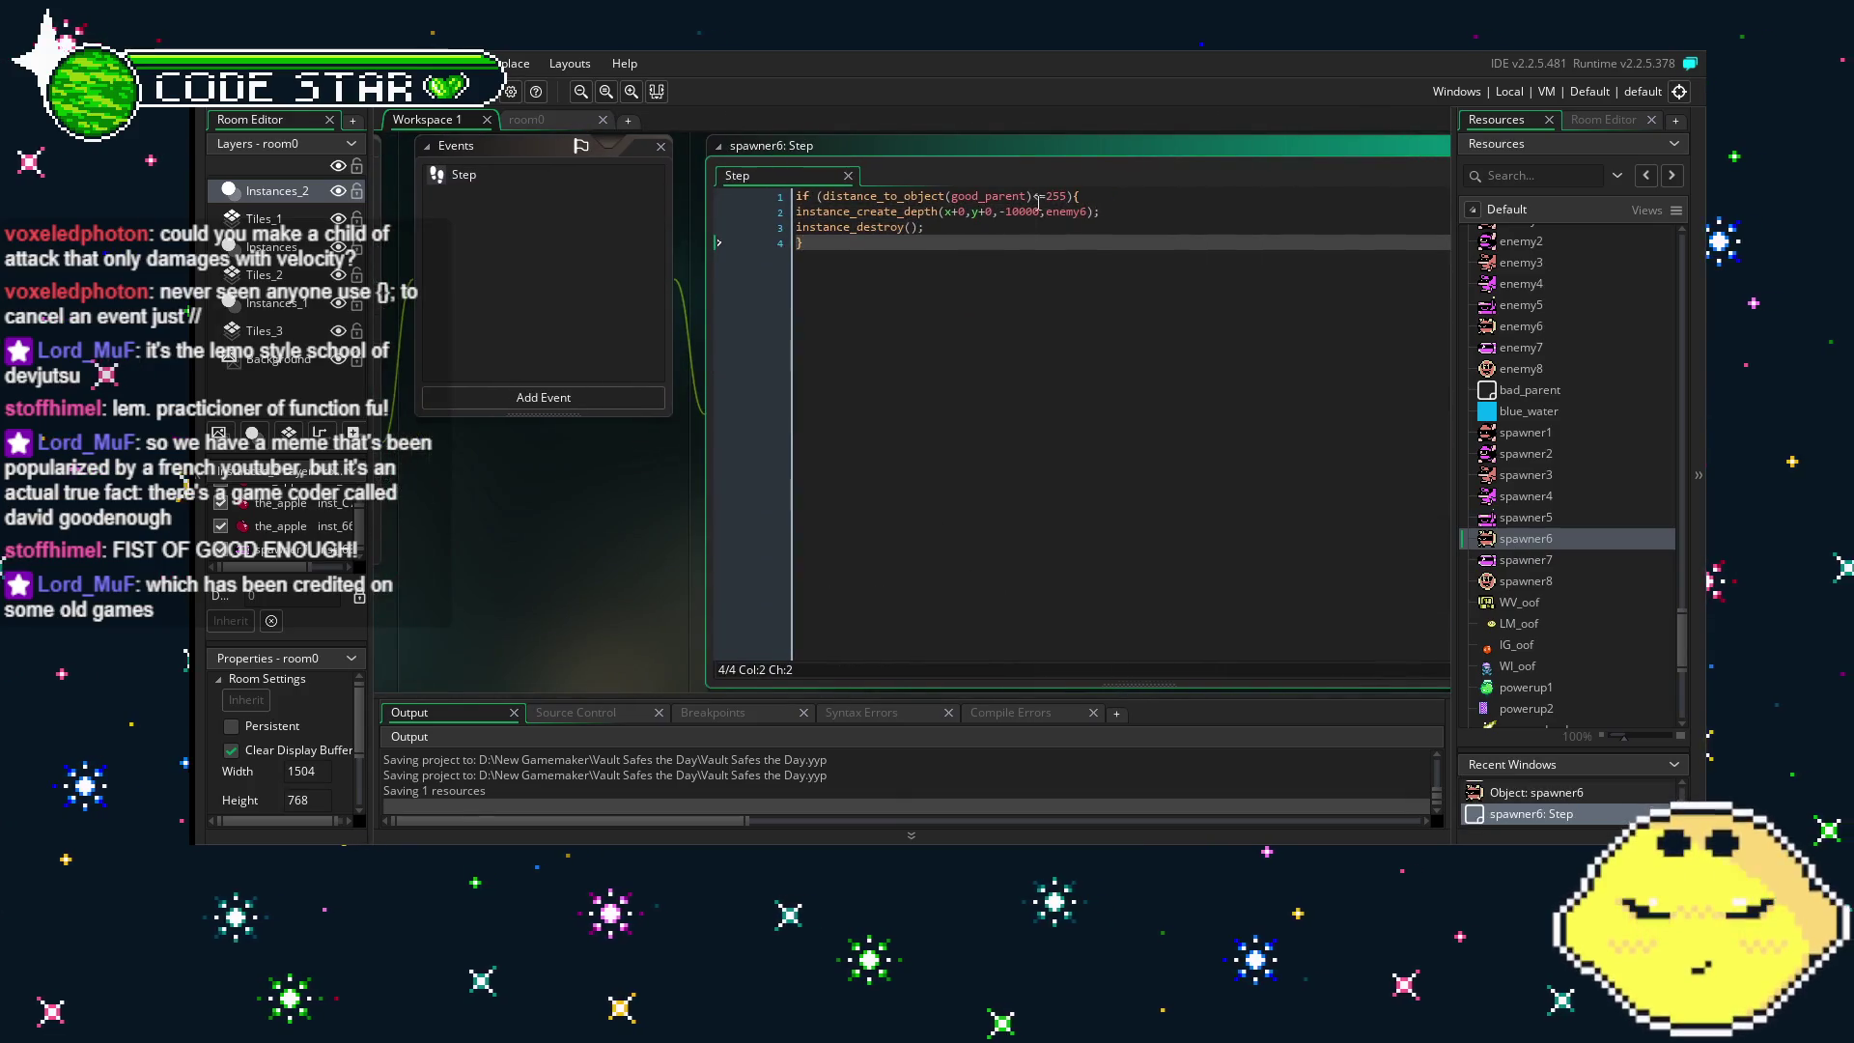
double_click(1056, 196)
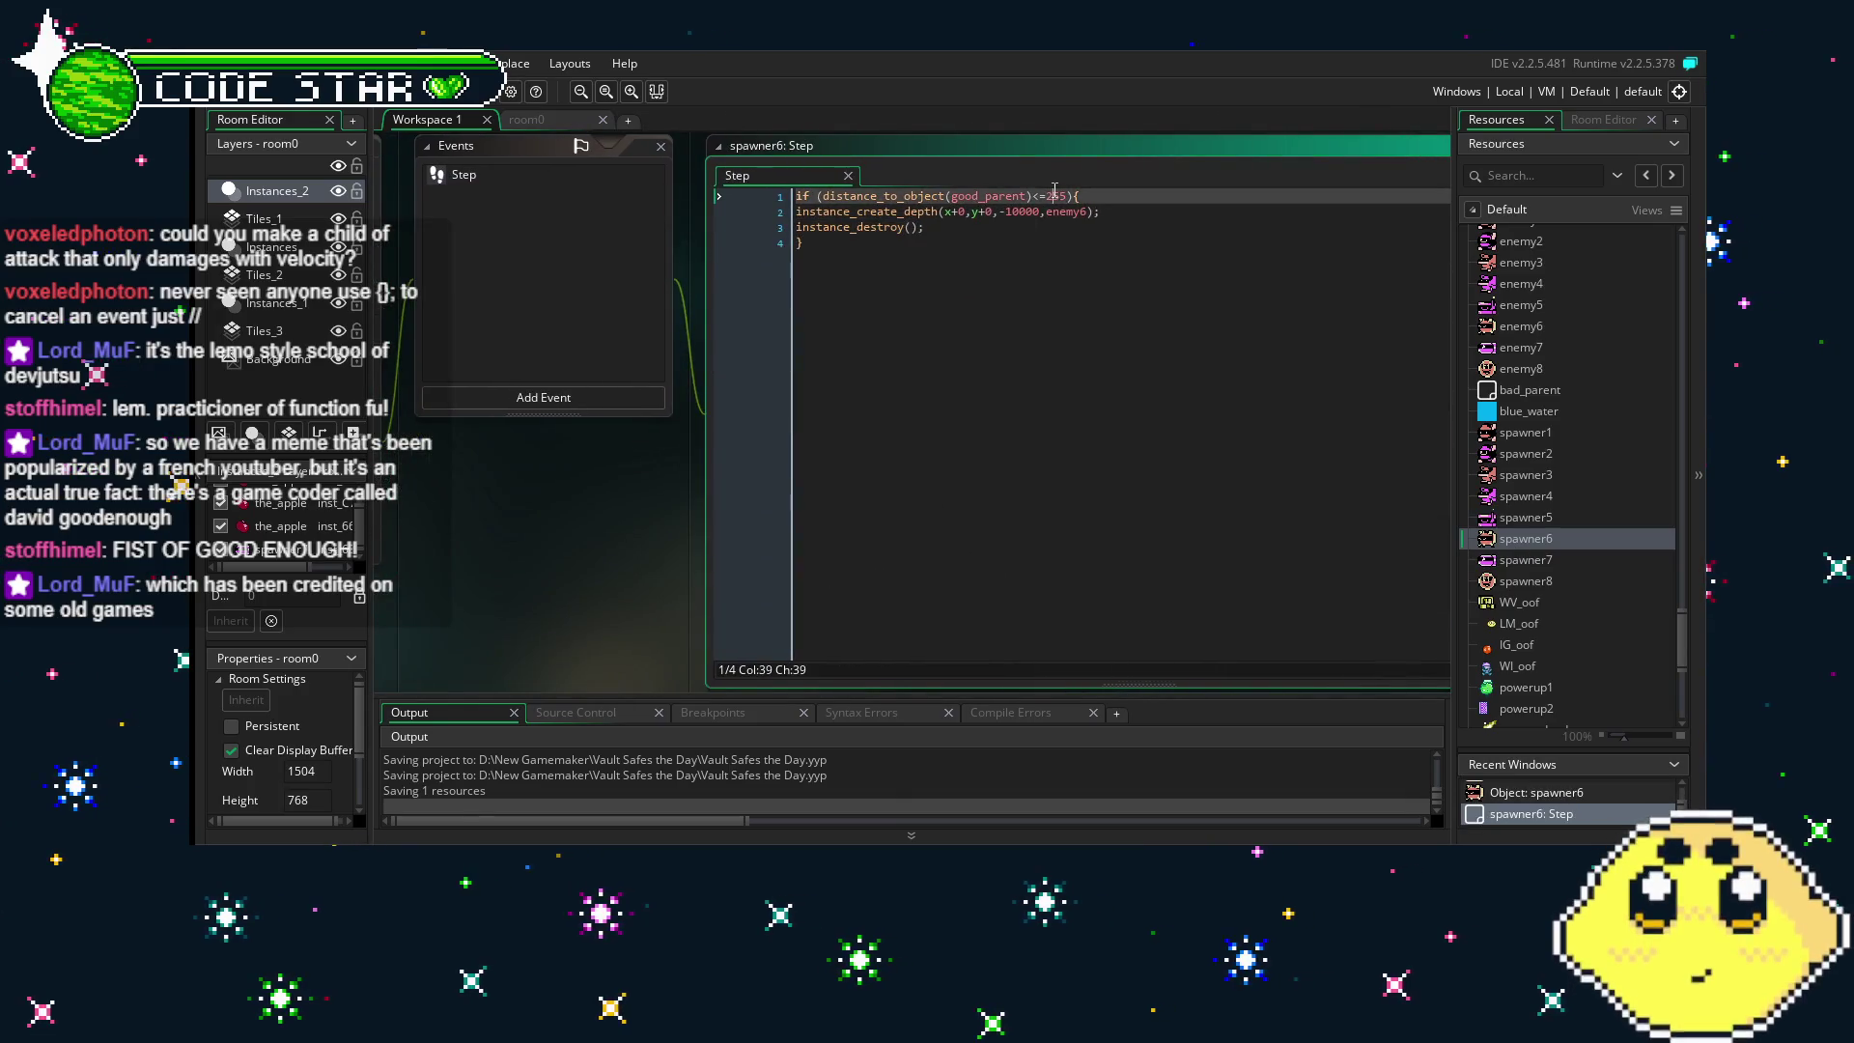
click(1029, 375)
- Change the trigger distance from 255 to 128 in the spawner7 and spawner8 Step events
double_click(1569, 557)
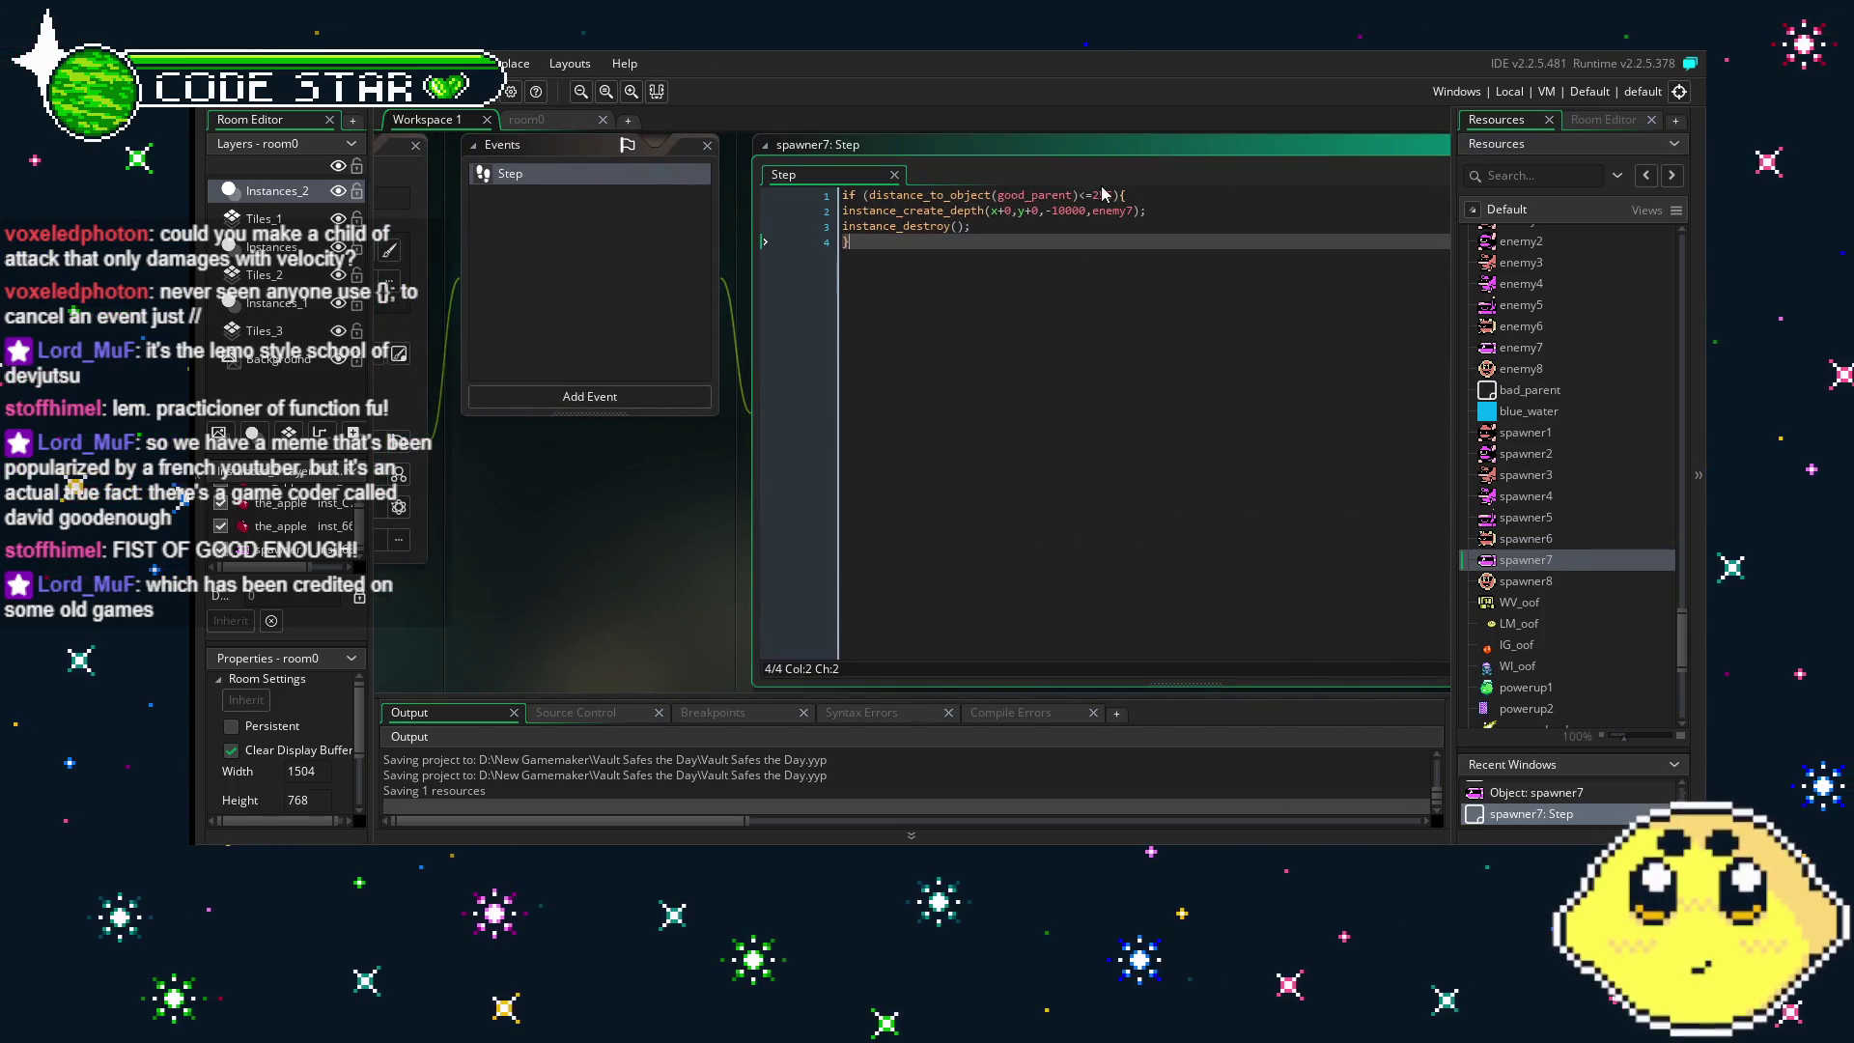
click(1106, 195)
key(Down)
double_click(1105, 195)
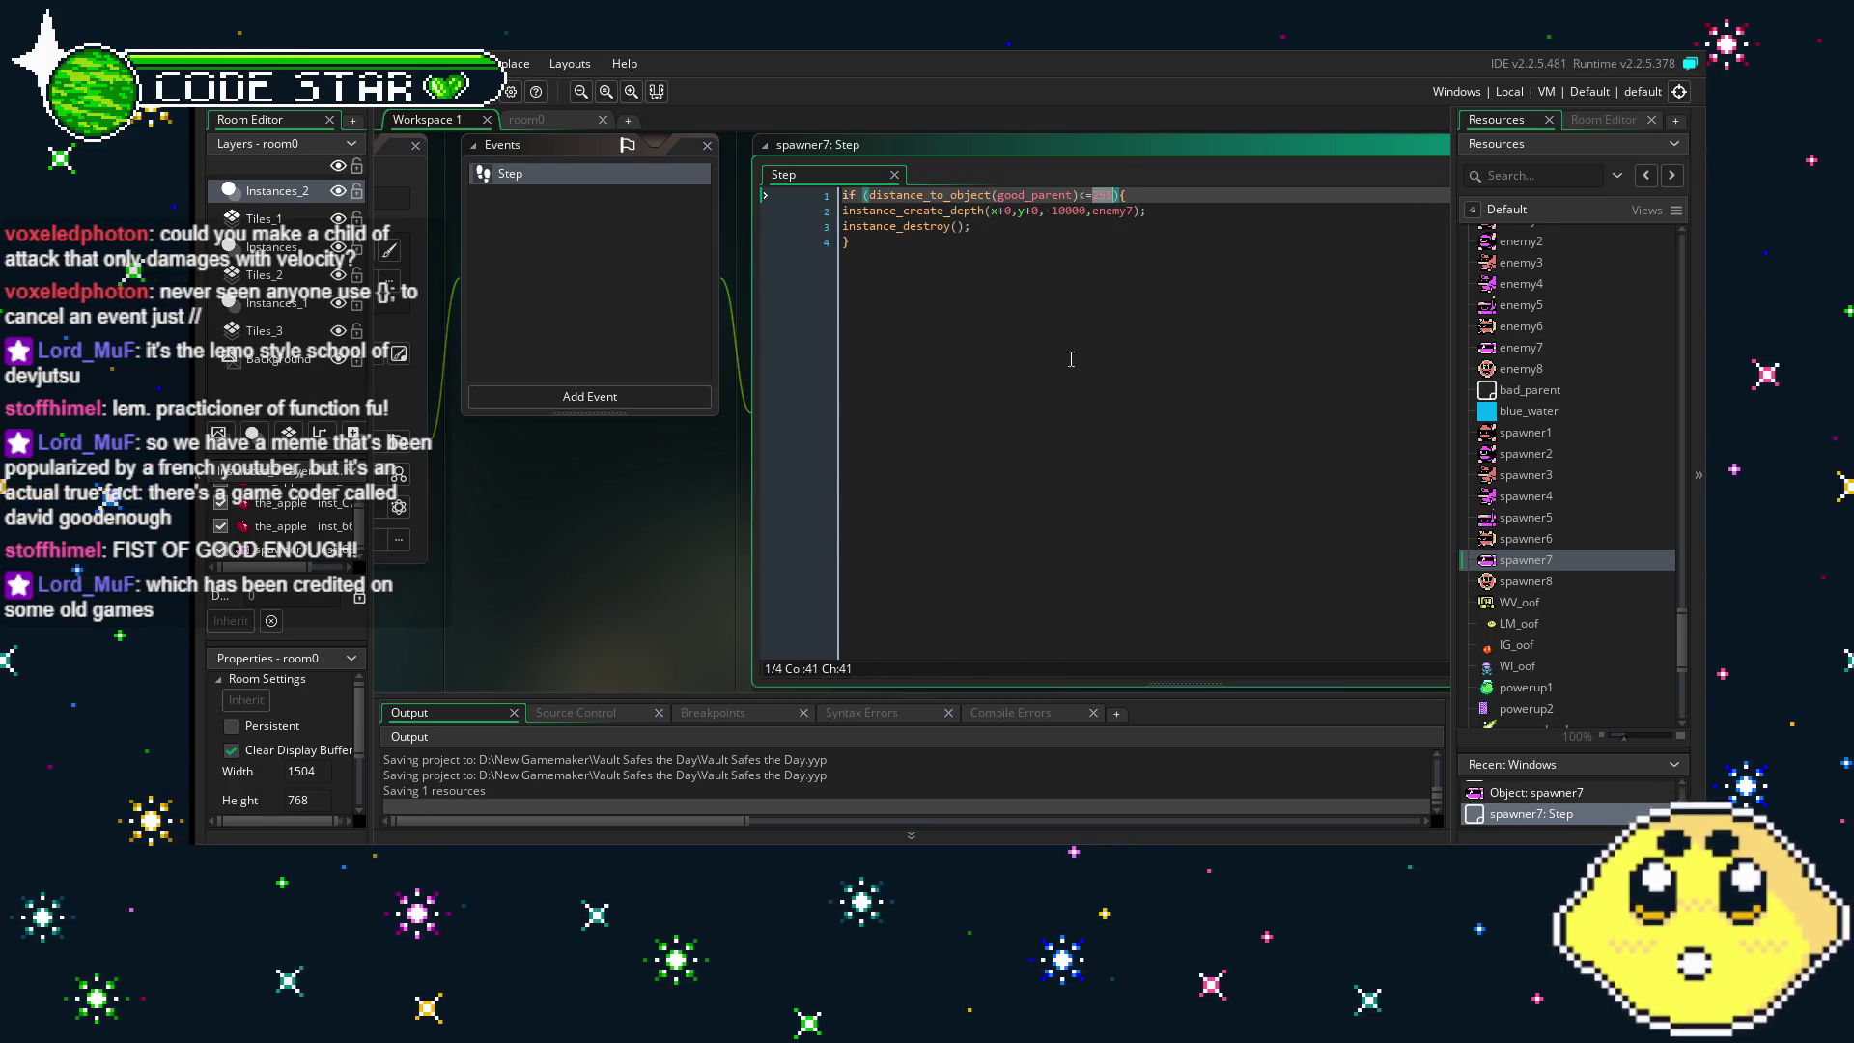
text(128)
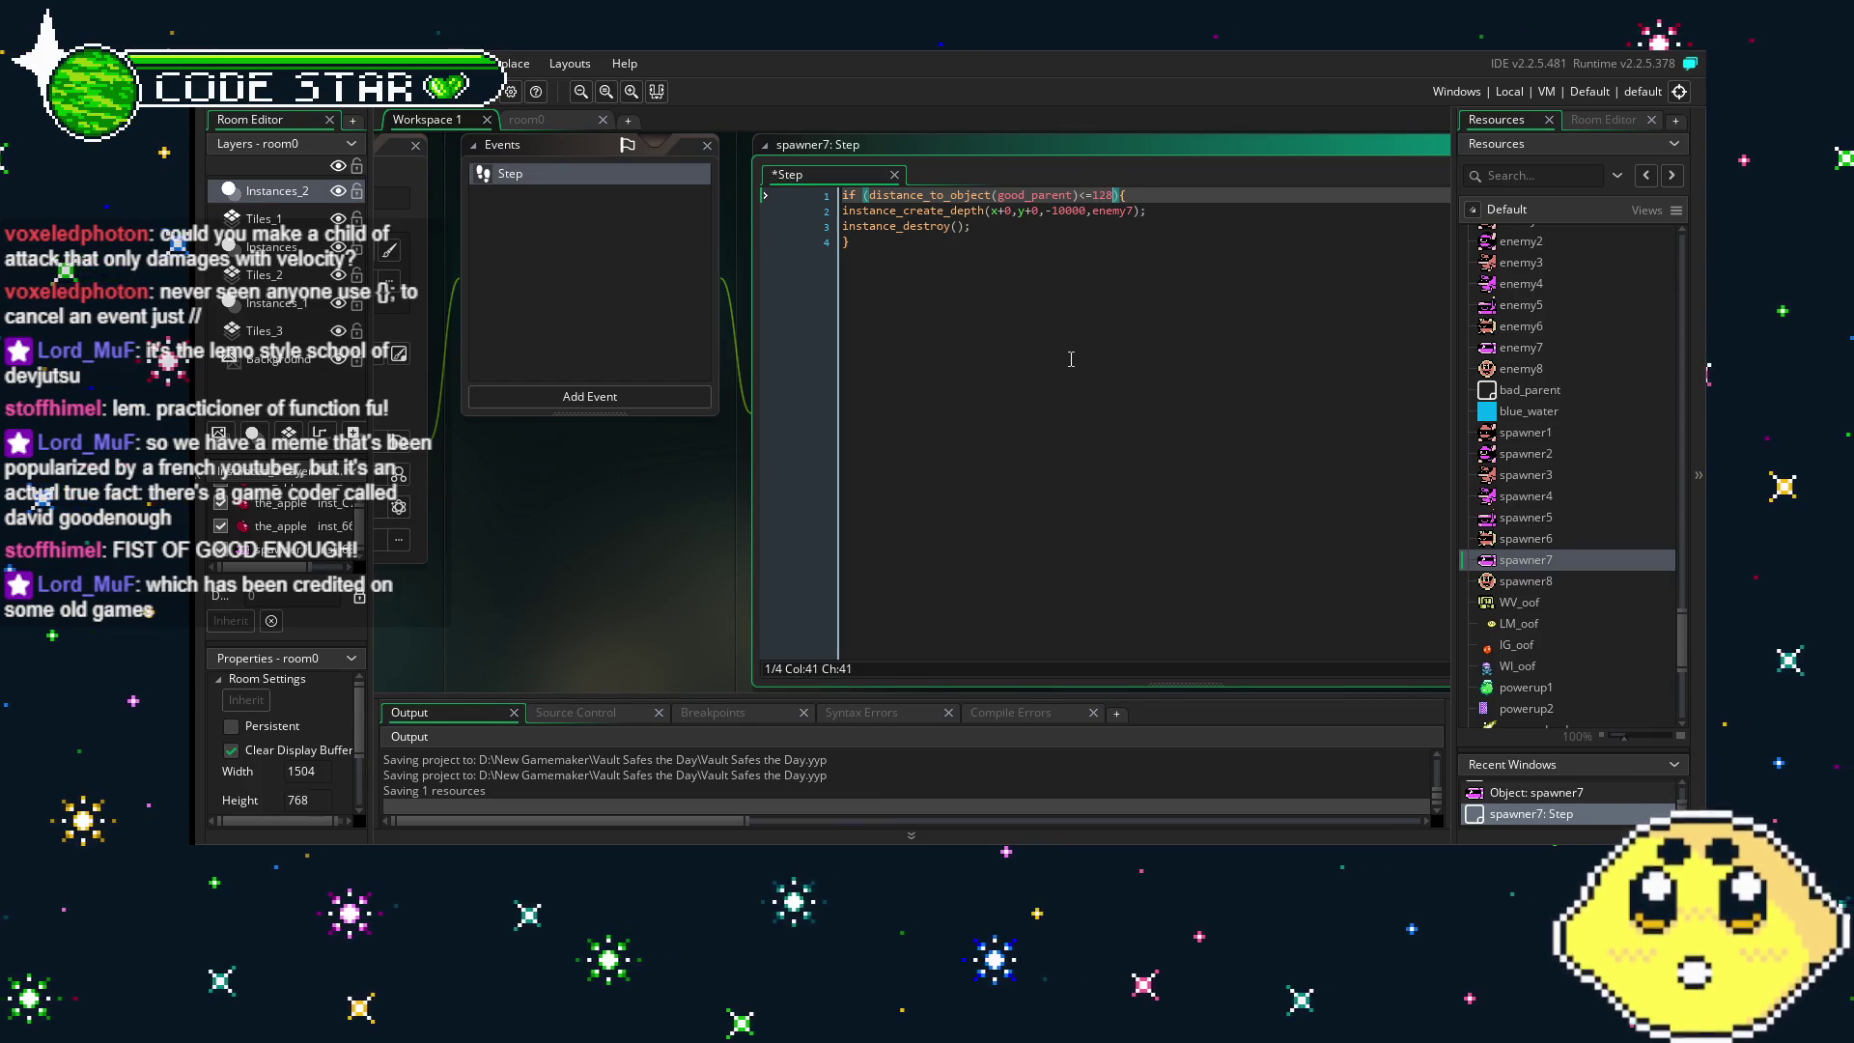
text(28)
click(1319, 427)
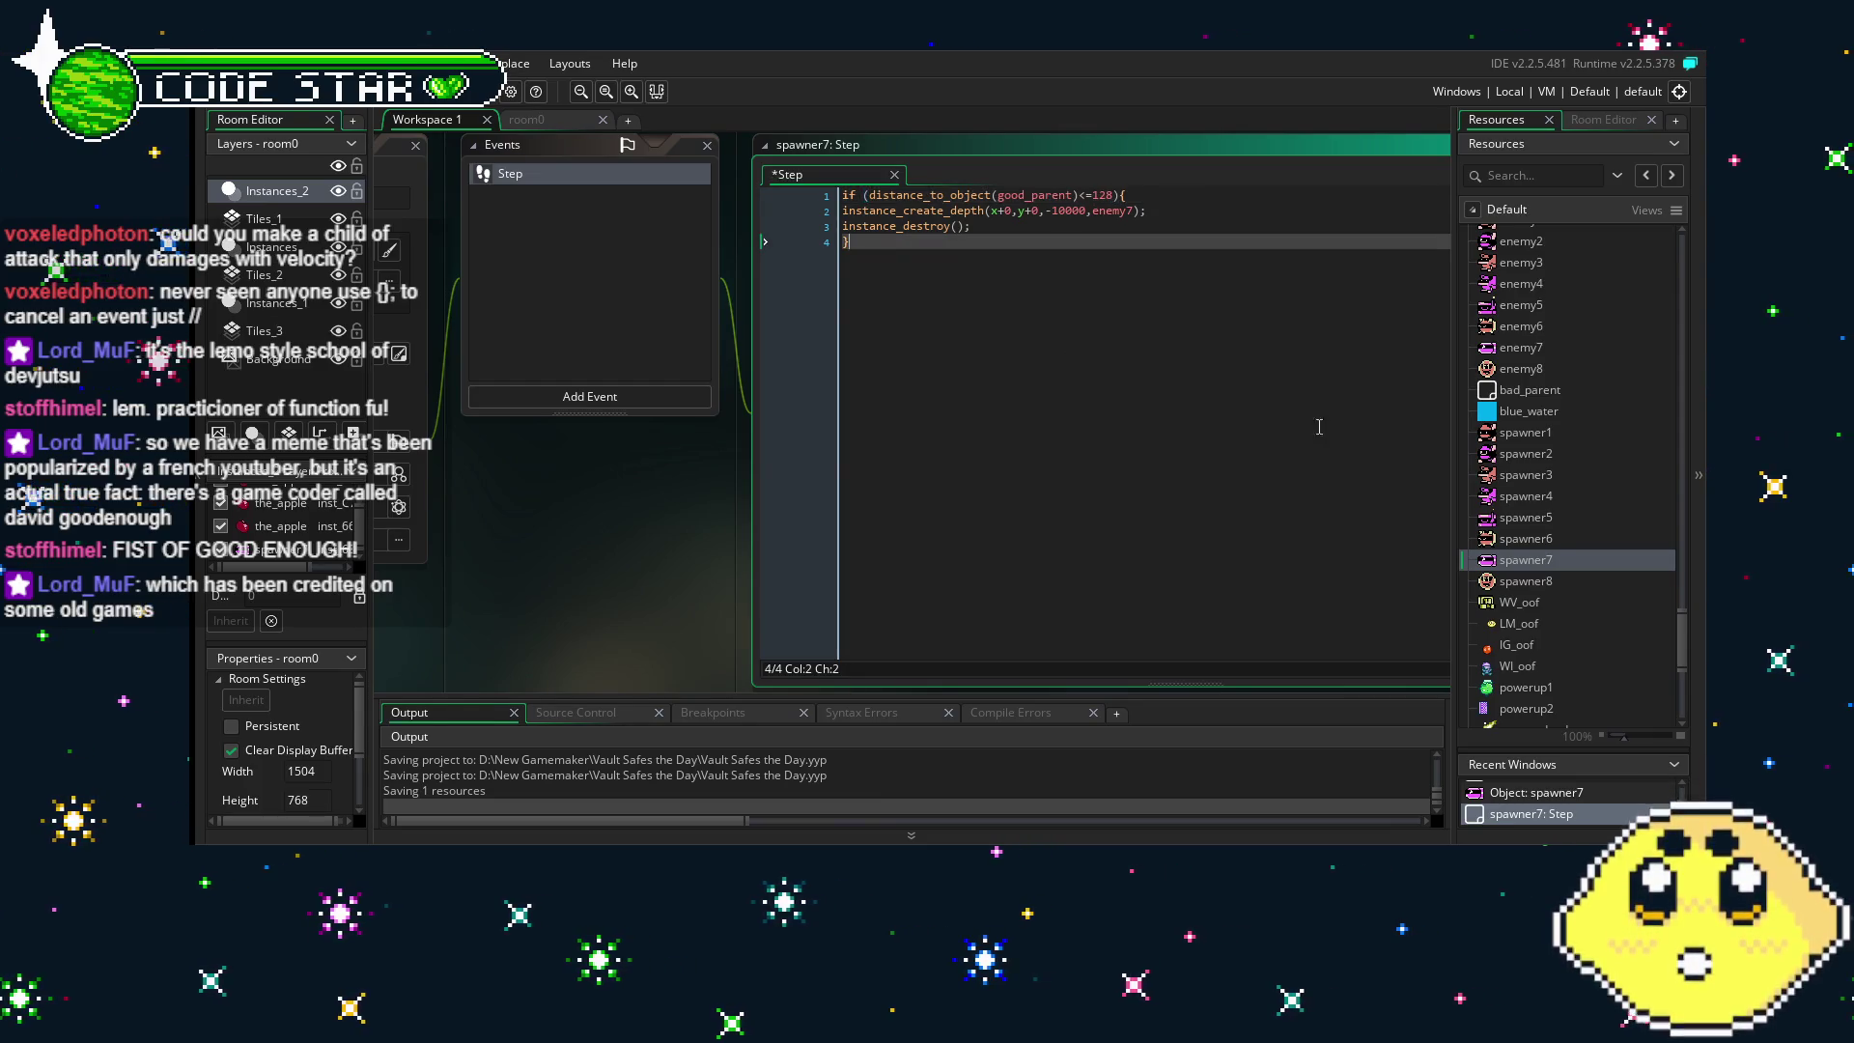
double_click(1535, 582)
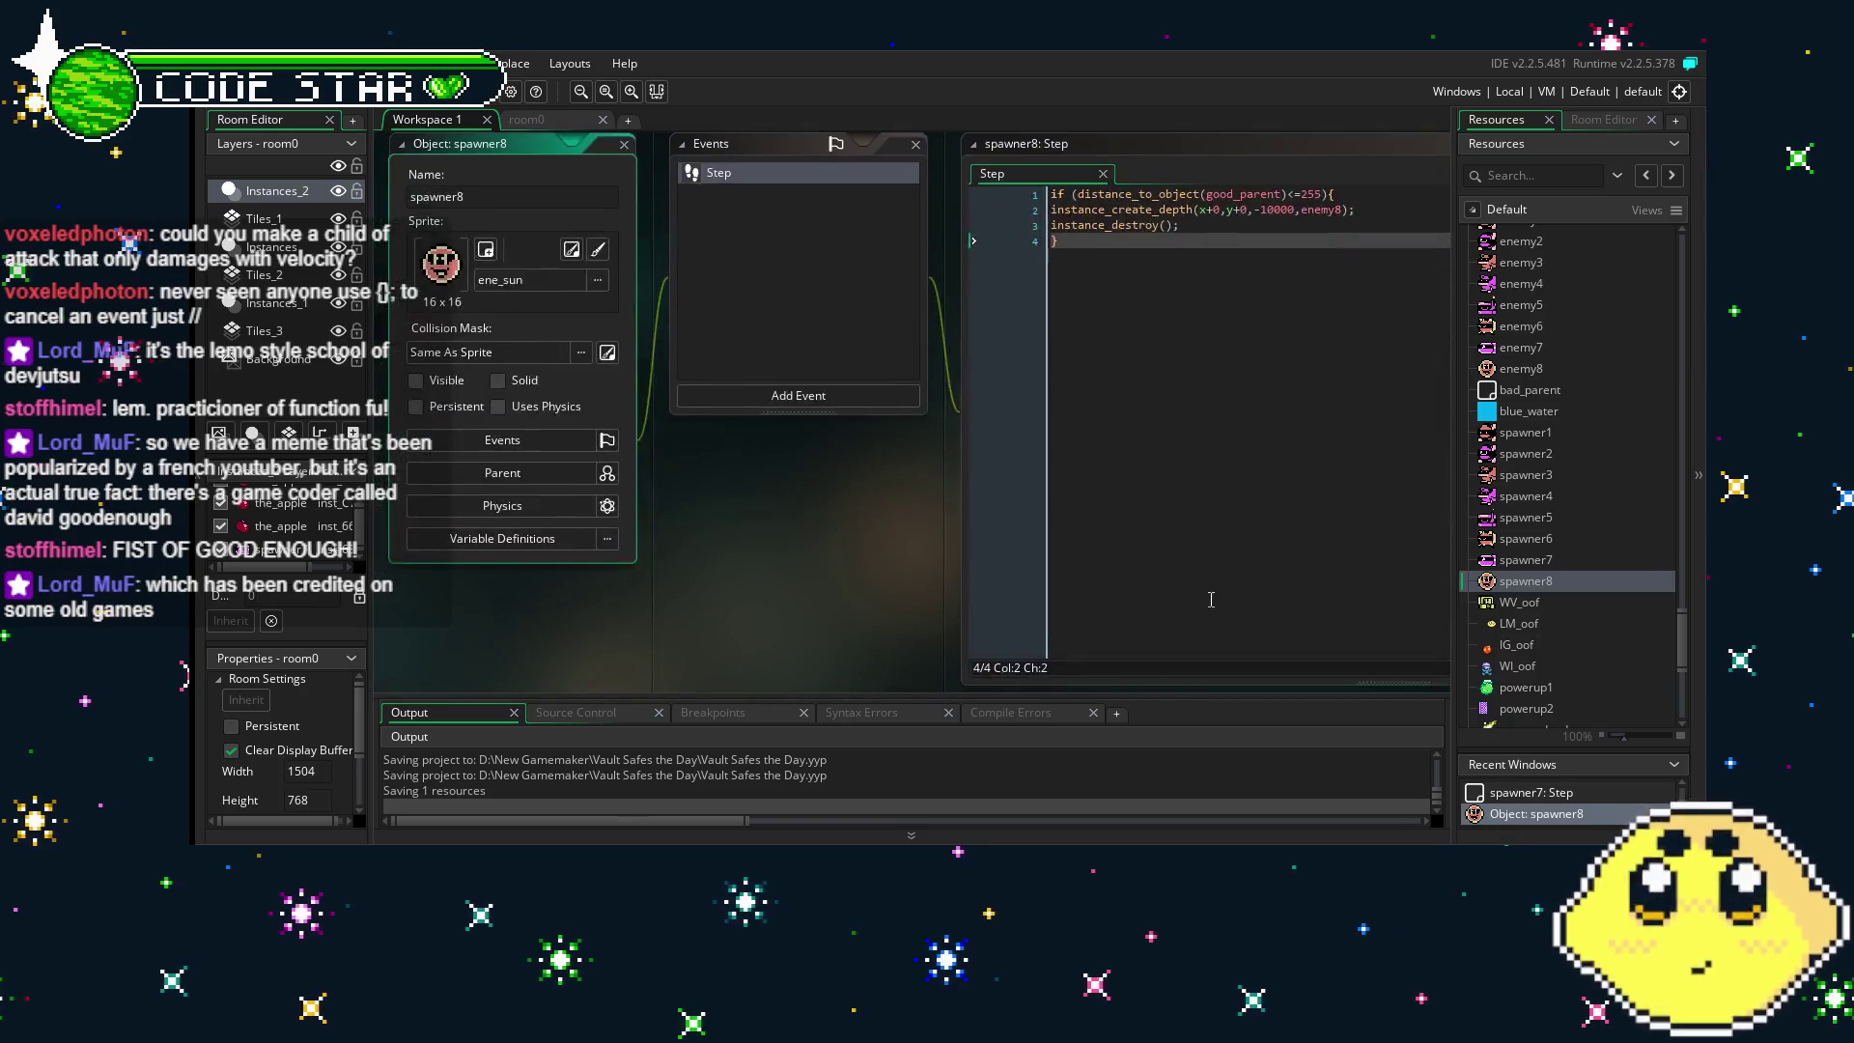
double_click(1128, 191)
text(128)
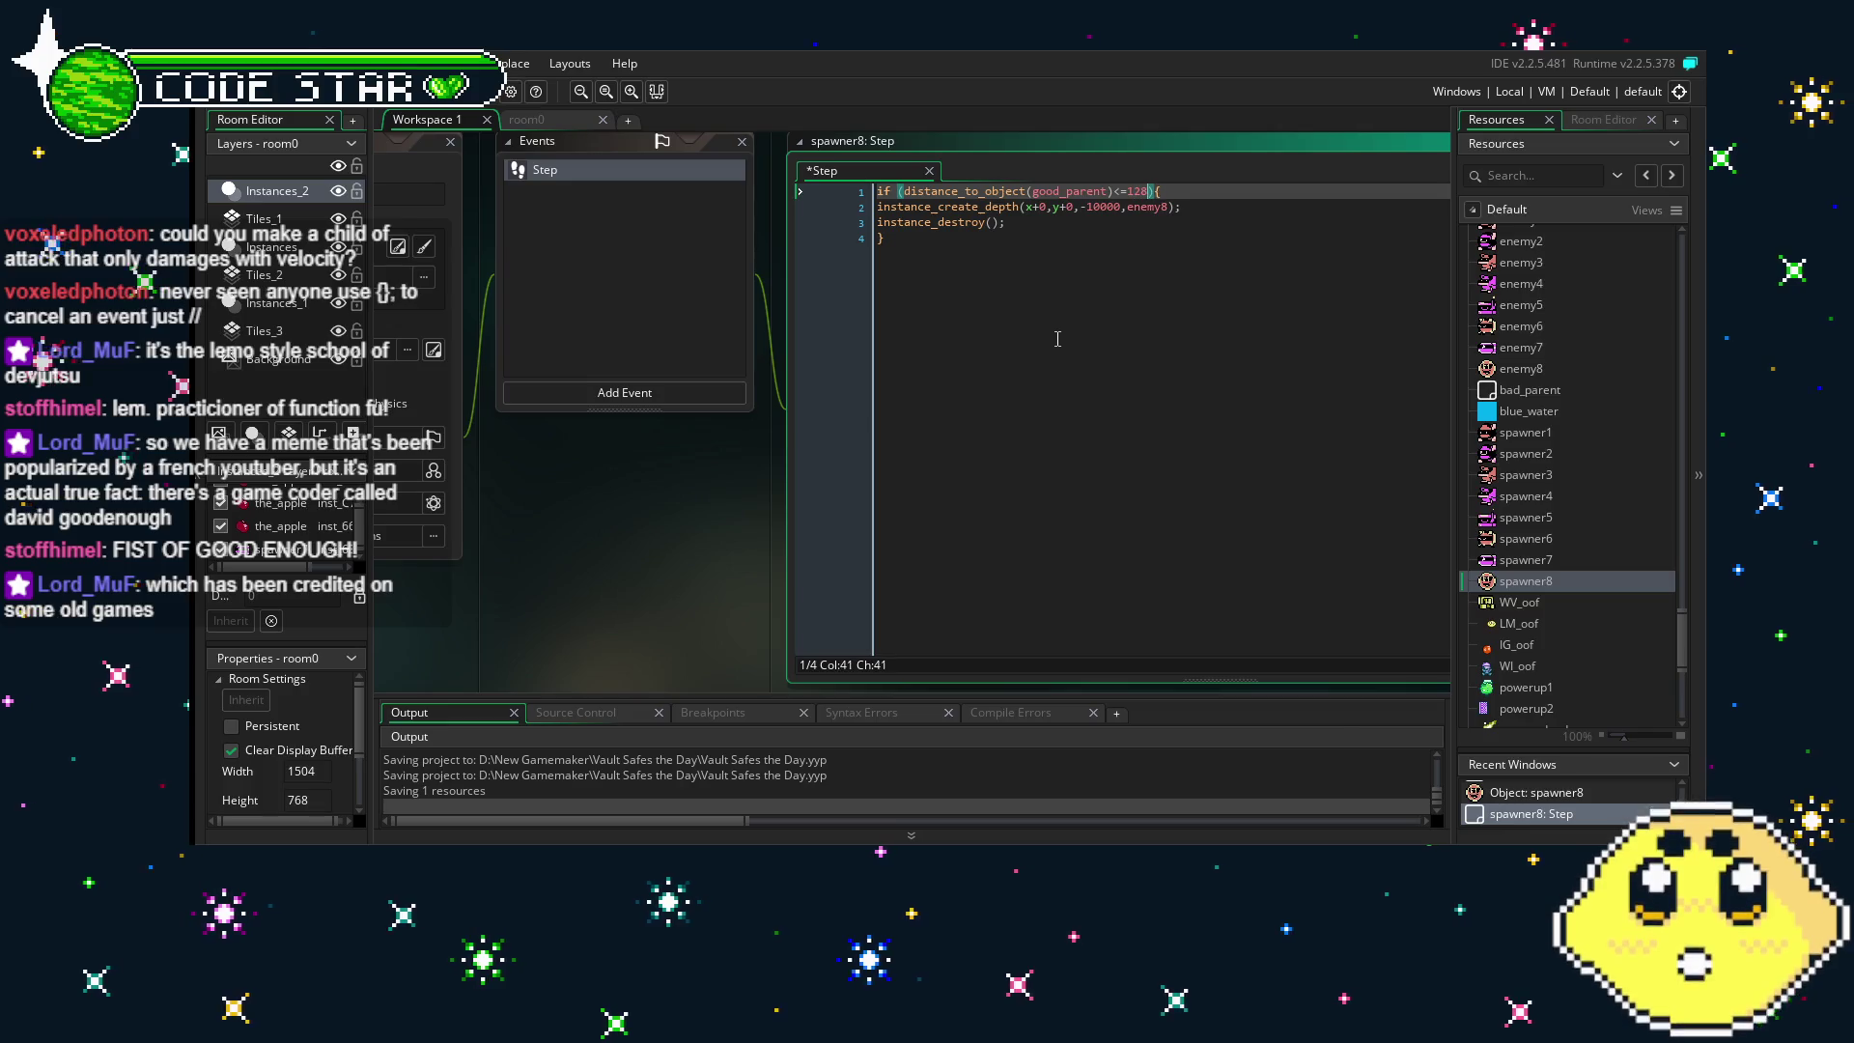
click(1058, 339)
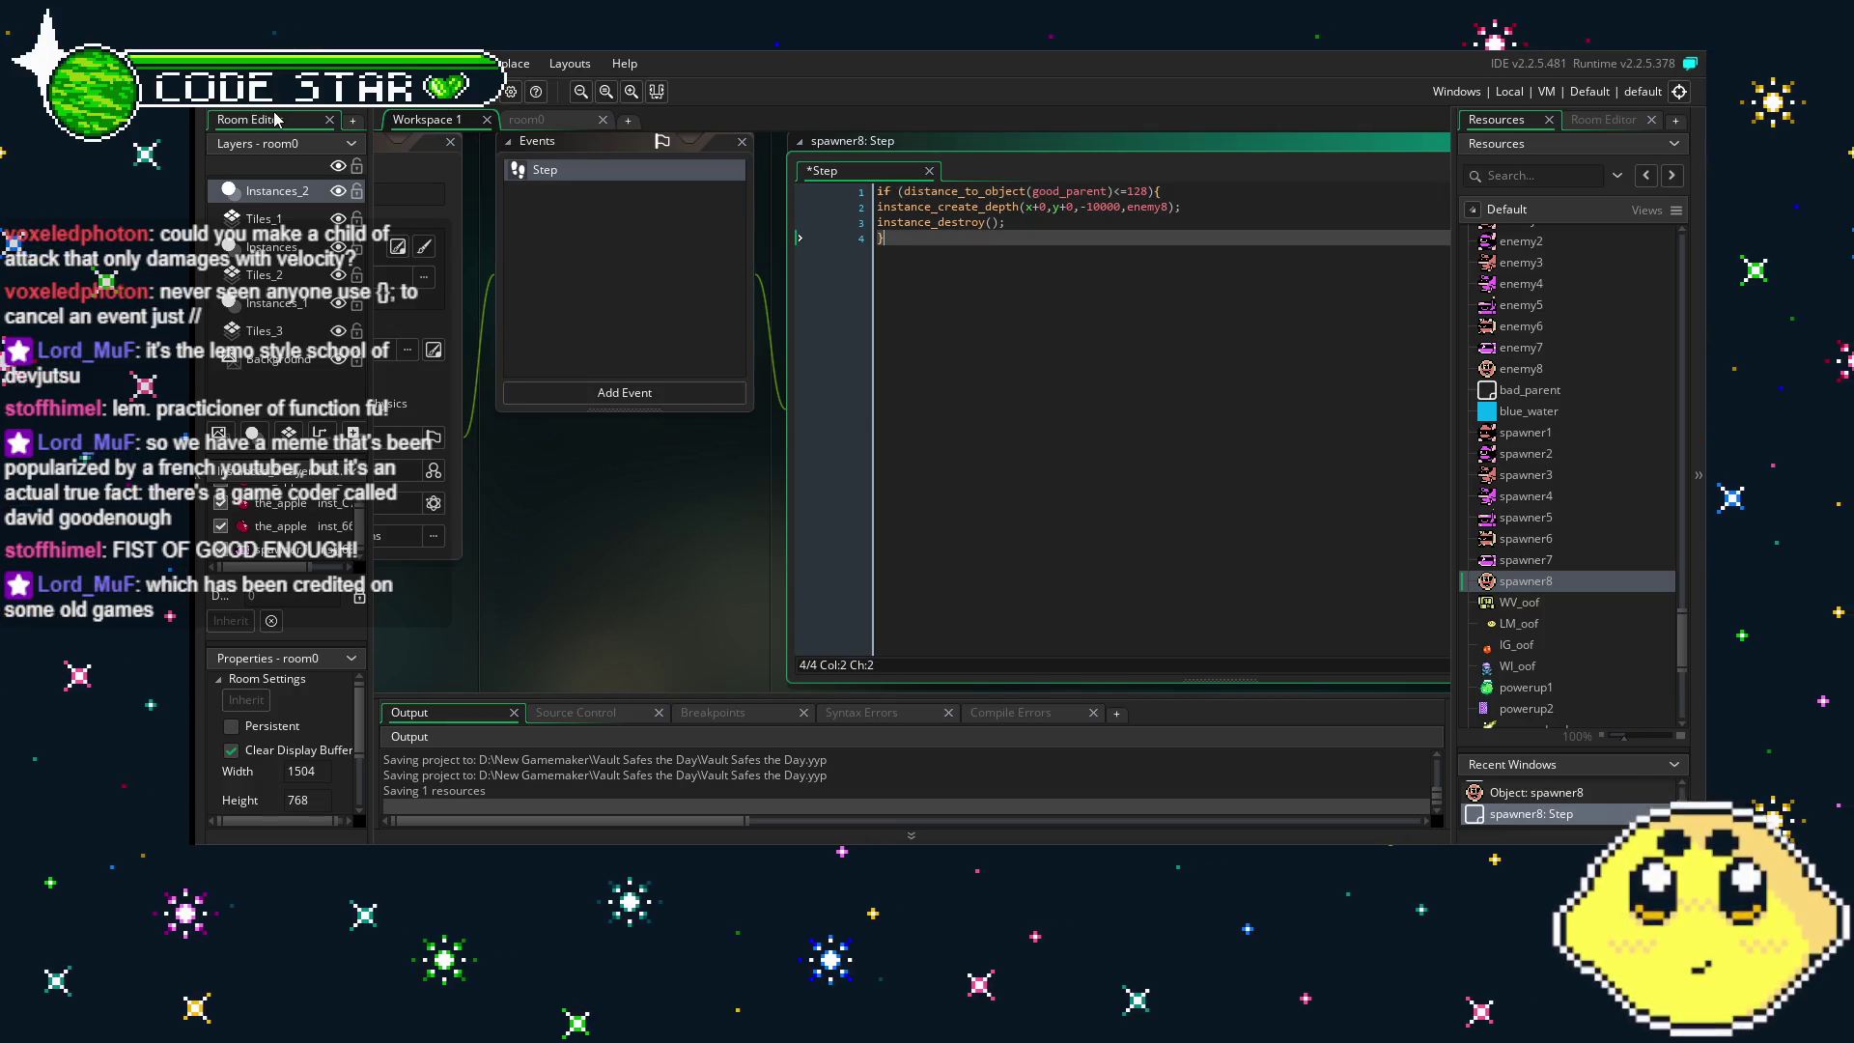
- Save the project with Ctrl+S and return to room0
key(ctrl+s)
mouse_move(591, 581)
mouse_down()
mouse_move(801, 589)
mouse_move(719, 600)
mouse_up()
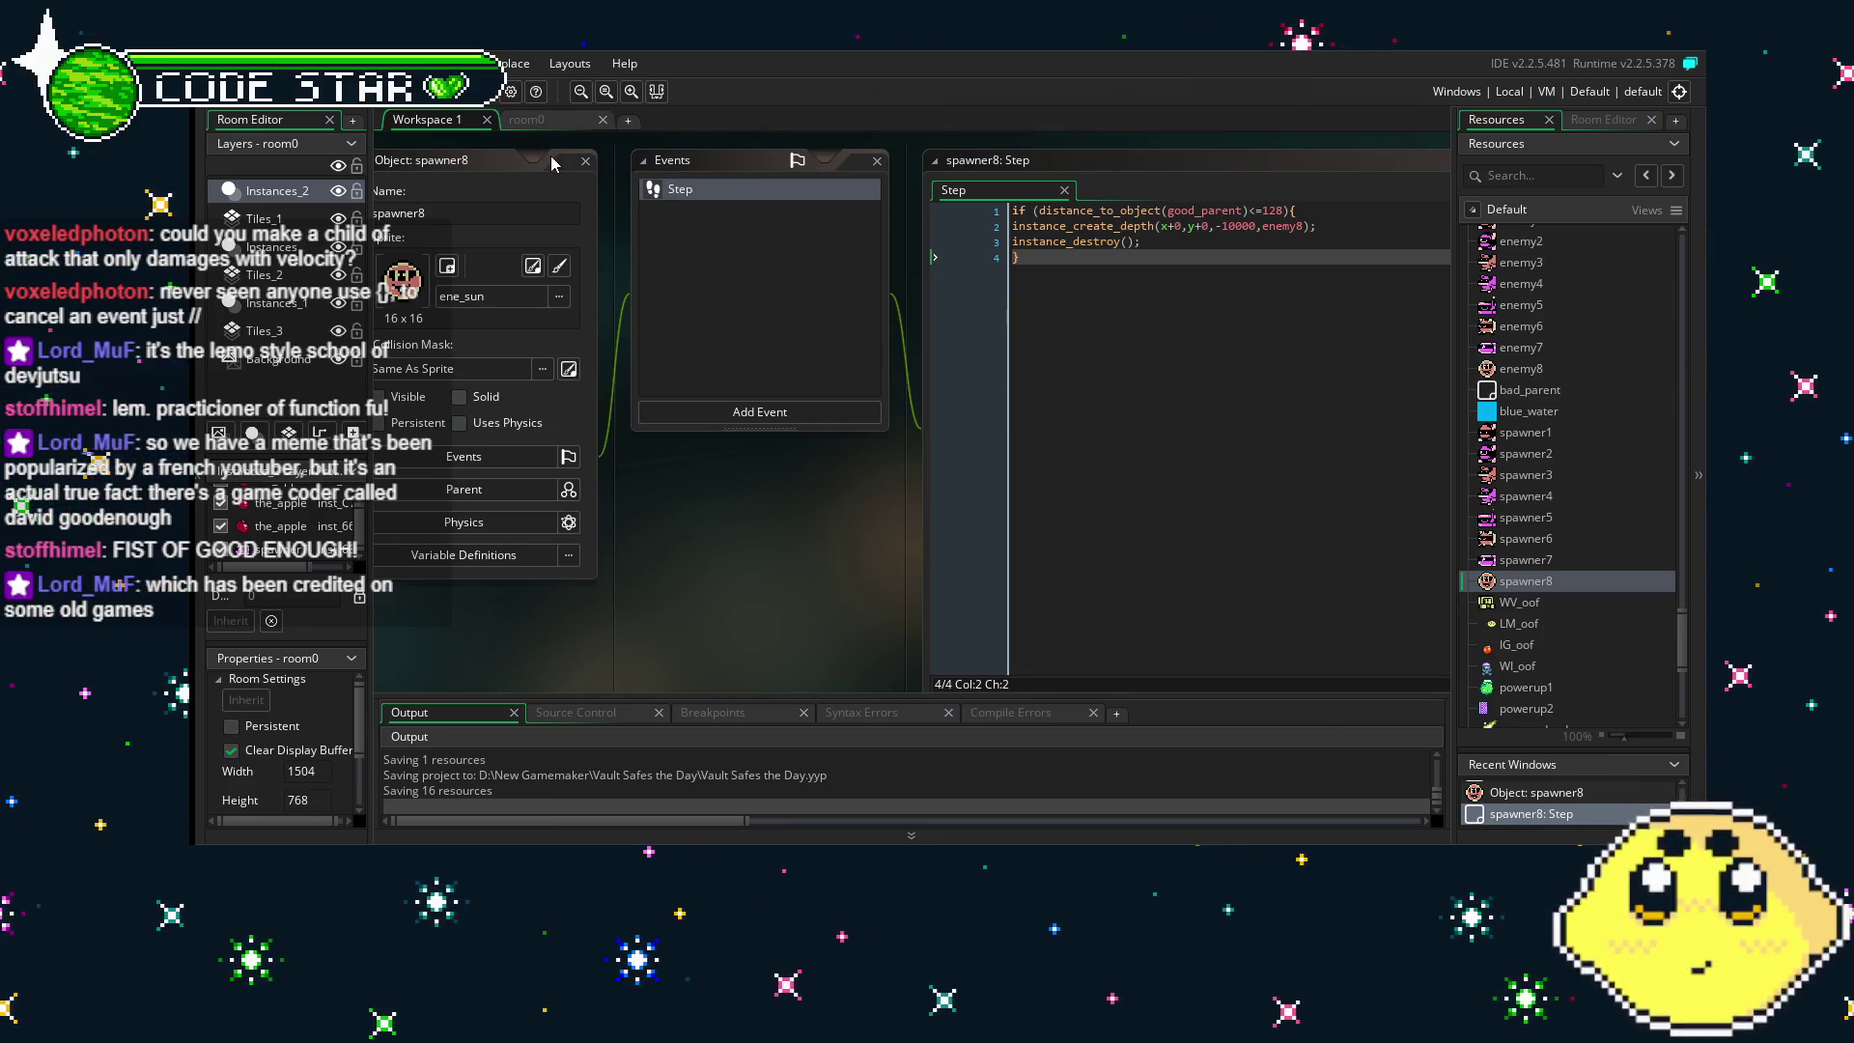
click(526, 118)
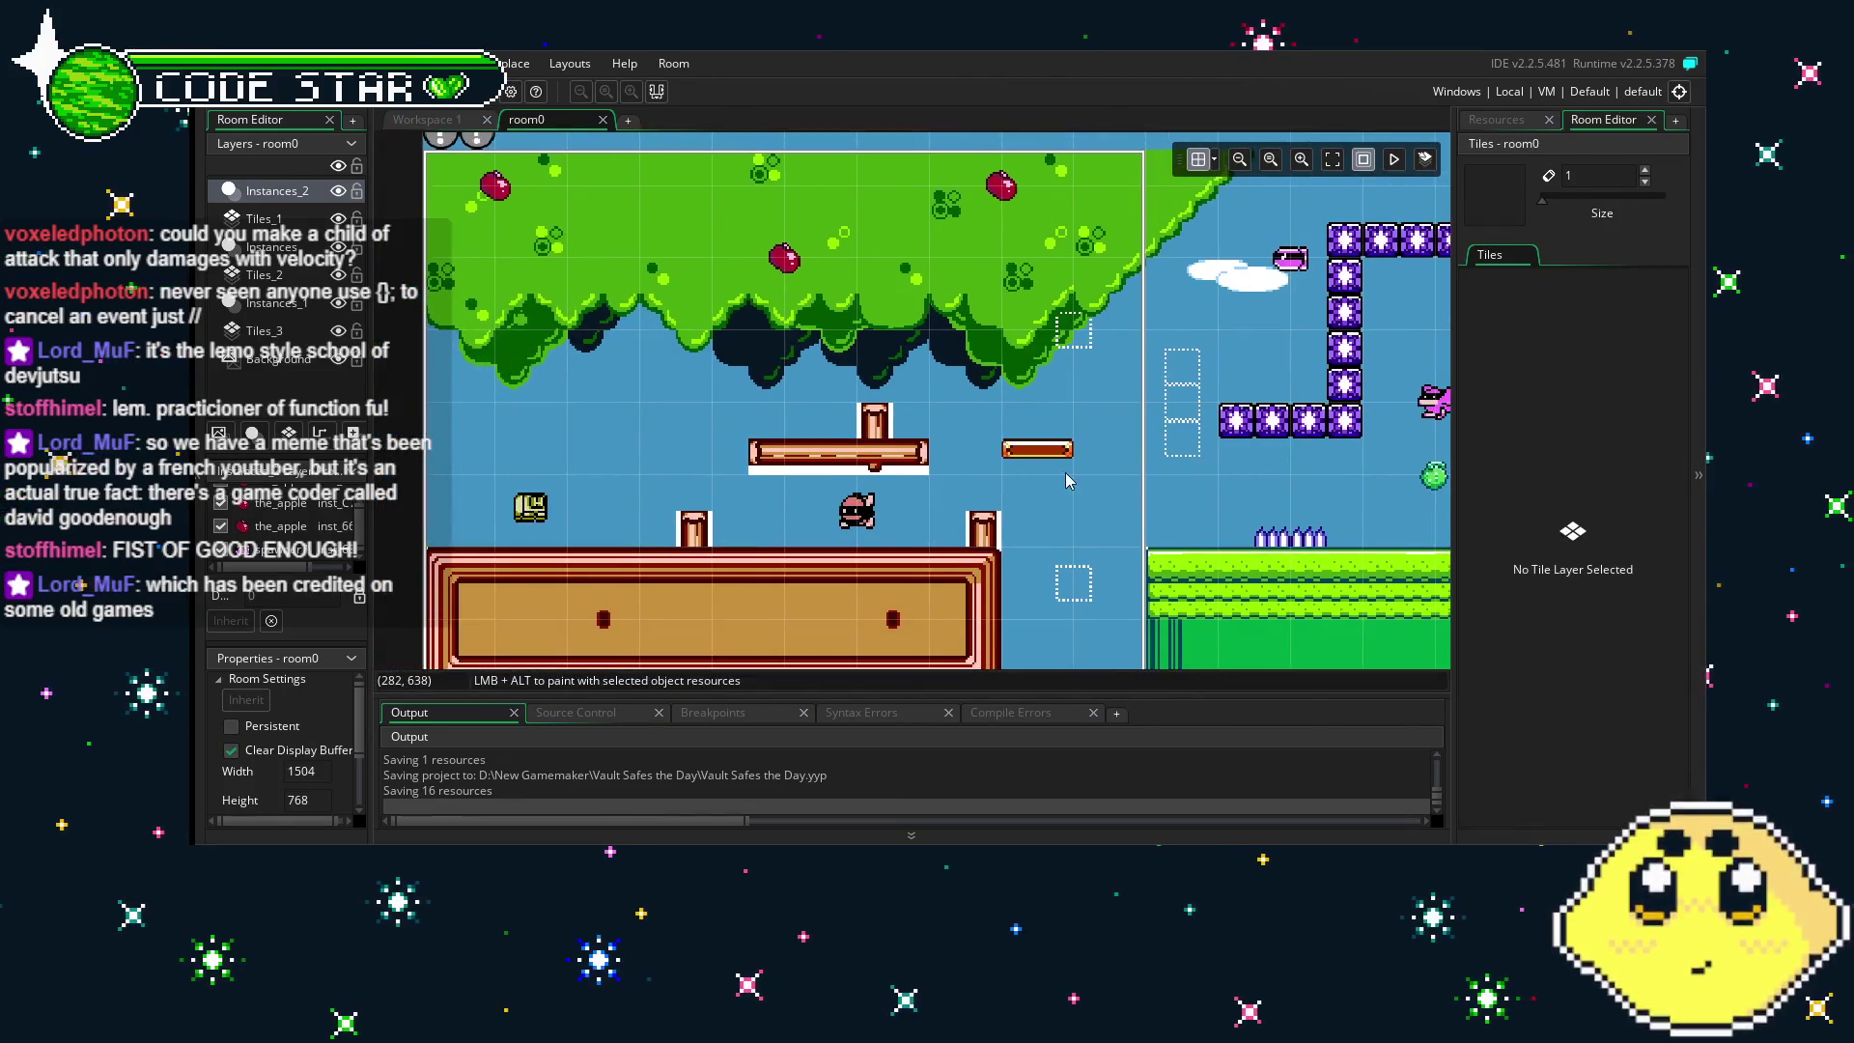
- Scroll across room0 to look over the level layout to the right and back
scroll(1068, 479, right, 3)
scroll(1016, 470, right, 5)
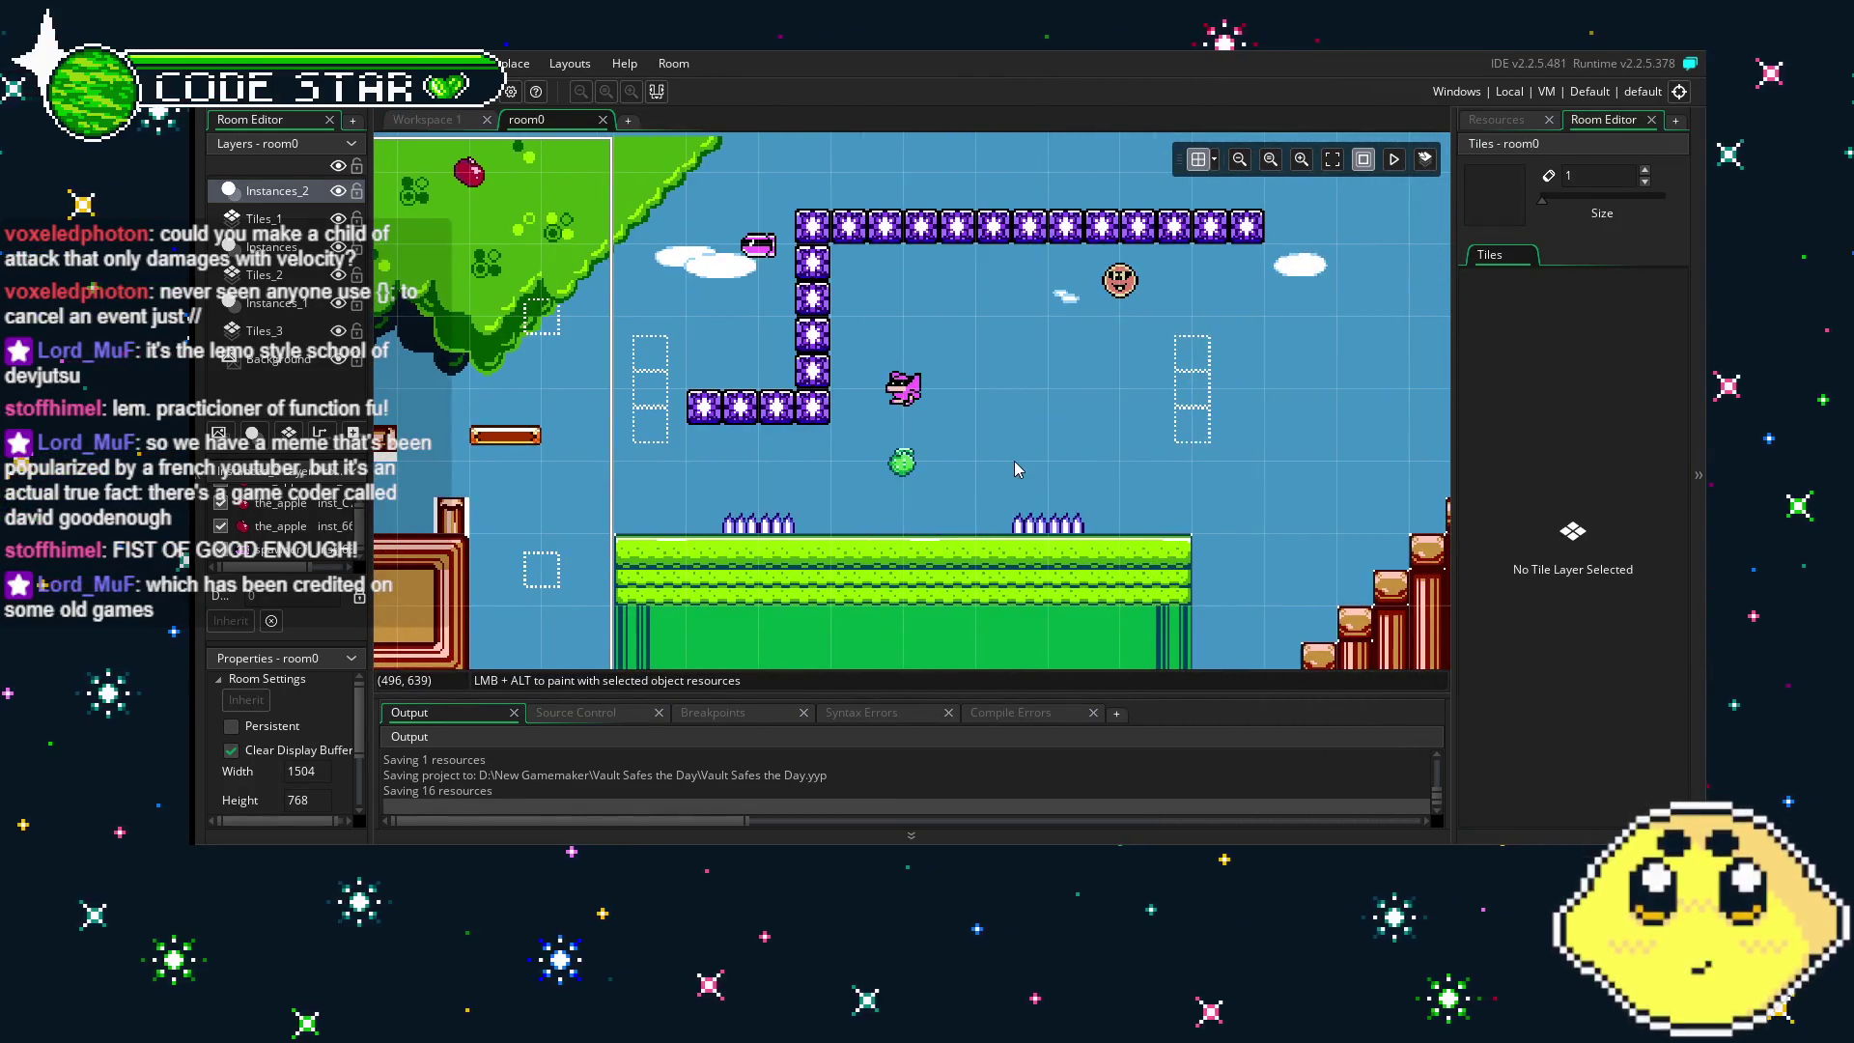
scroll(1016, 470, right, 5)
scroll(1140, 455, right, 10)
scroll(794, 428, right, 3)
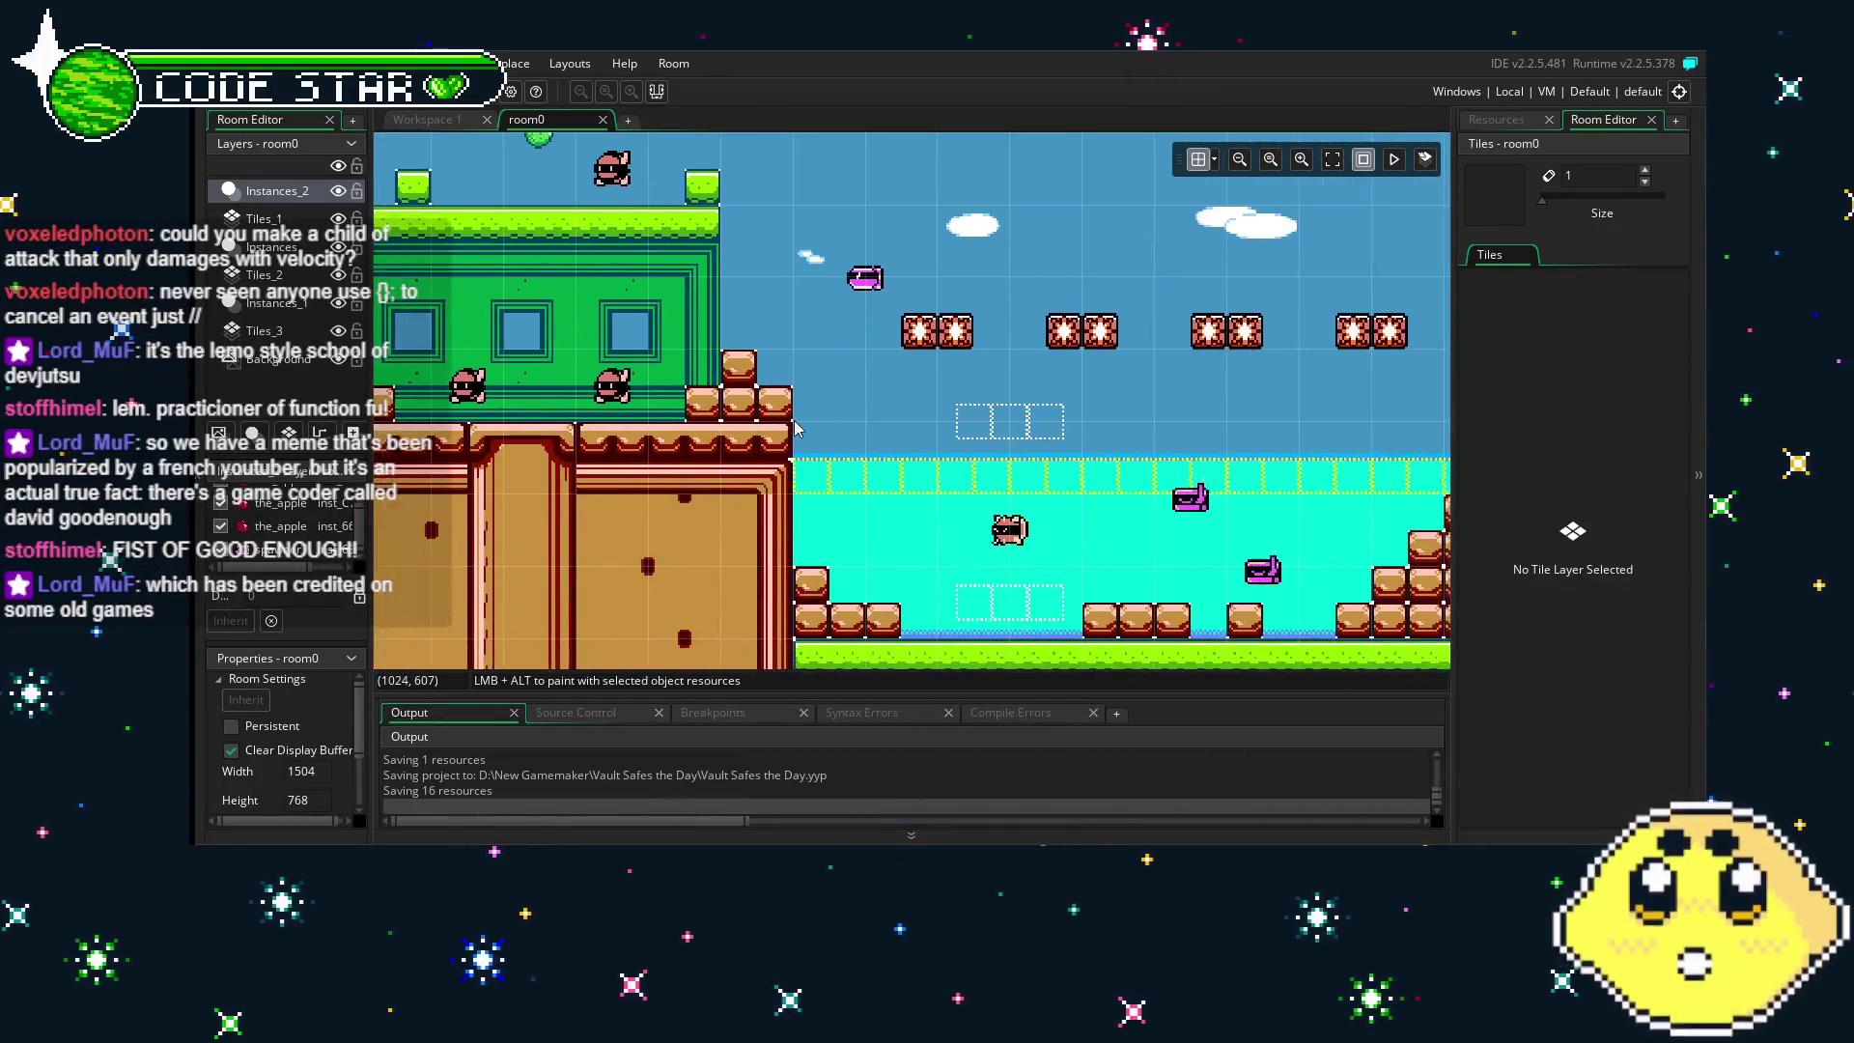
scroll(782, 425, right, 9)
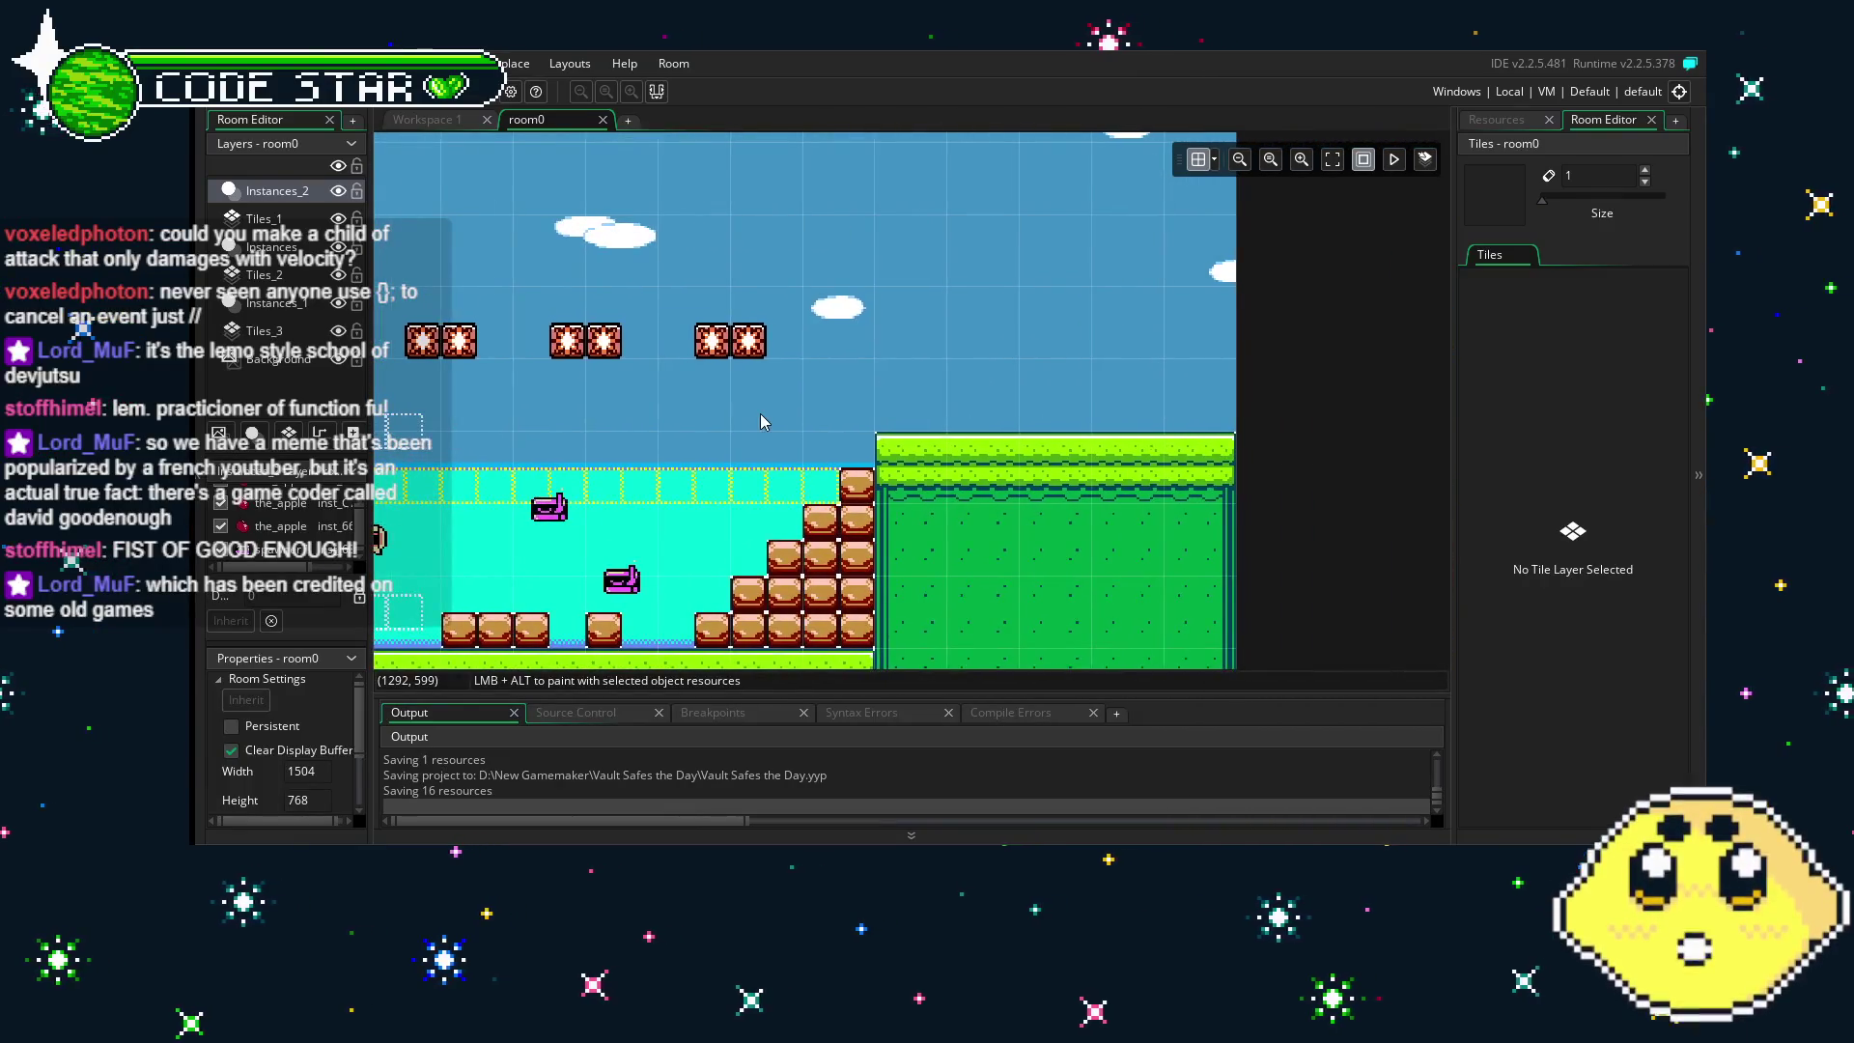
scroll(760, 415, left, 15)
scroll(906, 436, left, 12)
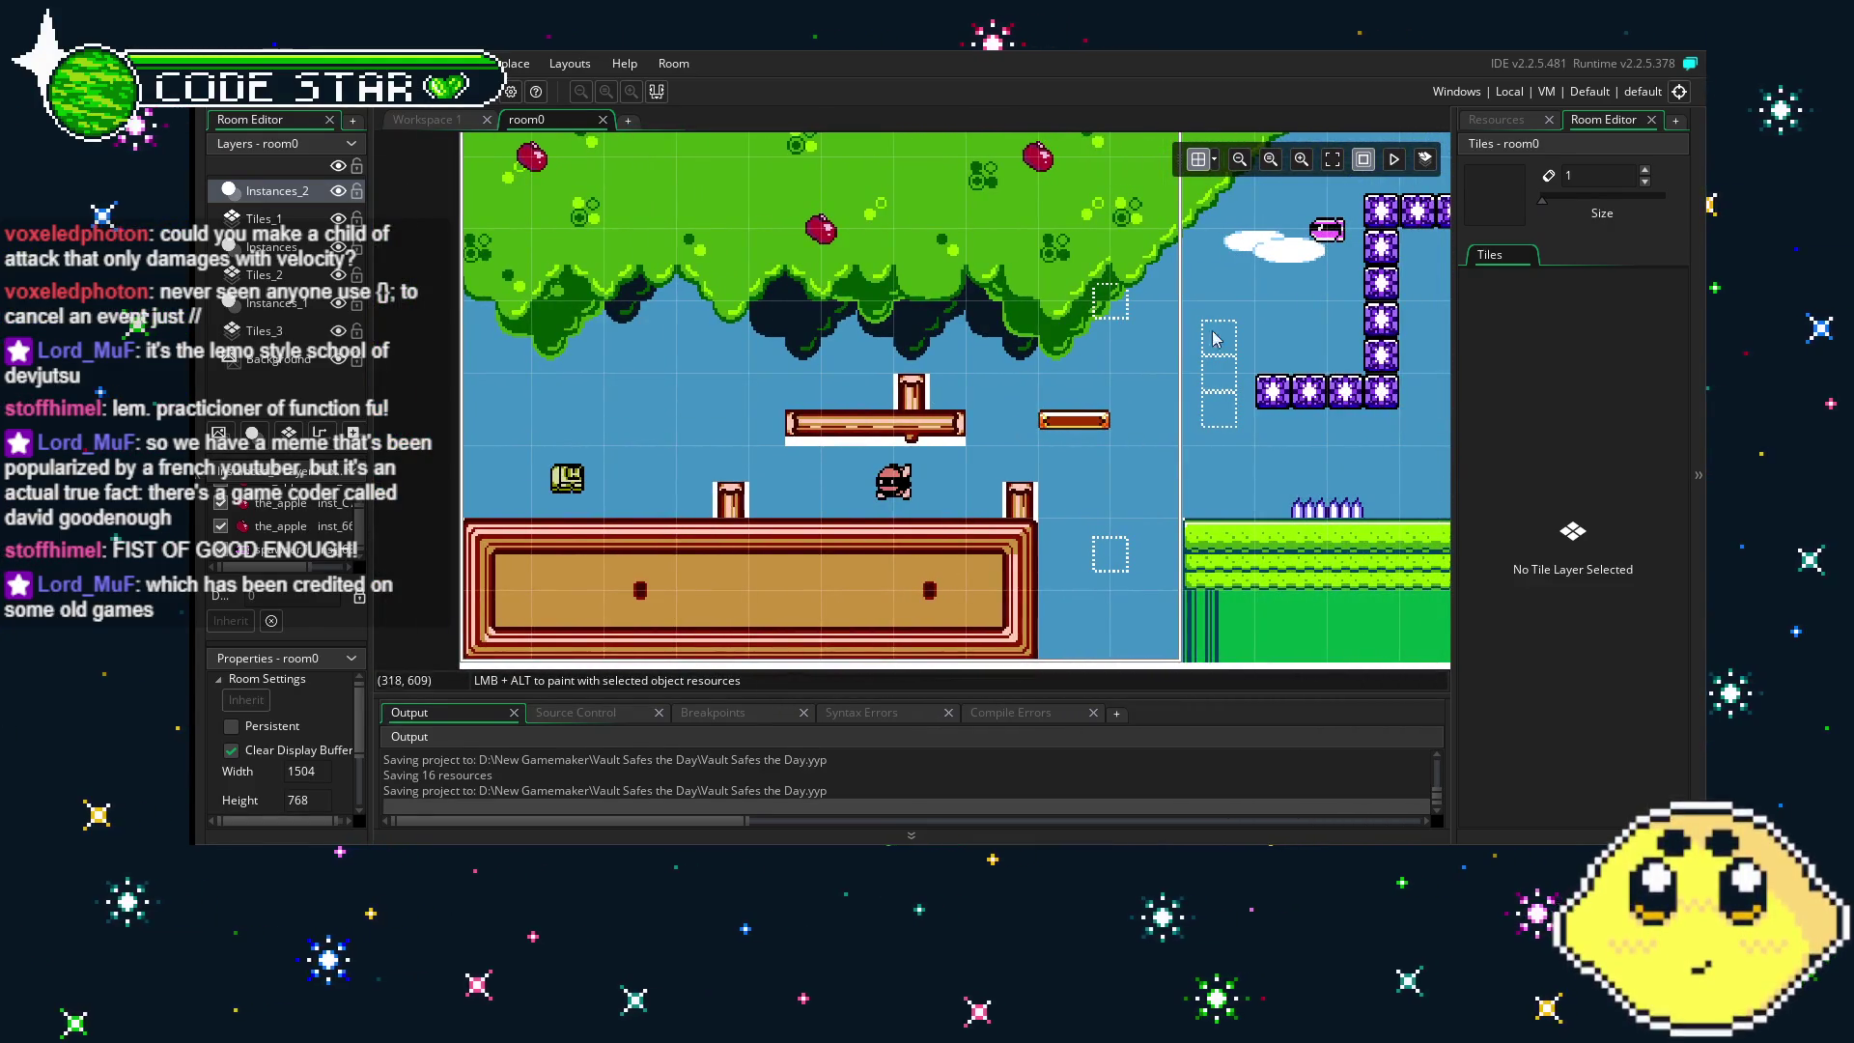
- Show the Resources list and pan room0 around the purple-block area and both level edges
click(1499, 121)
scroll(1546, 609, down, 10)
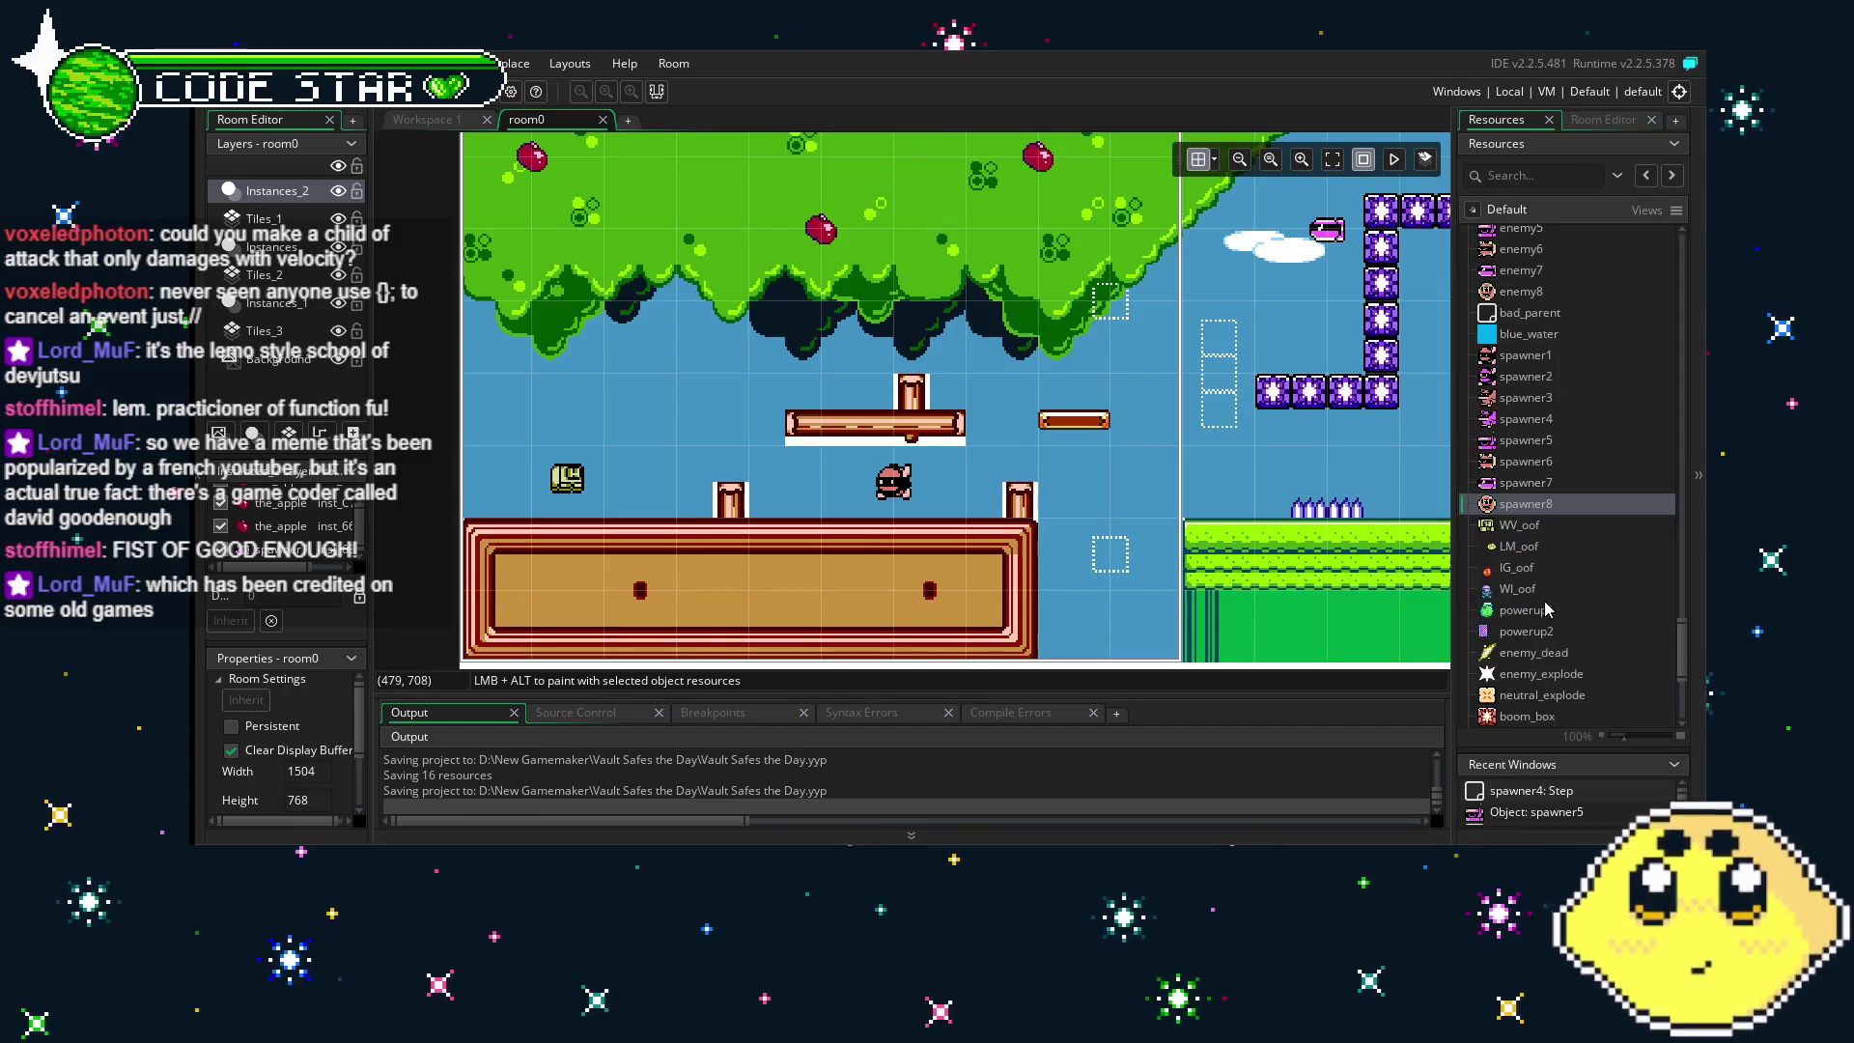
scroll(1546, 609, down, 1)
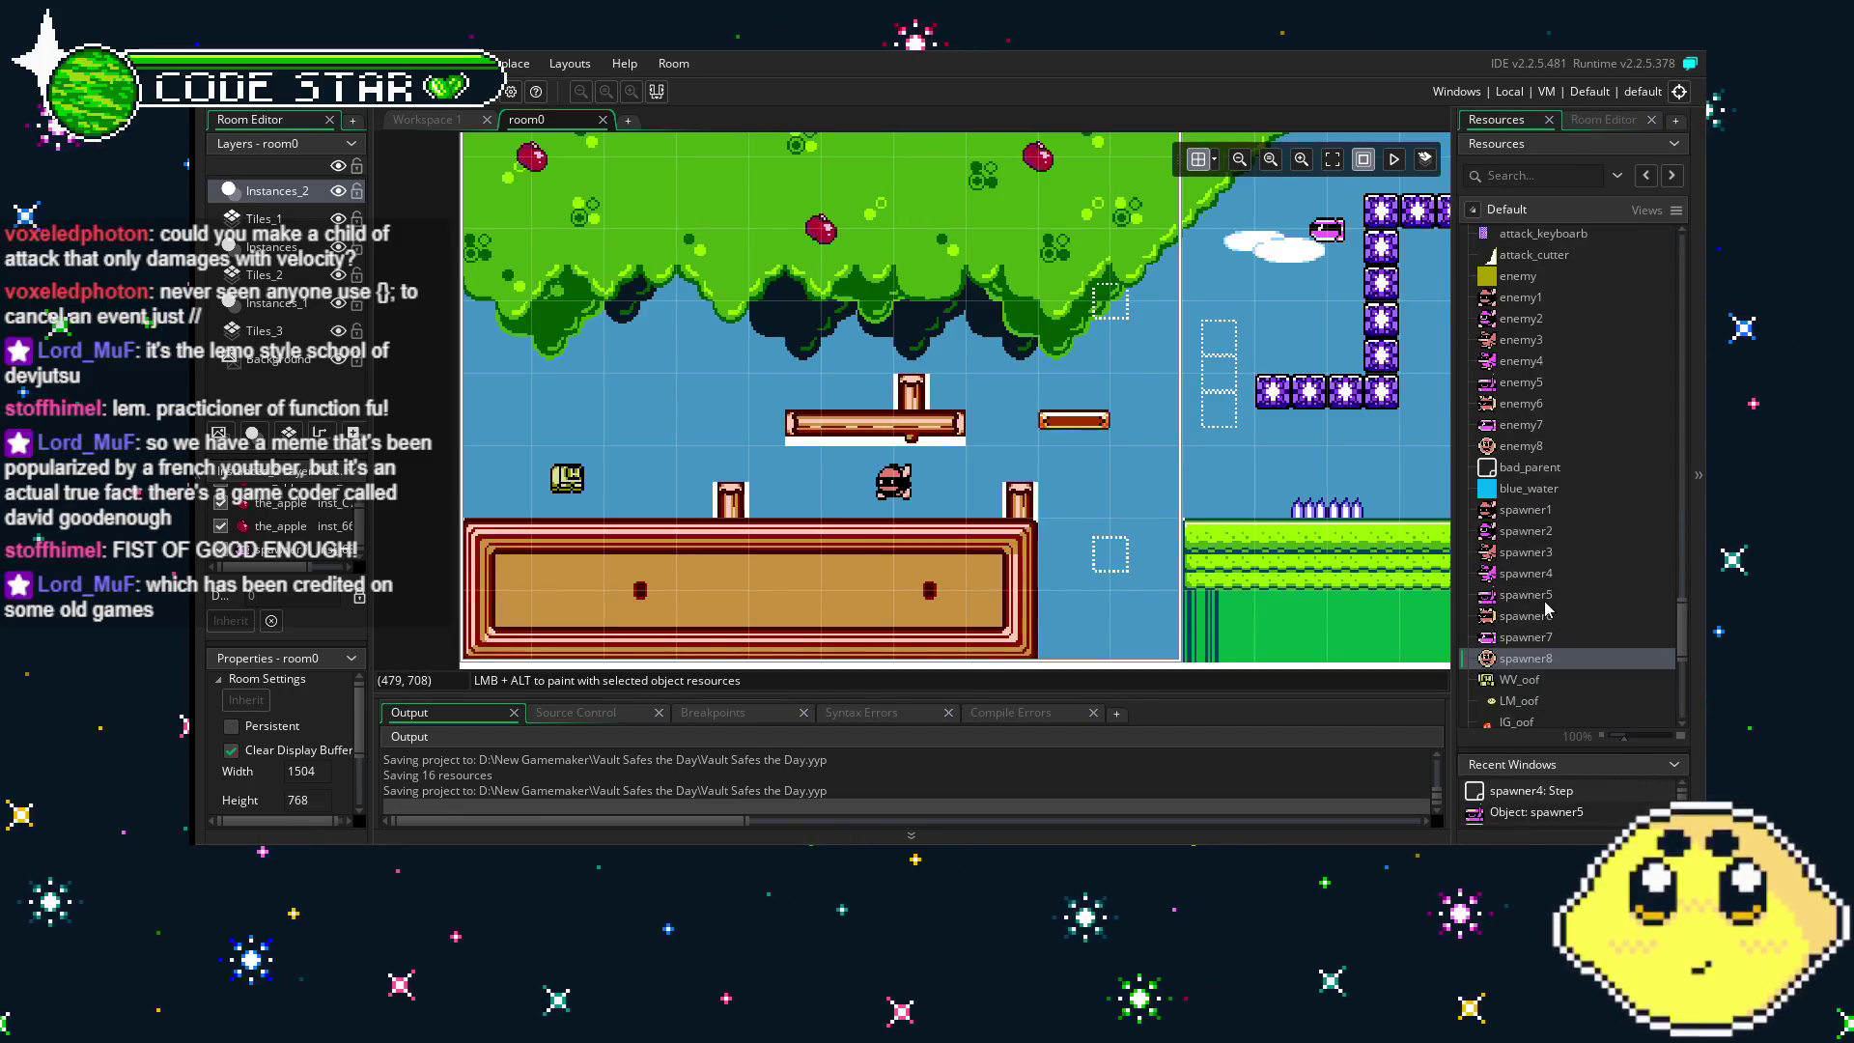
mouse_move(1349, 578)
mouse_down()
mouse_move(1010, 524)
mouse_move(1066, 544)
mouse_up()
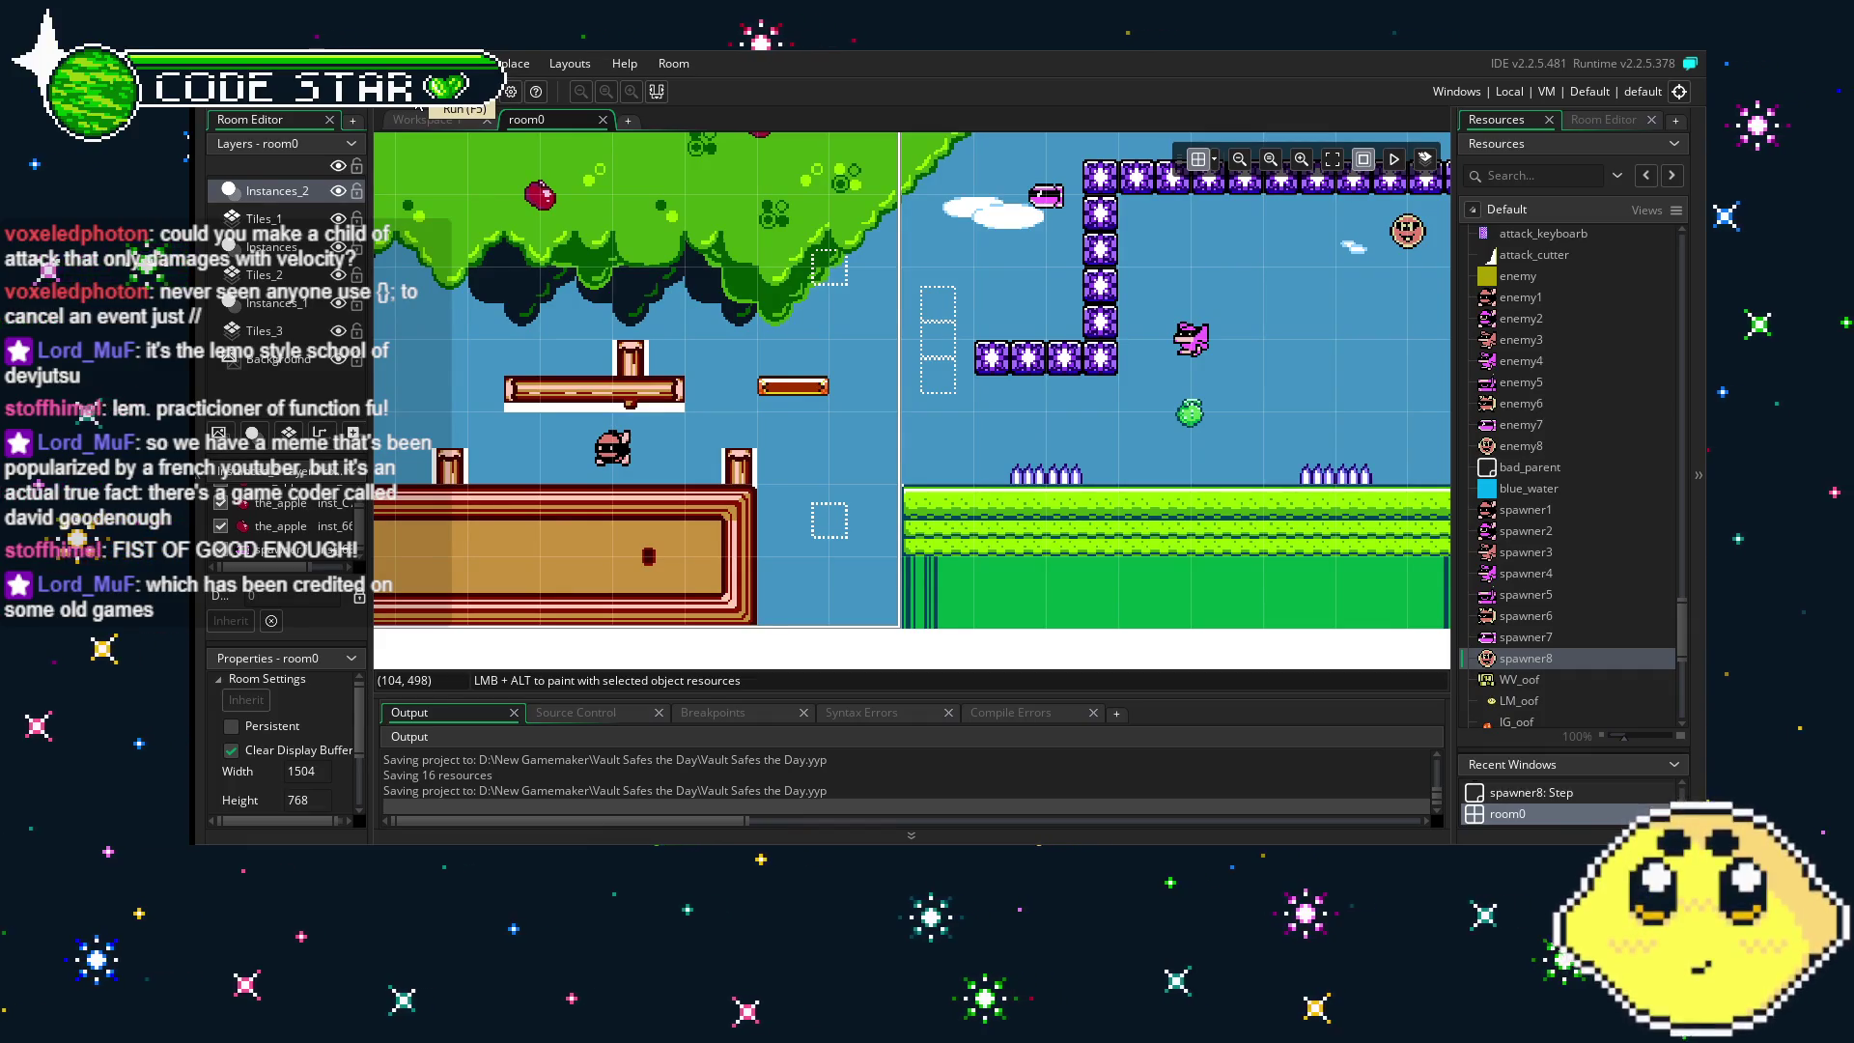
drag(591, 338, 544, 349)
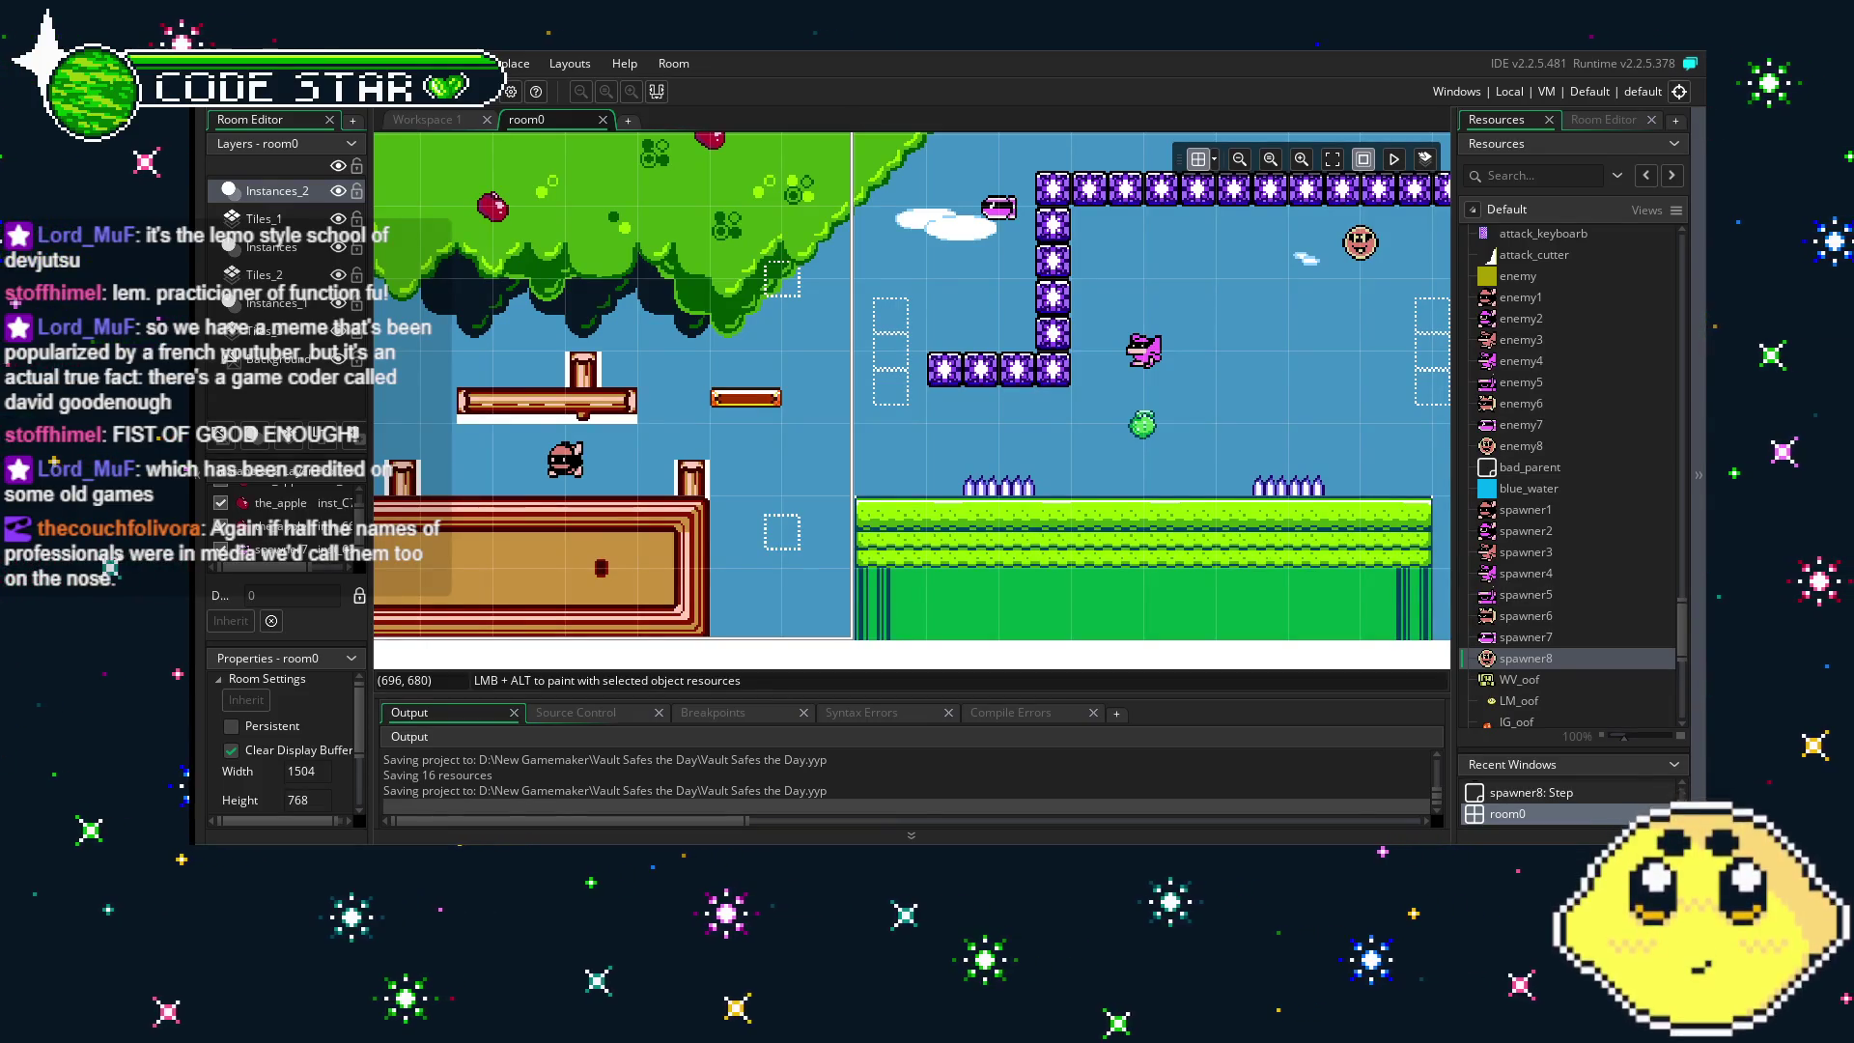
scroll(690, 486, left, 2)
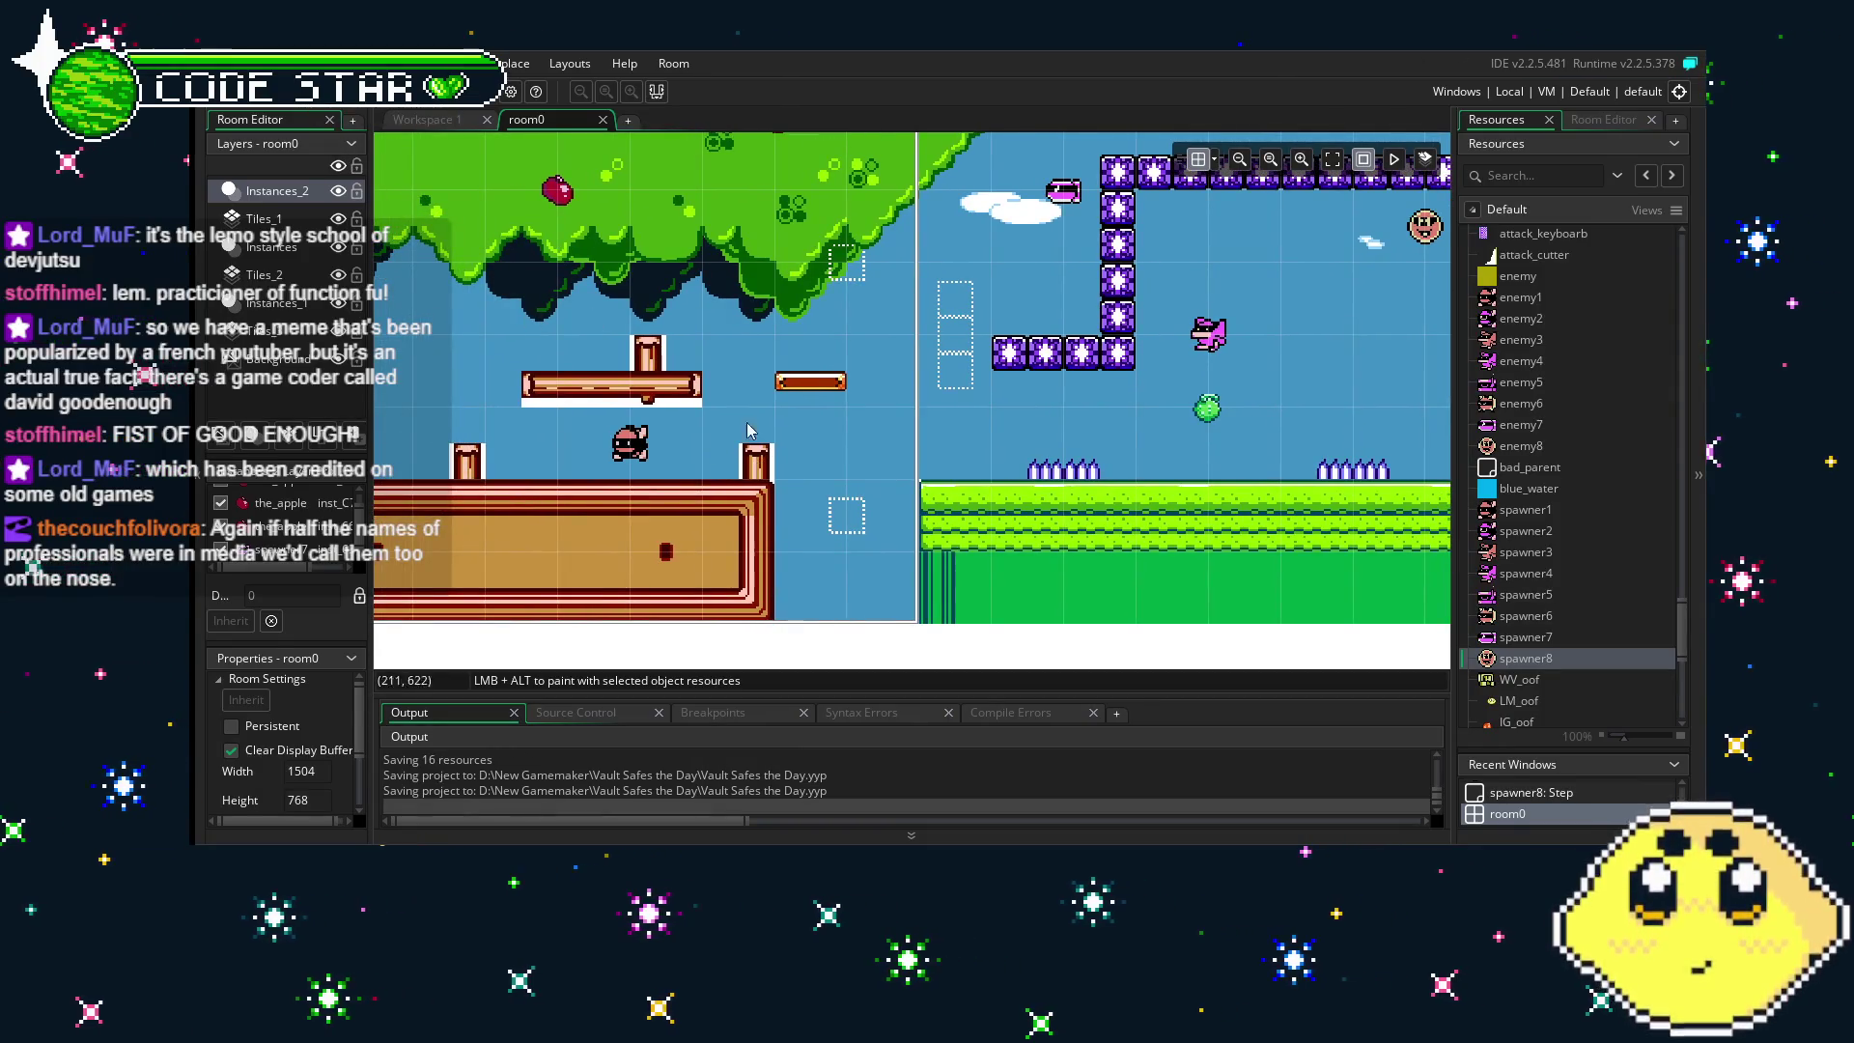
scroll(1016, 491, right, 5)
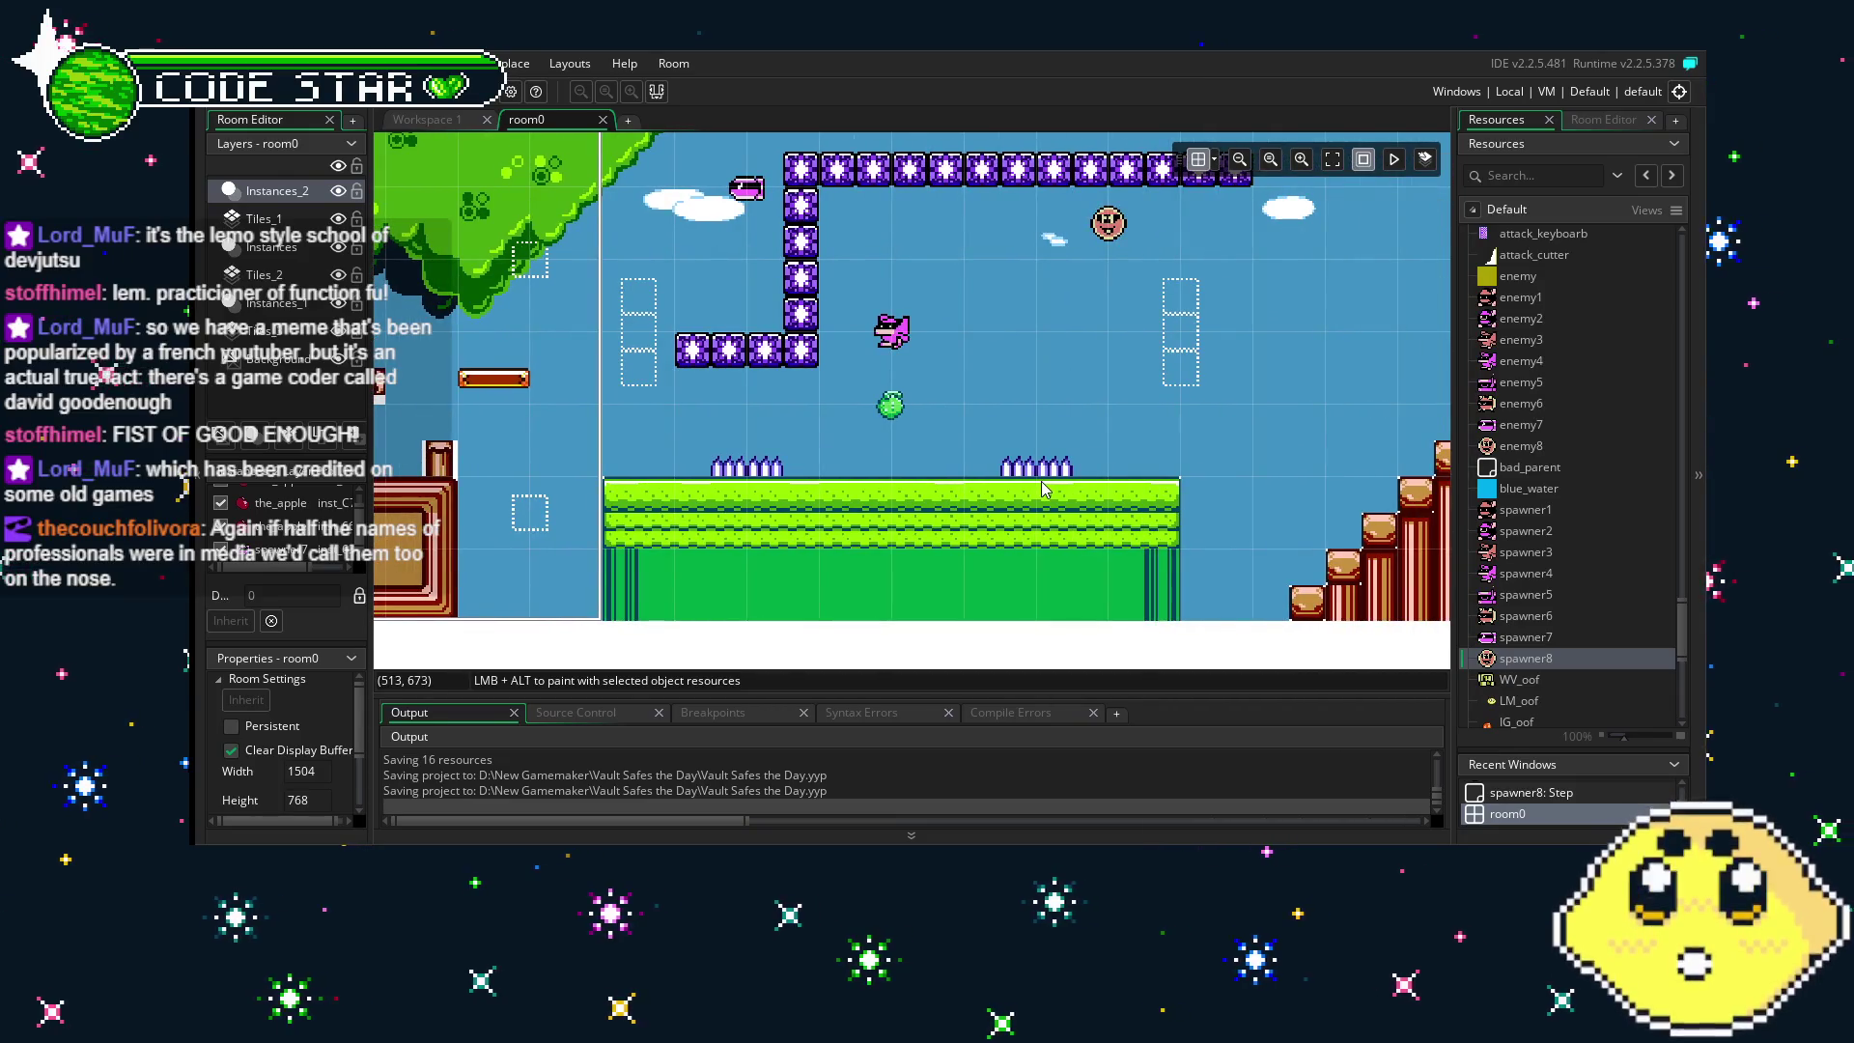
drag(1043, 490, 765, 487)
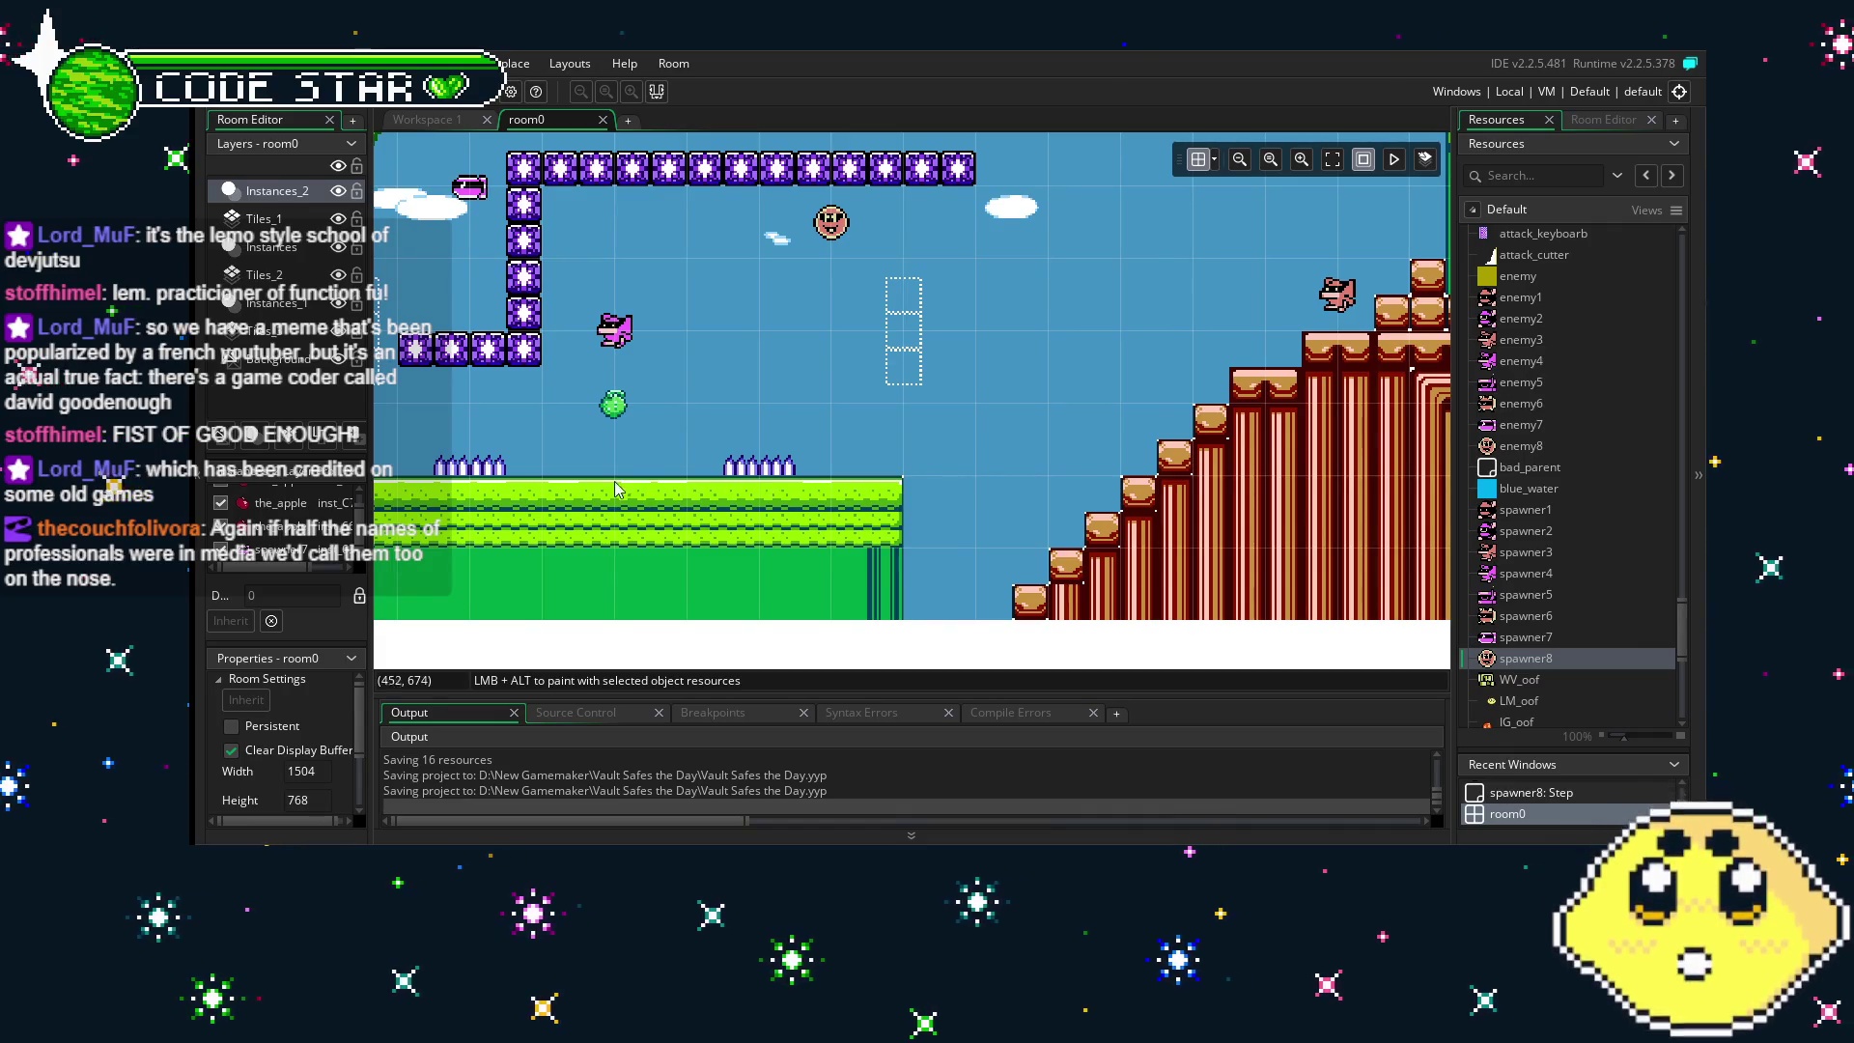
drag(509, 499, 736, 530)
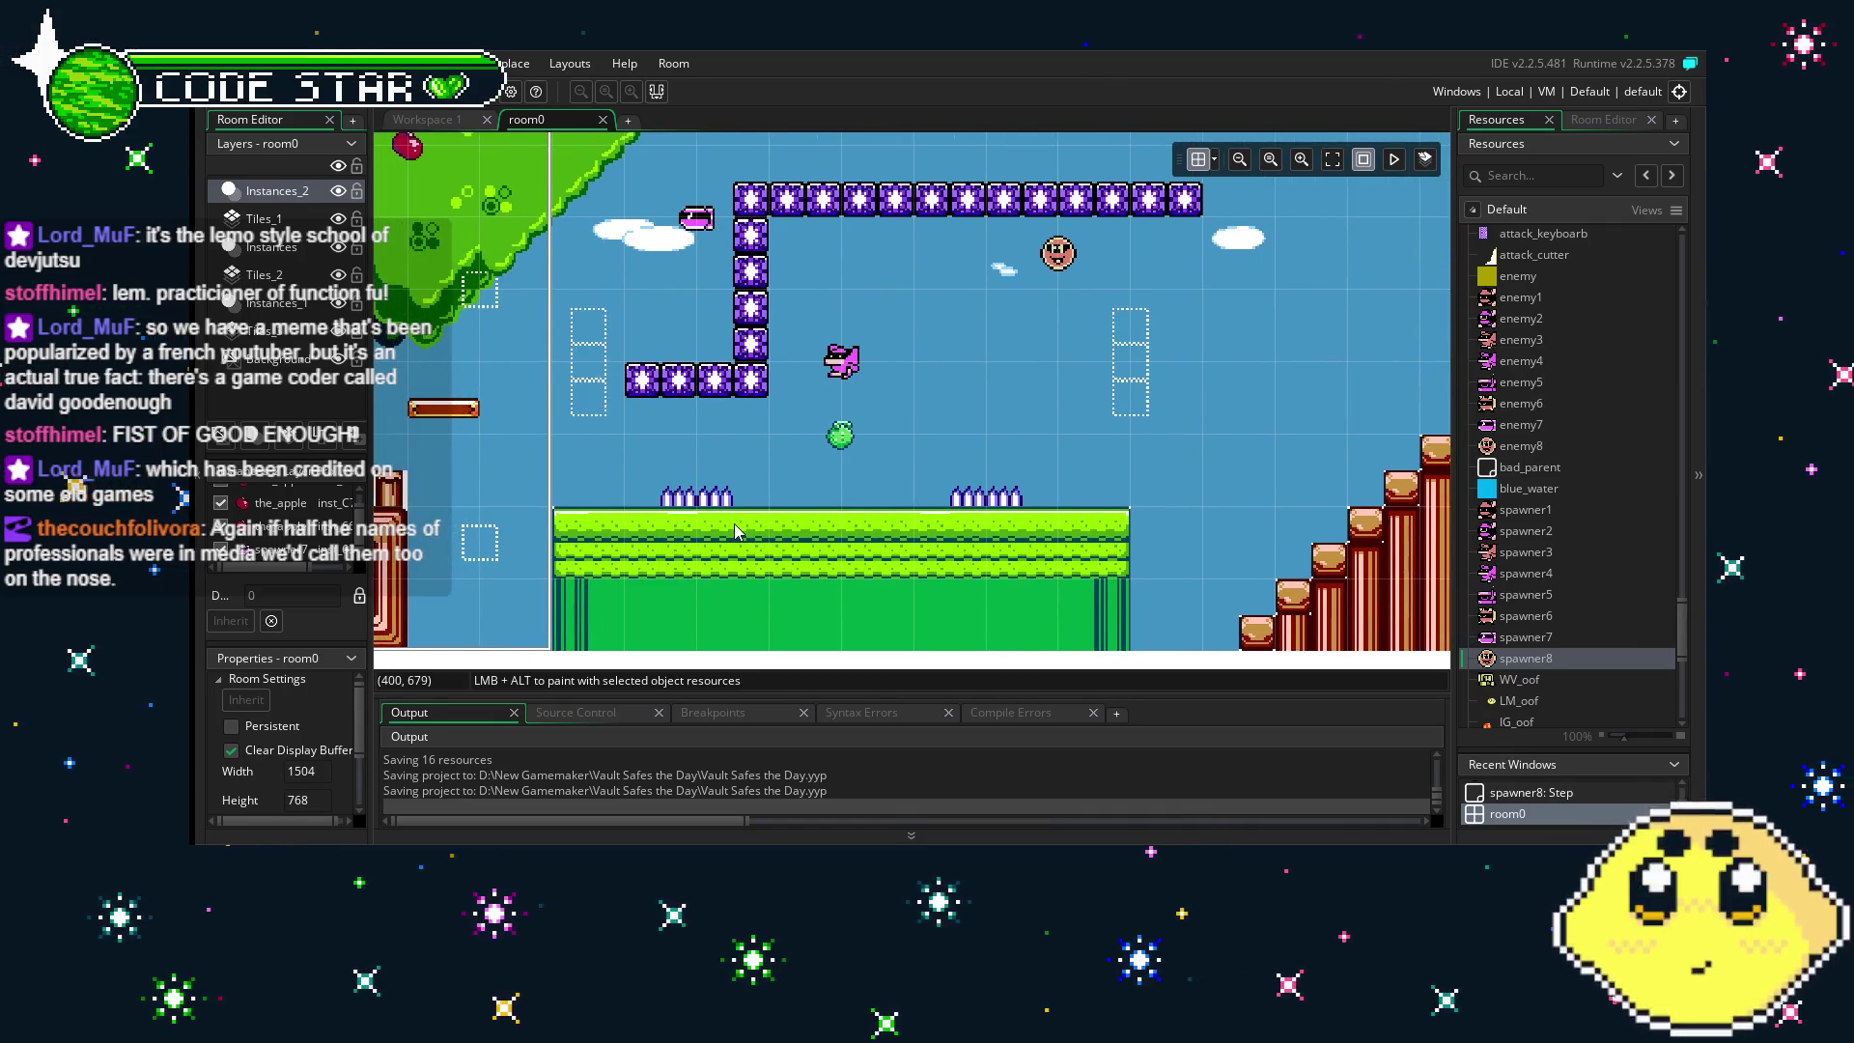
scroll(656, 386, left, 1)
scroll(657, 386, left, 1)
- Run the game with F5 and jump the lemon right toward the treetop
key(F5)
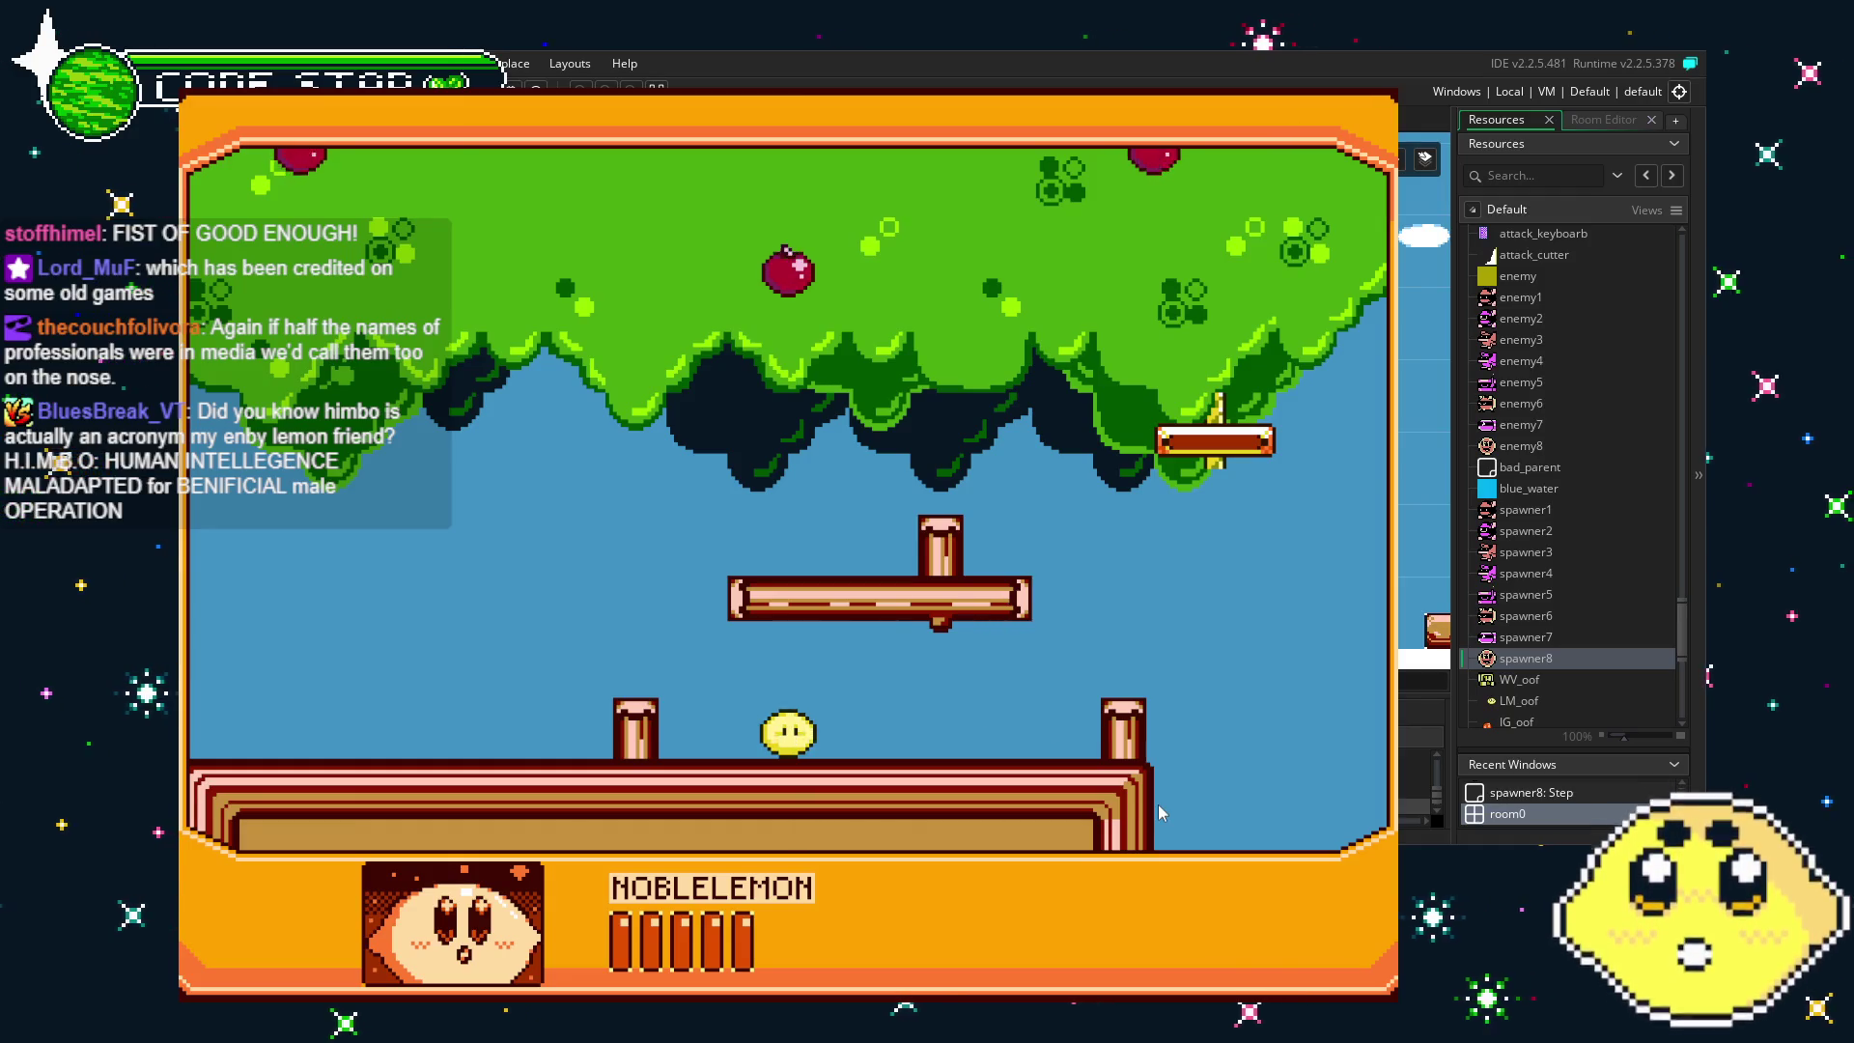
key(Right)
key(space)
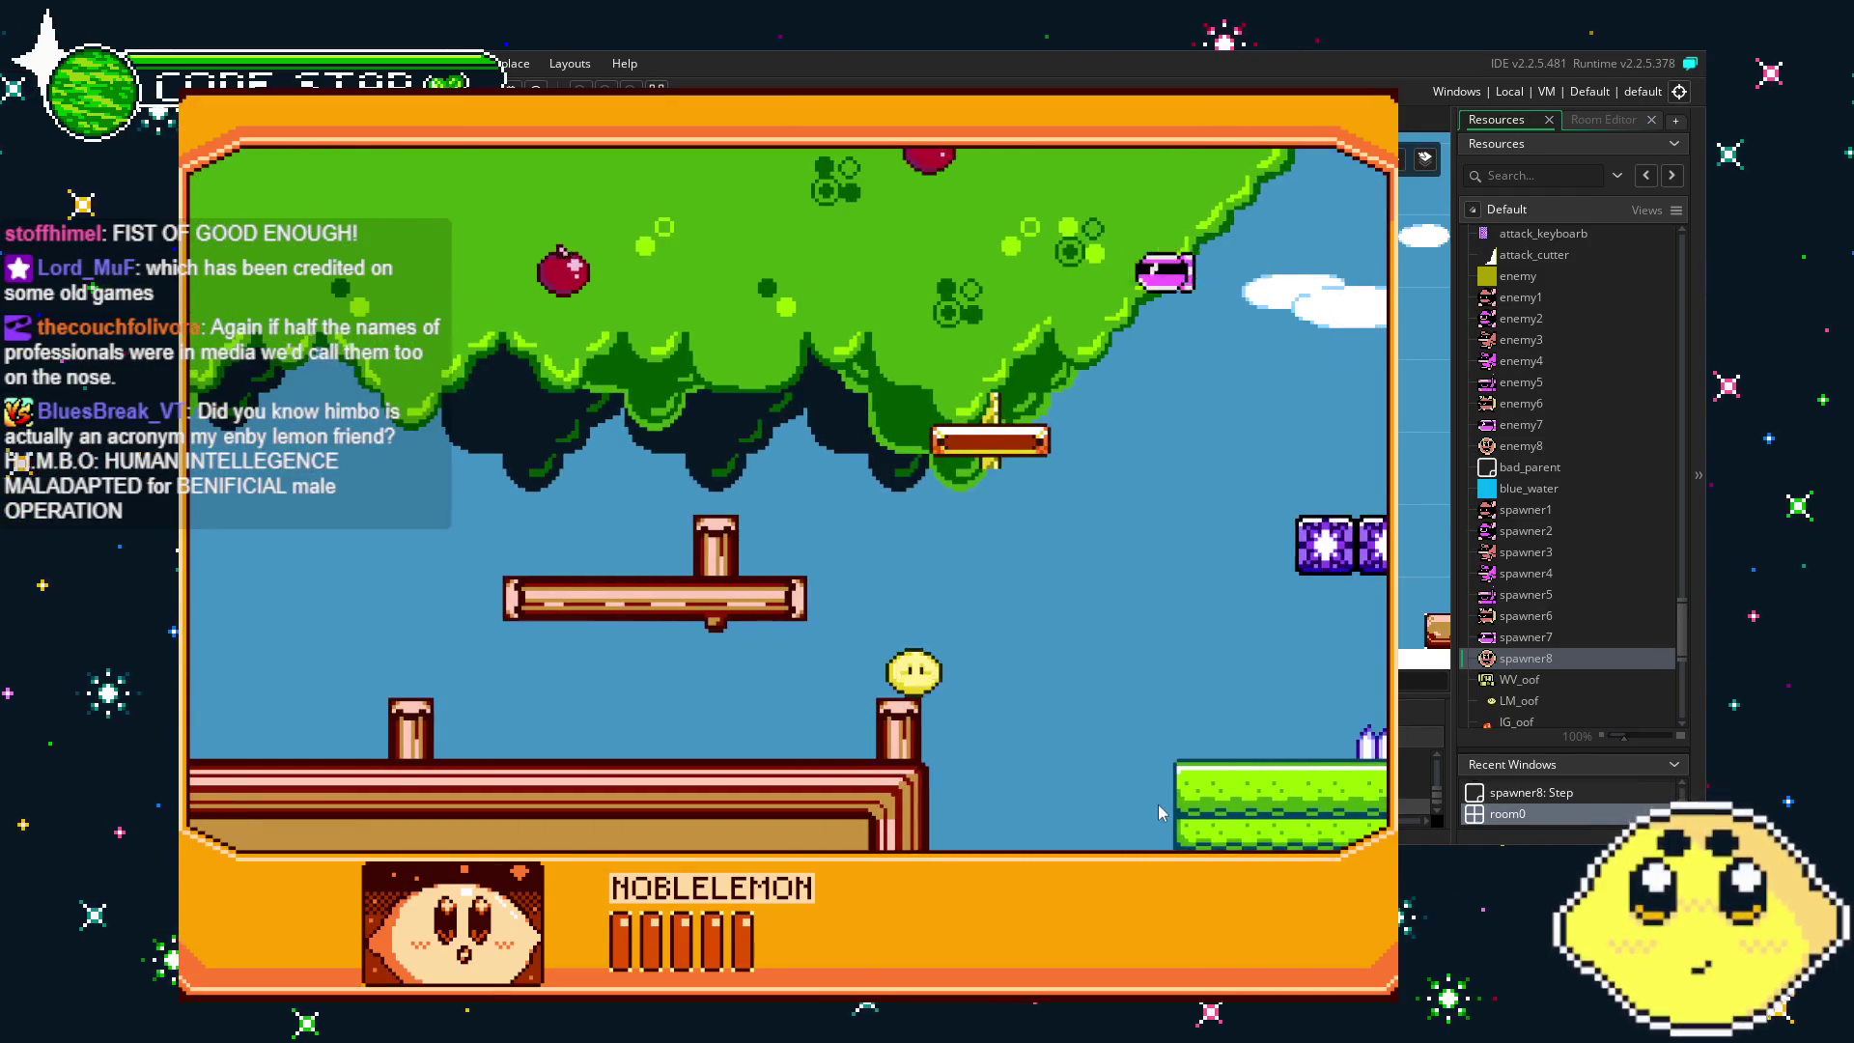
key(space)
key(Right)
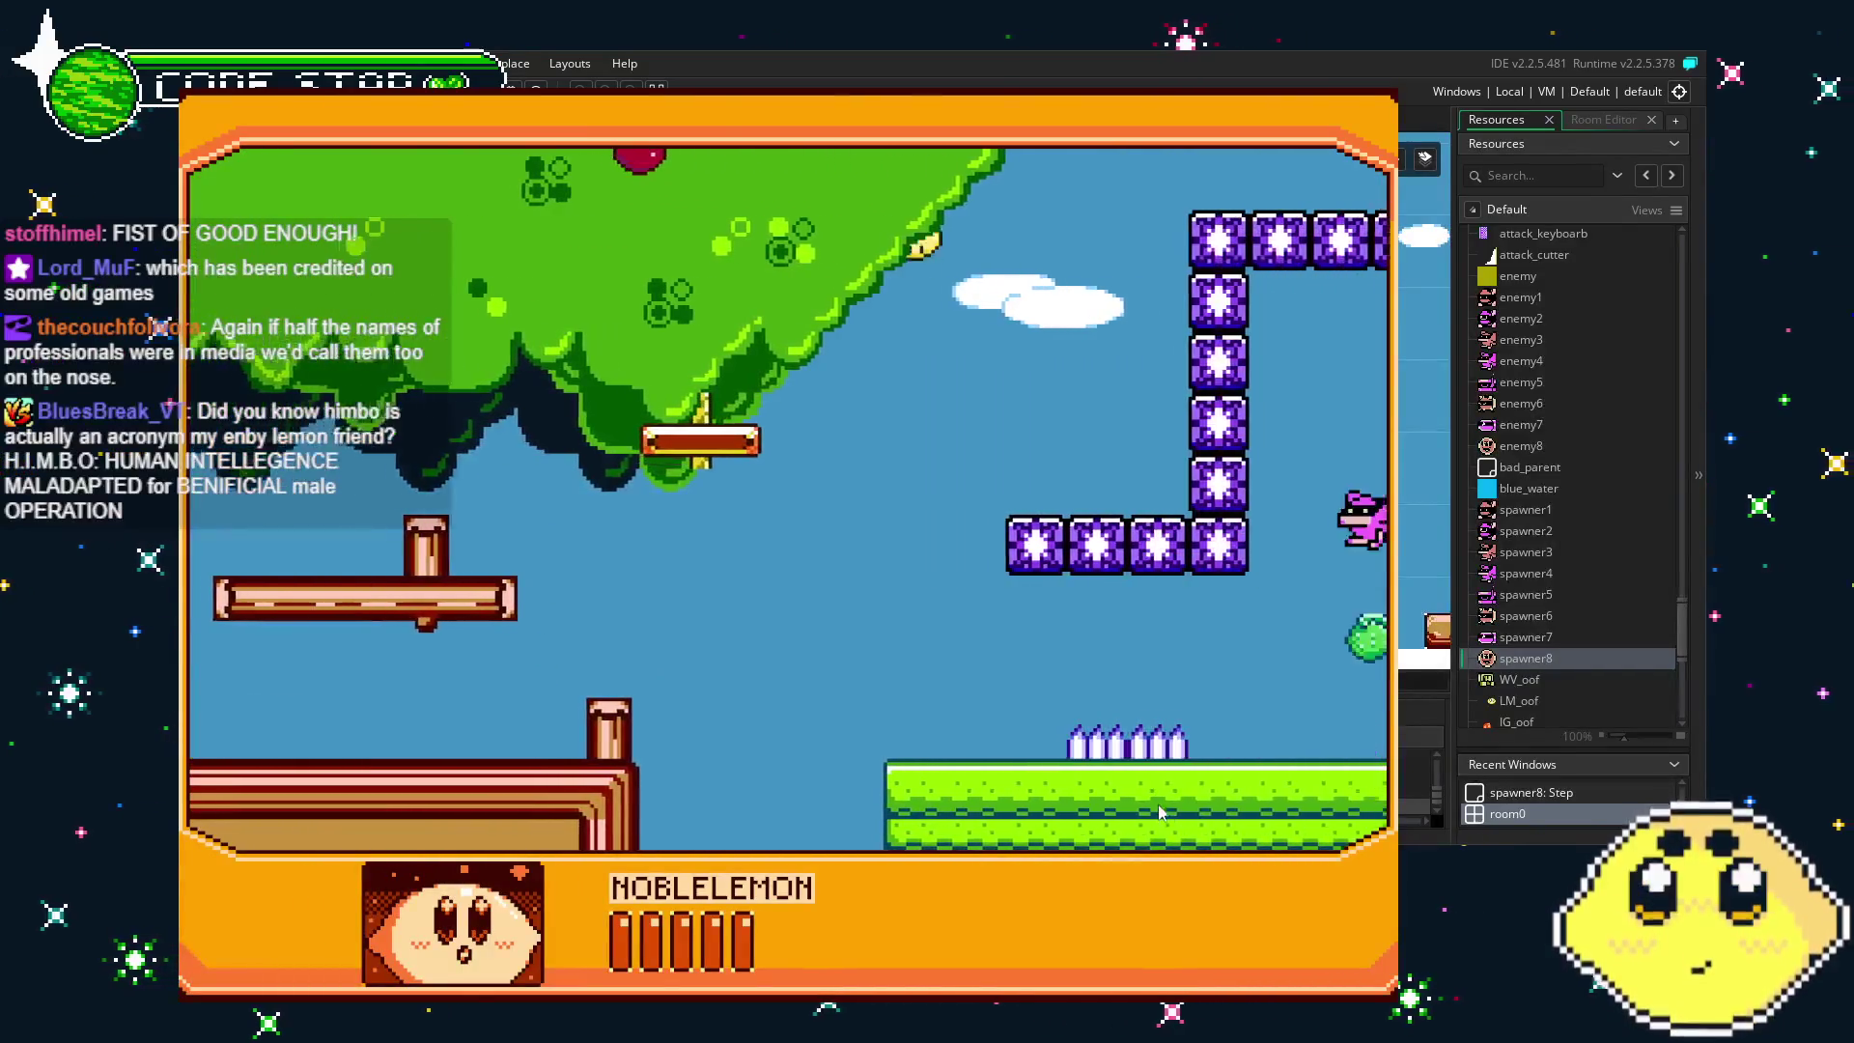
key(space)
key(Left)
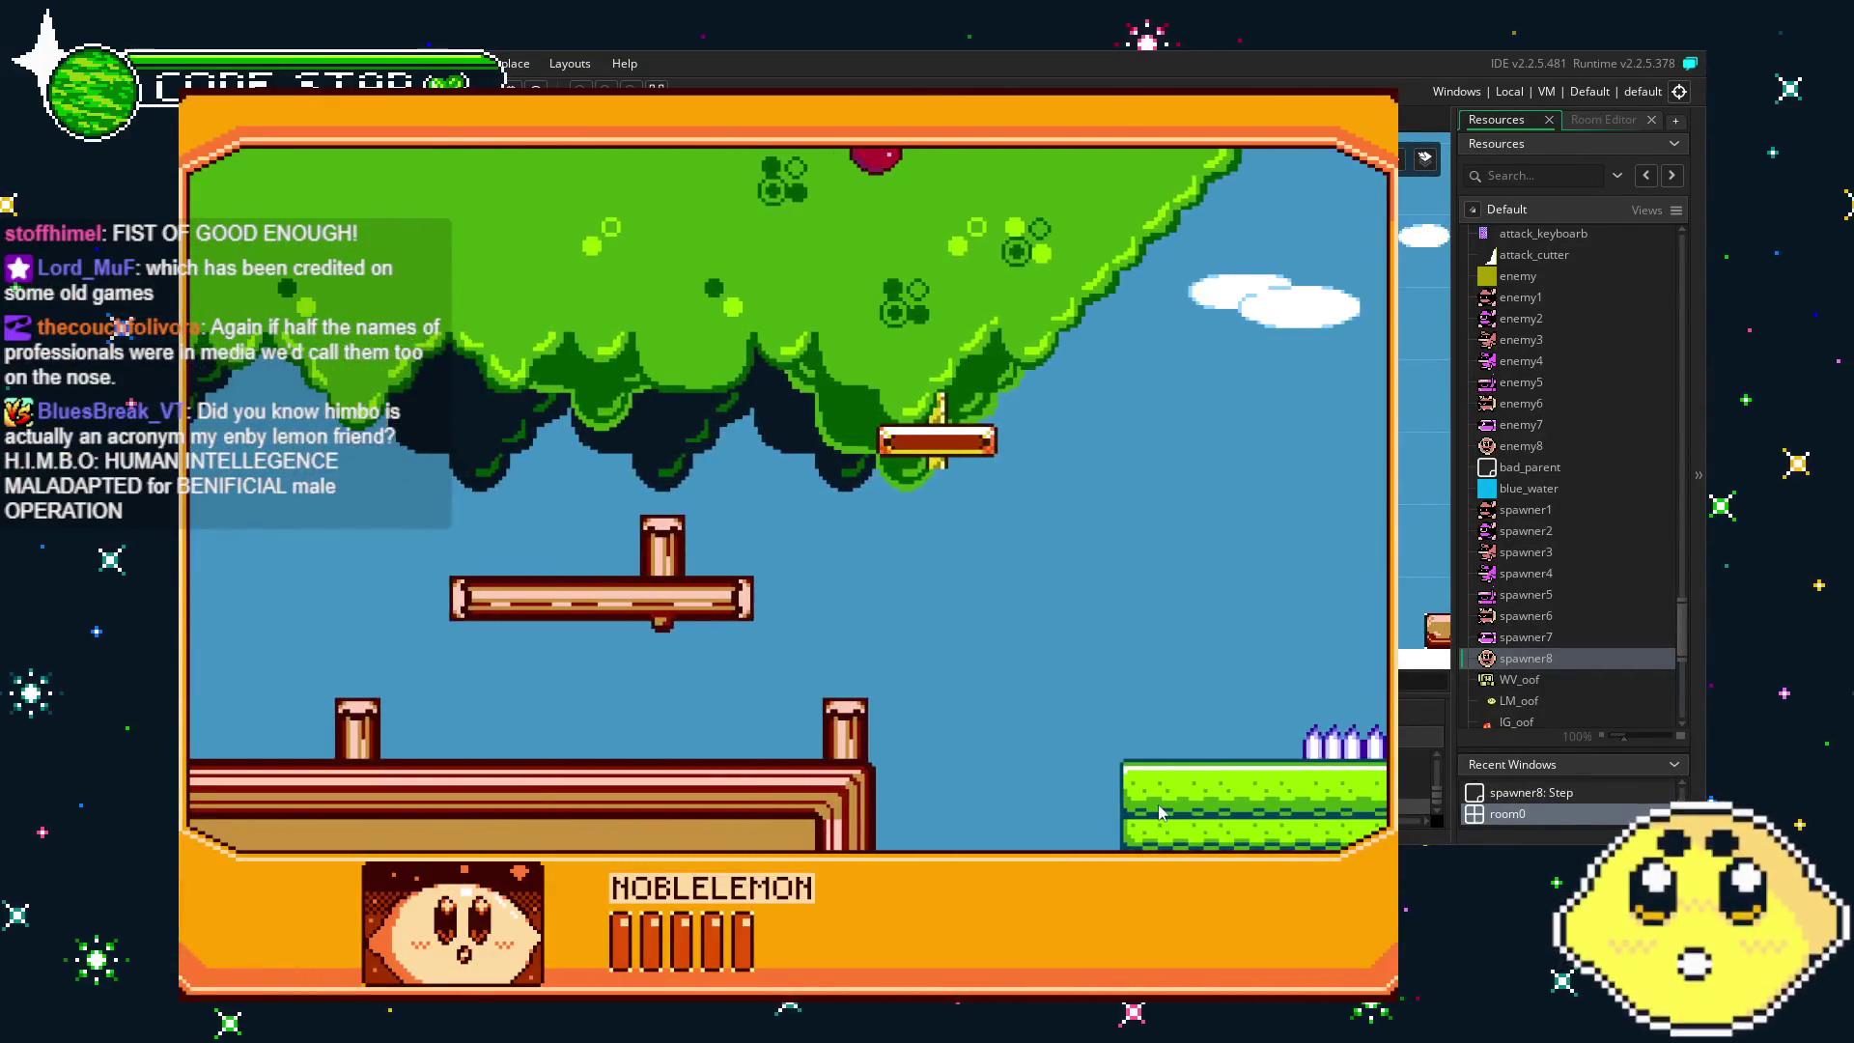
key(Right)
key(Left)
key(space)
- Move the lemon back and forth under the treetop, jumping left toward it
key(Left)
key(Right)
key(Left)
key(space)
key(Left)
key(Right)
key(Left)
key(space)
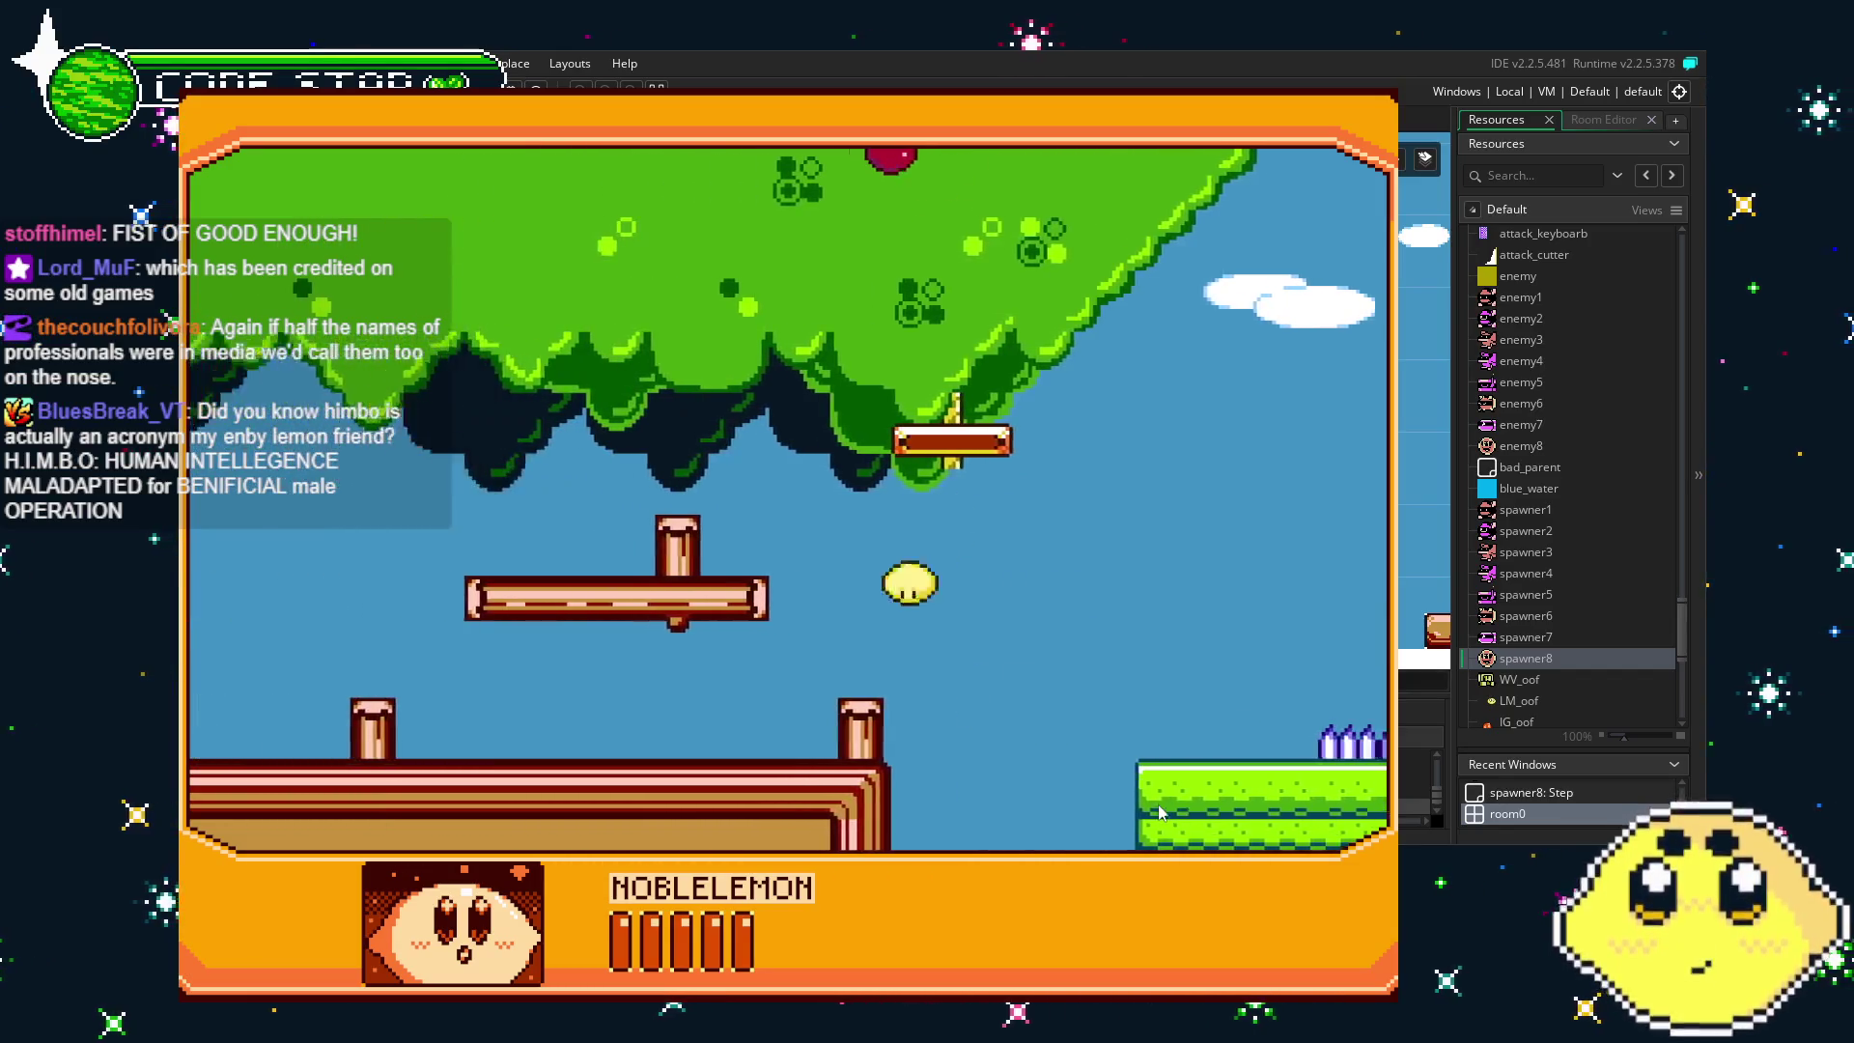
key(Left)
key(space)
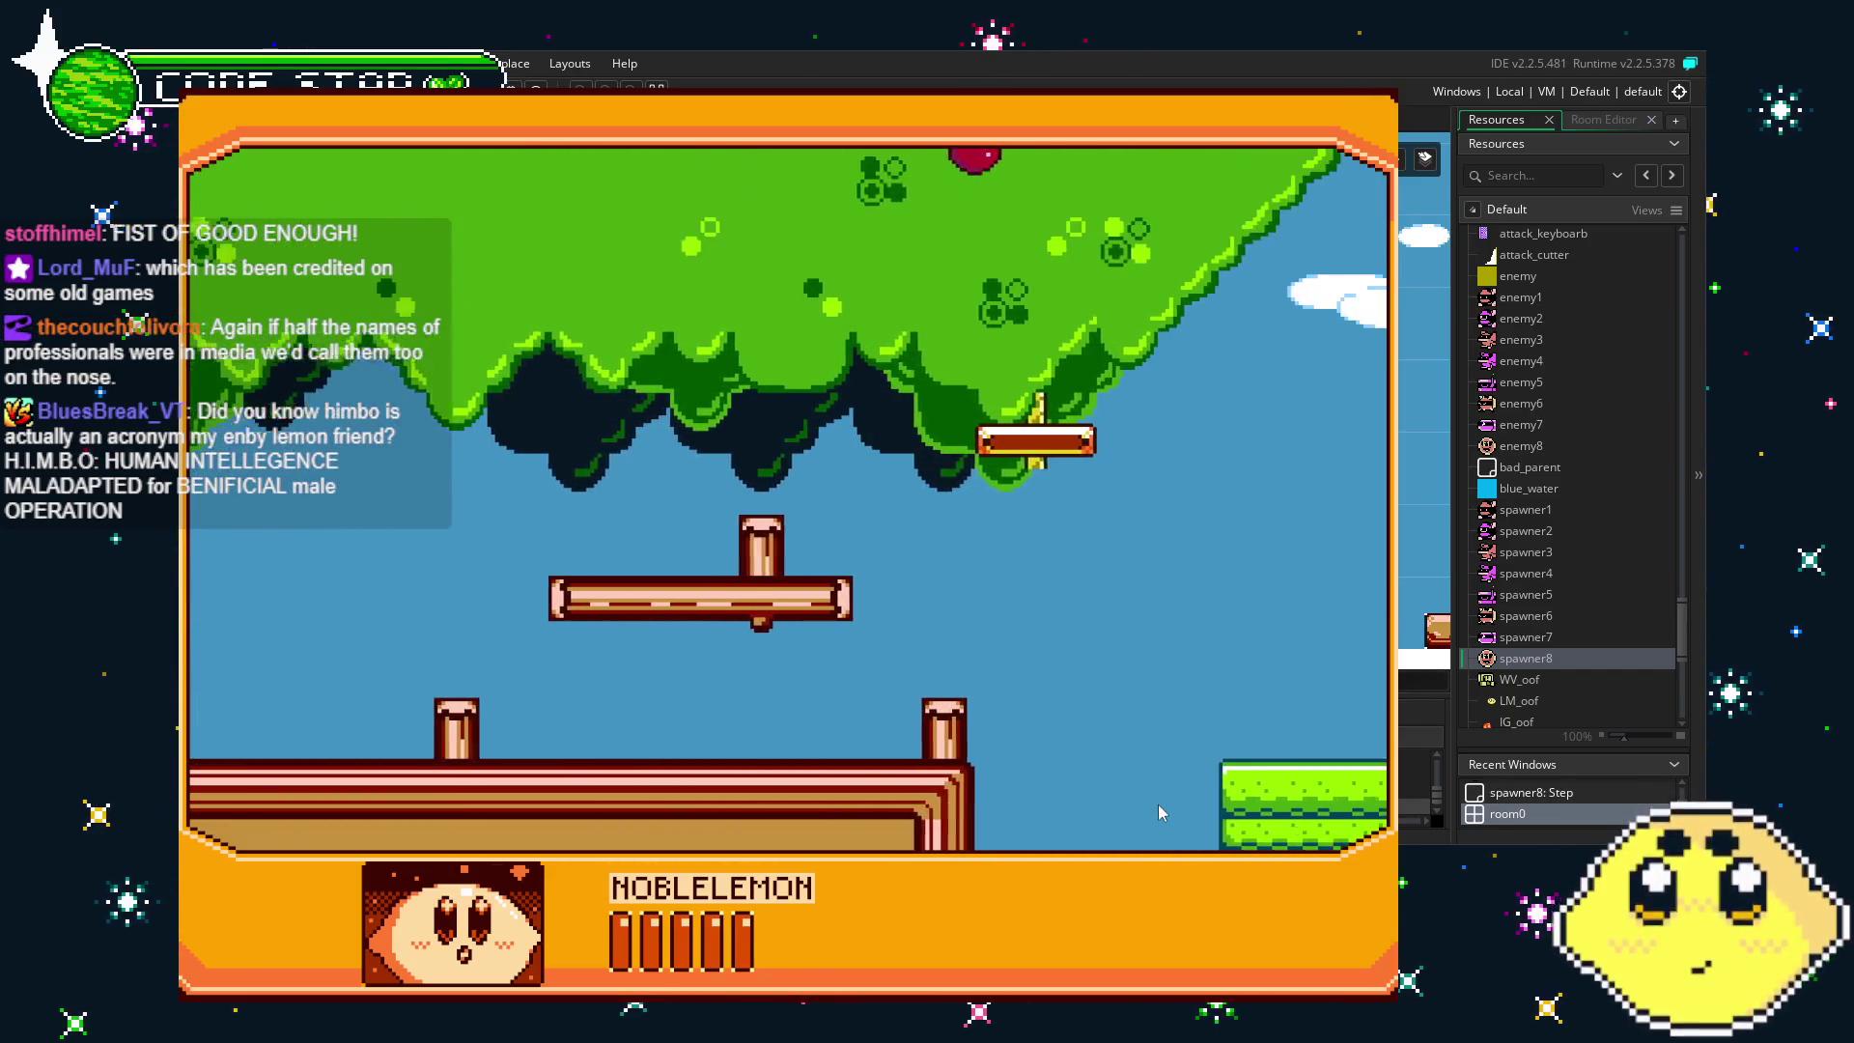
- Ride the rope platform down onto the grass and attack the pink enemy
key(Right)
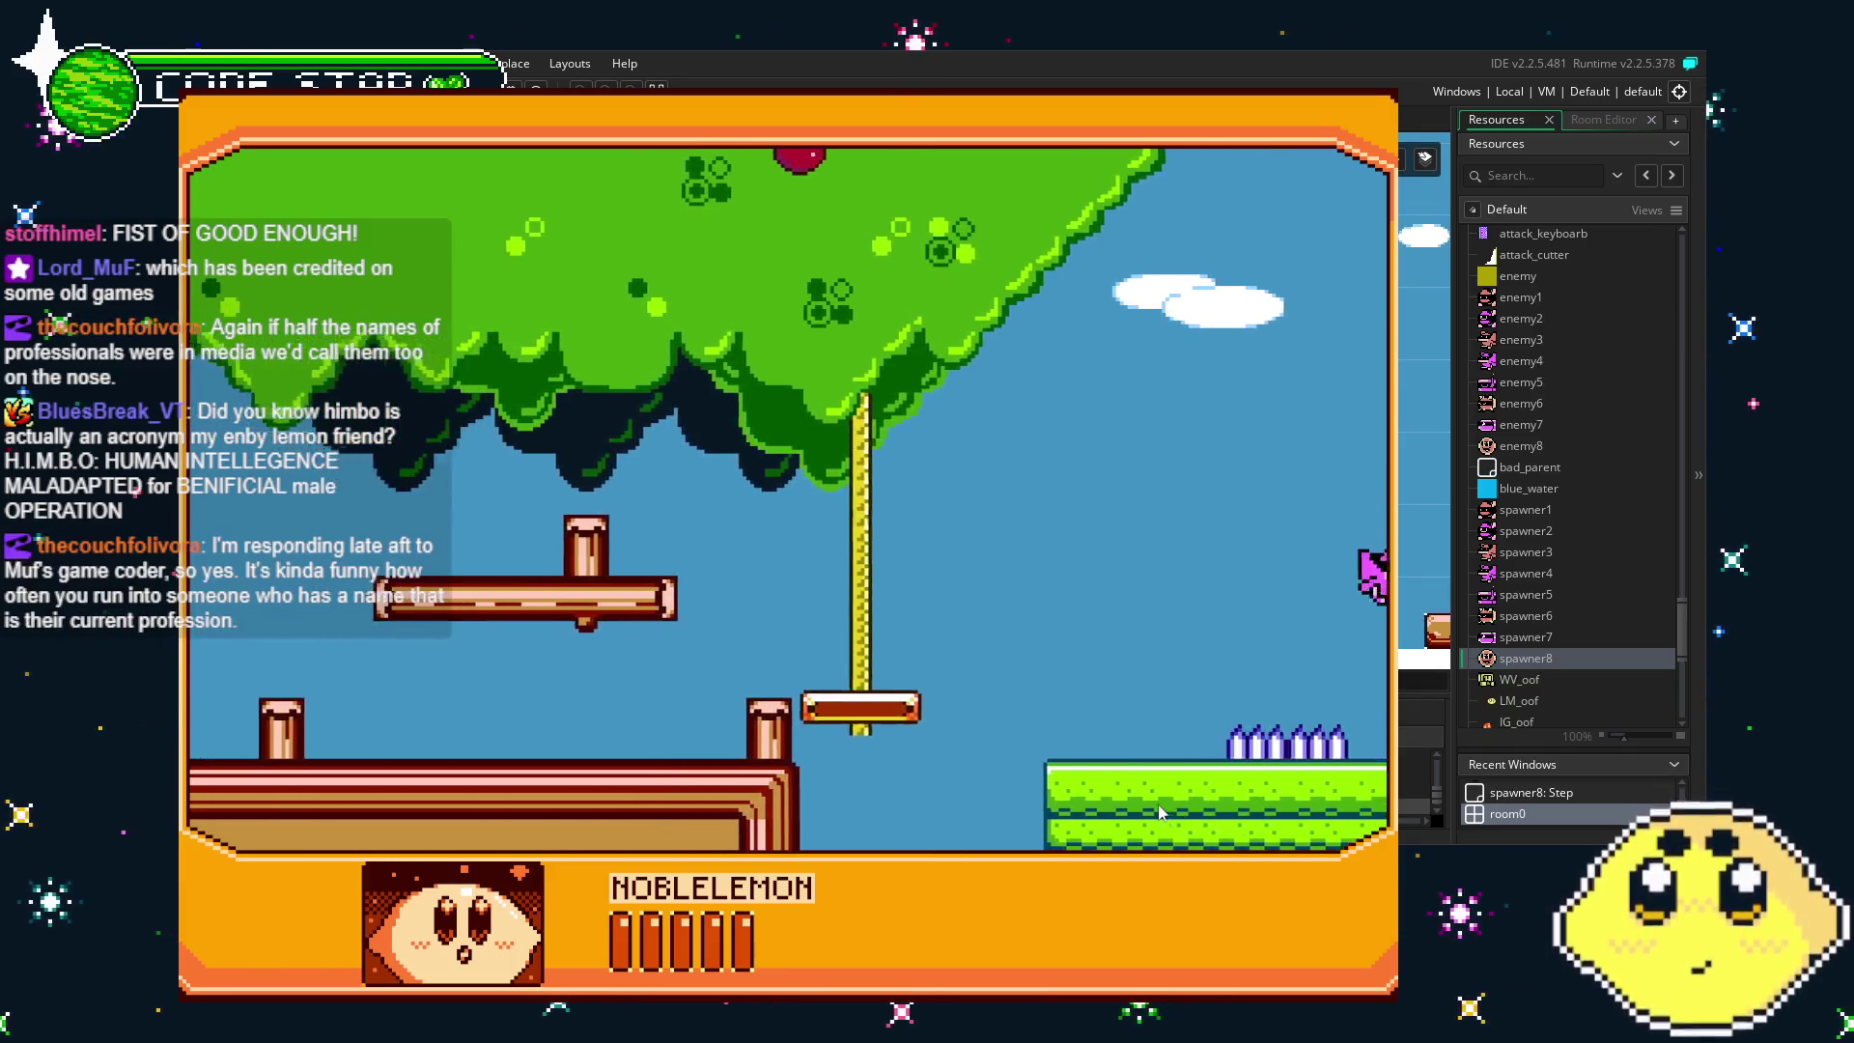
key(Right)
key(space)
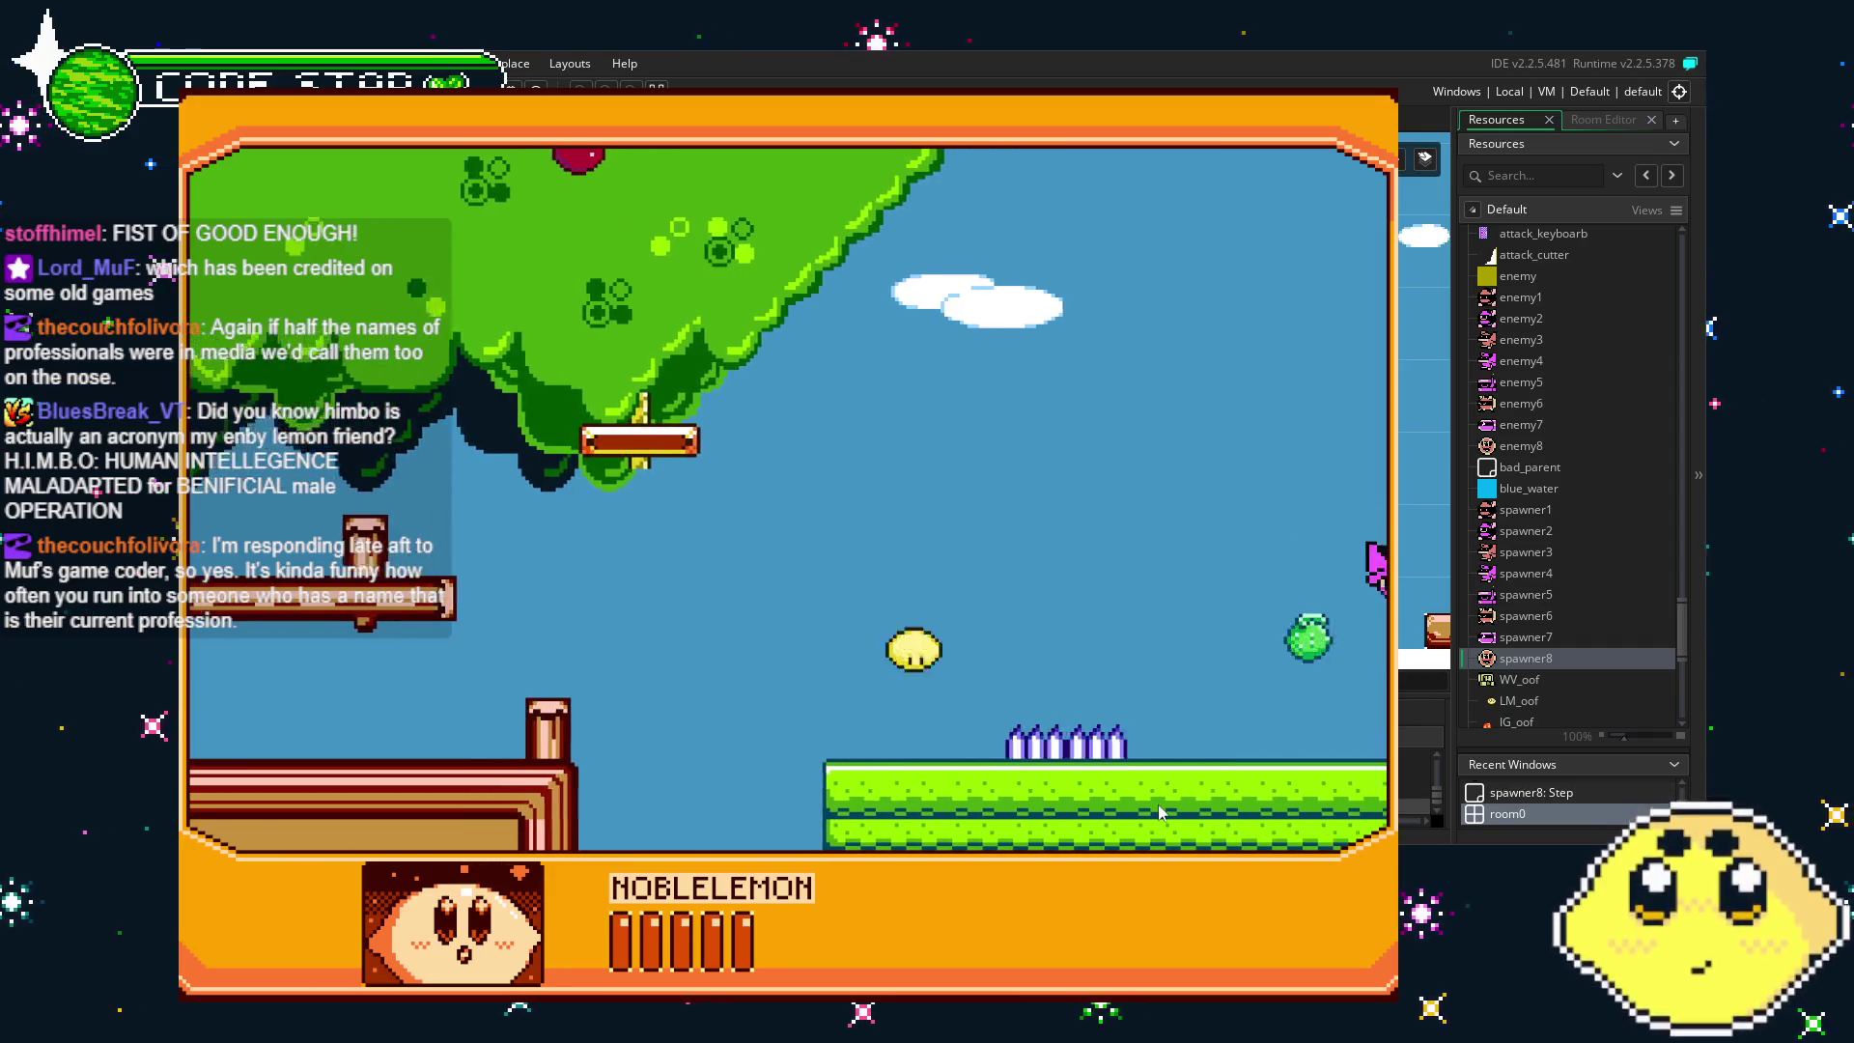
key(Right)
key(x)
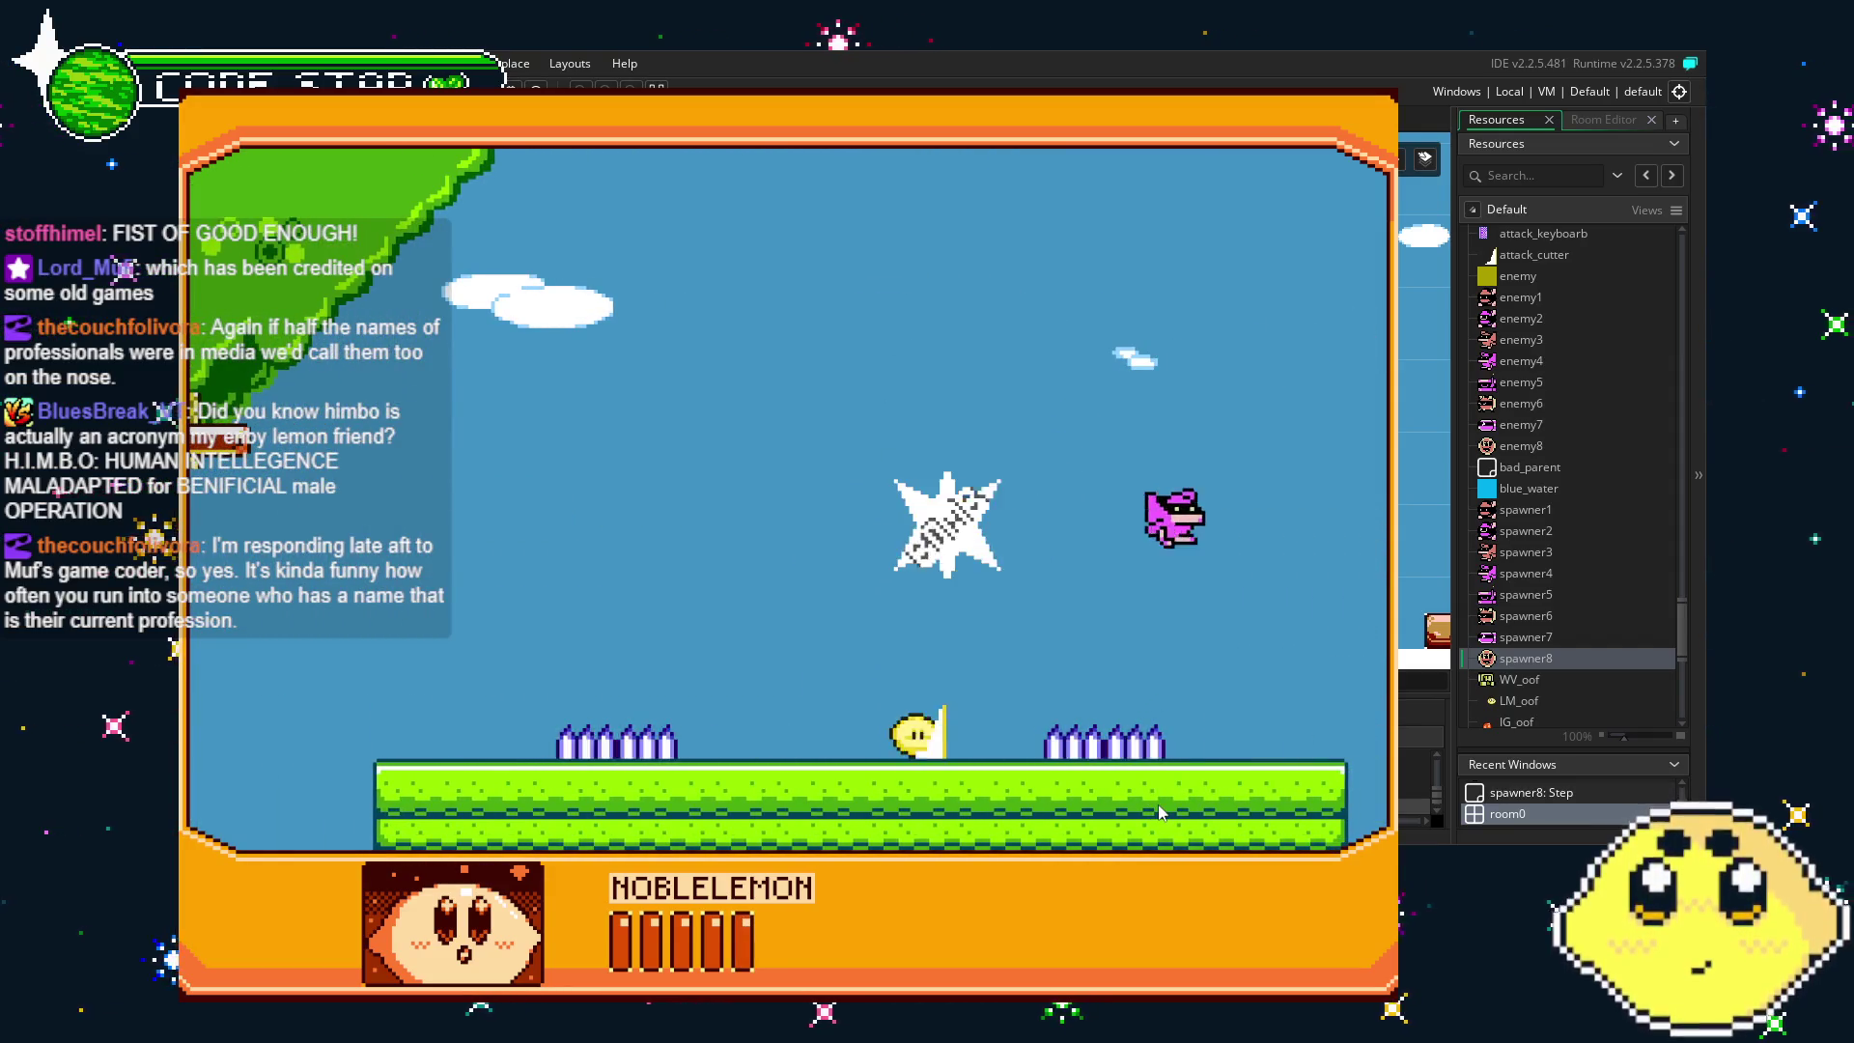
key(space)
key(Left)
key(Right)
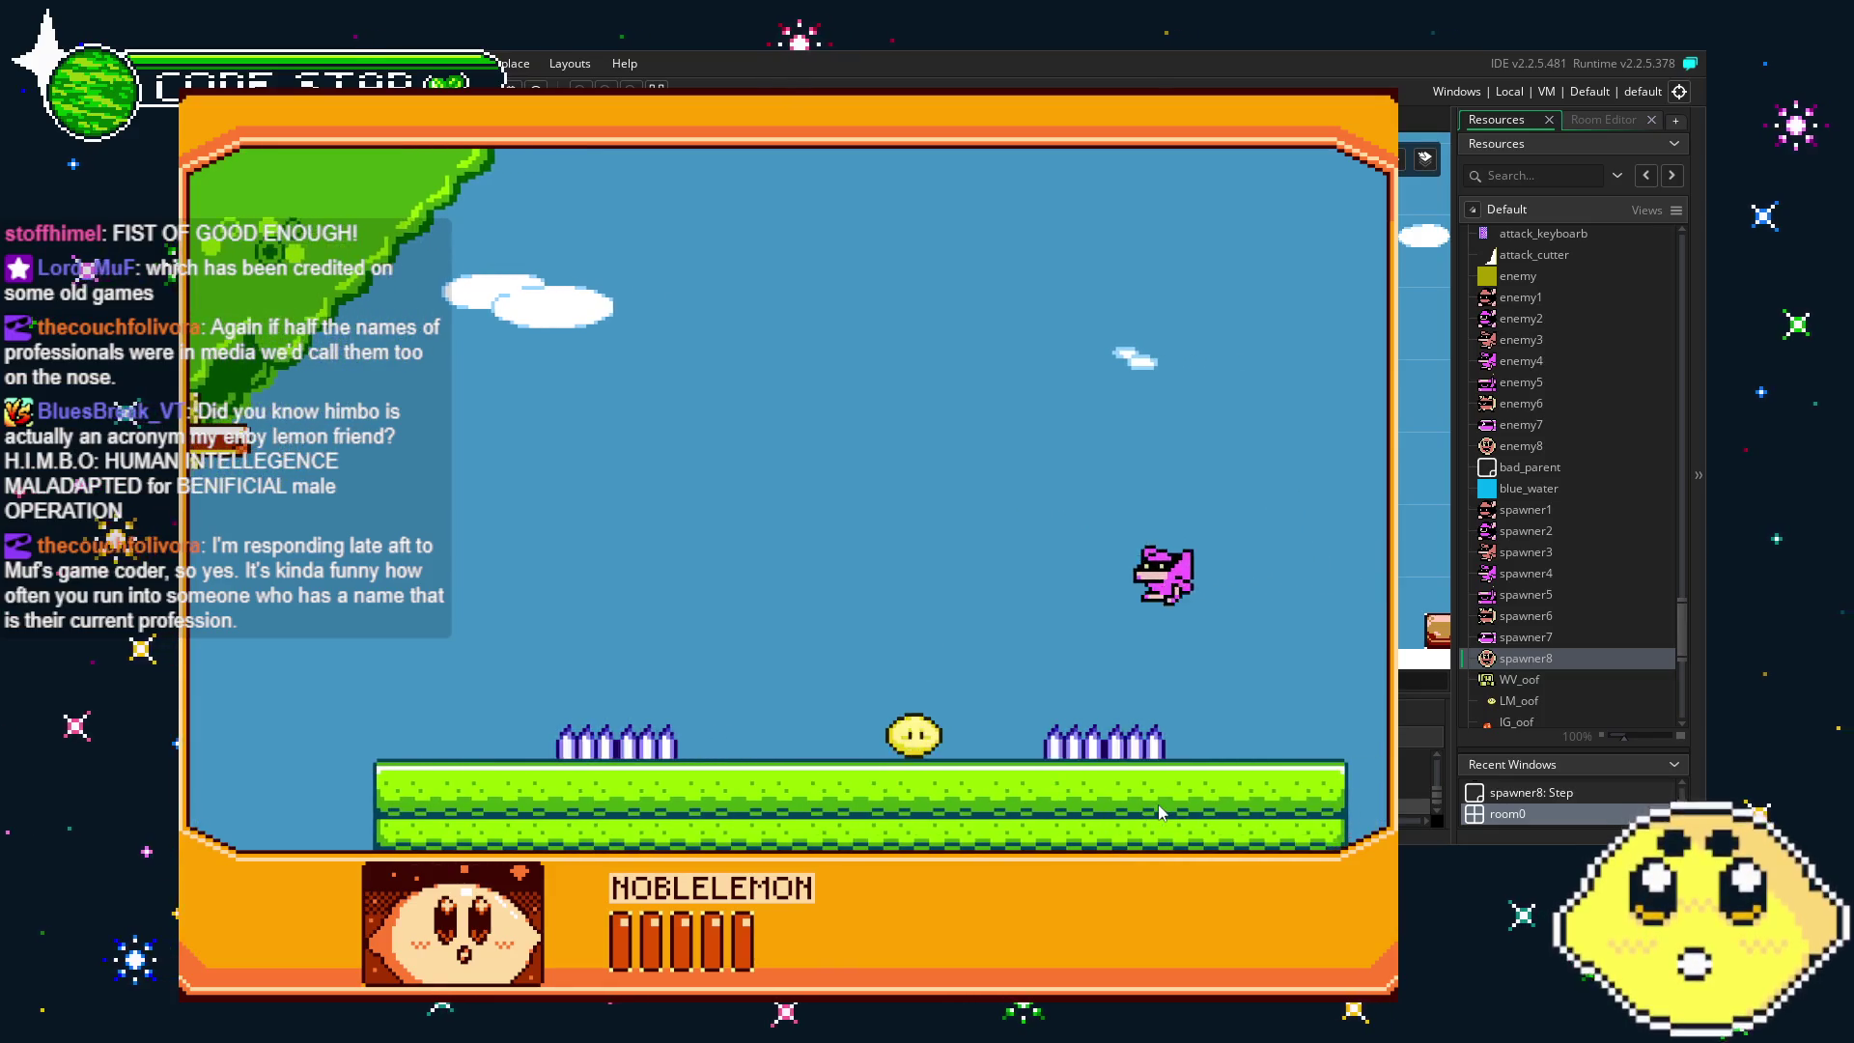
key(x)
- Climb the lemon right past the pillars onto the upper blocks by the green building
key(Right)
key(space)
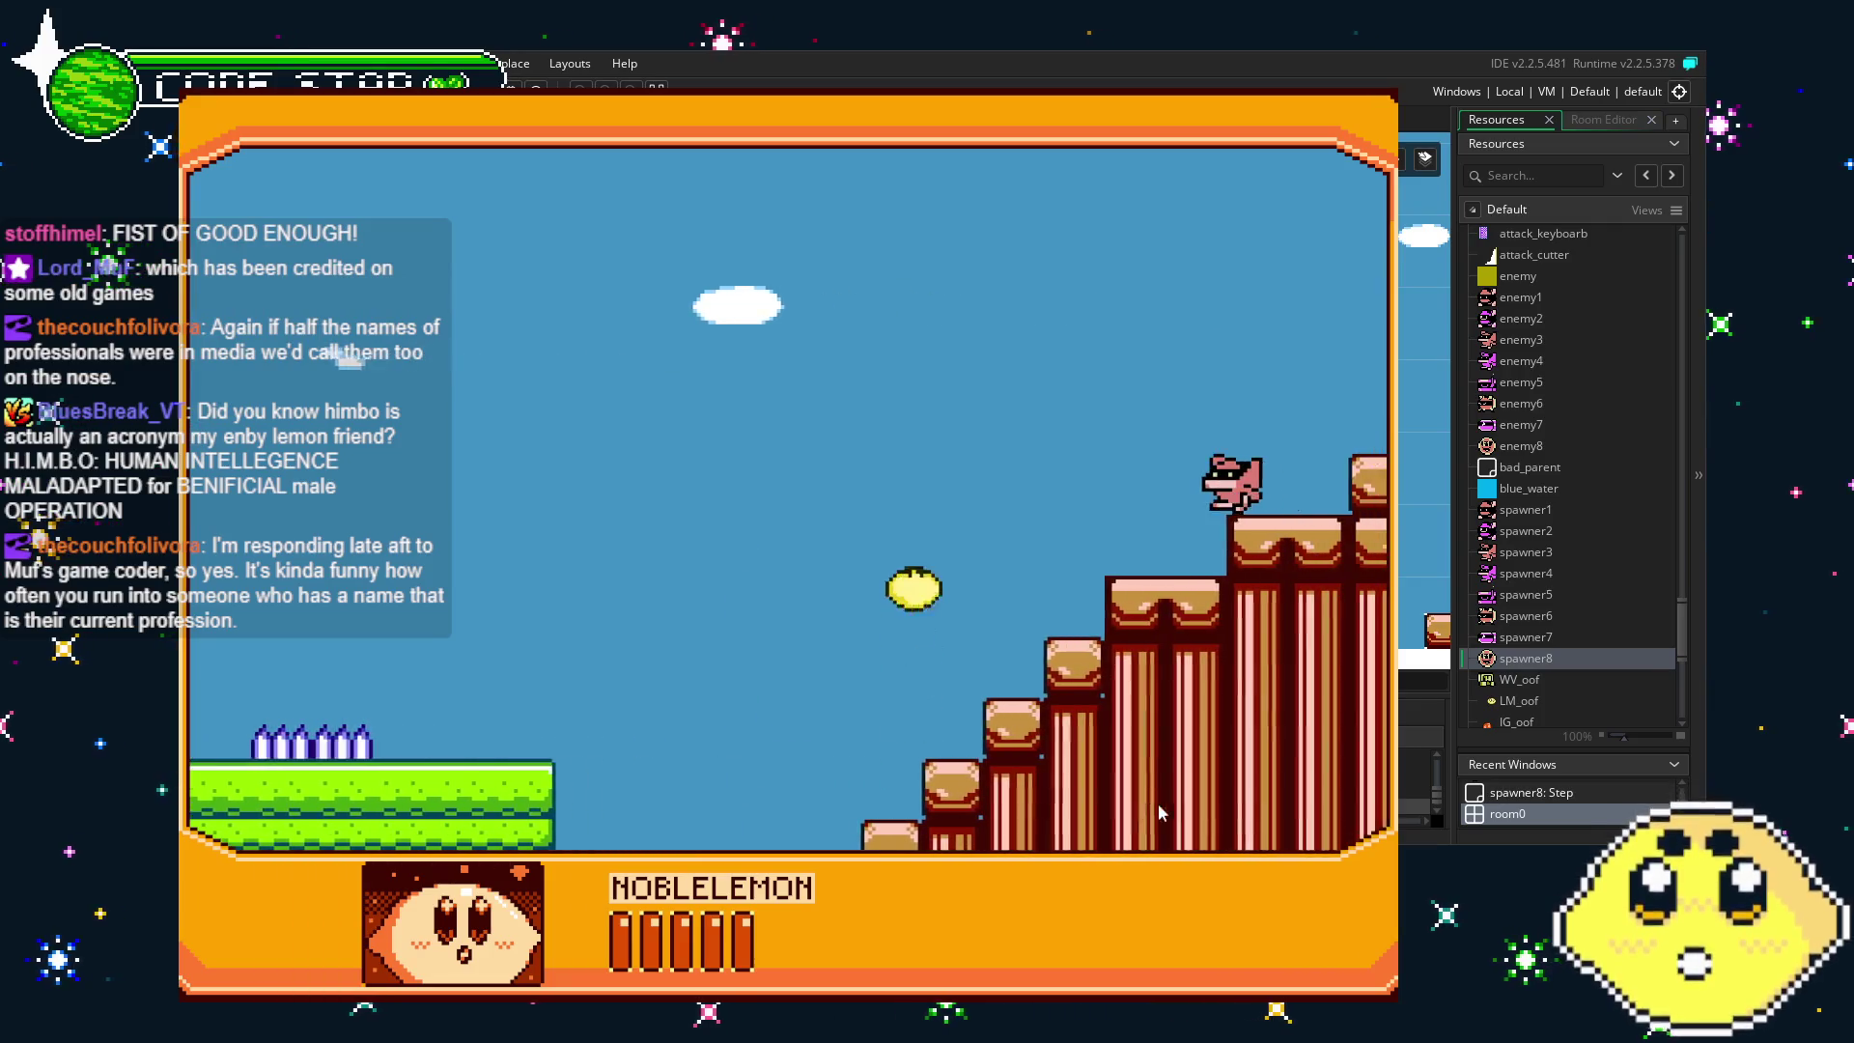
key(Right)
key(space)
key(Right)
key(space)
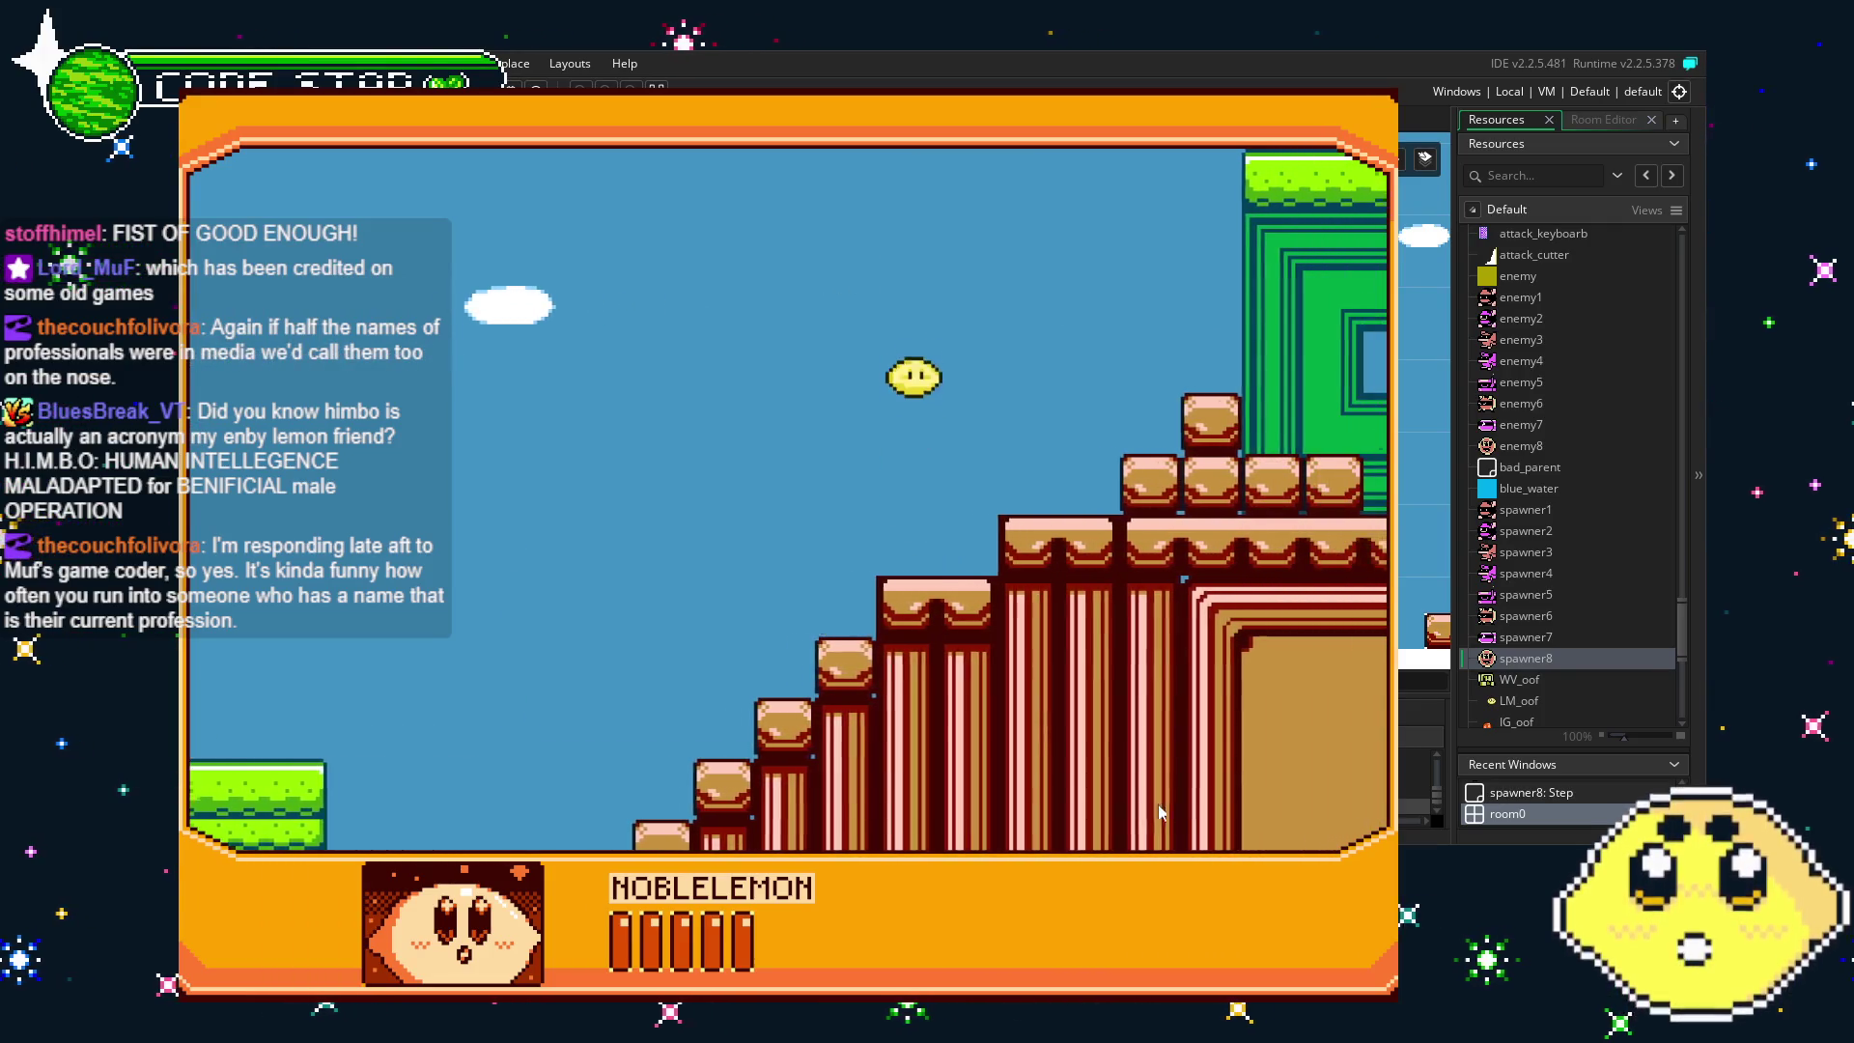
key(Right)
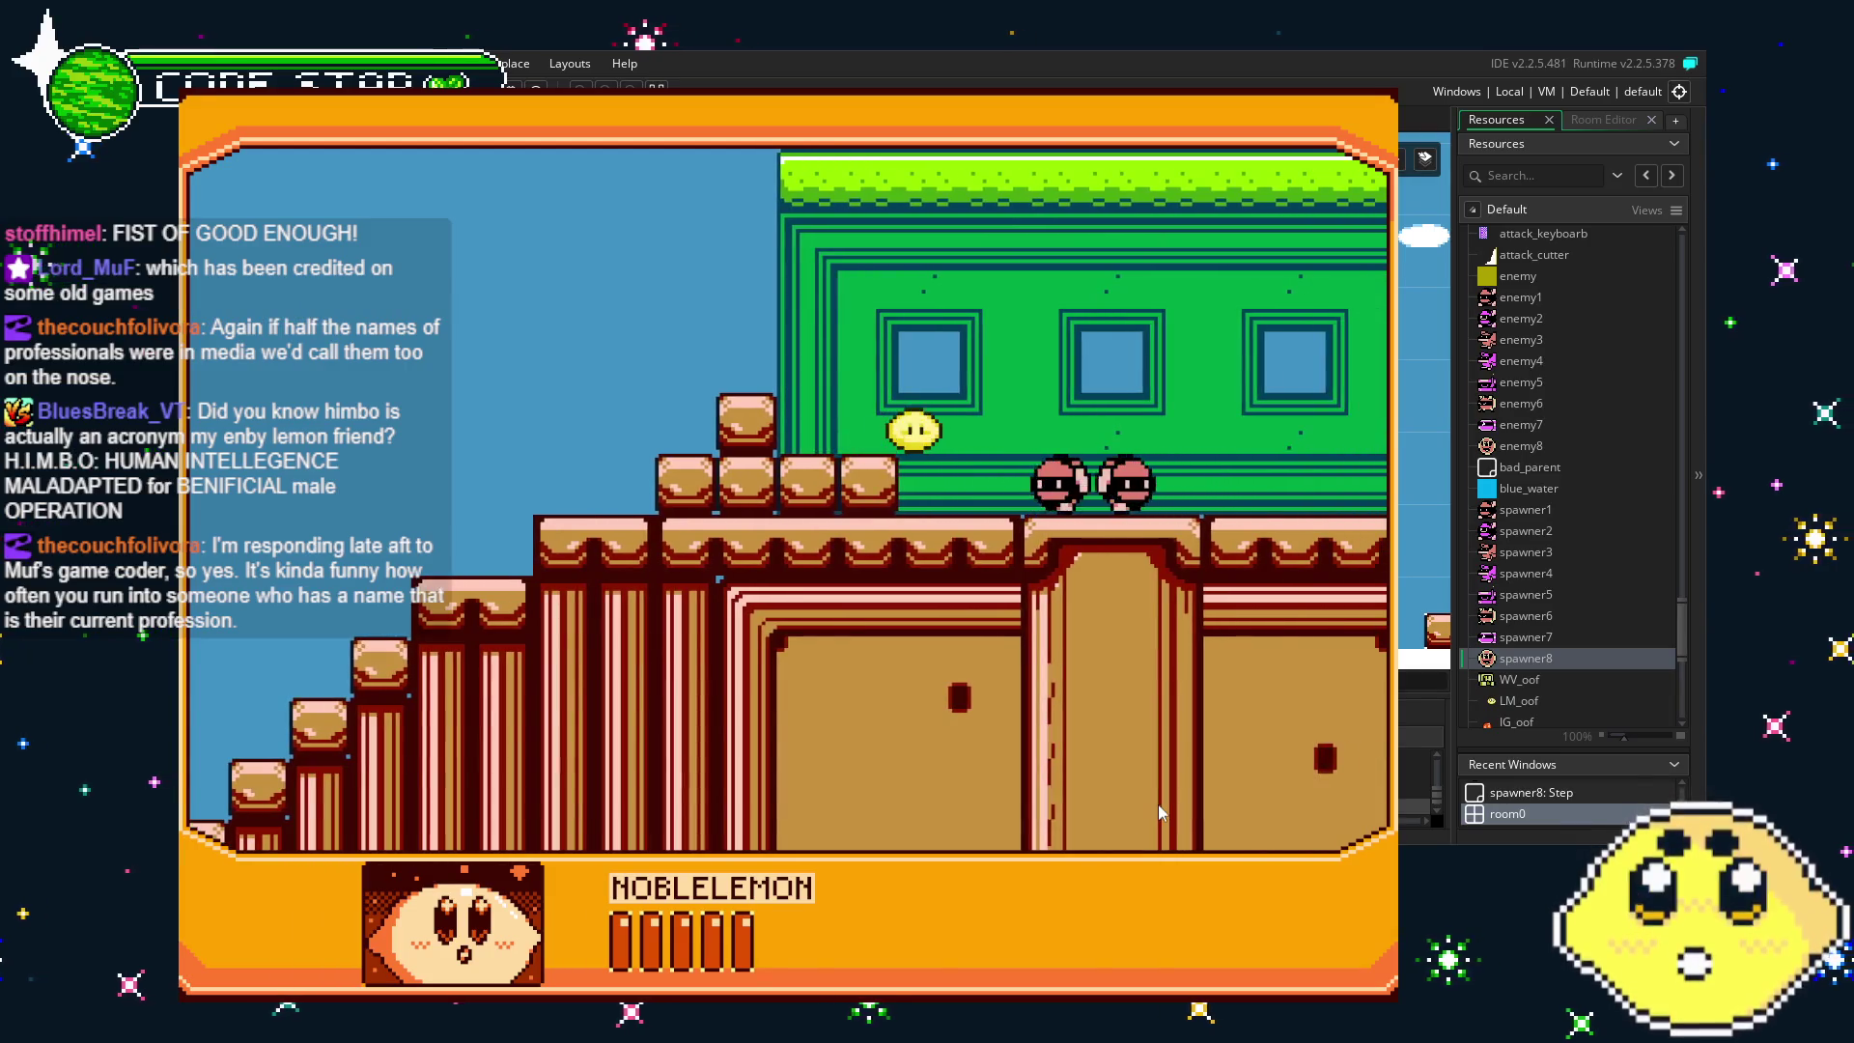
key(Right)
key(space)
key(Left)
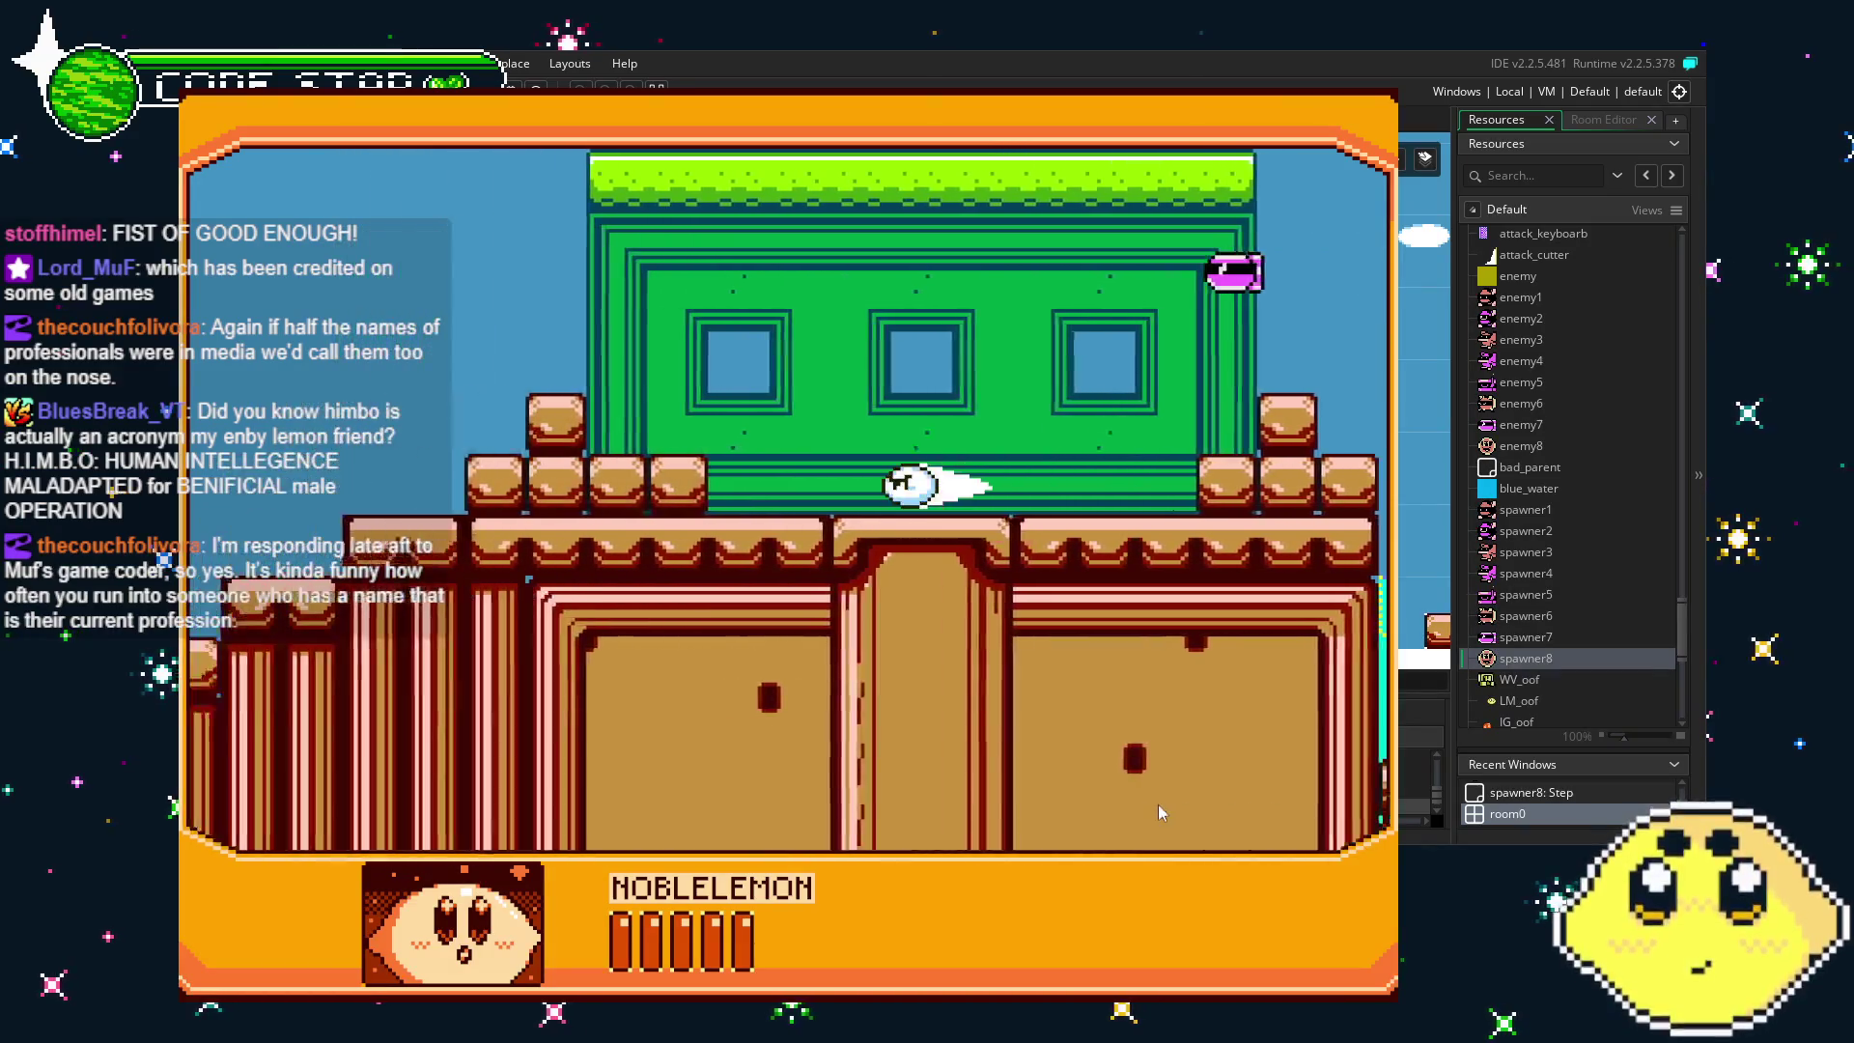
key(Up)
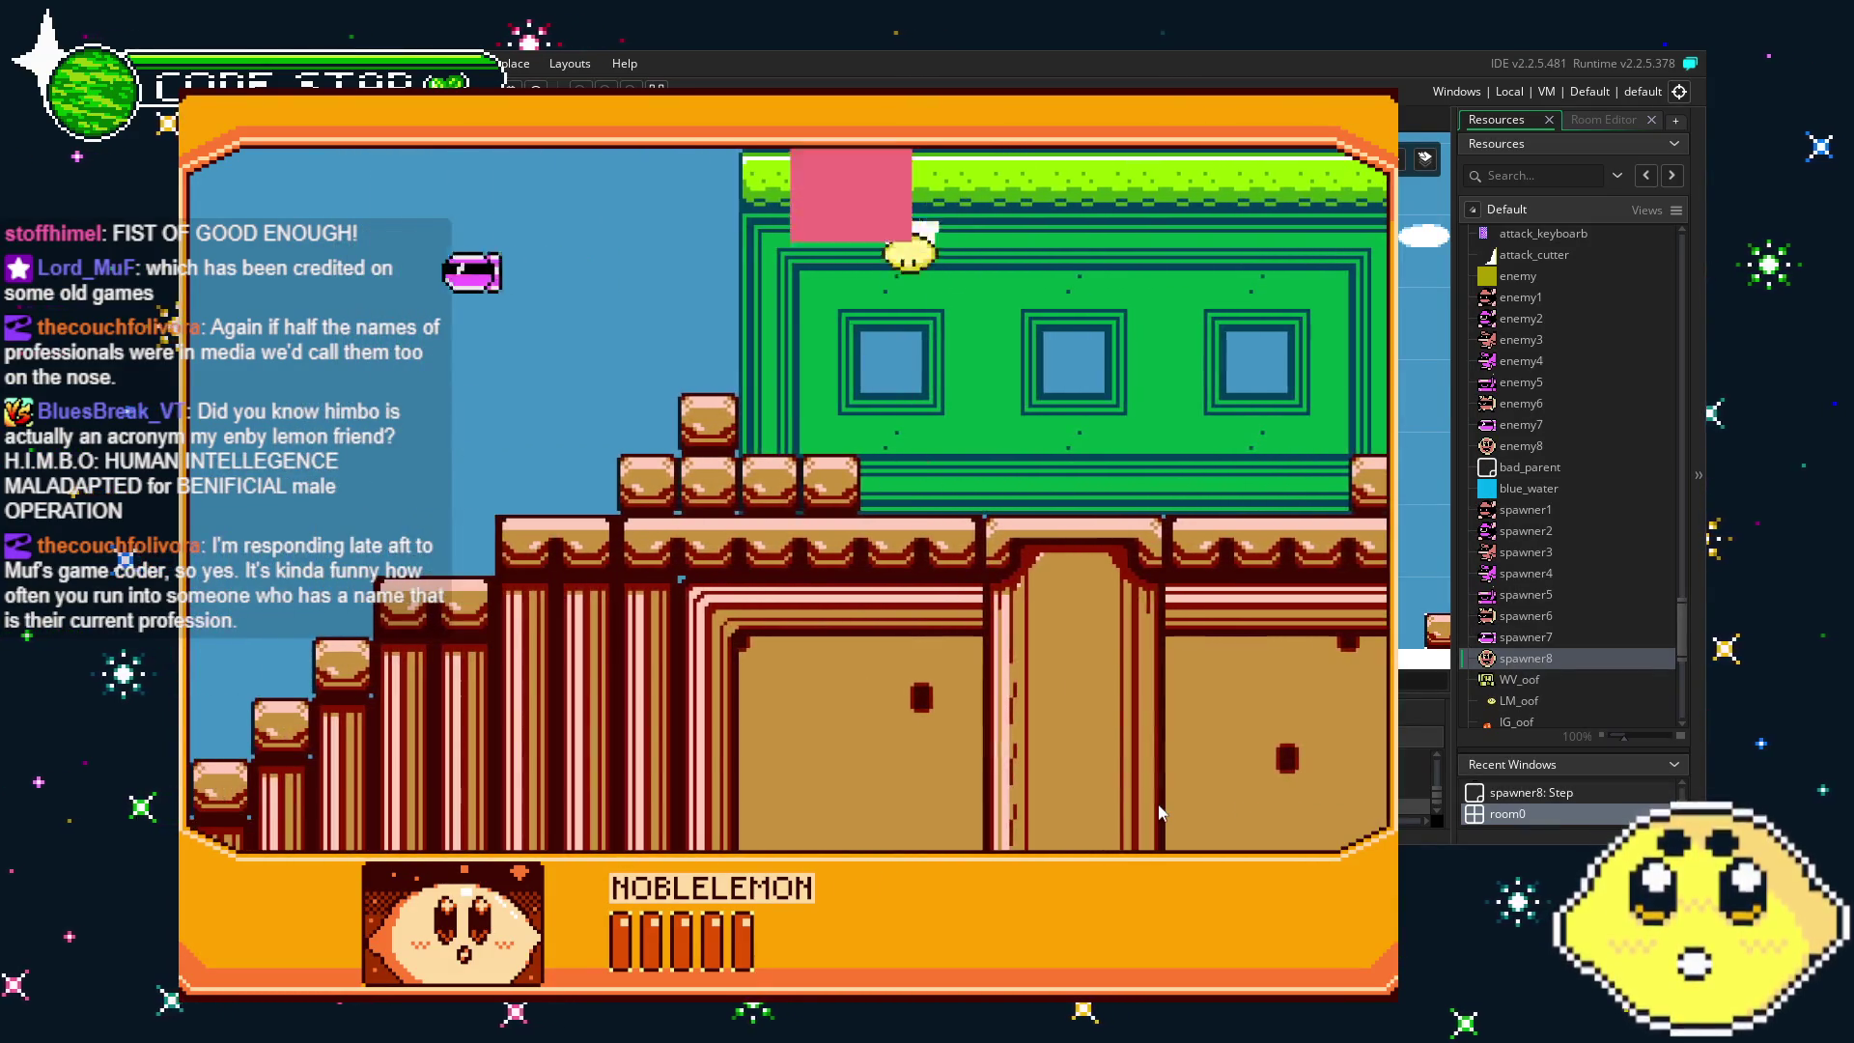
key(Right)
- Cross the water, jump out and move the lemon left past the staircase, then stop the game
key(Right)
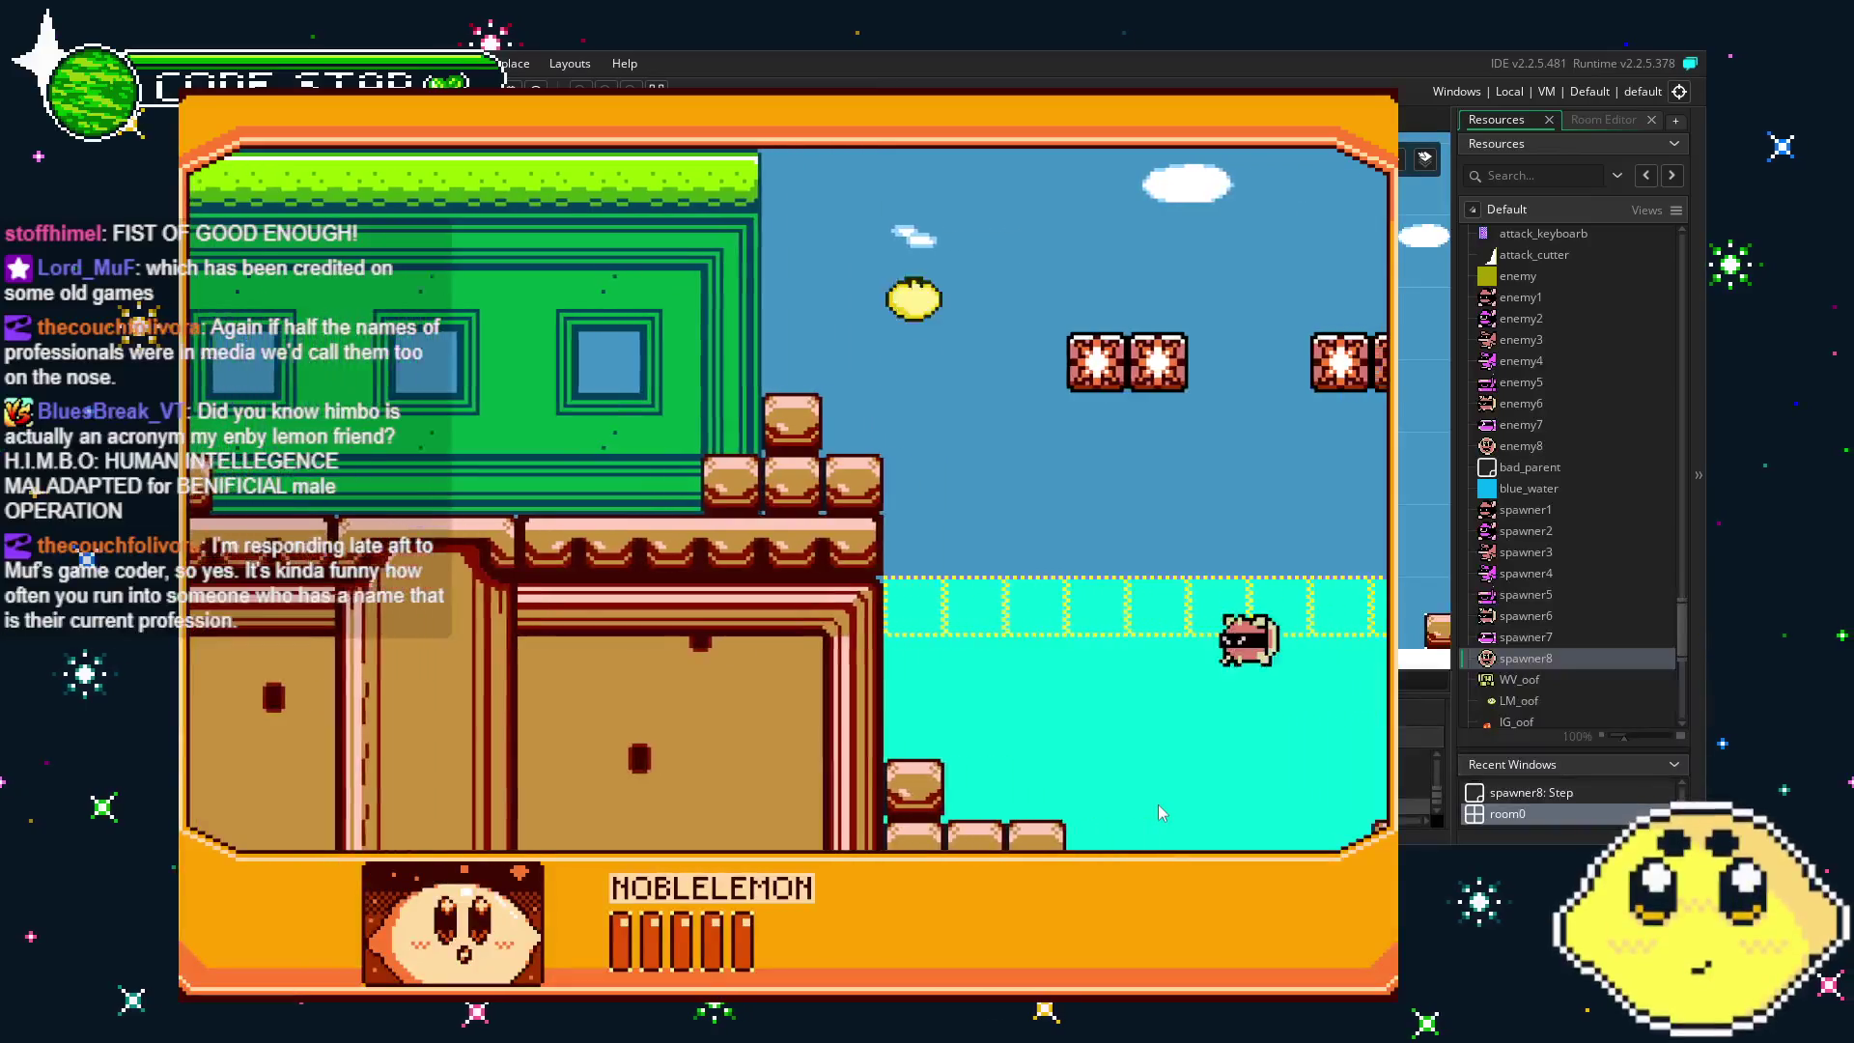
key(Right)
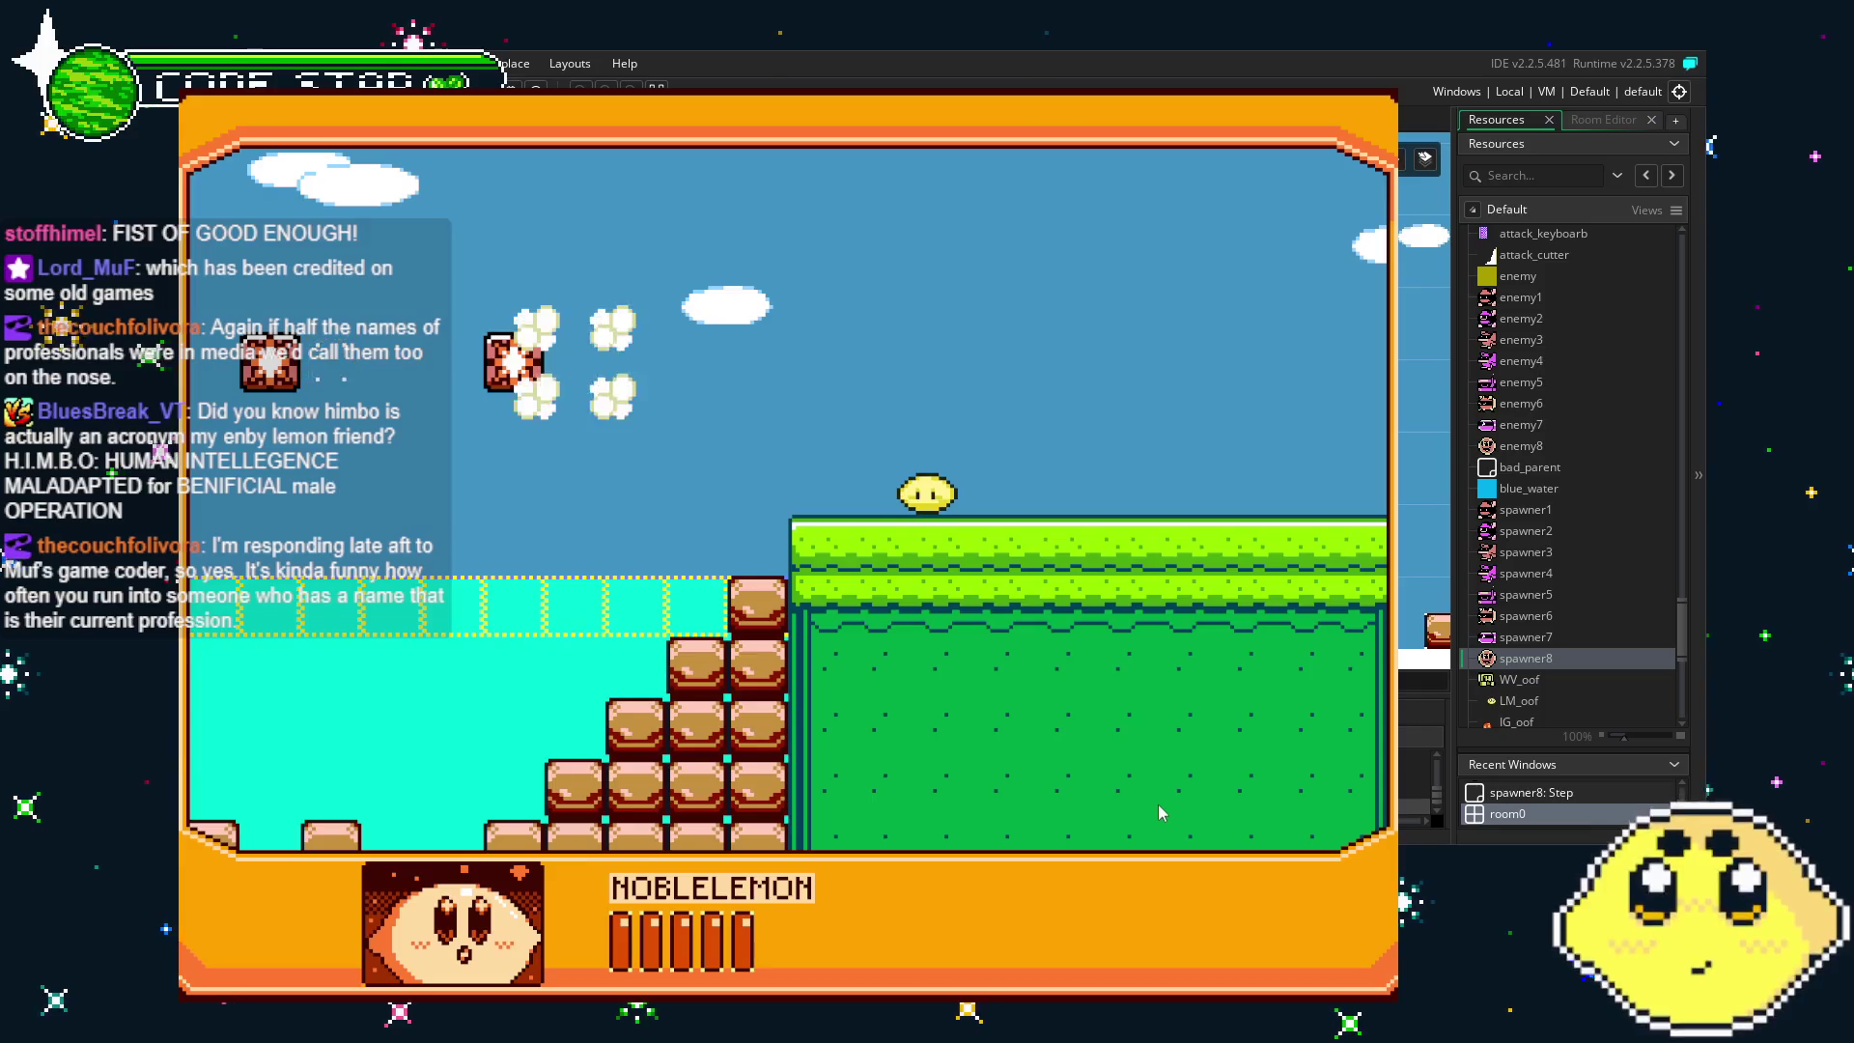
key(Left)
key(Left)
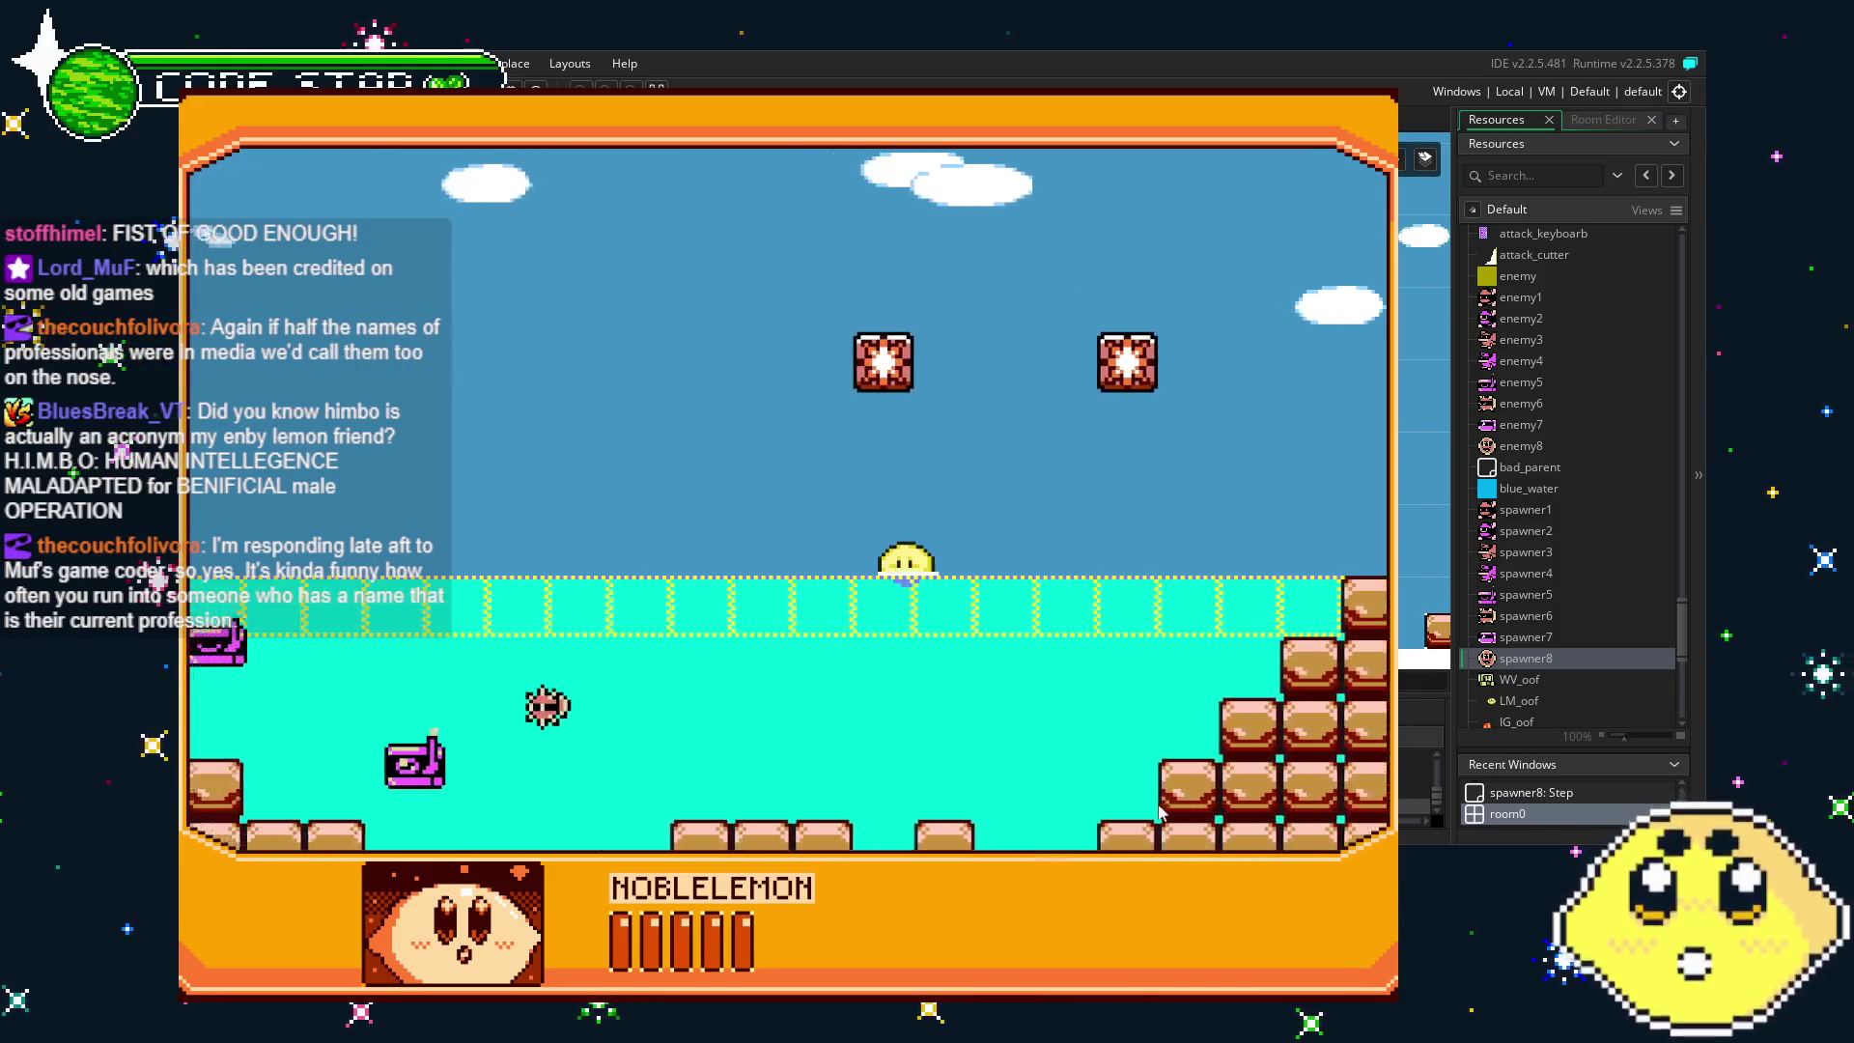
key(Right)
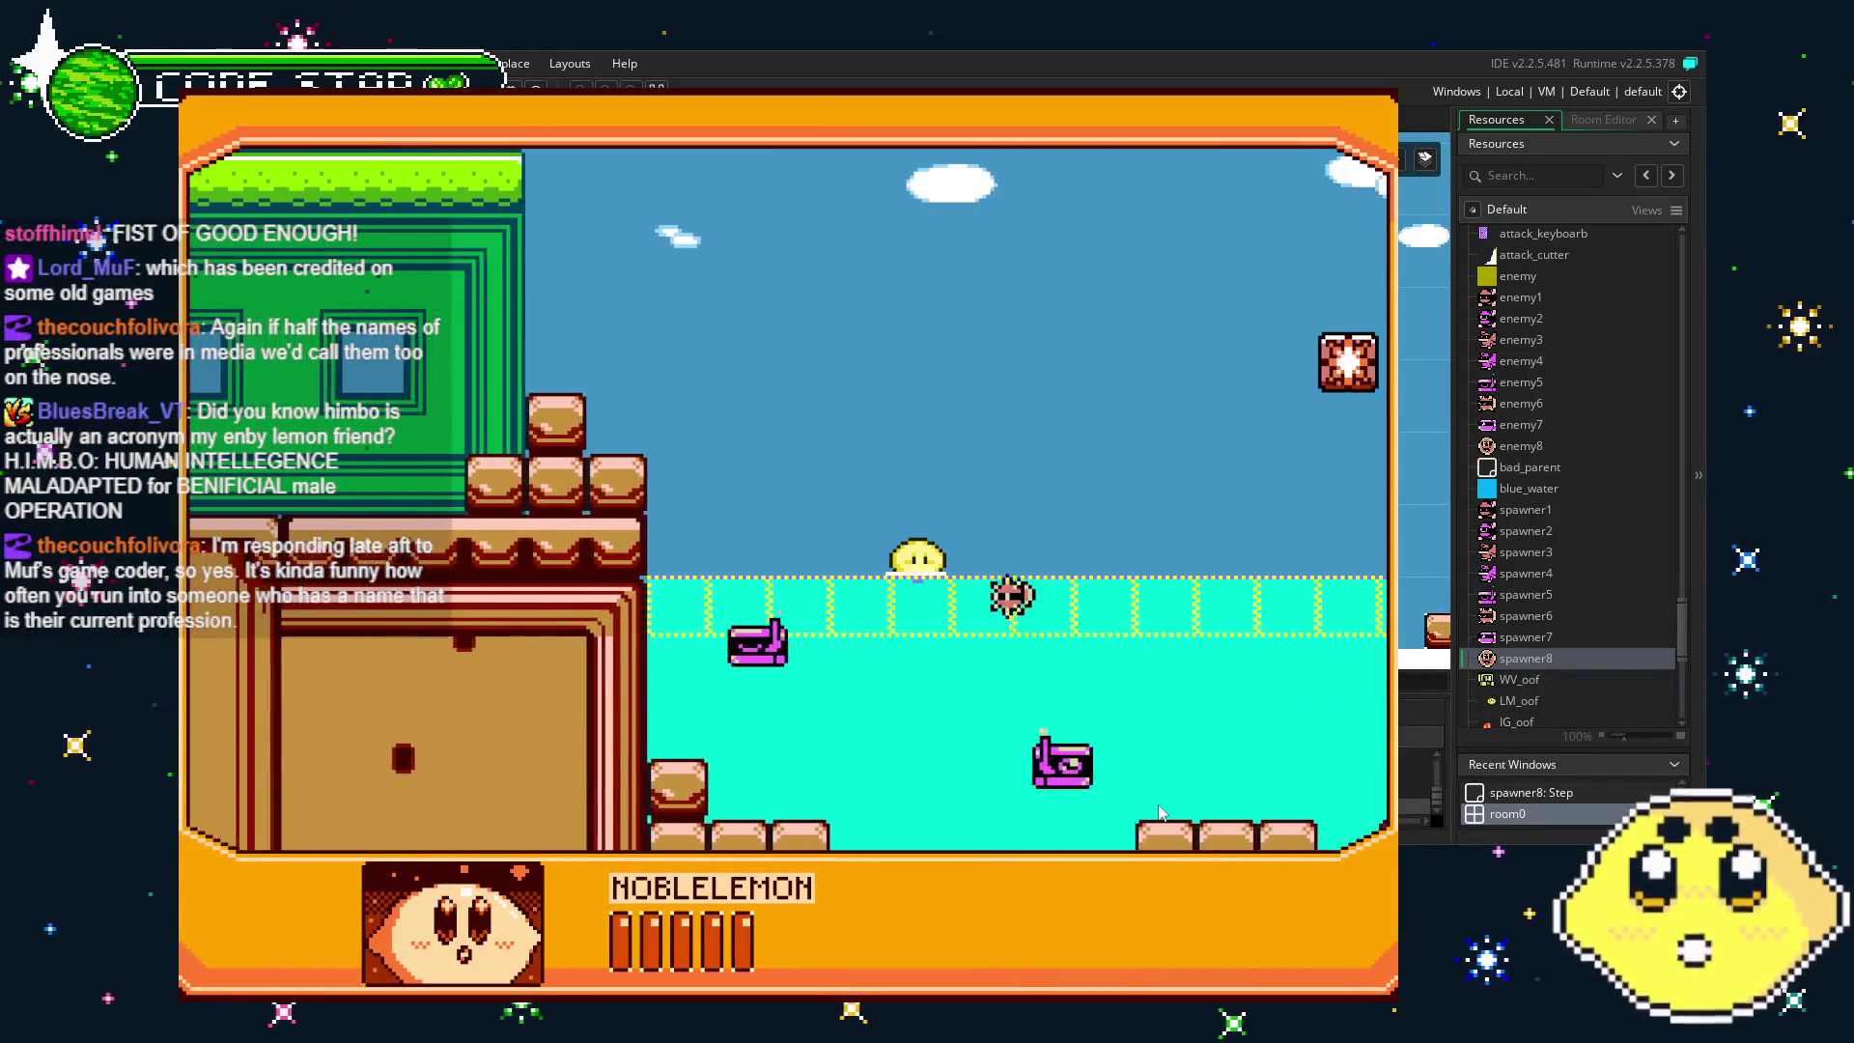
key(Left)
key(Up)
key(Left)
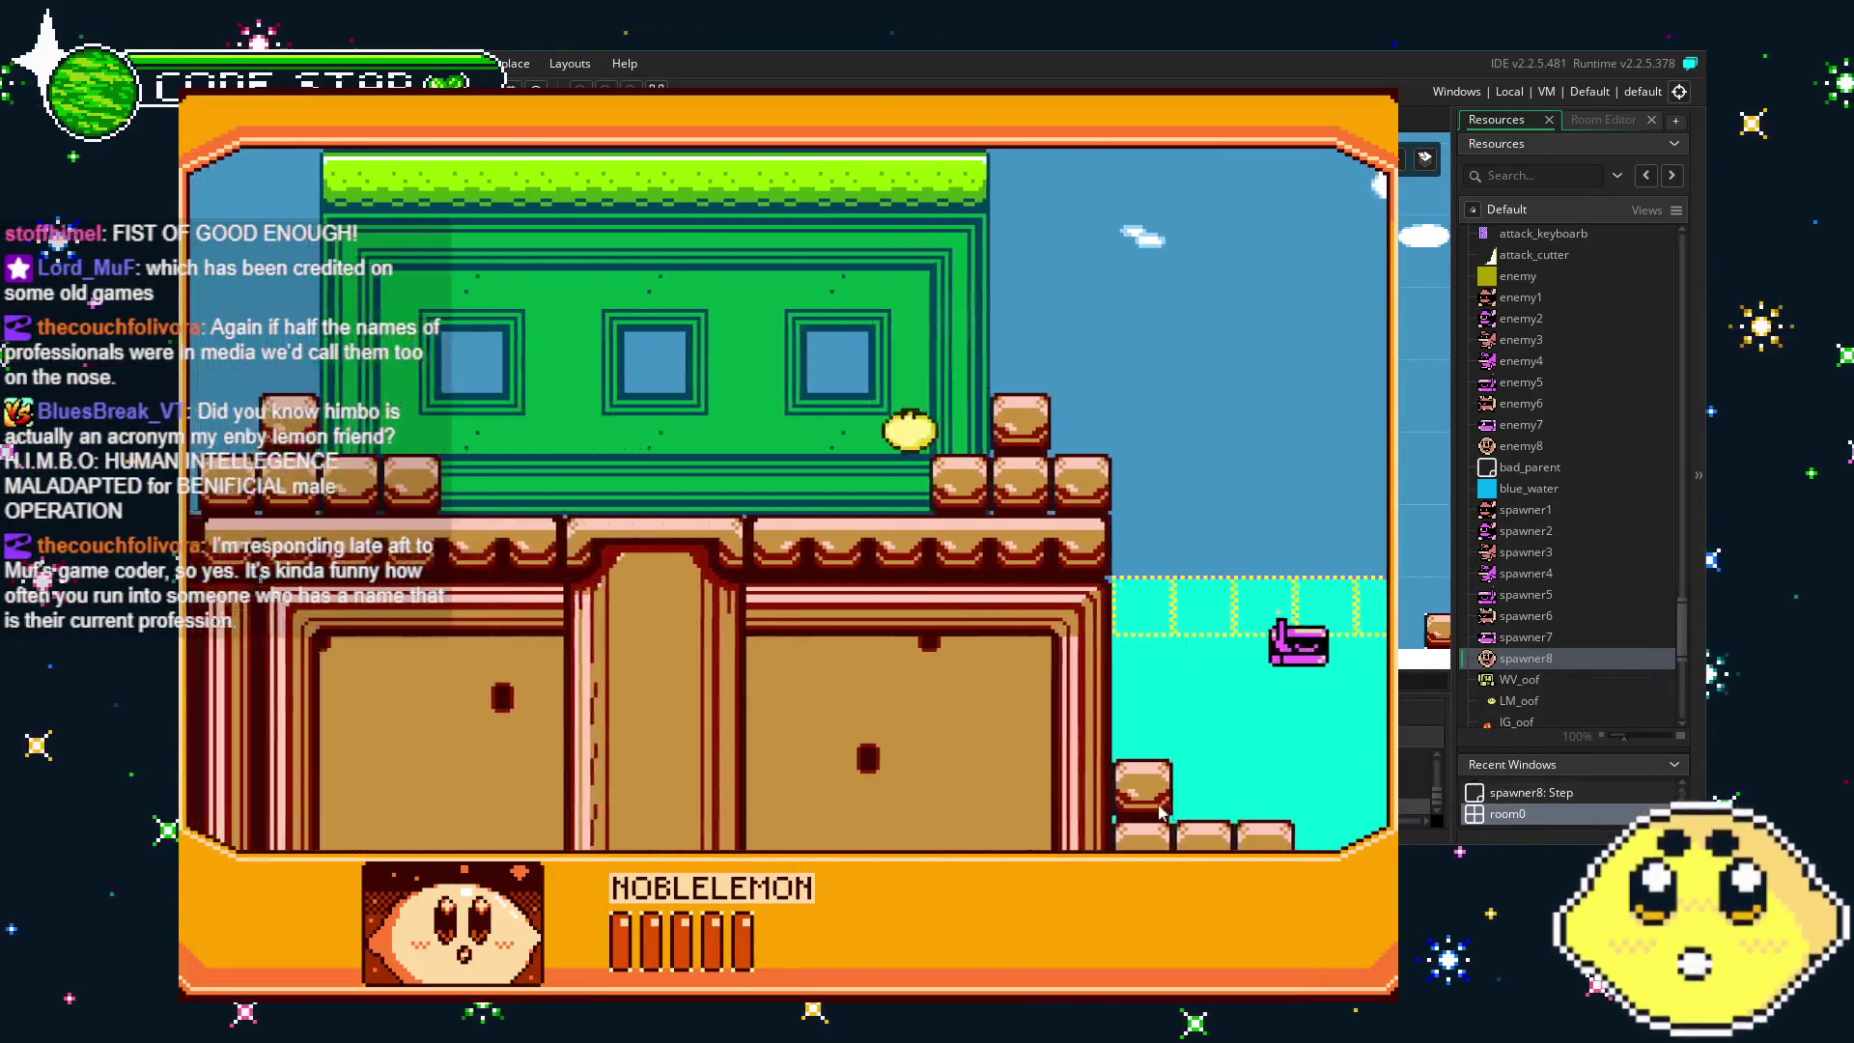
key(Left)
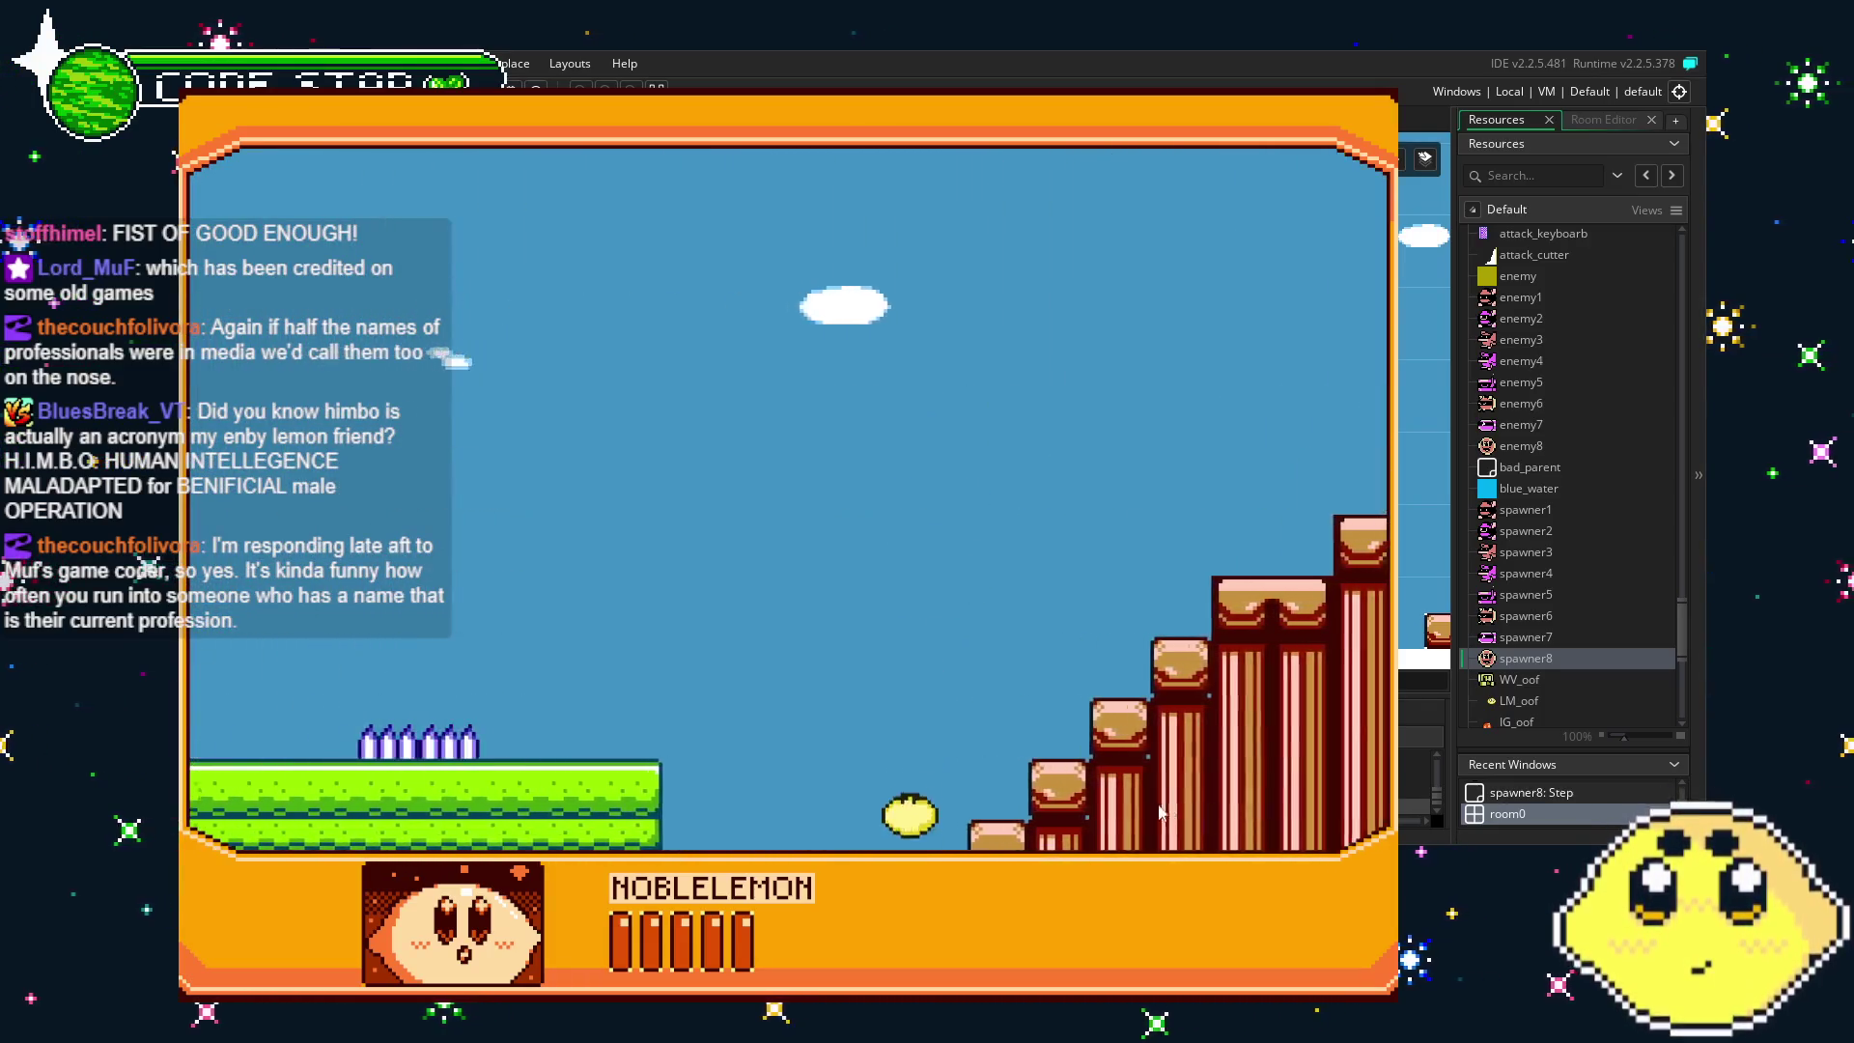
key(Left)
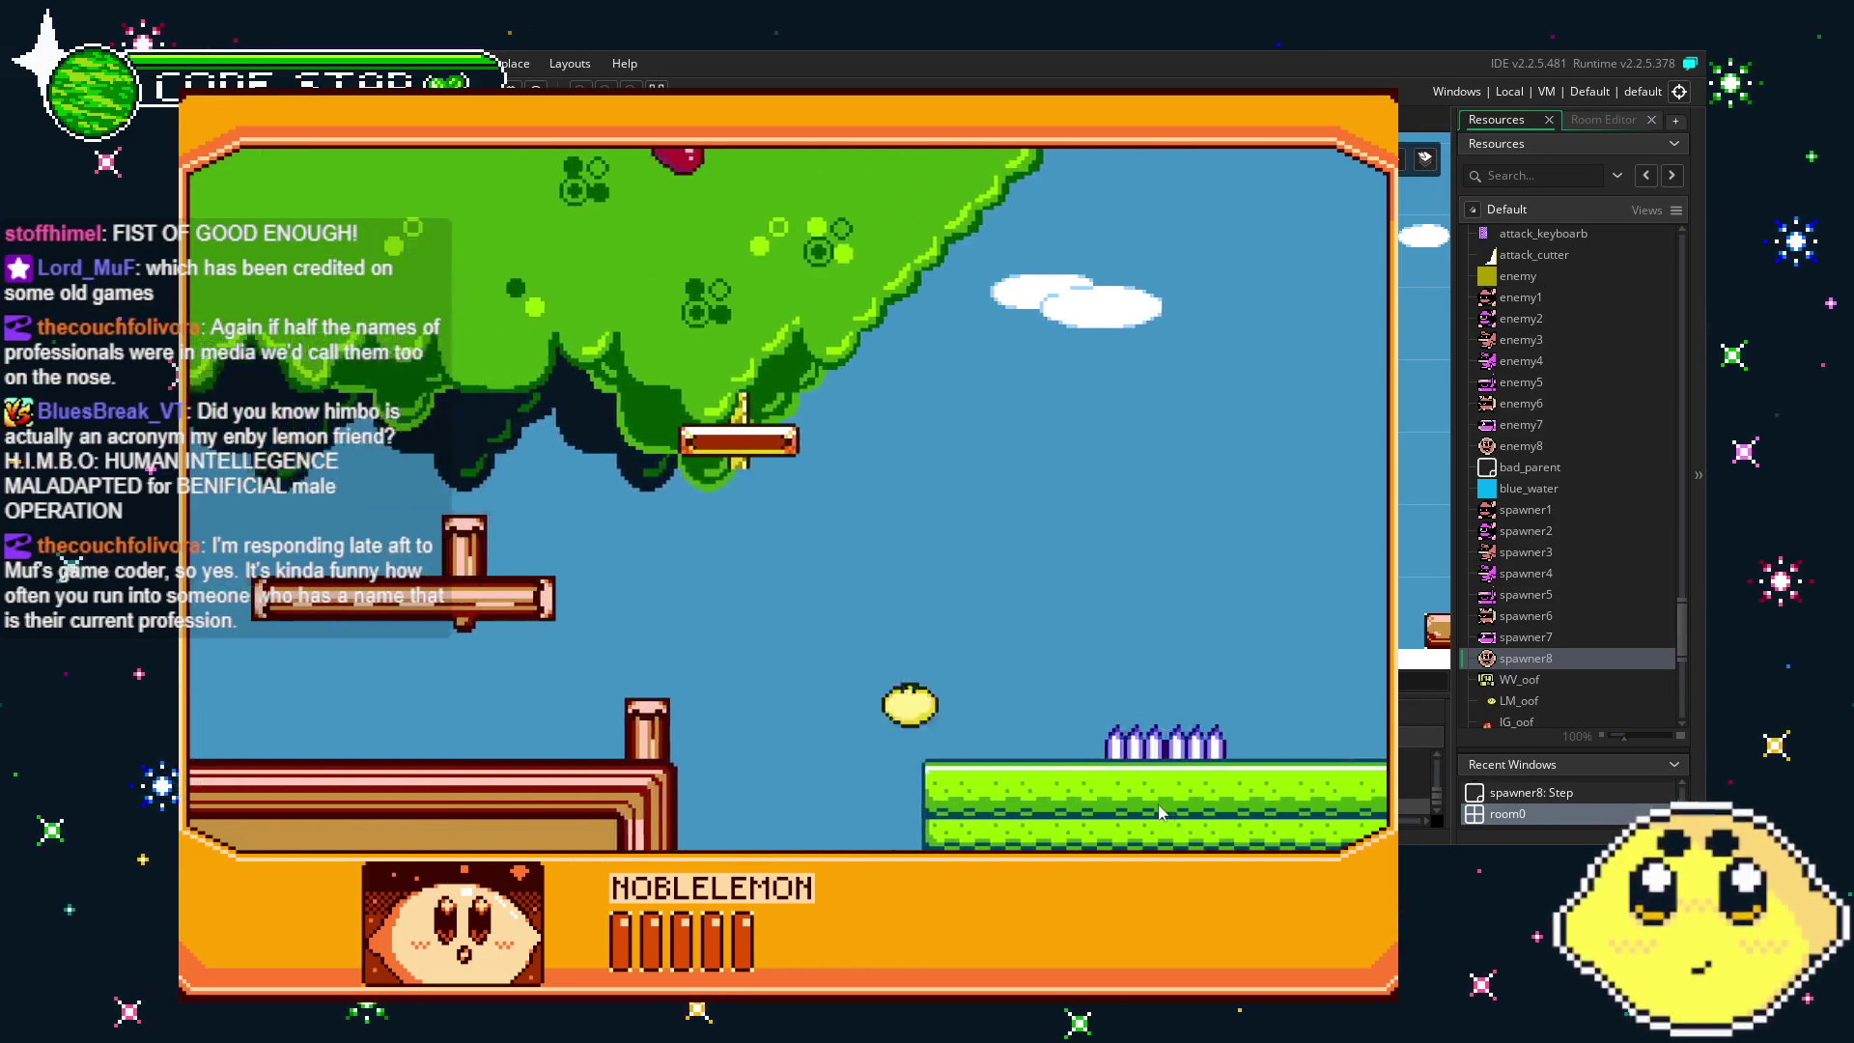
key(Right)
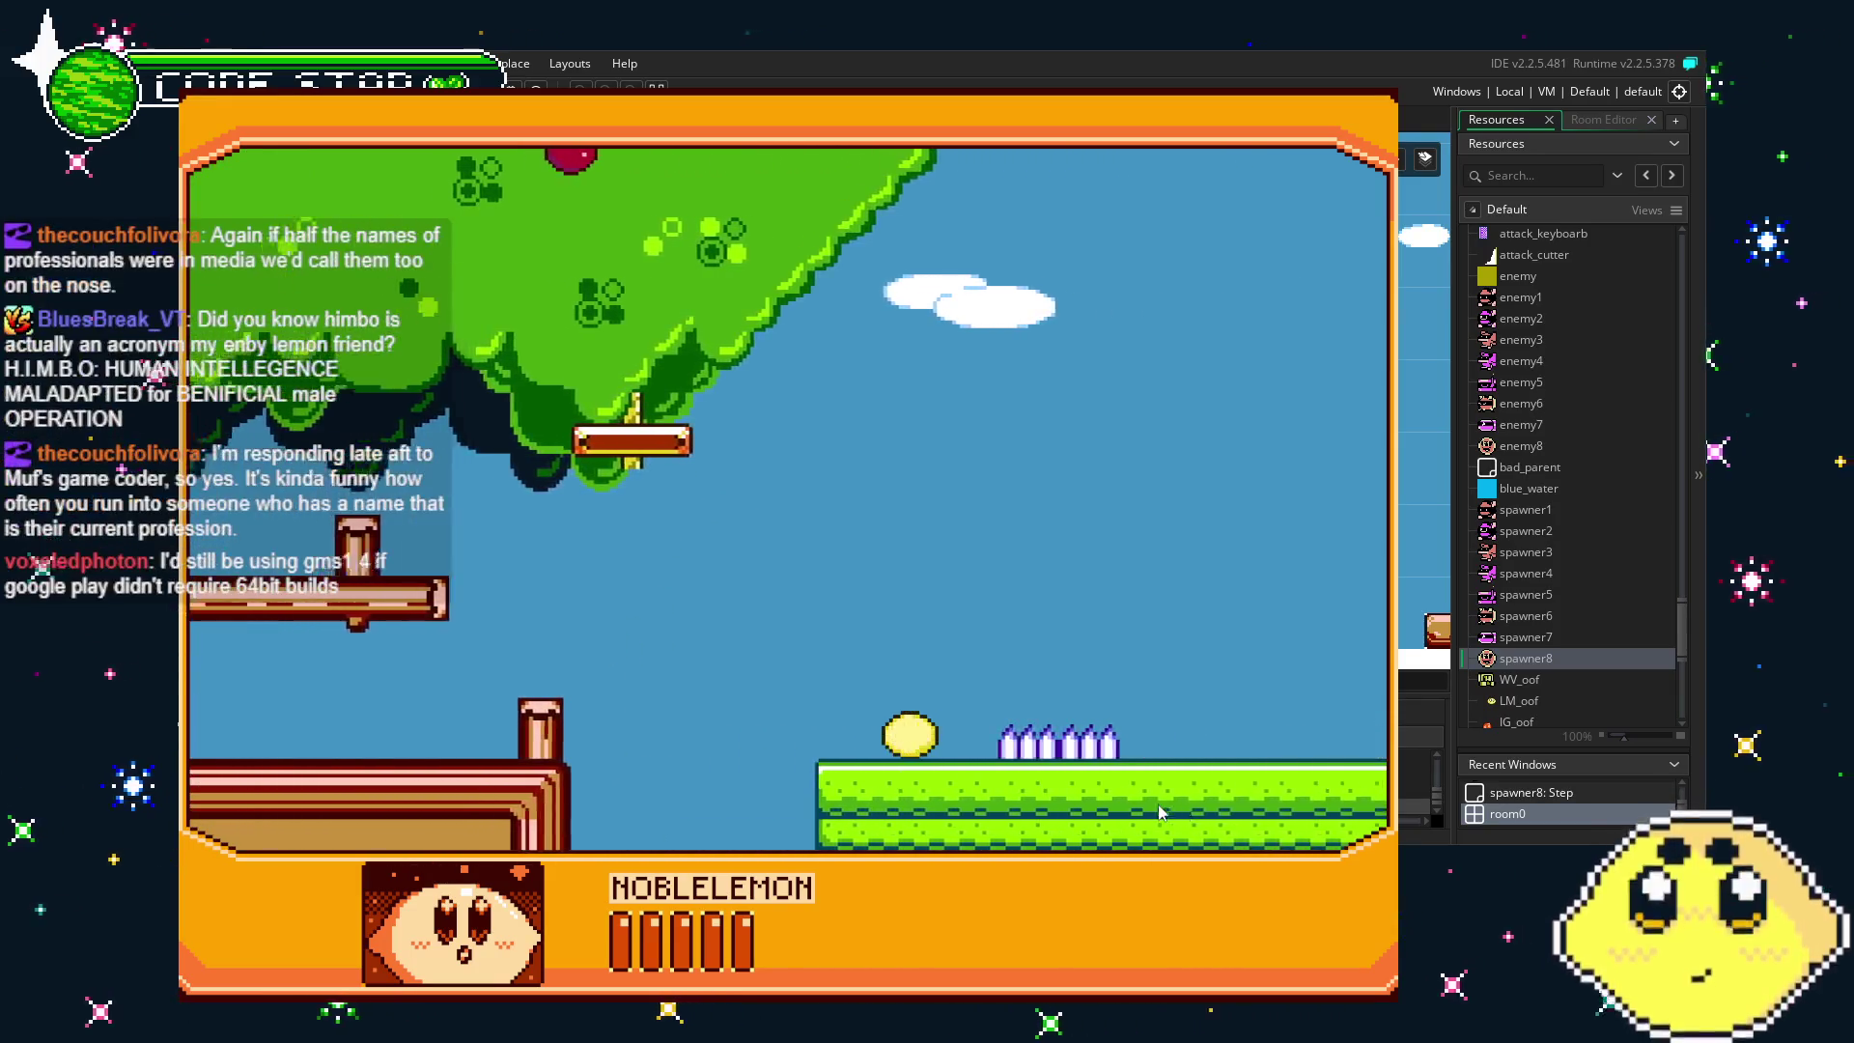
key(Escape)
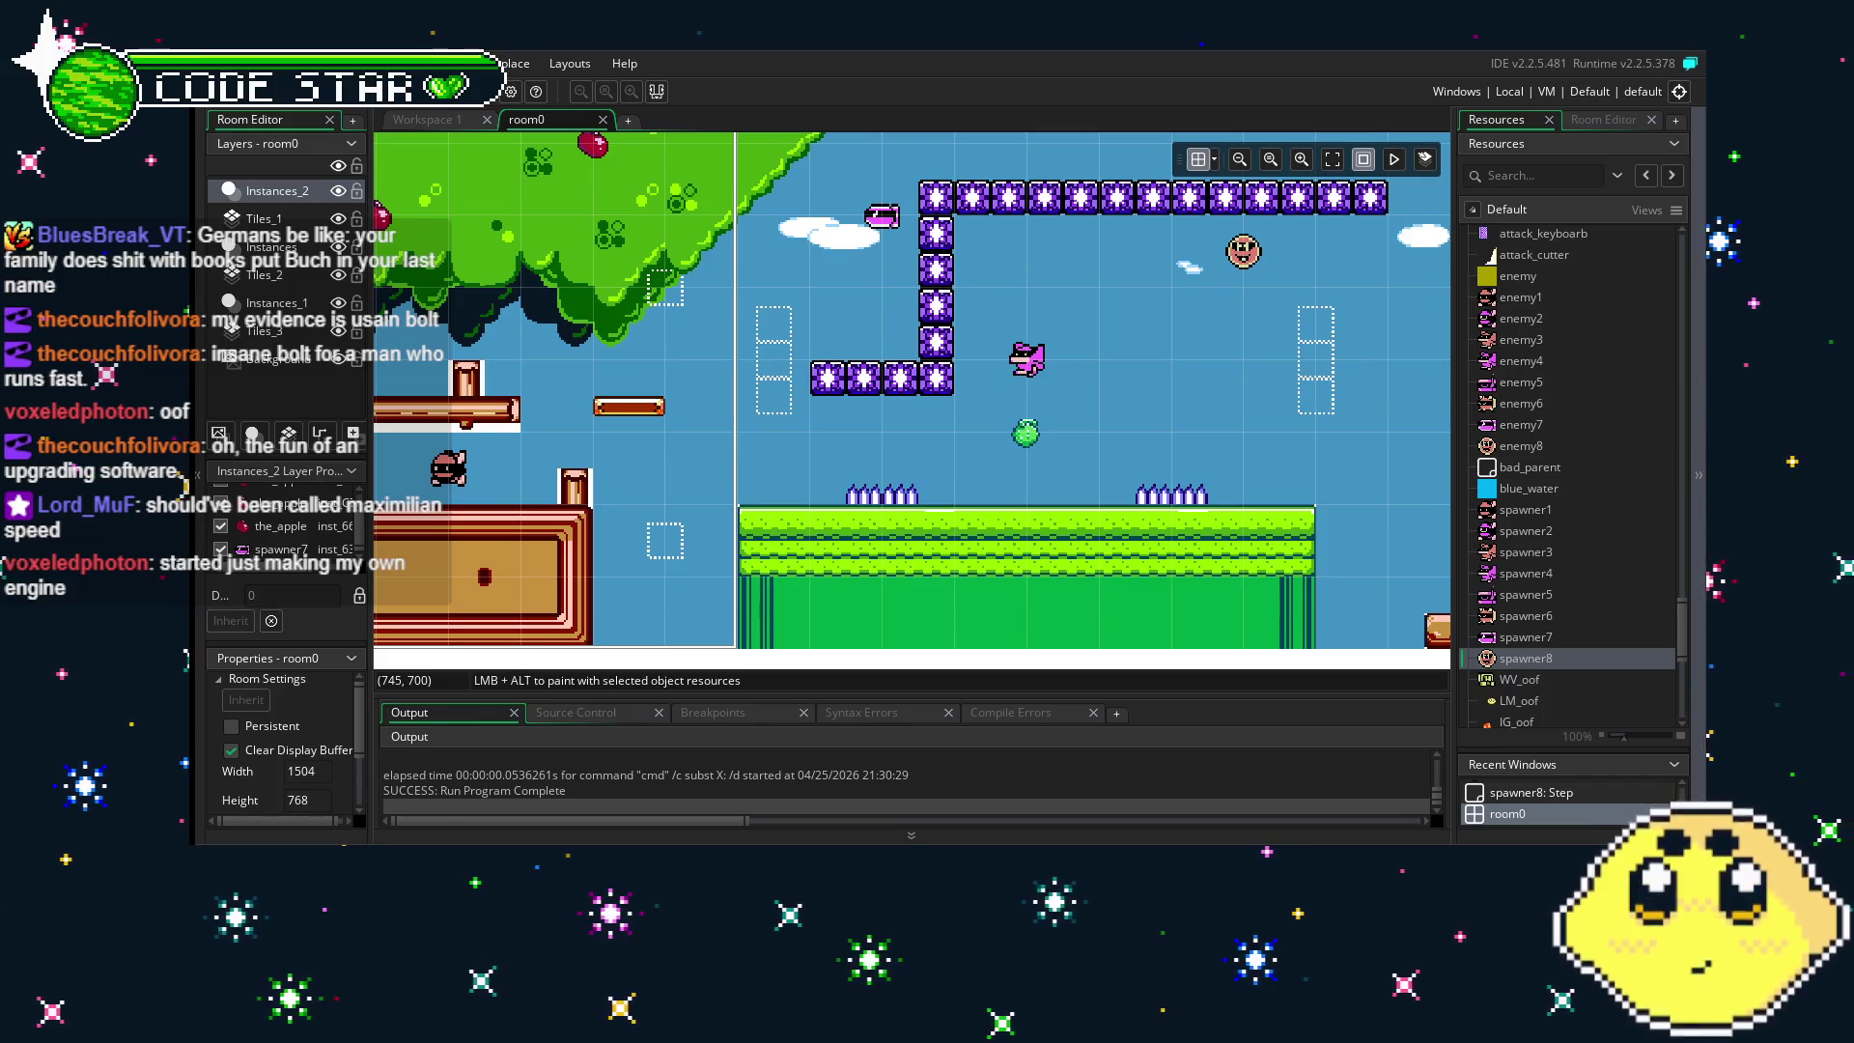
- Shift the room0 view slightly after the test run ends
mouse_move(872, 416)
mouse_down()
mouse_move(705, 417)
mouse_move(860, 422)
mouse_up()
- Find the spawner7 instance near the grass platform, delete it, and save the project
mouse_move(759, 471)
mouse_down()
mouse_move(1184, 436)
mouse_move(920, 502)
mouse_up()
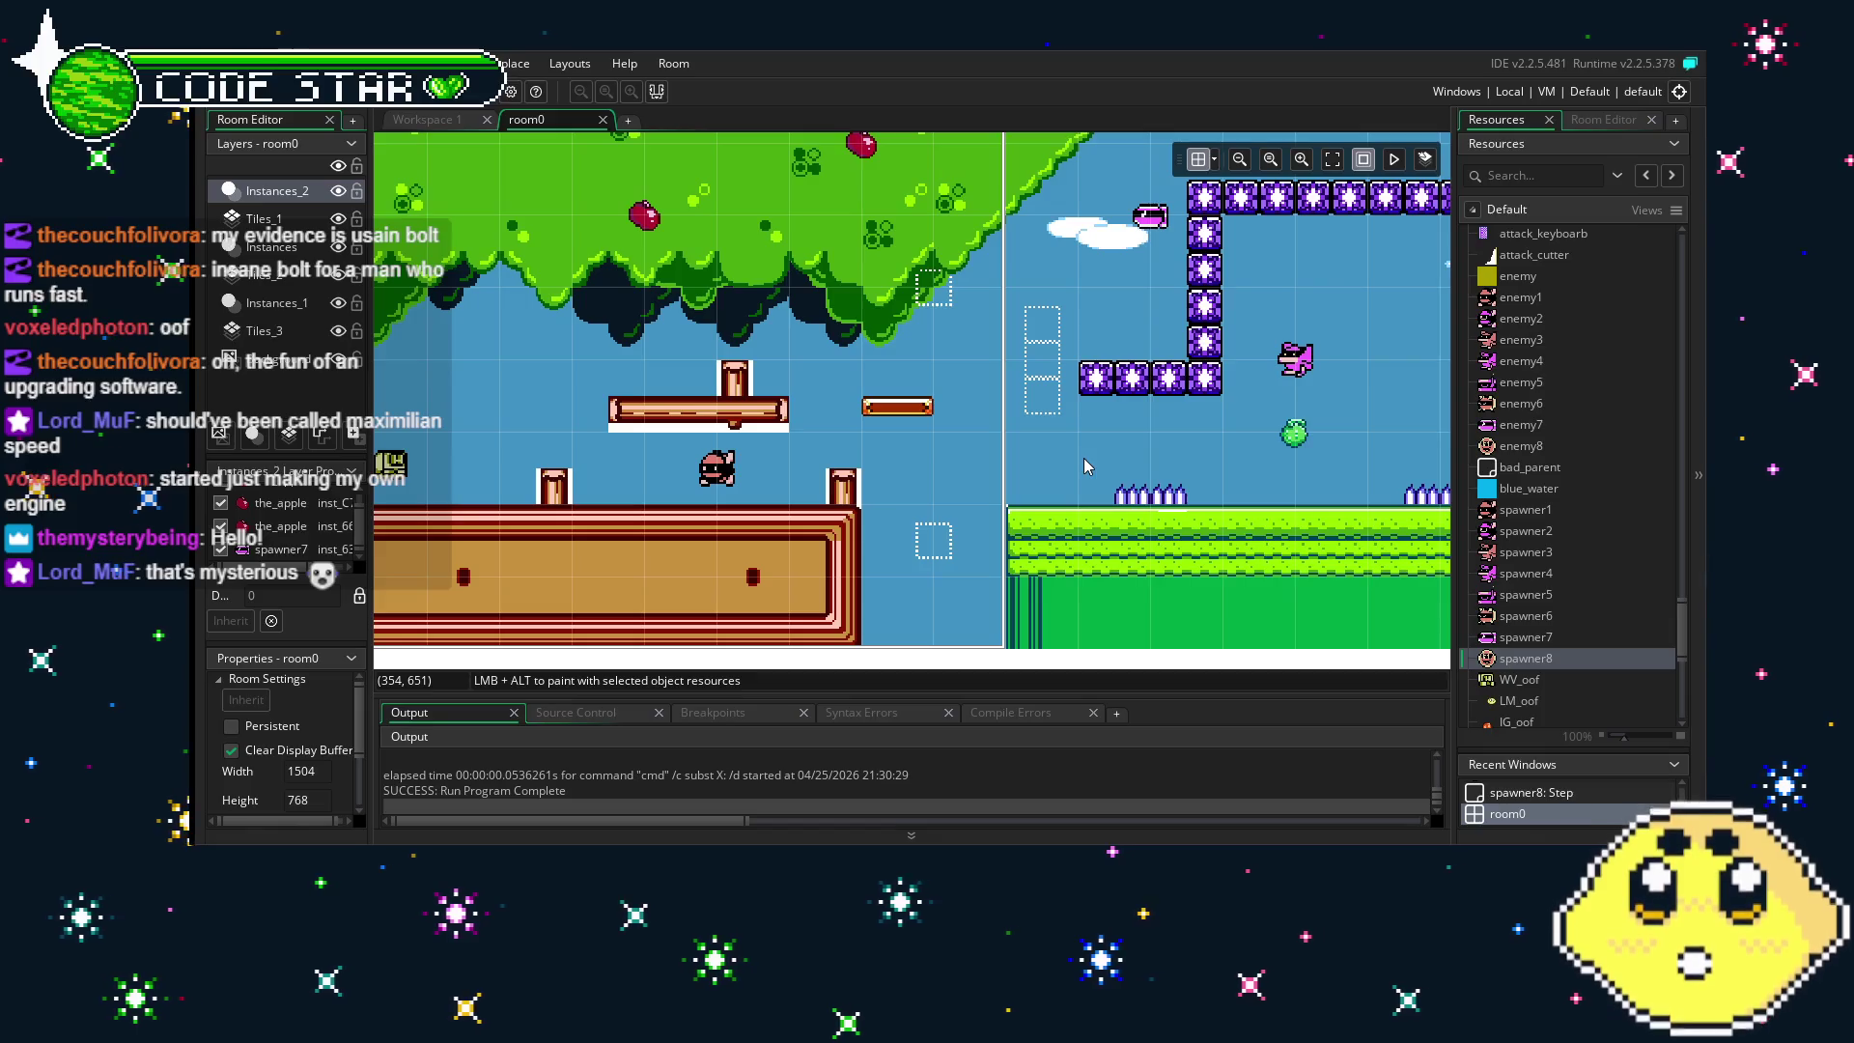
drag(1083, 458, 790, 458)
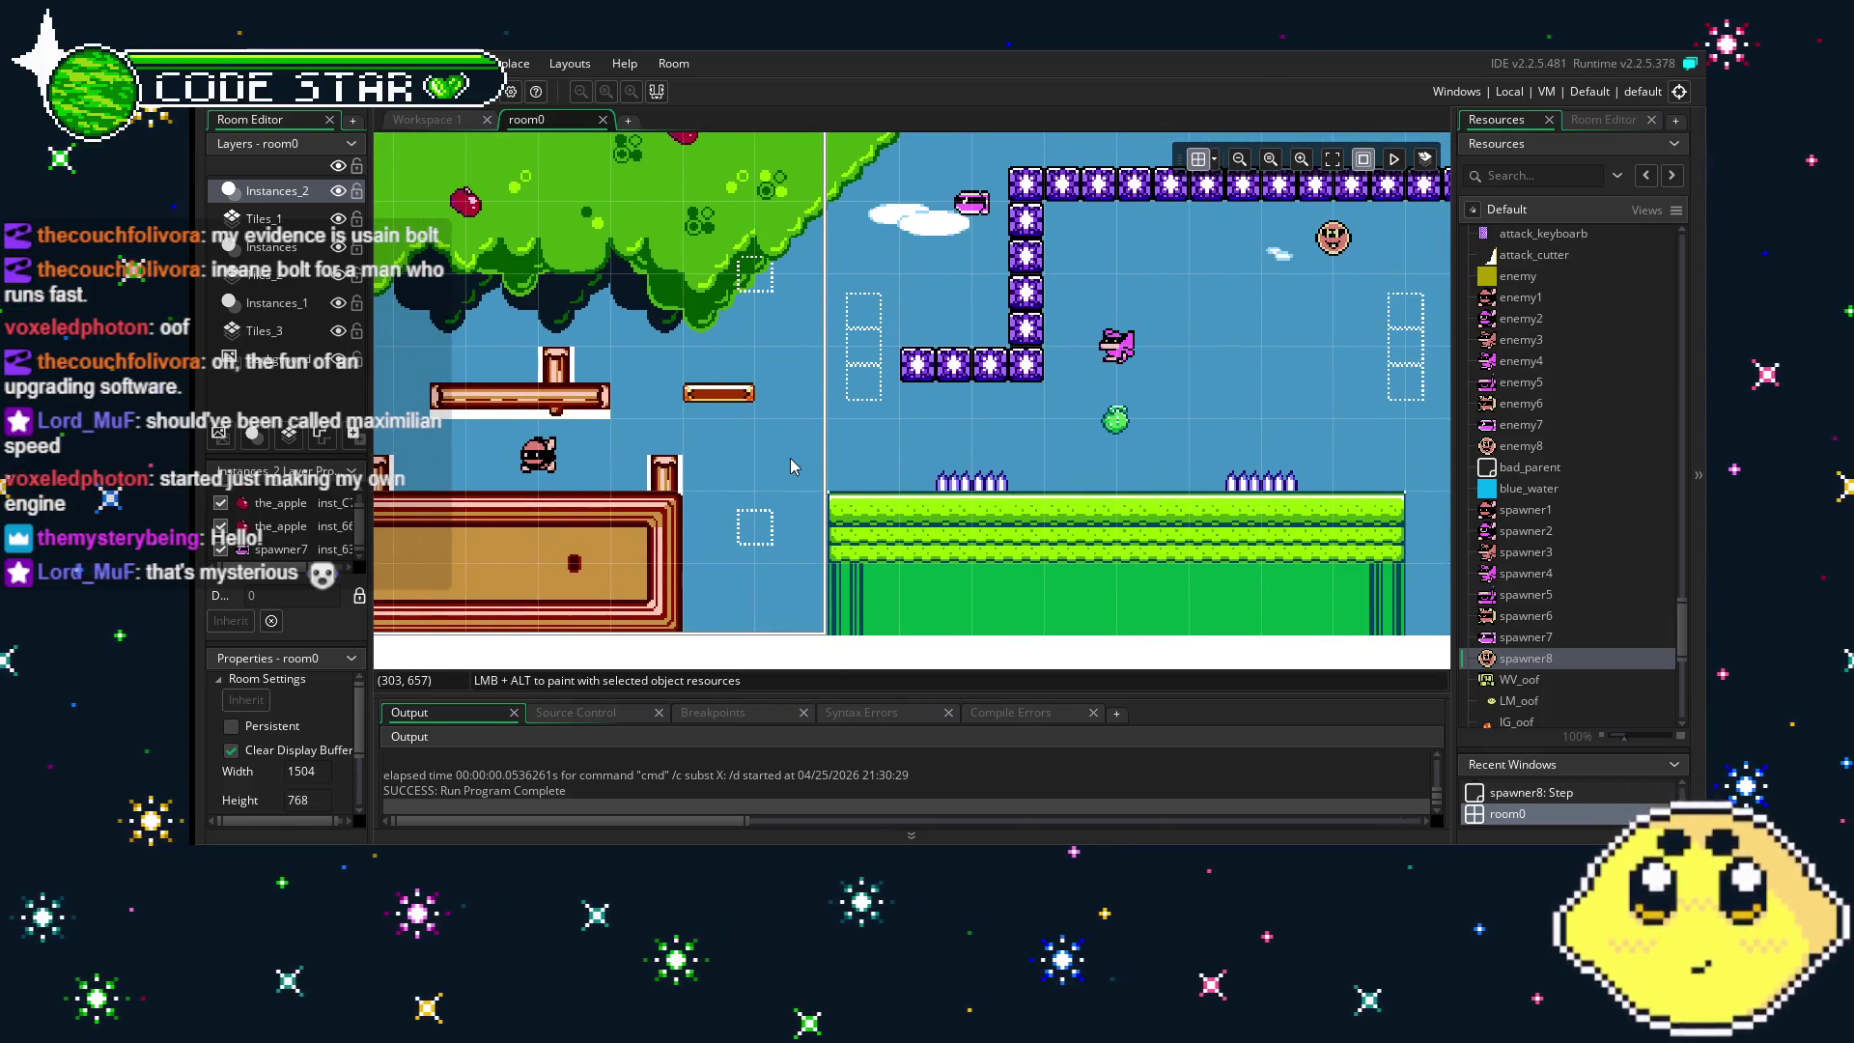
drag(1110, 442, 874, 442)
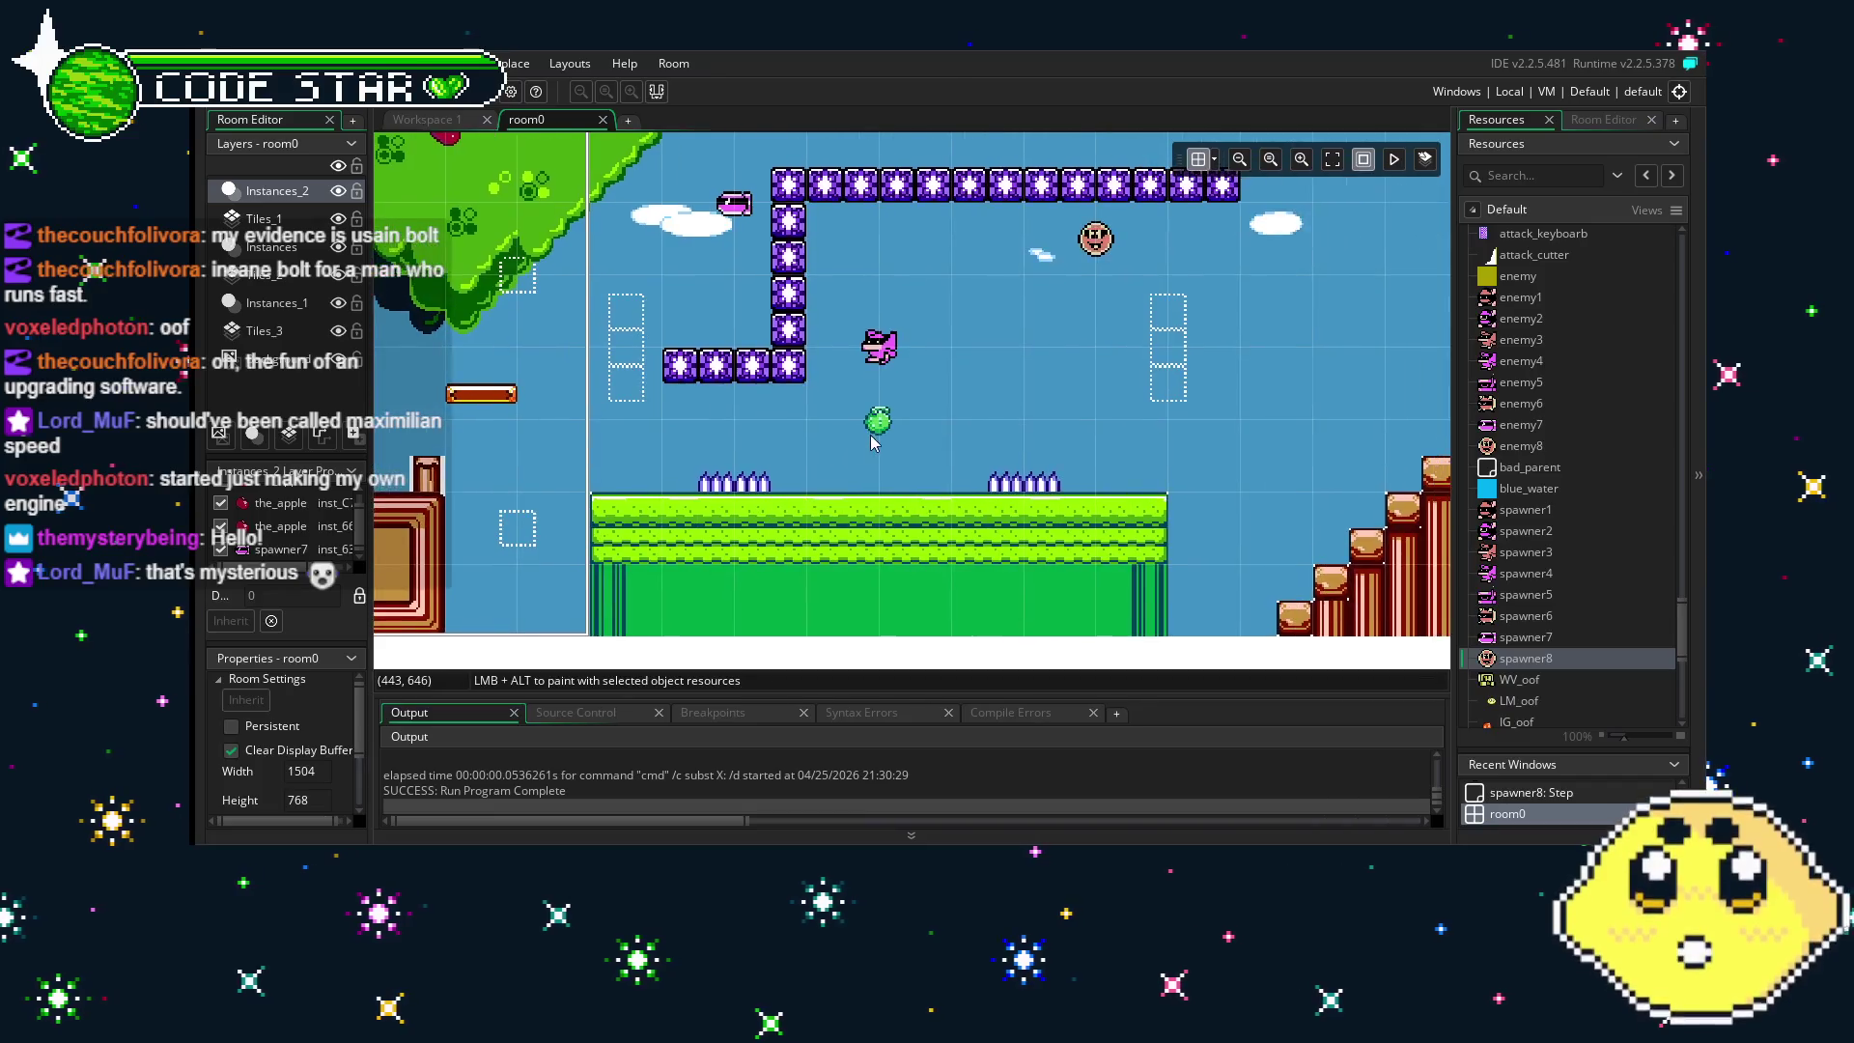
drag(1228, 471, 1087, 469)
drag(610, 187, 790, 185)
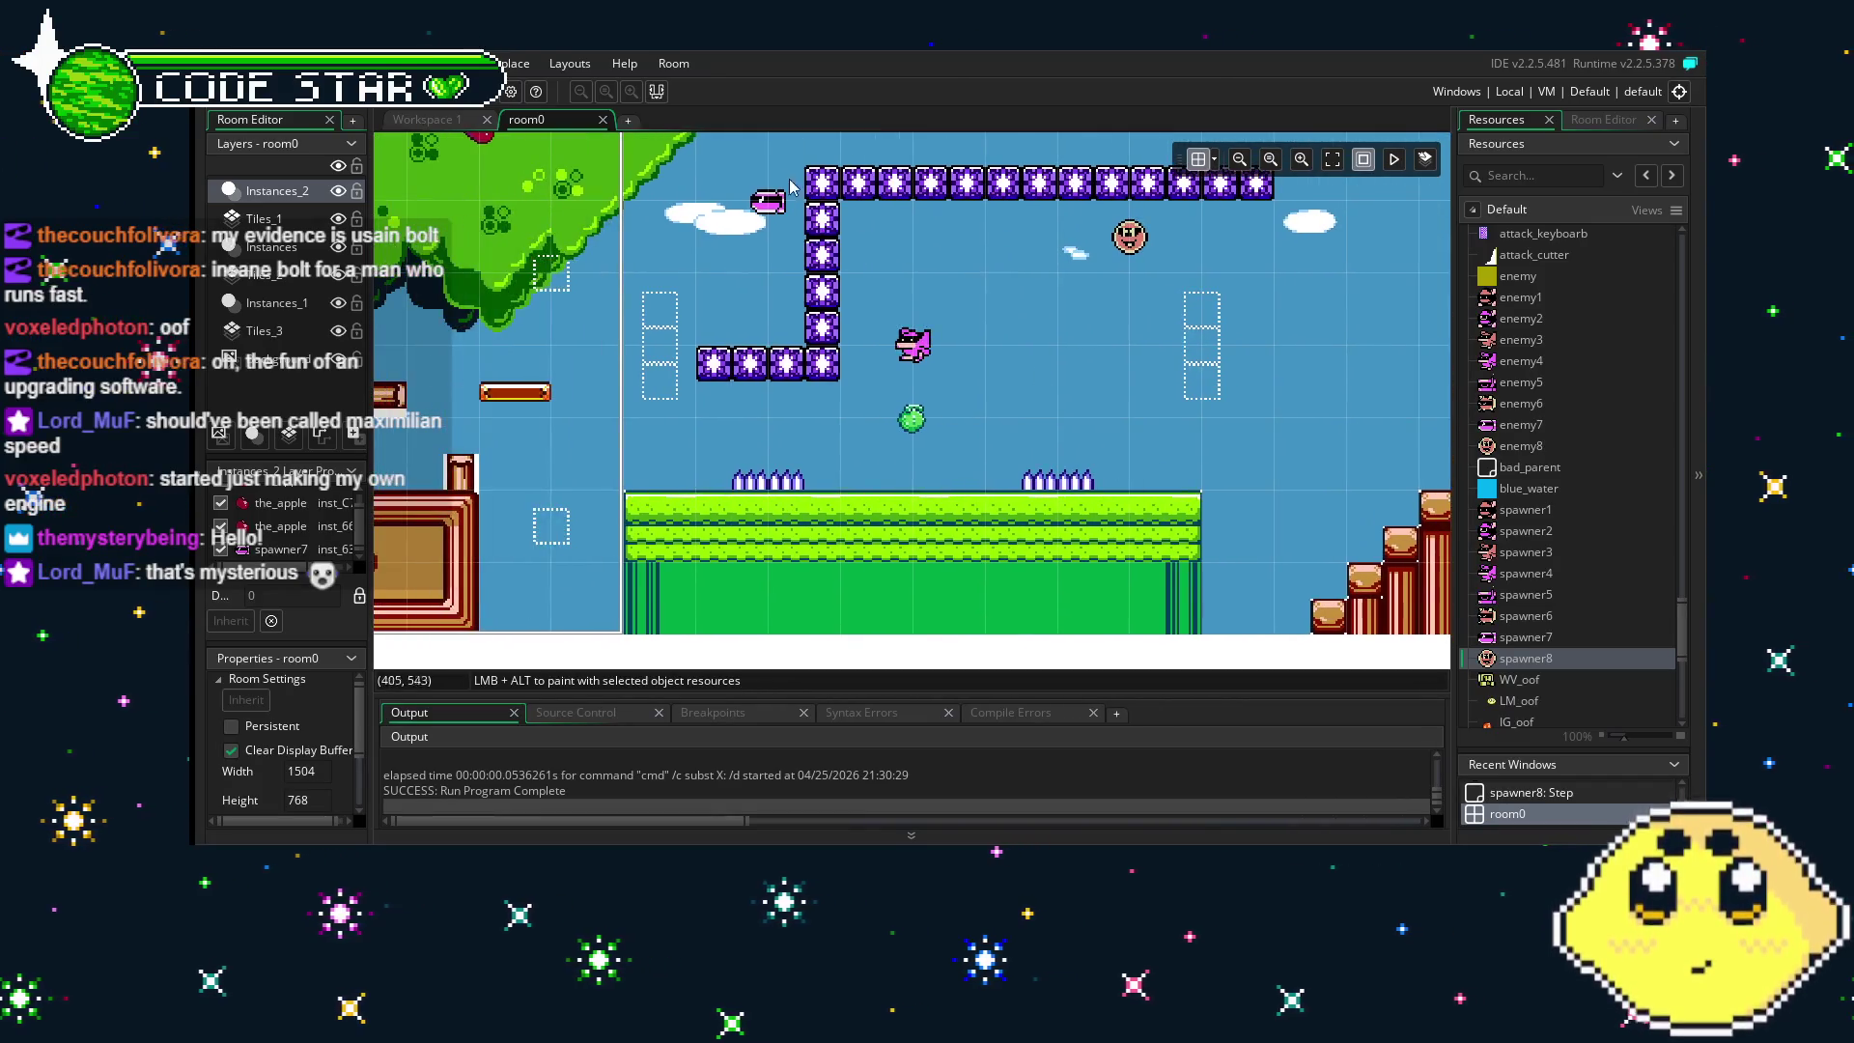
key(Delete)
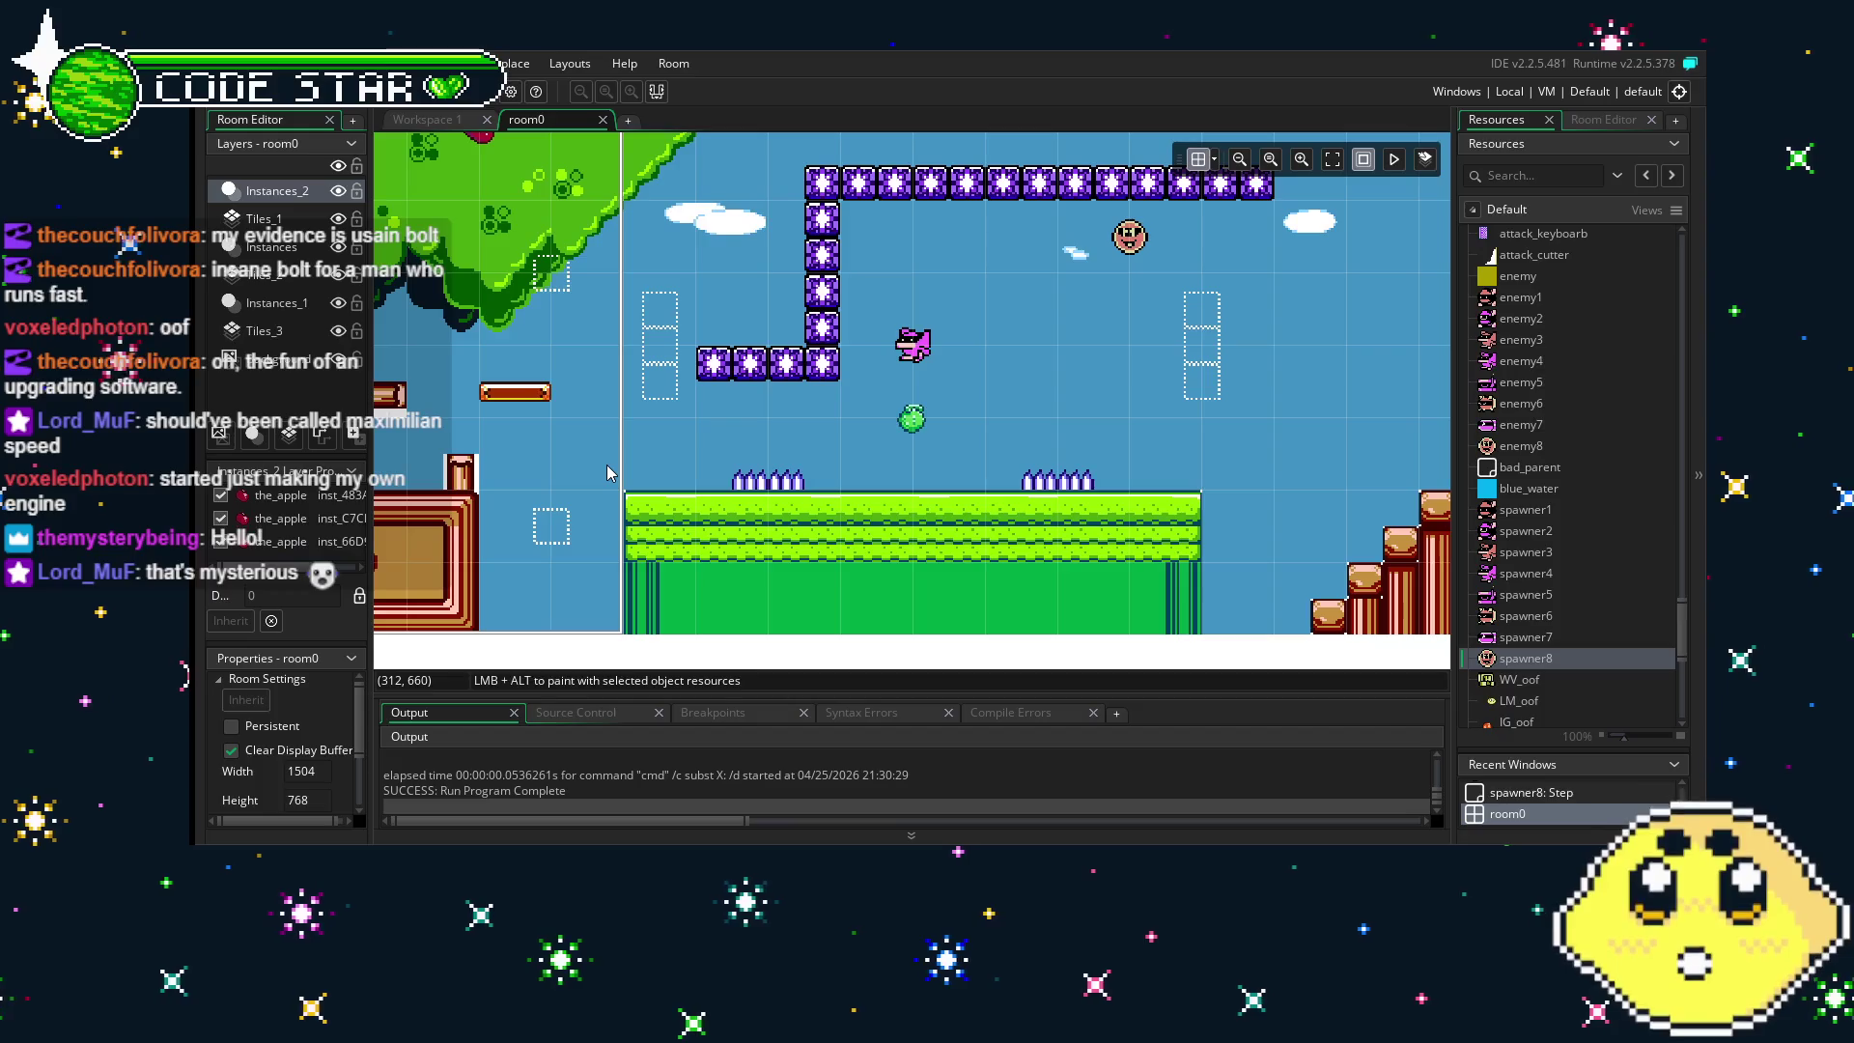
key(ctrl+s)
- Pan across room0 to review the staircase, house, water and grass-platform areas
mouse_move(720, 379)
mouse_down()
mouse_move(1267, 386)
mouse_move(910, 400)
mouse_move(716, 432)
mouse_up()
mouse_move(924, 444)
mouse_down()
mouse_move(1358, 433)
mouse_move(766, 424)
mouse_up()
drag(1128, 425, 541, 425)
drag(965, 435, 502, 463)
drag(772, 483, 579, 489)
mouse_move(934, 462)
mouse_down()
mouse_move(511, 463)
mouse_move(885, 469)
mouse_up()
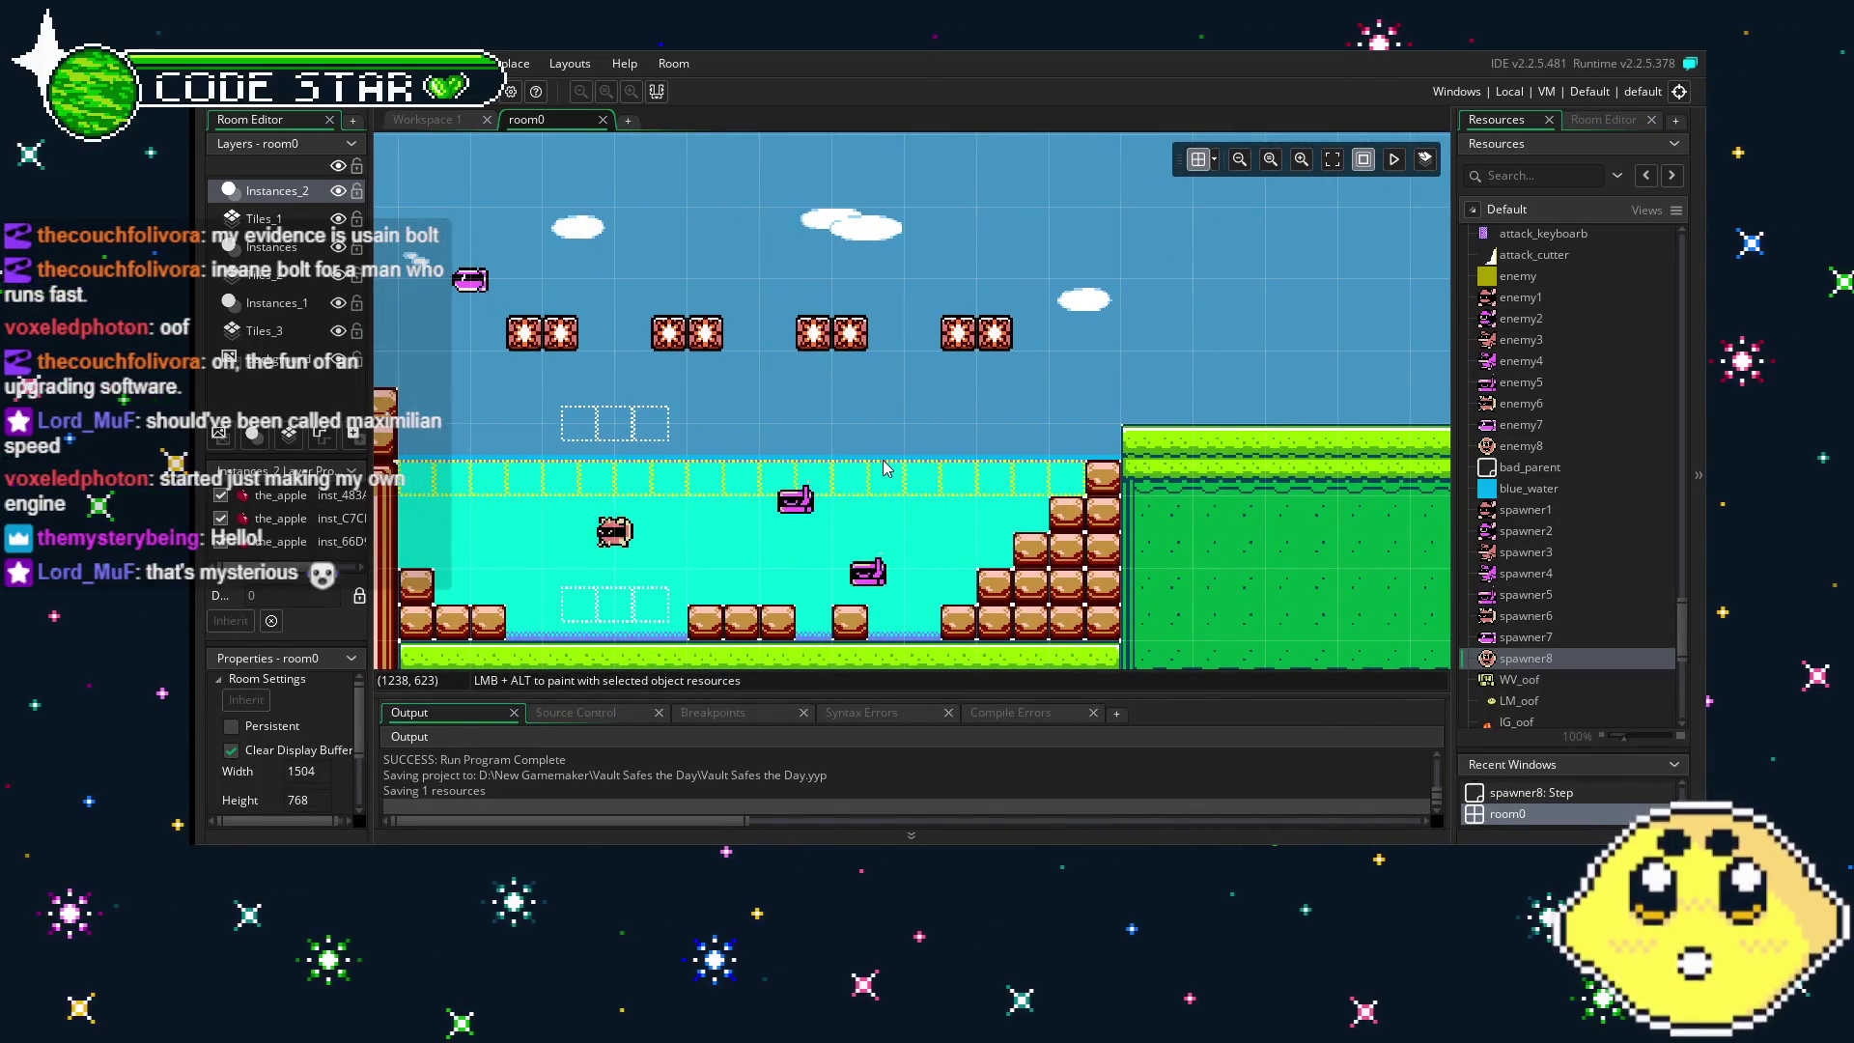
mouse_move(529, 500)
mouse_down()
mouse_move(1036, 494)
mouse_move(980, 491)
mouse_up()
drag(712, 488, 1234, 485)
mouse_move(792, 487)
mouse_down()
mouse_move(1198, 491)
mouse_move(1120, 509)
mouse_up()
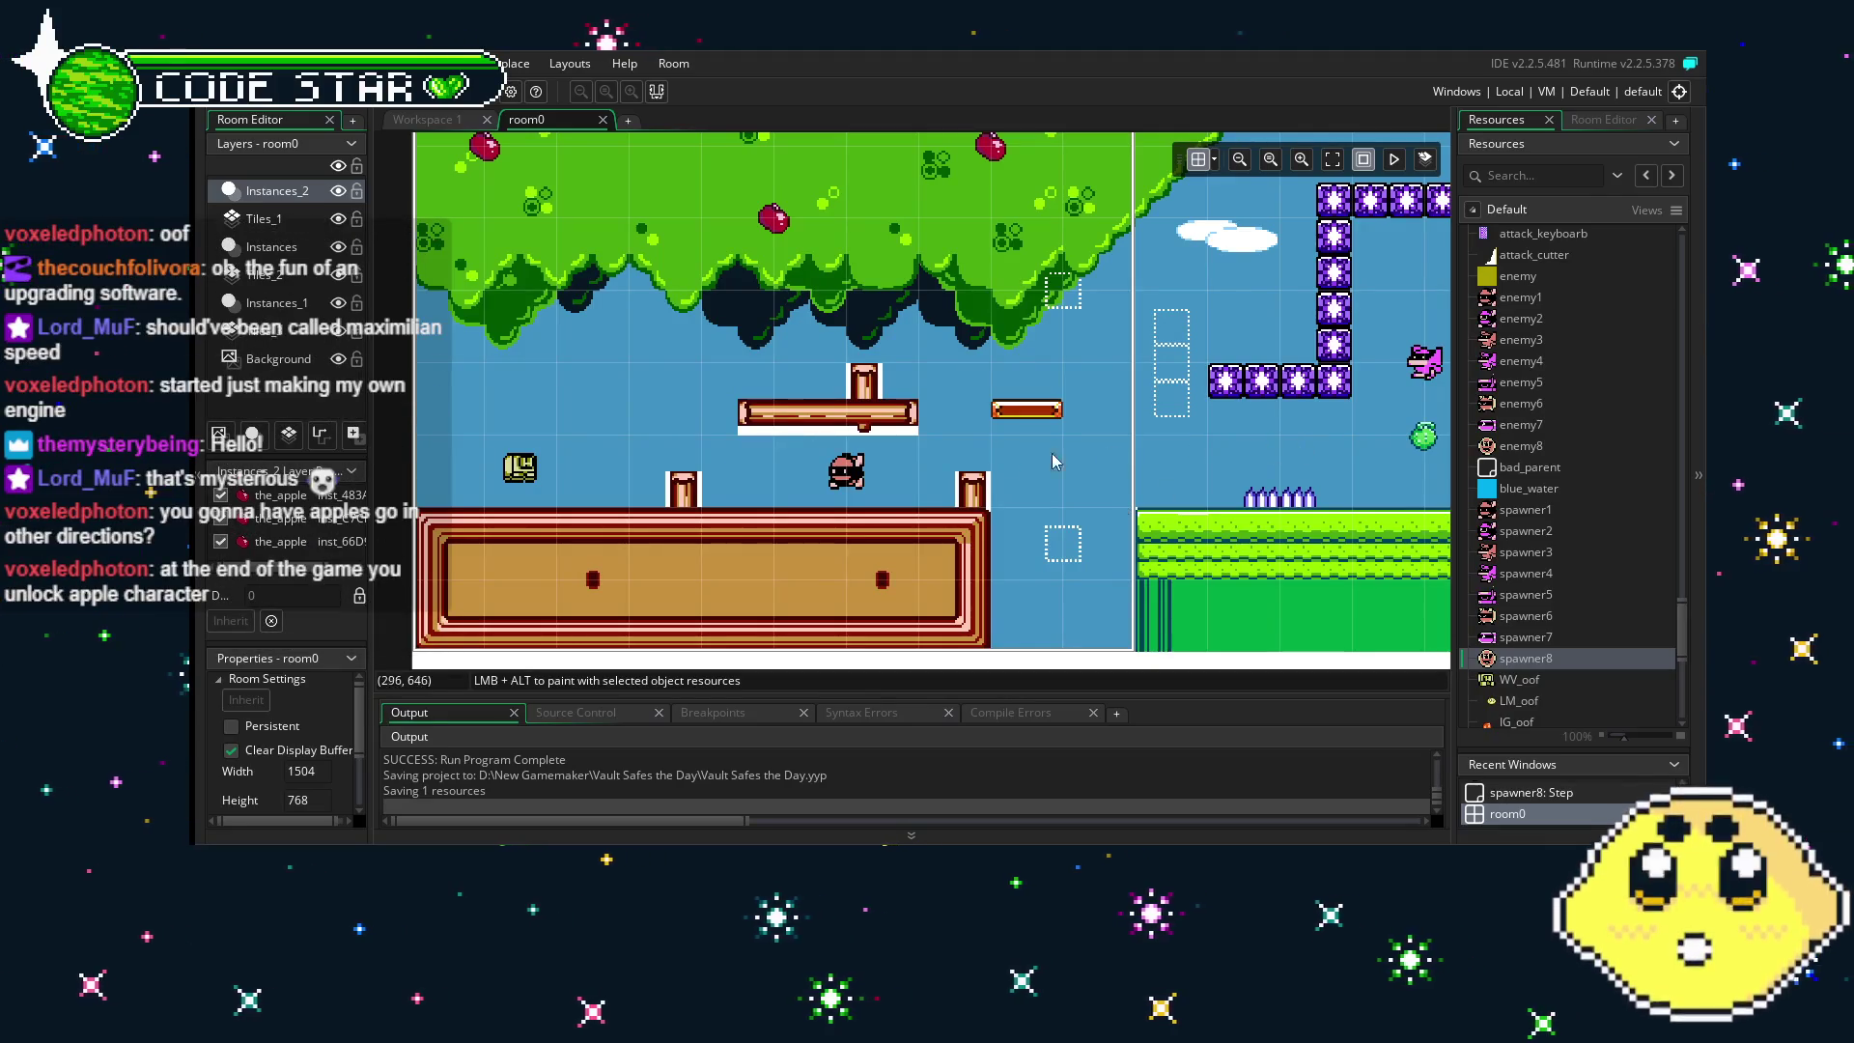
- Drop a new the_apple instance into room0's sky above the red spike blocks by the water
scroll(1053, 461, right, 5)
scroll(731, 396, right, 10)
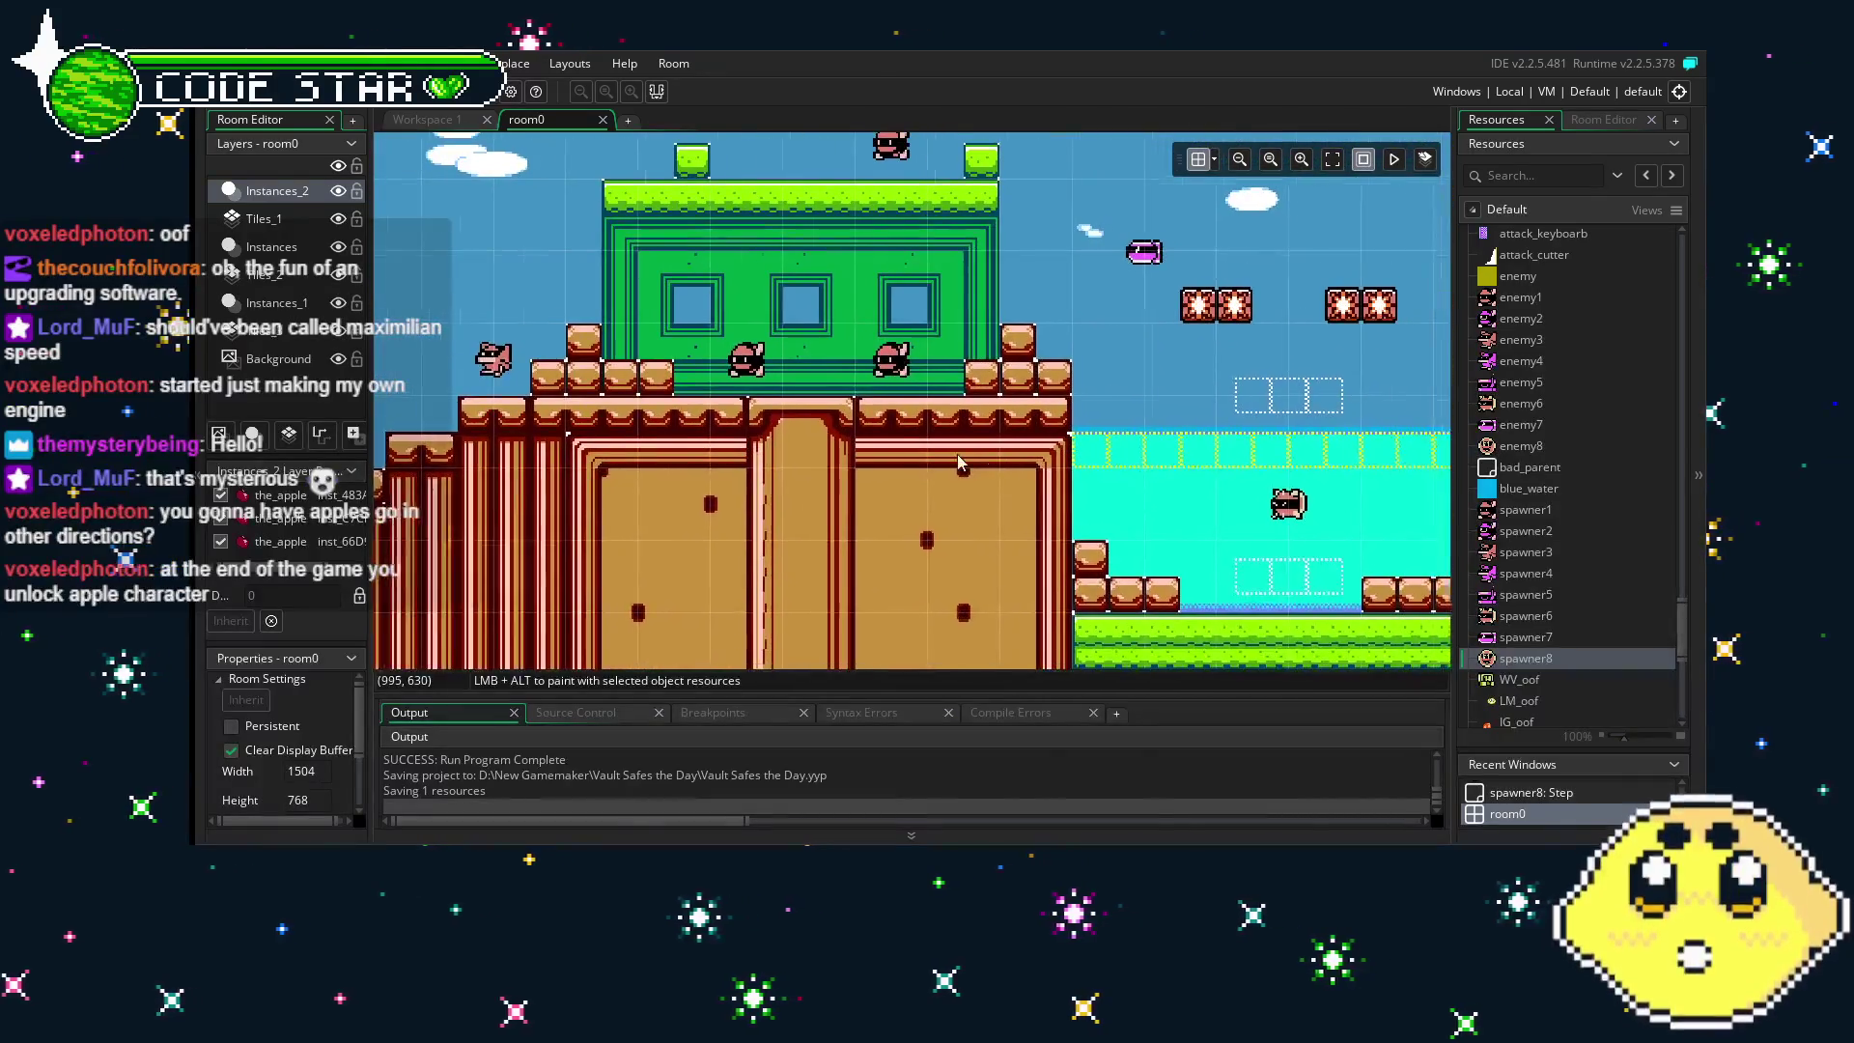
scroll(961, 463, right, 6)
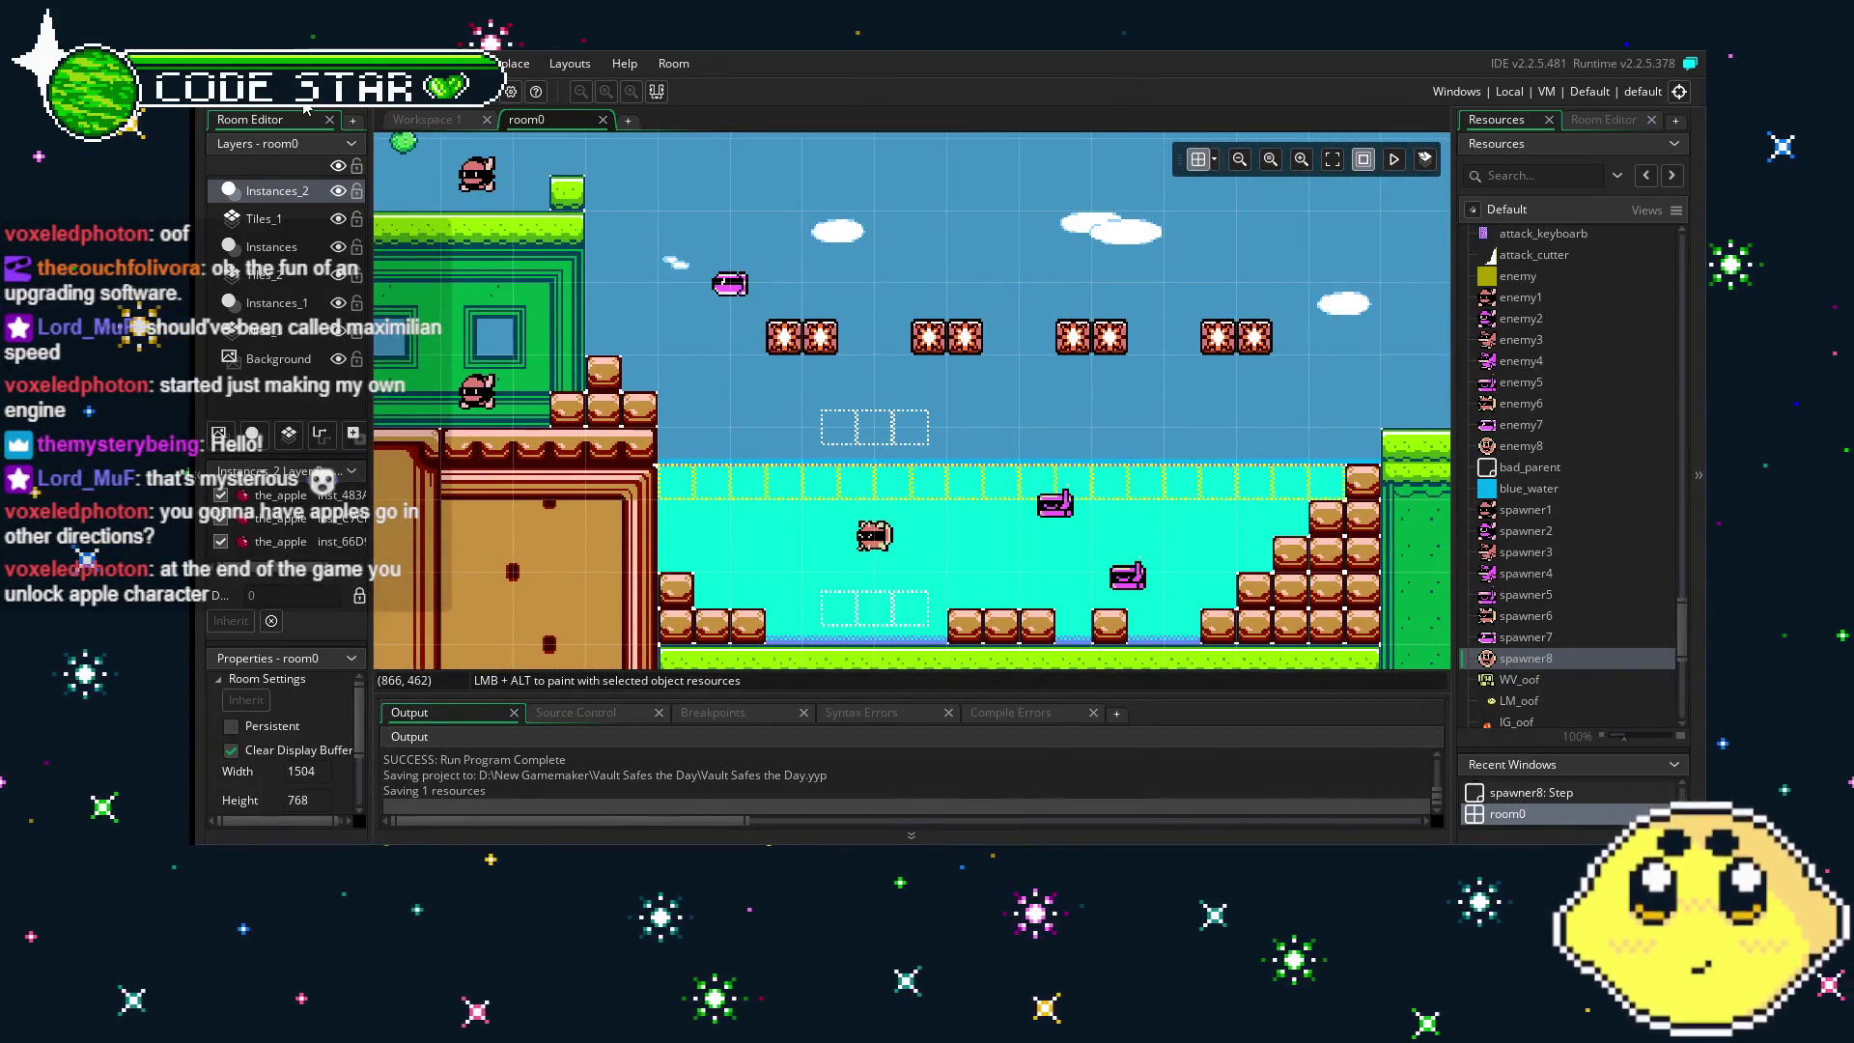
scroll(993, 530, right, 5)
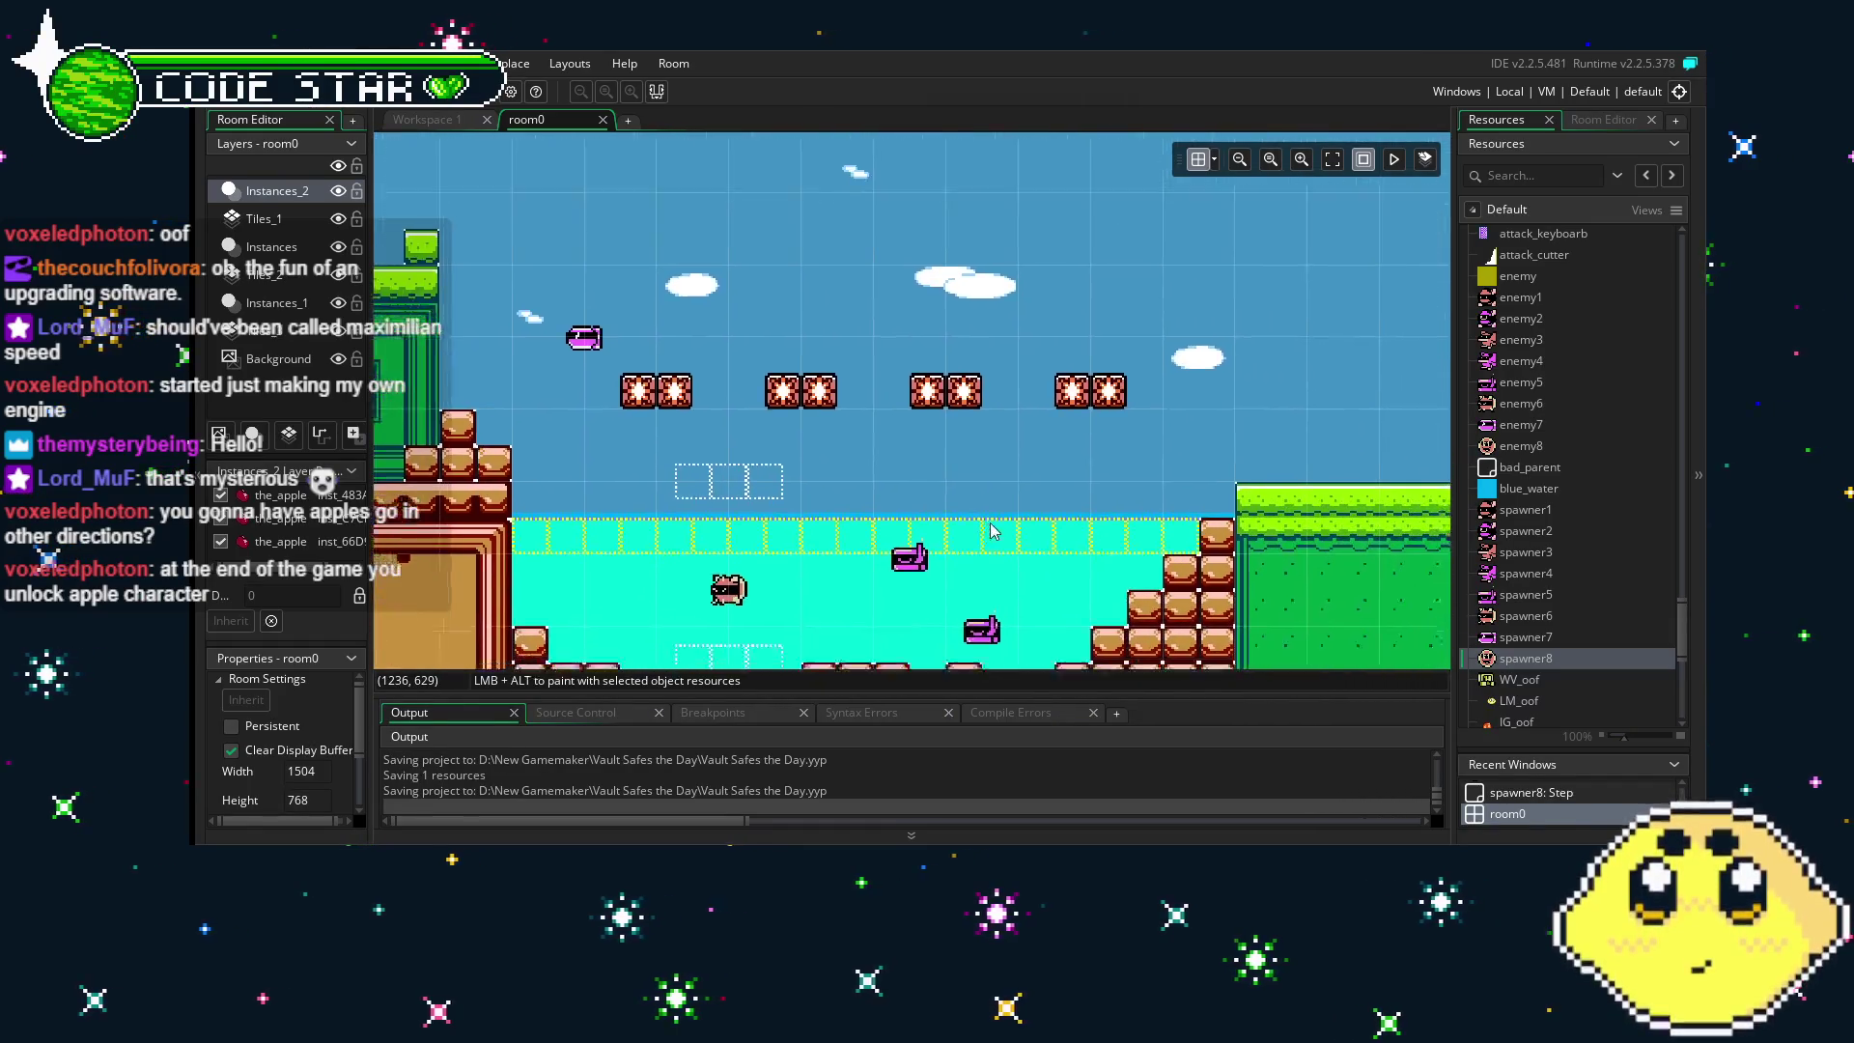
scroll(992, 531, down, 2)
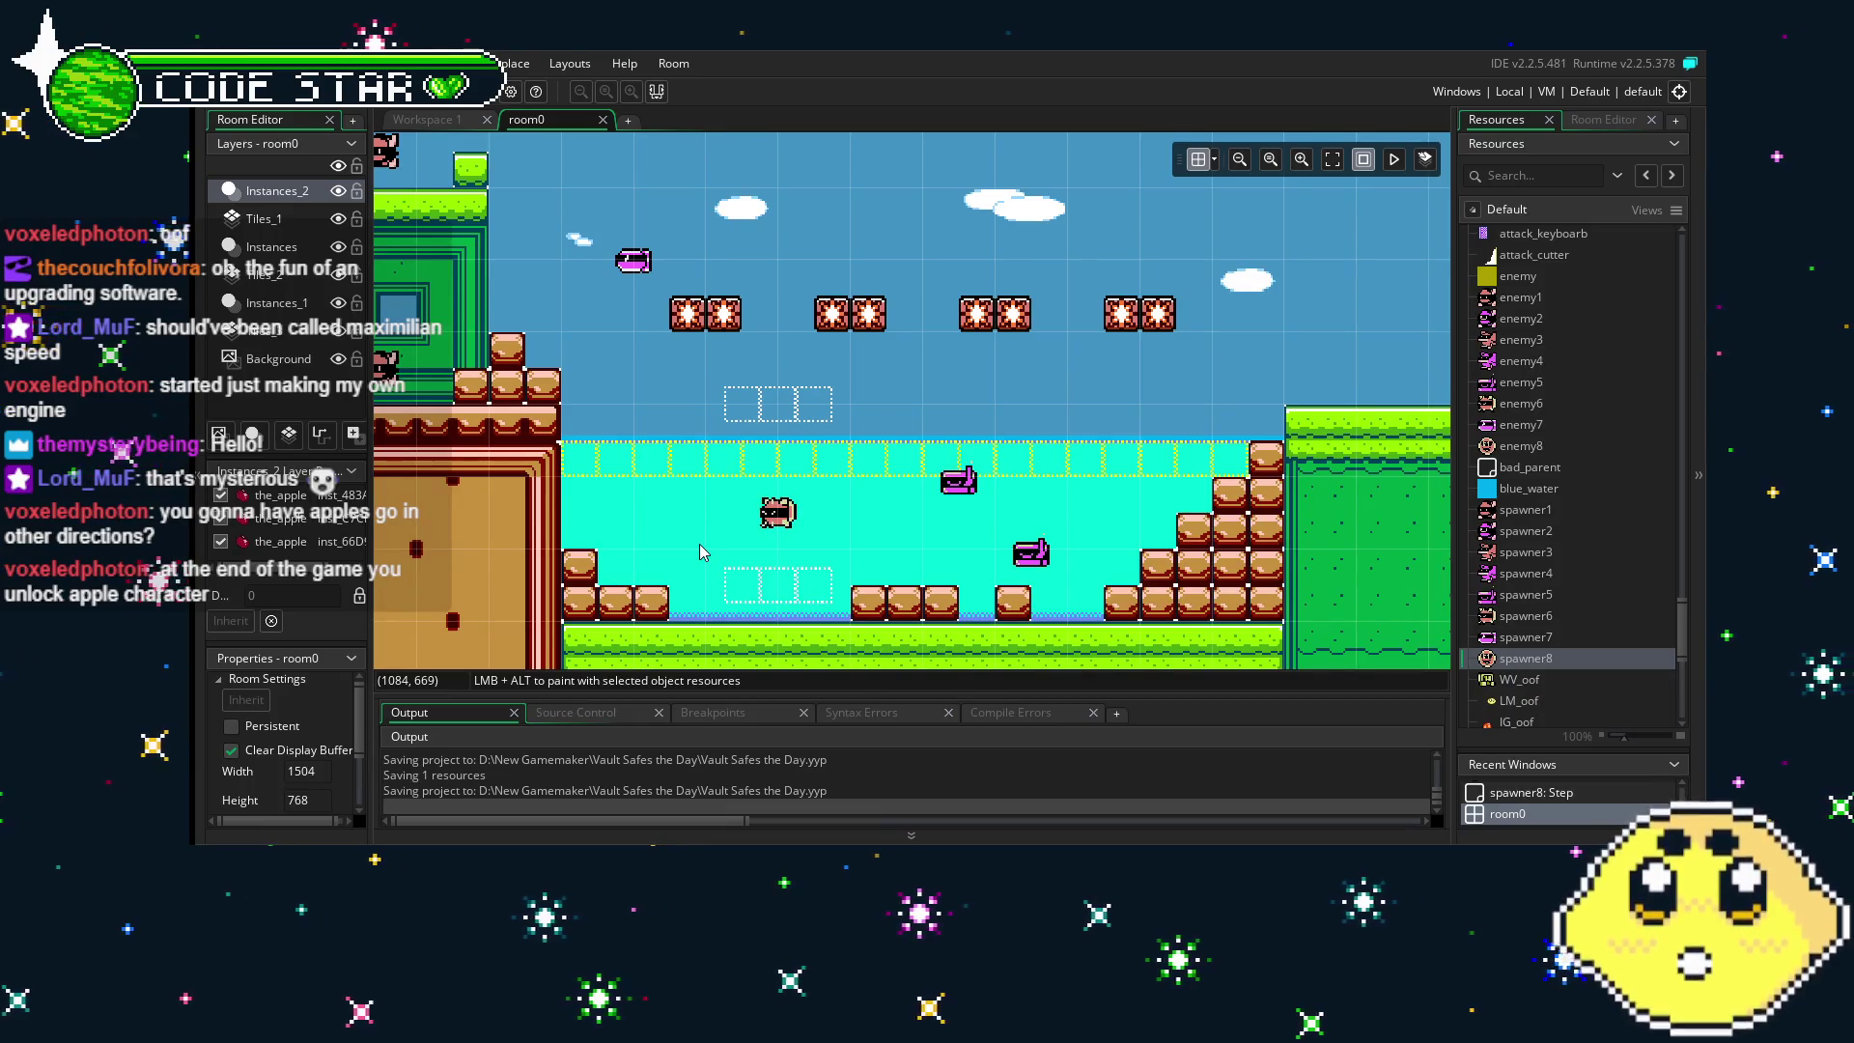
scroll(818, 522, left, 2)
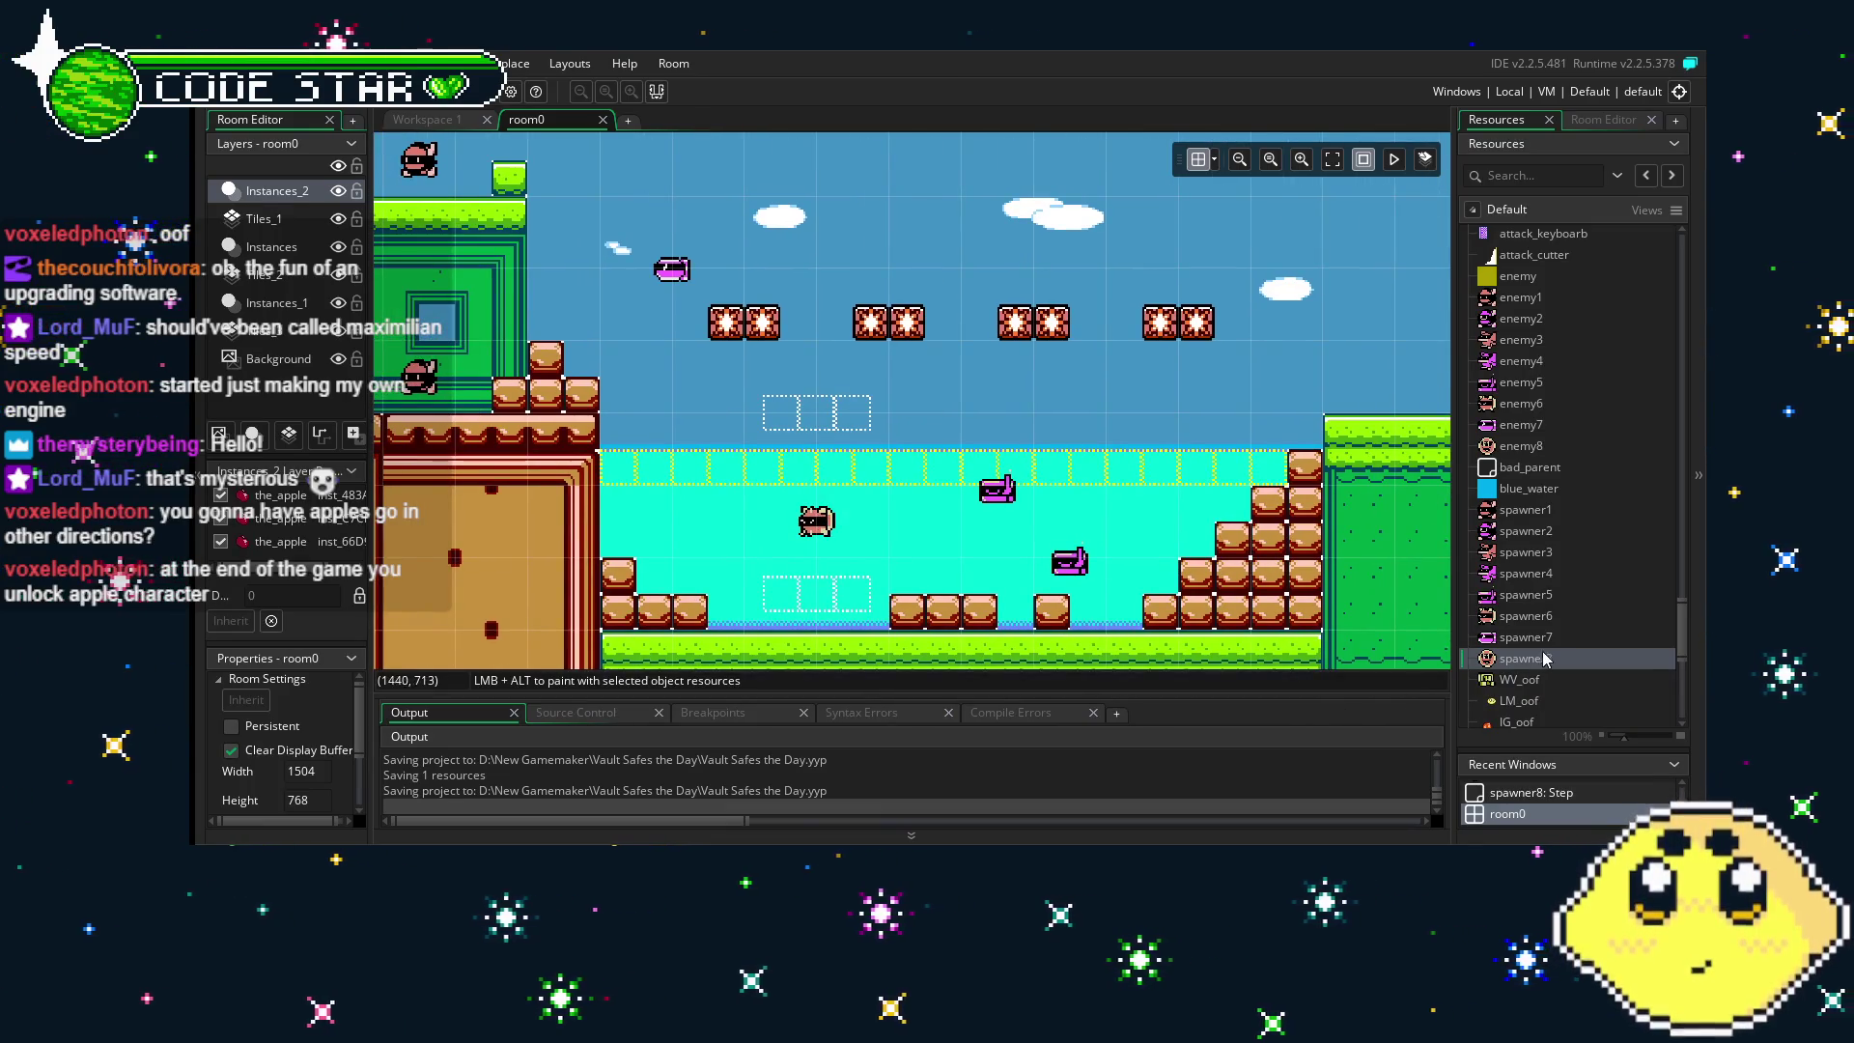
scroll(1526, 627, down, 7)
mouse_move(1526, 594)
mouse_down()
mouse_move(1448, 502)
mouse_move(1062, 300)
mouse_move(927, 299)
mouse_move(1000, 297)
mouse_up()
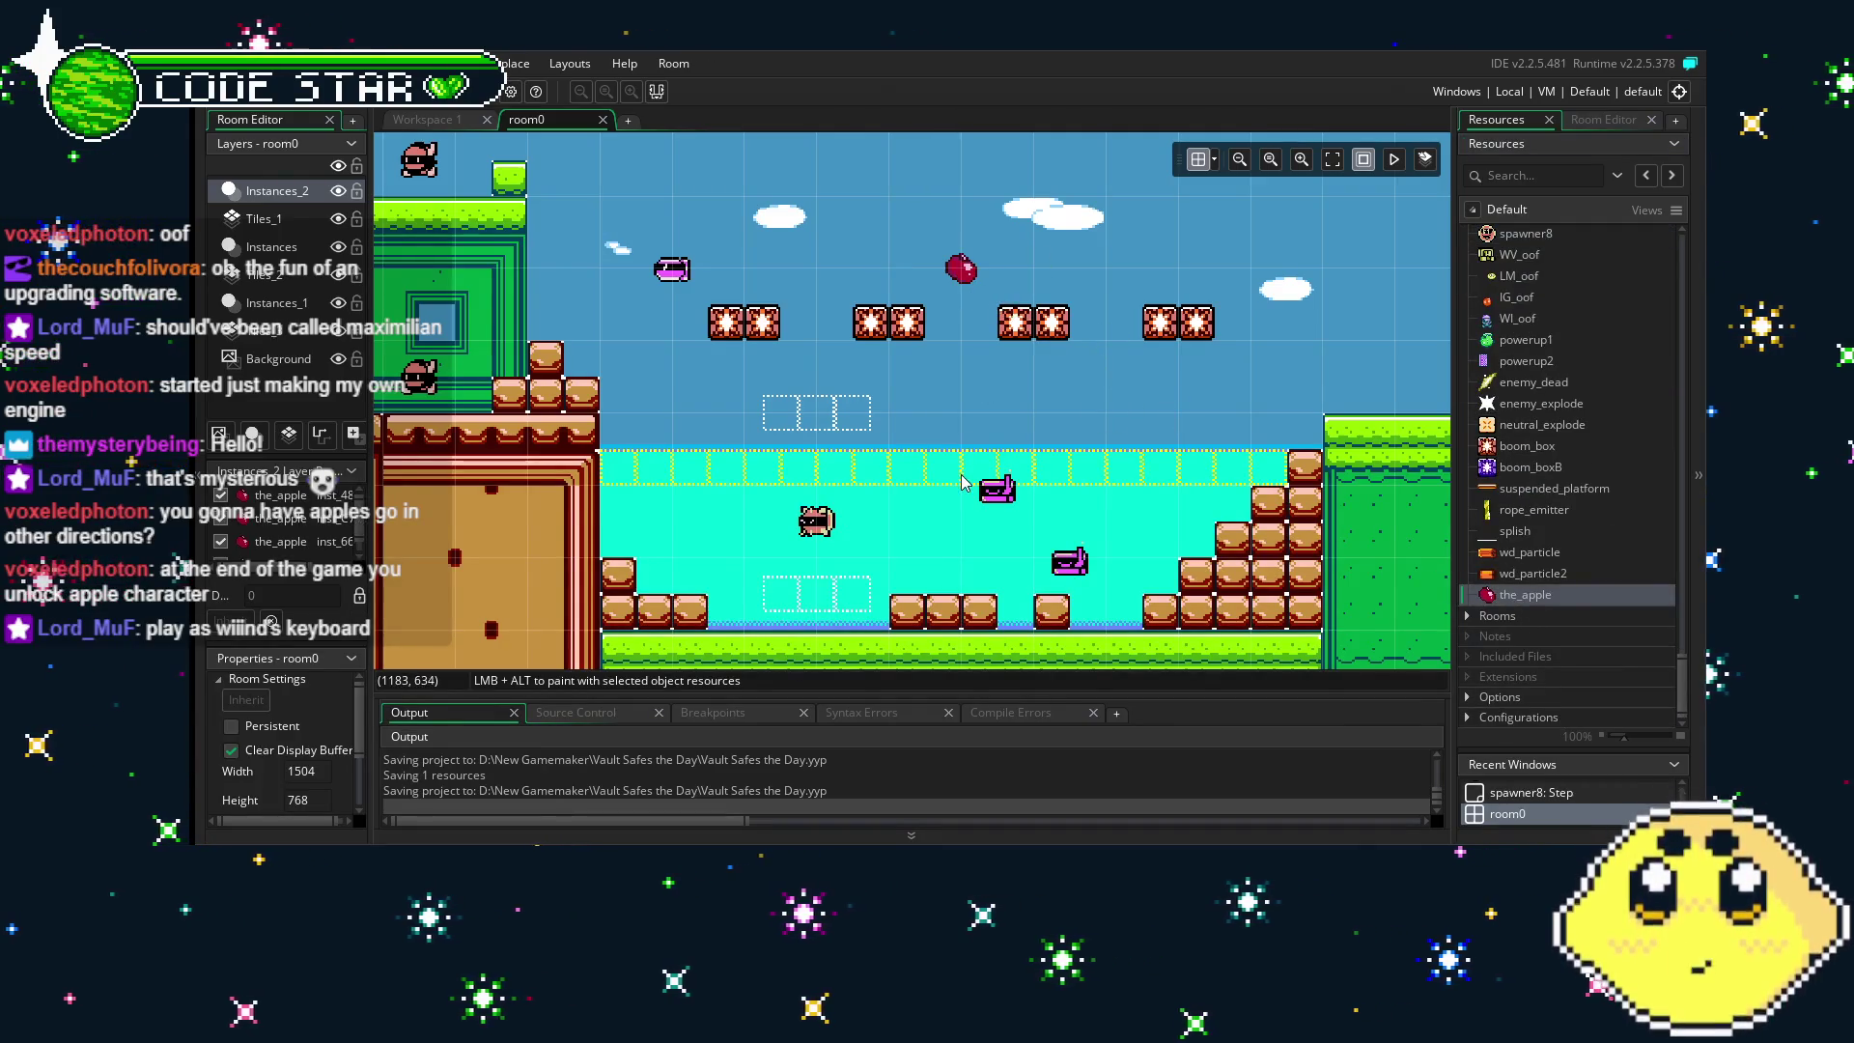
scroll(946, 435, right, 2)
scroll(890, 556, up, 2)
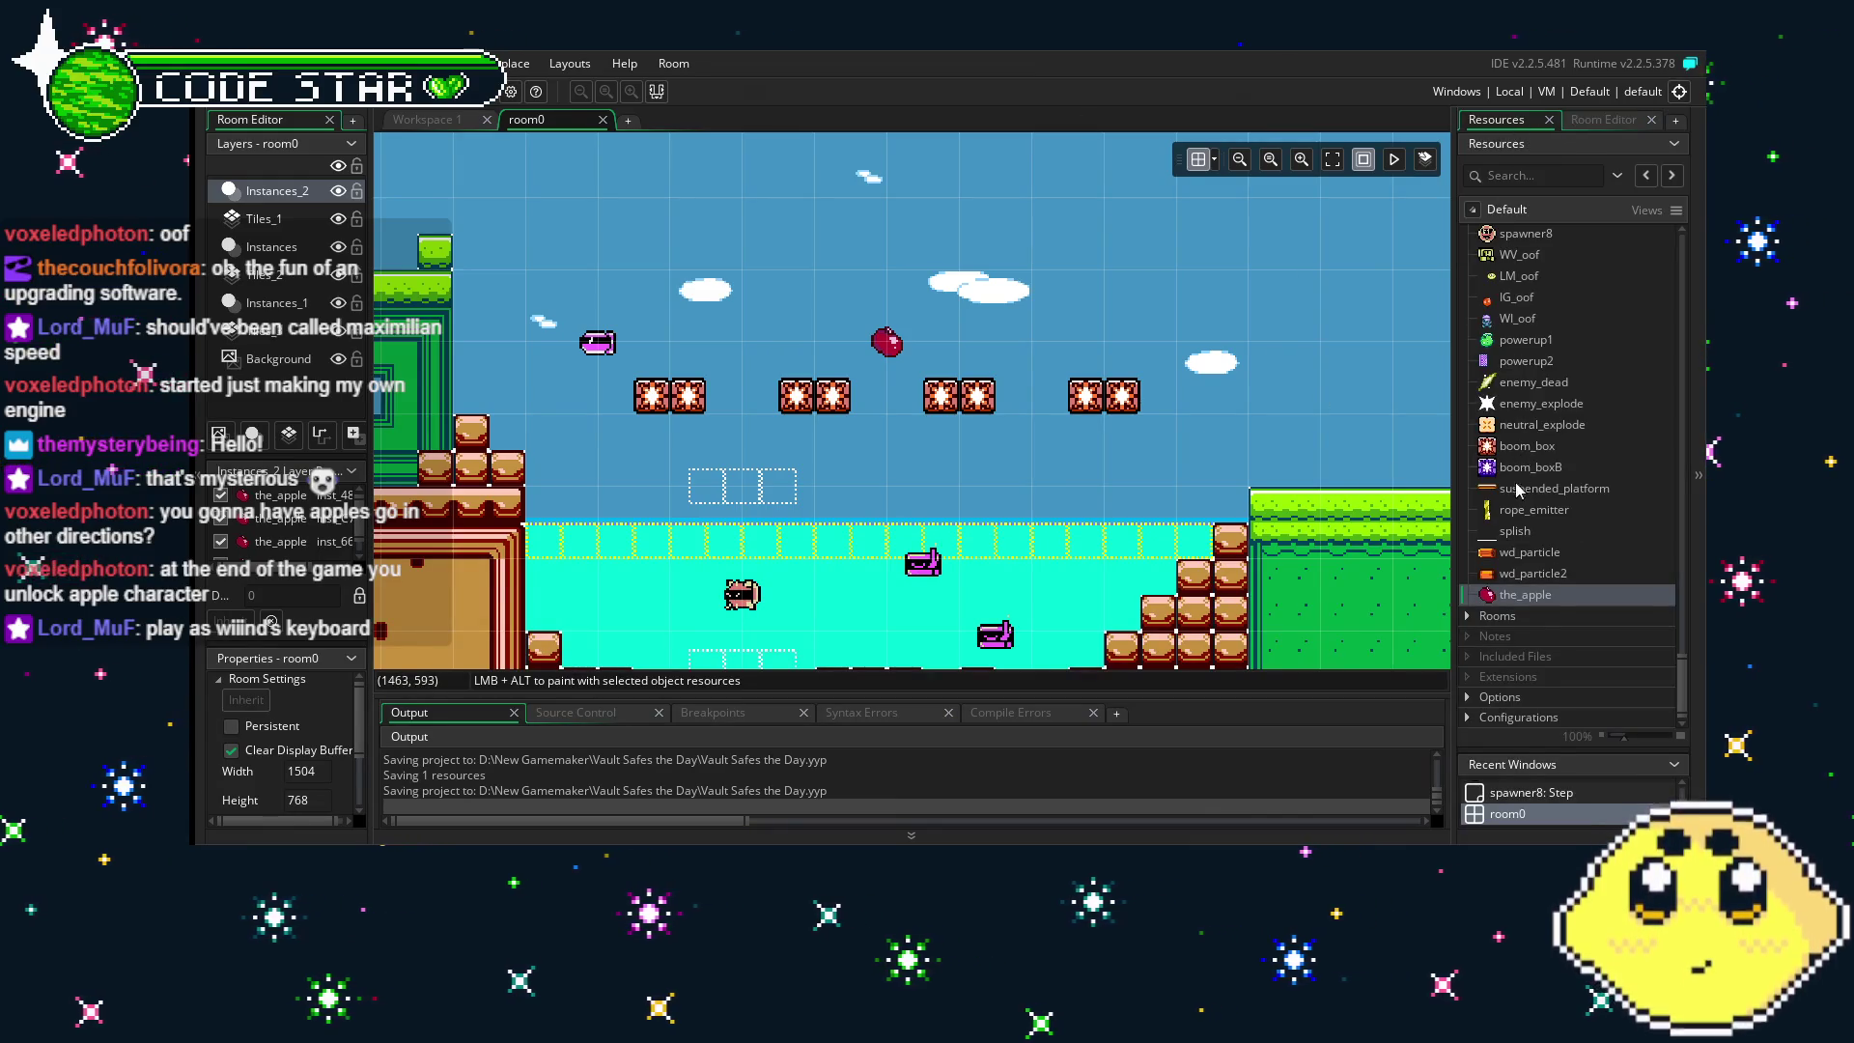
- Open the_apple's editor and add a Collision event with blue_water
double_click(1532, 596)
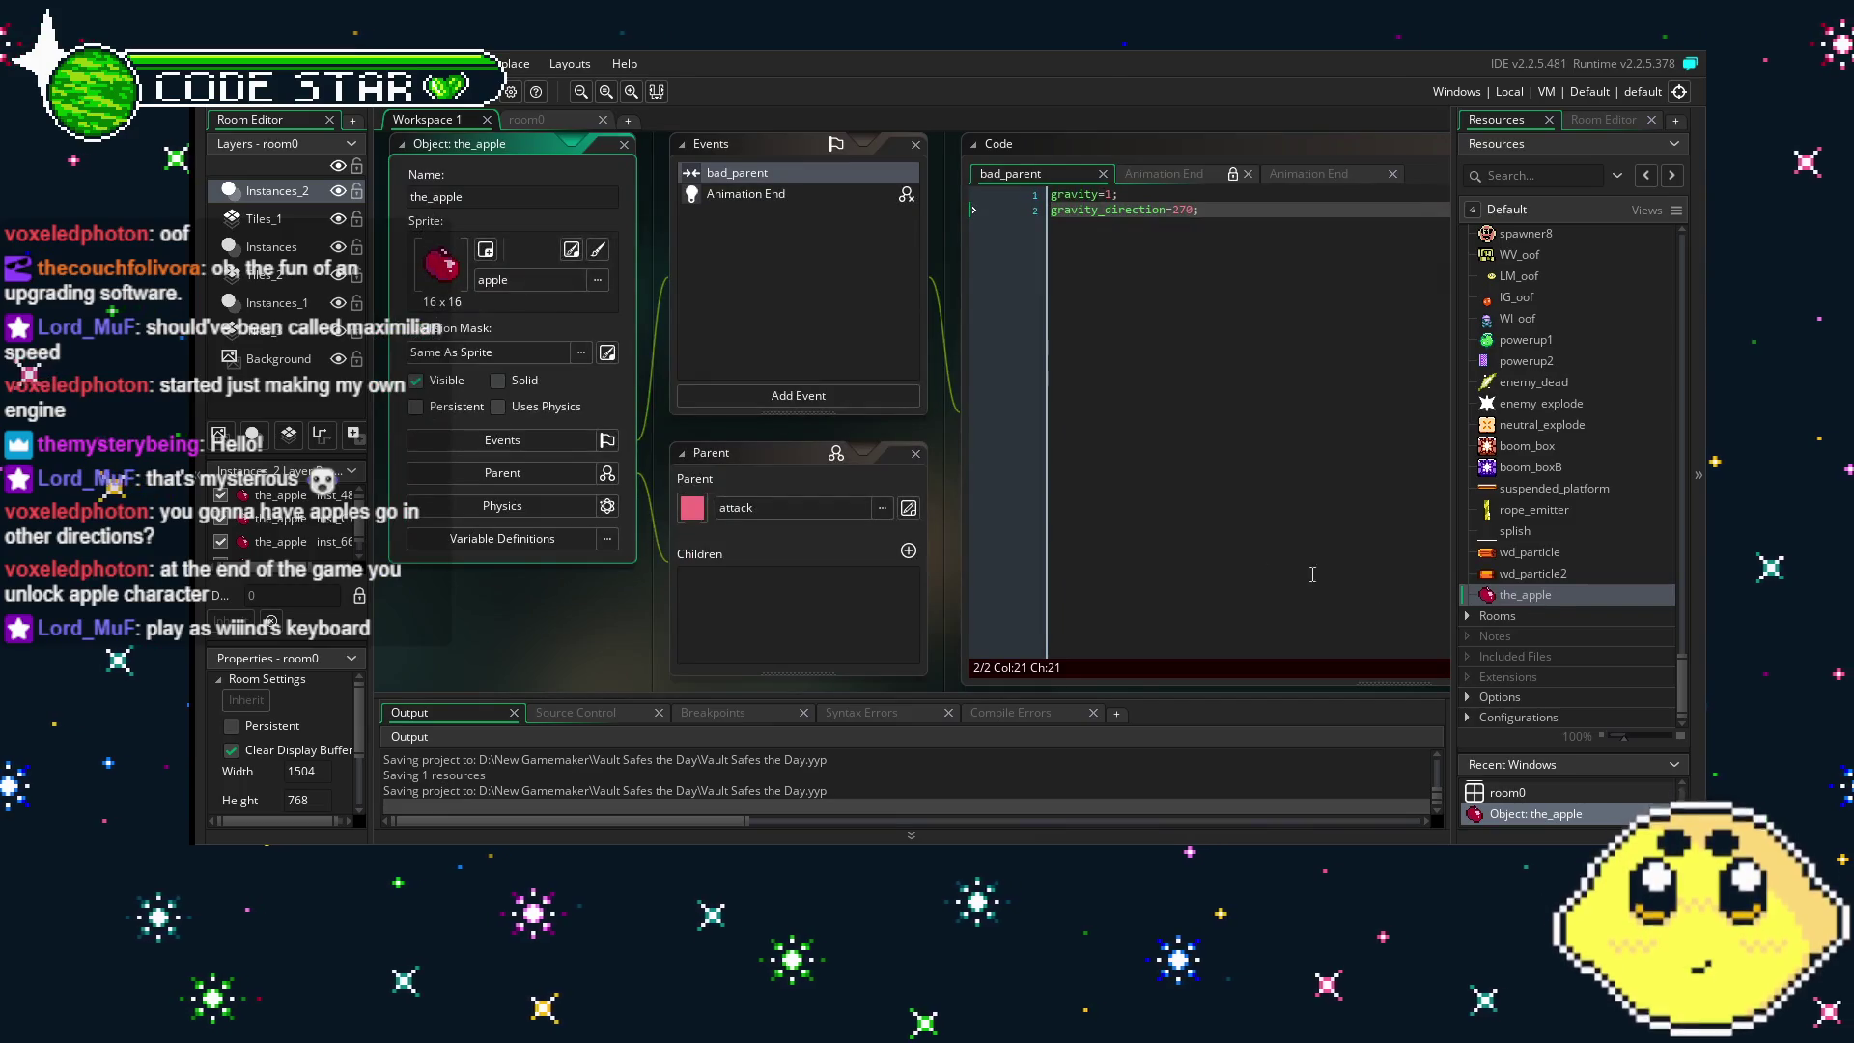
click(1197, 539)
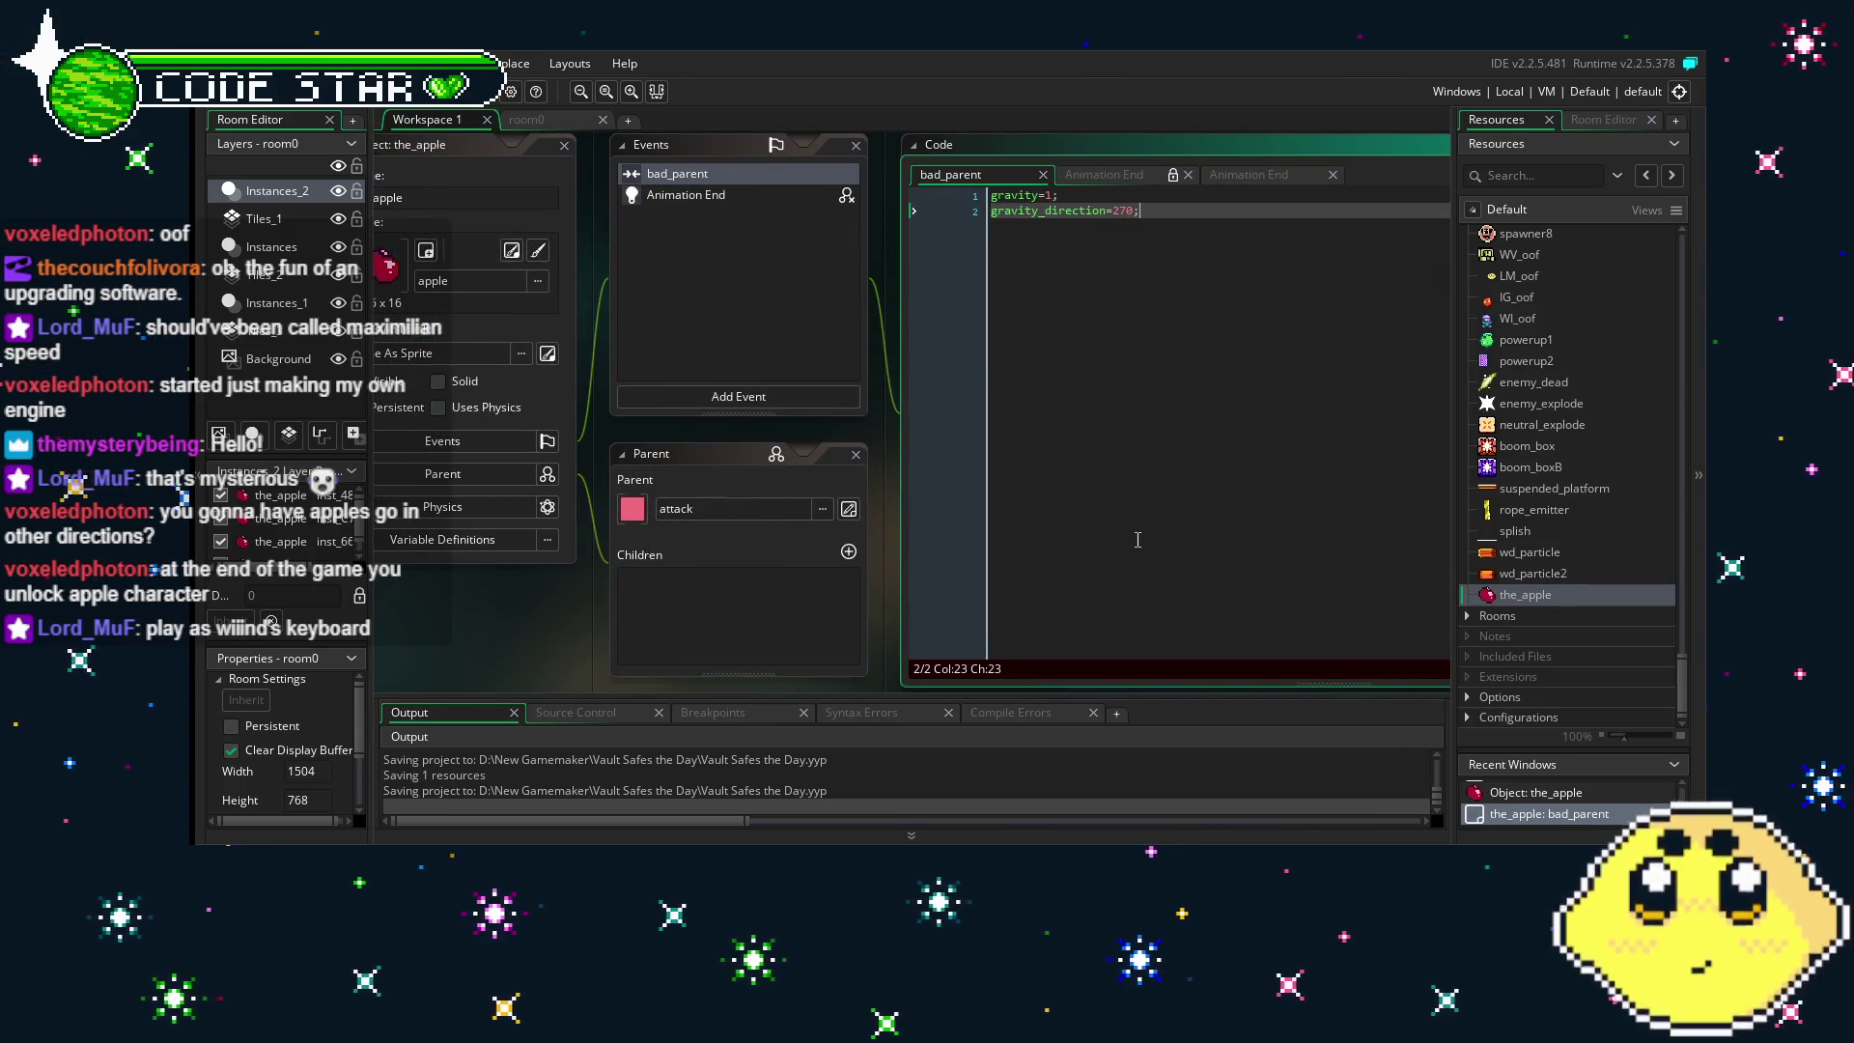
drag(1138, 540, 1166, 542)
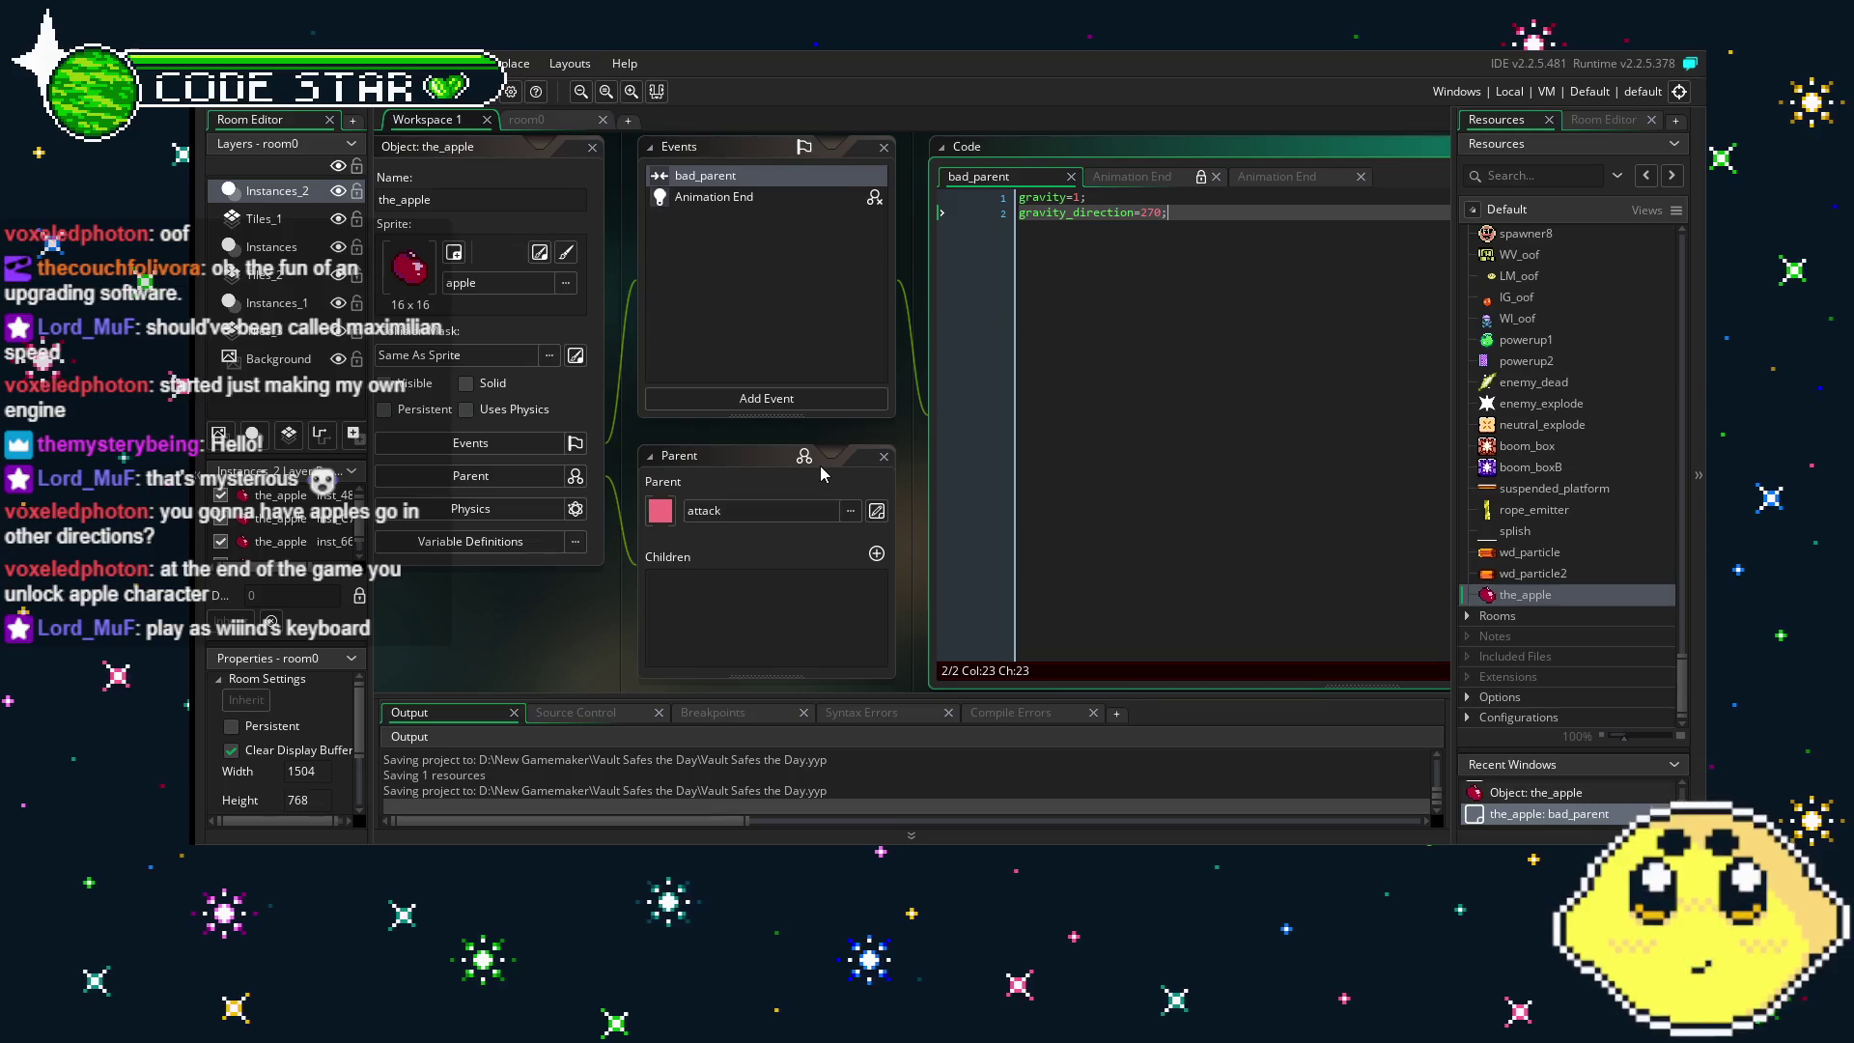
click(784, 398)
mouse_move(883, 654)
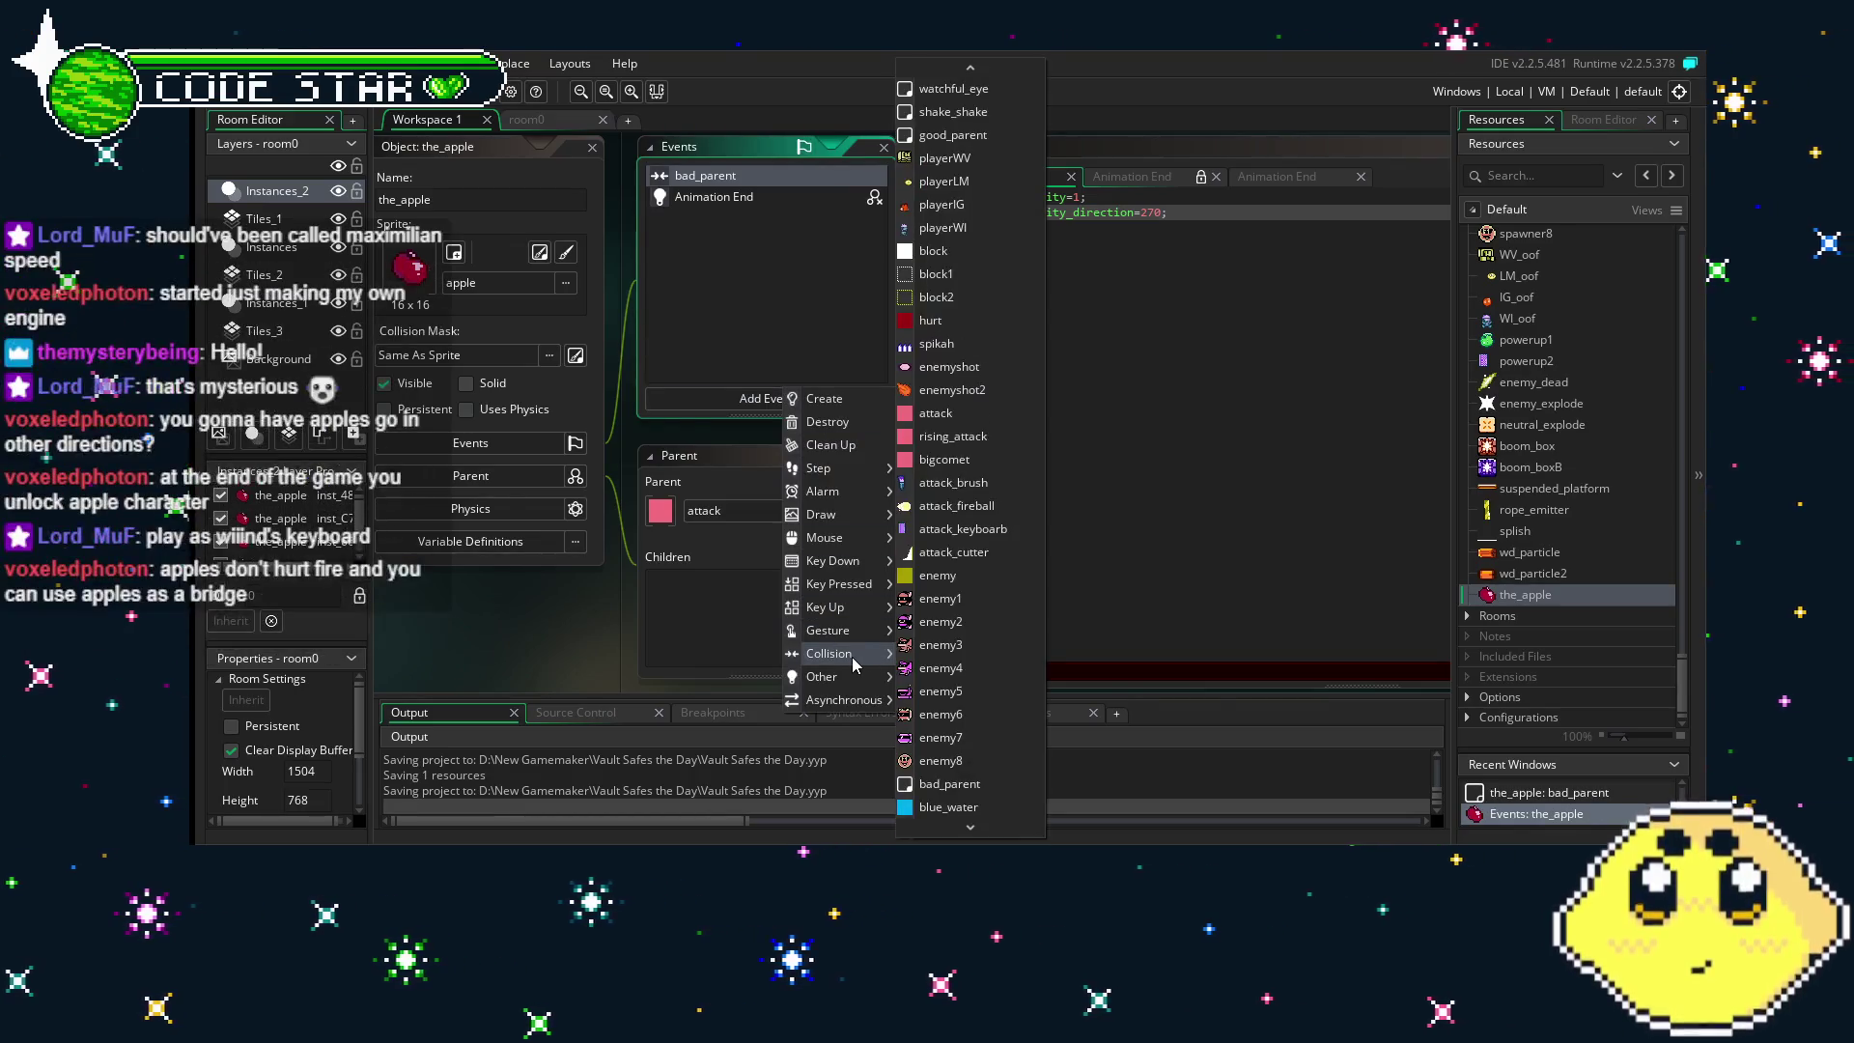
click(942, 808)
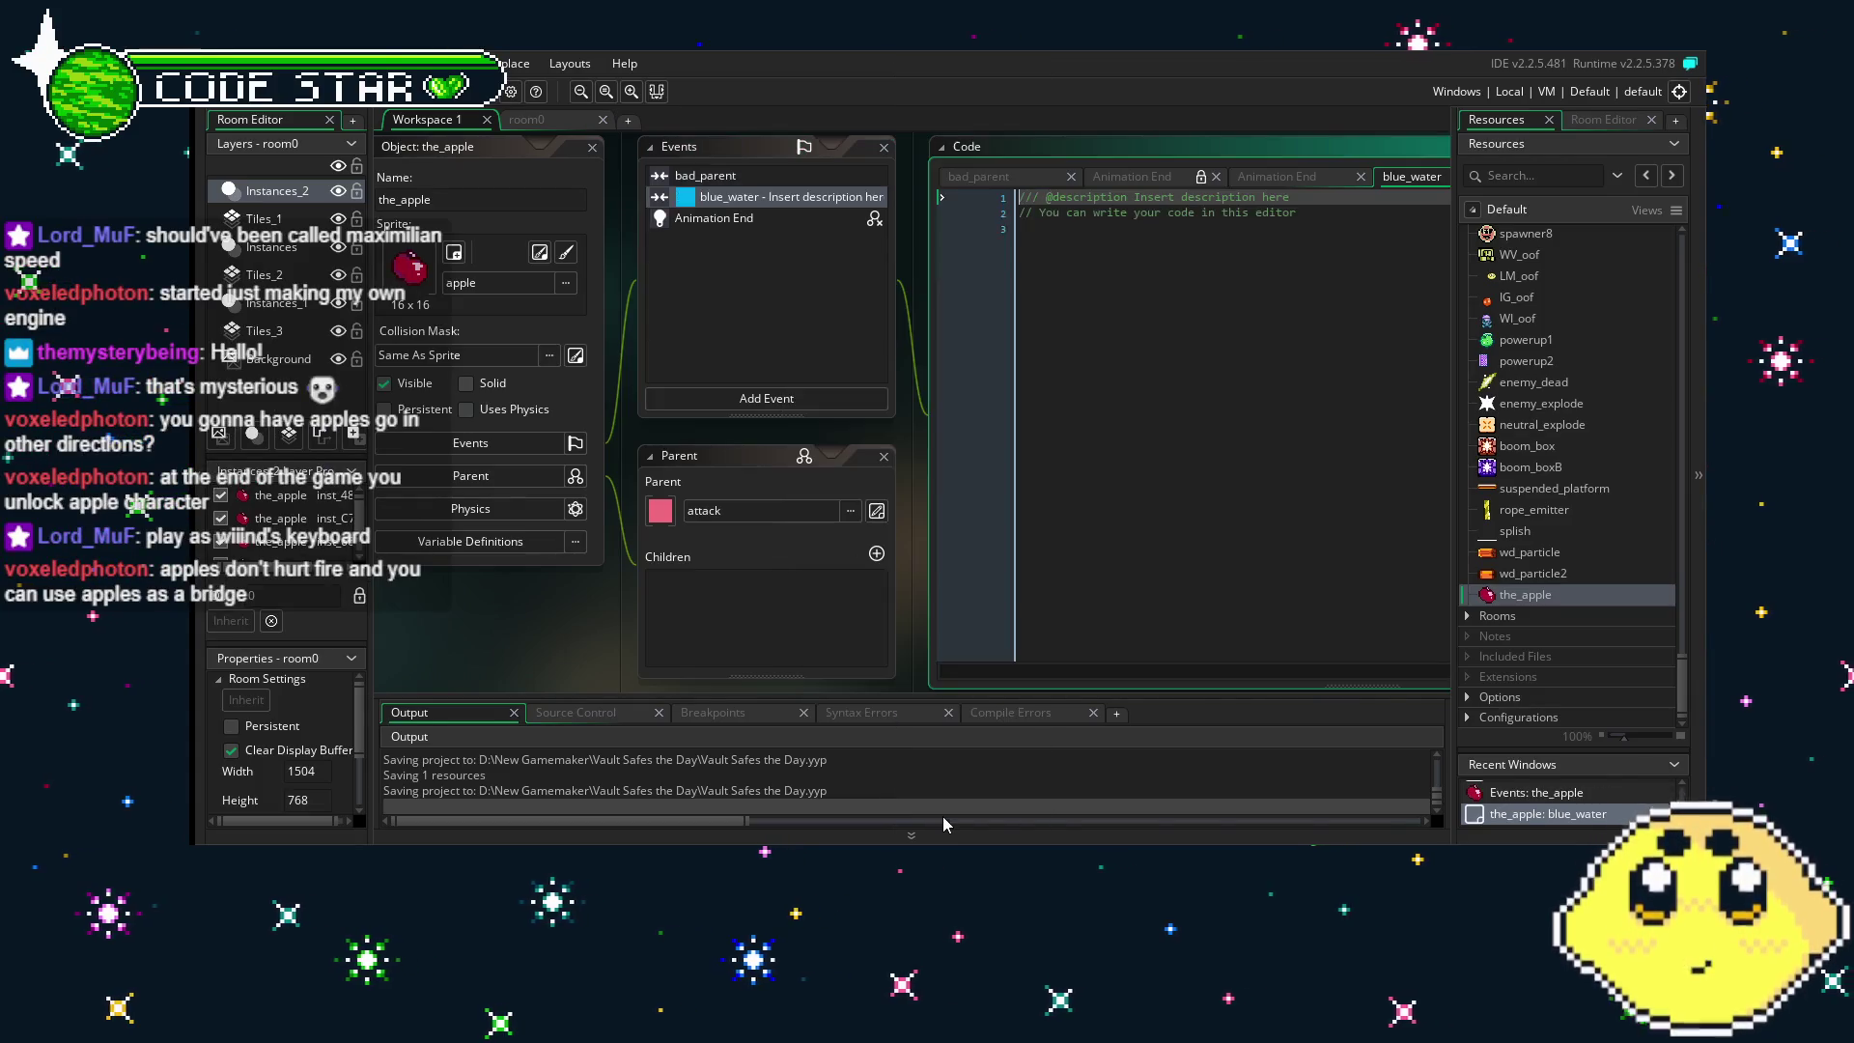
- Replace the collision code with gravity=0;, save, and return to room0
click(1073, 520)
key(ctrl+a)
text(gra)
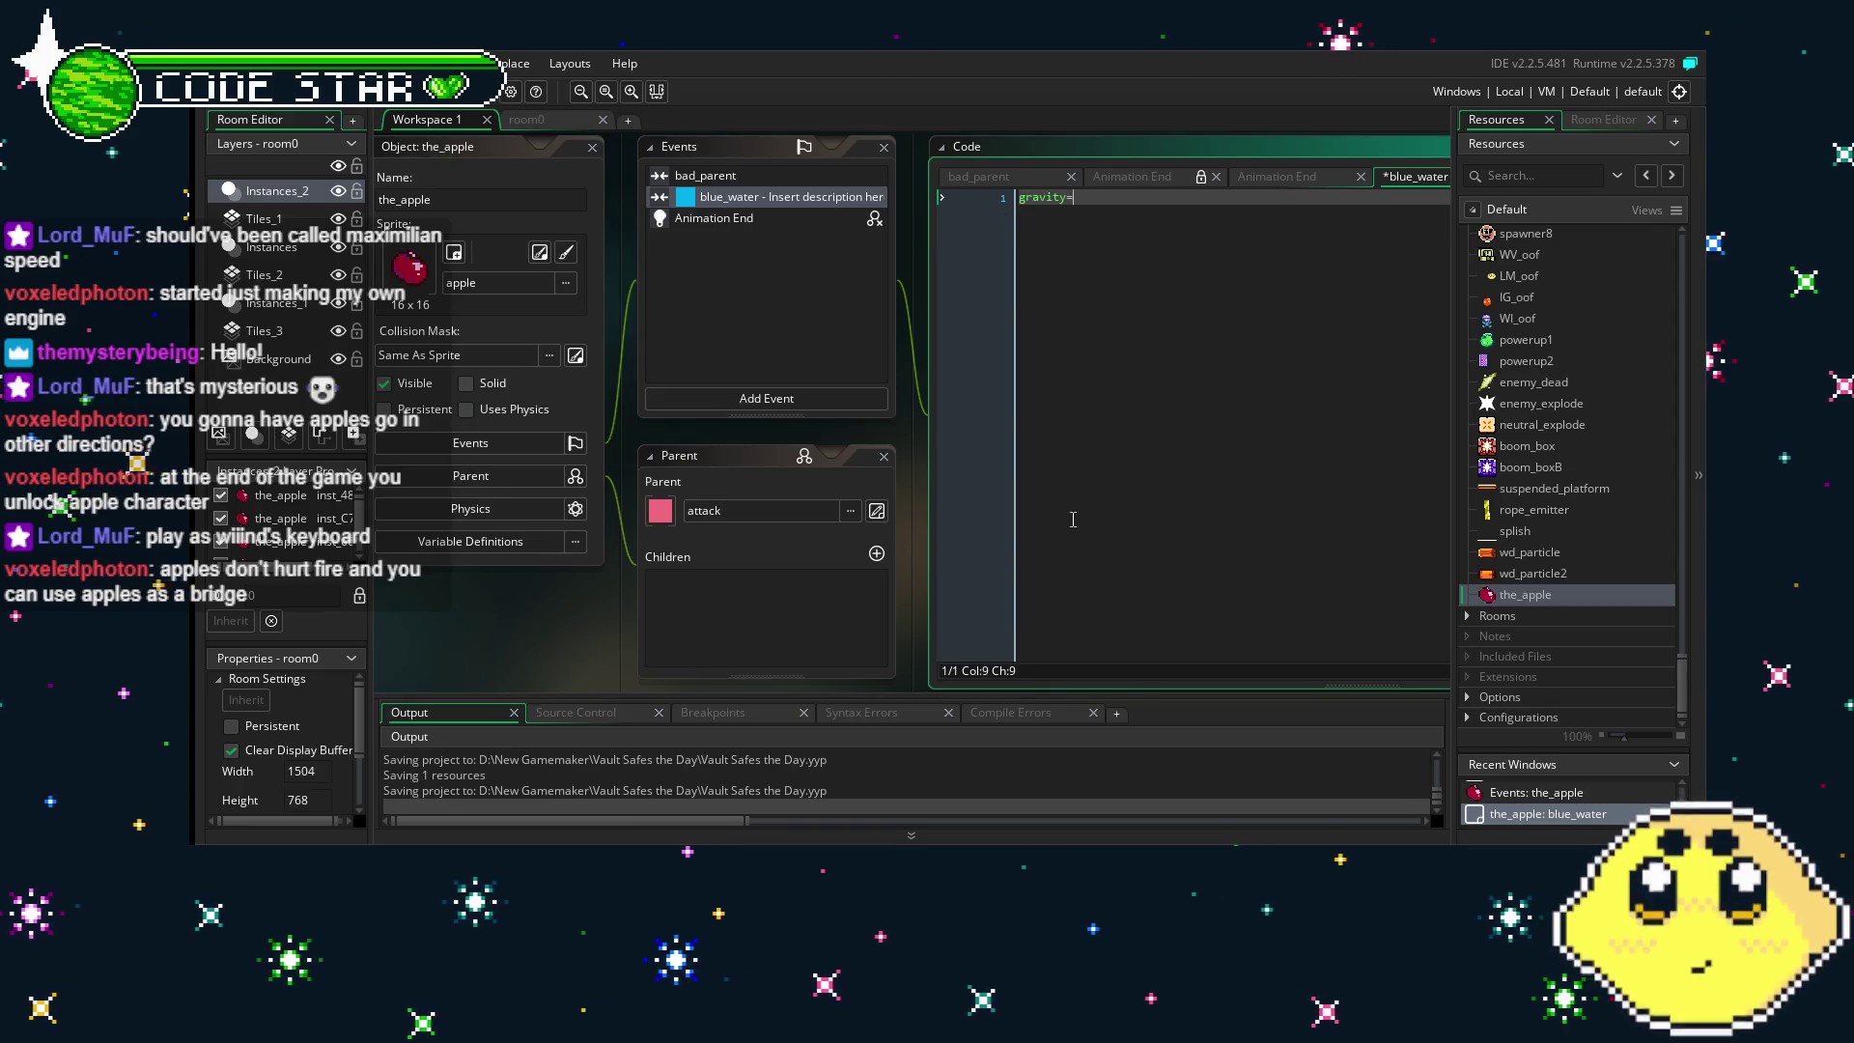
key(Return)
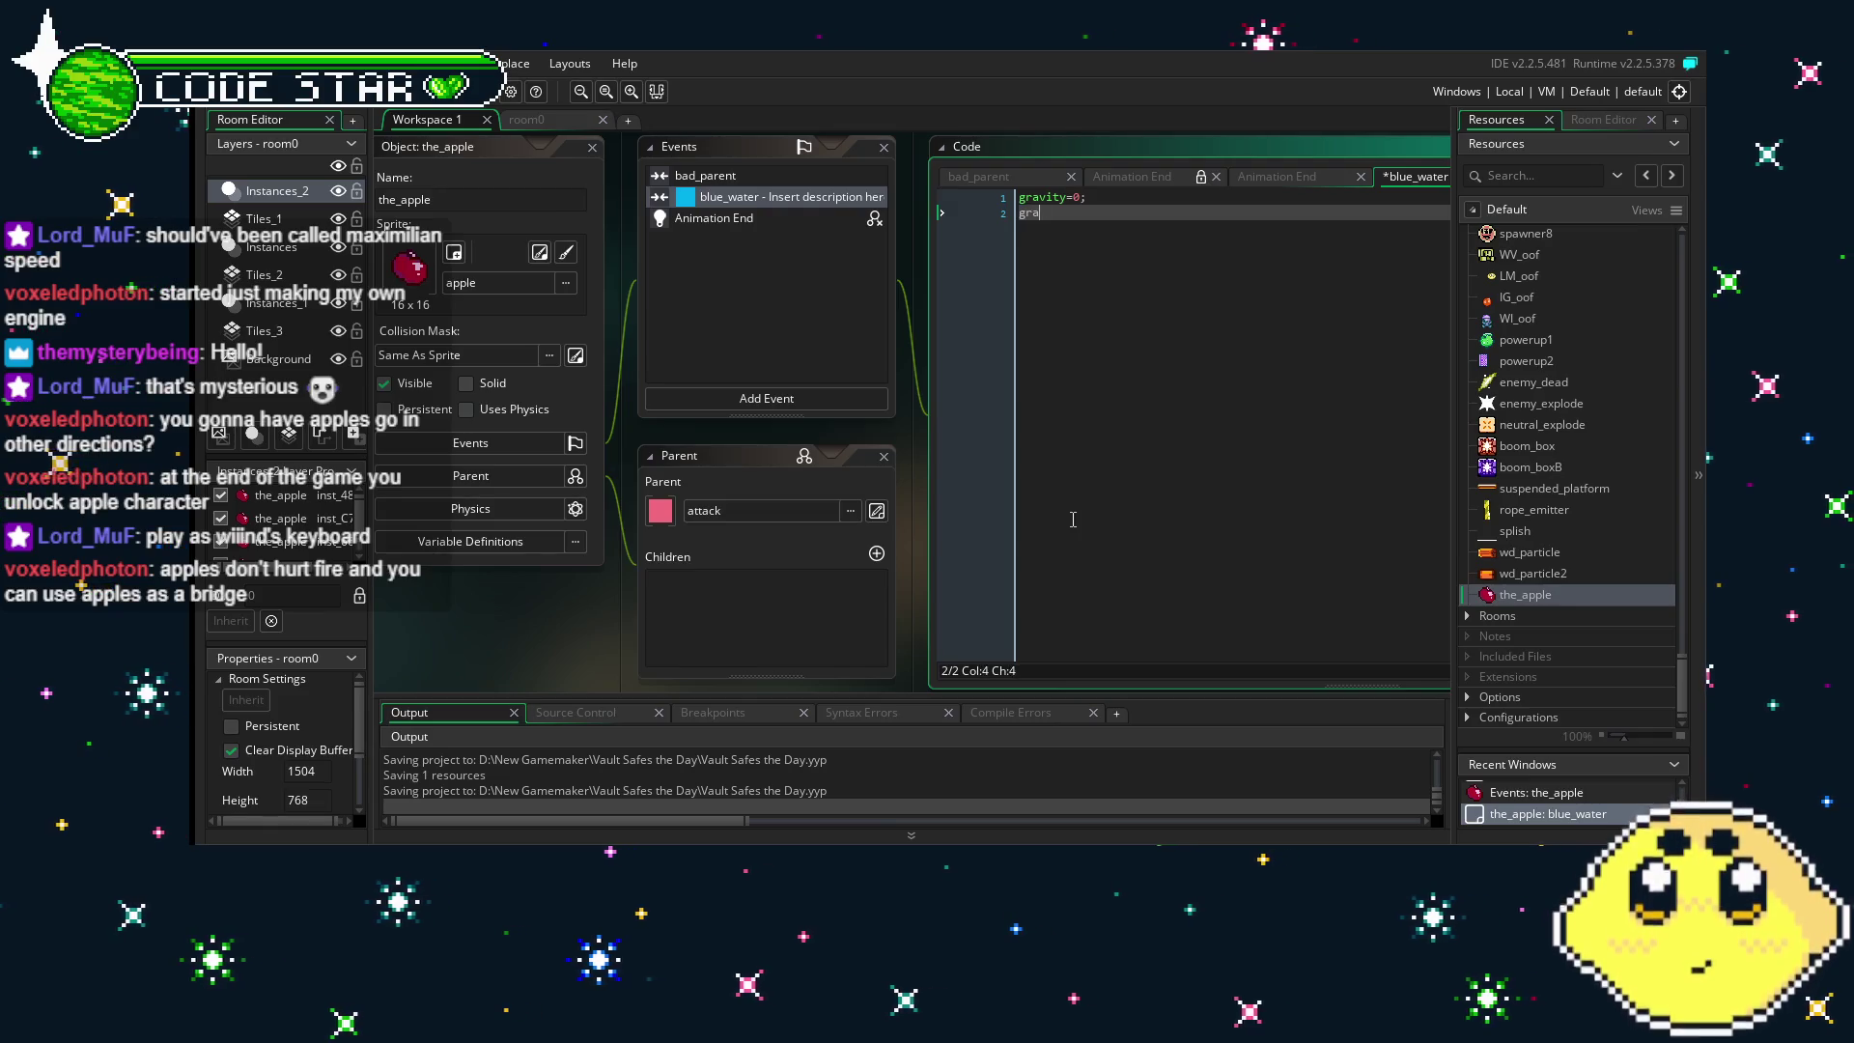
key(BackSpace)
key(BackSpace)
key(BackSpace)
key(ctrl+s)
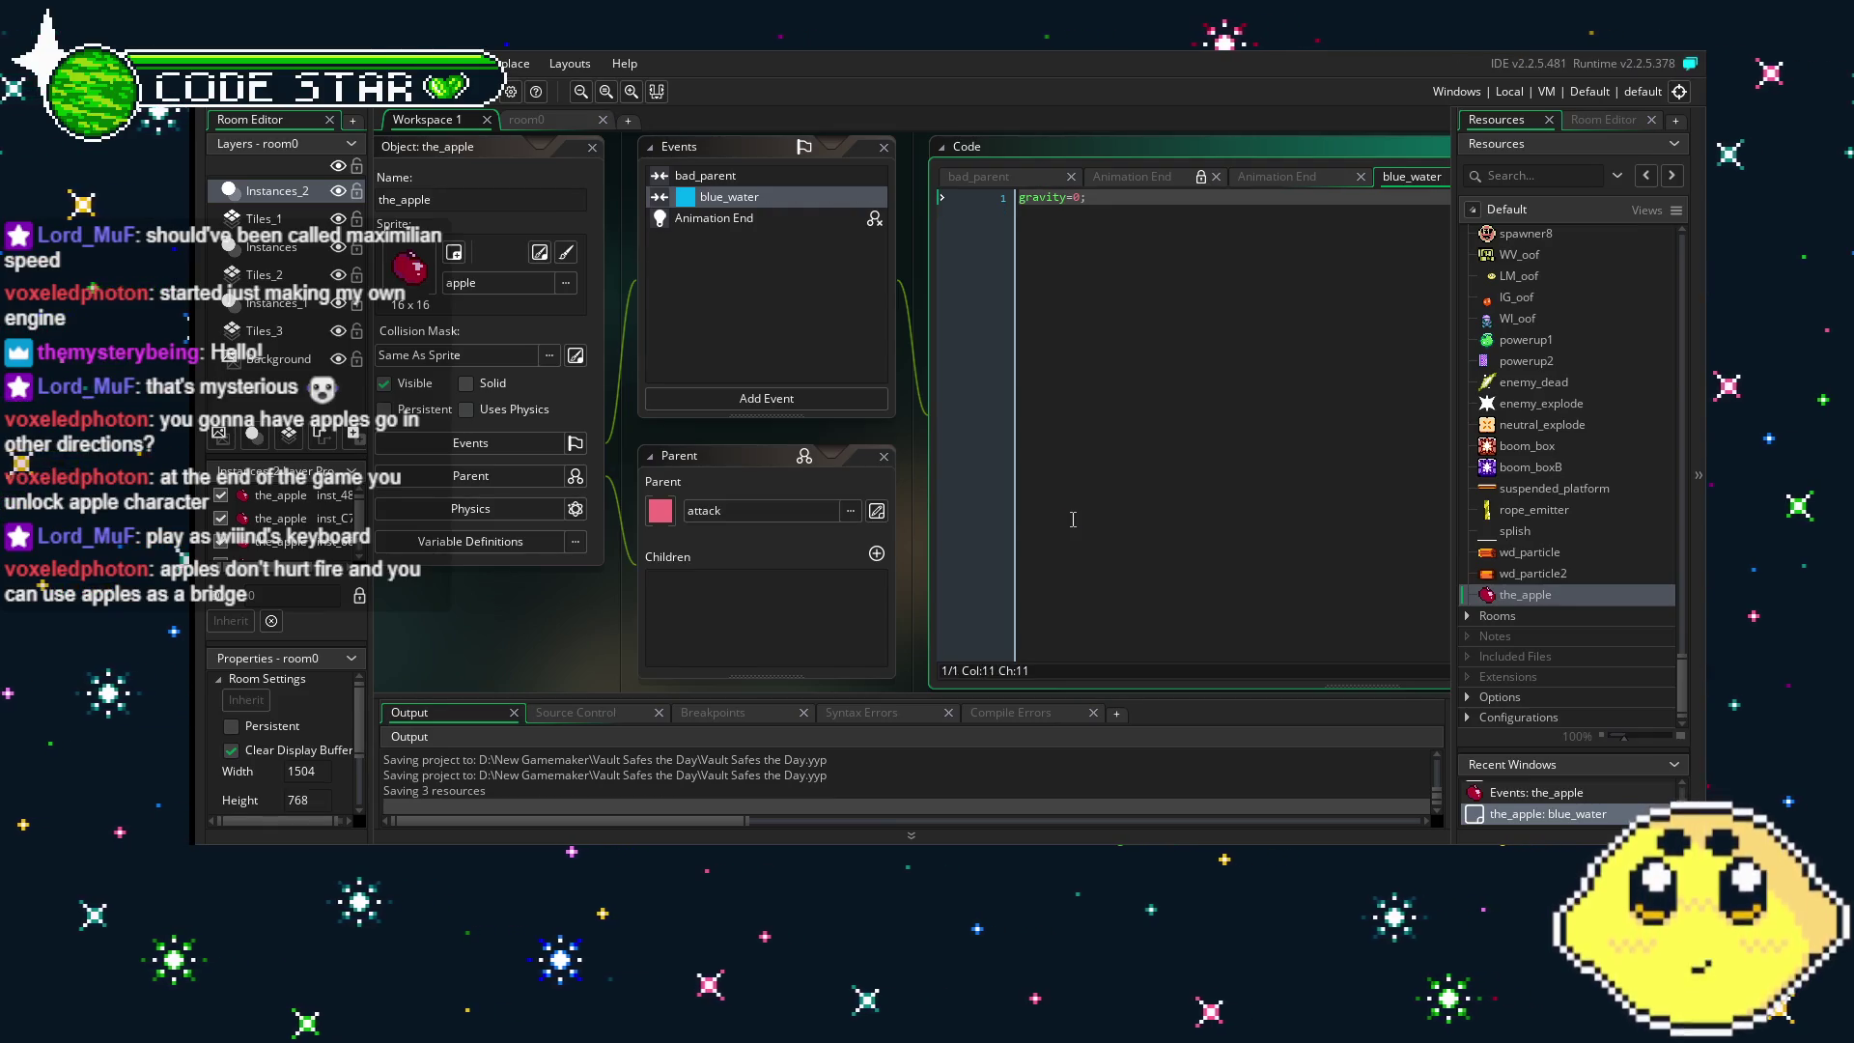
click(540, 120)
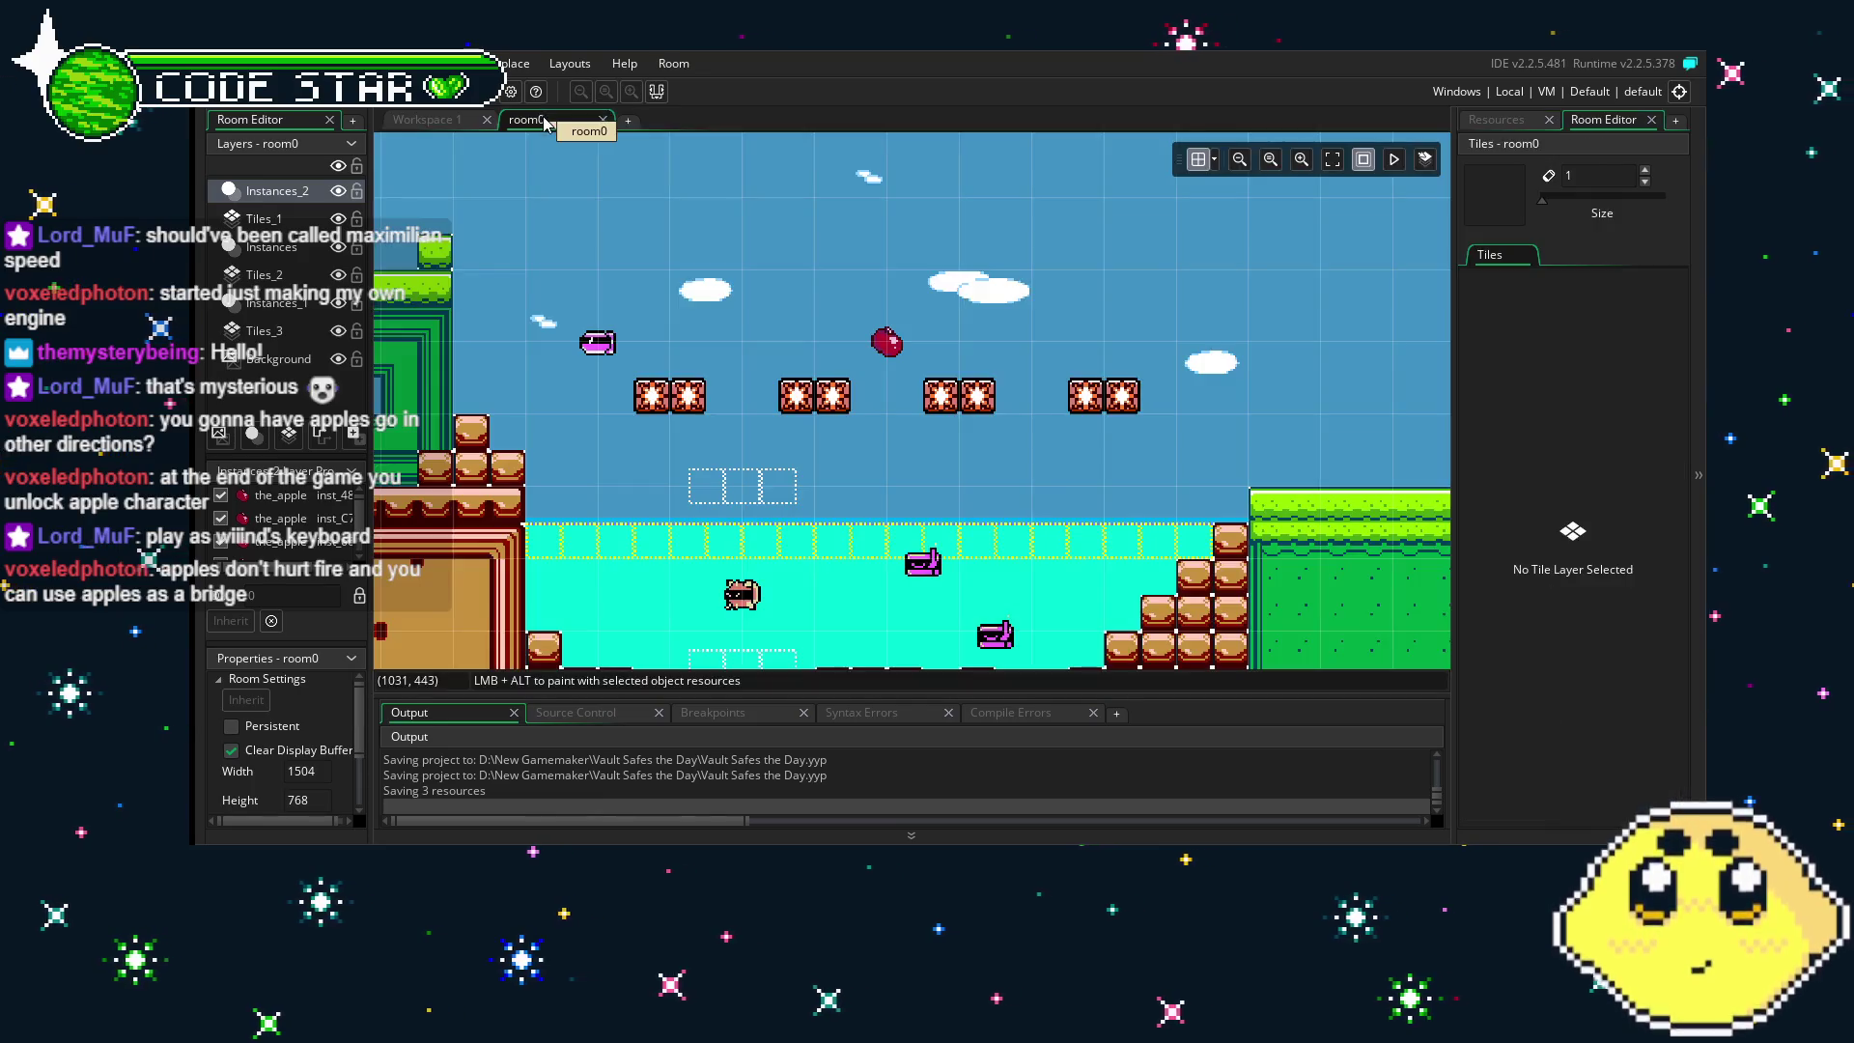
- Paste a copy of the apple beside the others, forming a row of three over the water
scroll(1112, 439, down, 2)
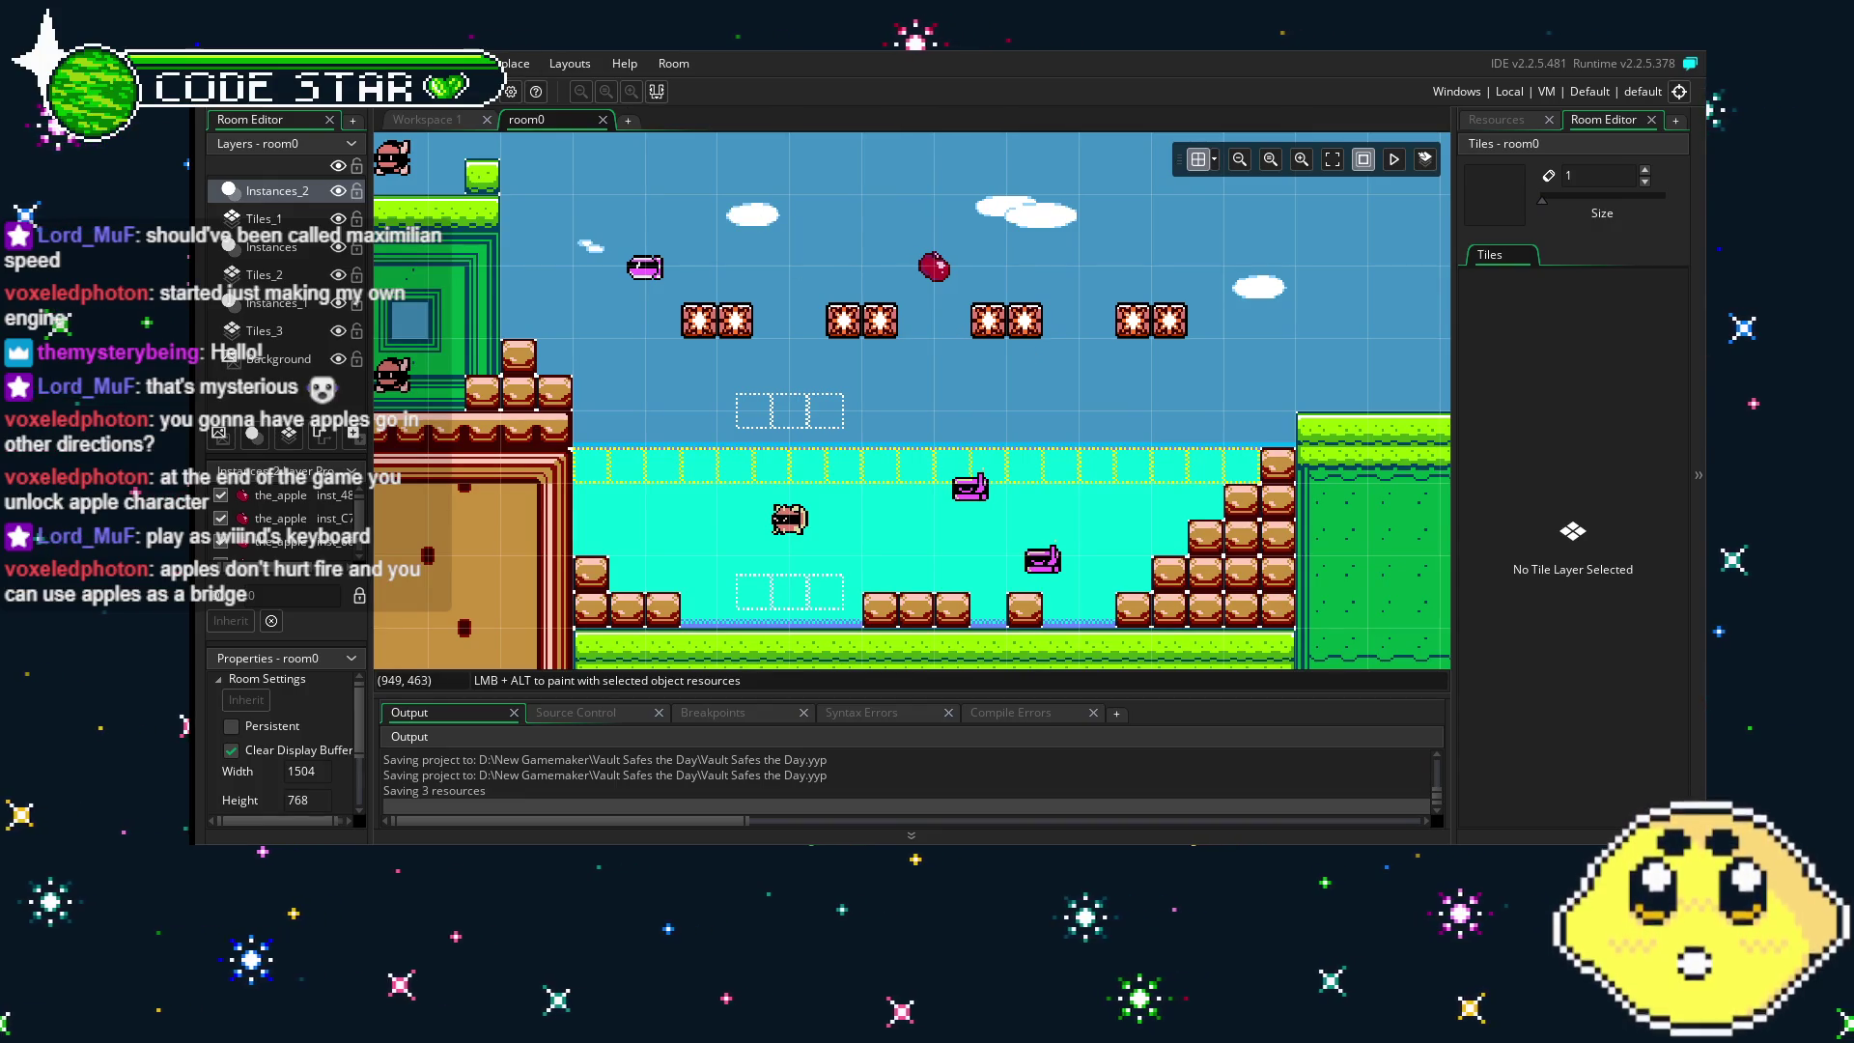
scroll(757, 265, left, 4)
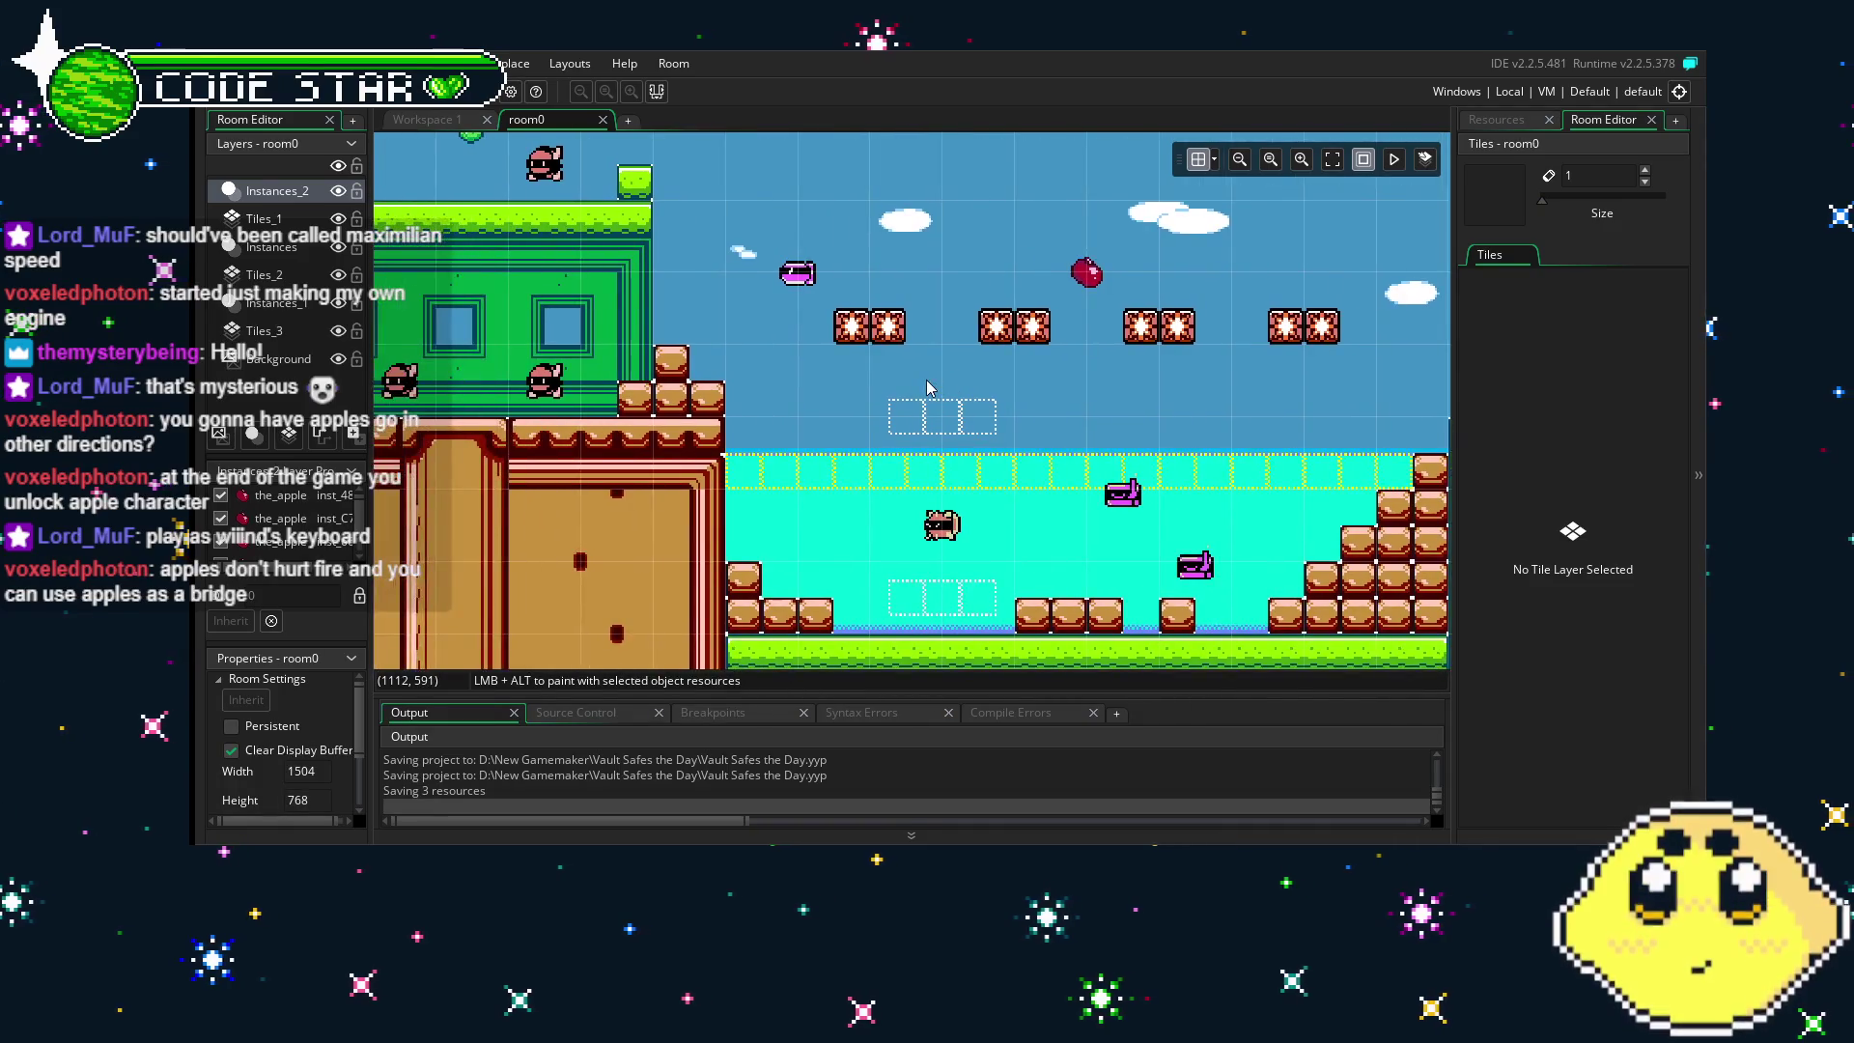
scroll(896, 381, right, 3)
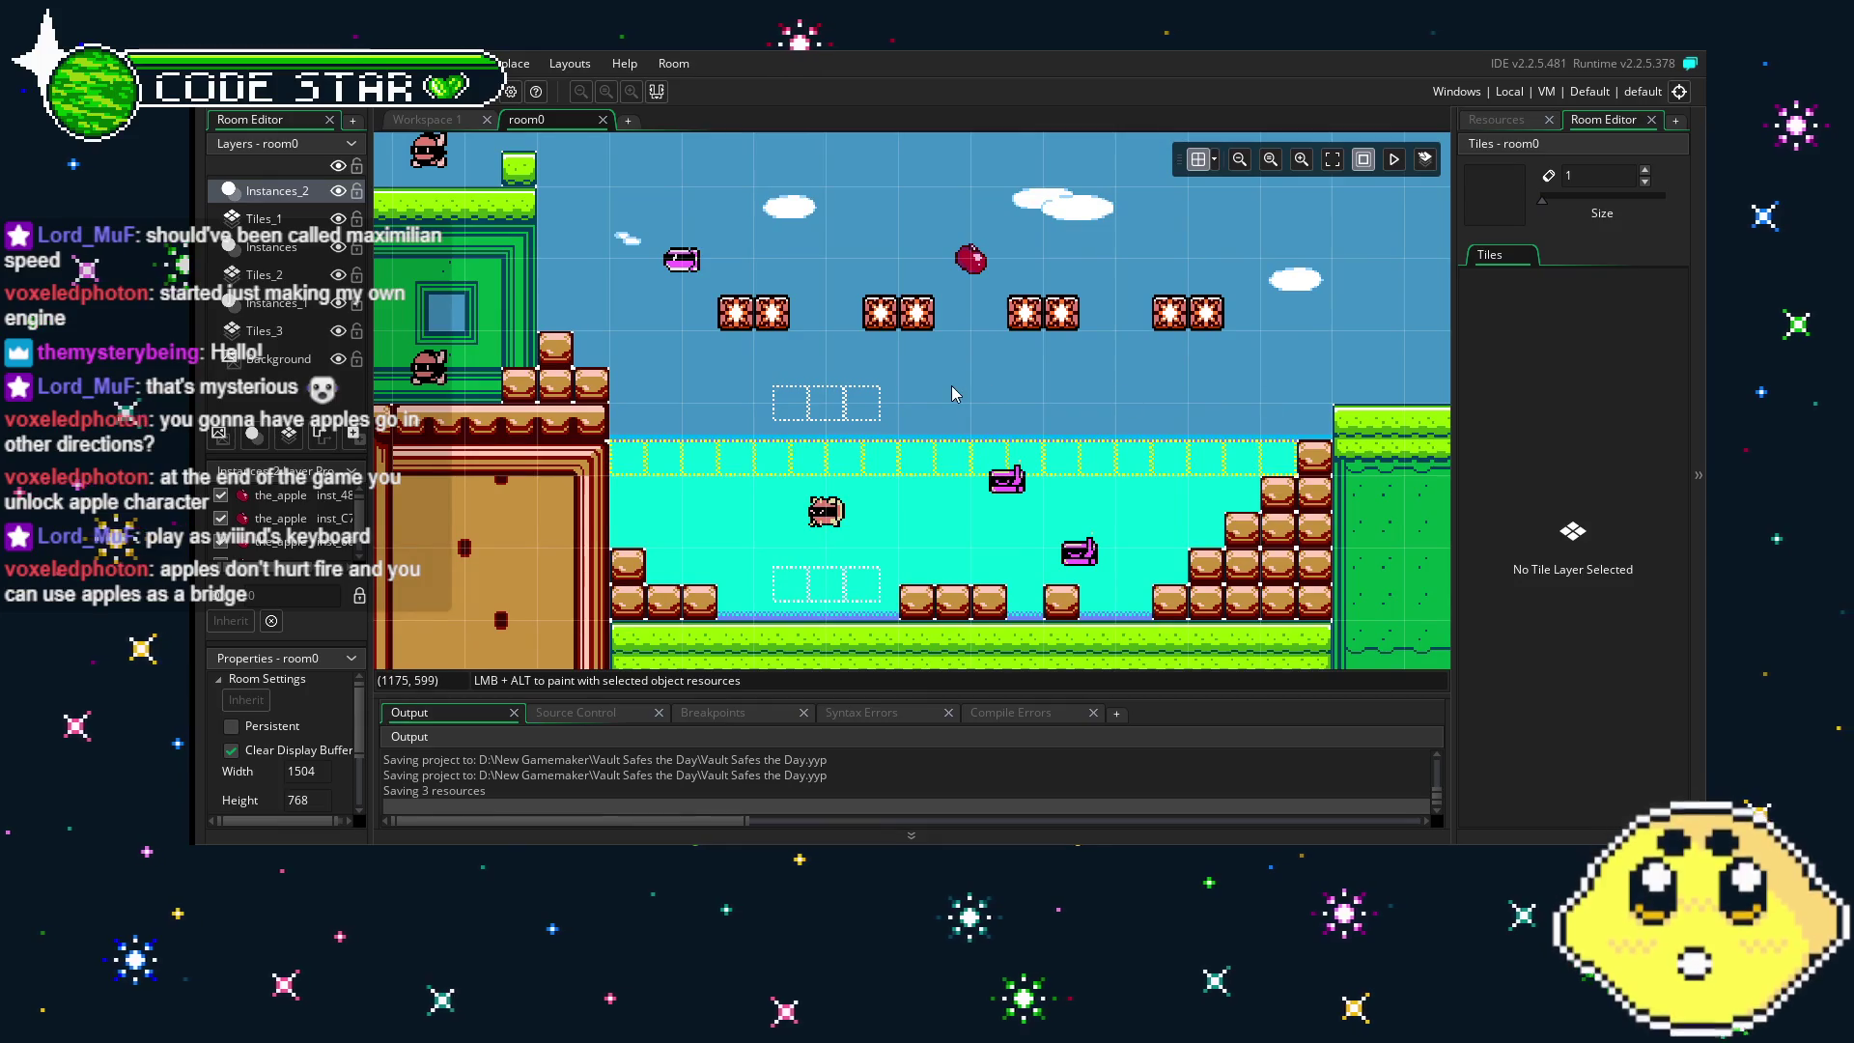
click(965, 273)
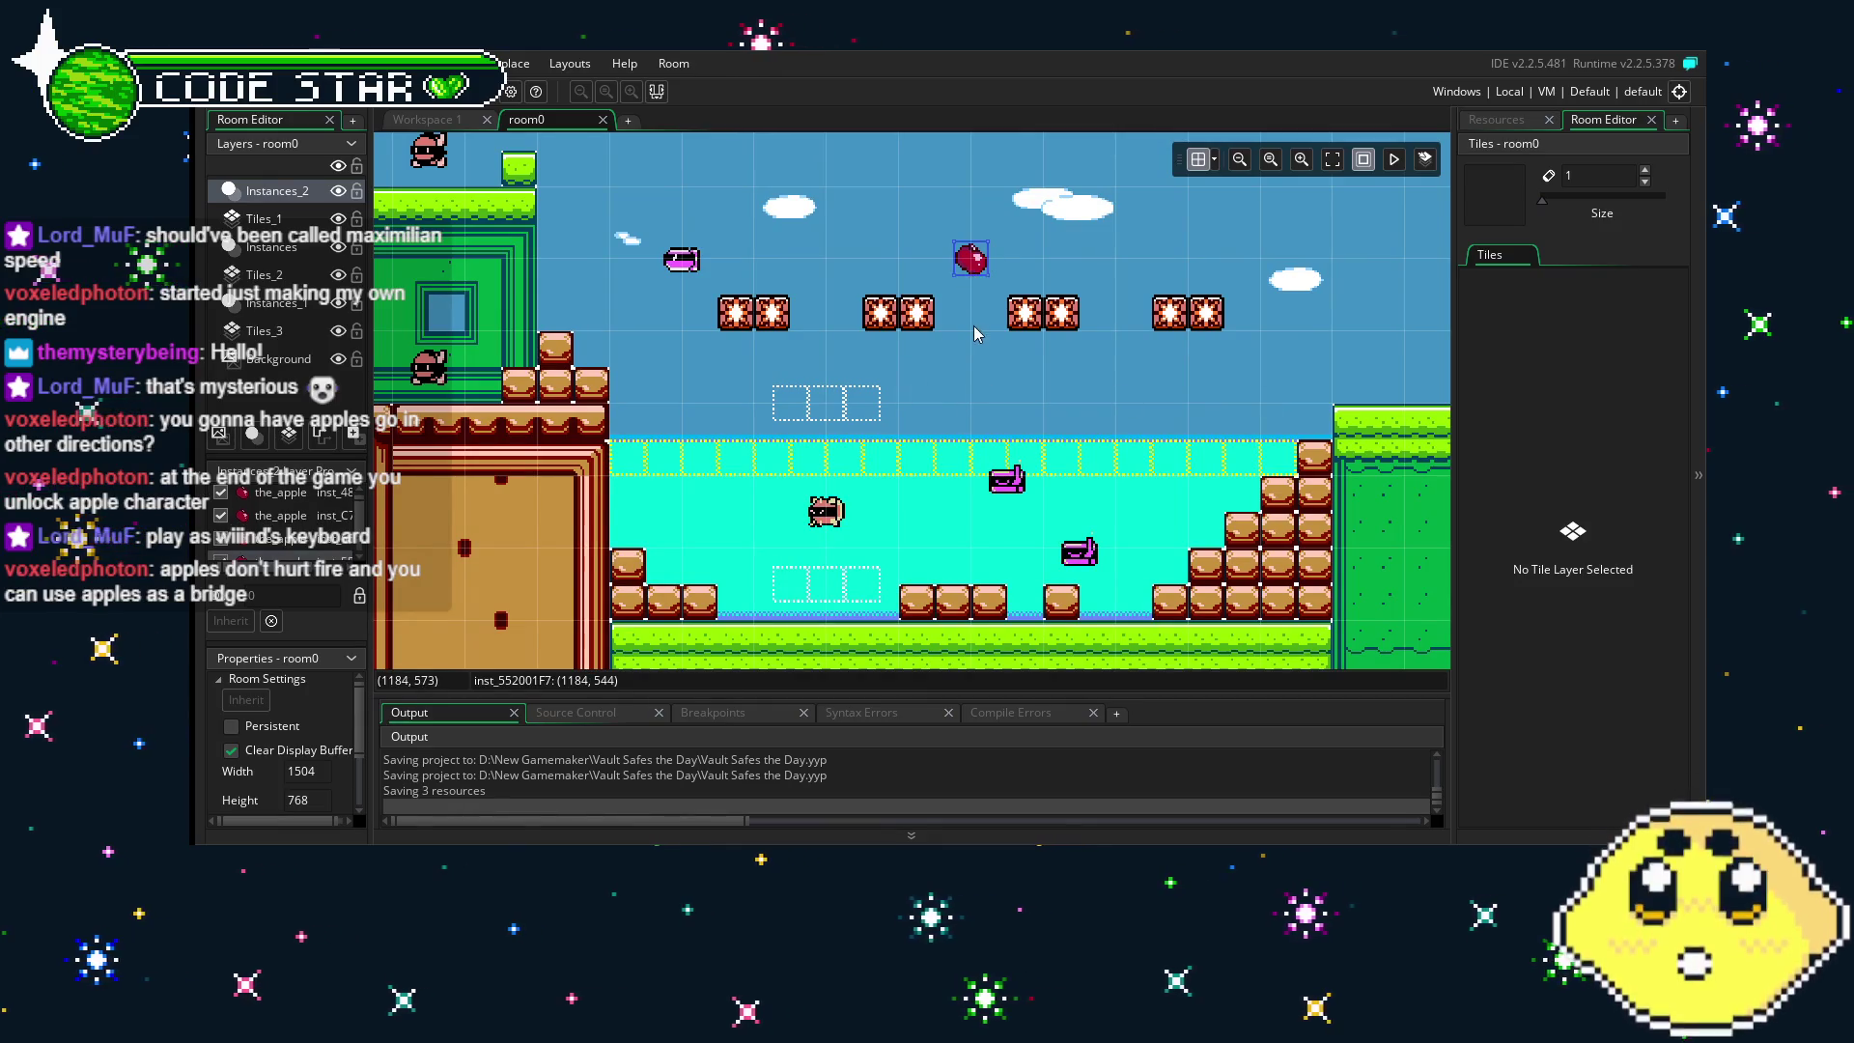
key(ctrl+v)
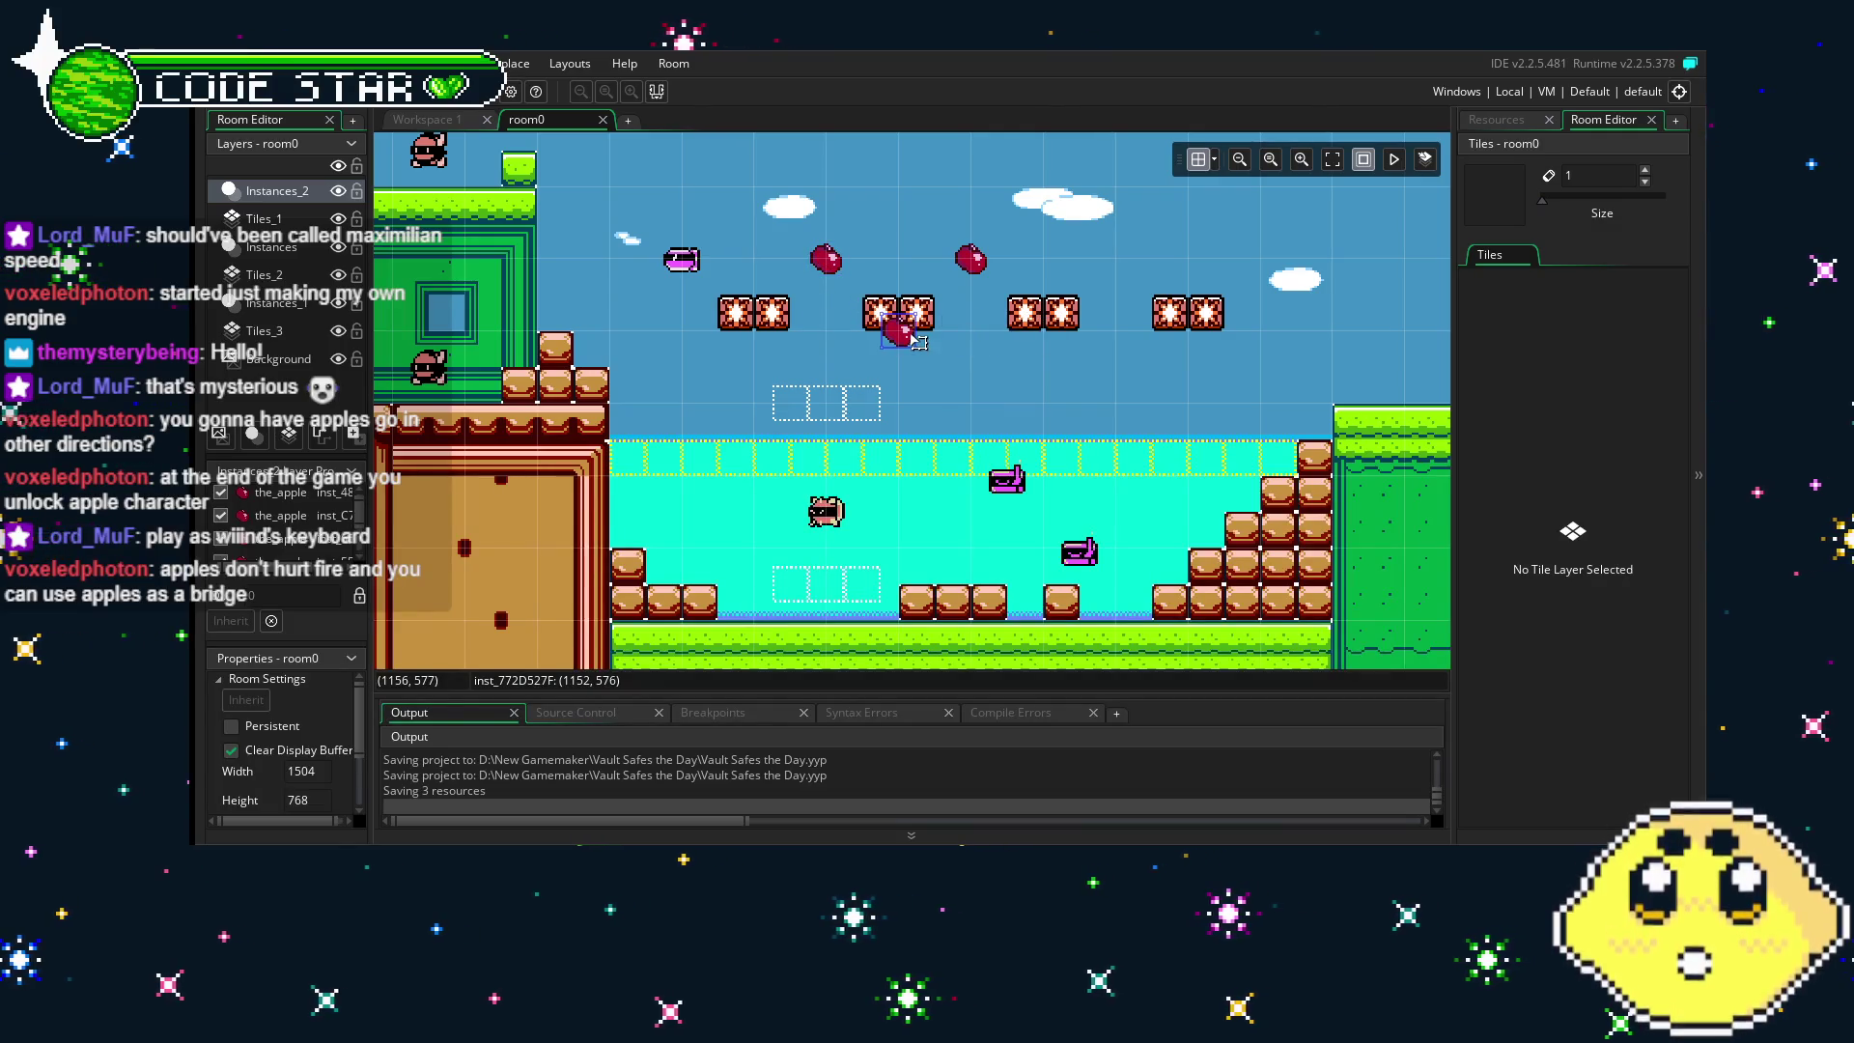
click(1168, 317)
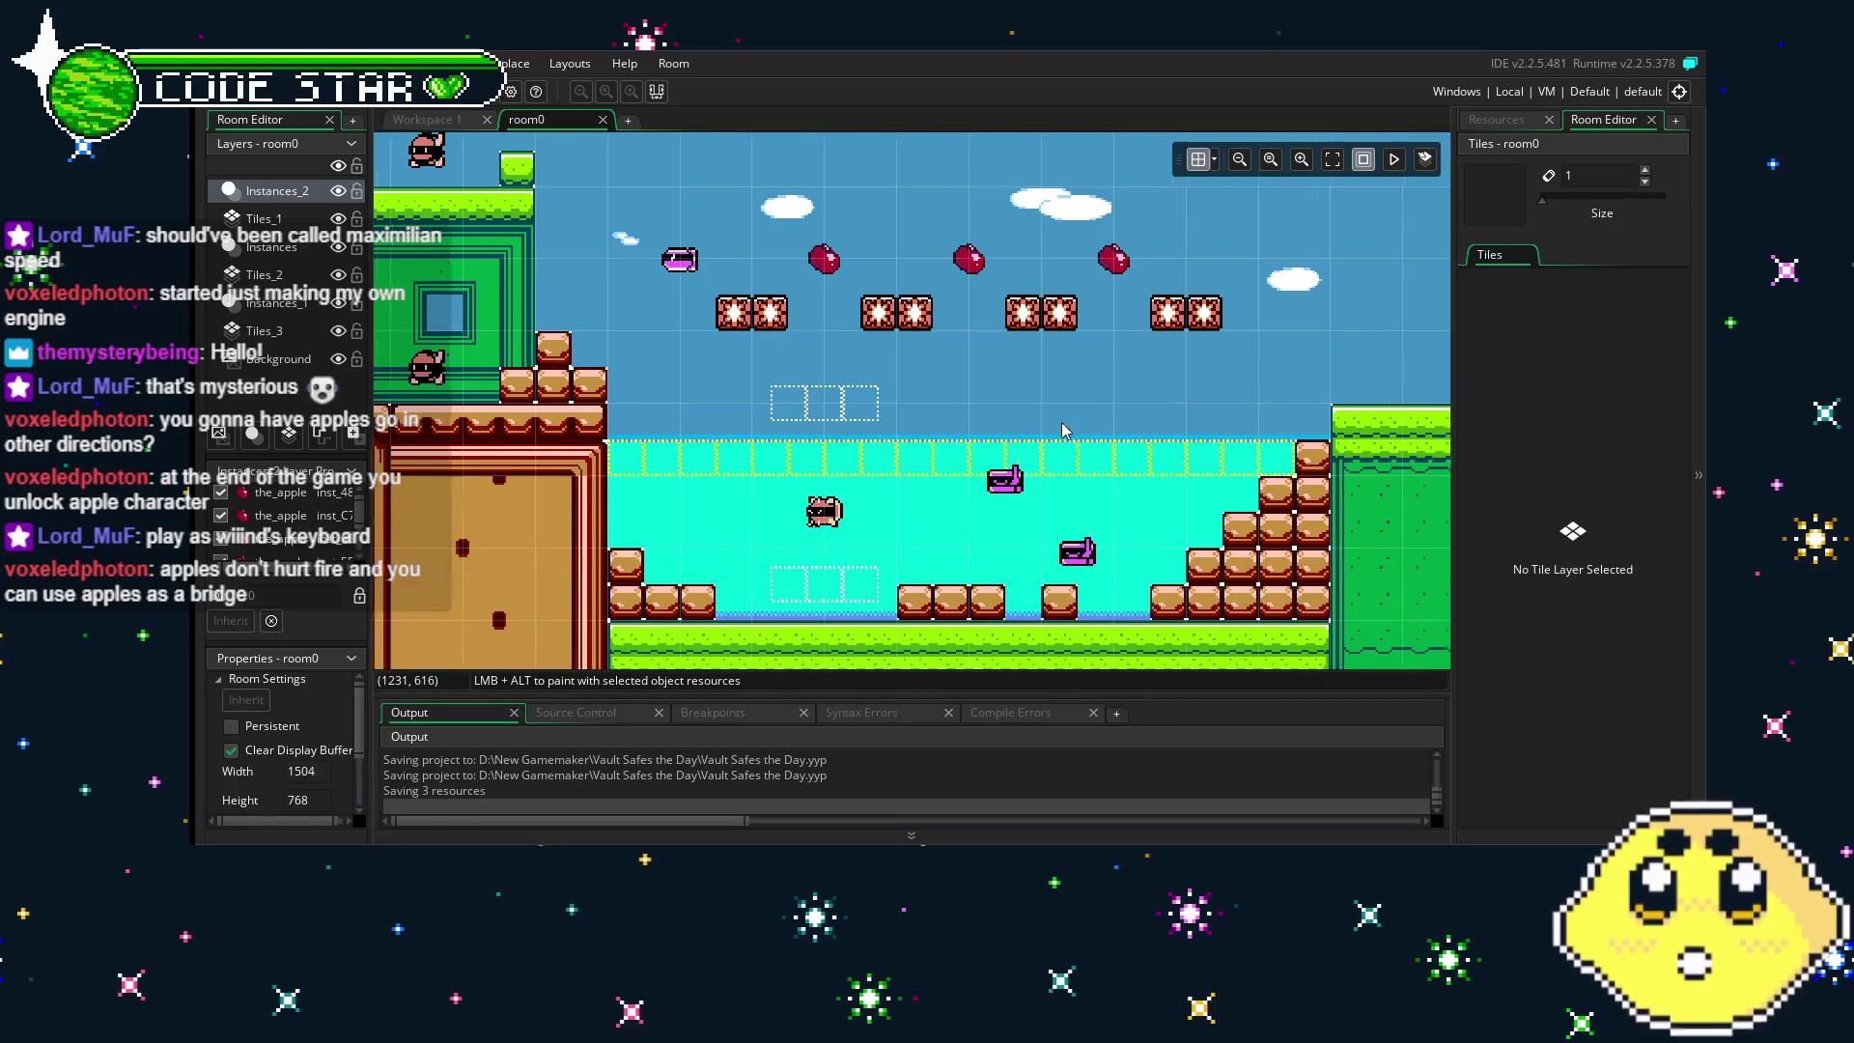
drag(1097, 431, 998, 430)
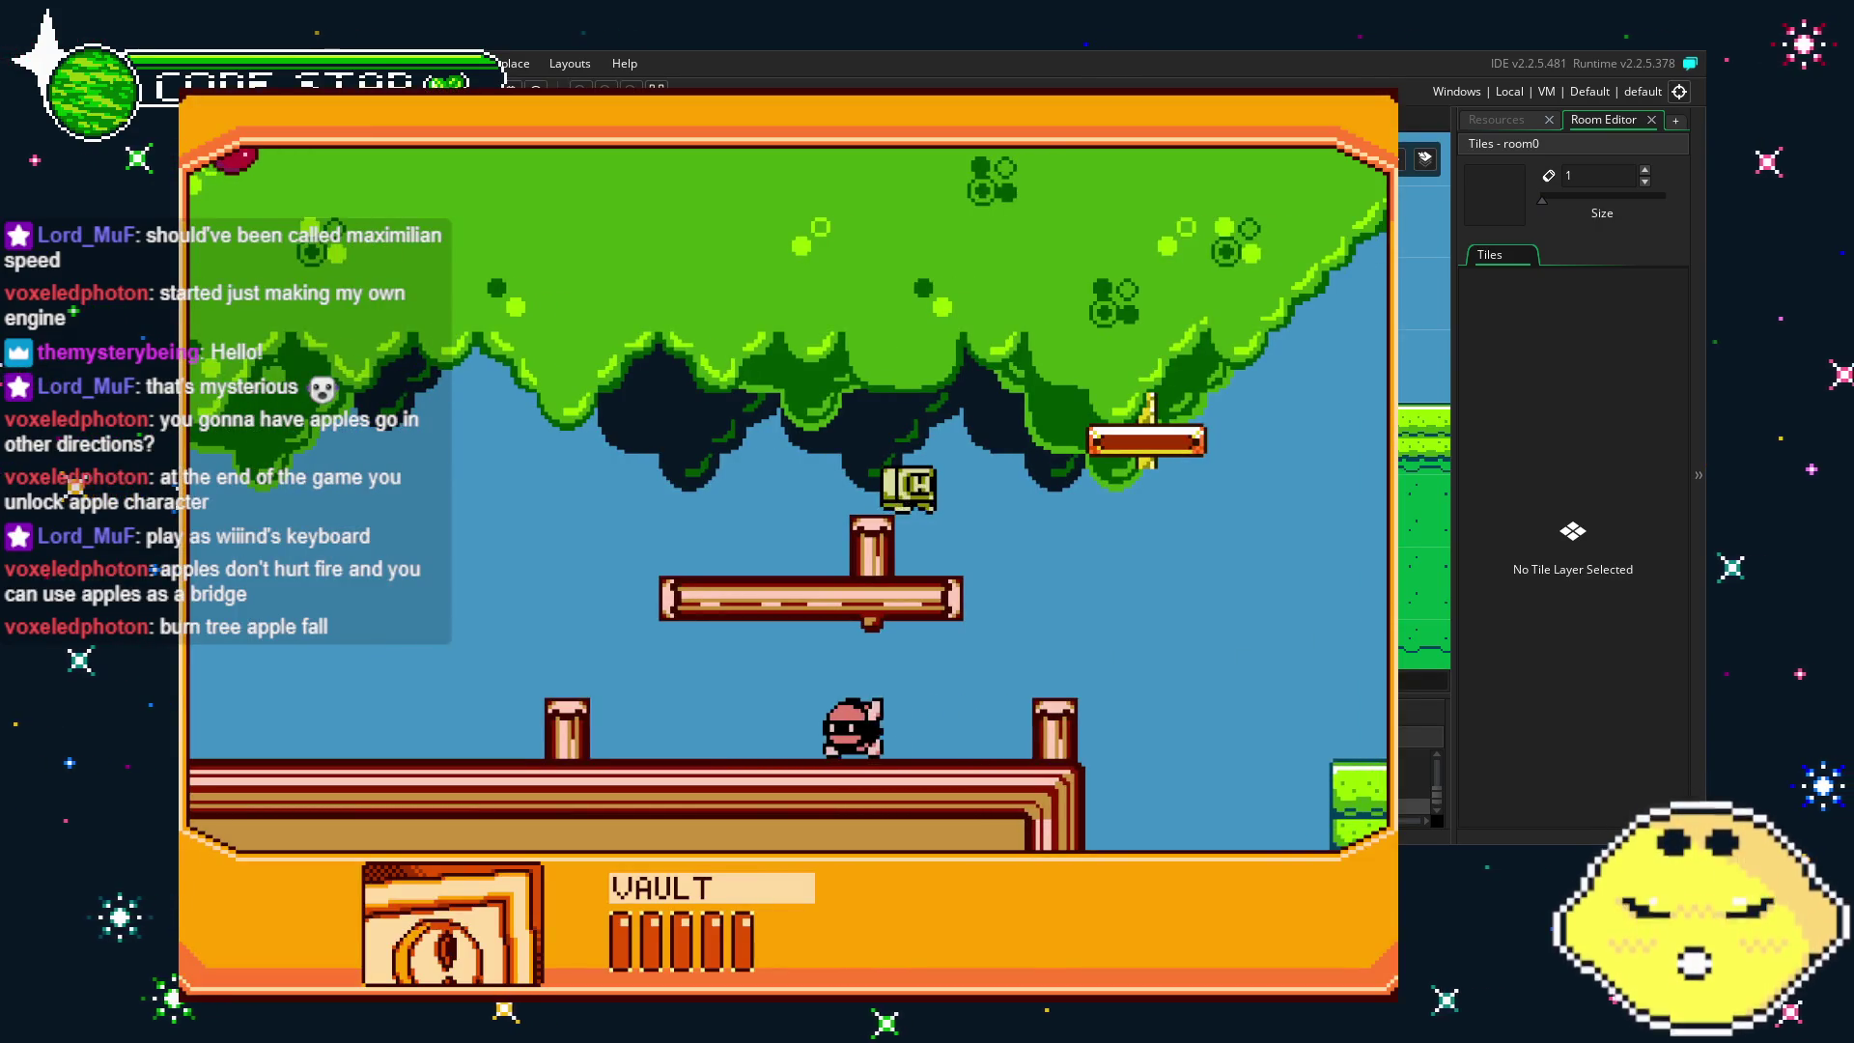
- Playtest the level, moving the player right through the level and swimming beneath the apples
key(Right)
key(Right)
key(space)
key(space)
key(Right)
key(space)
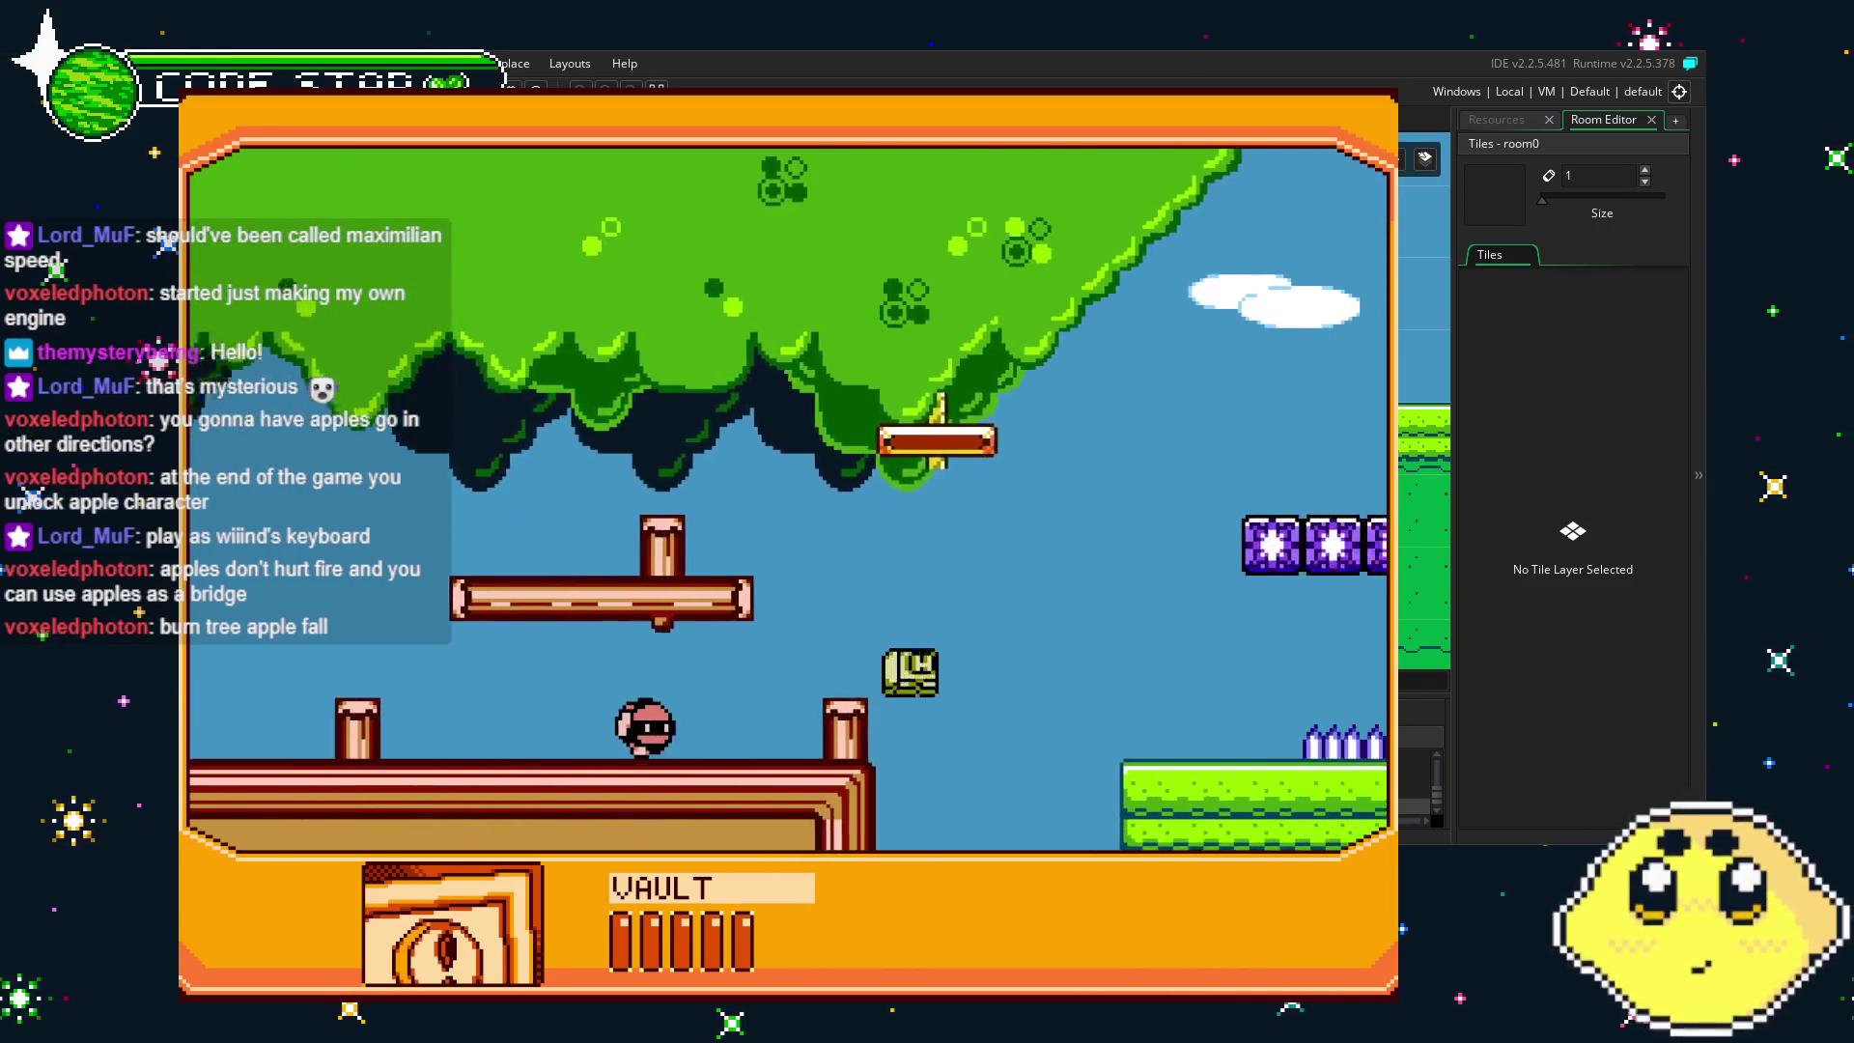
key(Right)
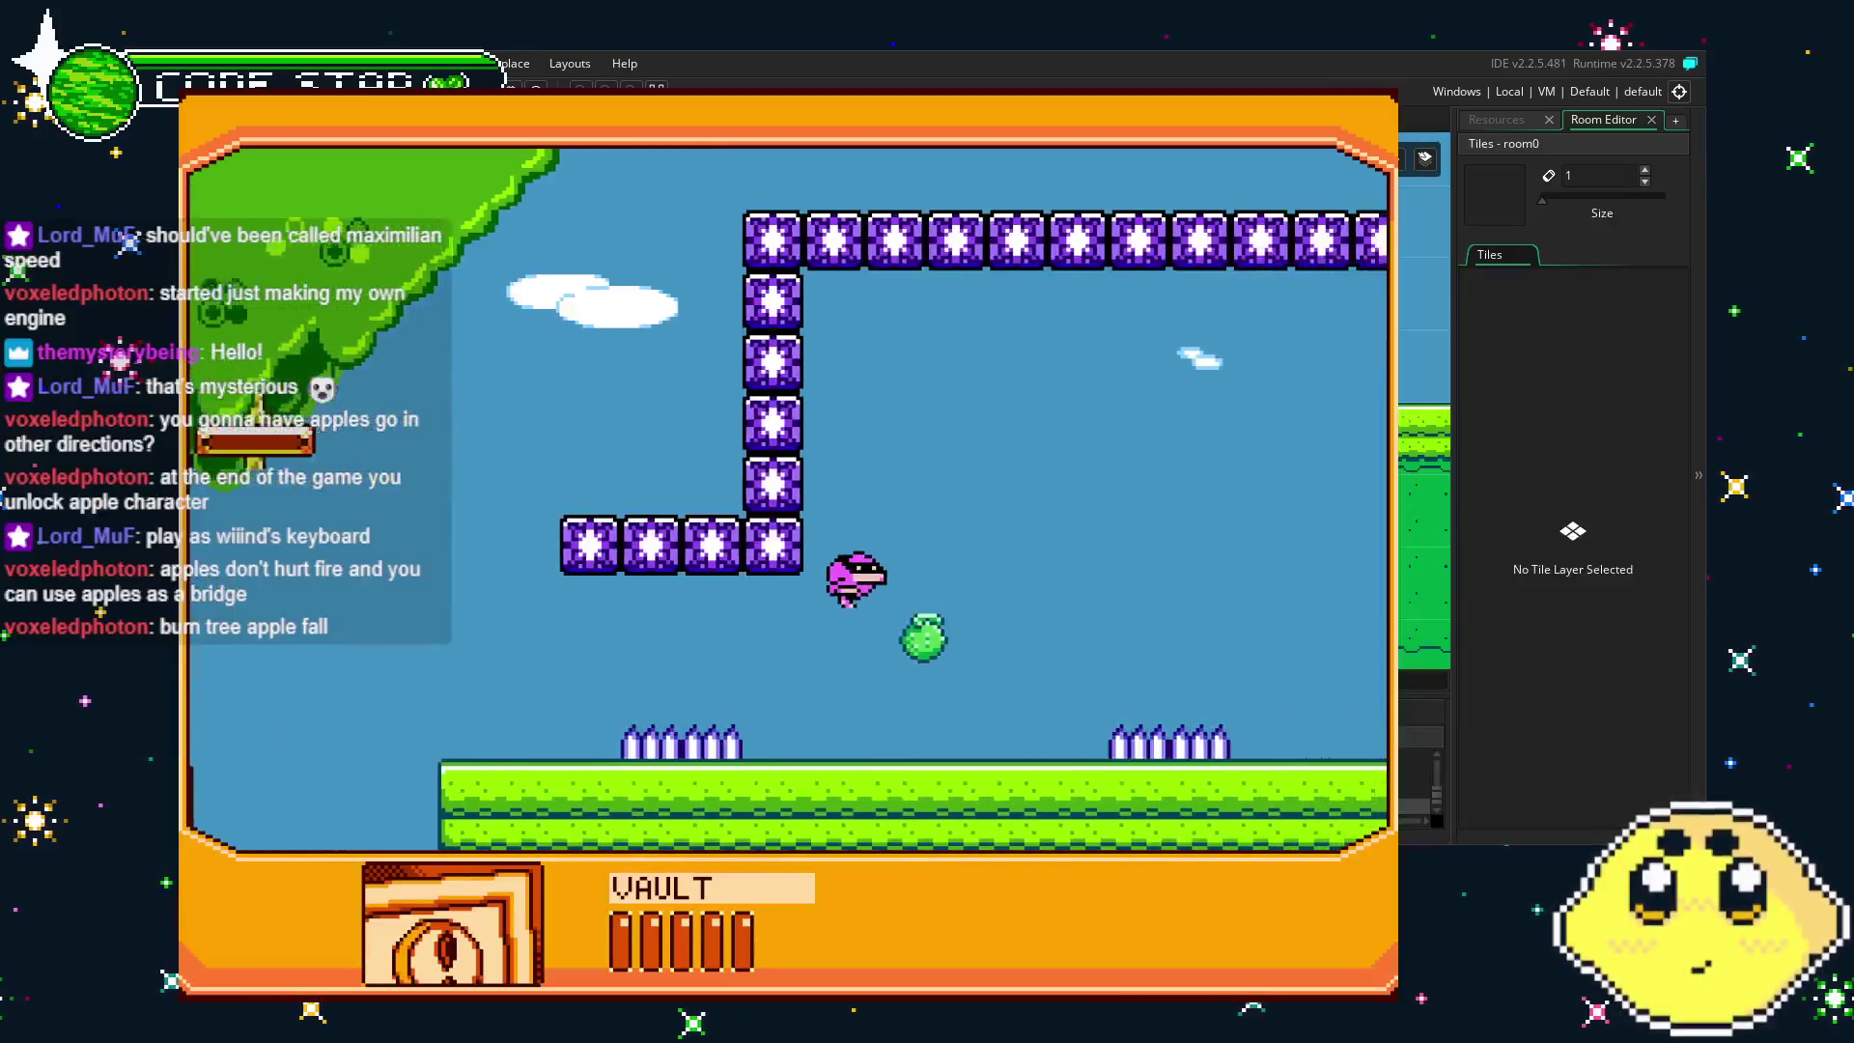
key(Right)
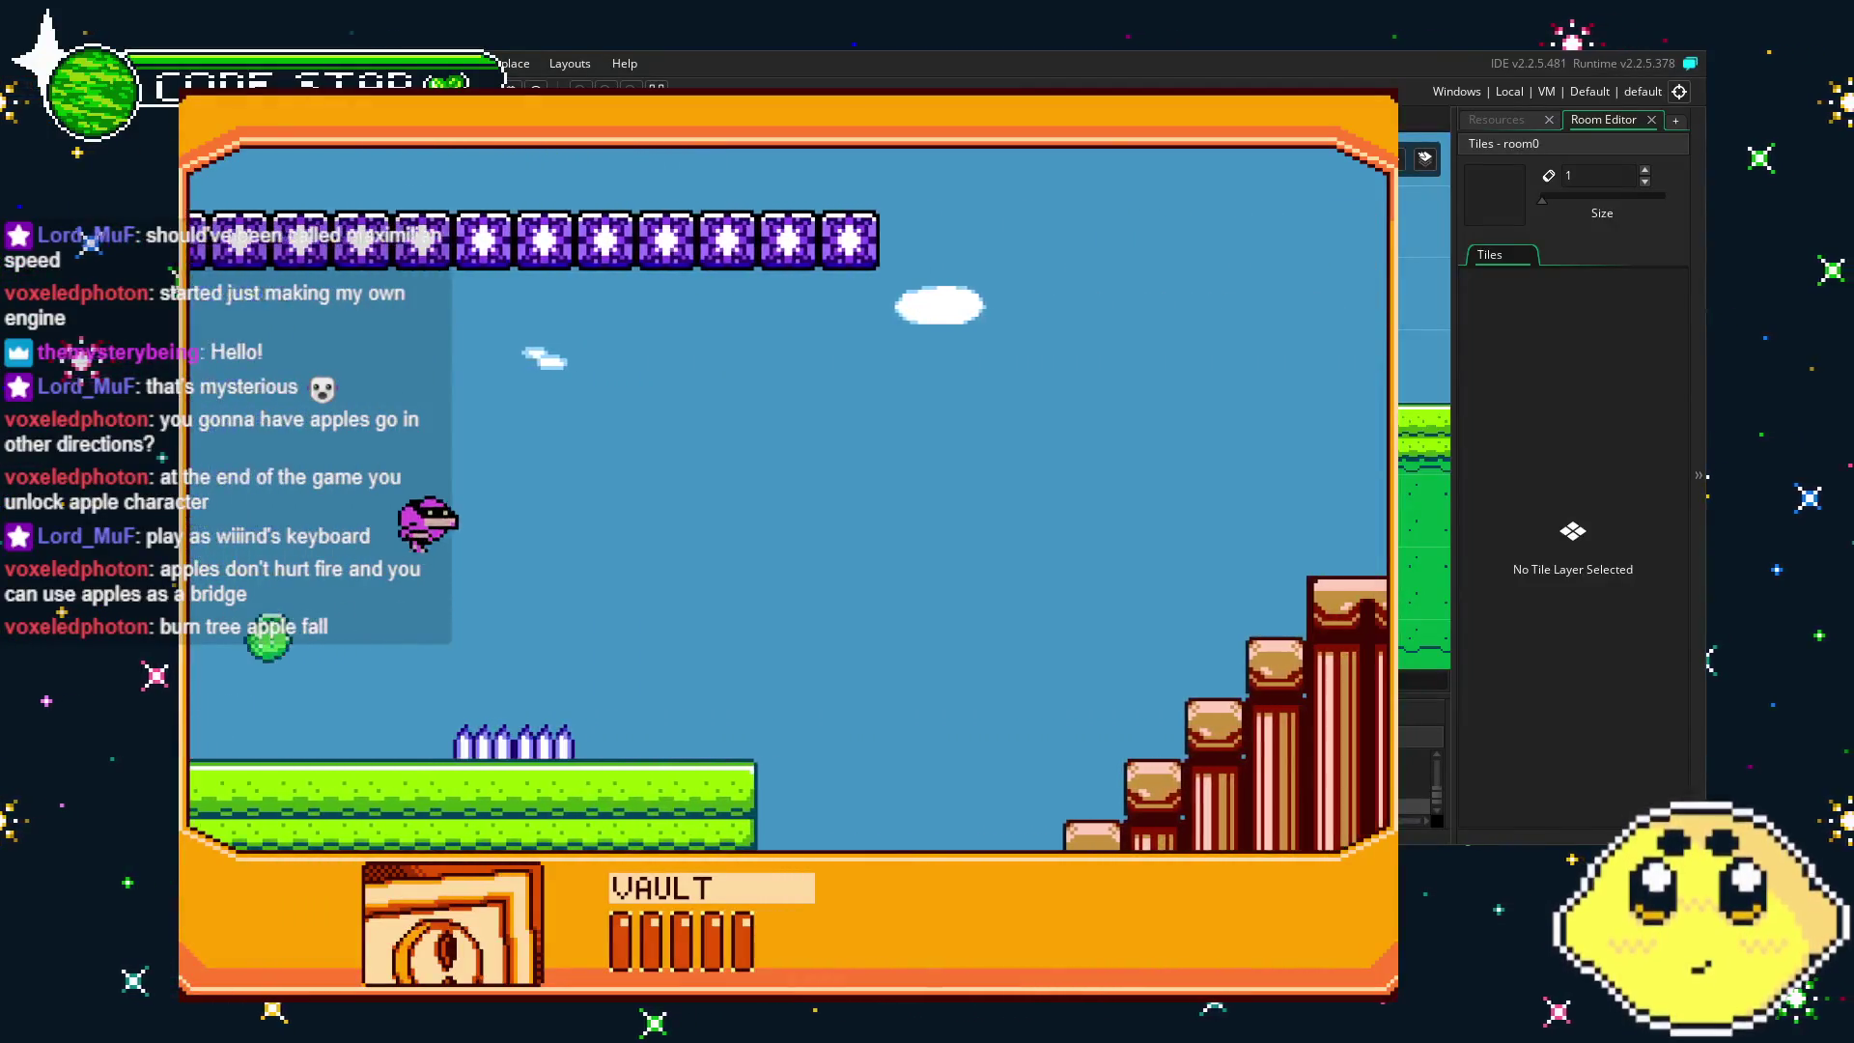
key(Right)
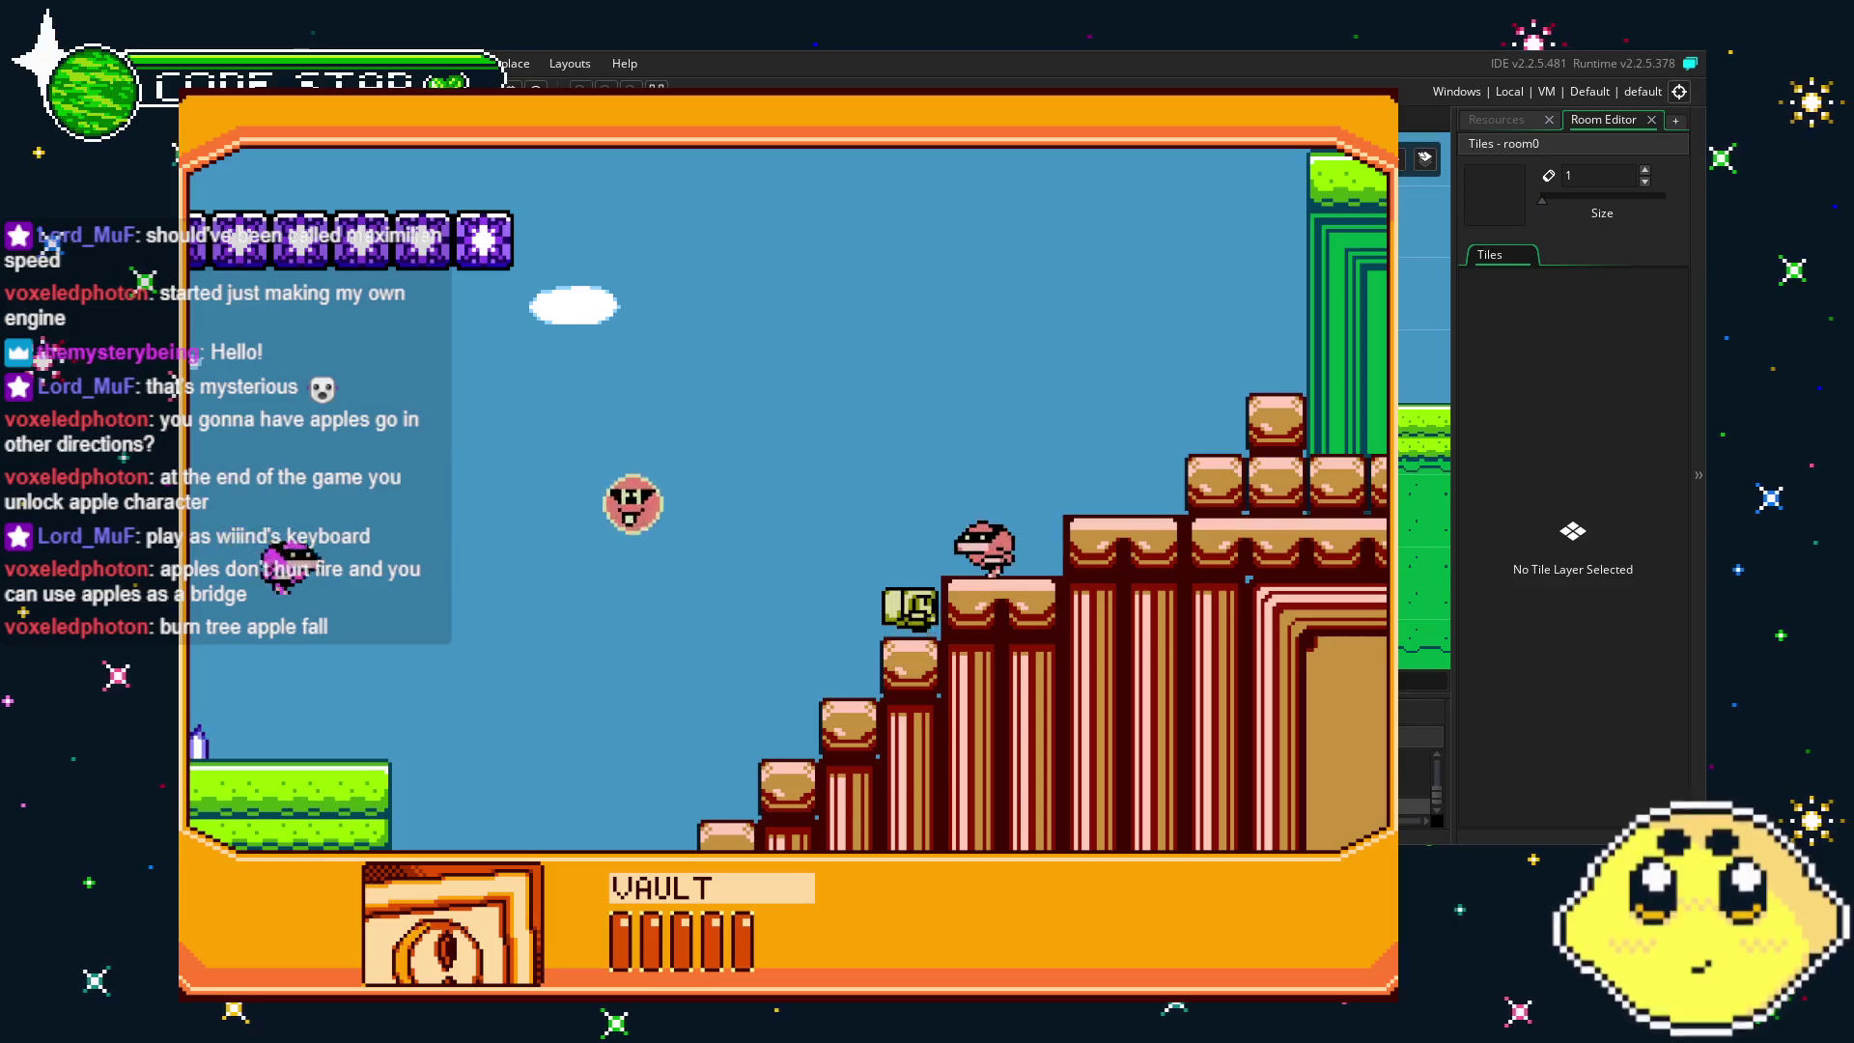
key(Right)
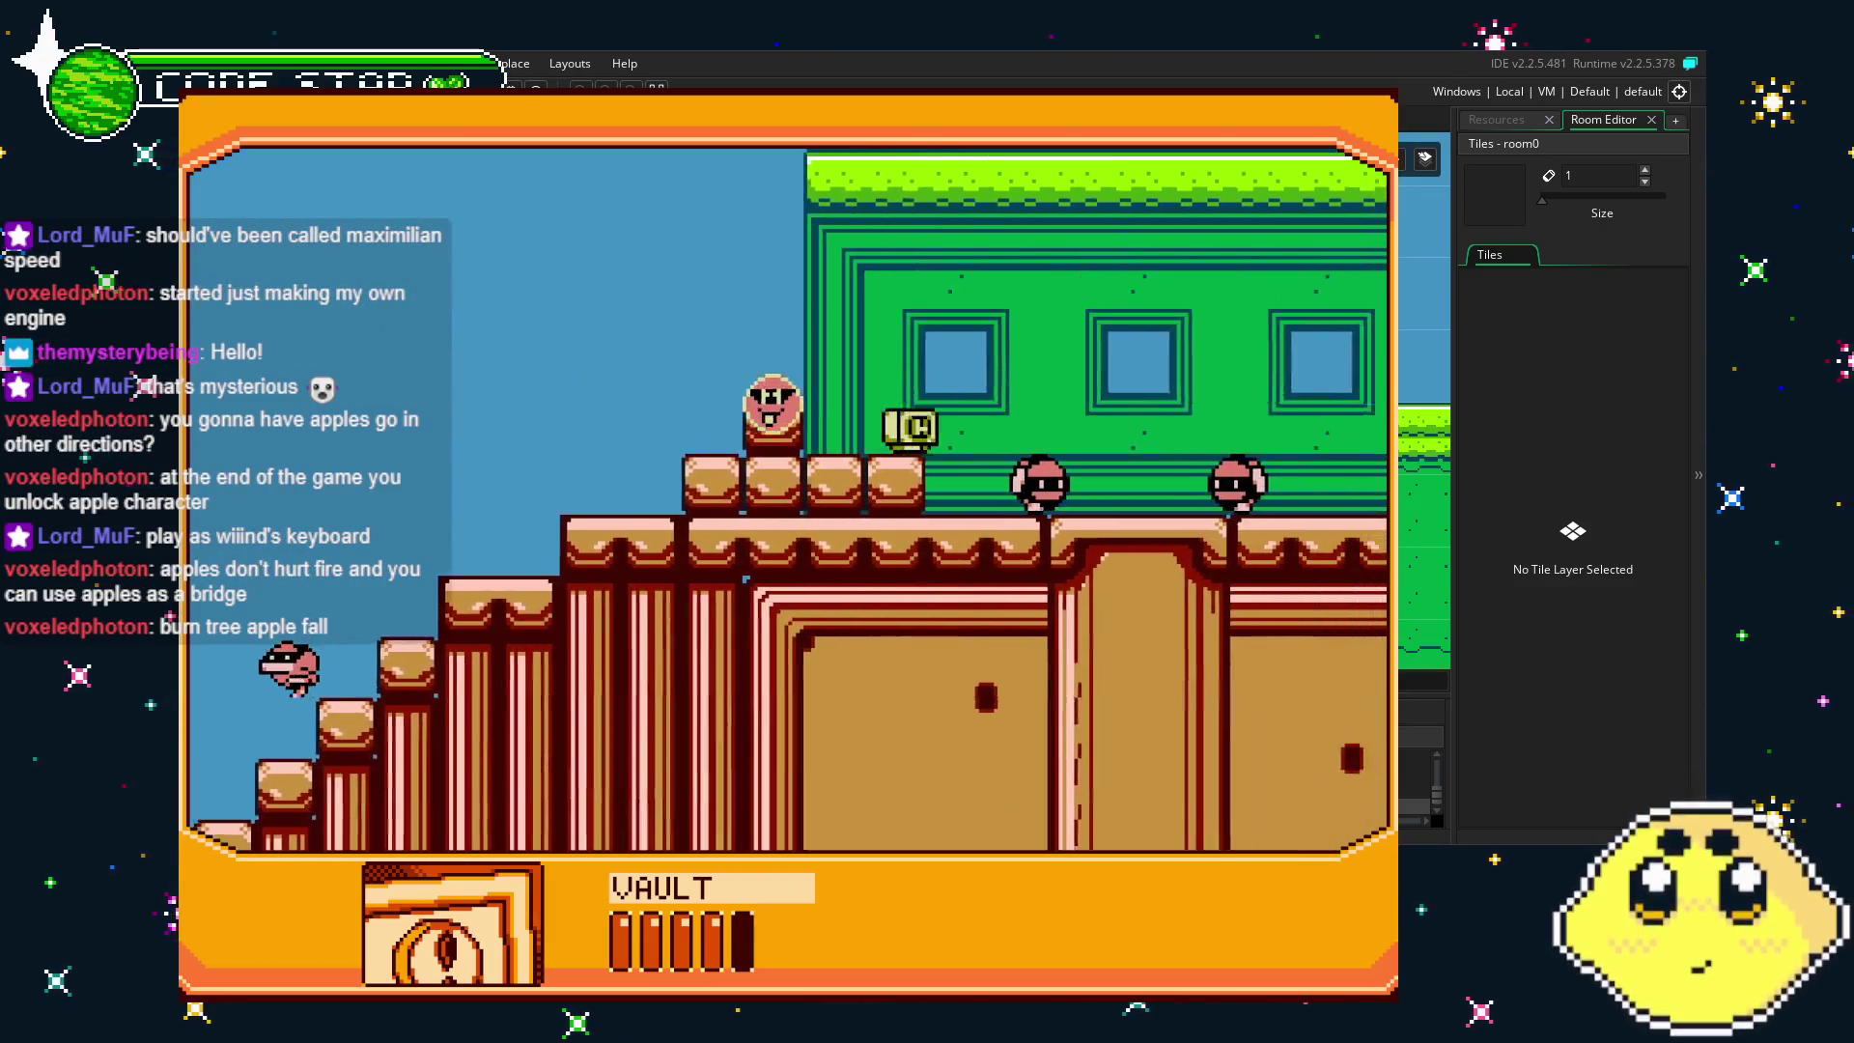
key(Right)
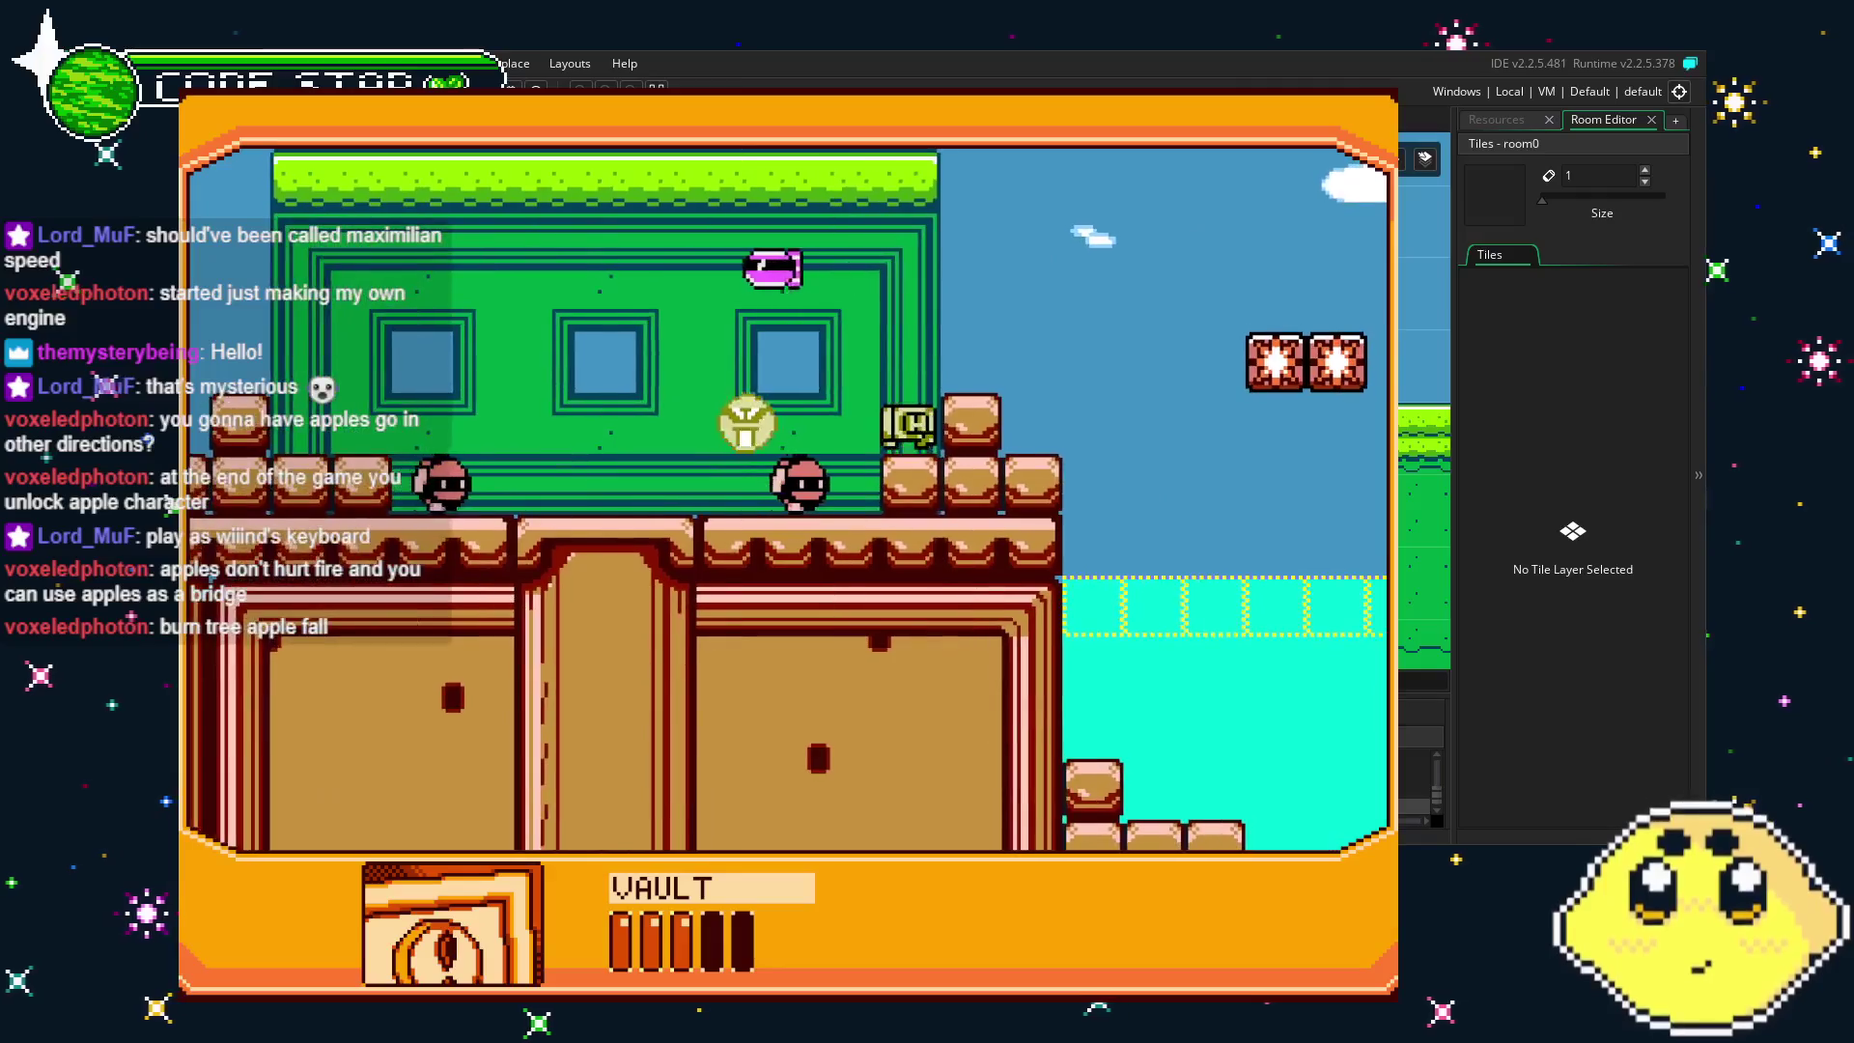
key(Right)
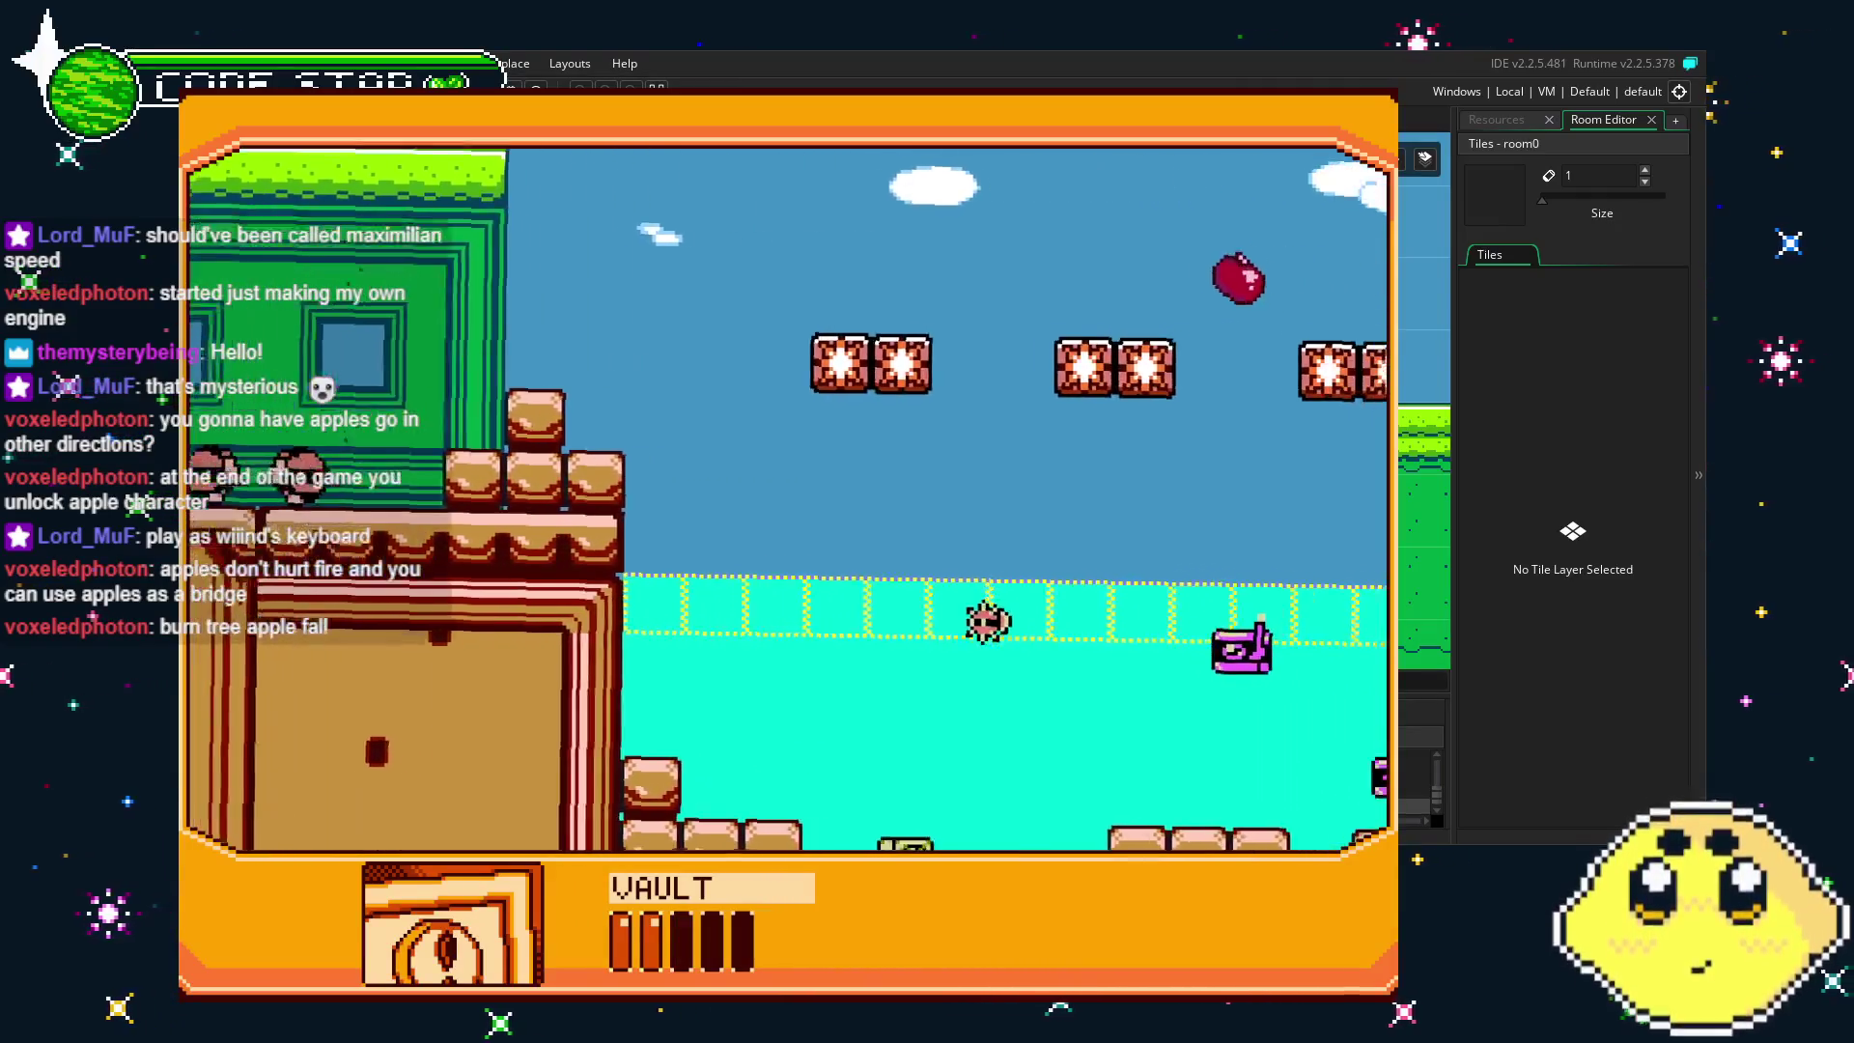
key(Right)
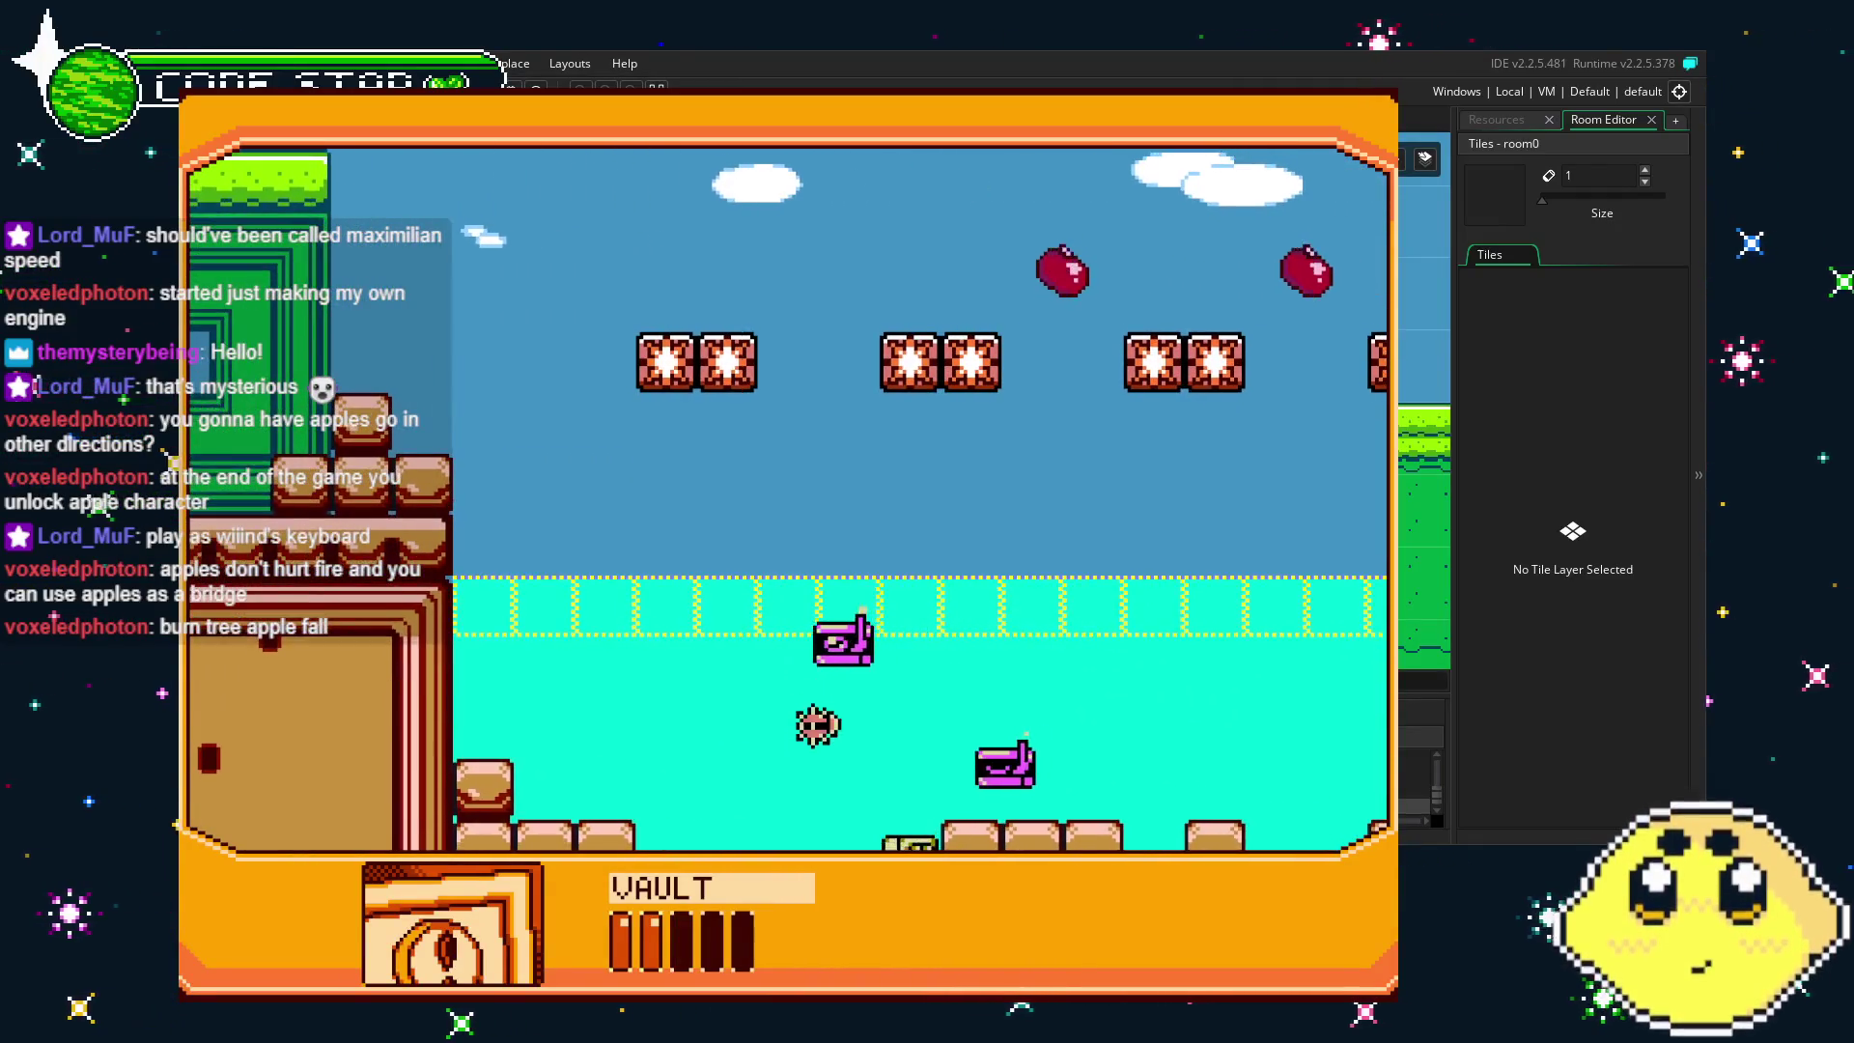
key(Left)
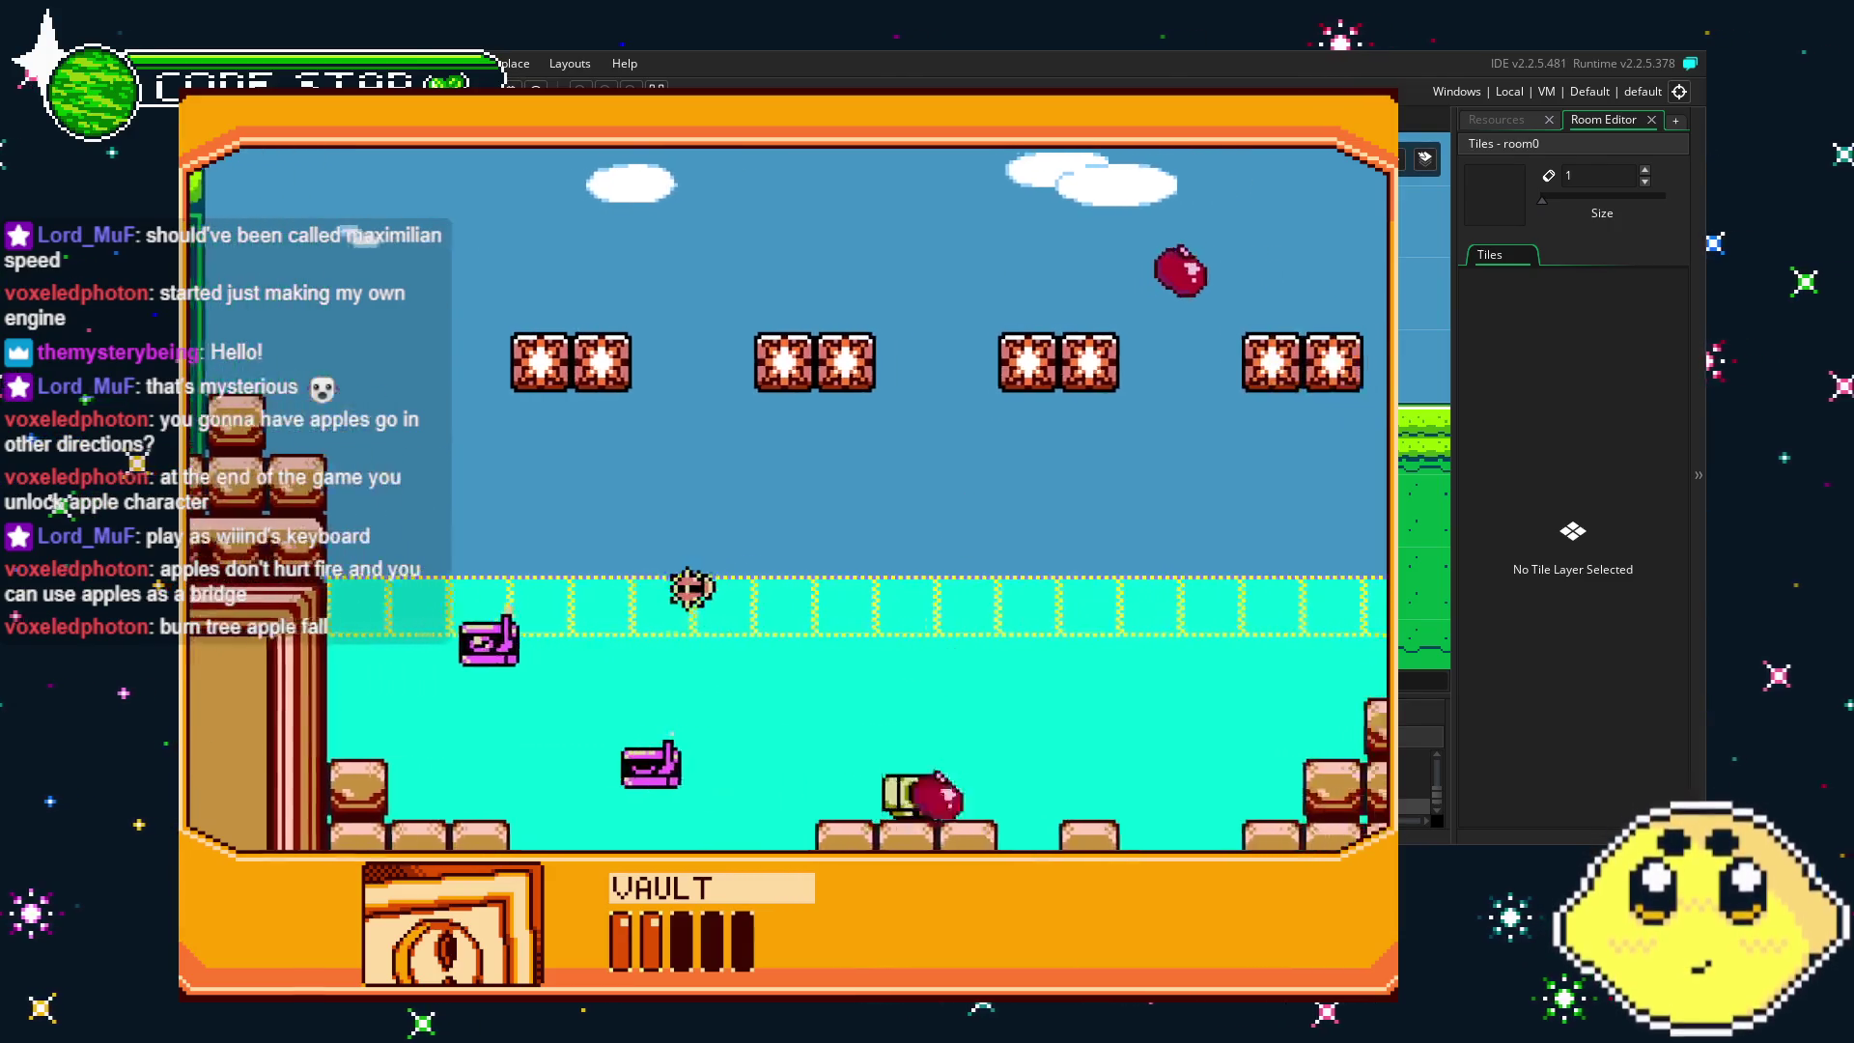
key(Right)
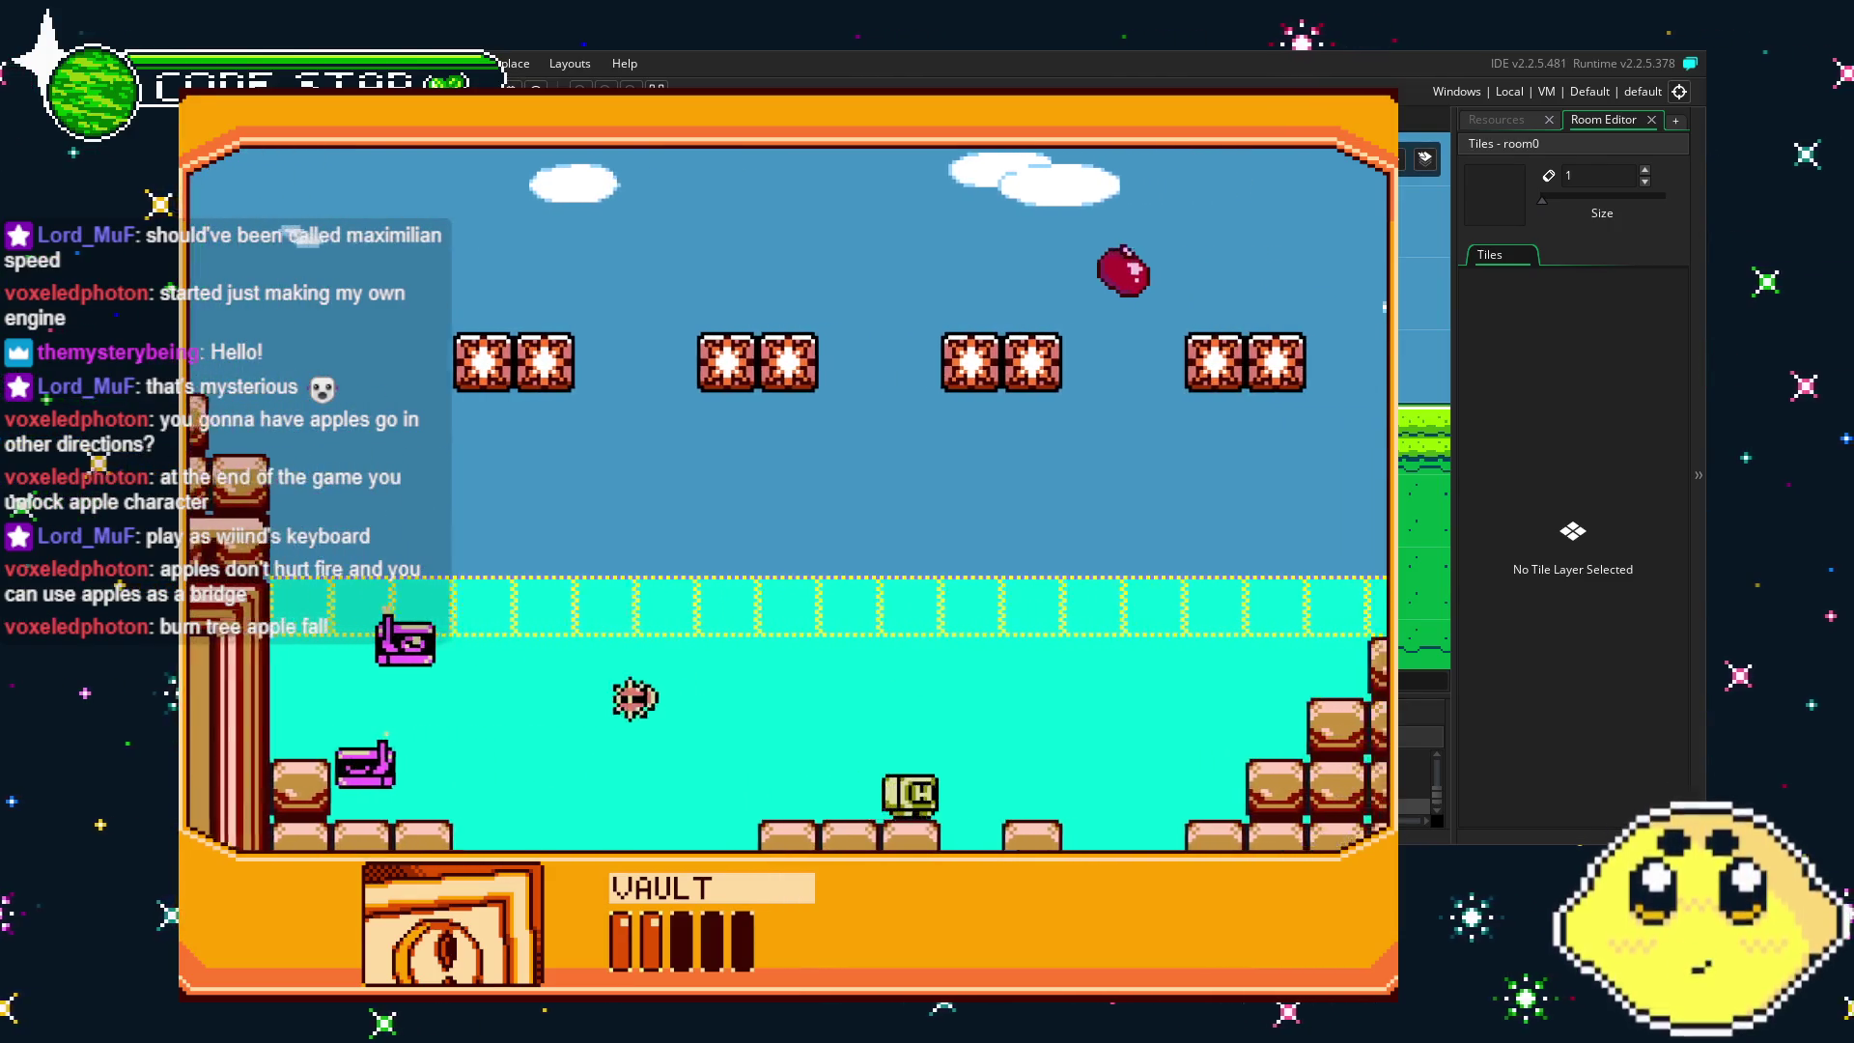
key(Right)
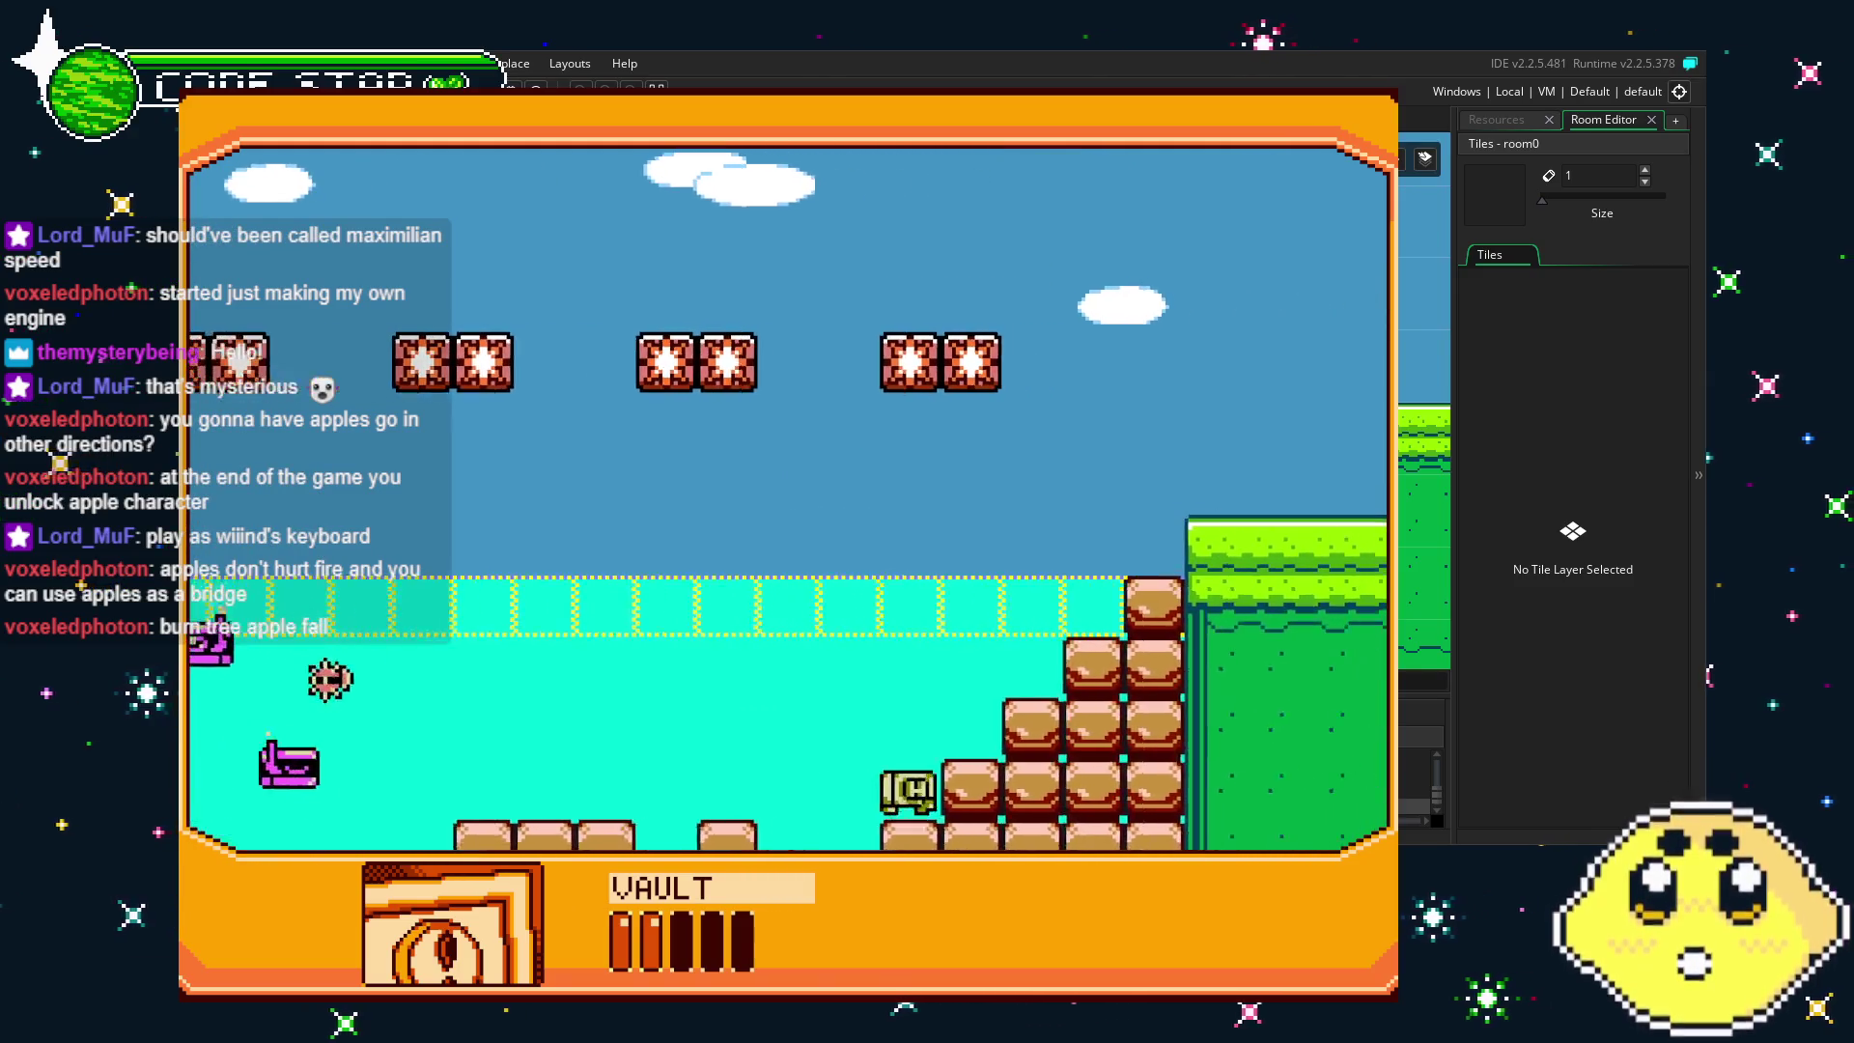
key(Right)
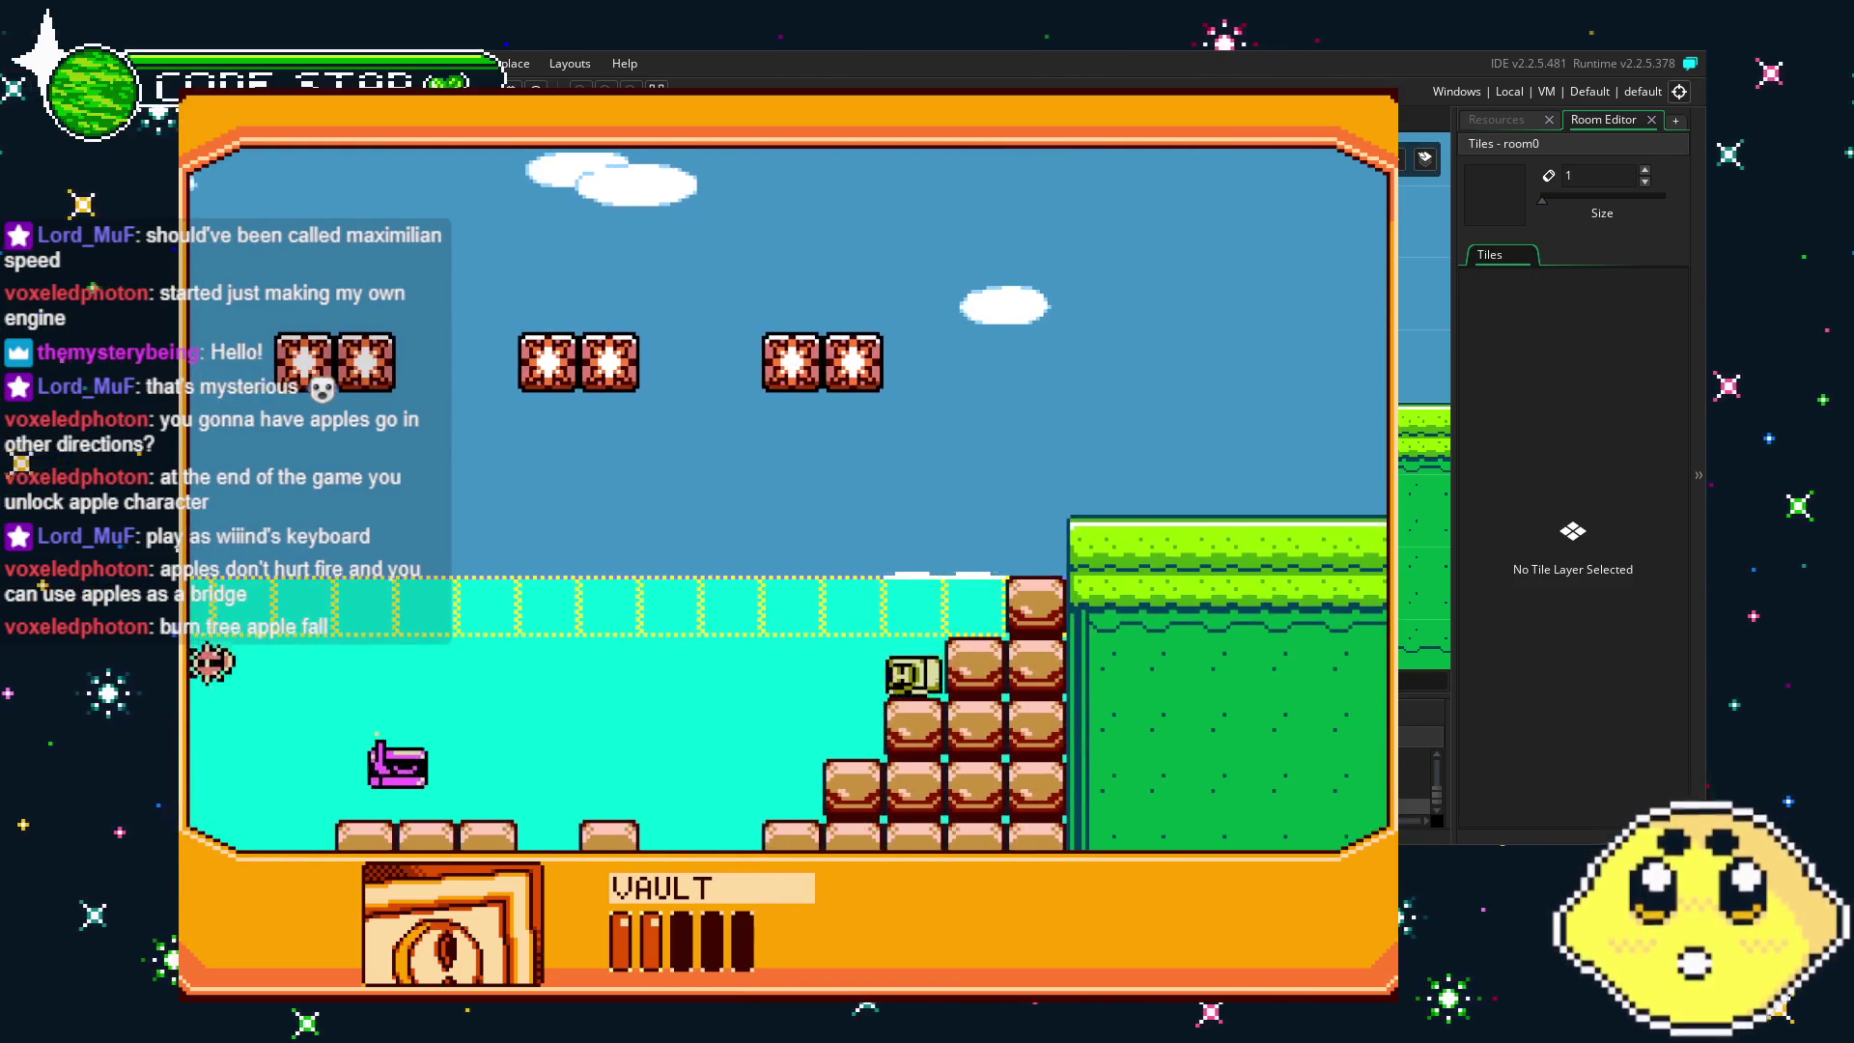
key(Right)
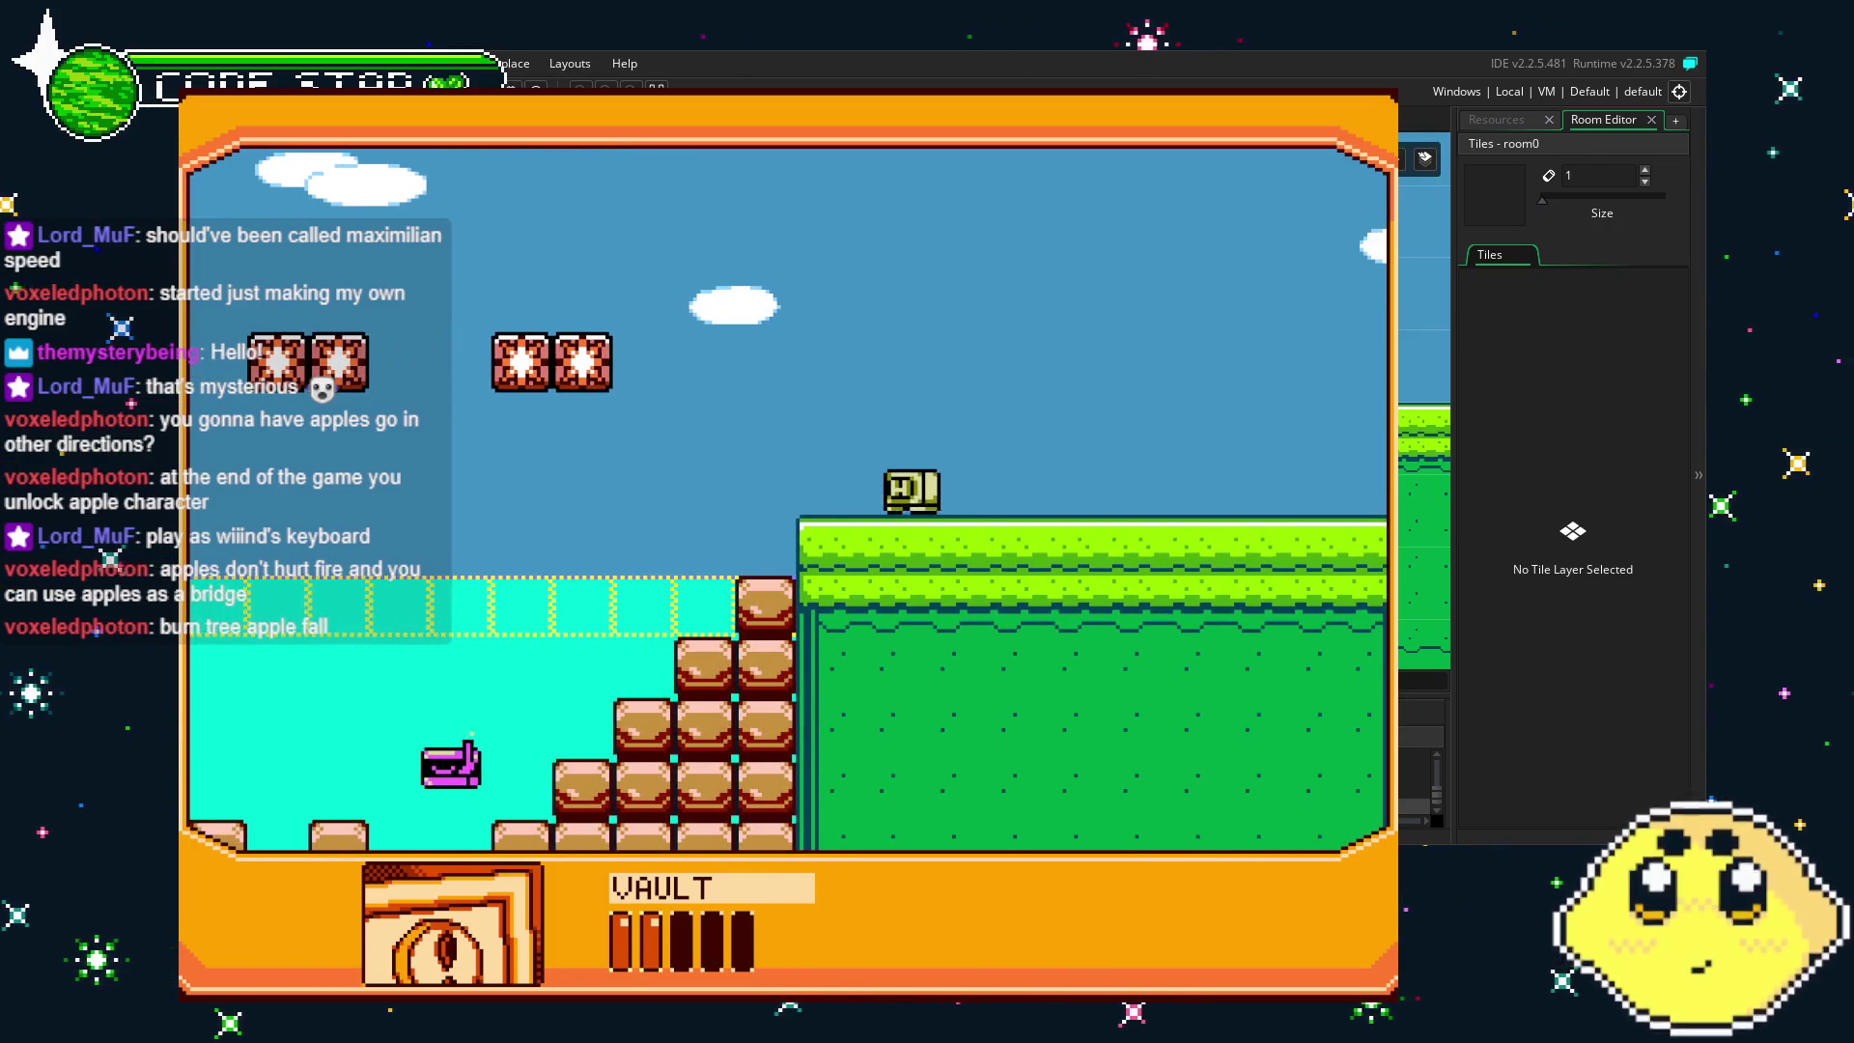
- Quit the game and return to the_apple's workspace showing the blue_water code
key(Escape)
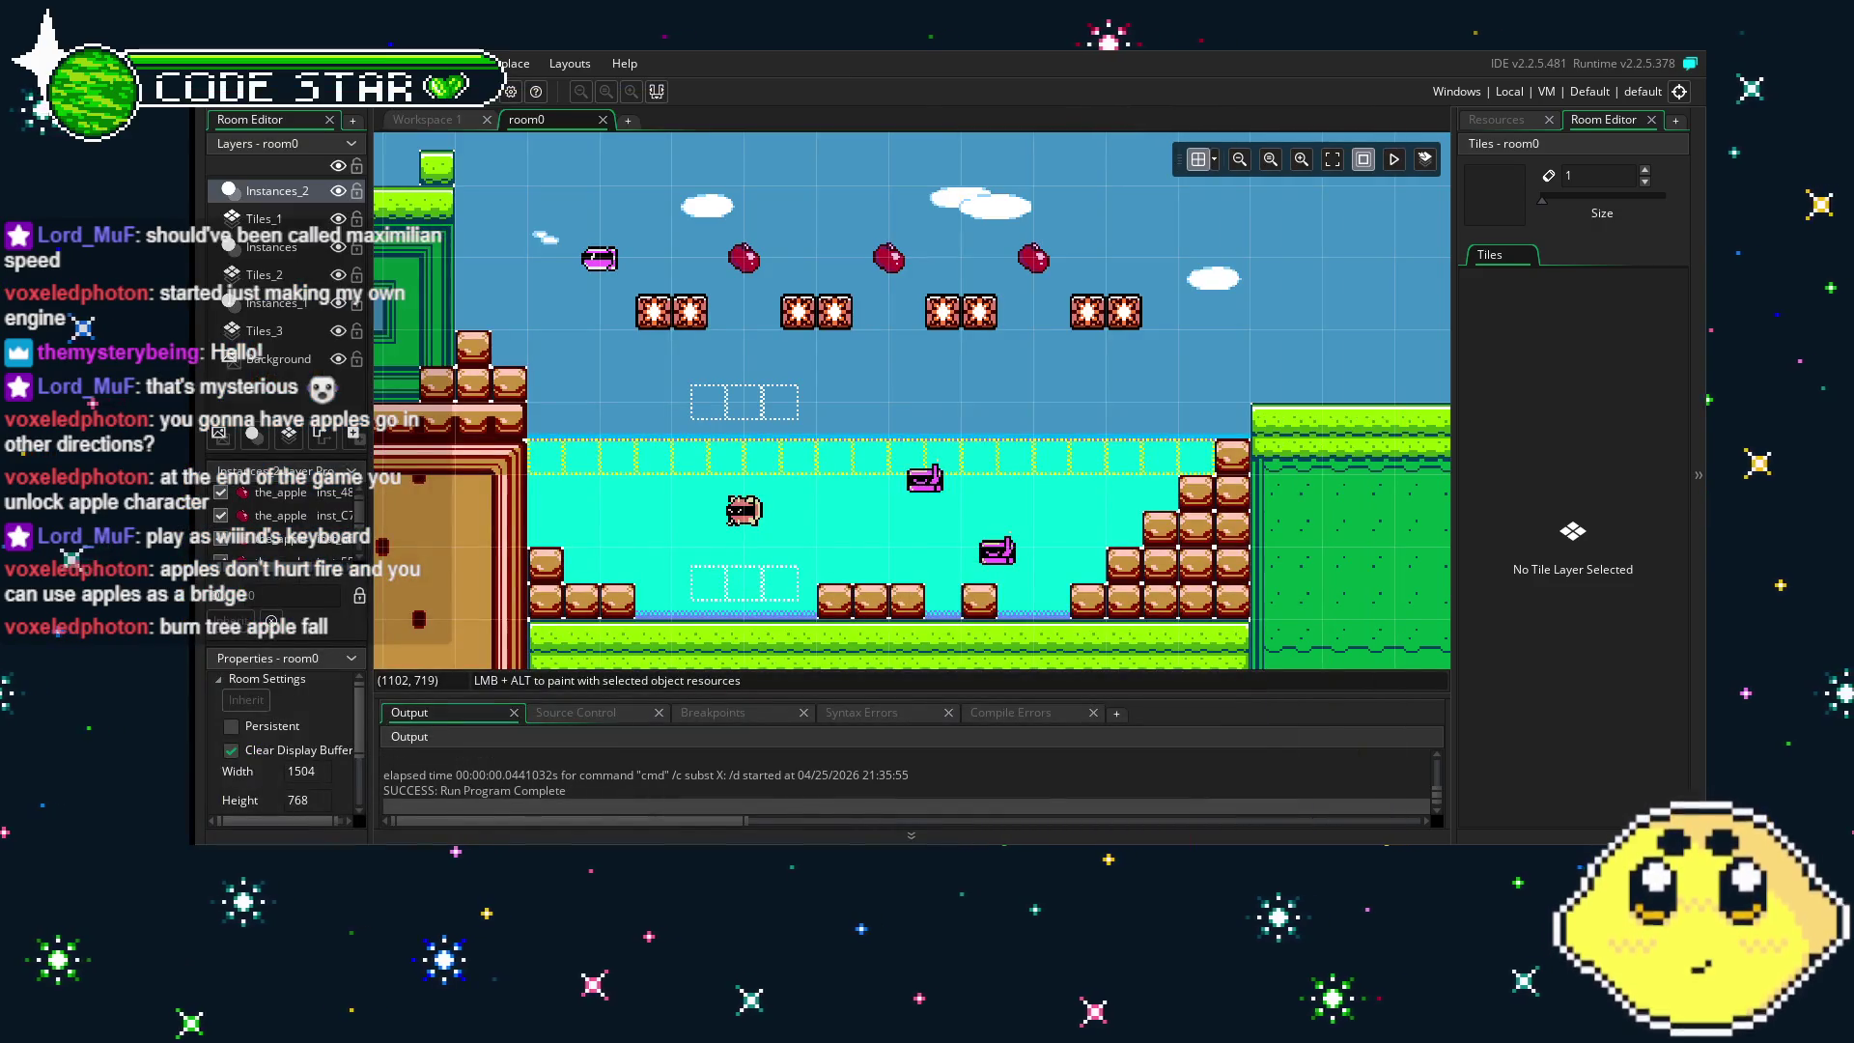
drag(809, 548, 886, 563)
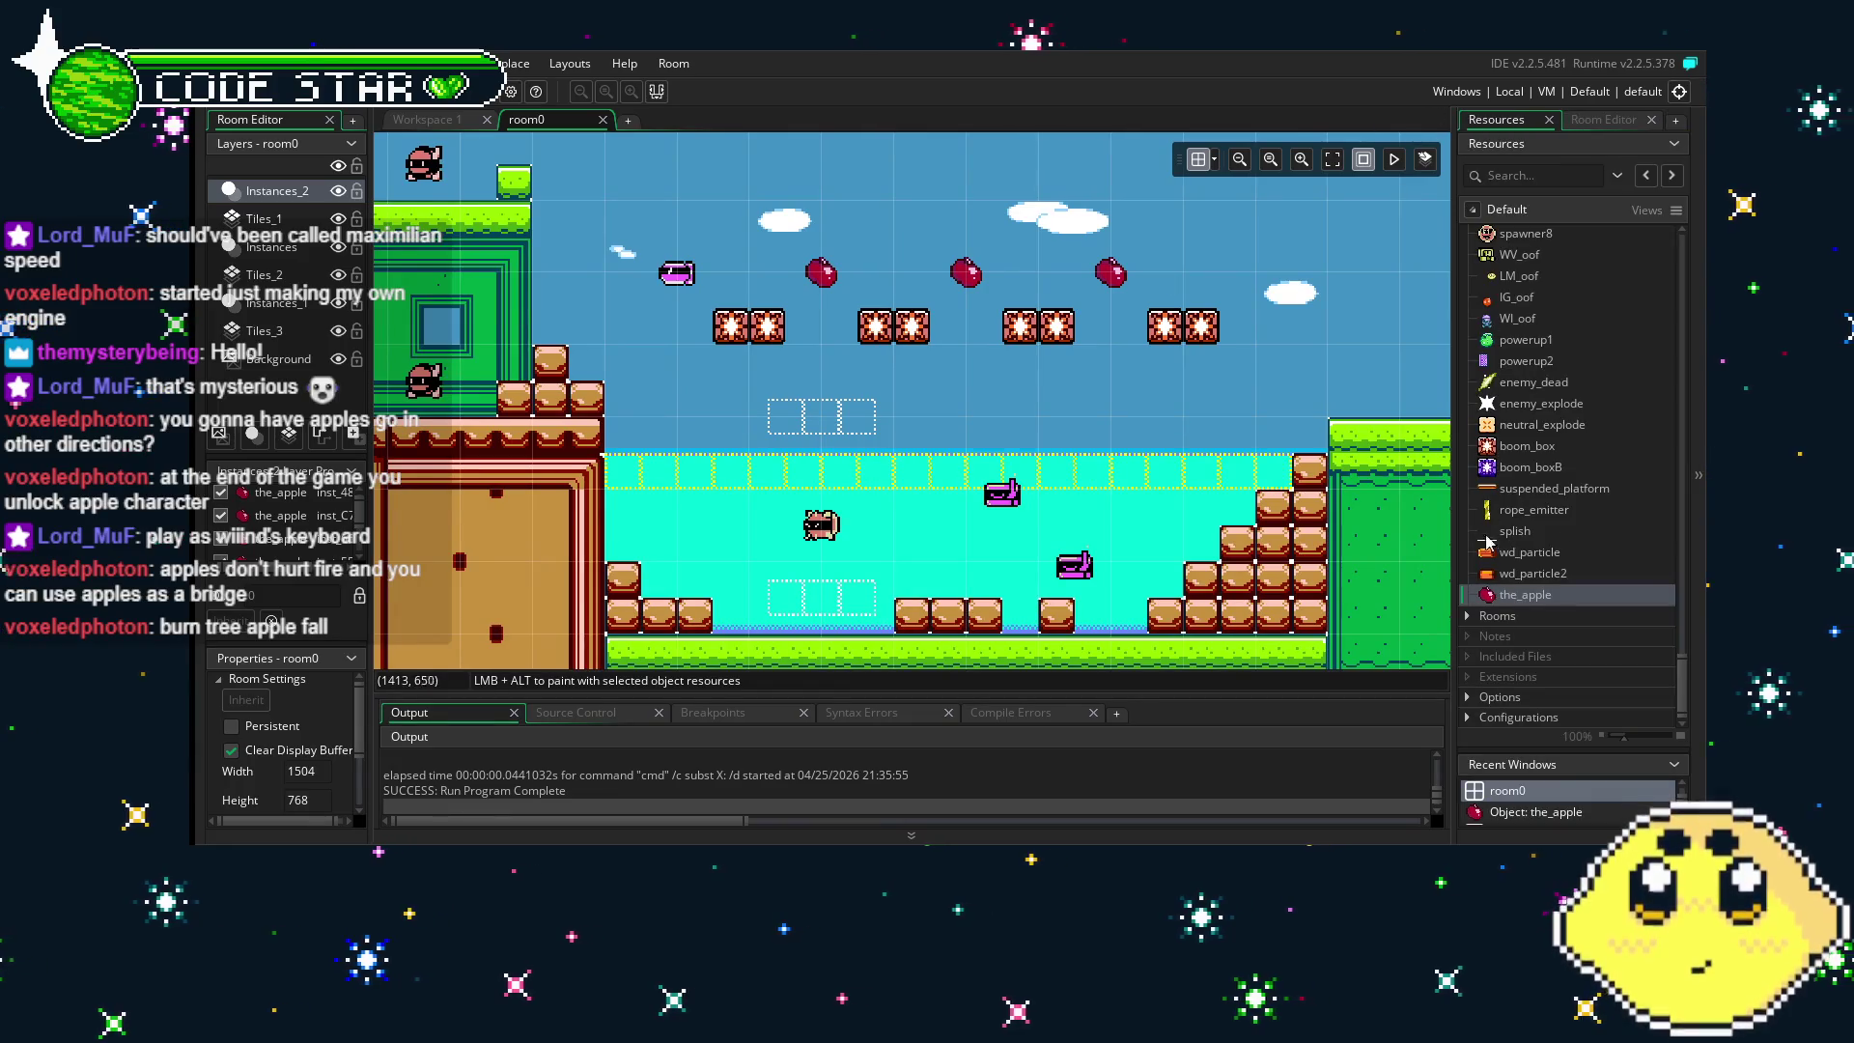
click(422, 119)
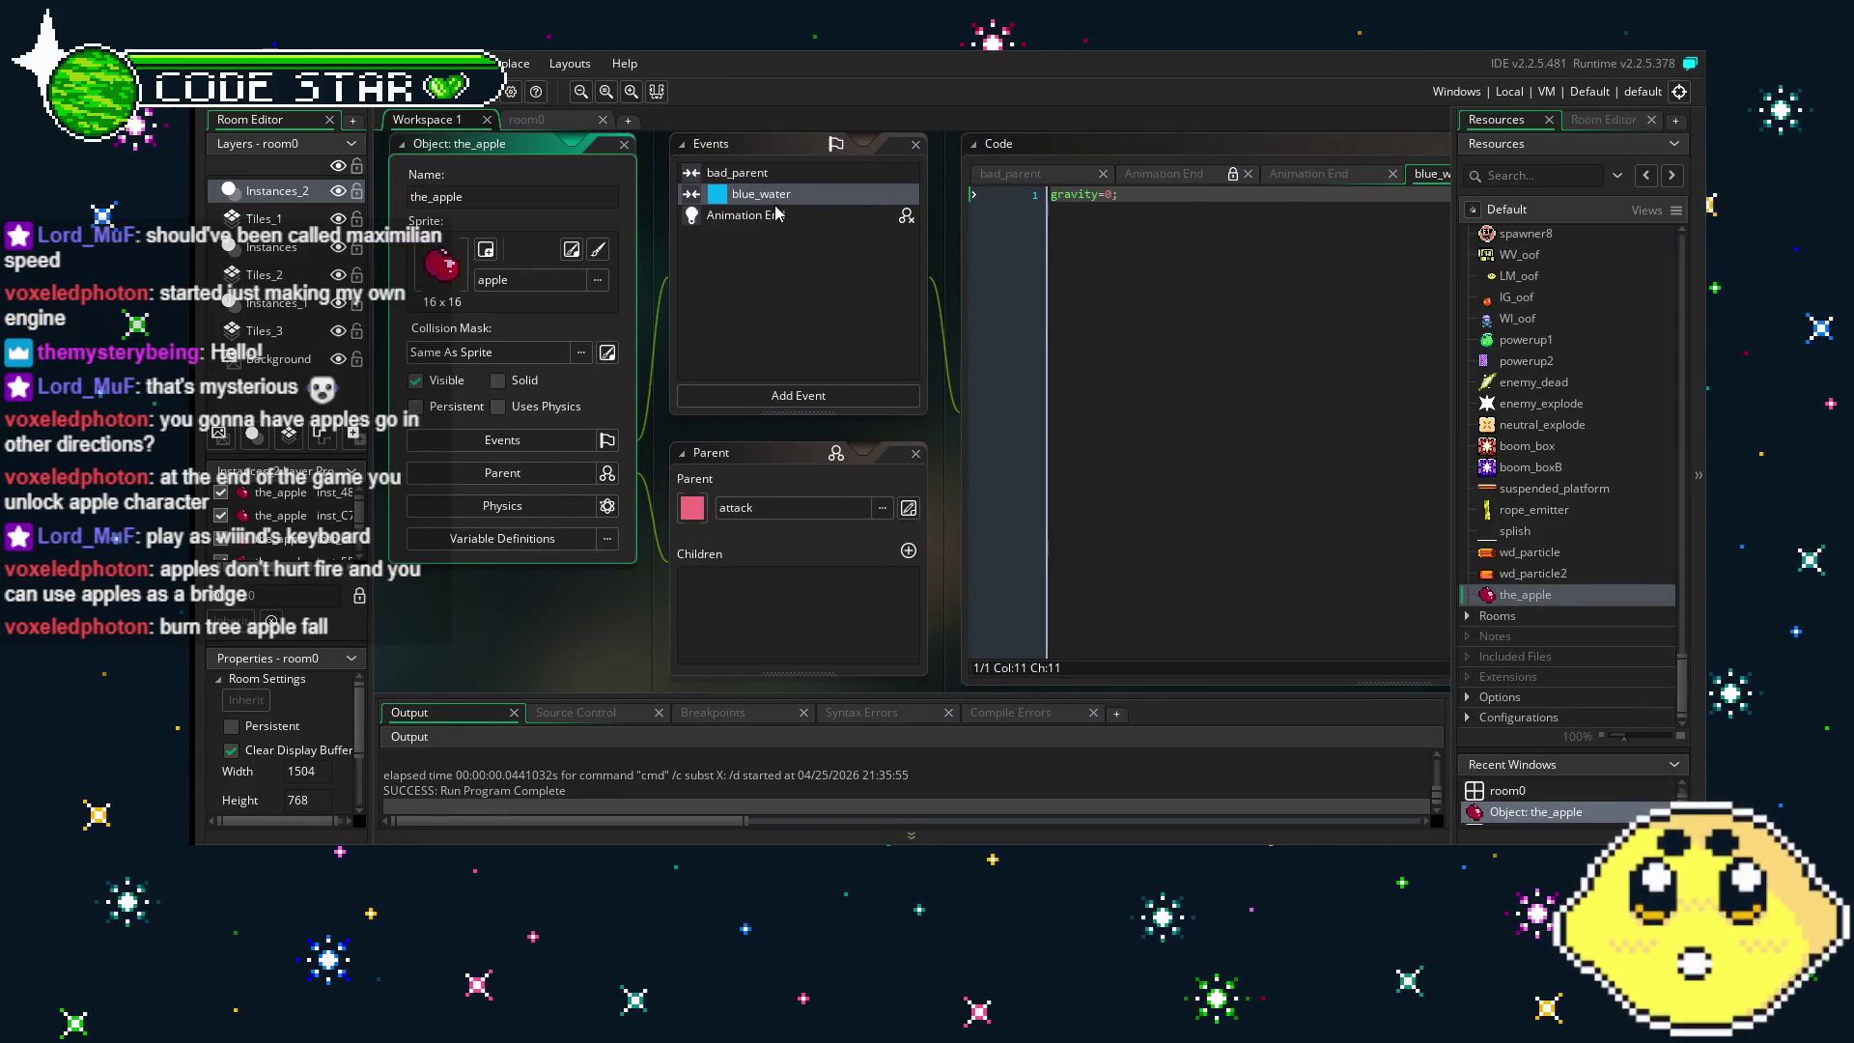
- Add vspeed=0; below gravity=0; in the blue_water collision code and save
click(1197, 239)
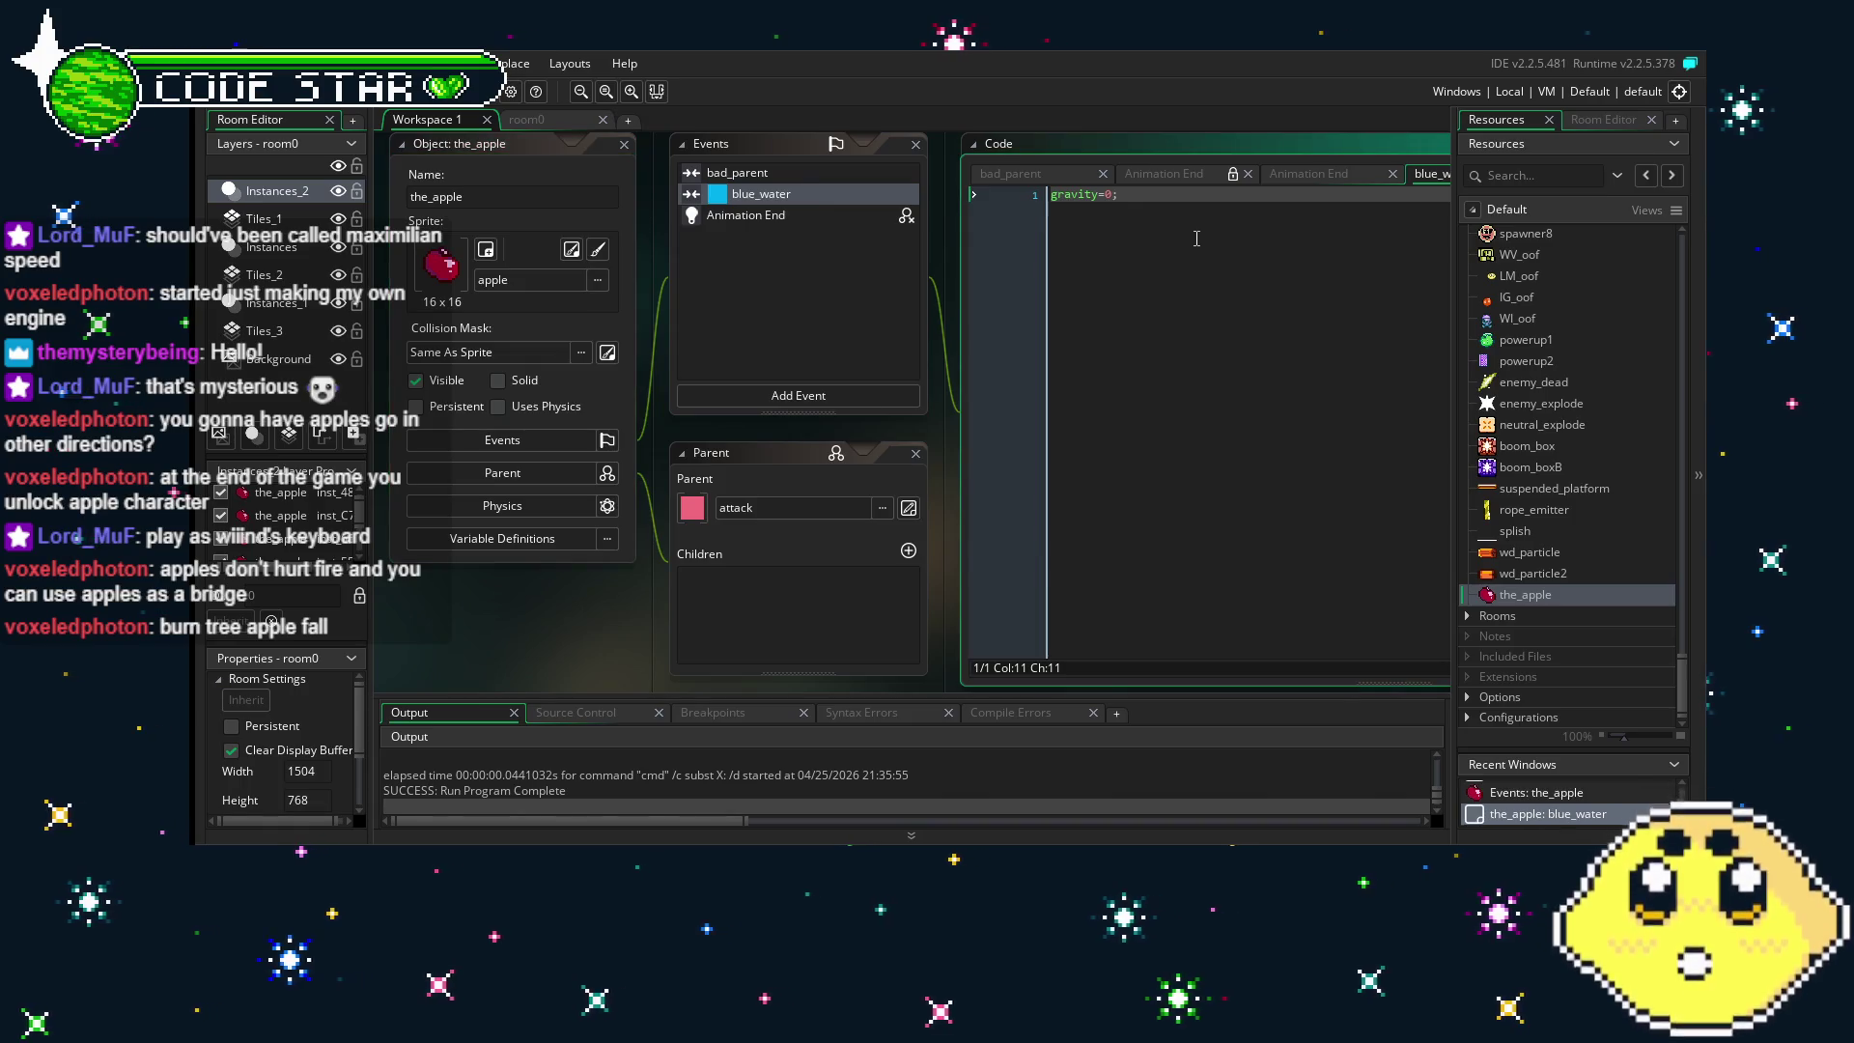
key(Return)
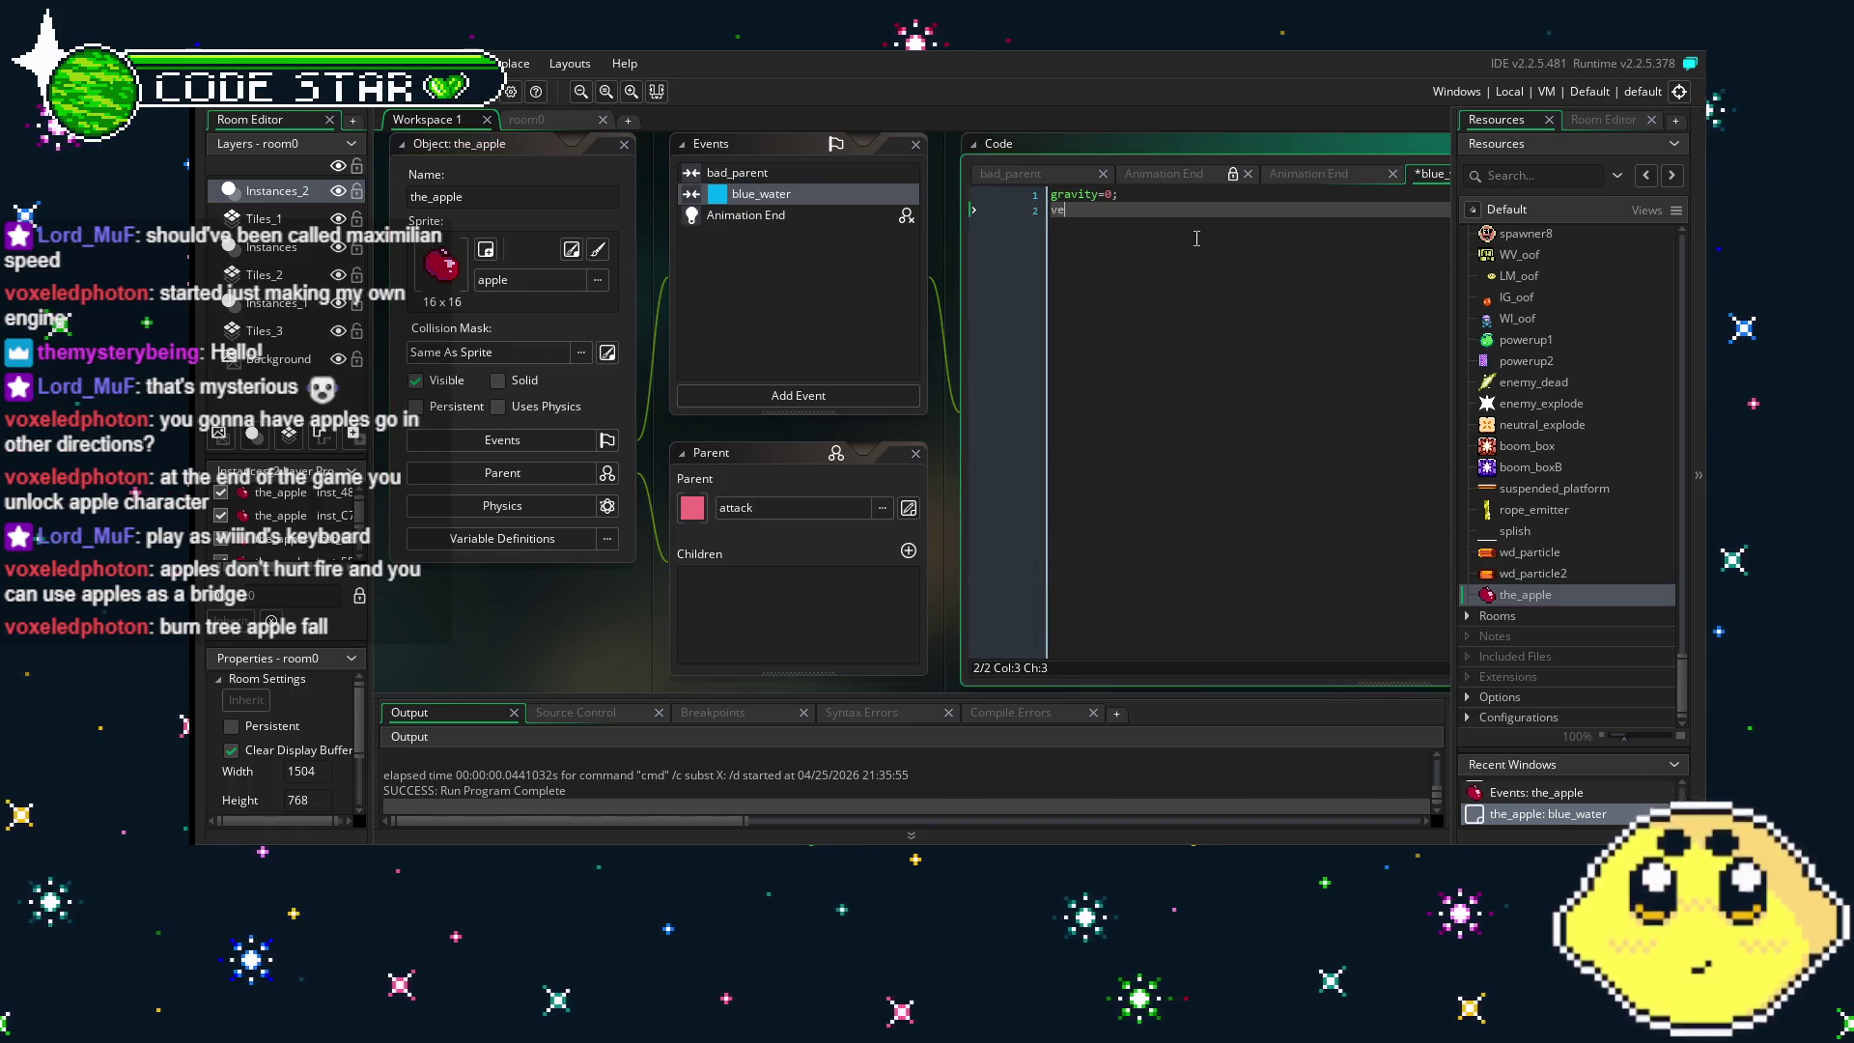
text(velocit)
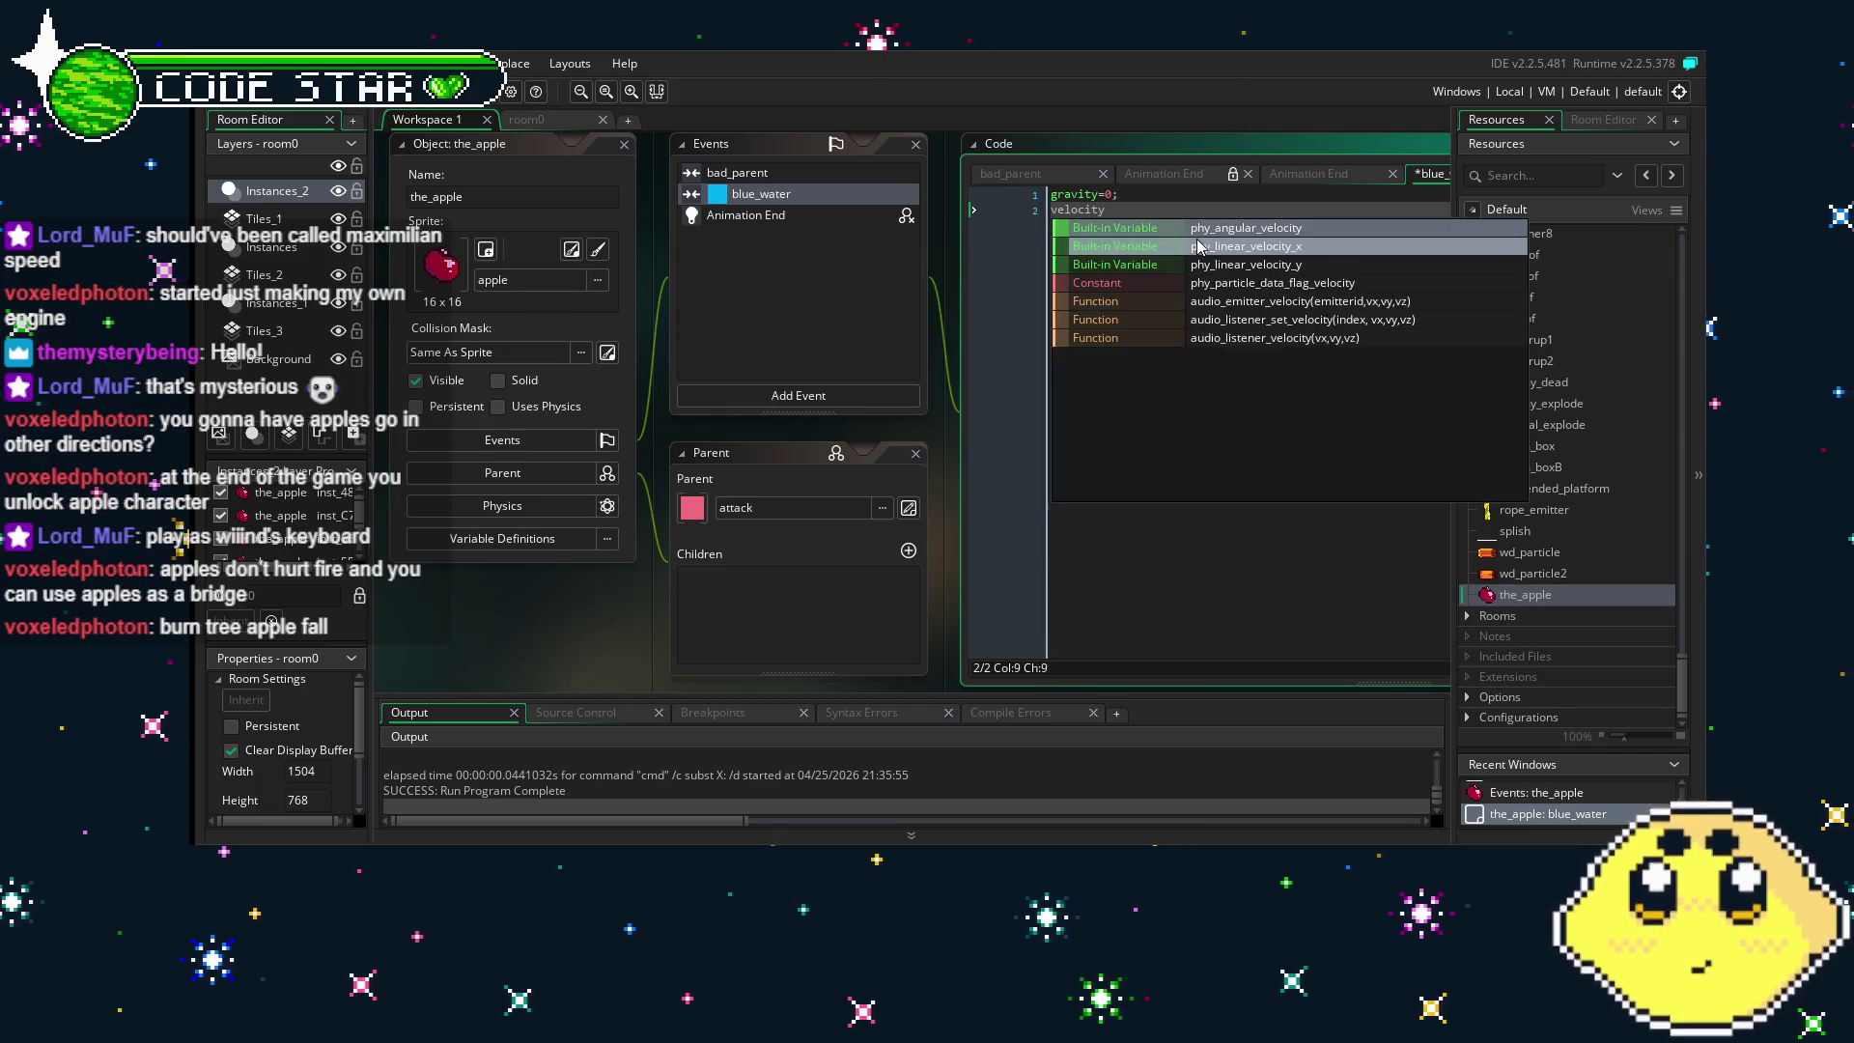
key(BackSpace)
key(BackSpace)
key(BackSpace)
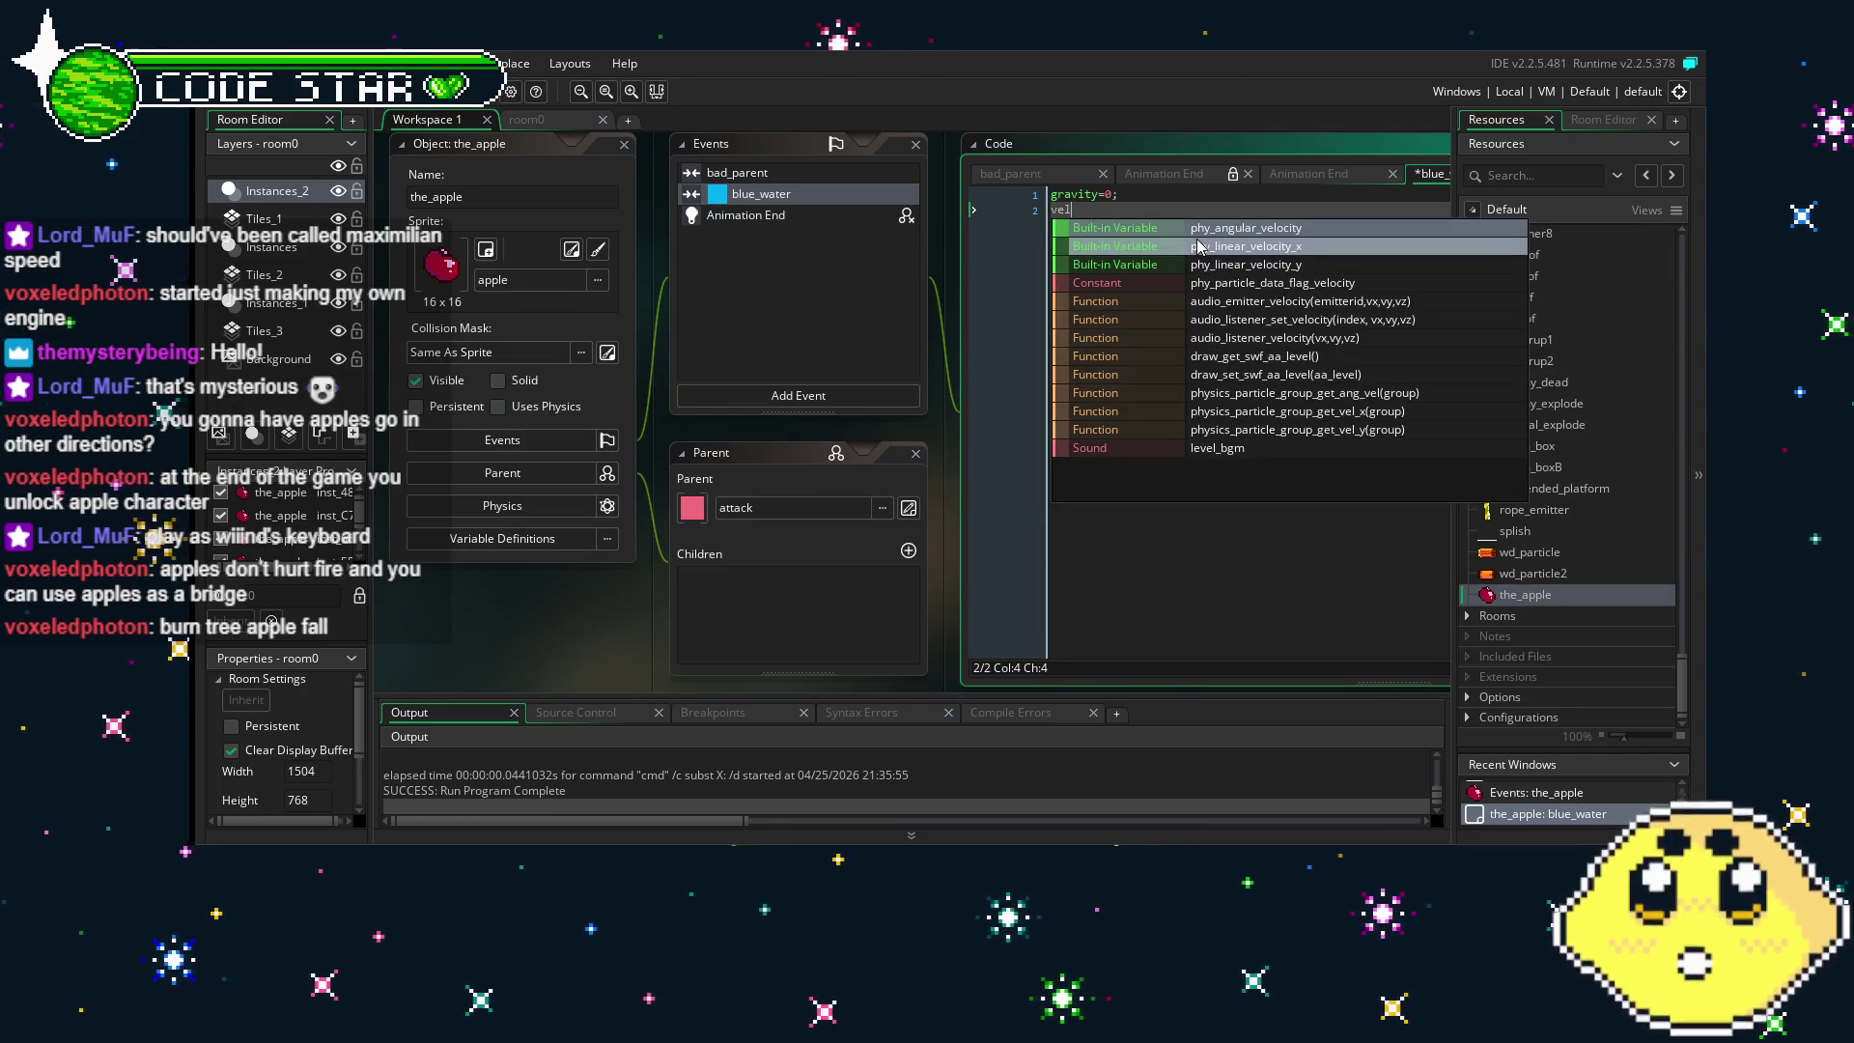
key(BackSpace)
key(BackSpace)
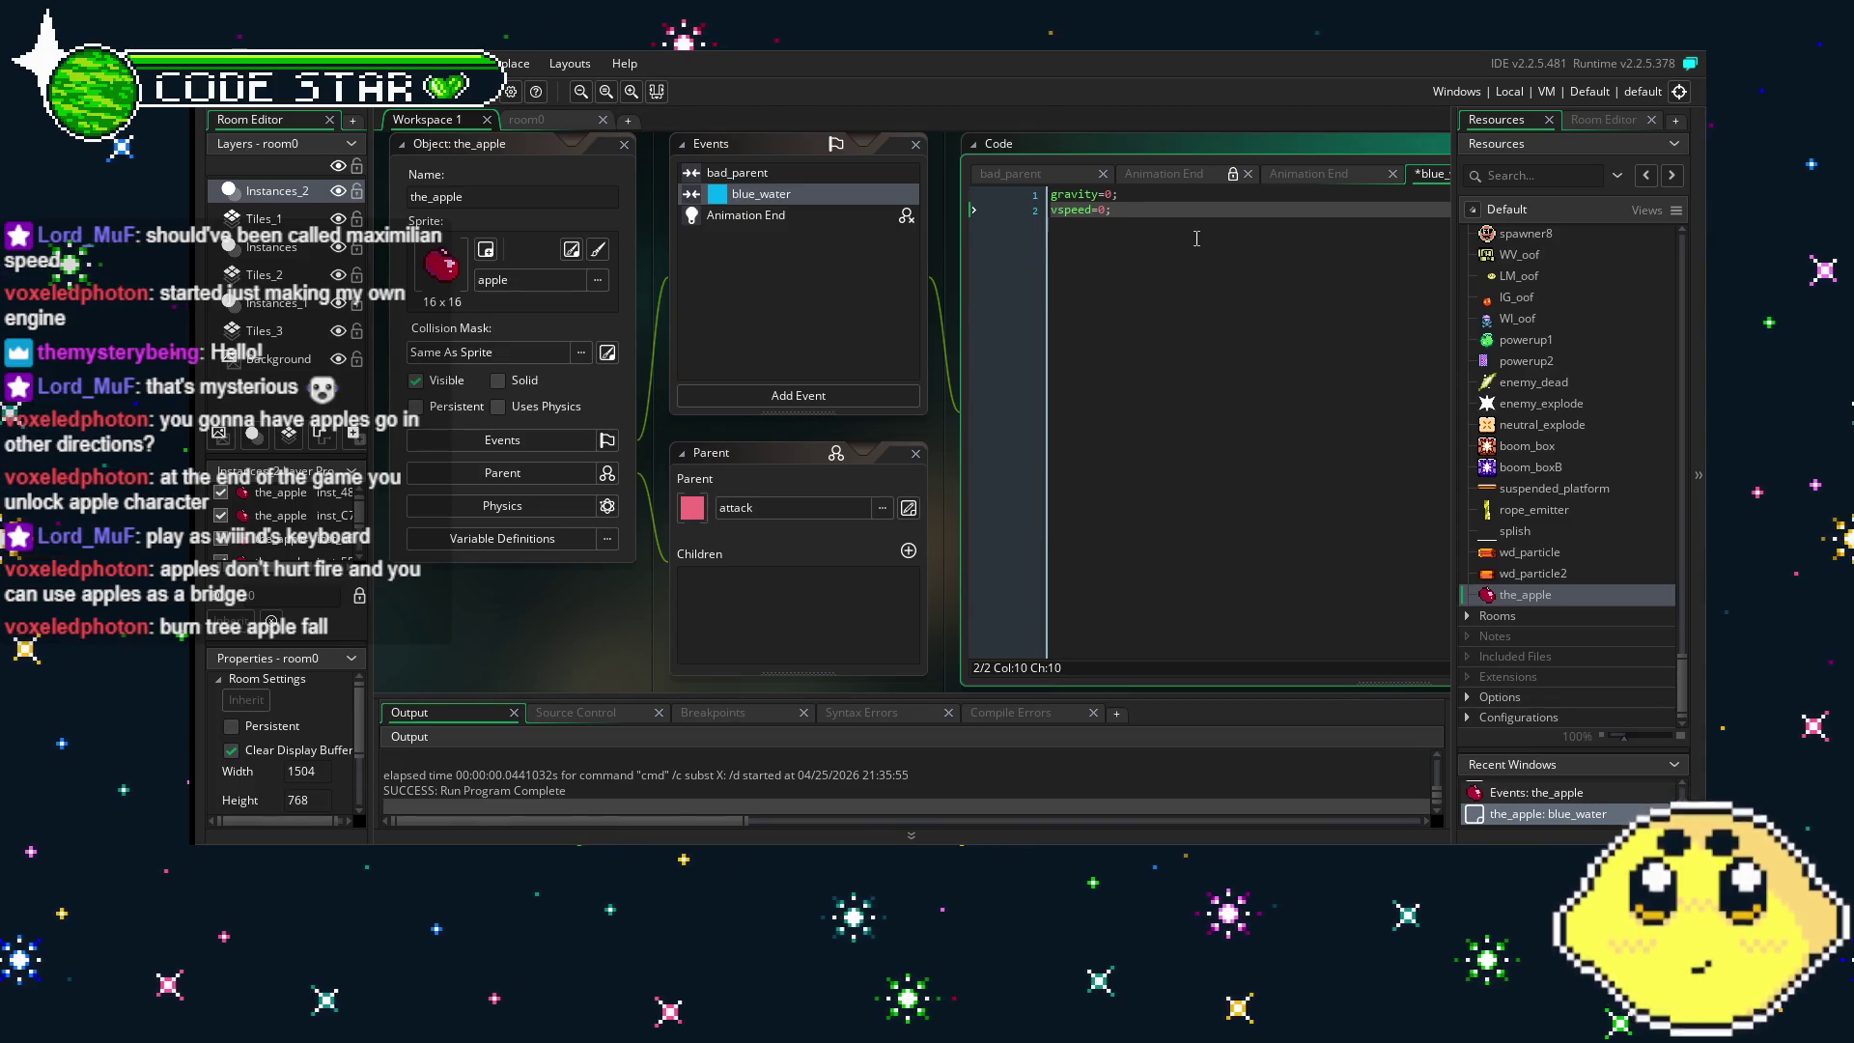
text(speed=0;)
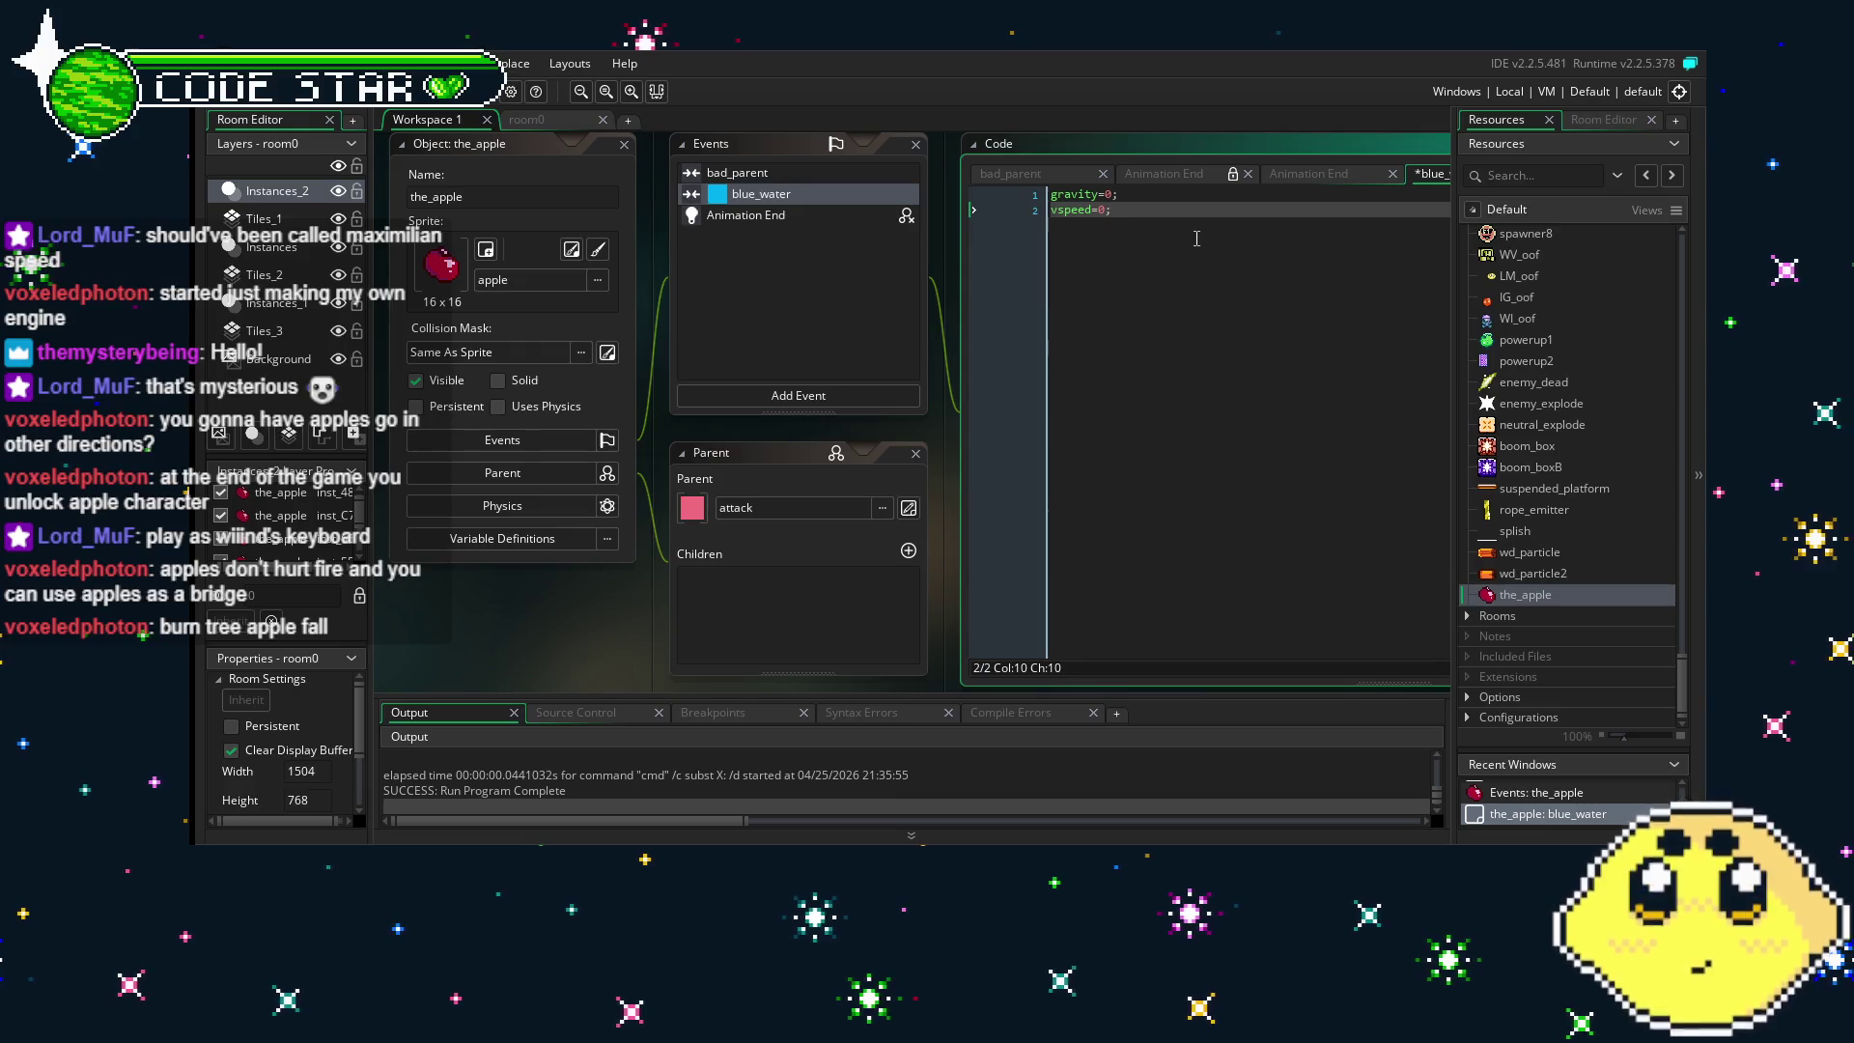
key(ctrl+s)
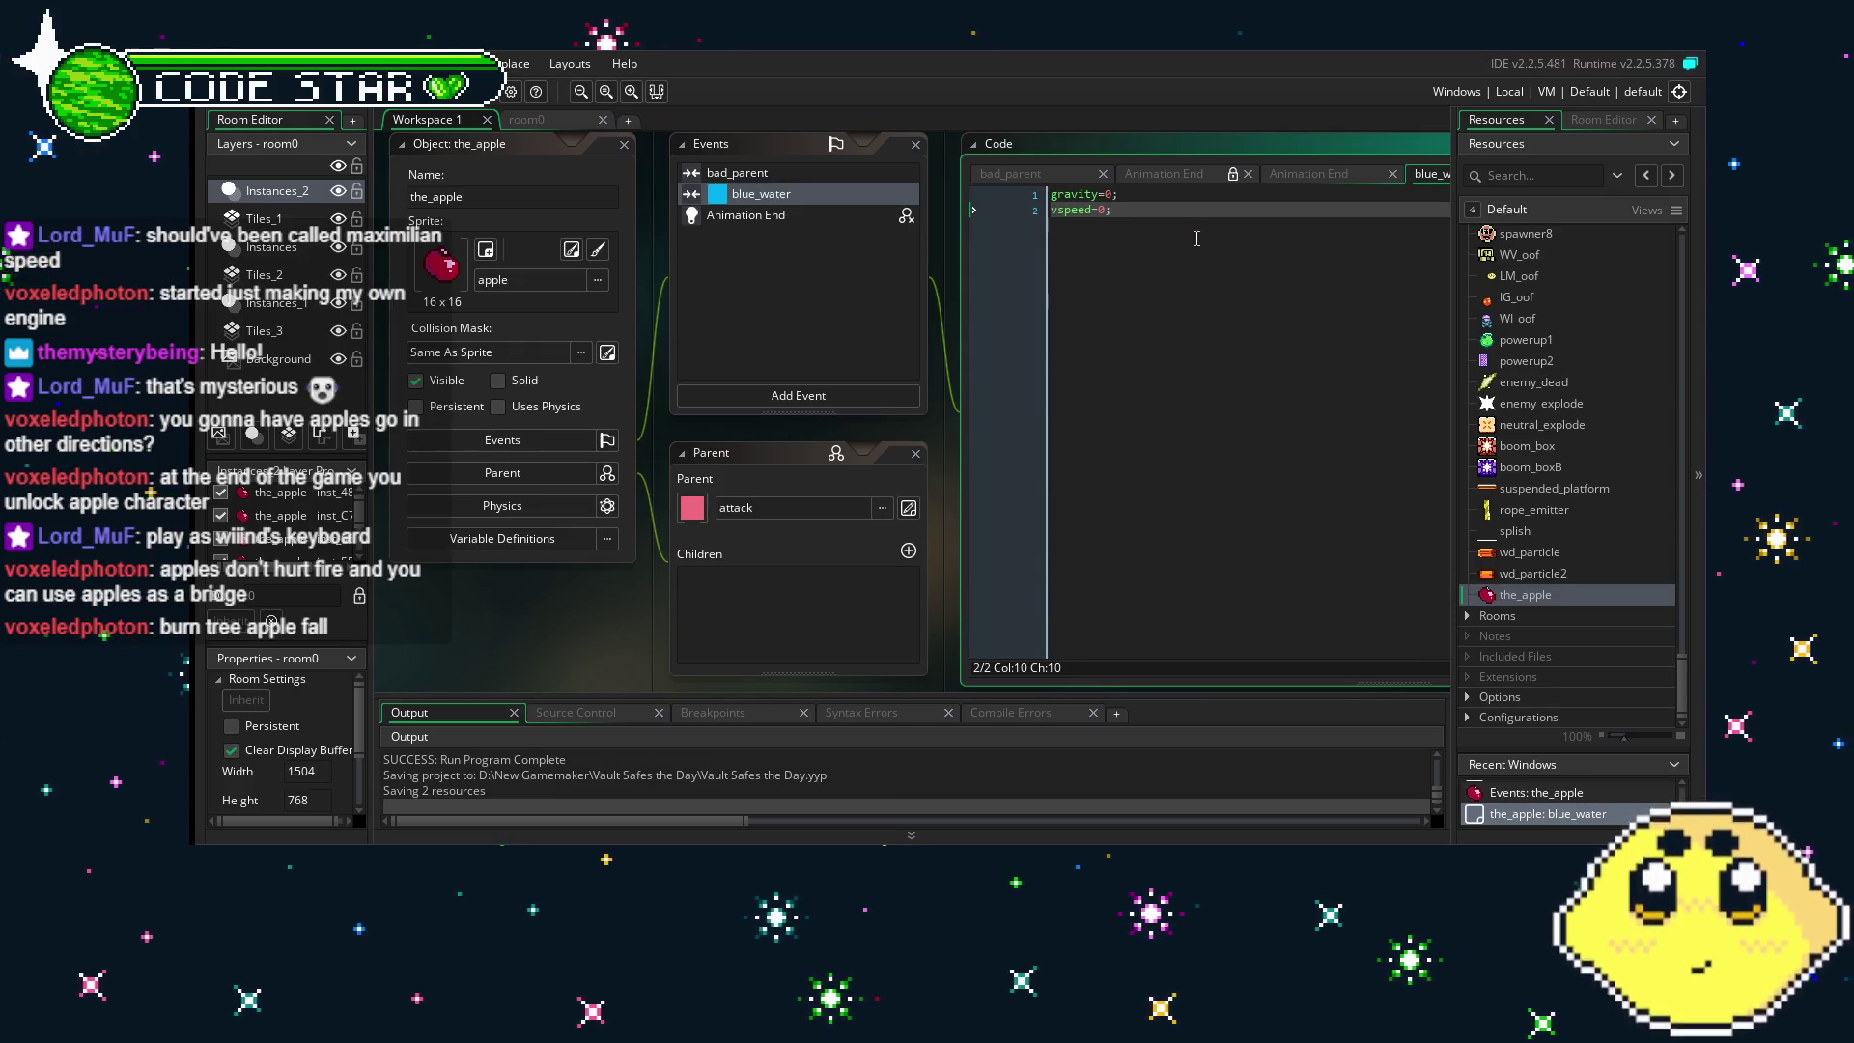
click(510, 281)
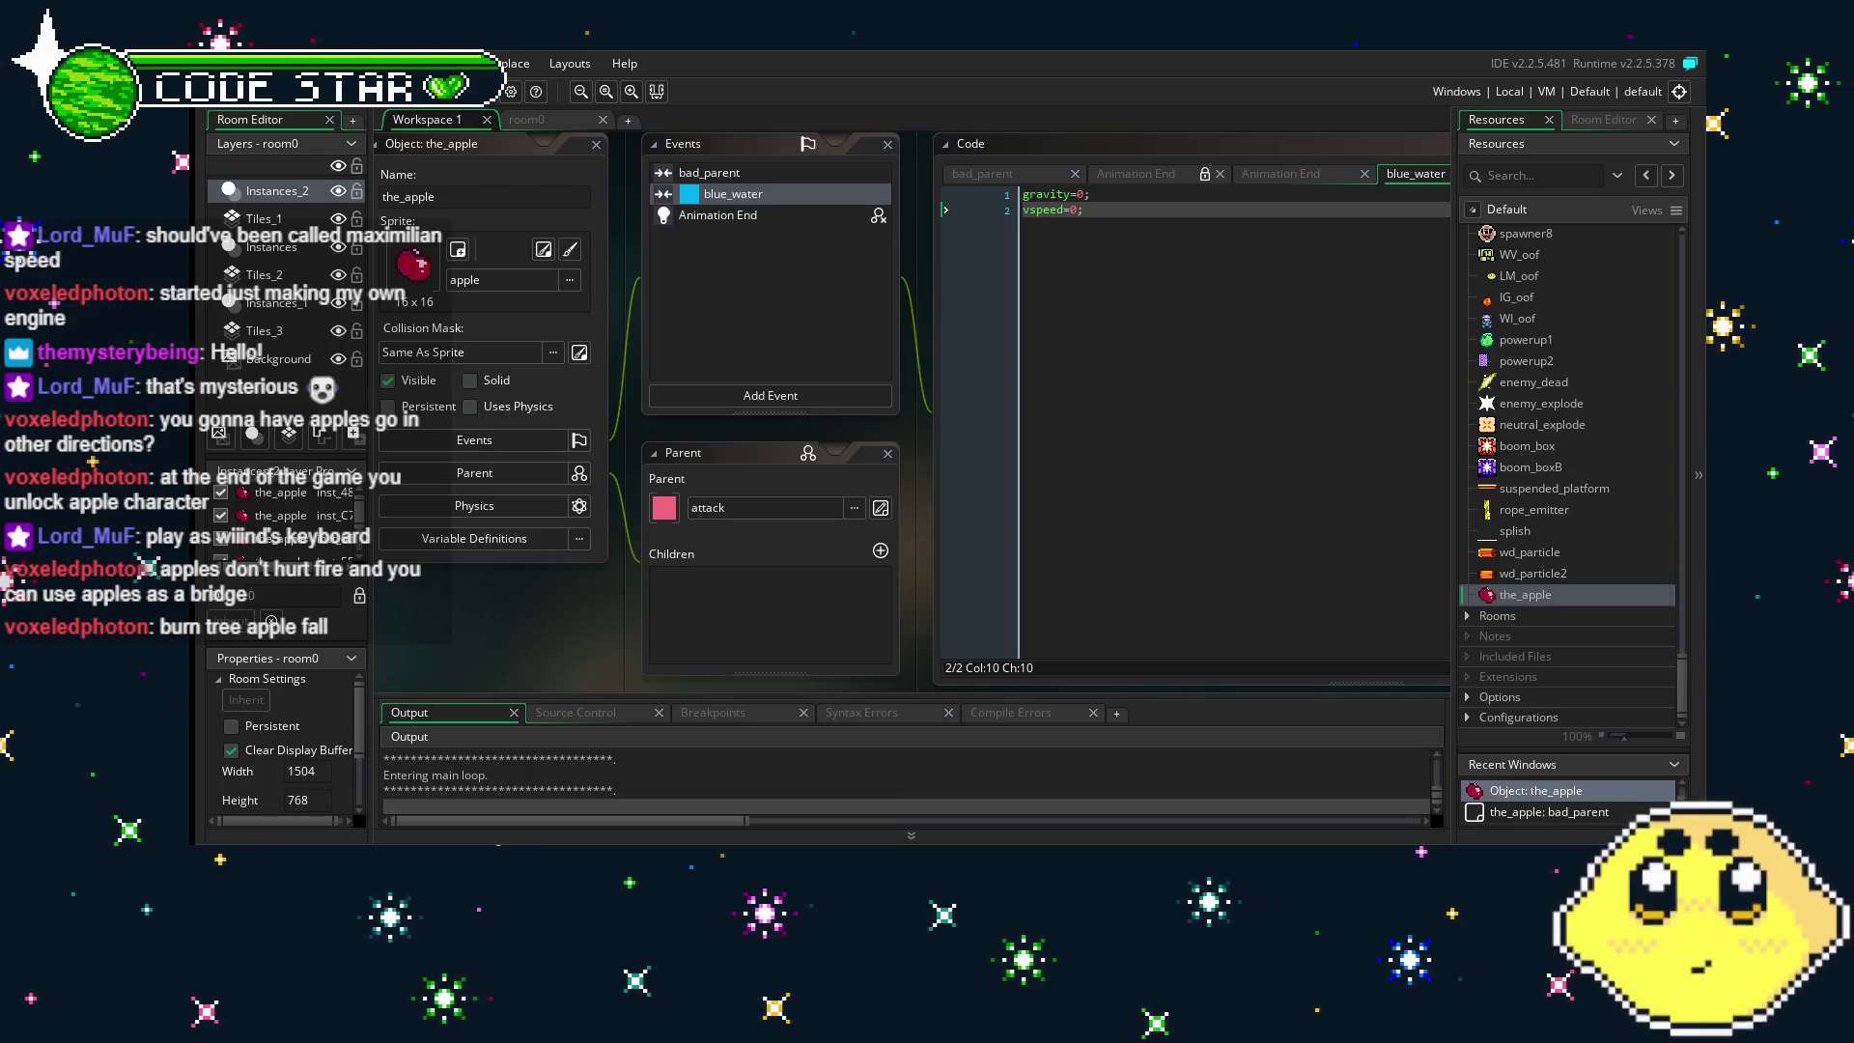
- Play room0, swapping to VAULT and WIIIND with Tab while swimming under the dropping apples
key(Right)
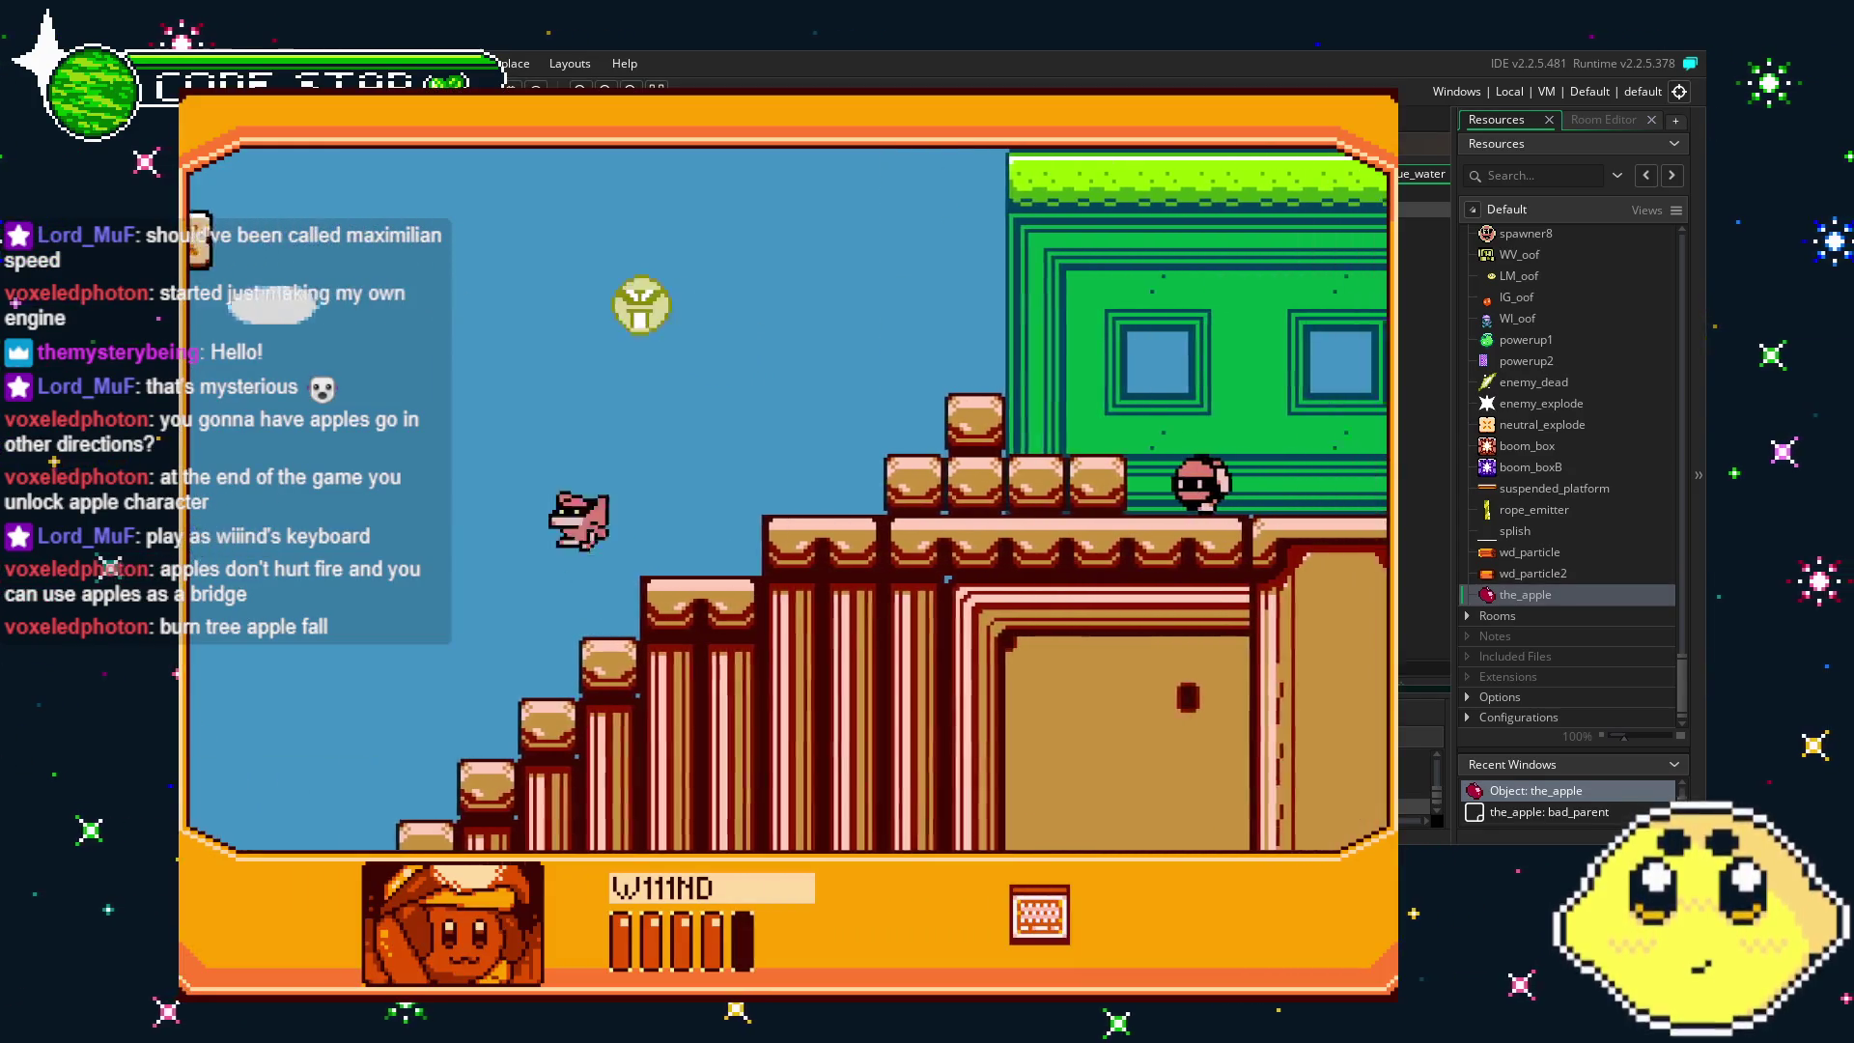
key(Right)
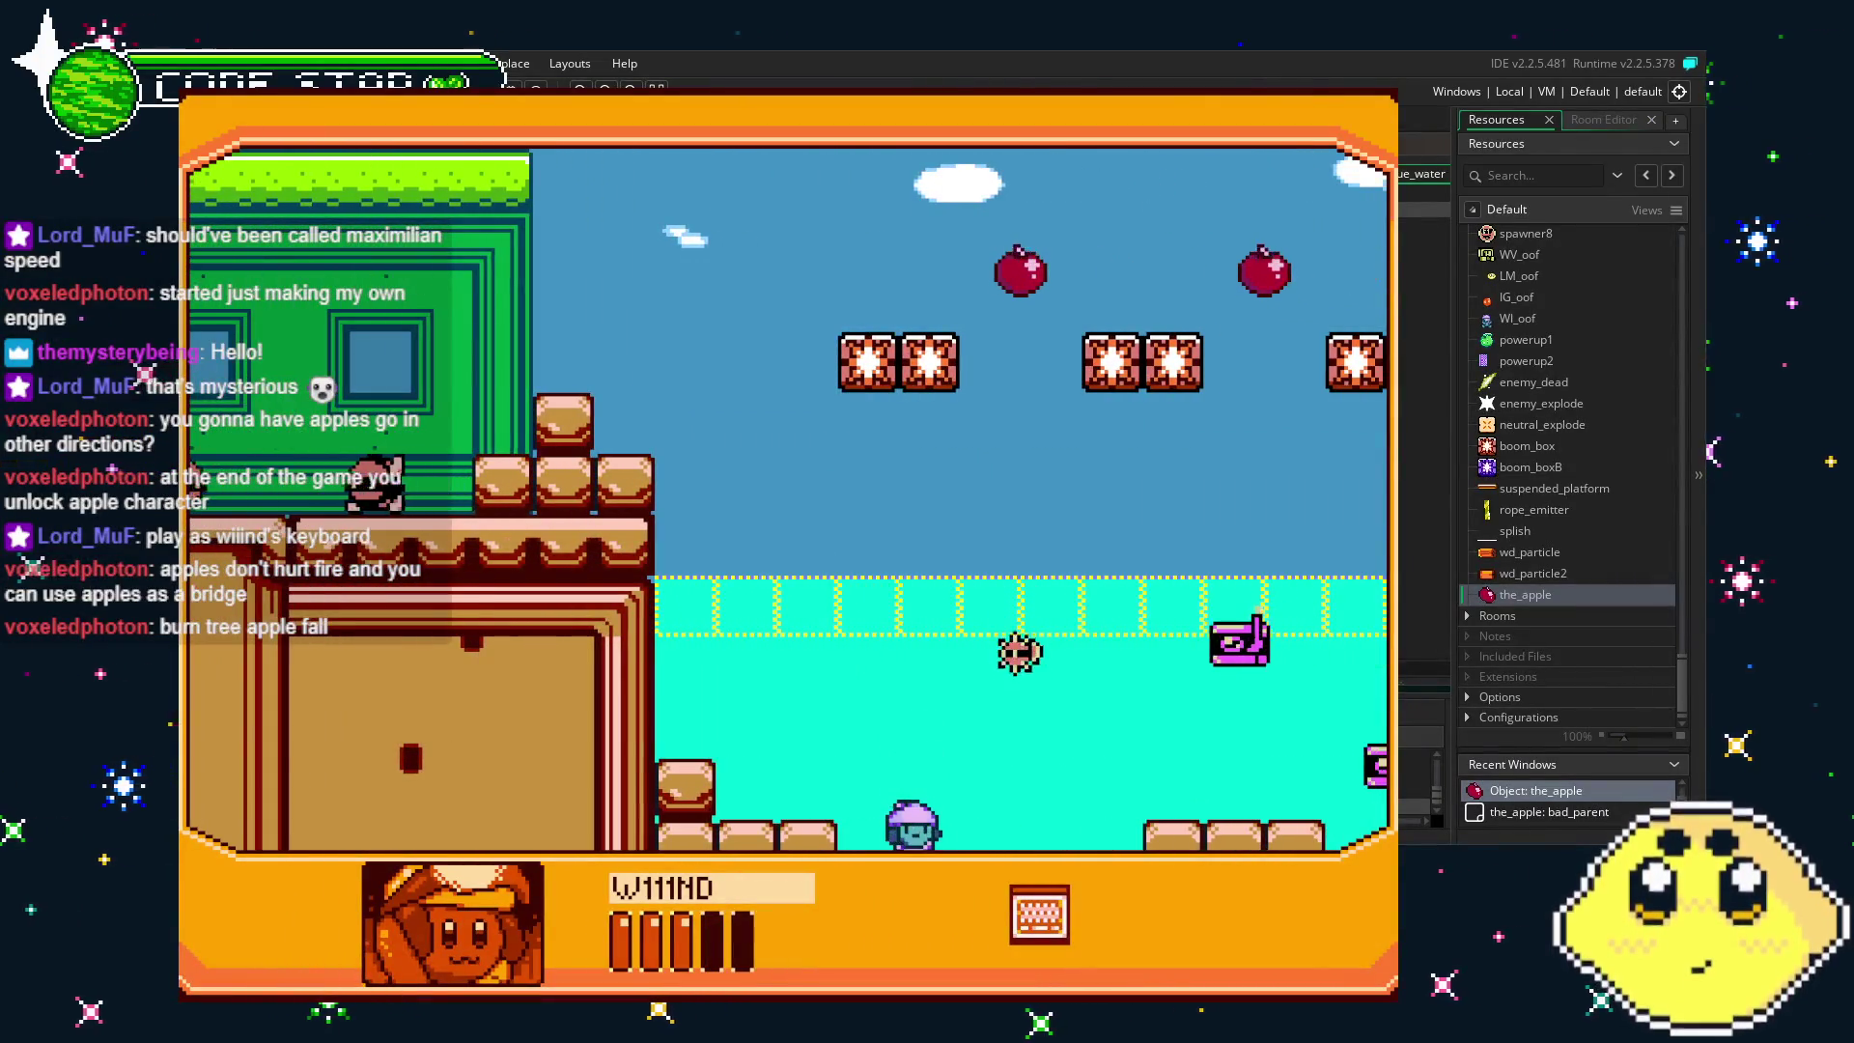
key(Tab)
key(Right)
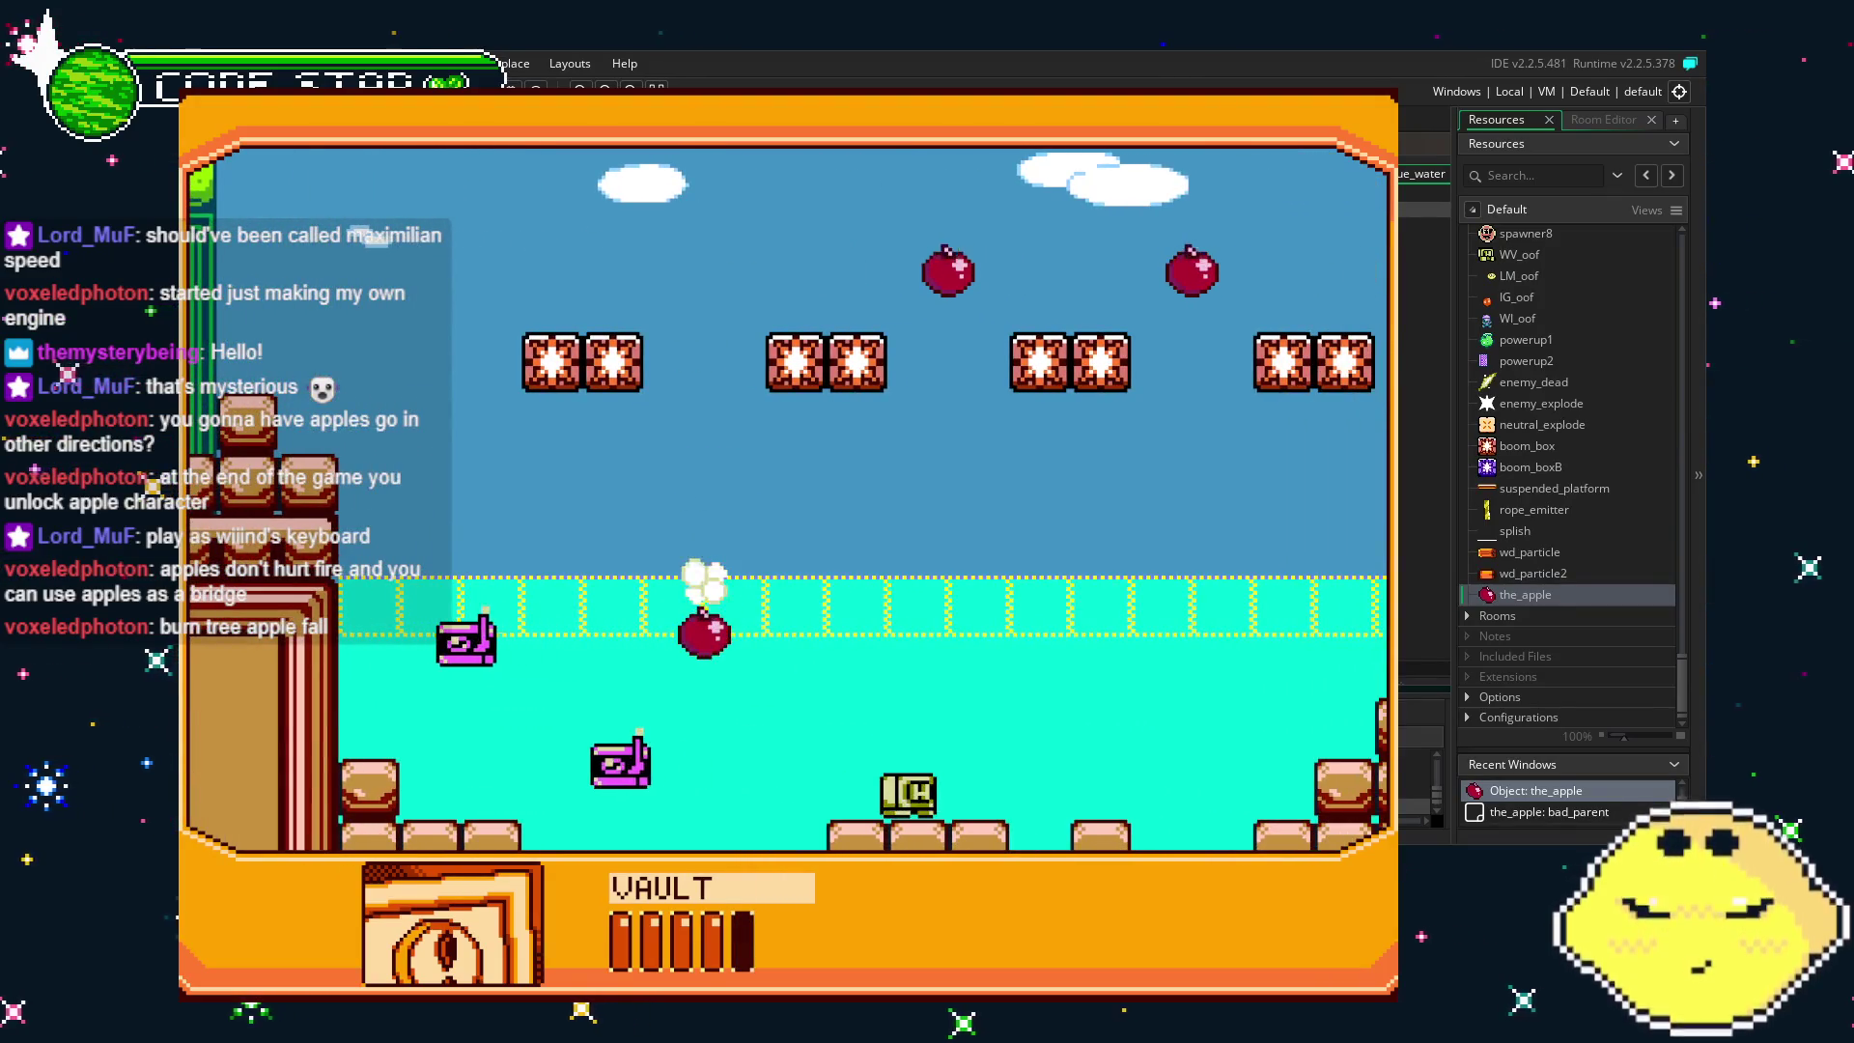
key(Left)
key(Right)
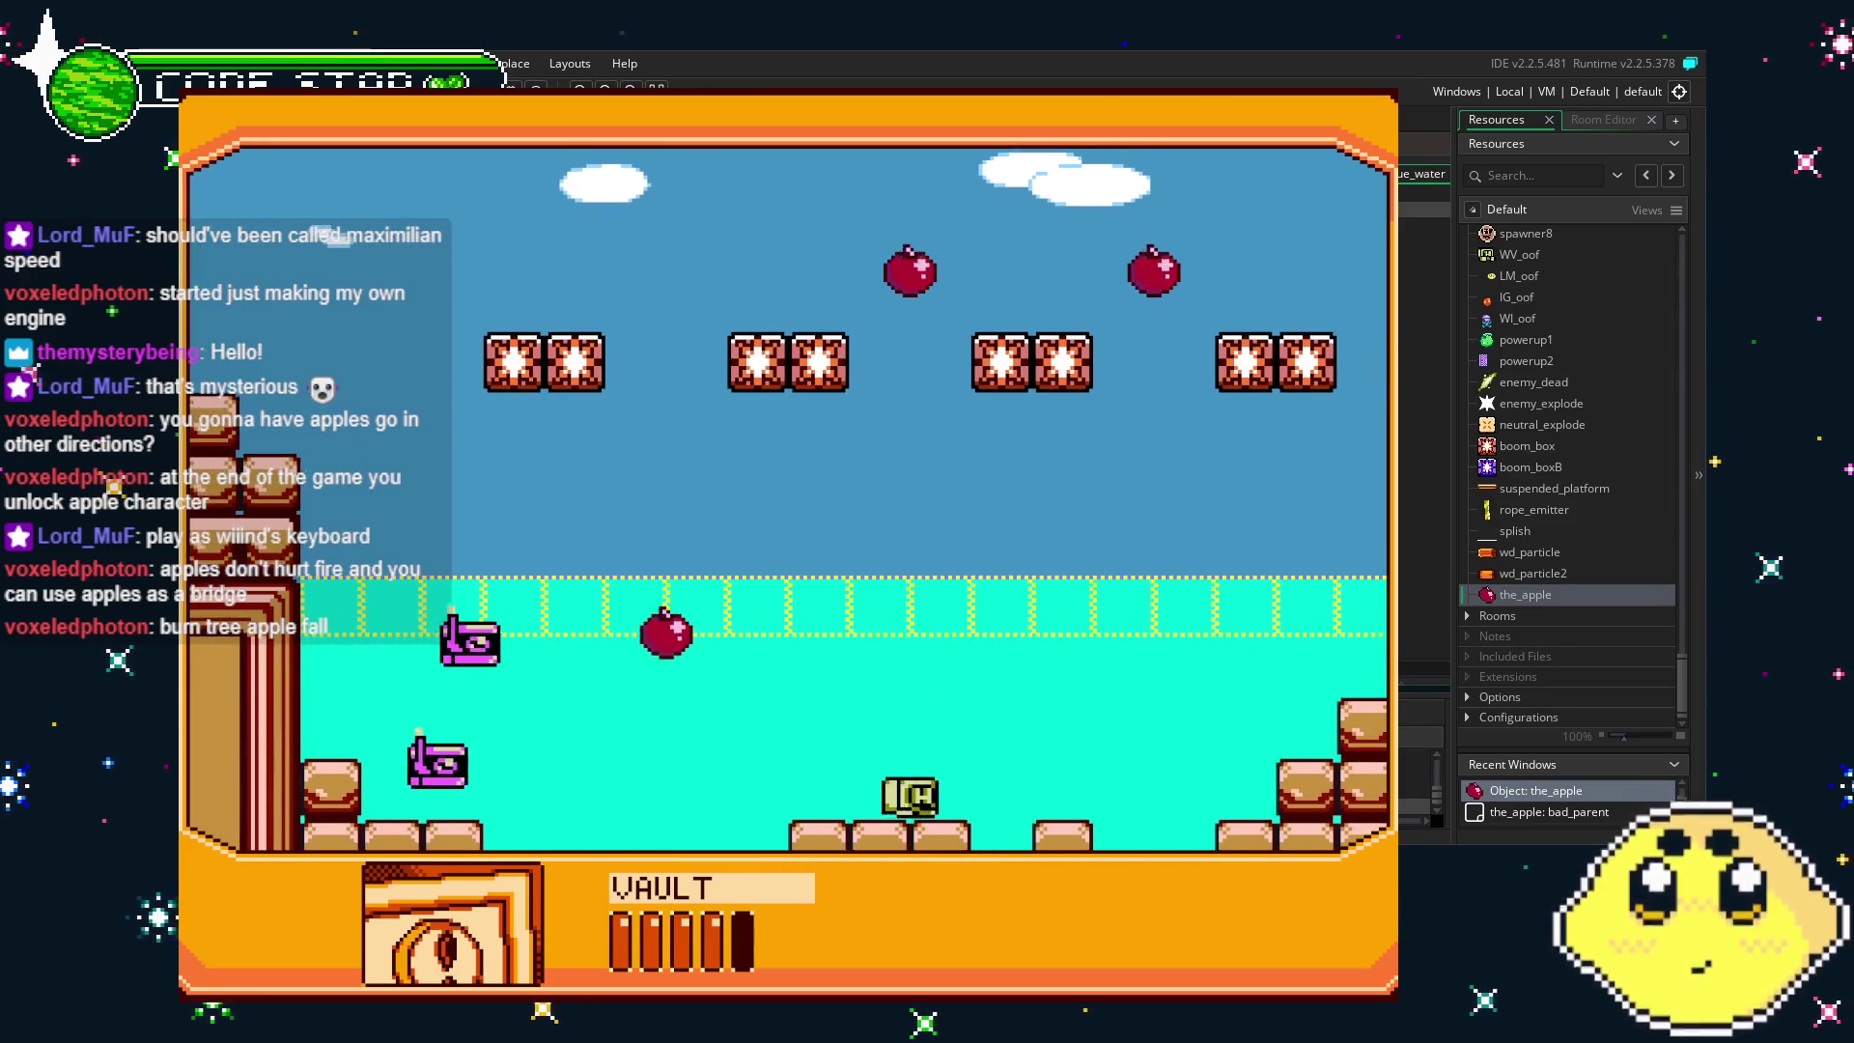
key(Right)
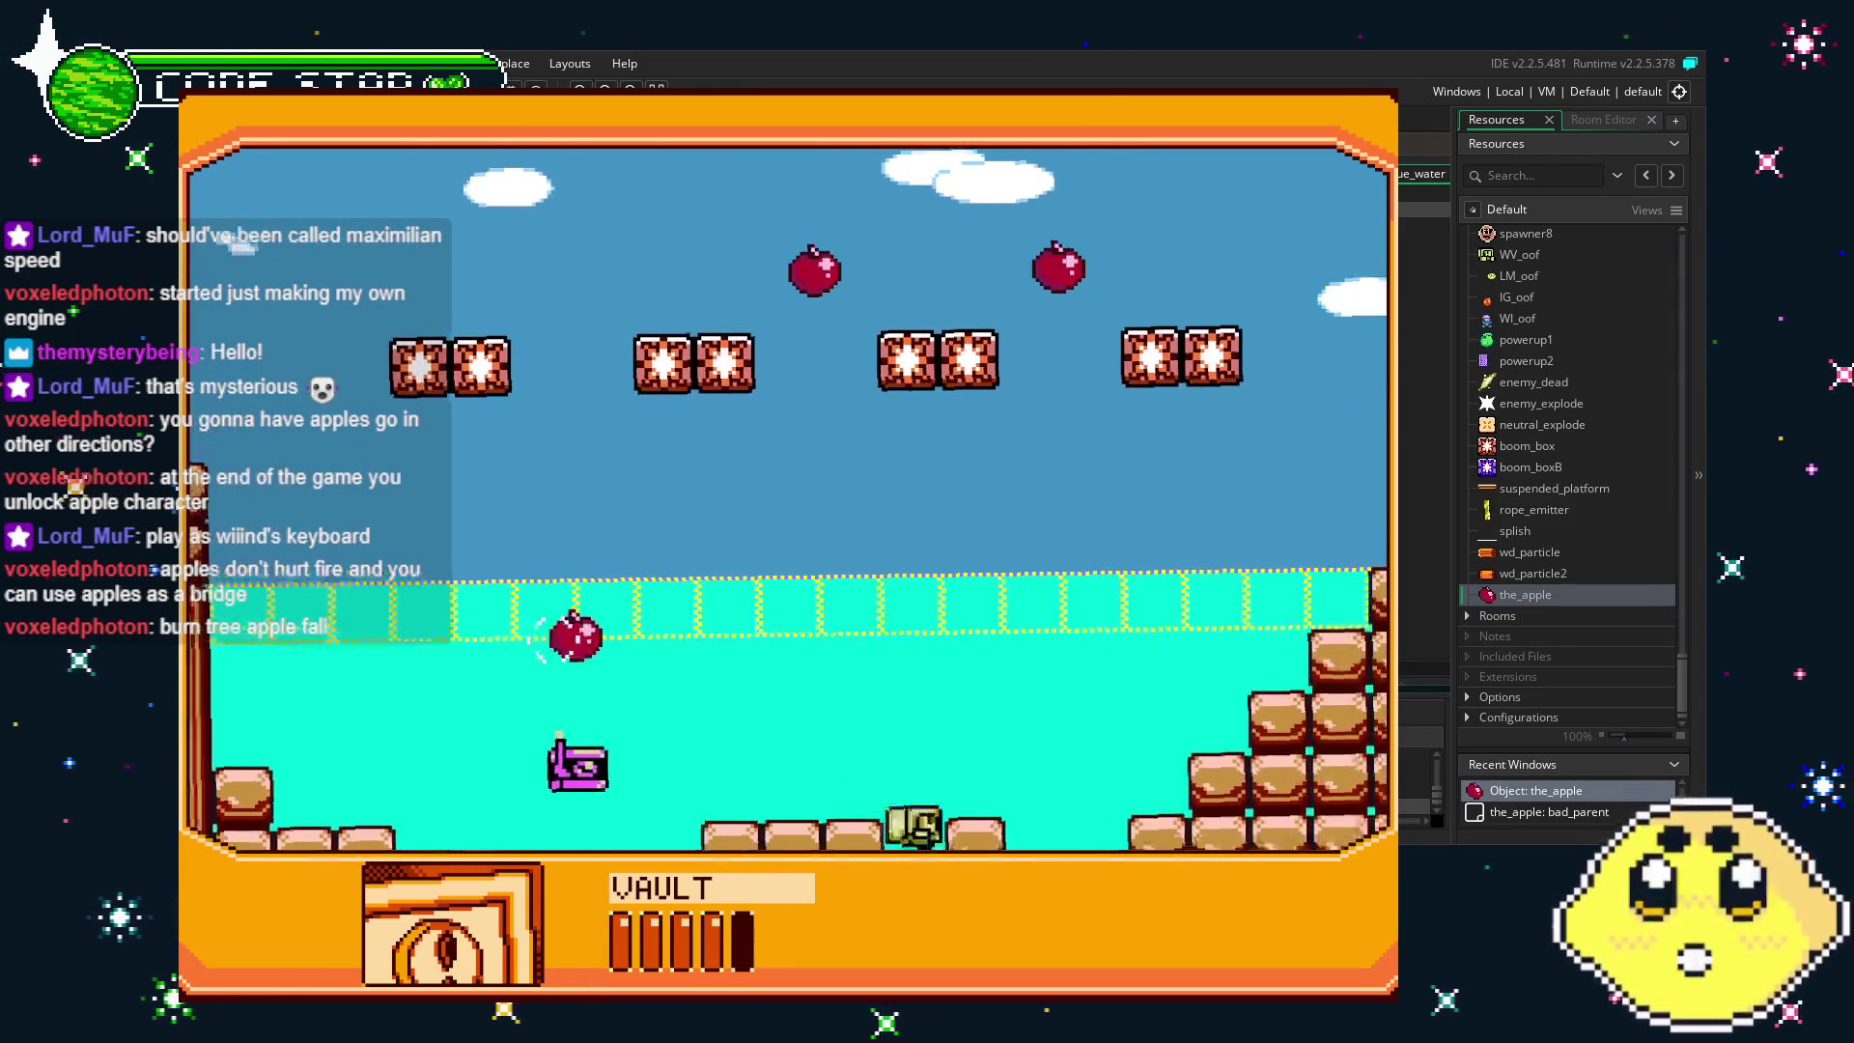
key(Right)
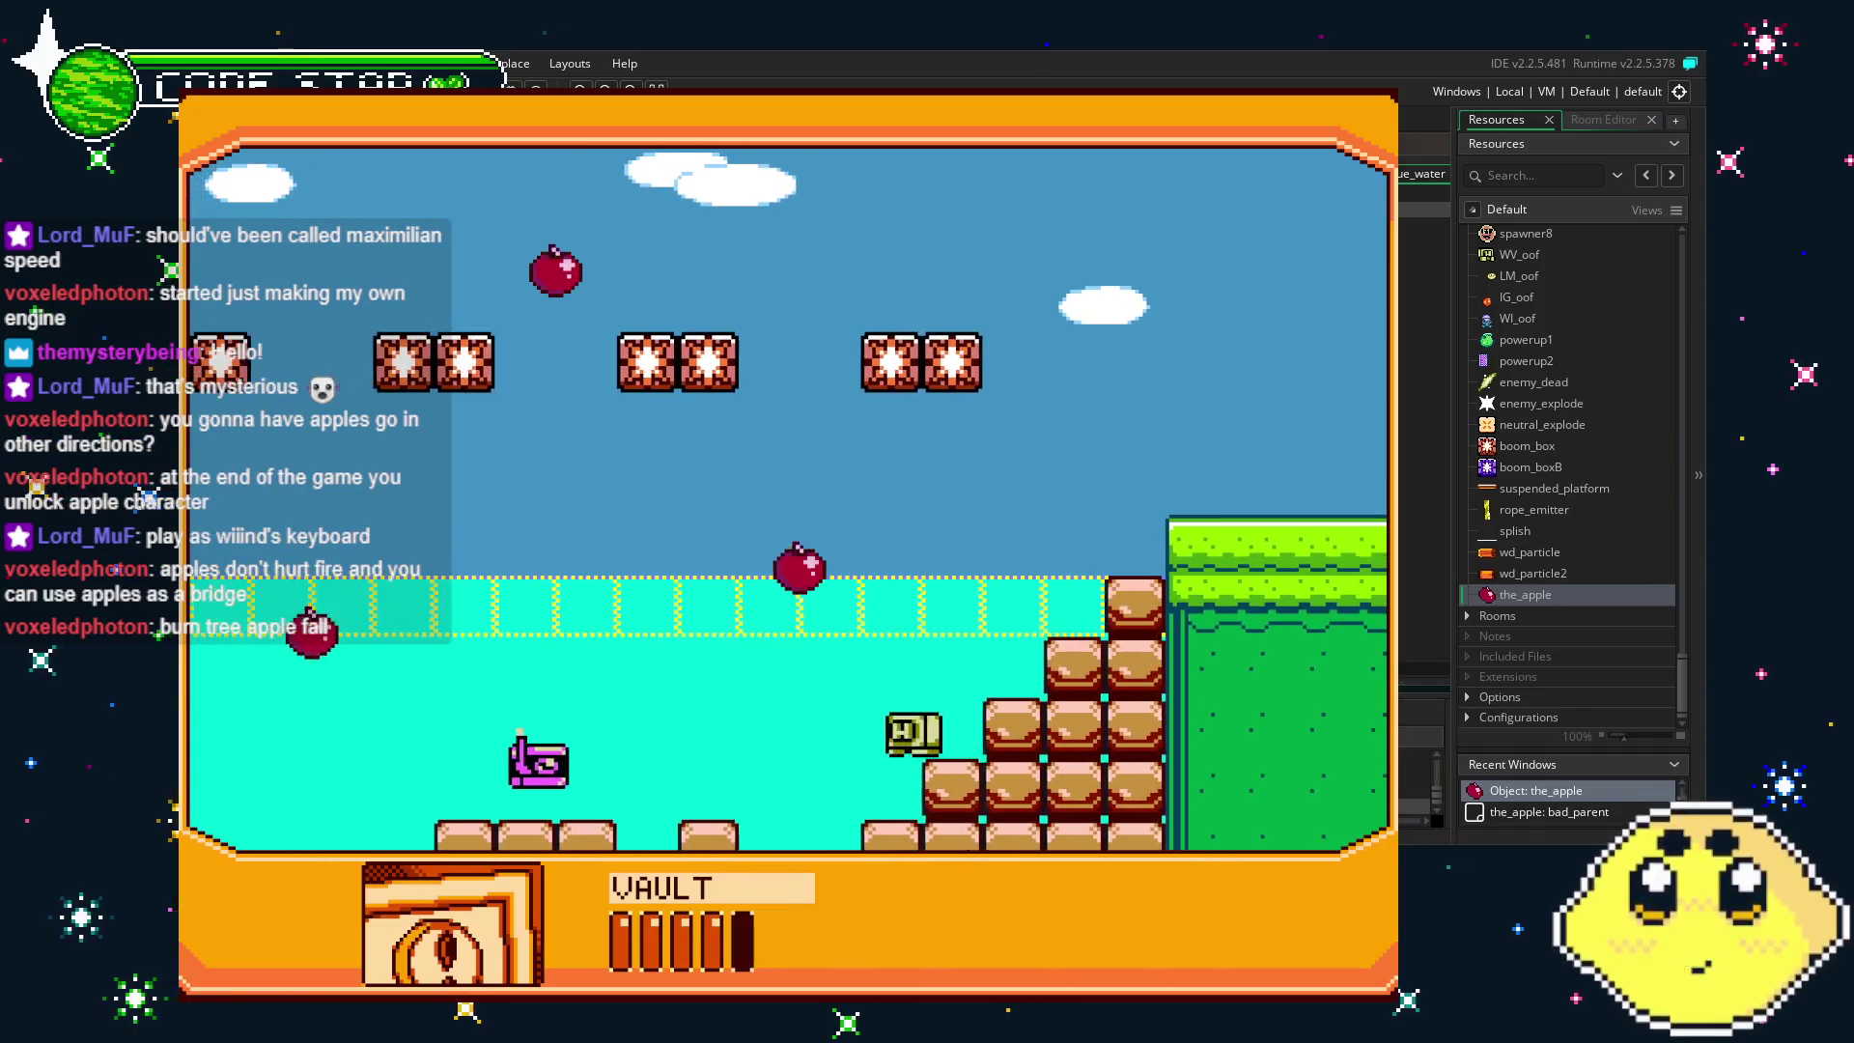
key(Right)
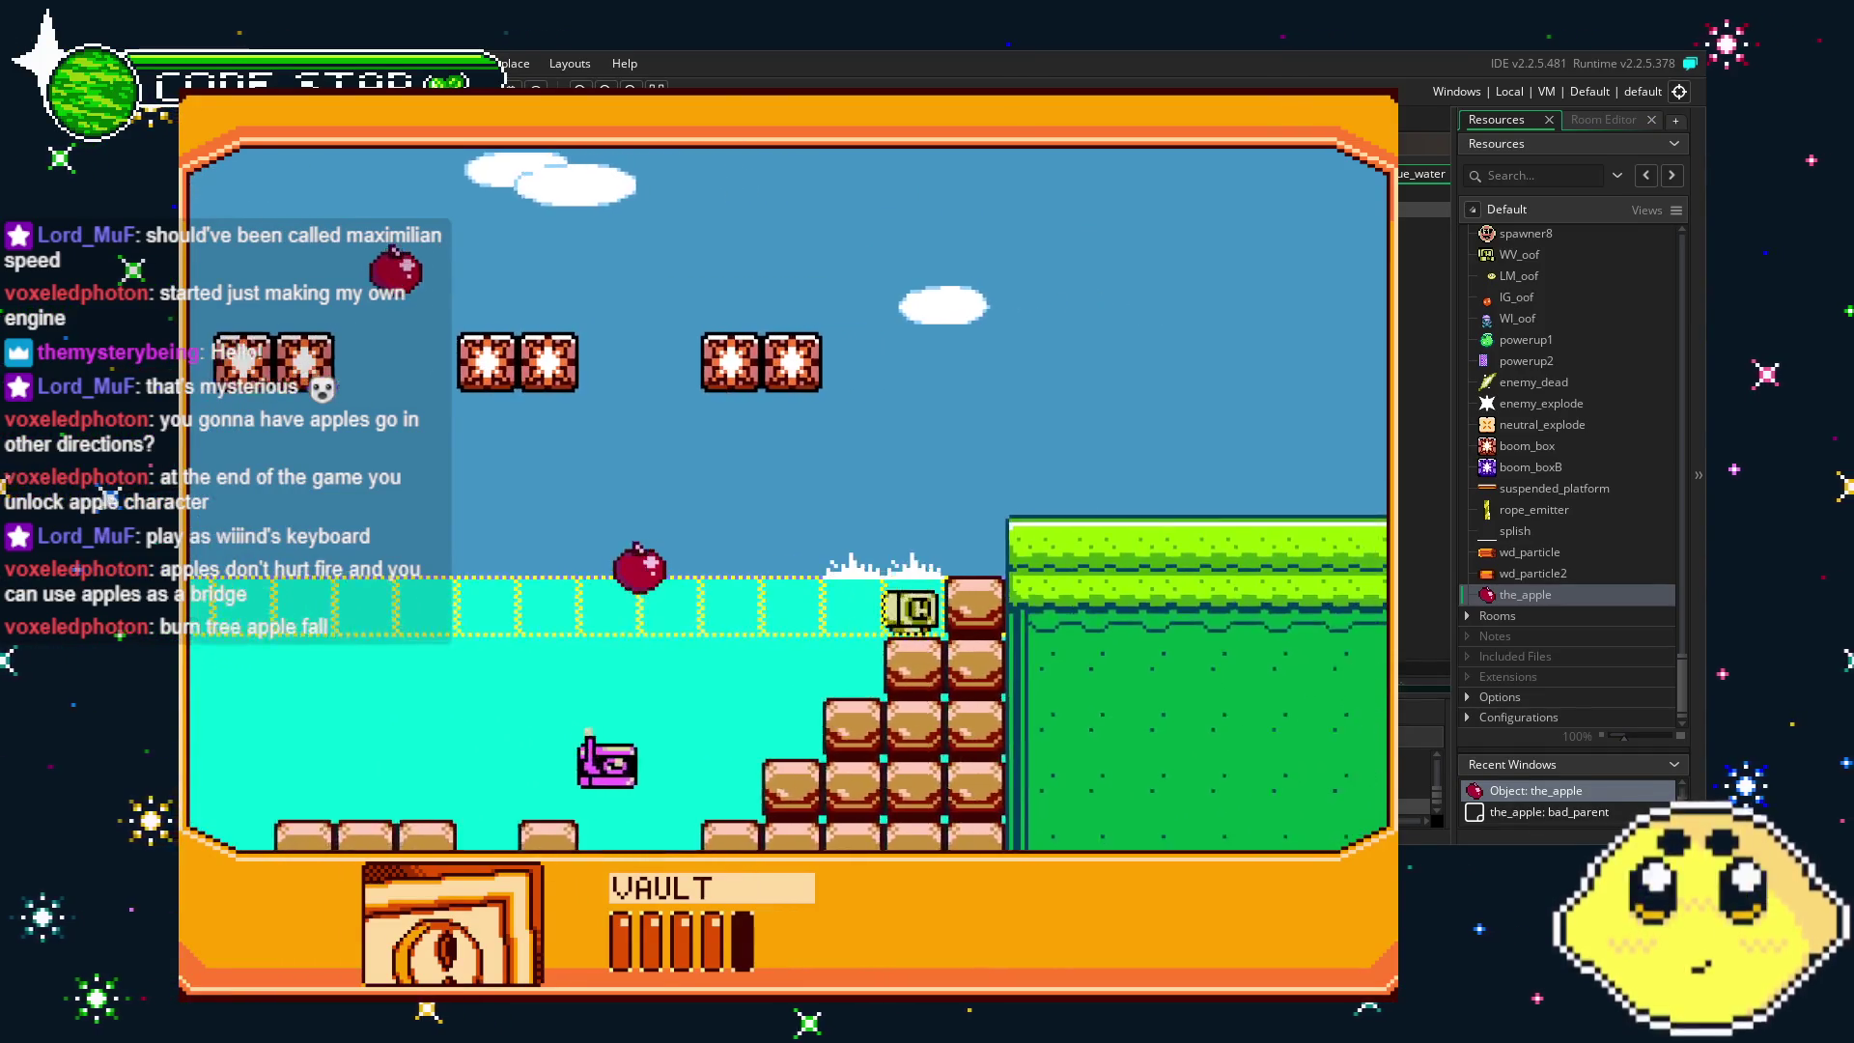
key(Left)
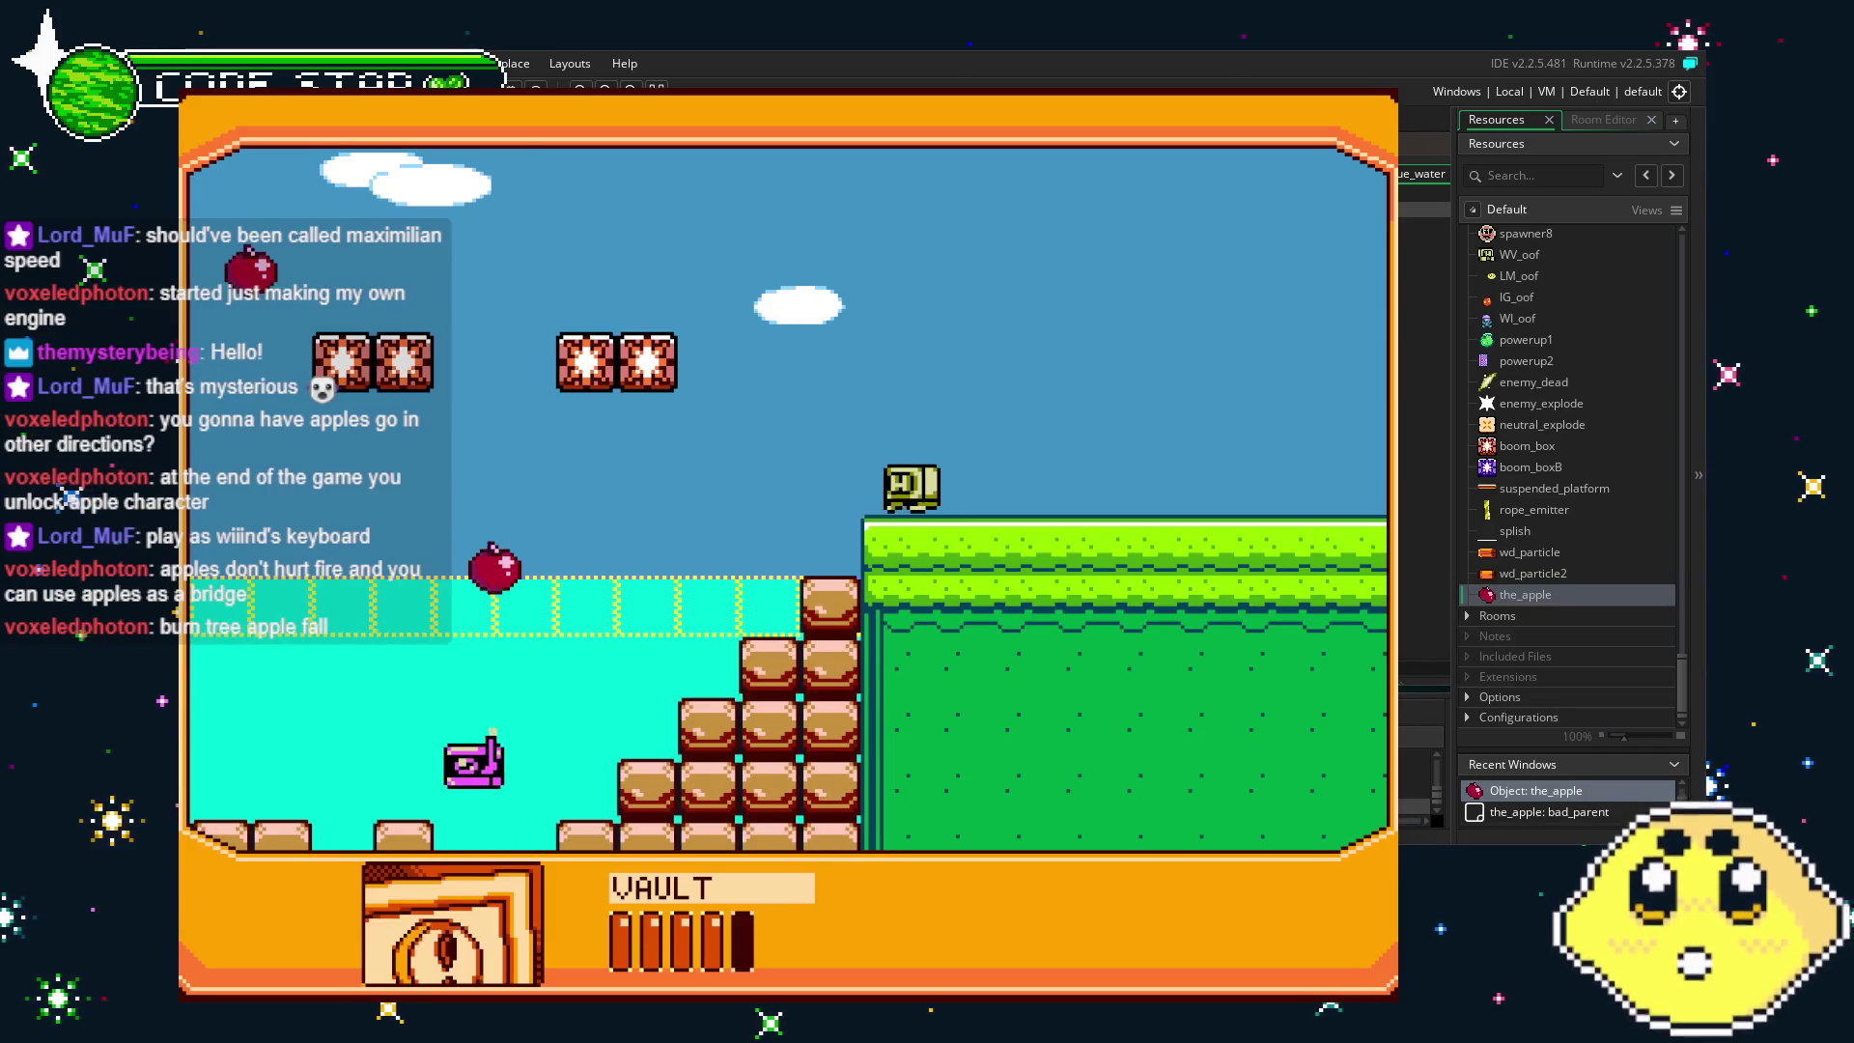
key(Tab)
key(Tab)
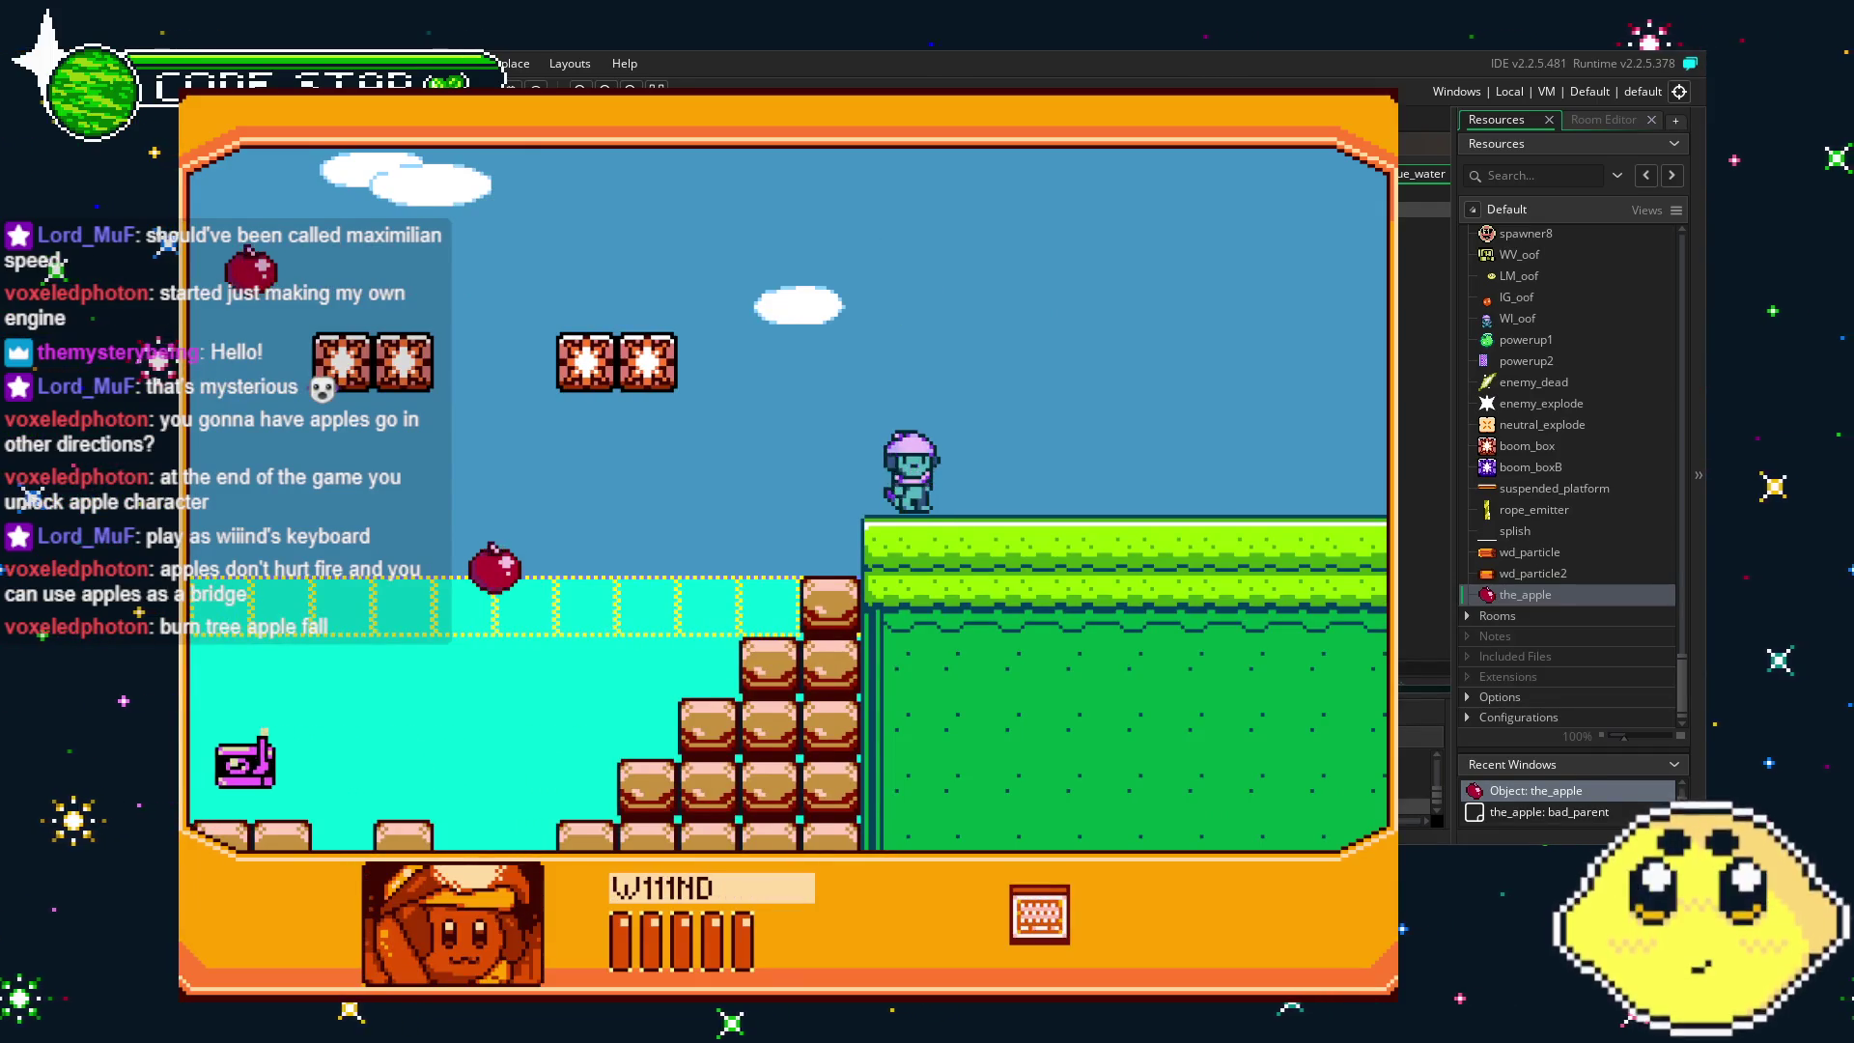
key(Left)
key(Tab)
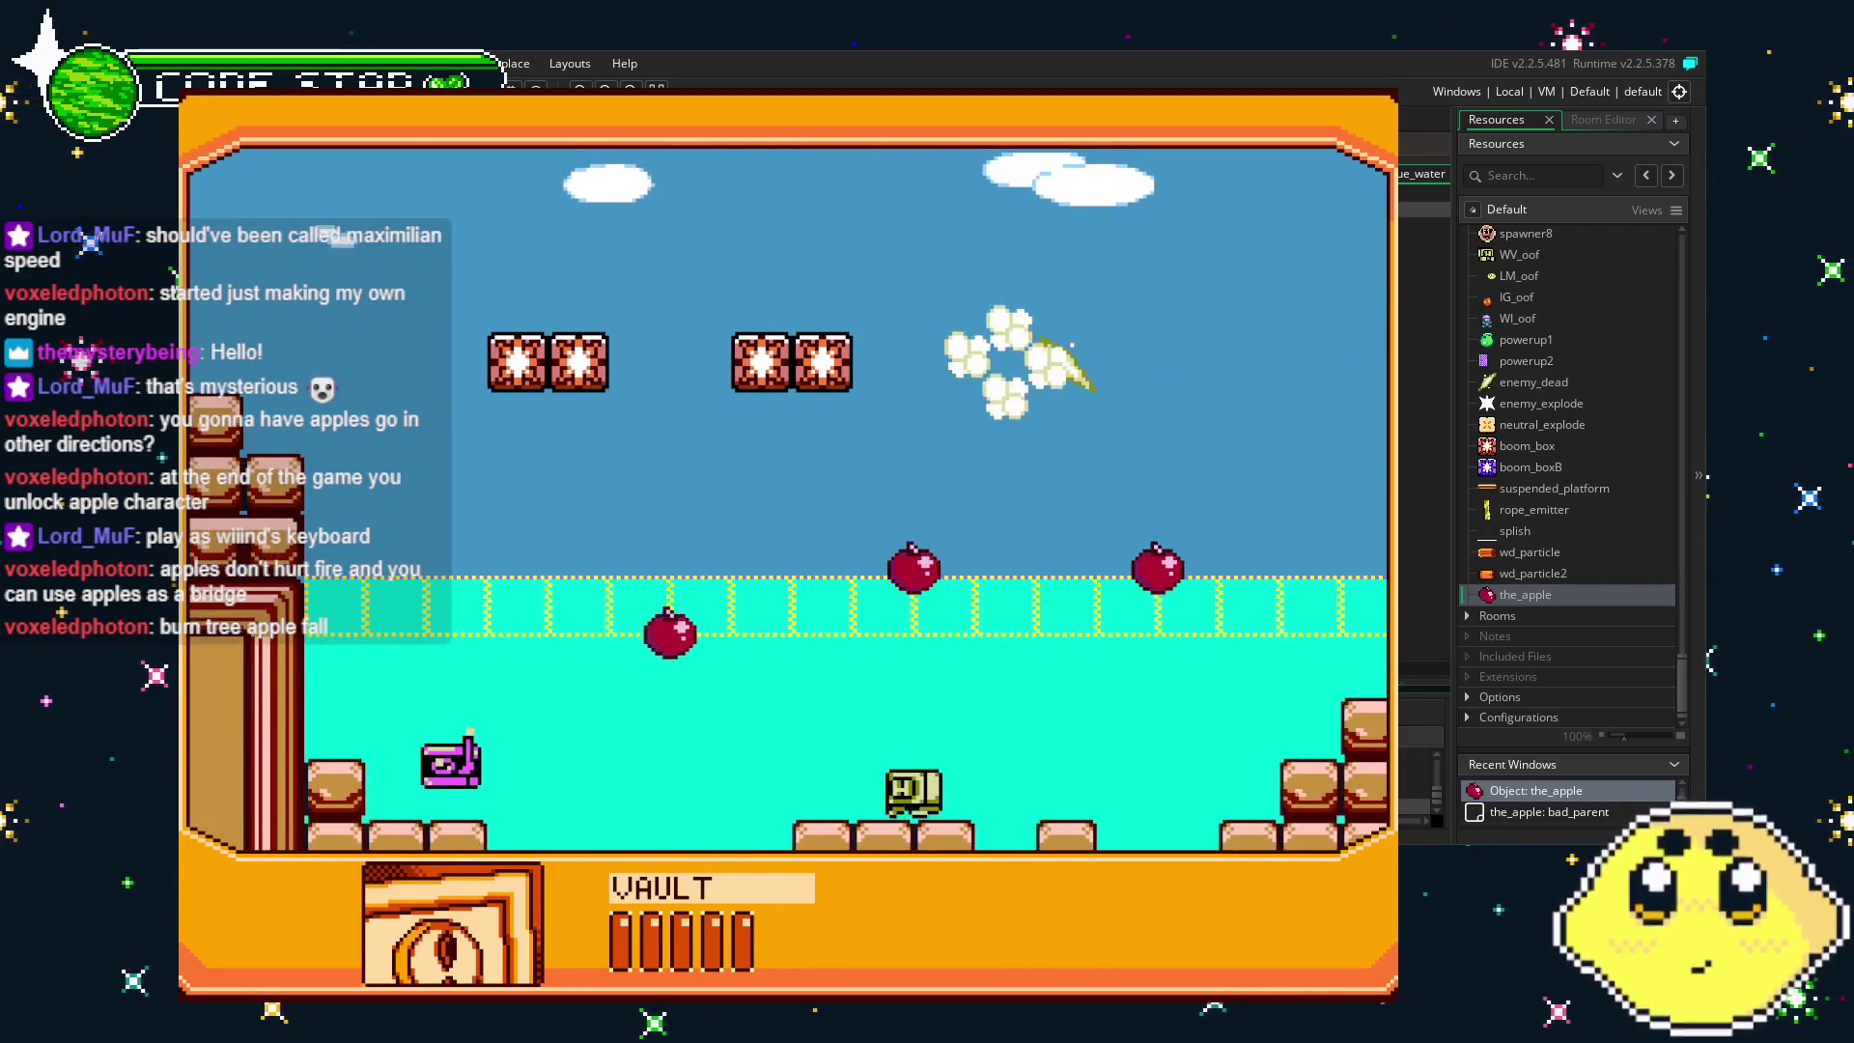
- Swap between NOBLELEMON and WIIIND, swimming along the water floor and up to the surface
key(Right)
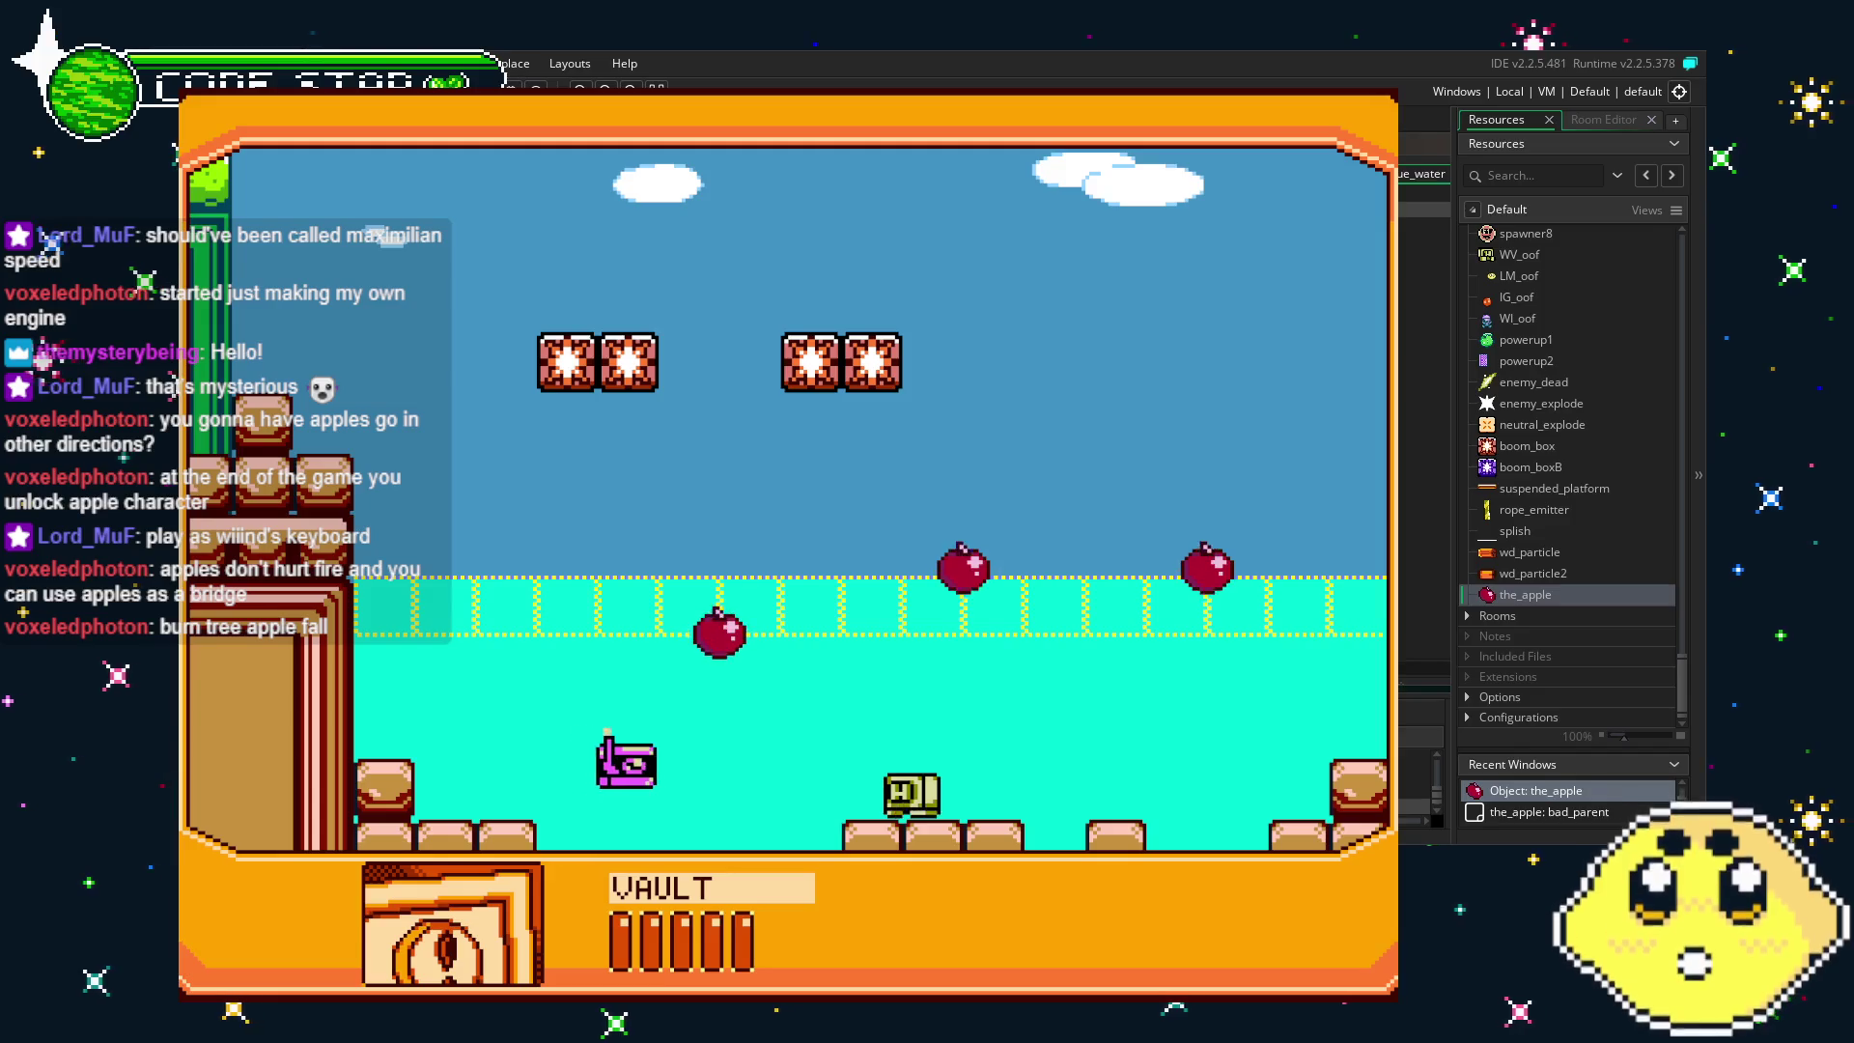
key(Tab)
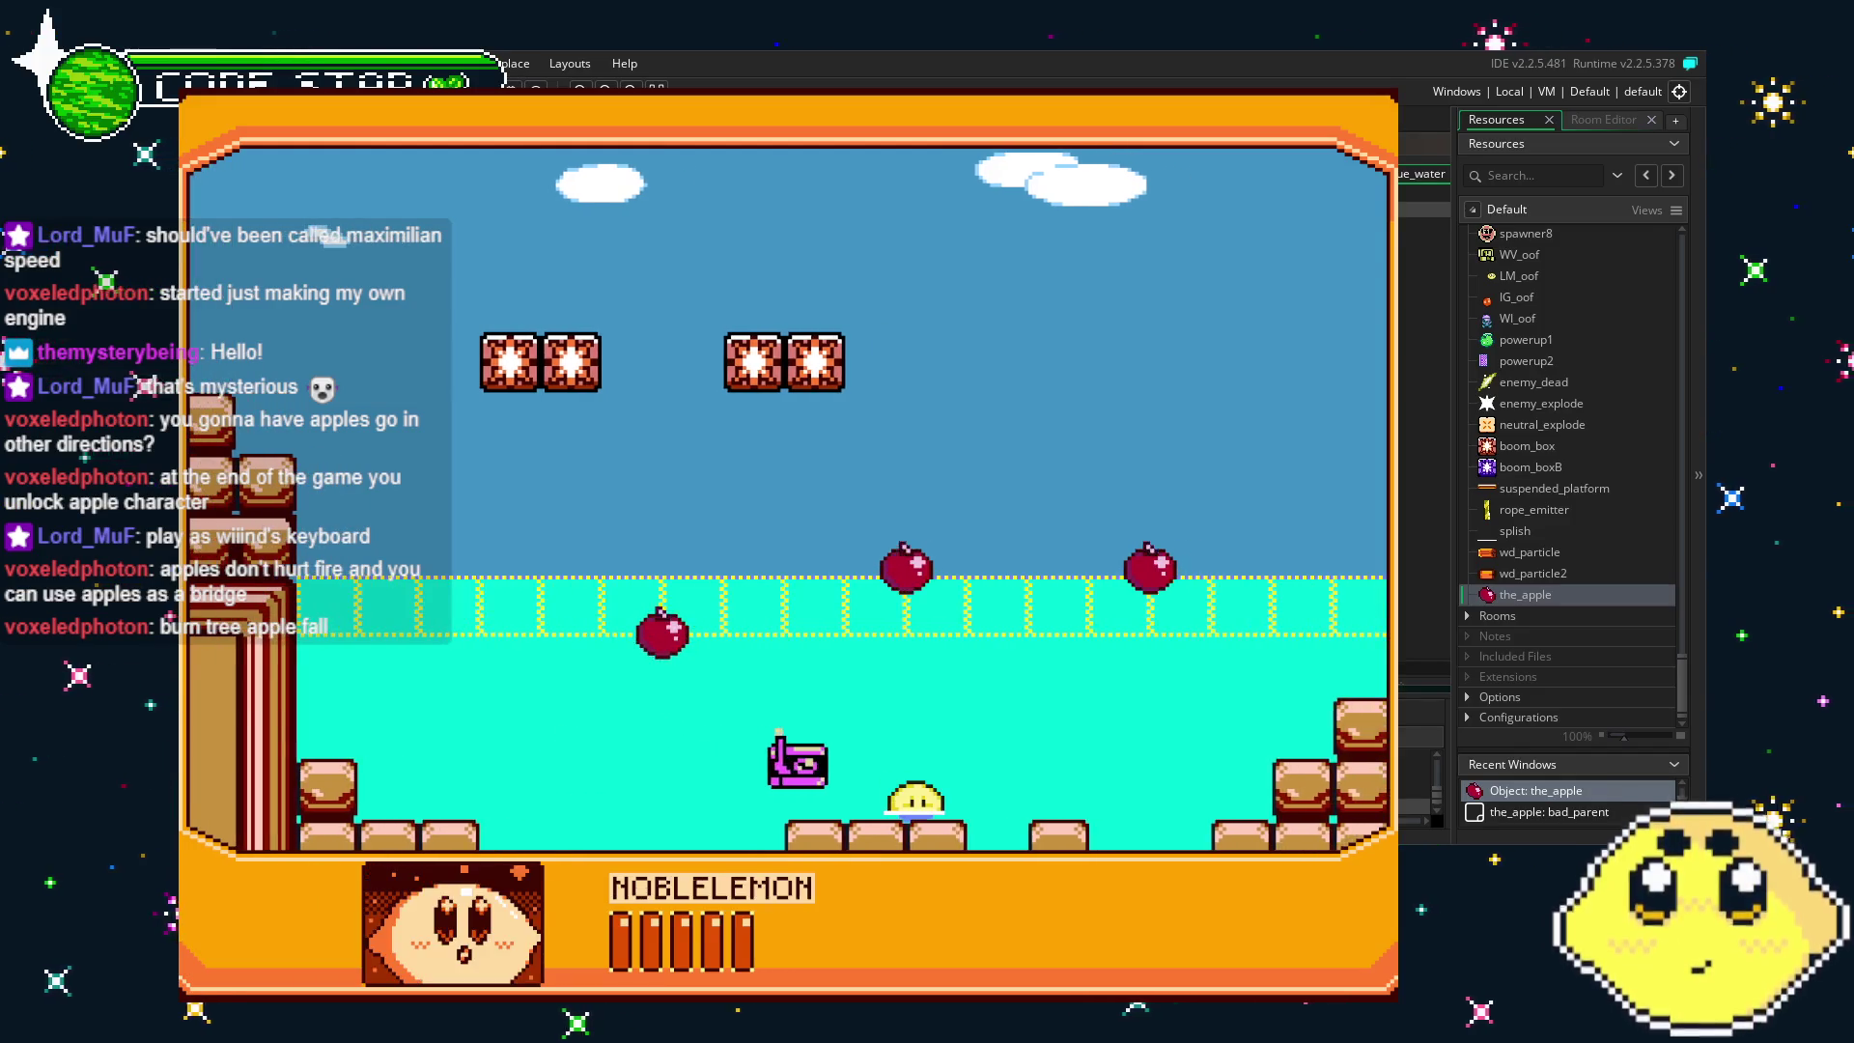
key(Left)
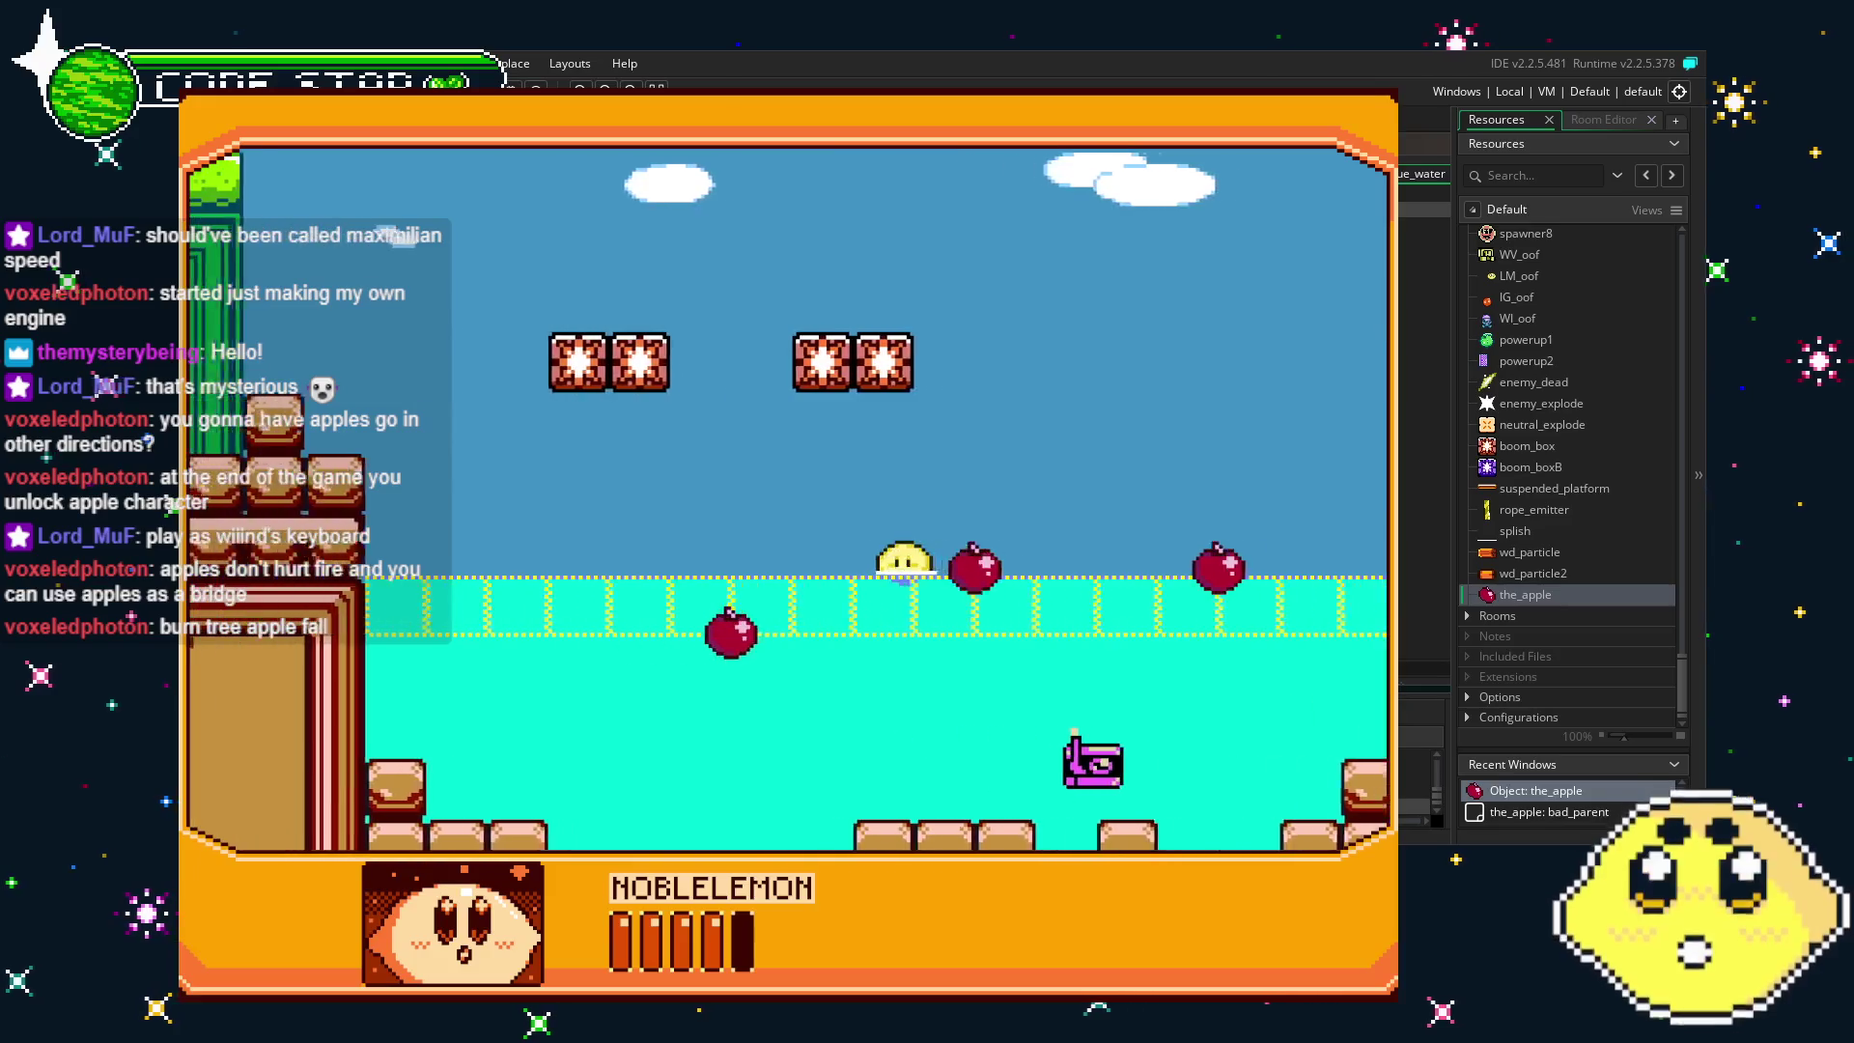
key(Tab)
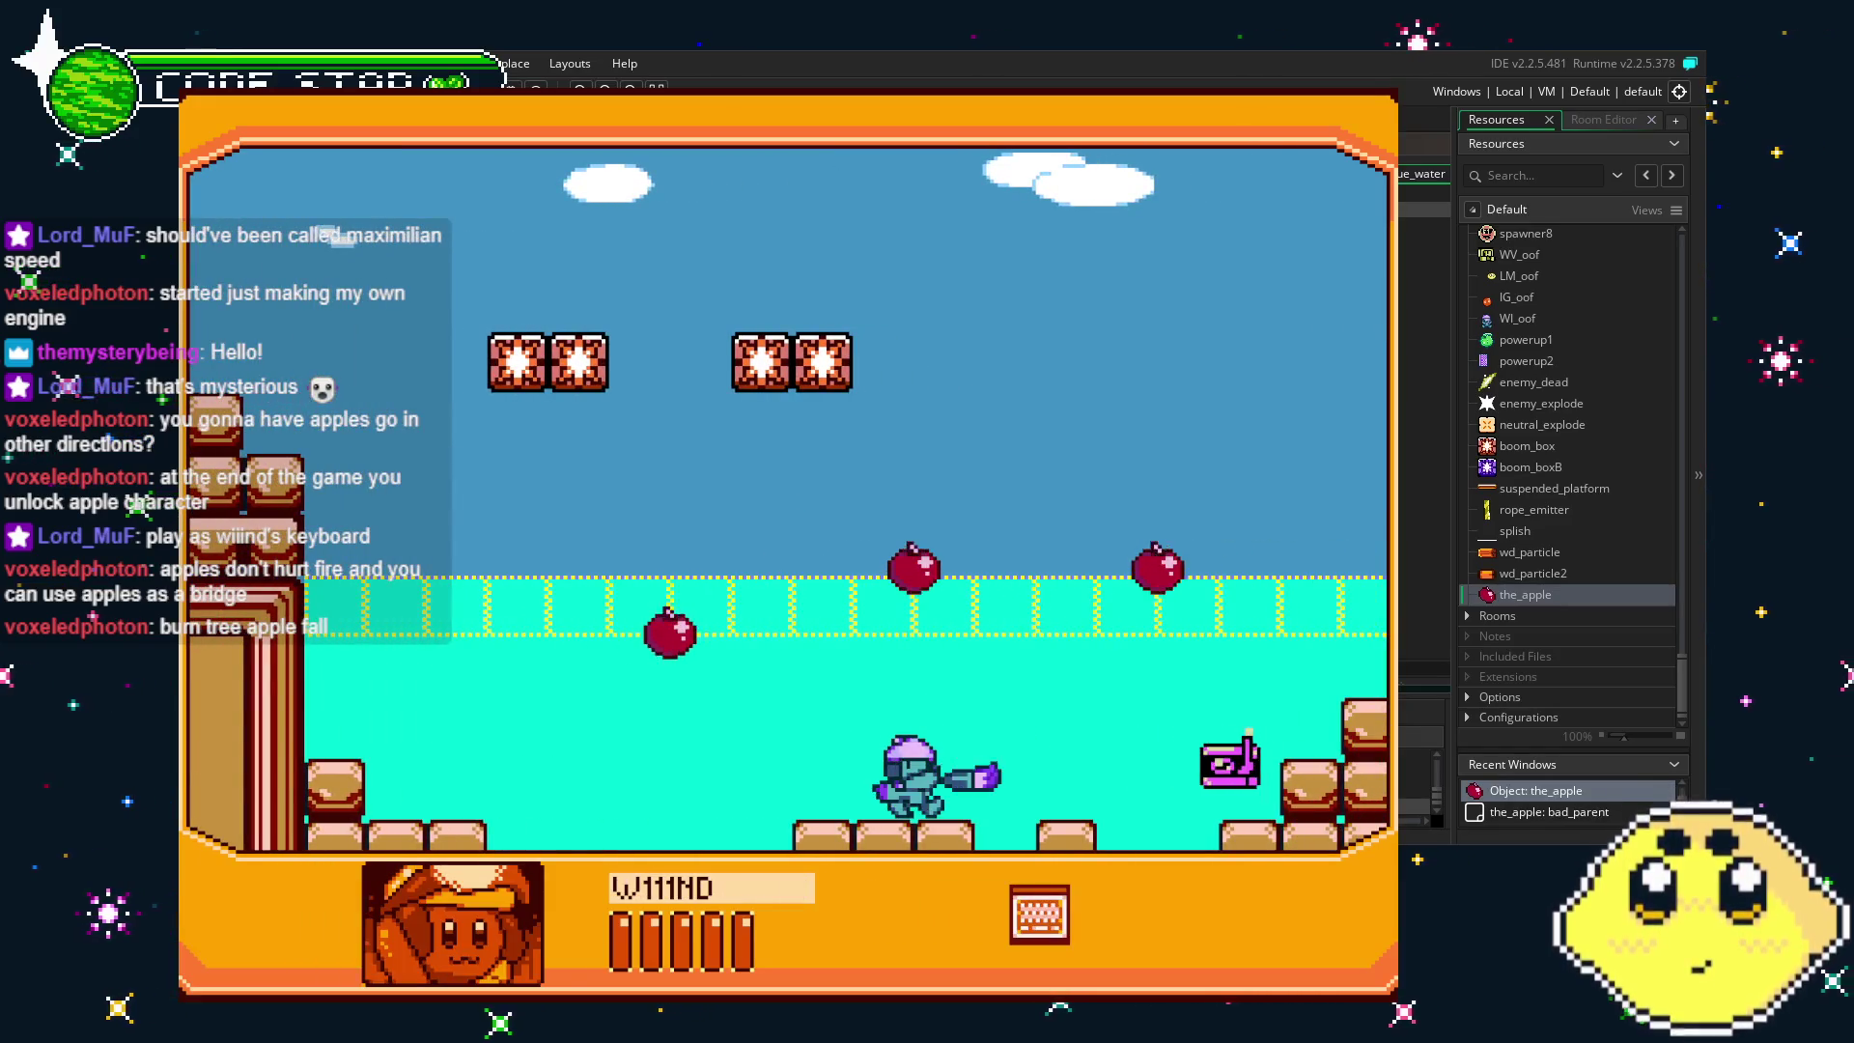
key(Right)
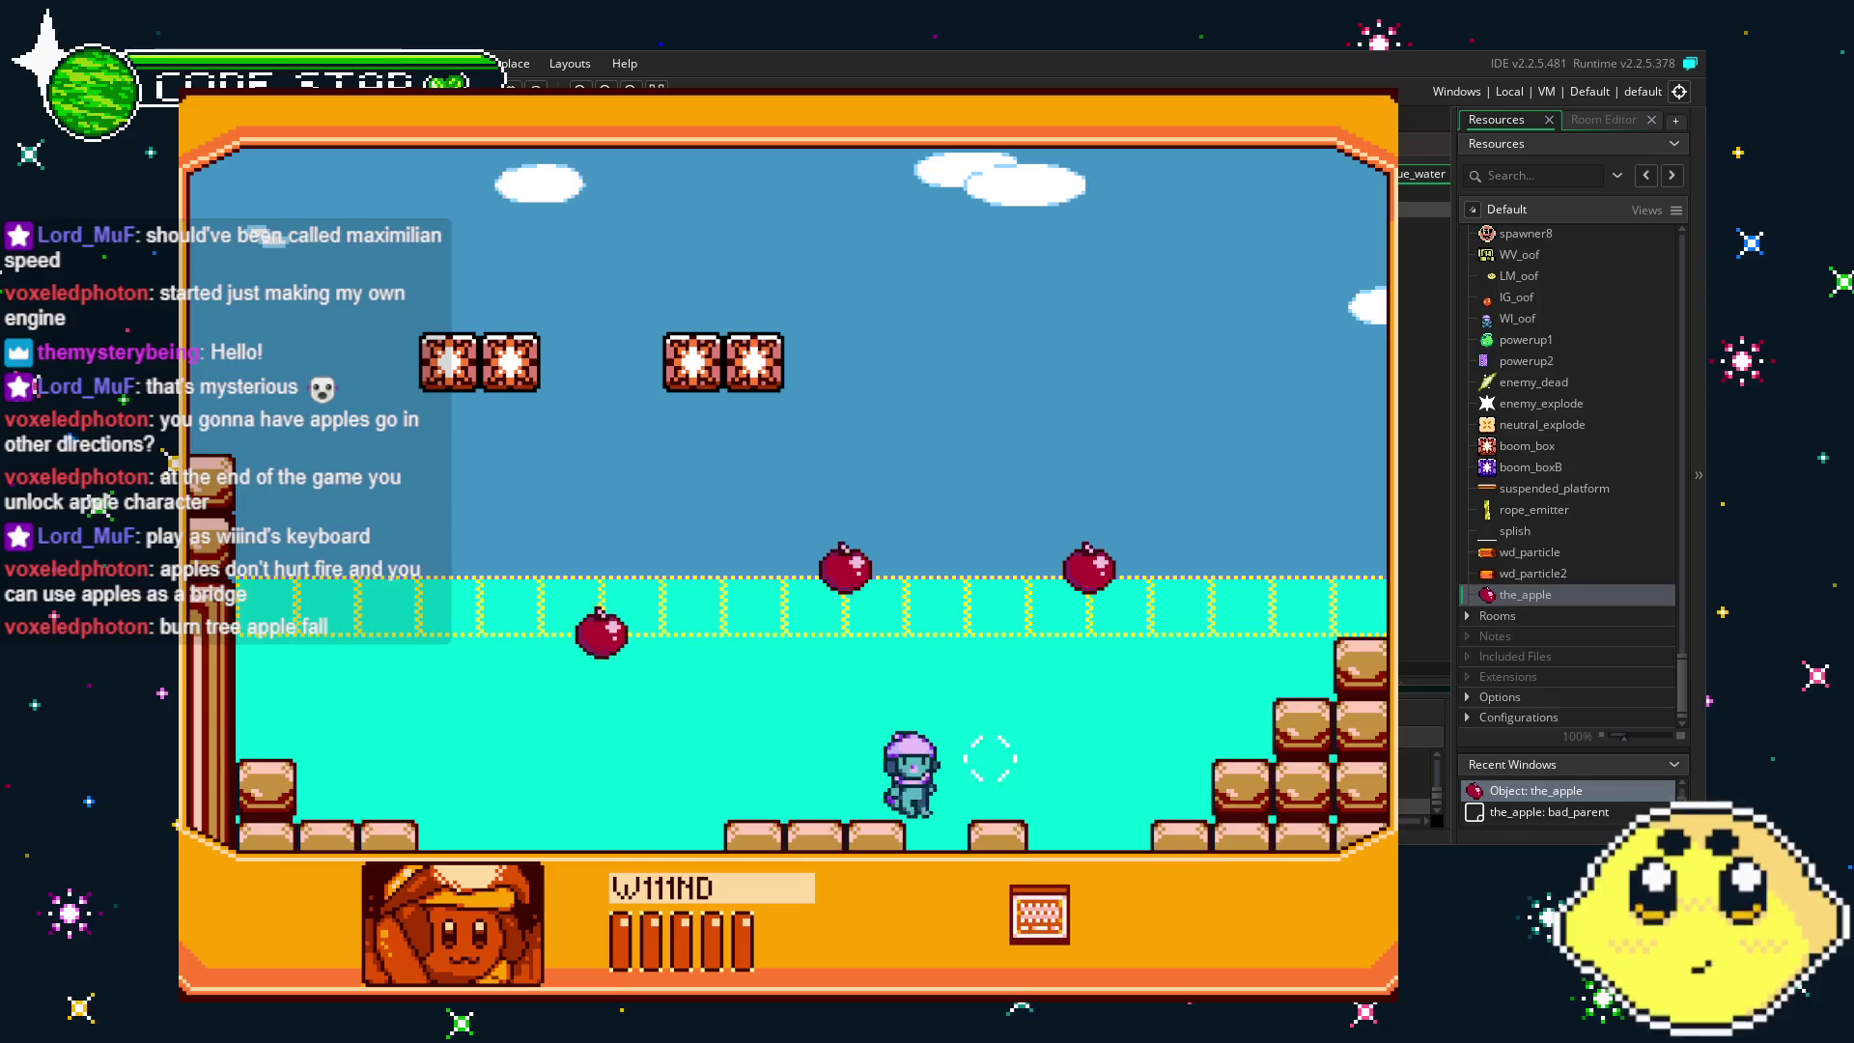
key(Left)
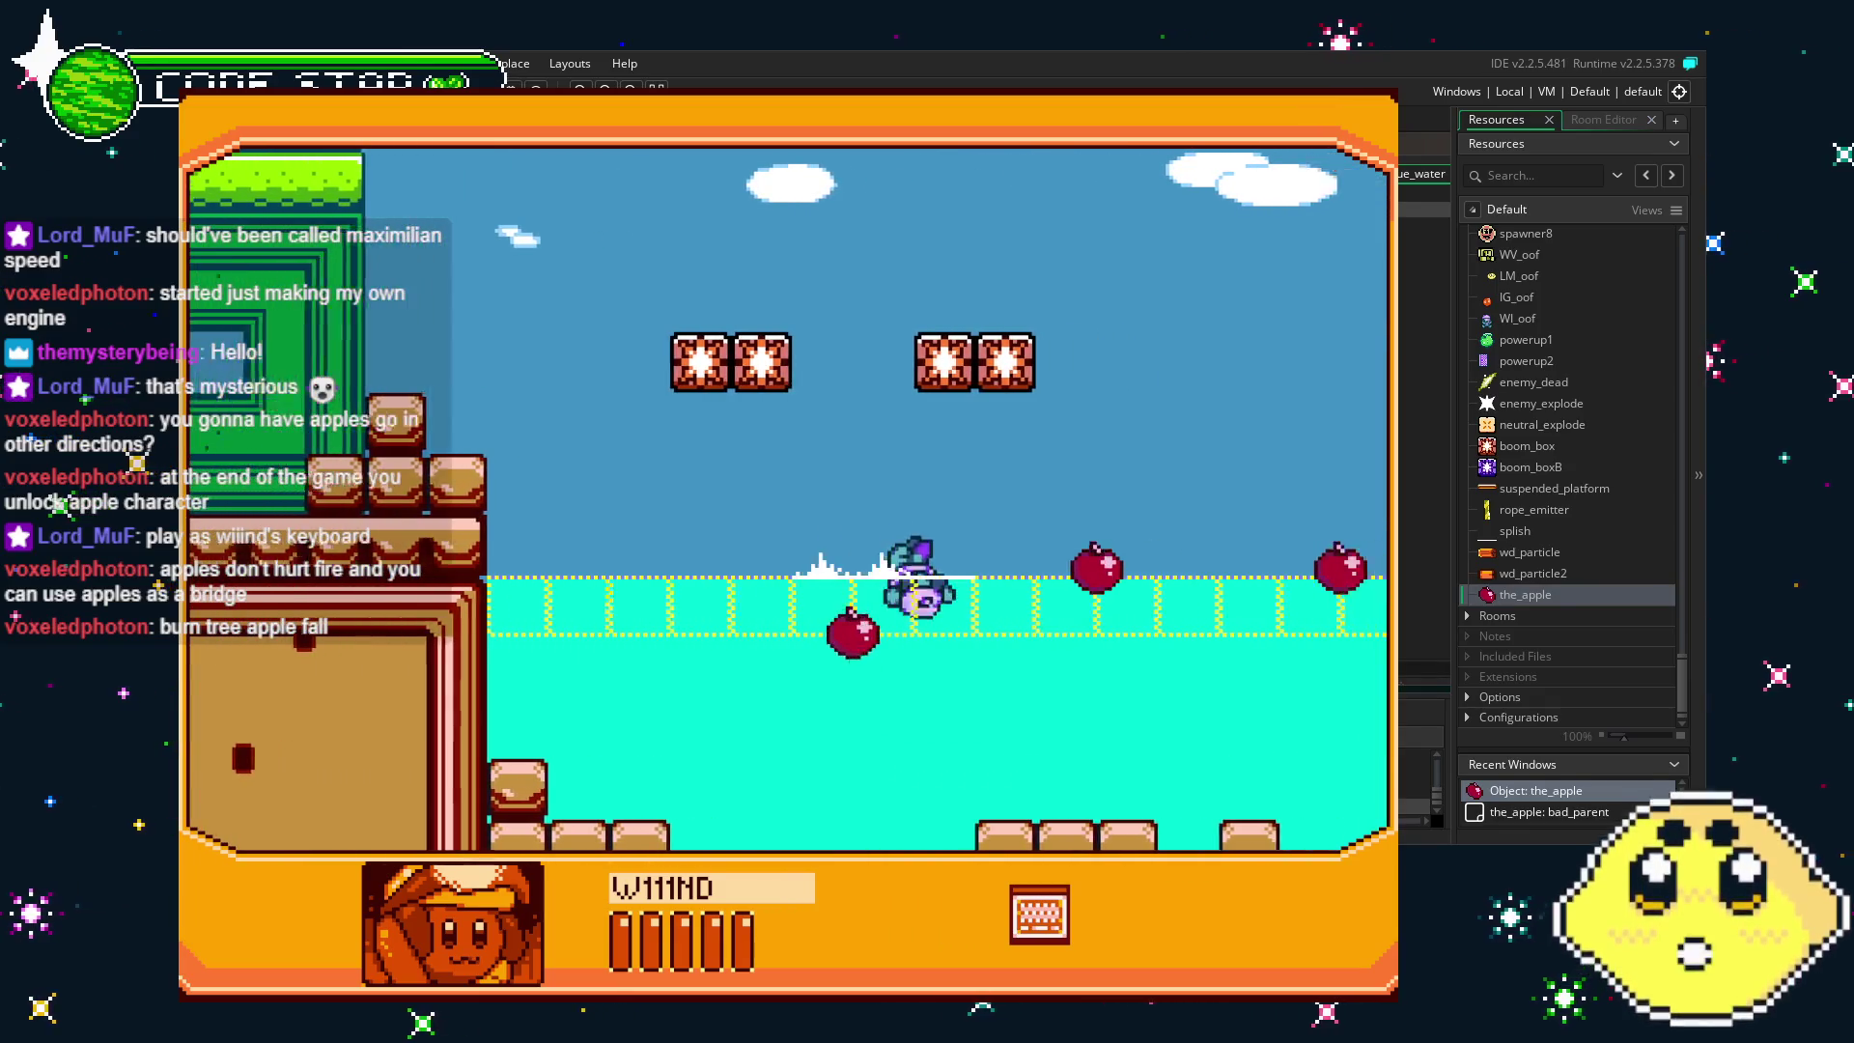
key(Right)
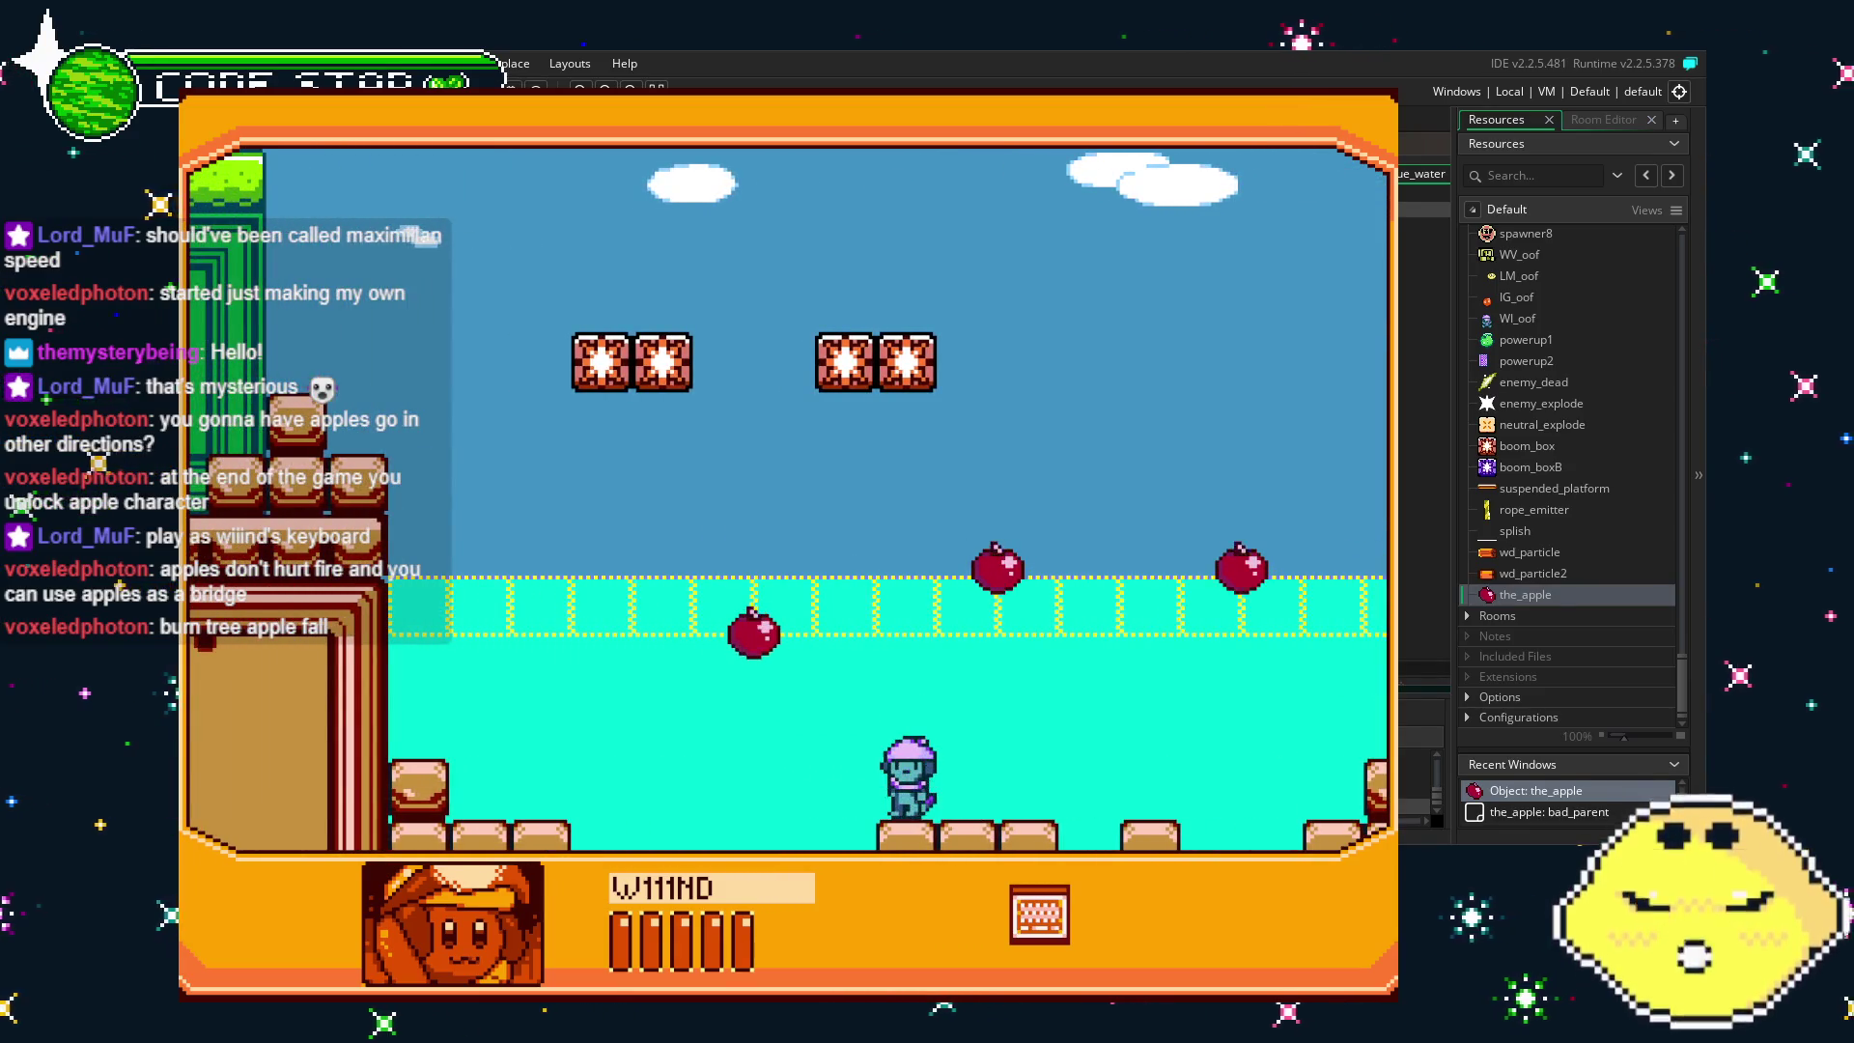
key(Left)
key(Right)
key(Right)
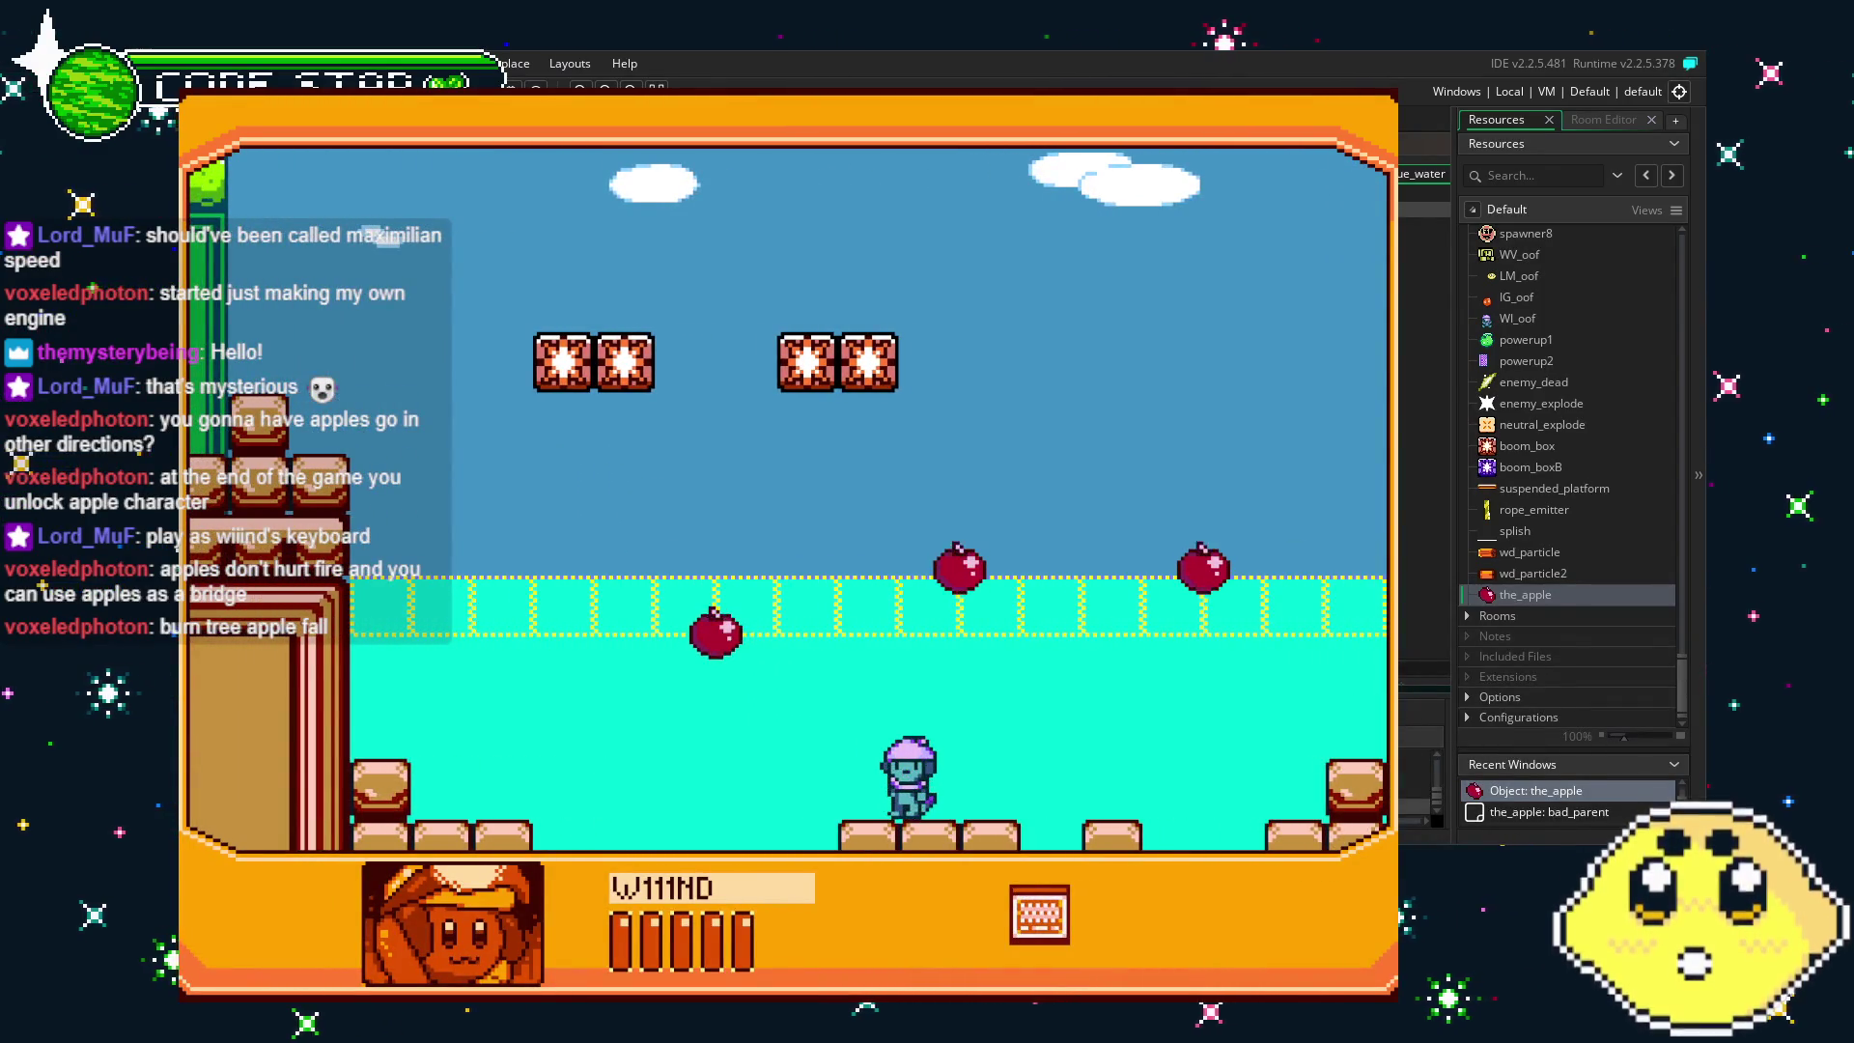
- Switch to NOBLELEMON, defeat an enemy, and jump up the brick staircase
key(shift)
key(shift)
key(Right)
key(shift)
key(Up)
key(Right)
key(Right)
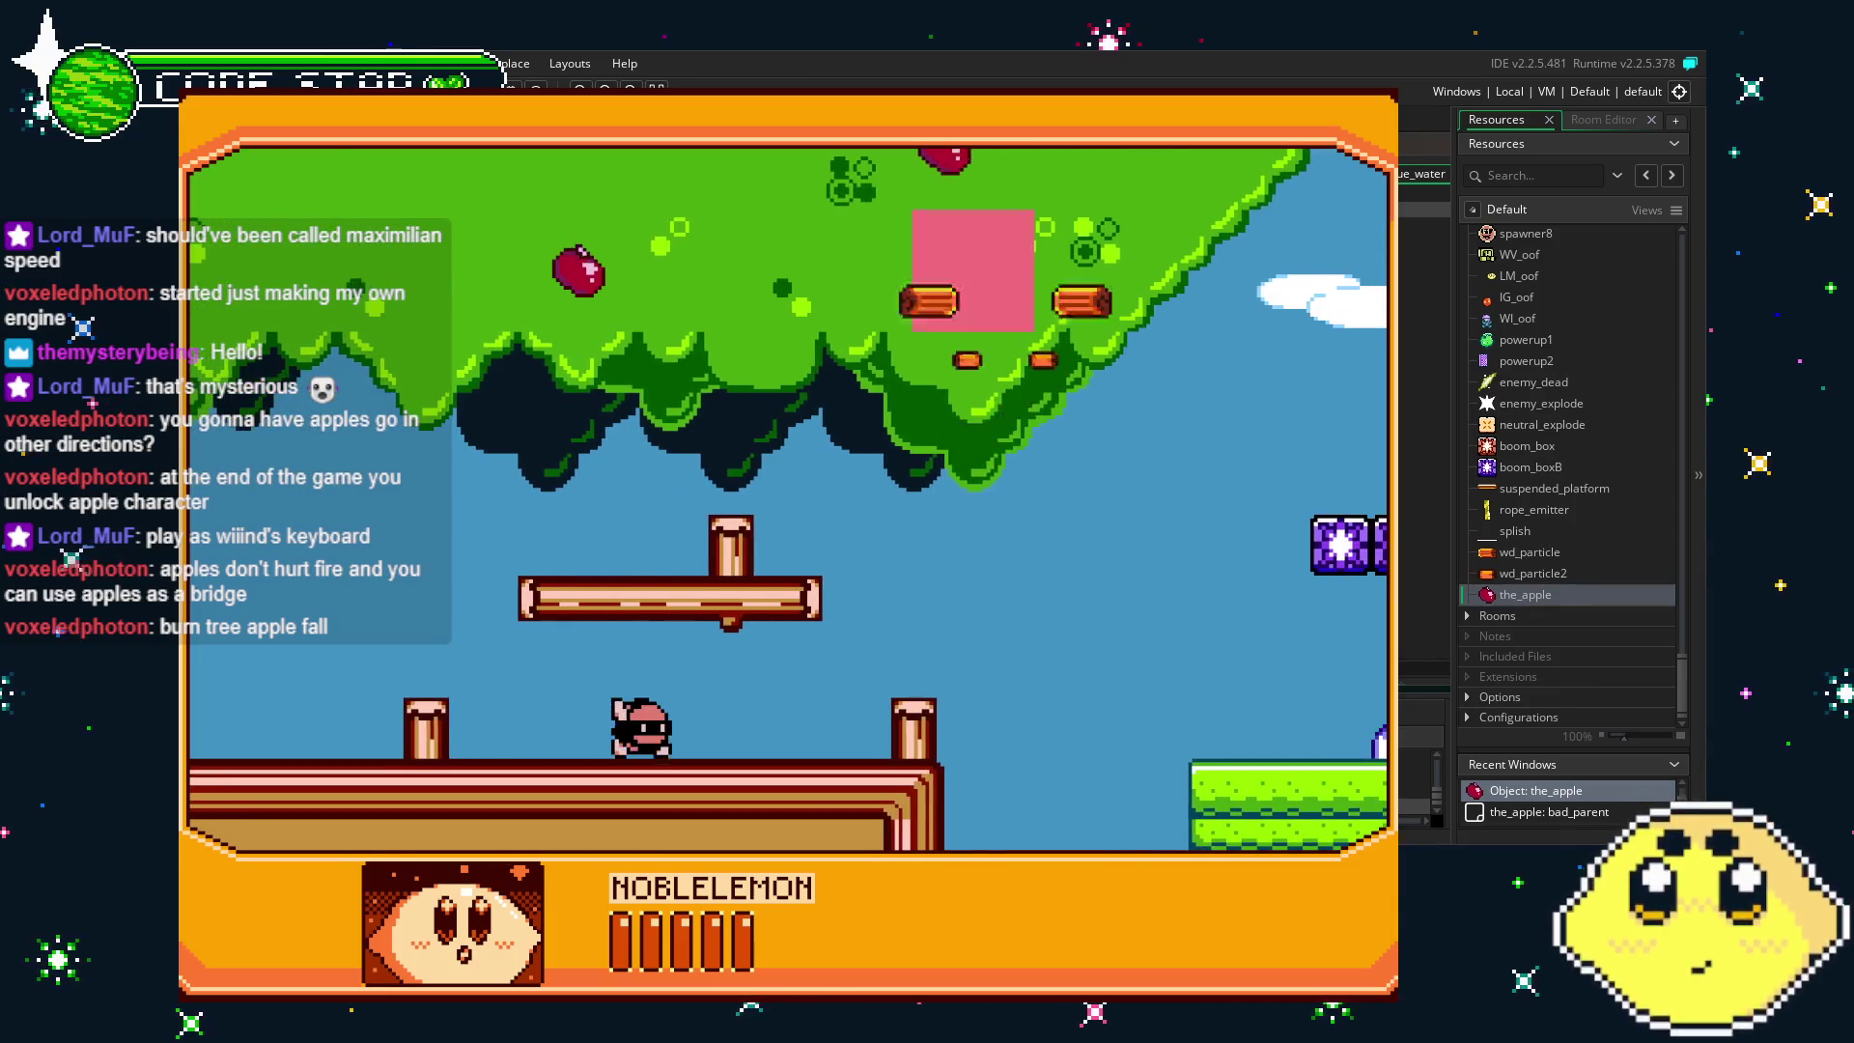
key(Right)
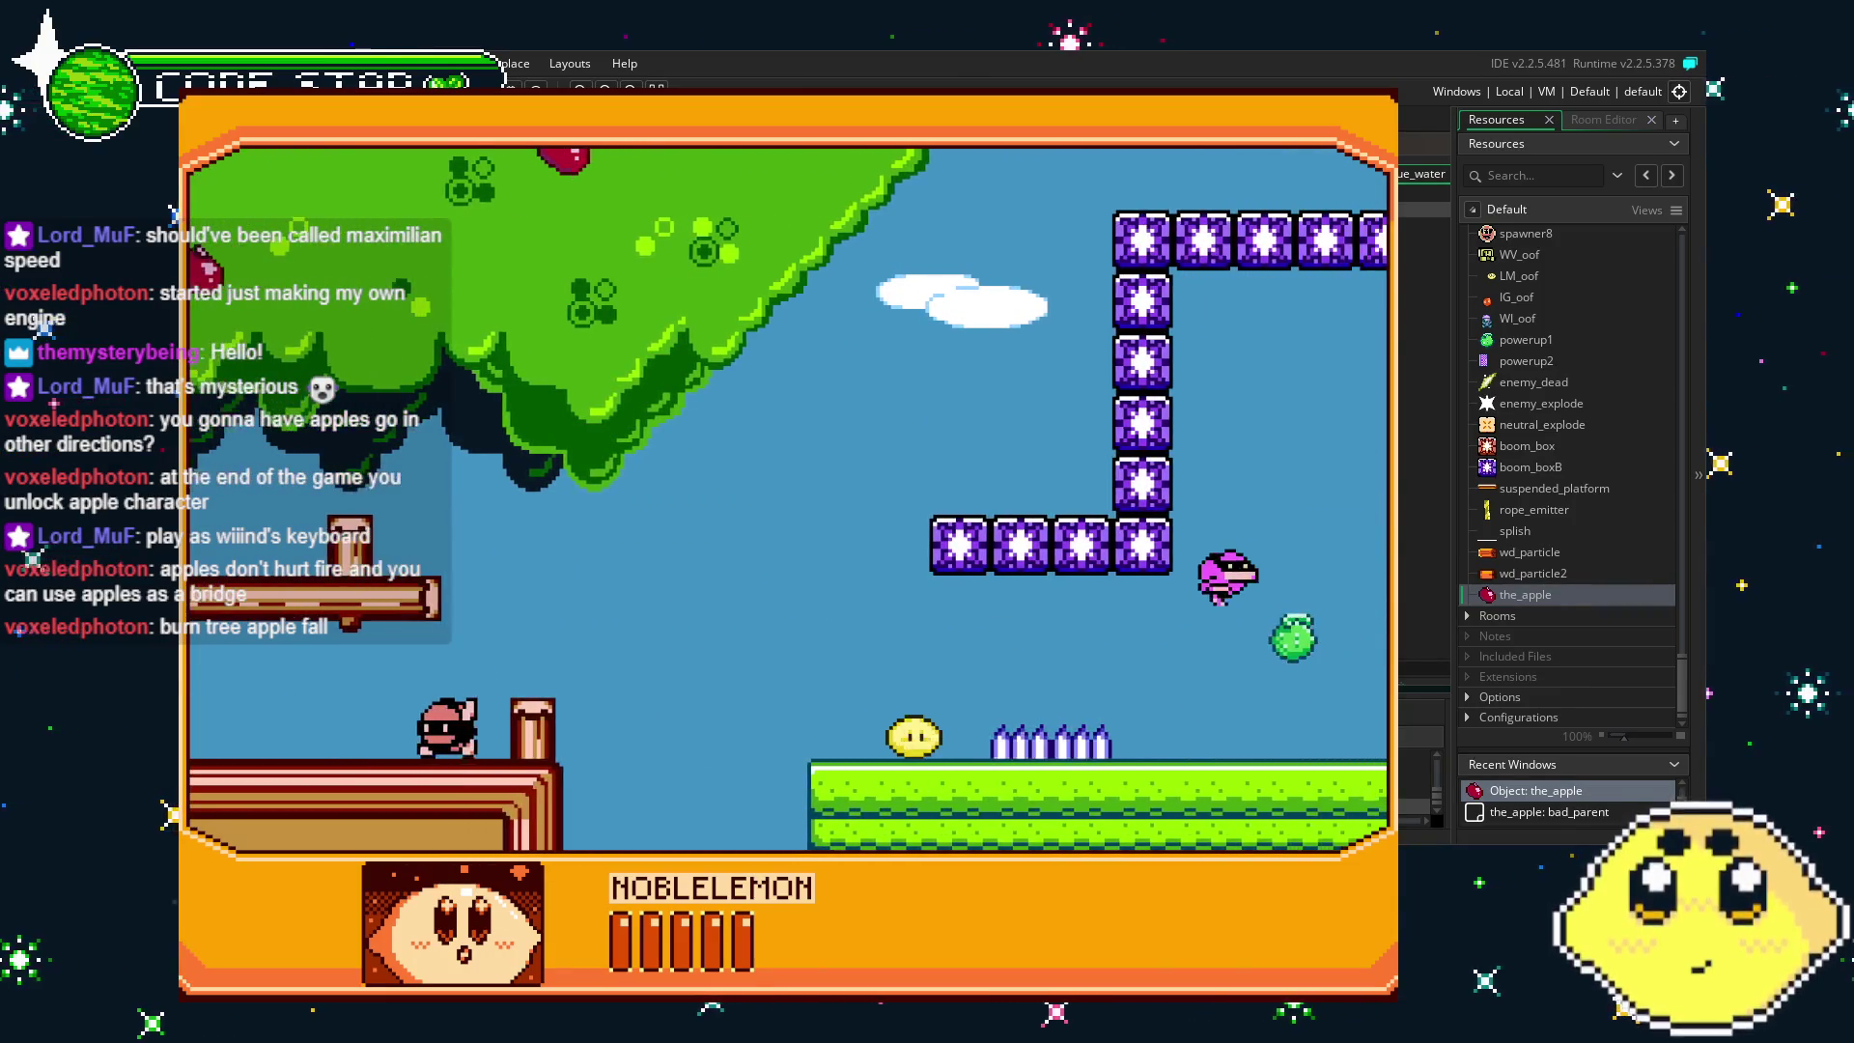
key(Up)
key(Right)
key(Right)
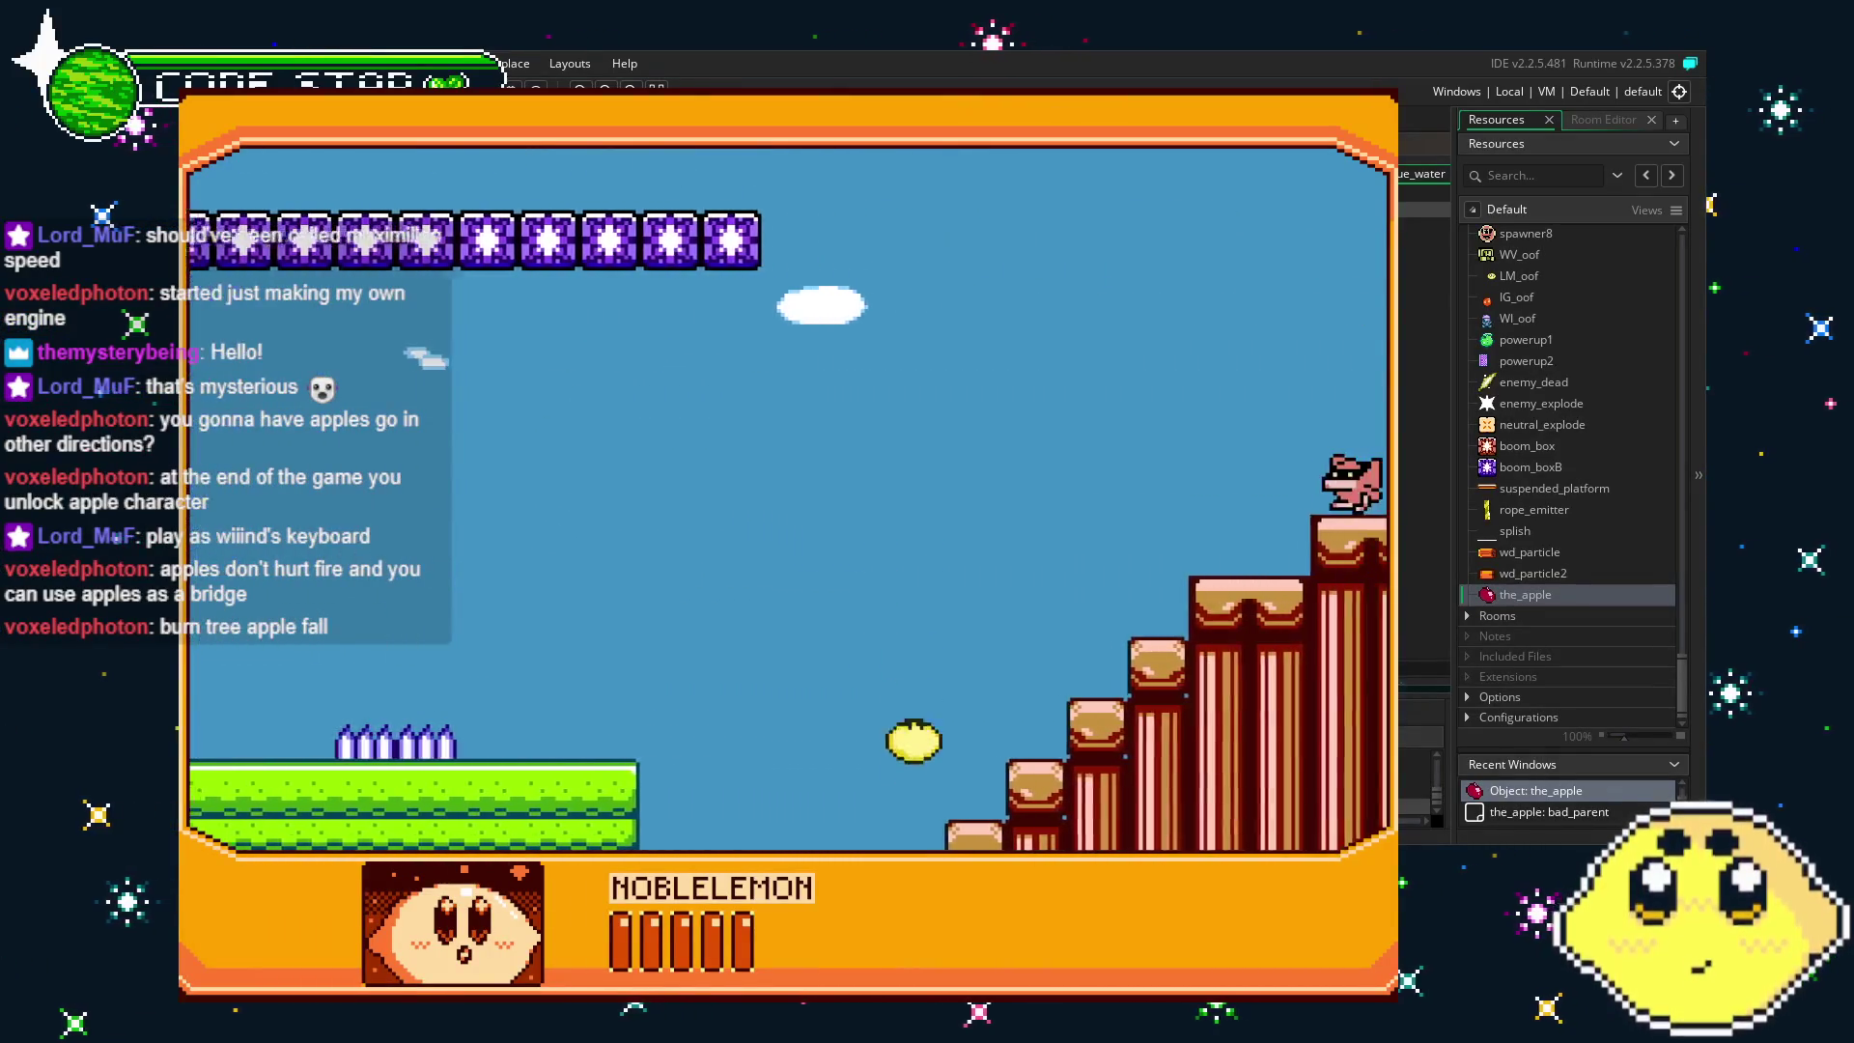
key(Up)
key(Right)
key(Up)
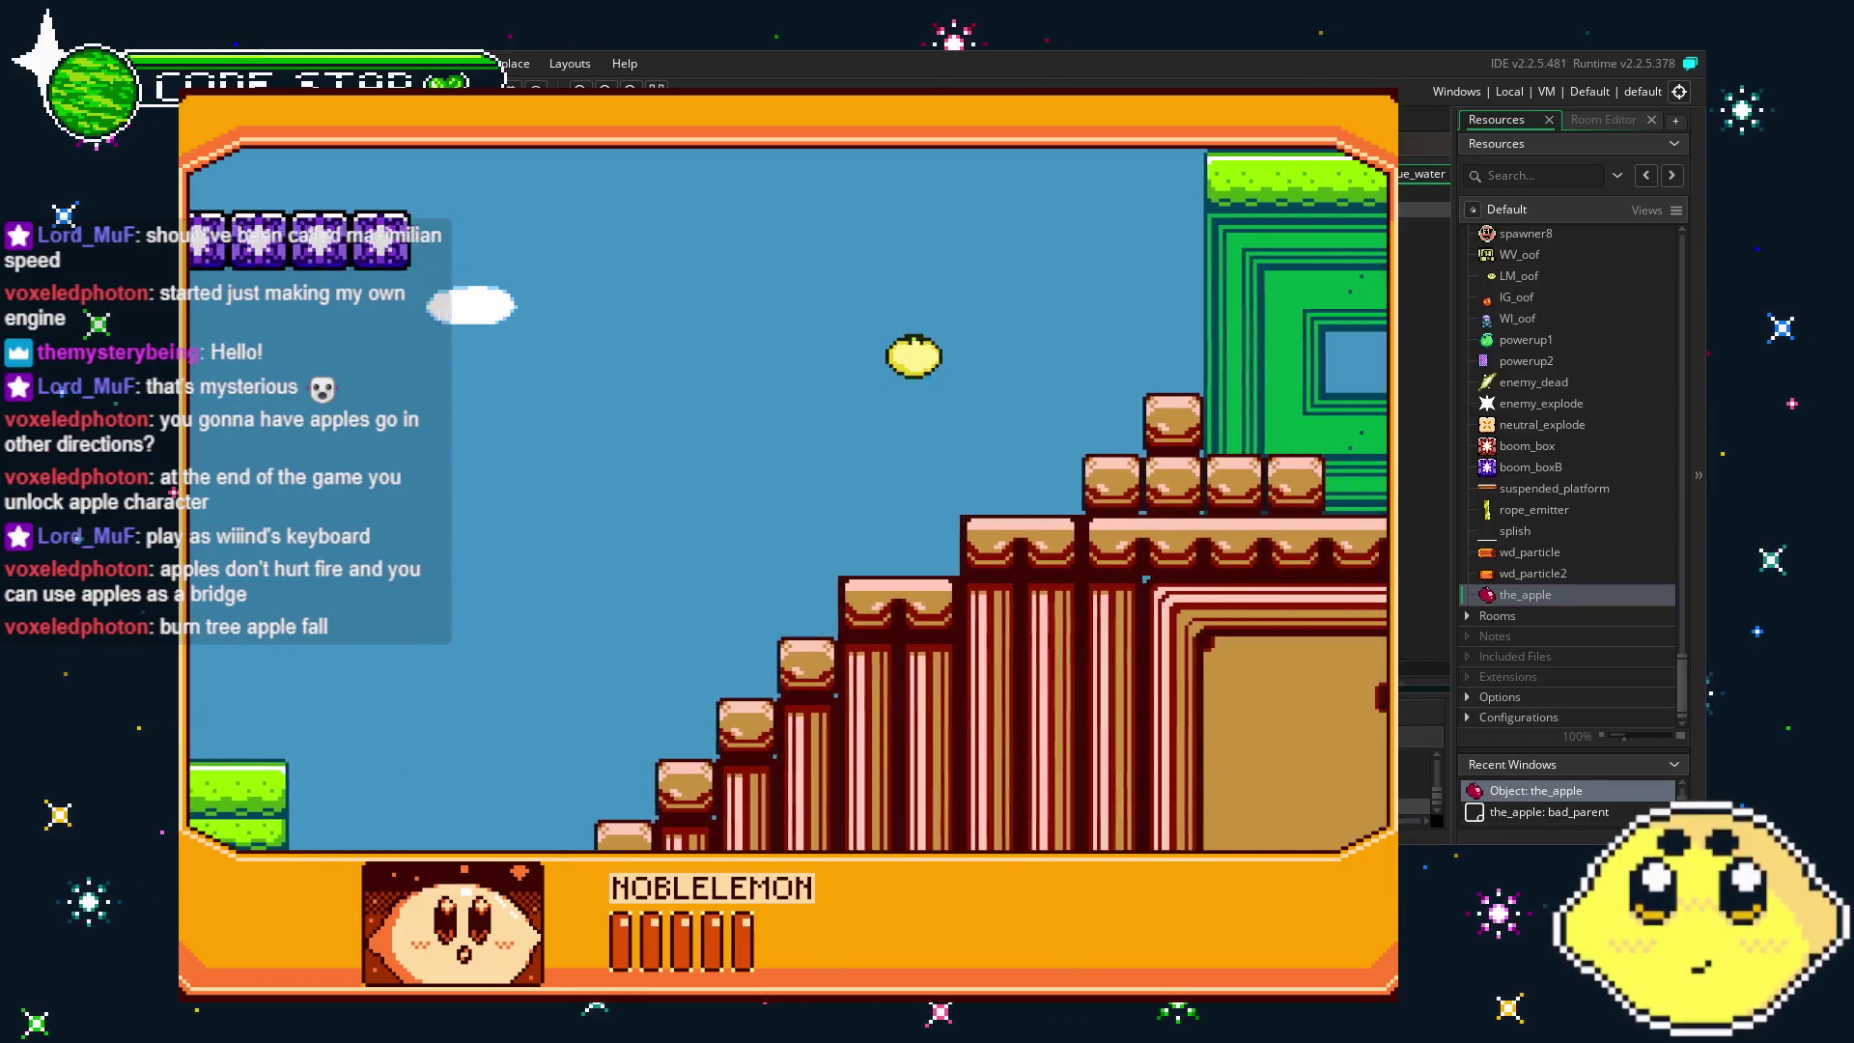
- Drop into the water near the apples, break a boom box, then quit the game
key(Right)
key(Up)
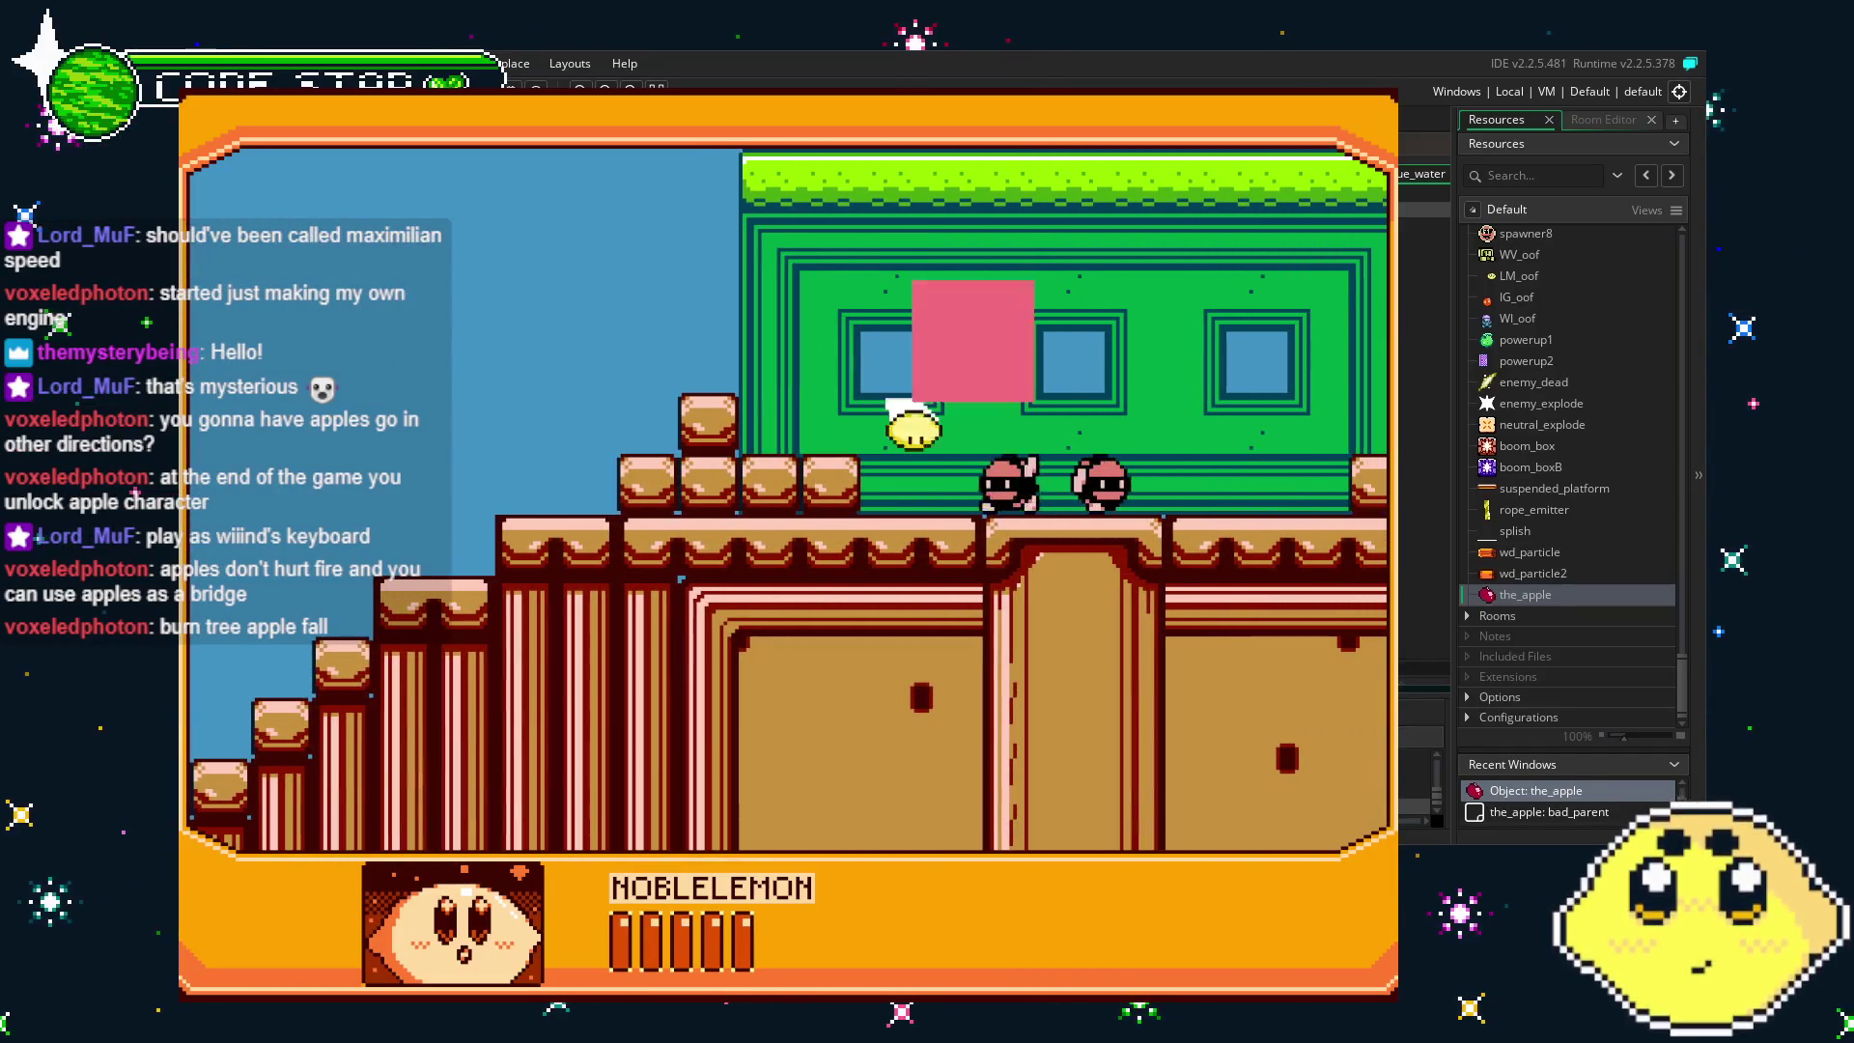
key(Right)
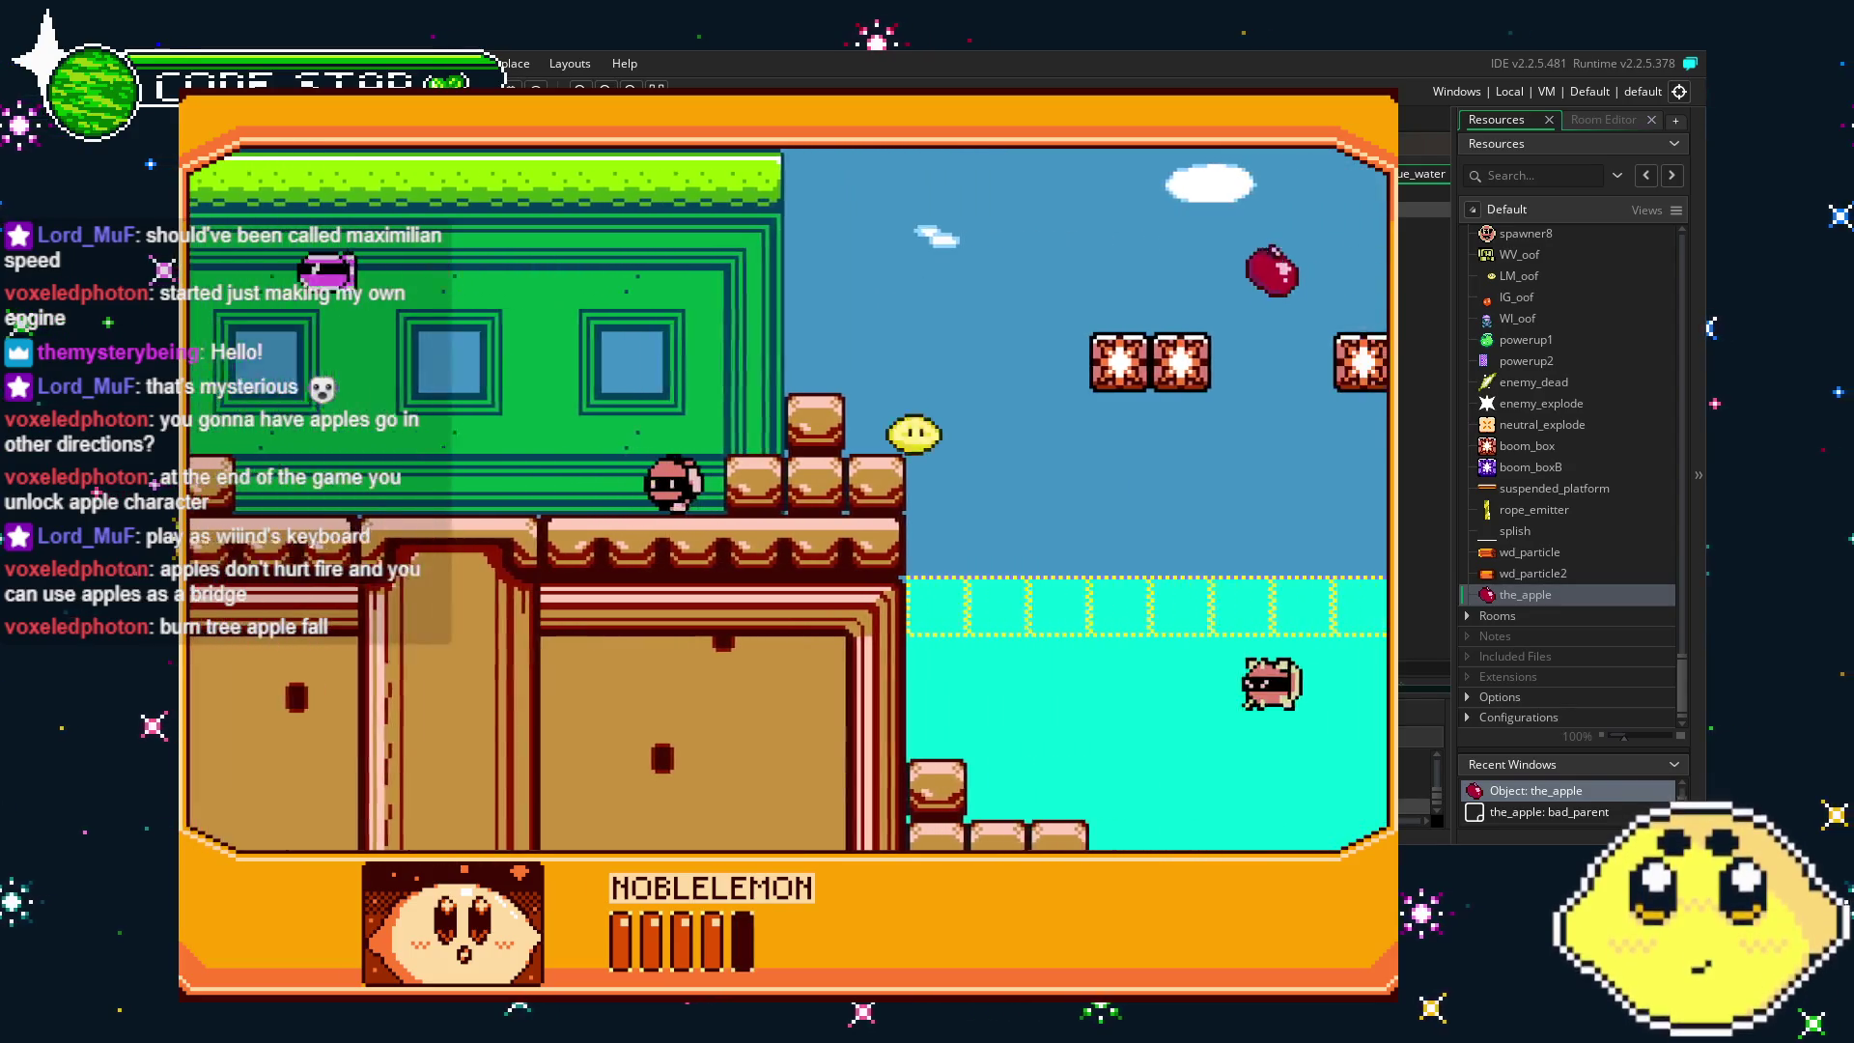
key(Right)
key(Up)
key(Right)
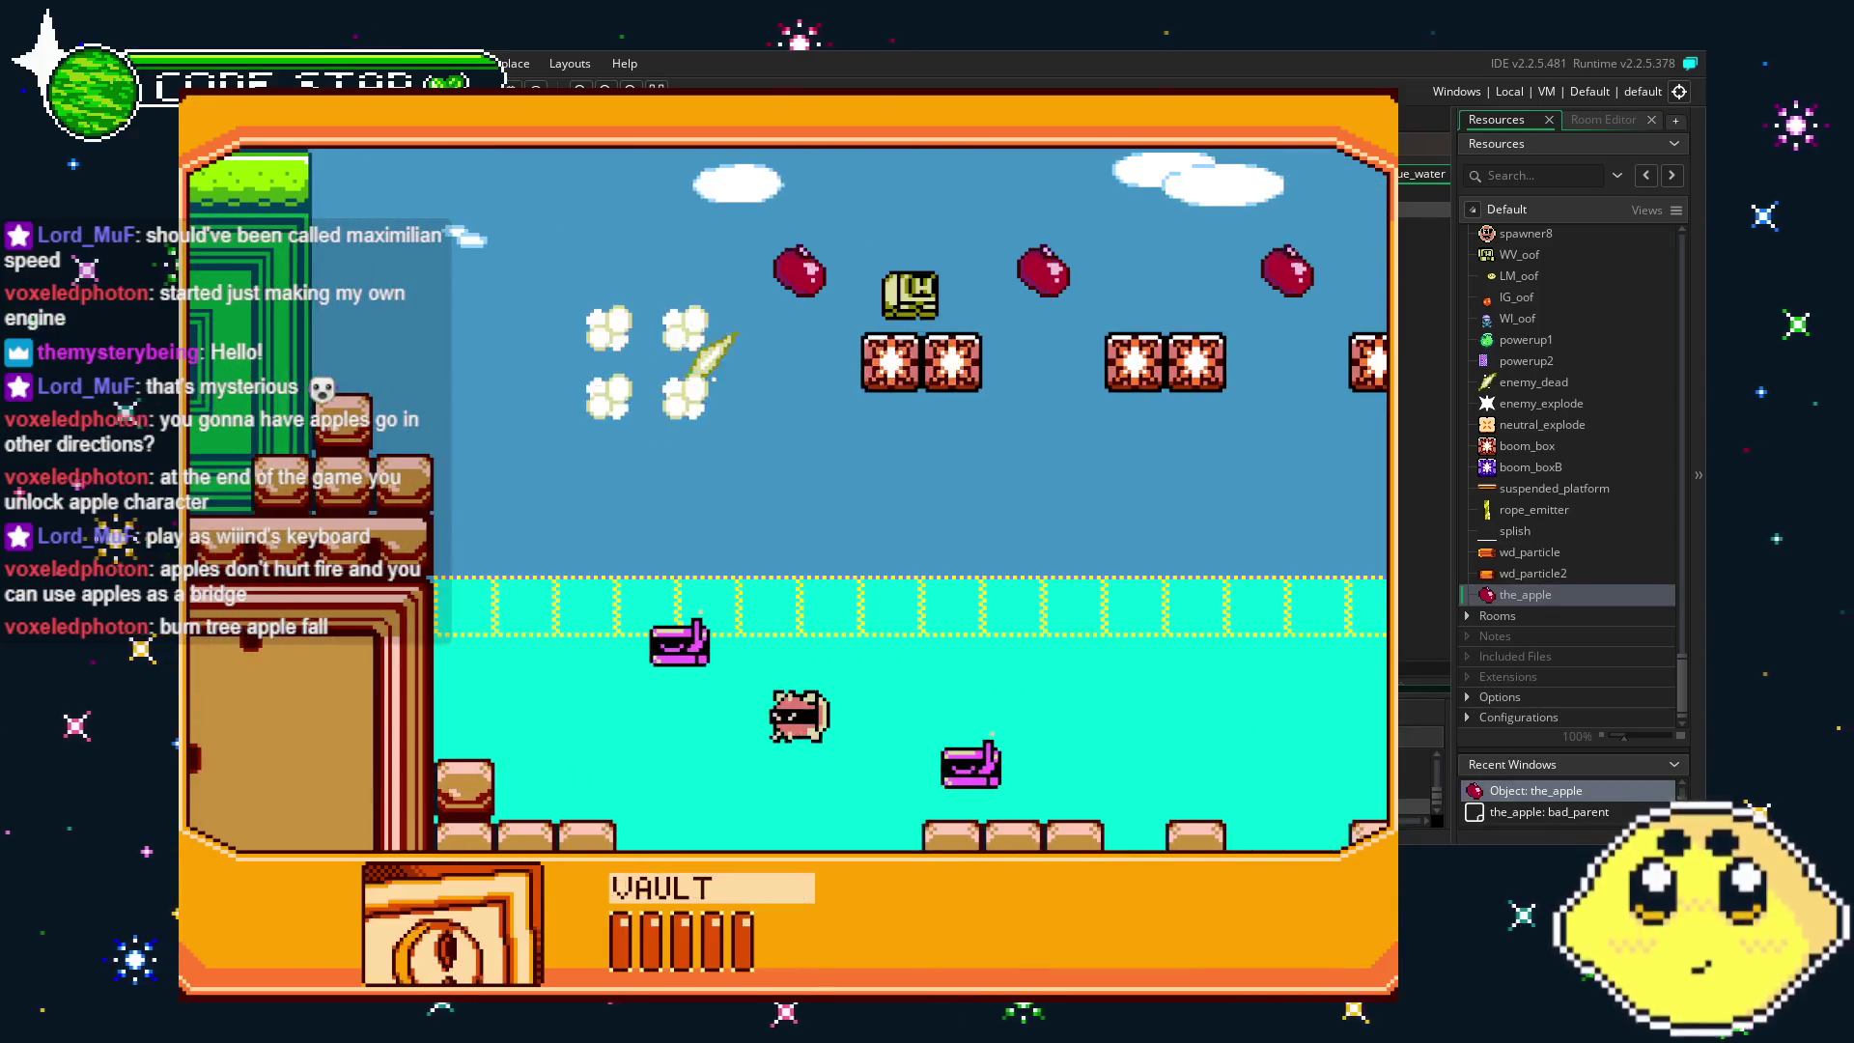
key(Left)
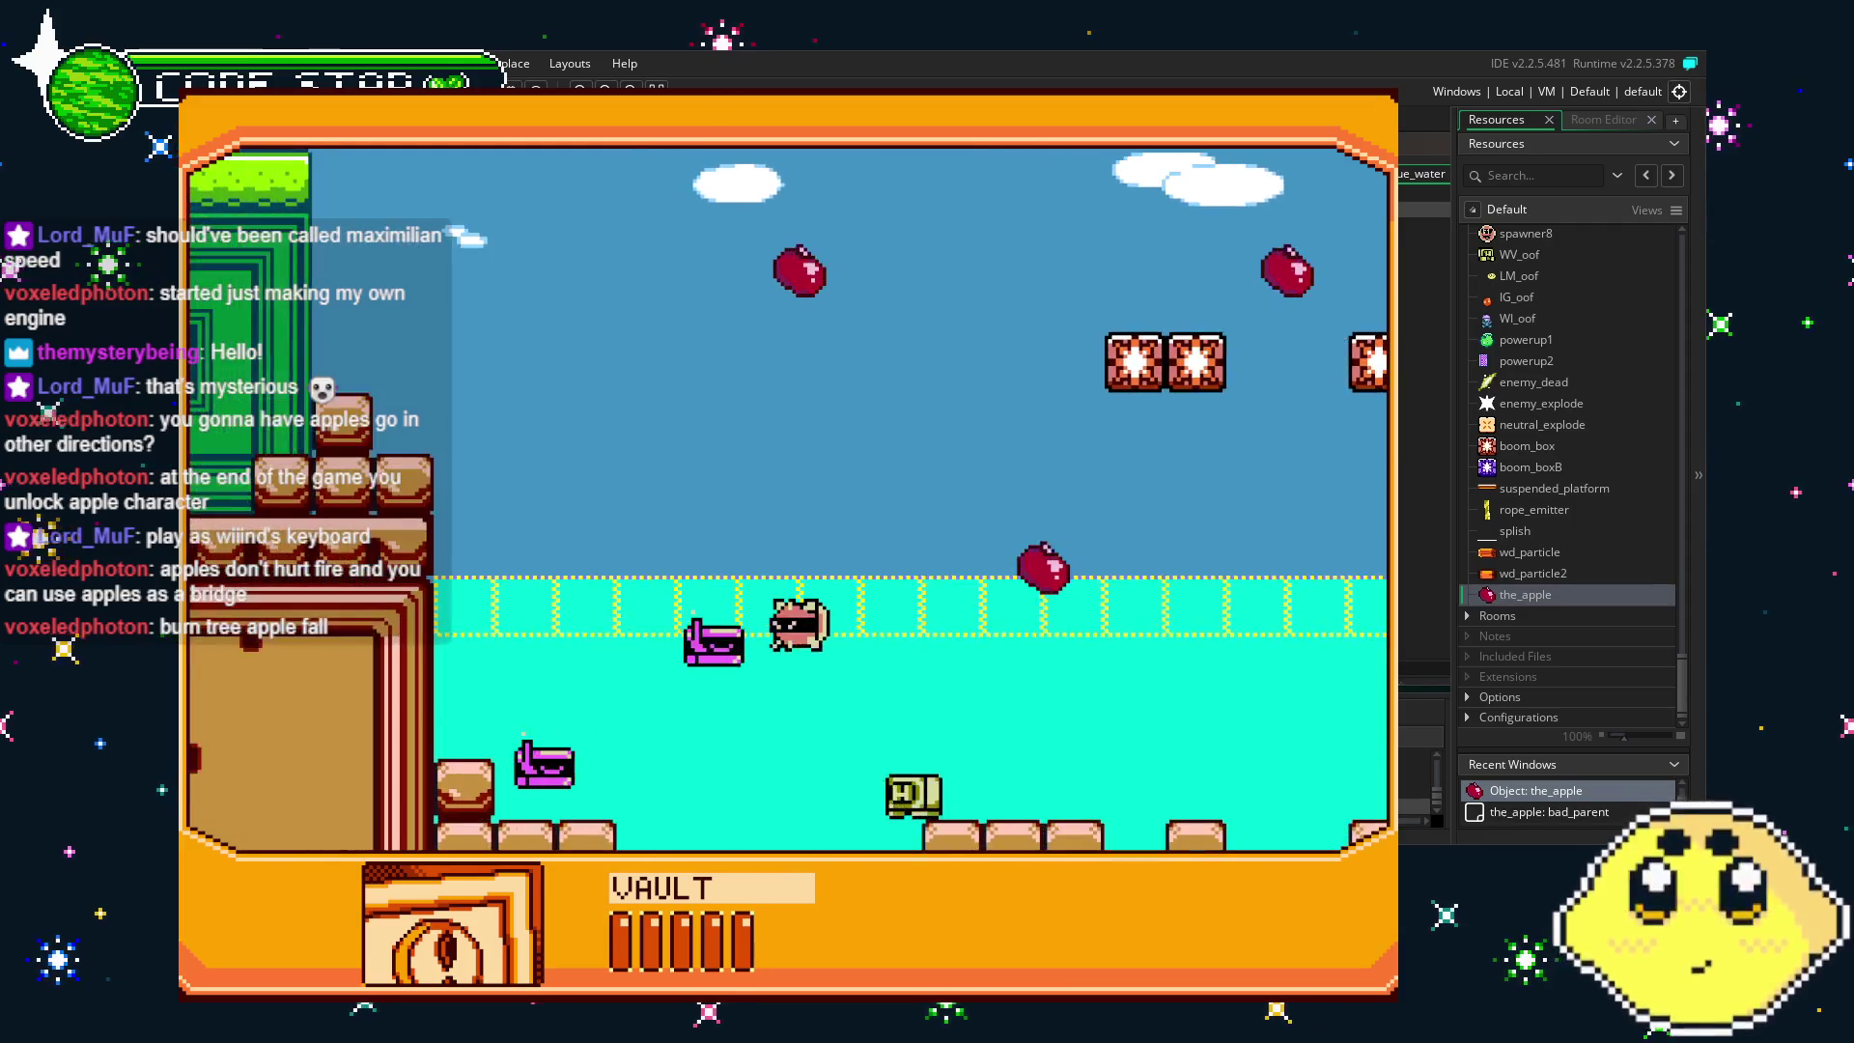
key(Up)
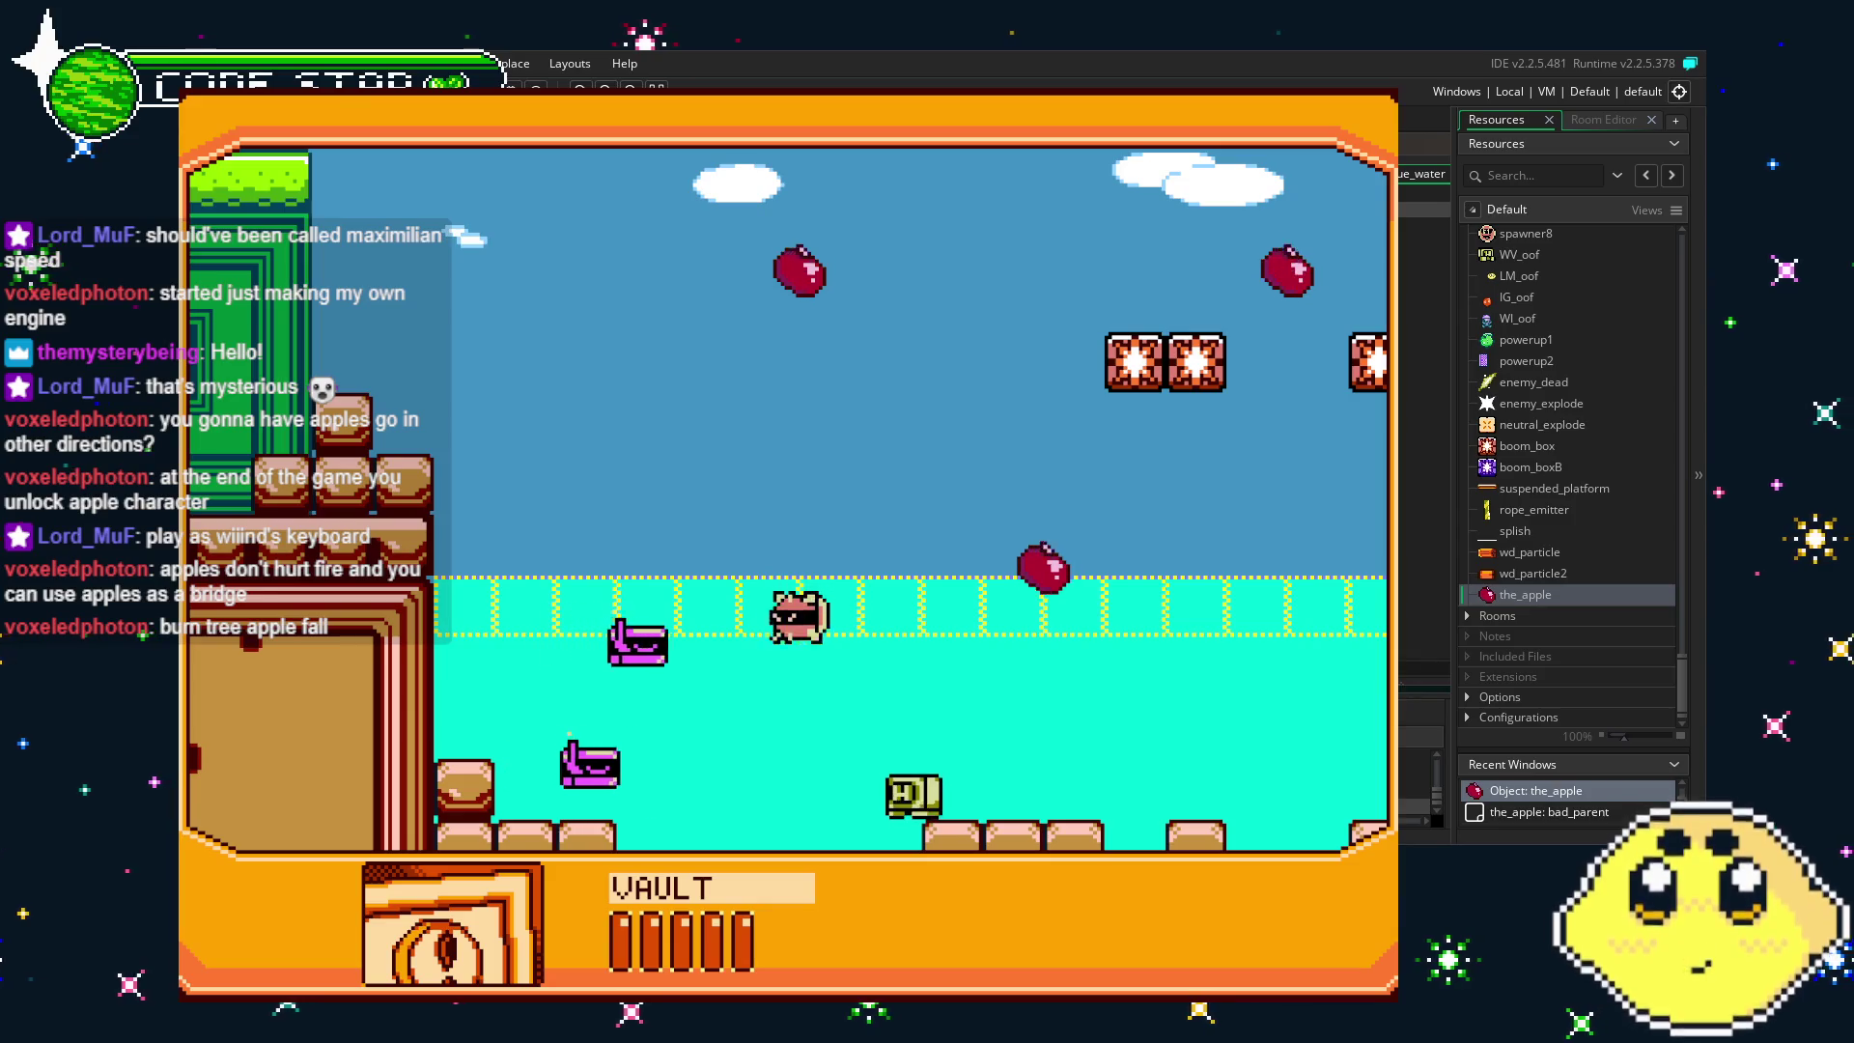
key(Escape)
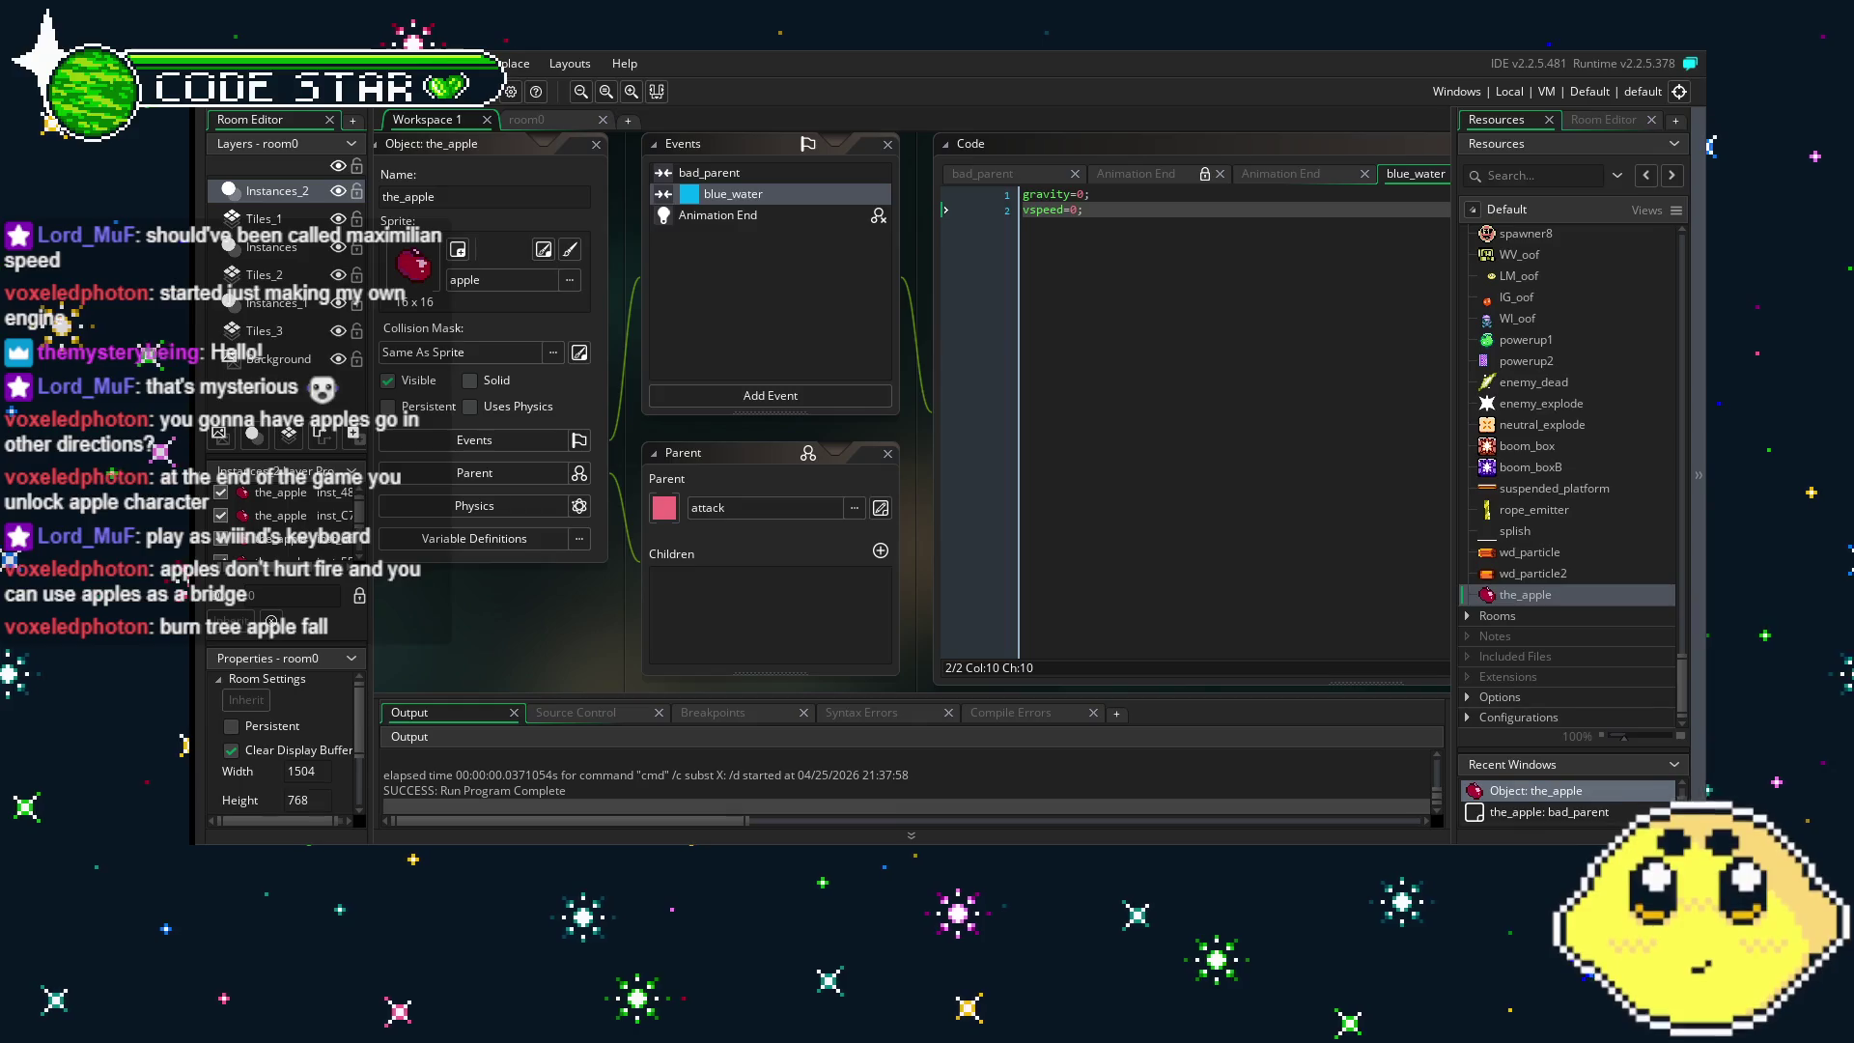
- Save, check the bad_parent, Animation End and blue_water event code, then reopen room0
key(ctrl+s)
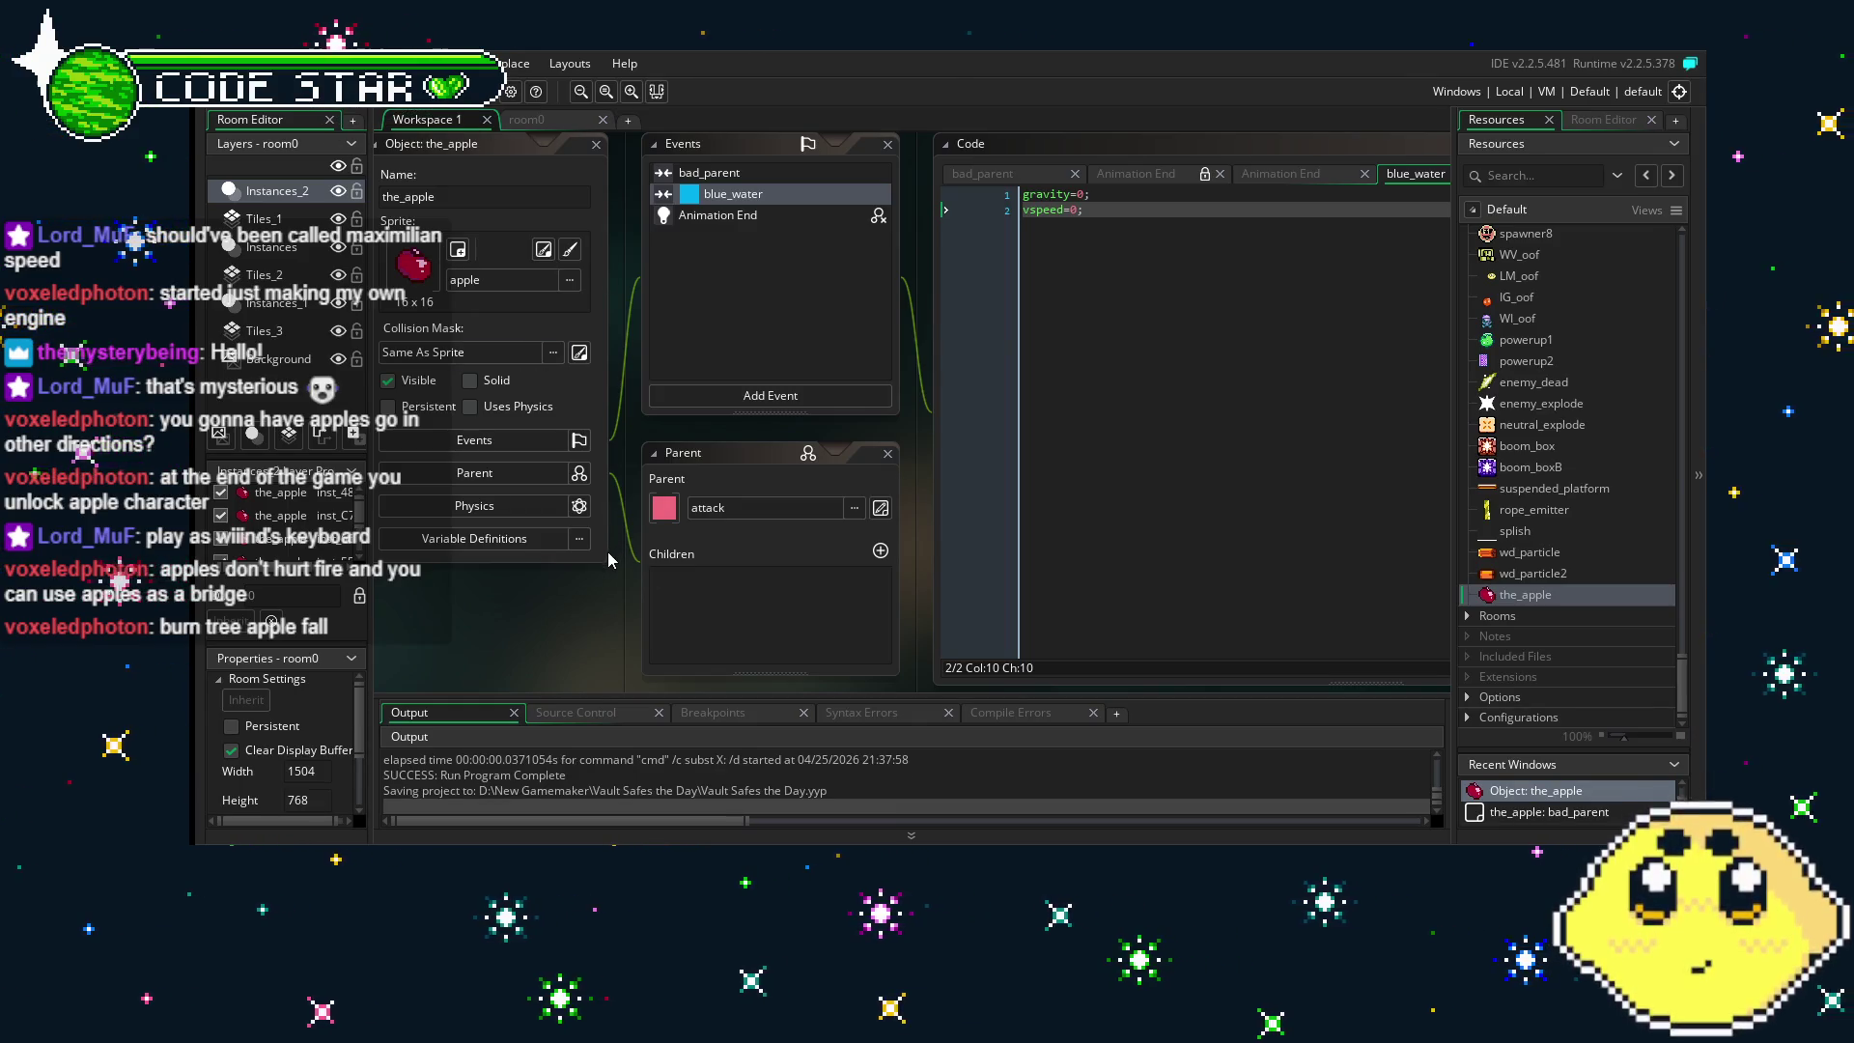
mouse_move(513, 589)
mouse_down()
mouse_move(704, 587)
mouse_move(460, 581)
mouse_up()
click(700, 154)
click(716, 162)
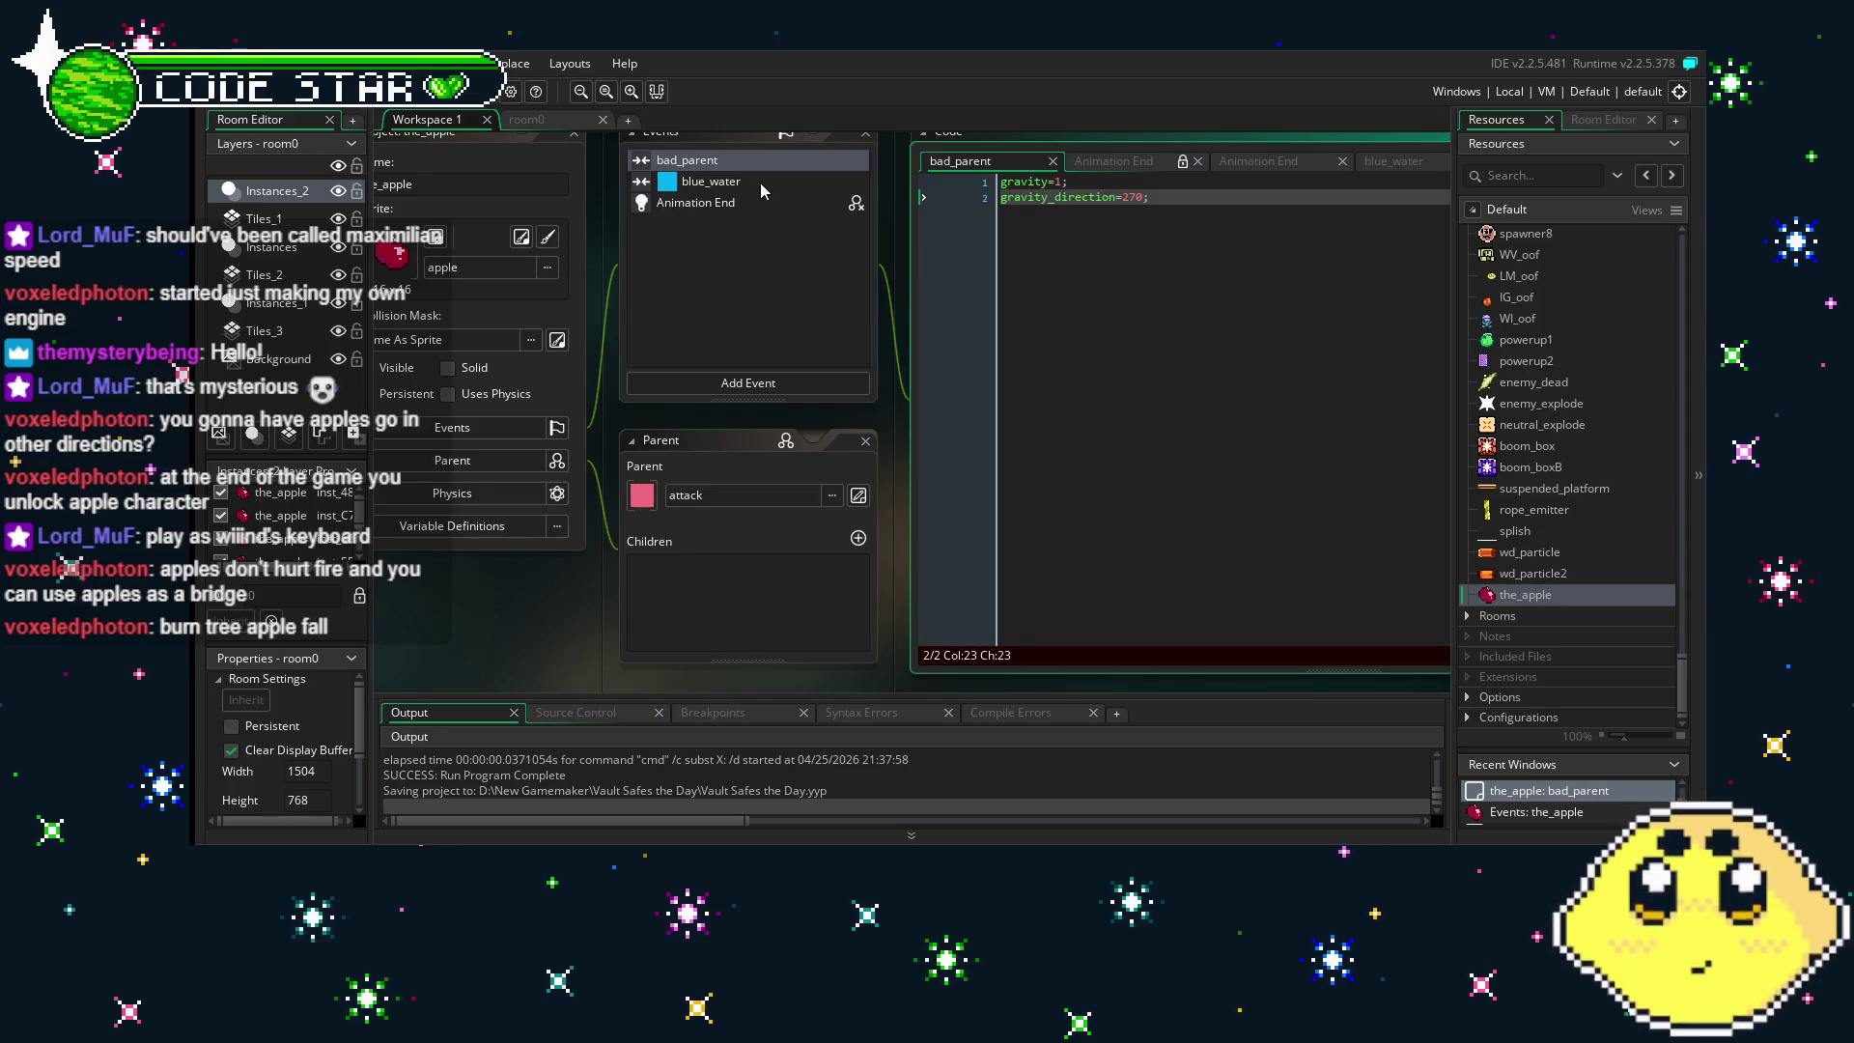
click(741, 197)
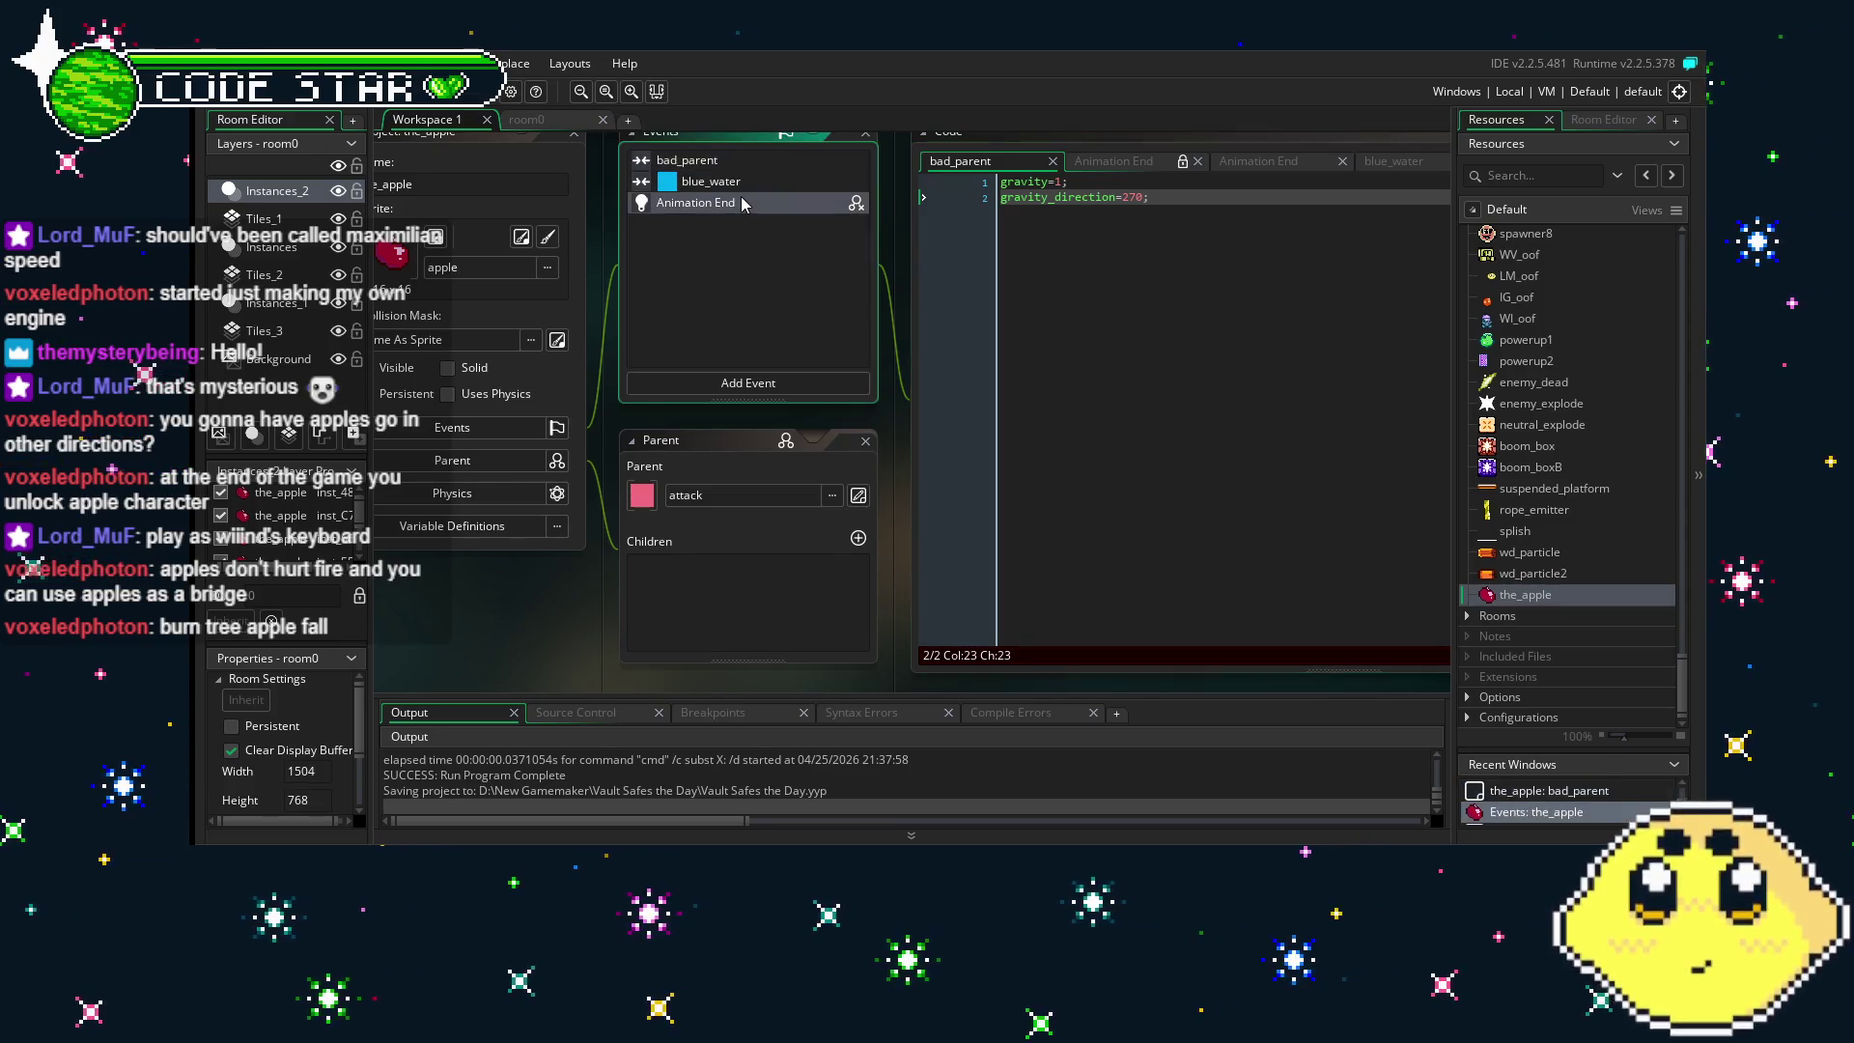
click(723, 186)
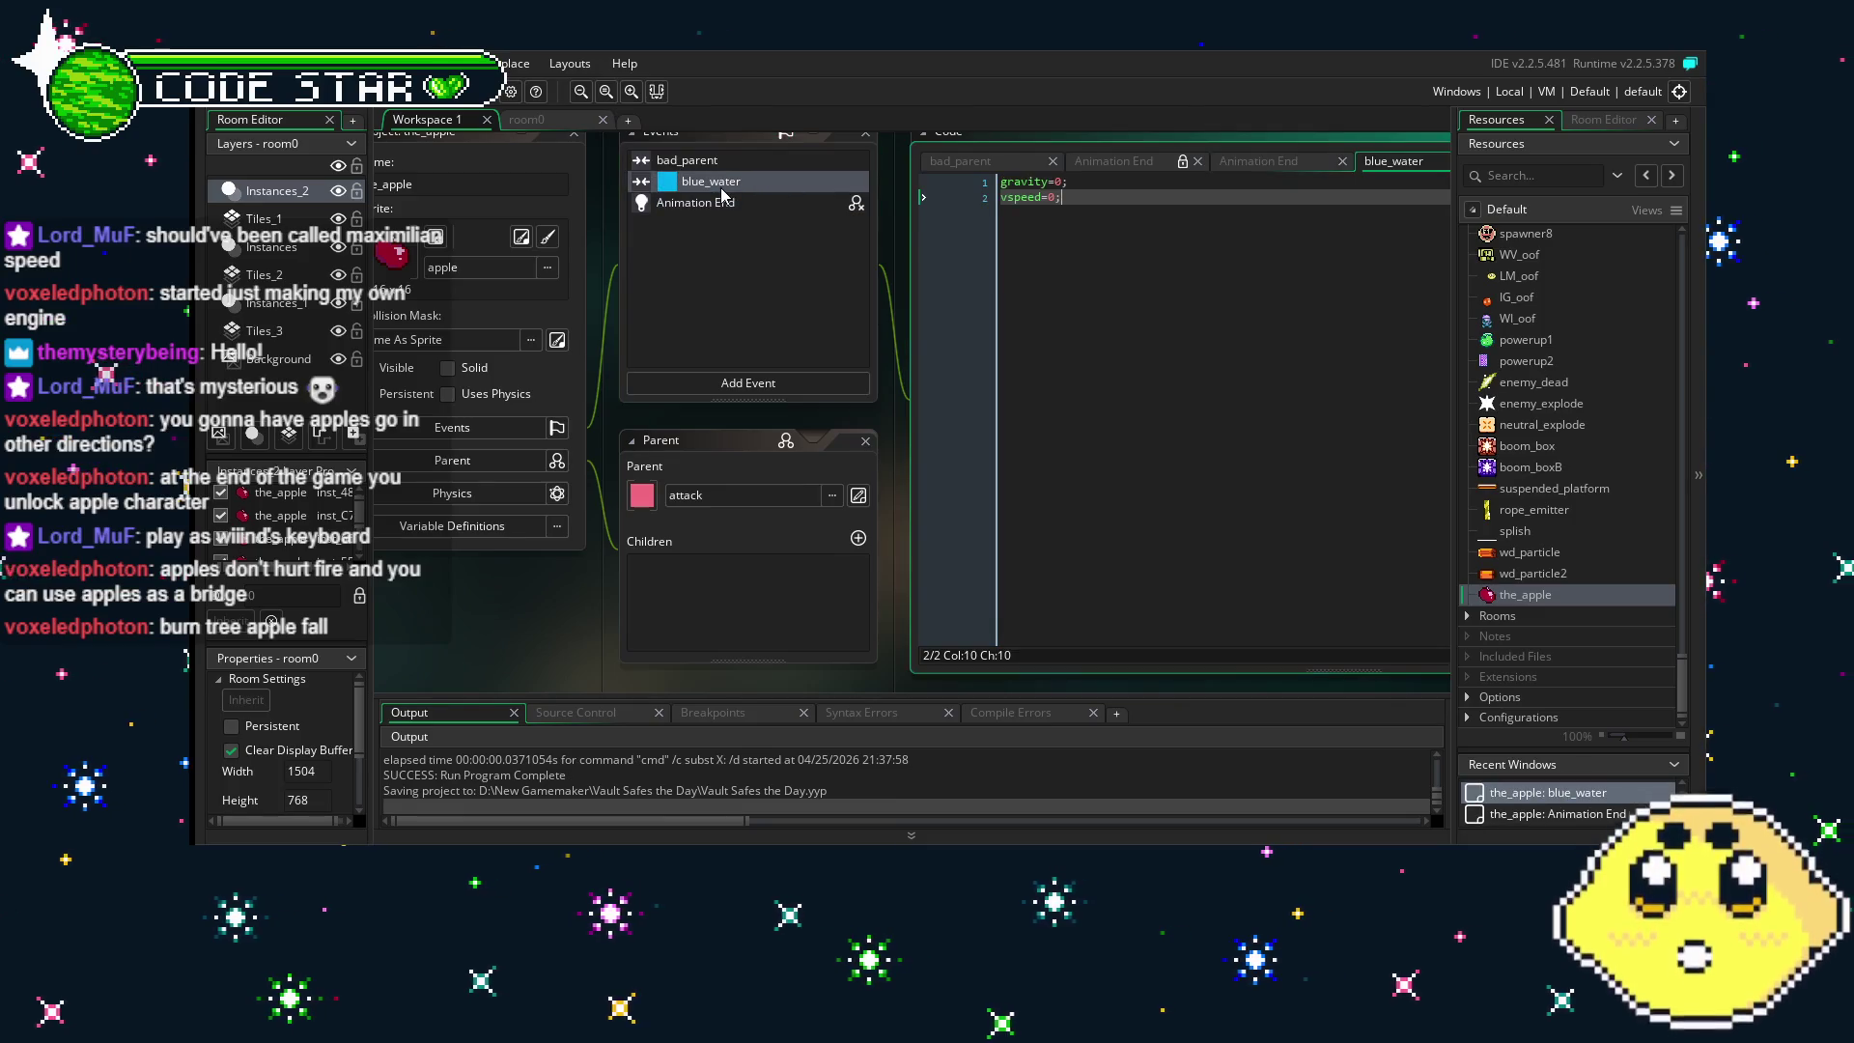
click(527, 118)
drag(783, 497, 706, 488)
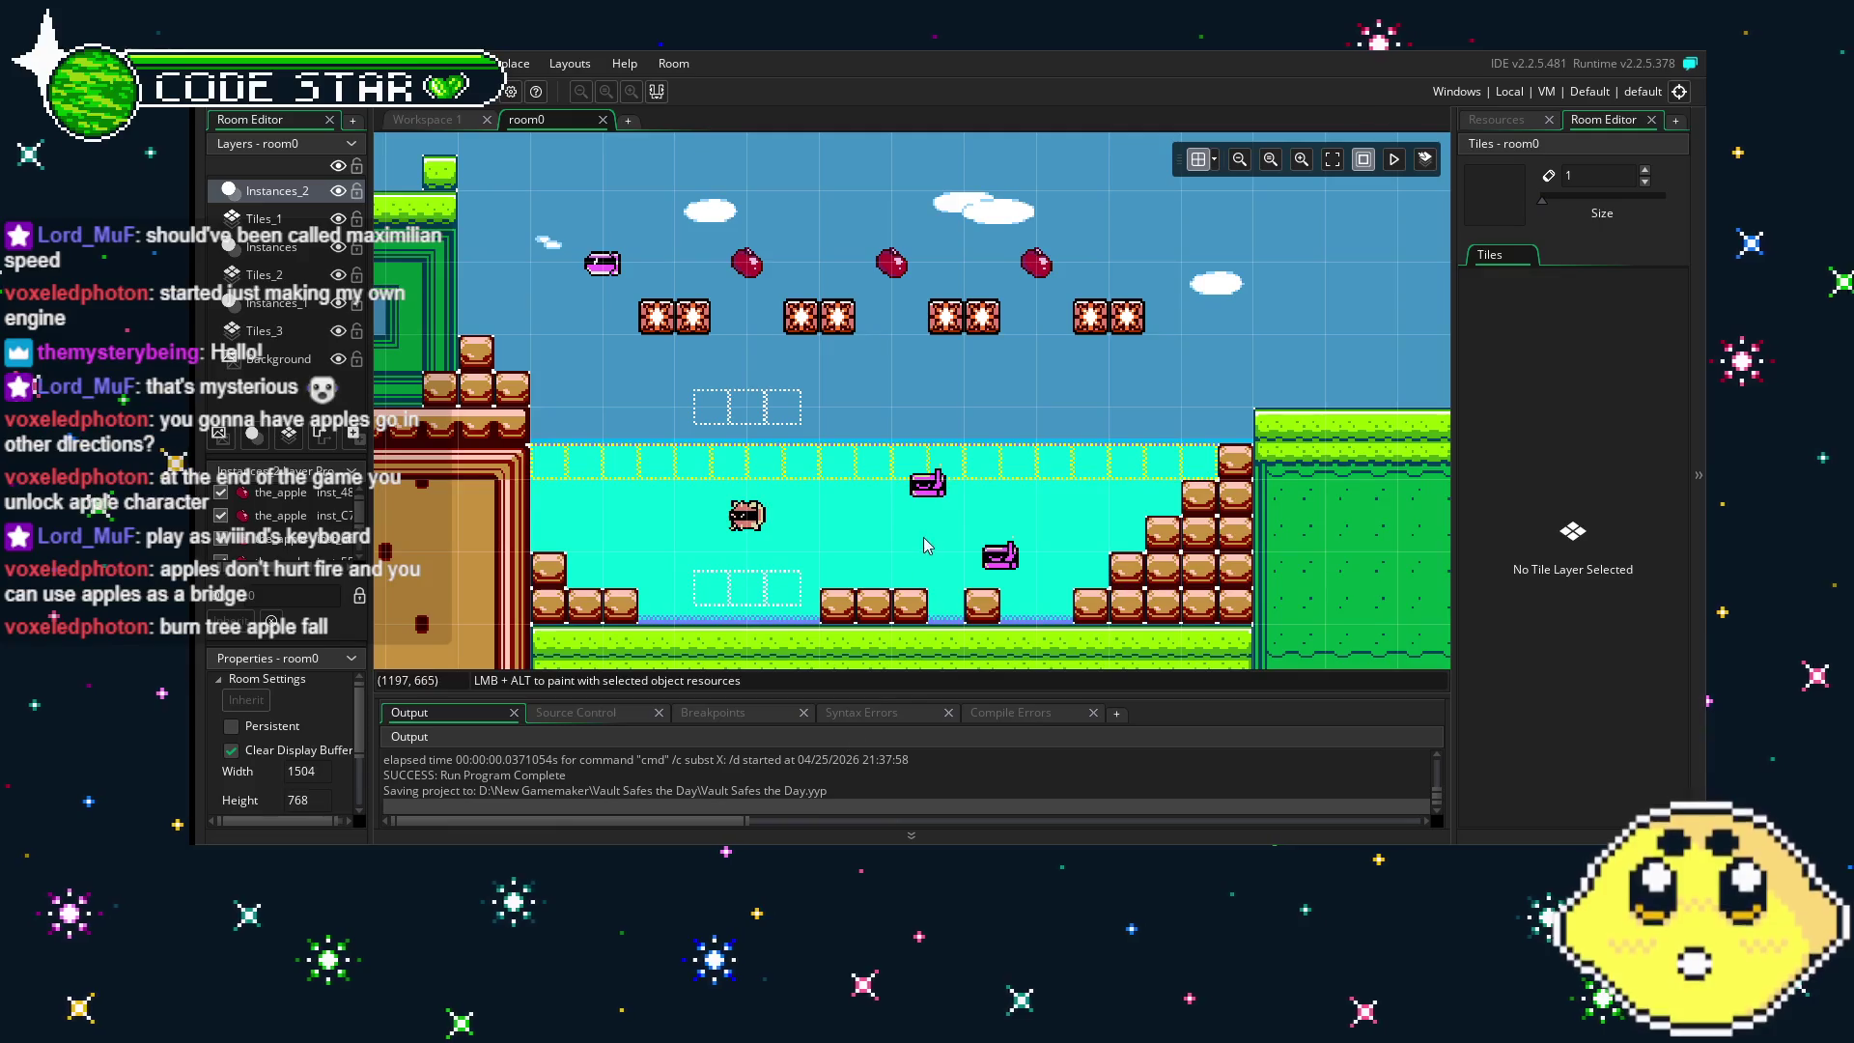
- Duplicate the_apple, then delete the unwanted the_apple1 copy
drag(702, 525, 782, 537)
click(1495, 119)
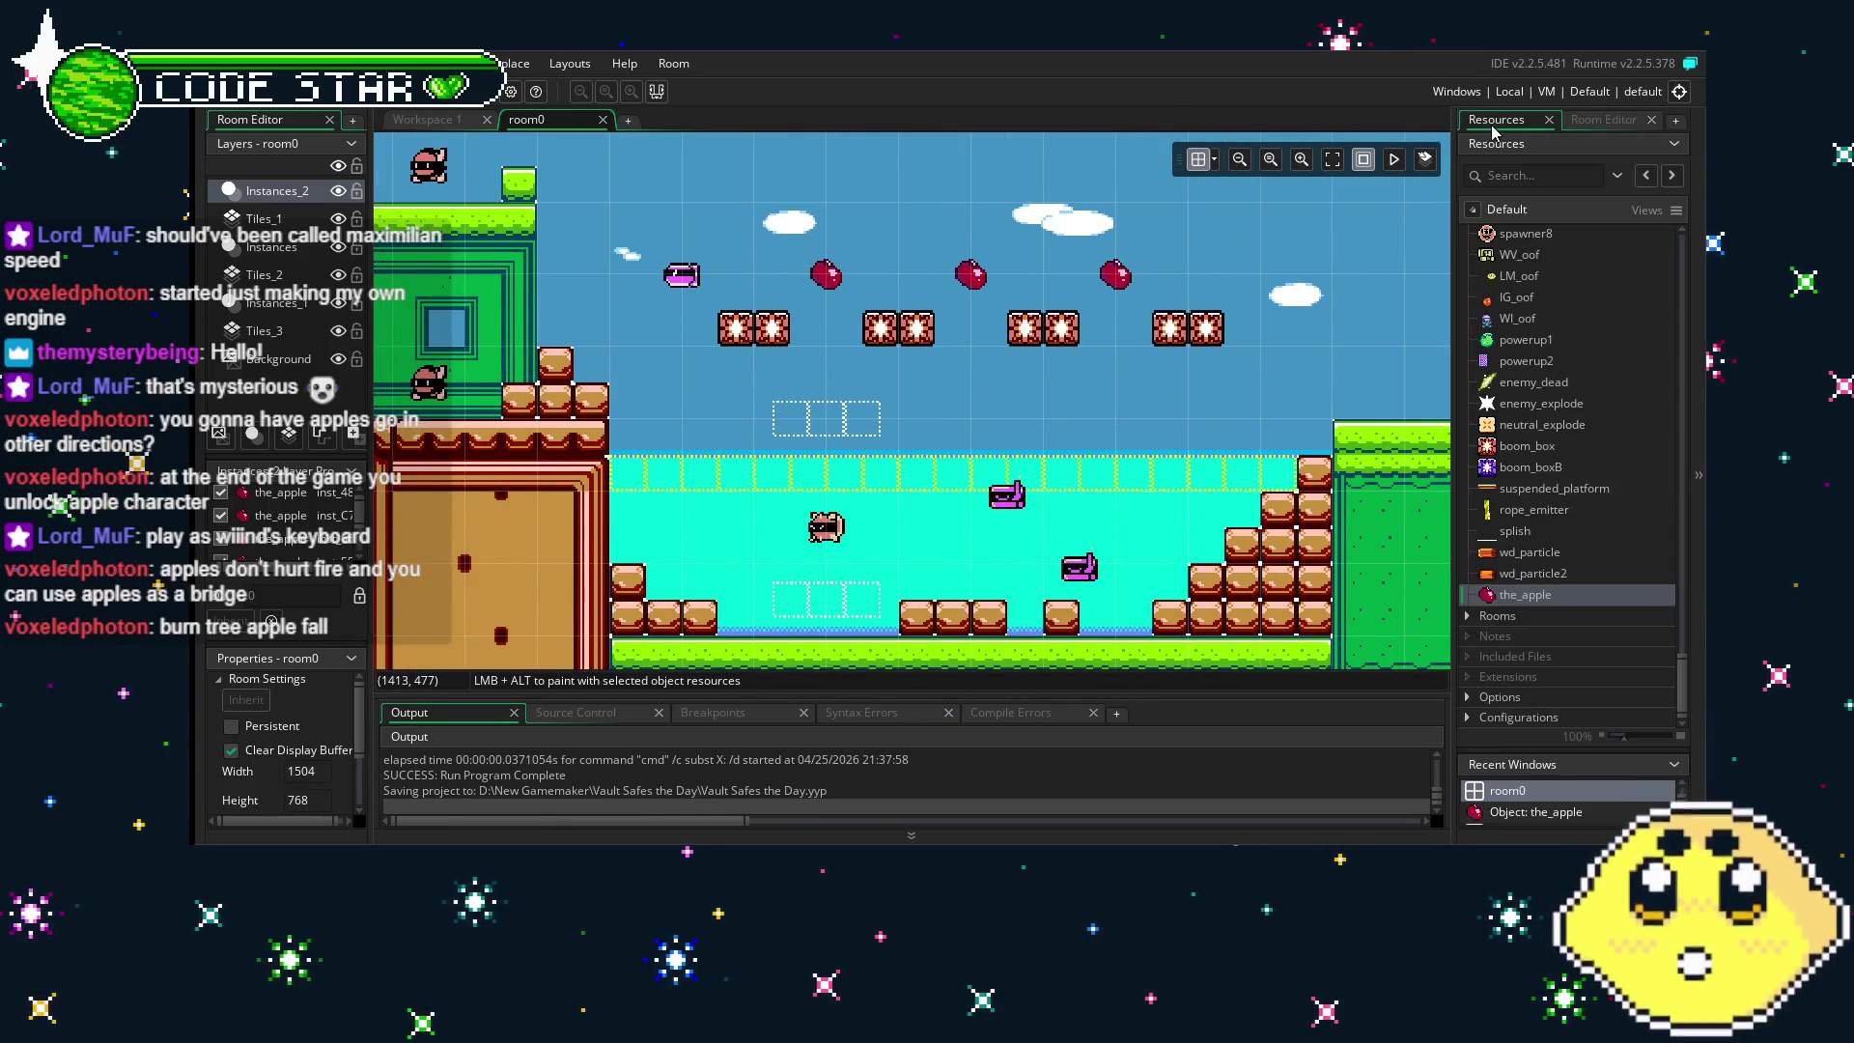
right_click(1535, 596)
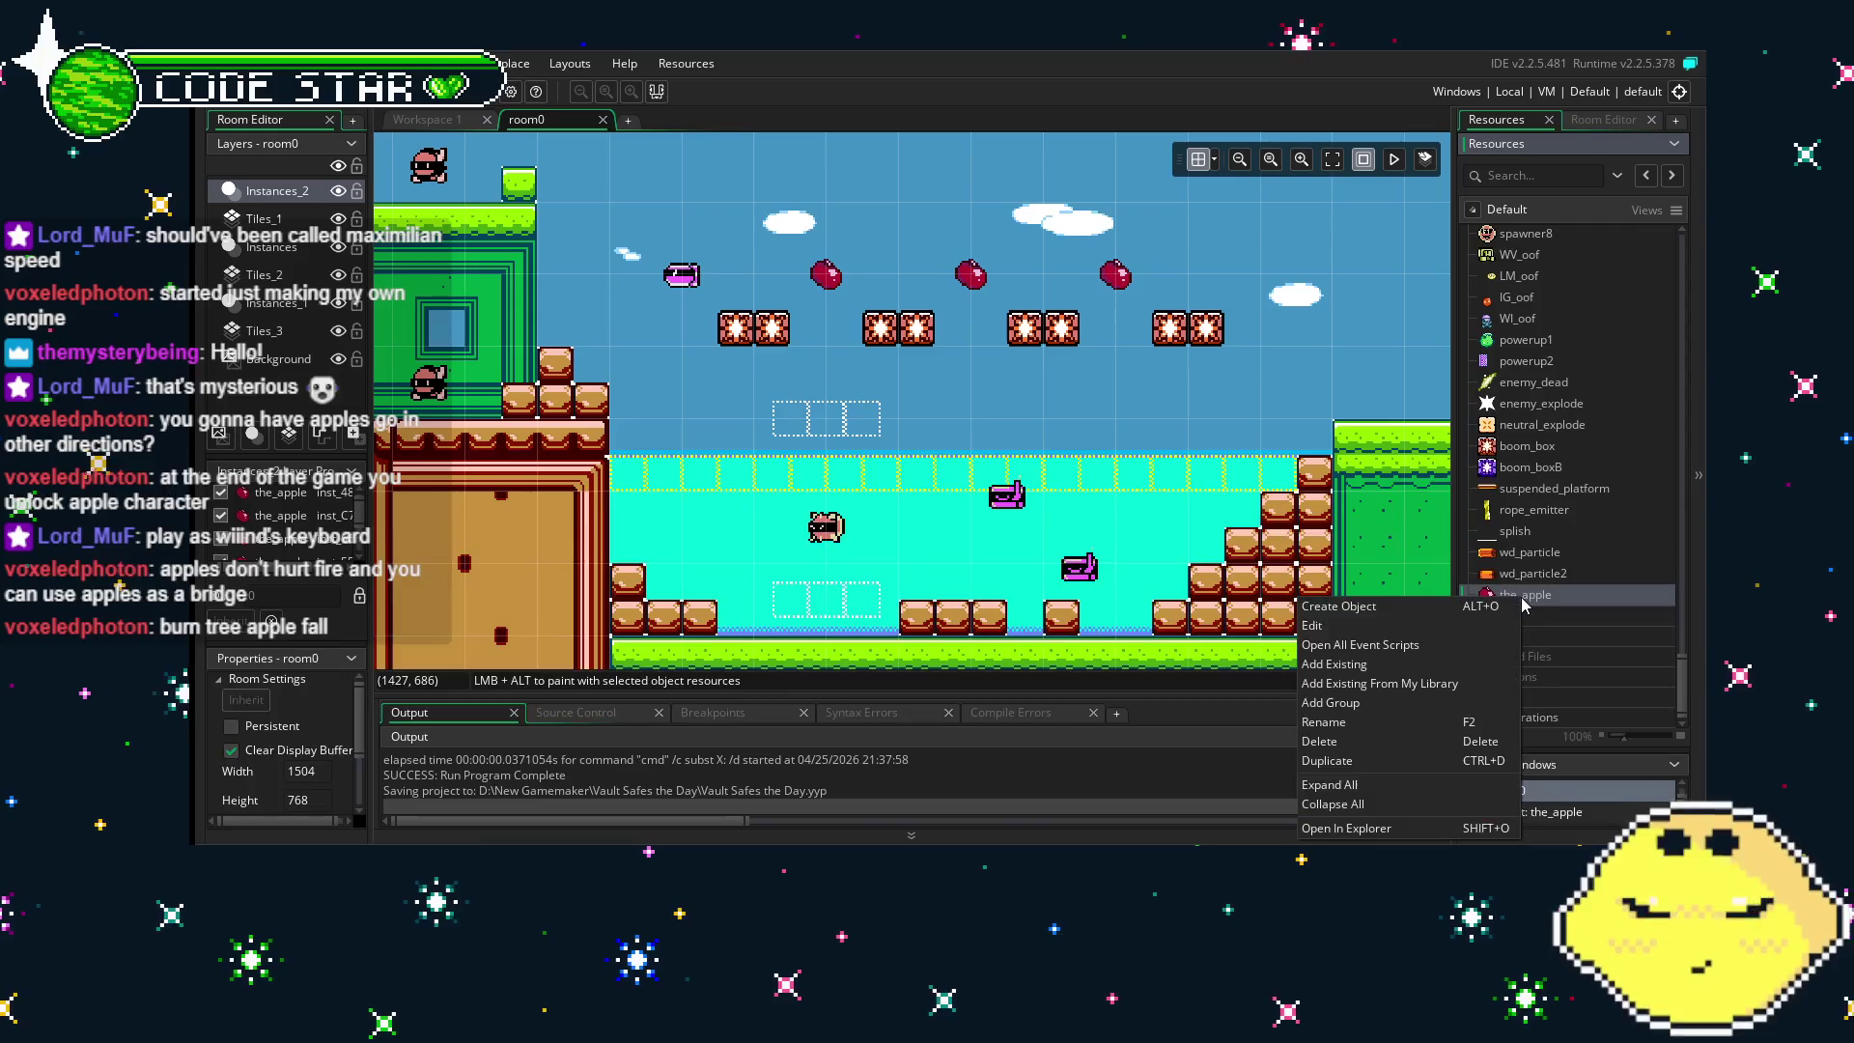
click(1403, 759)
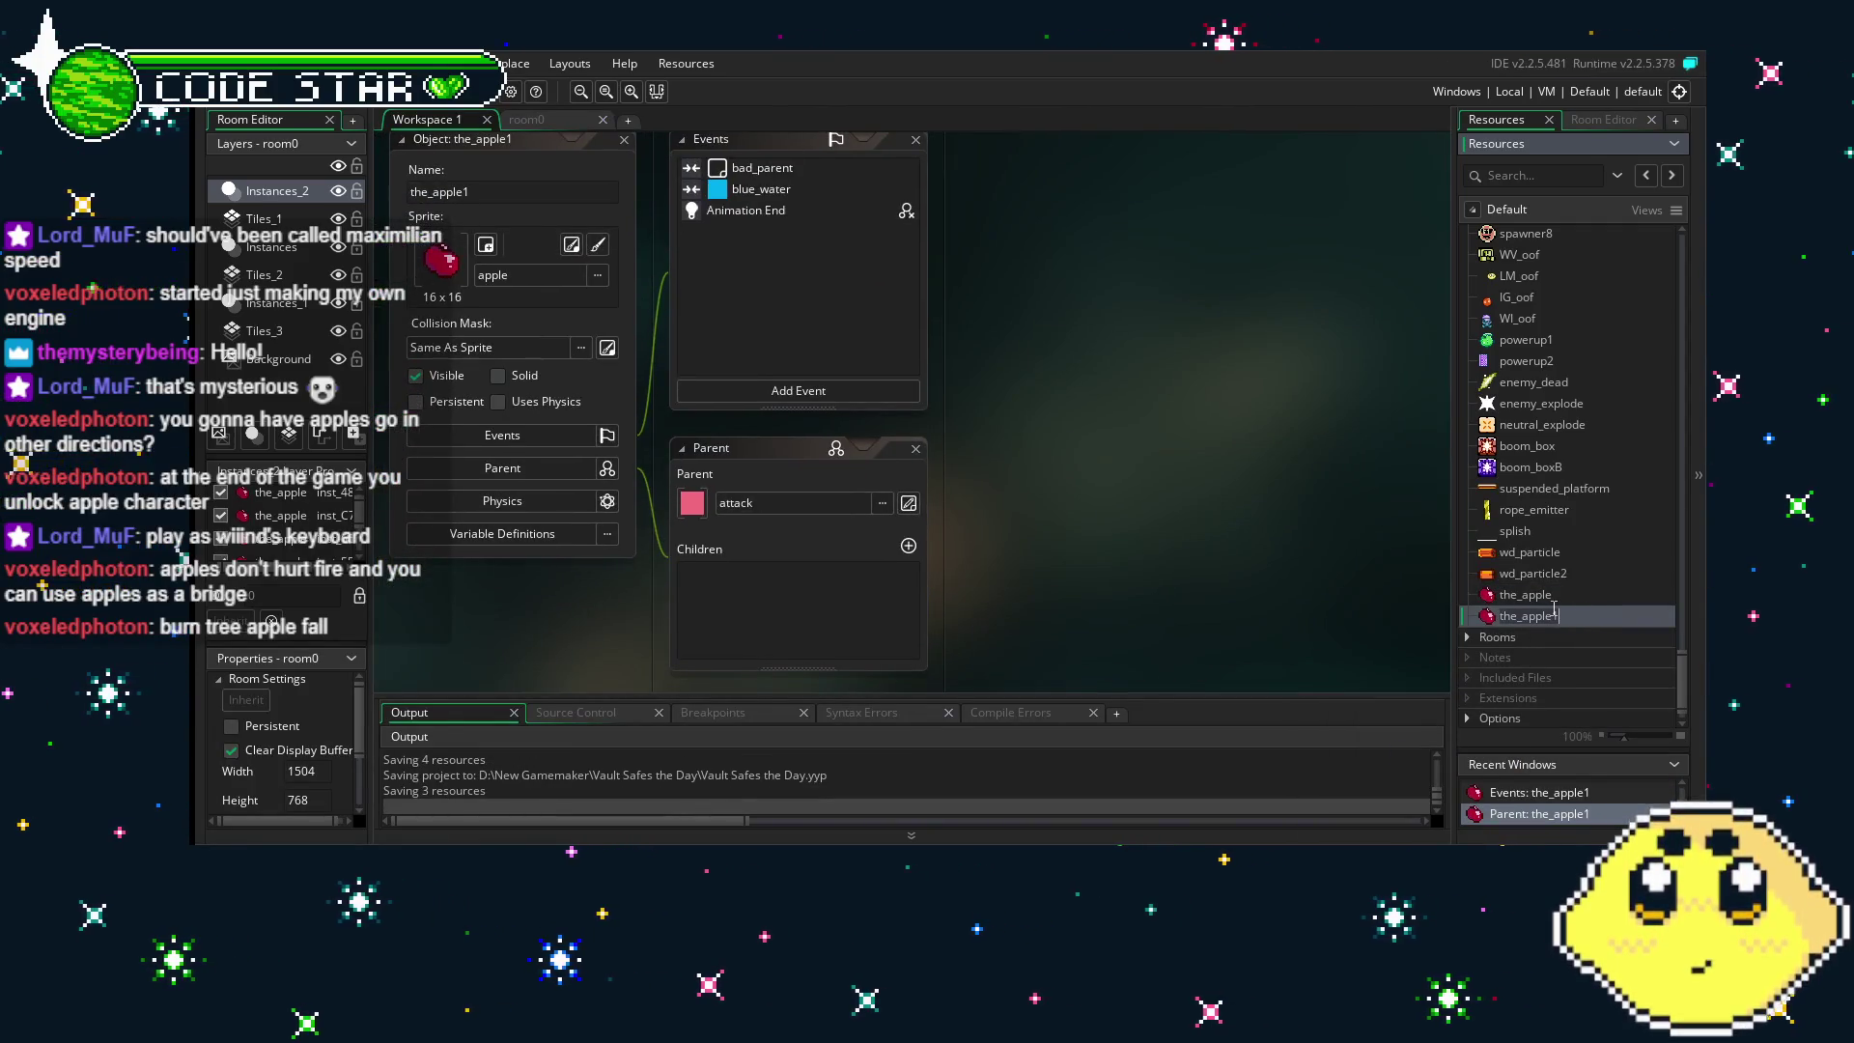
key(Delete)
key(Return)
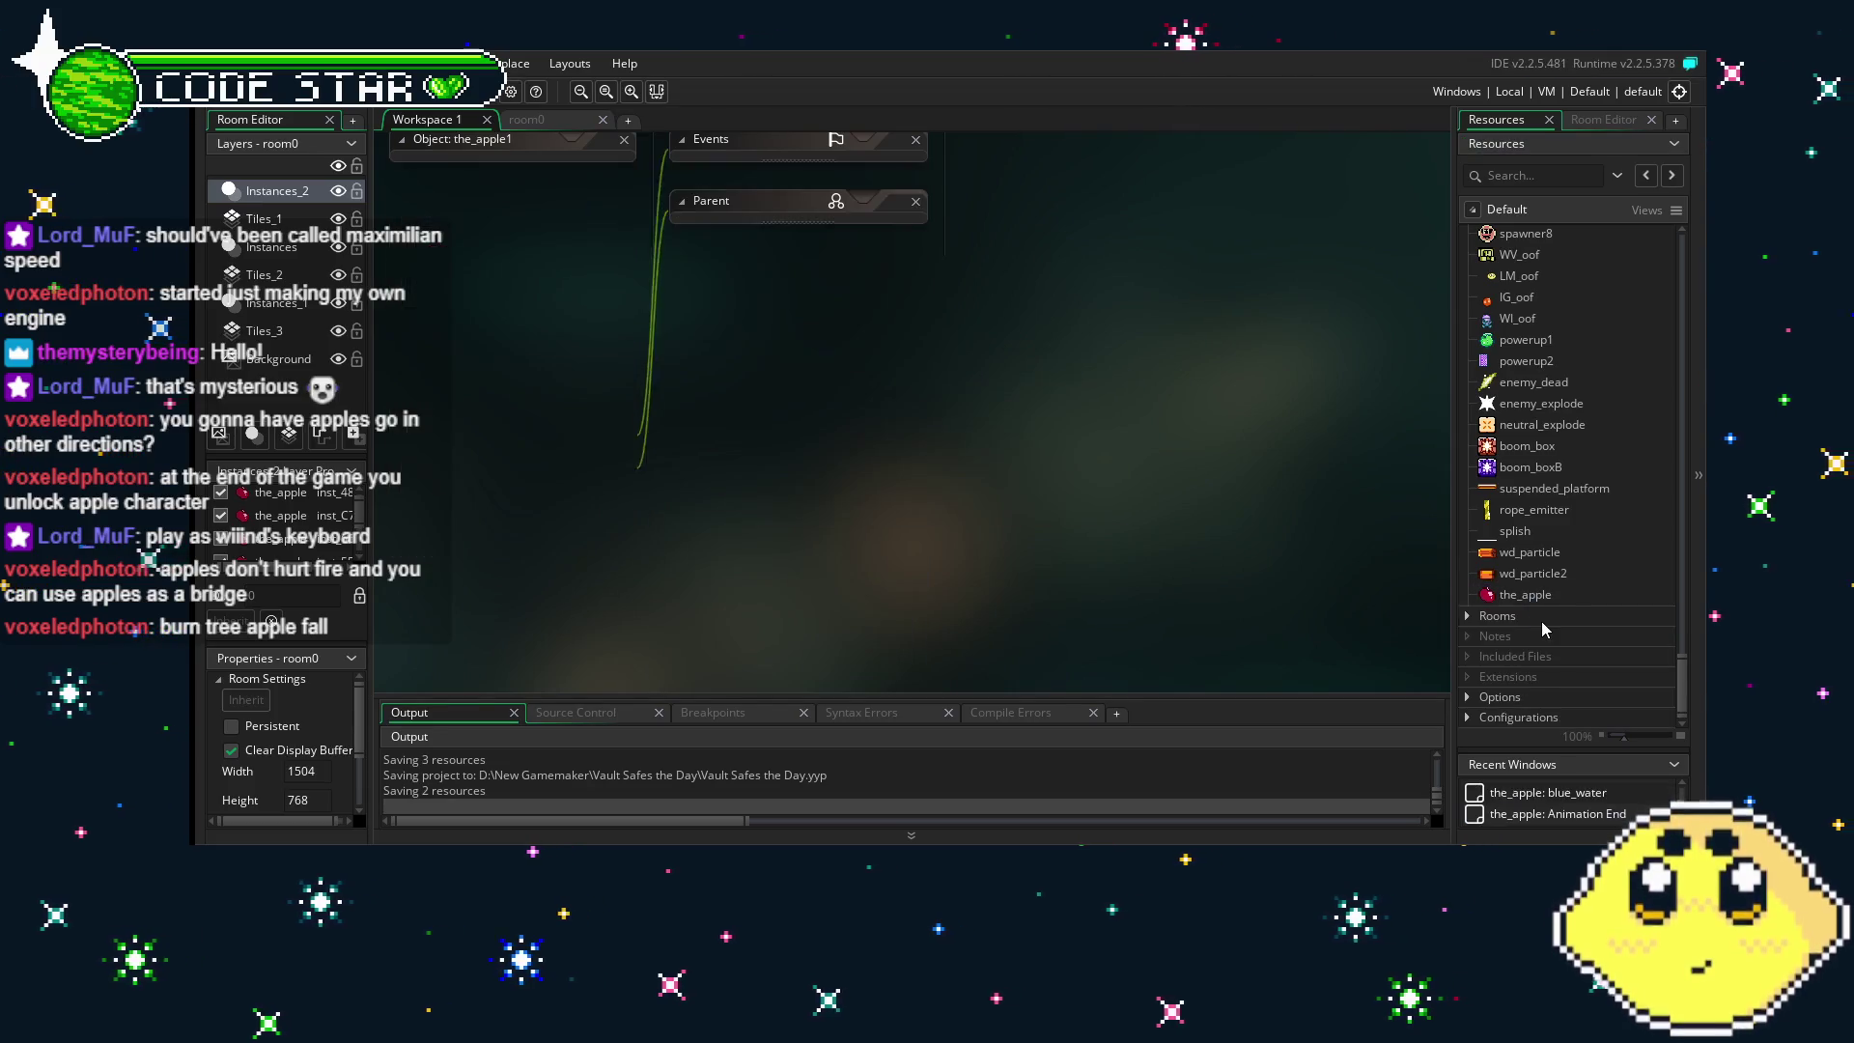
- Create a new object named bob_apple with the apple sprite, then reopen the_apple
right_click(1537, 597)
click(1354, 603)
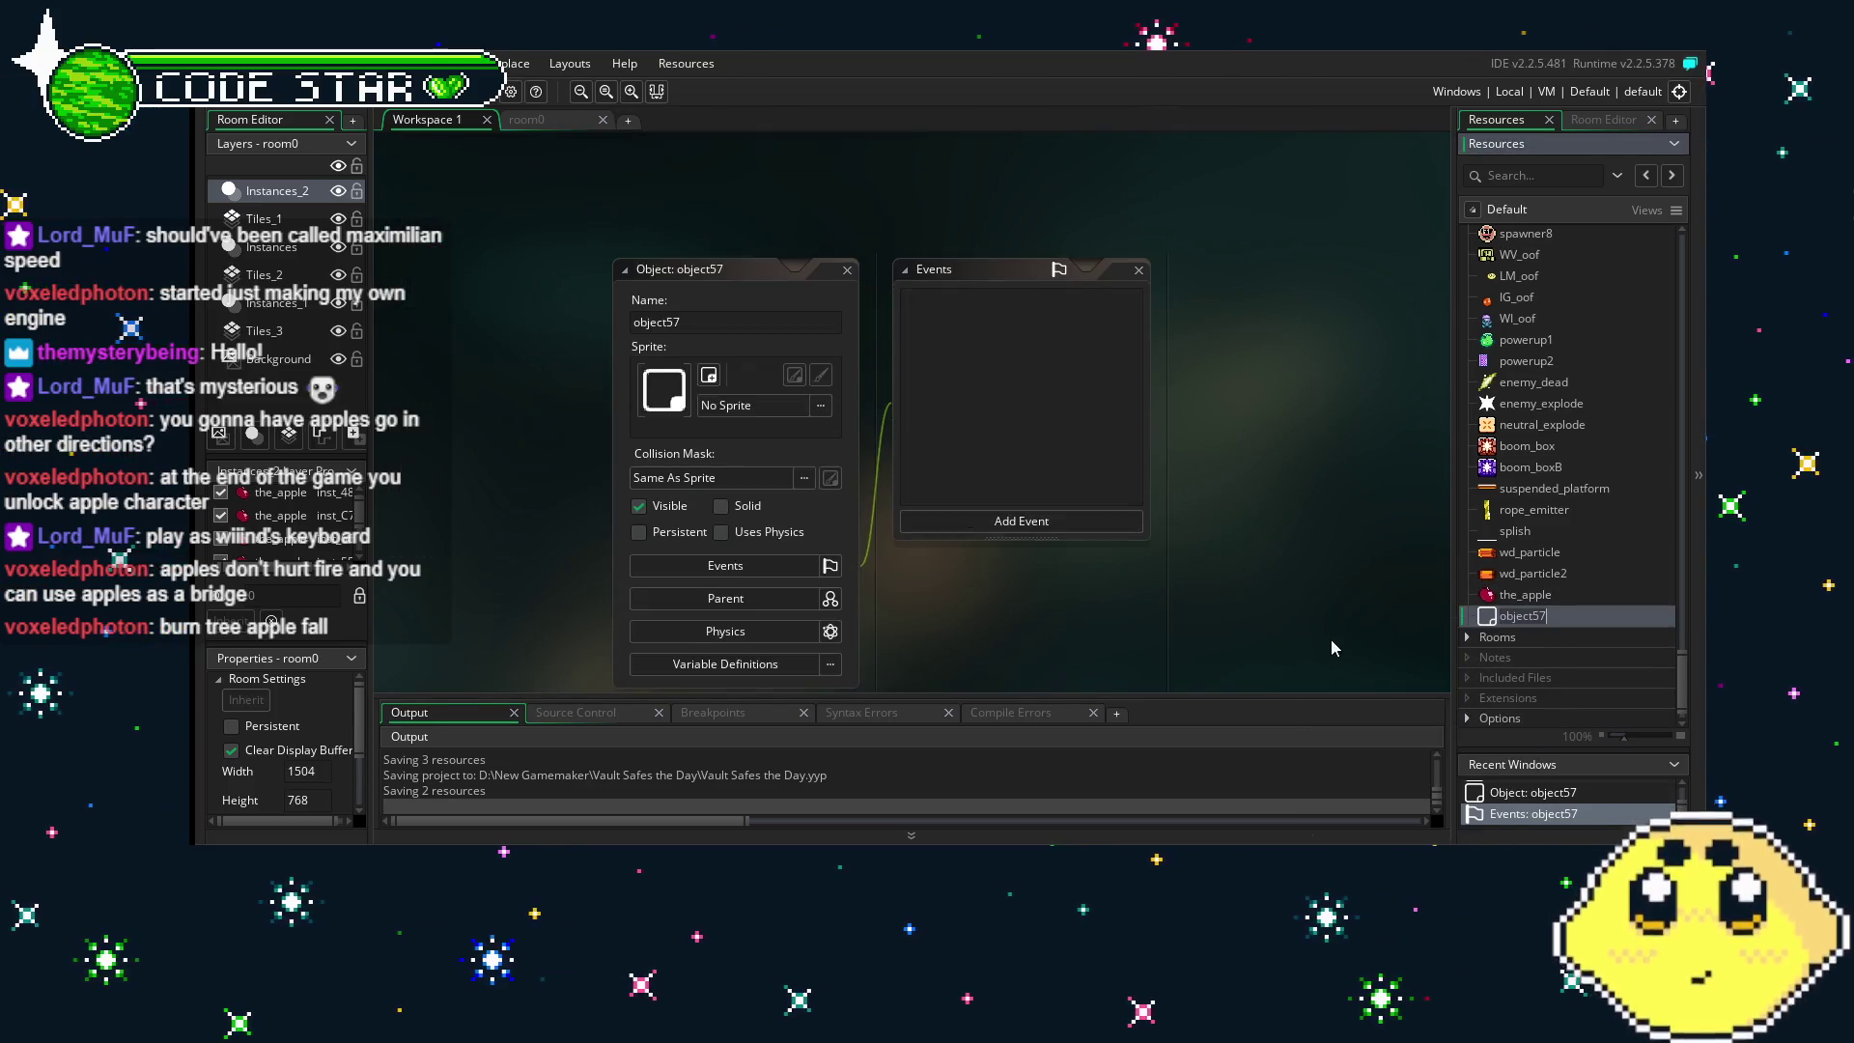
click(716, 397)
scroll(953, 507, down, 10)
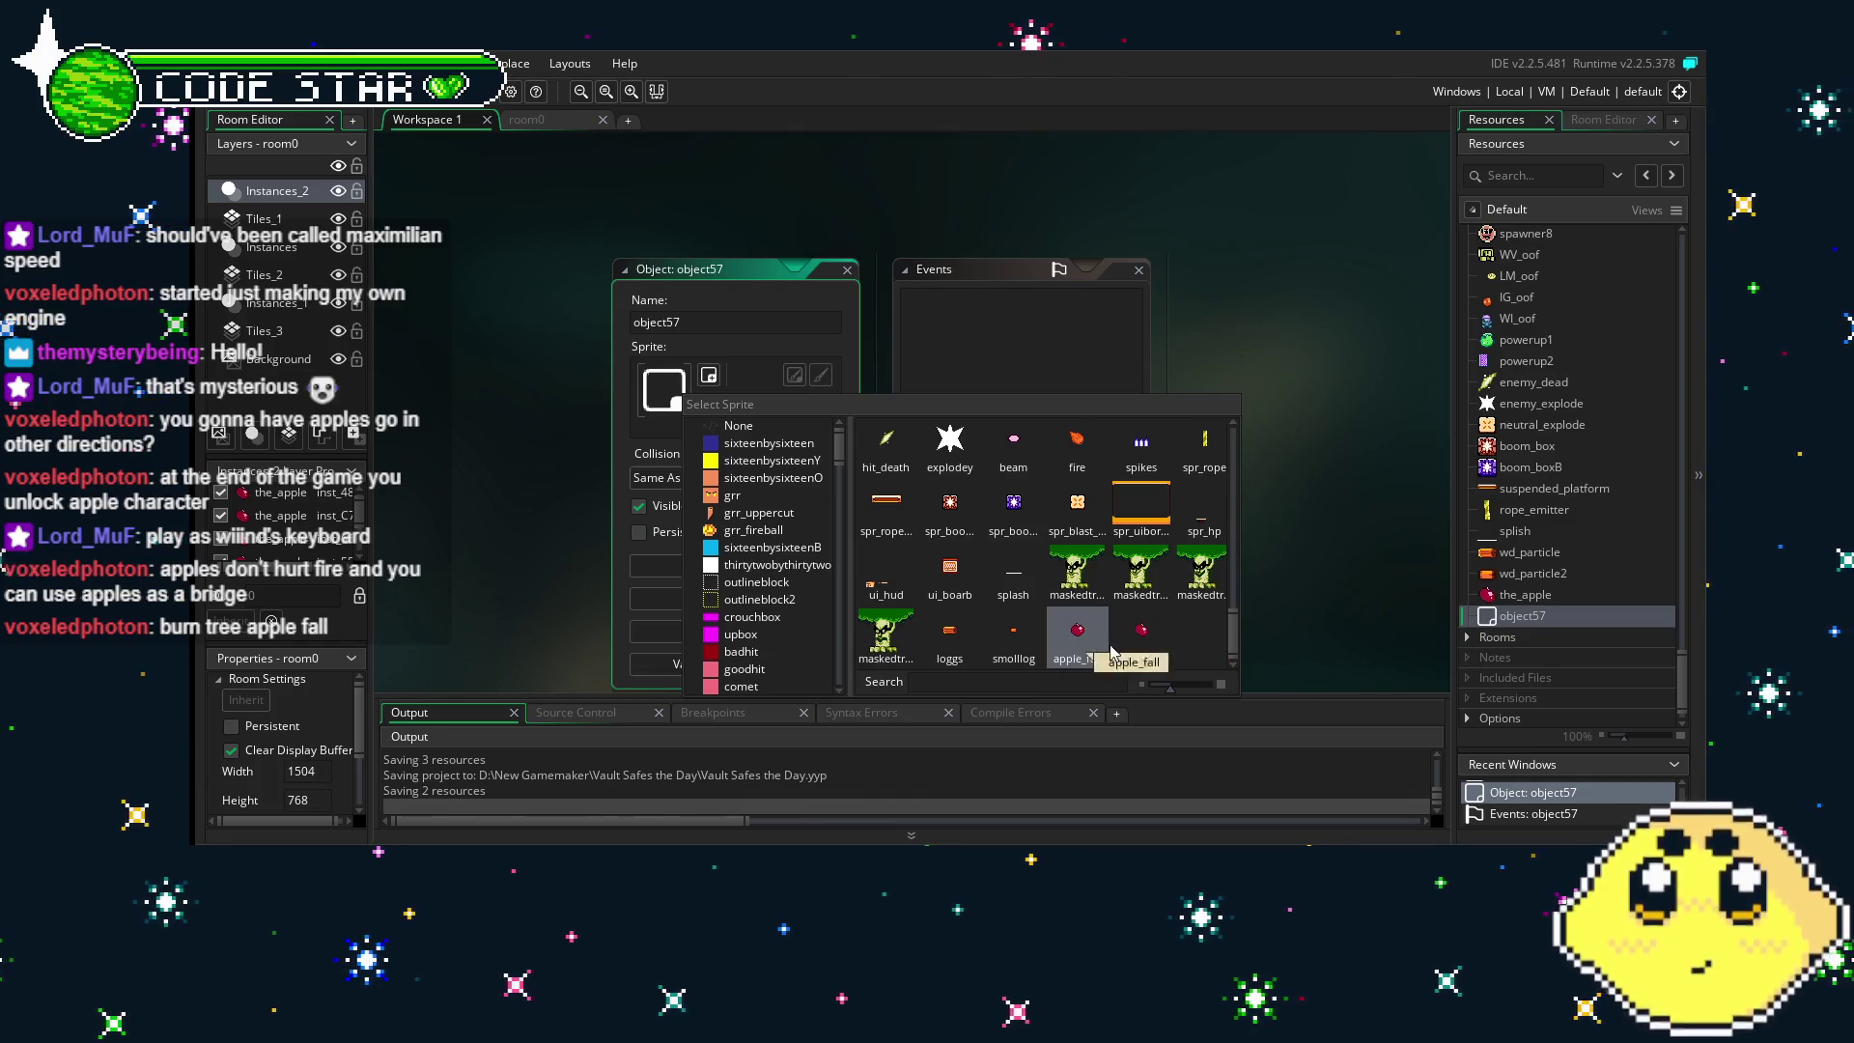
click(1122, 640)
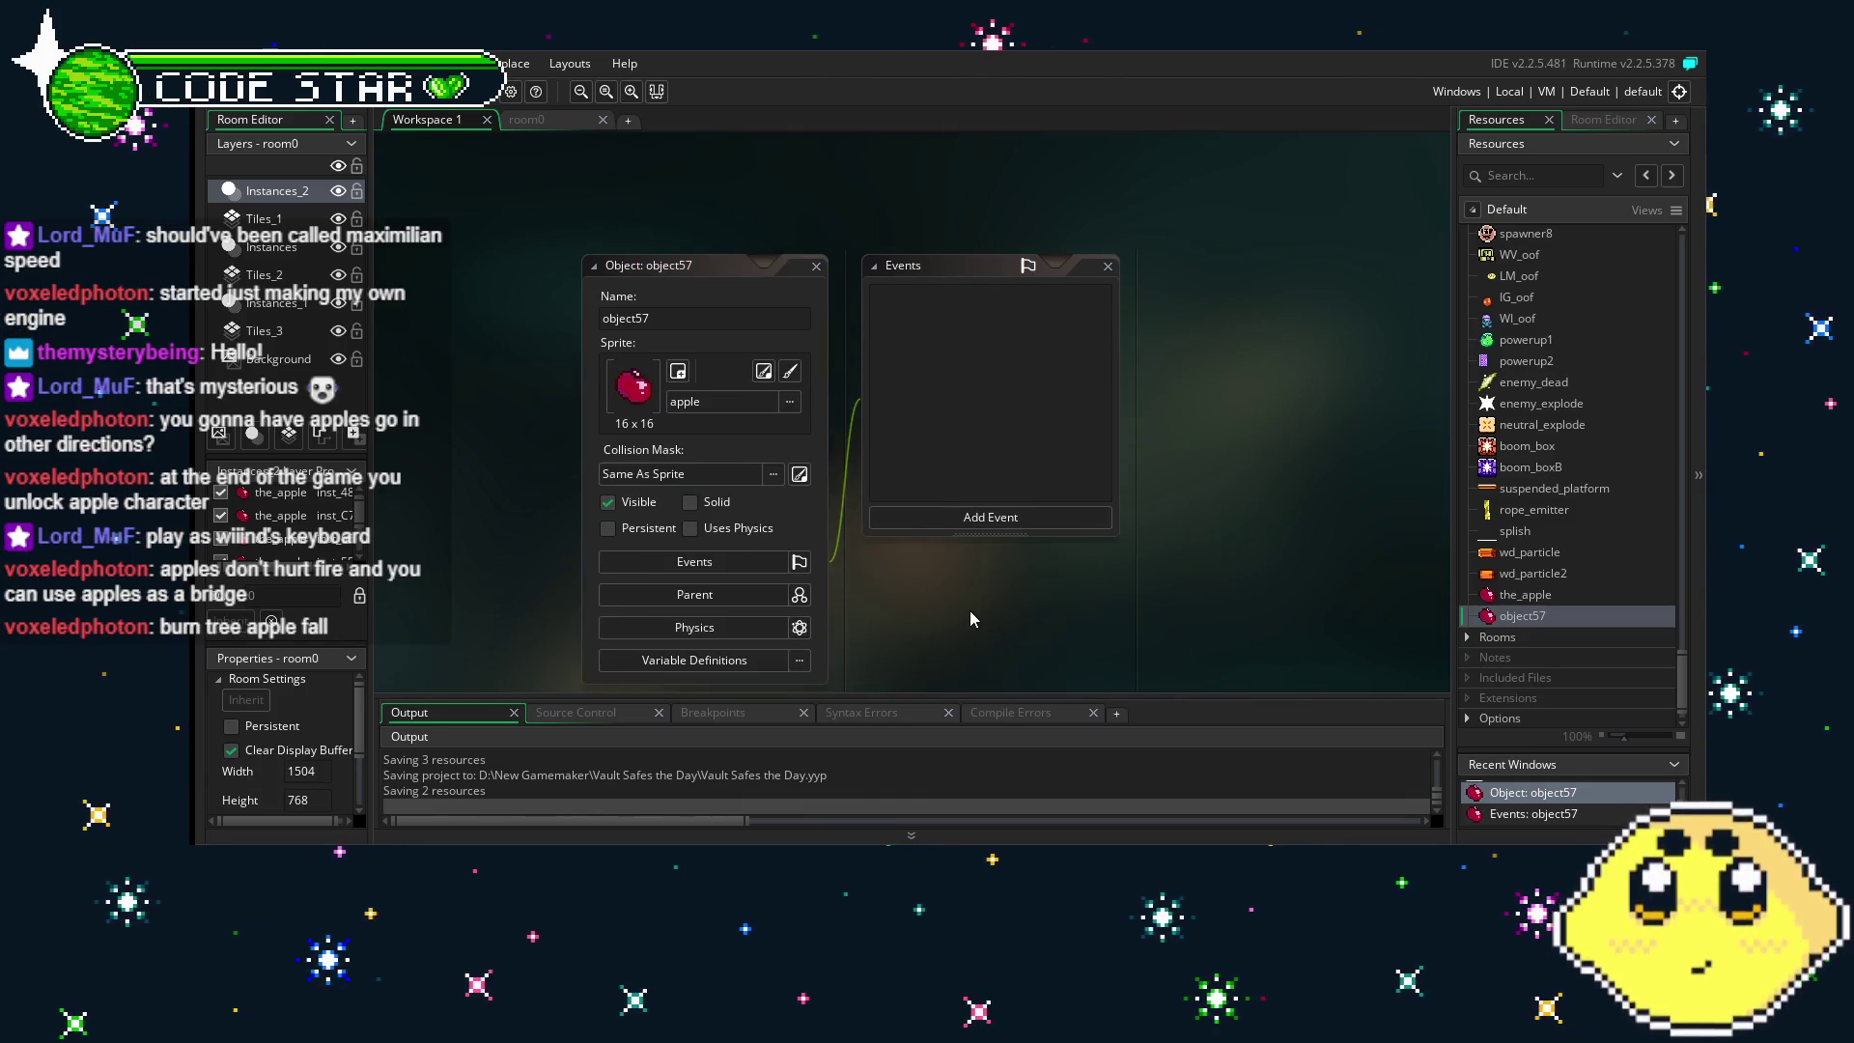
click(588, 311)
text(bob_apple)
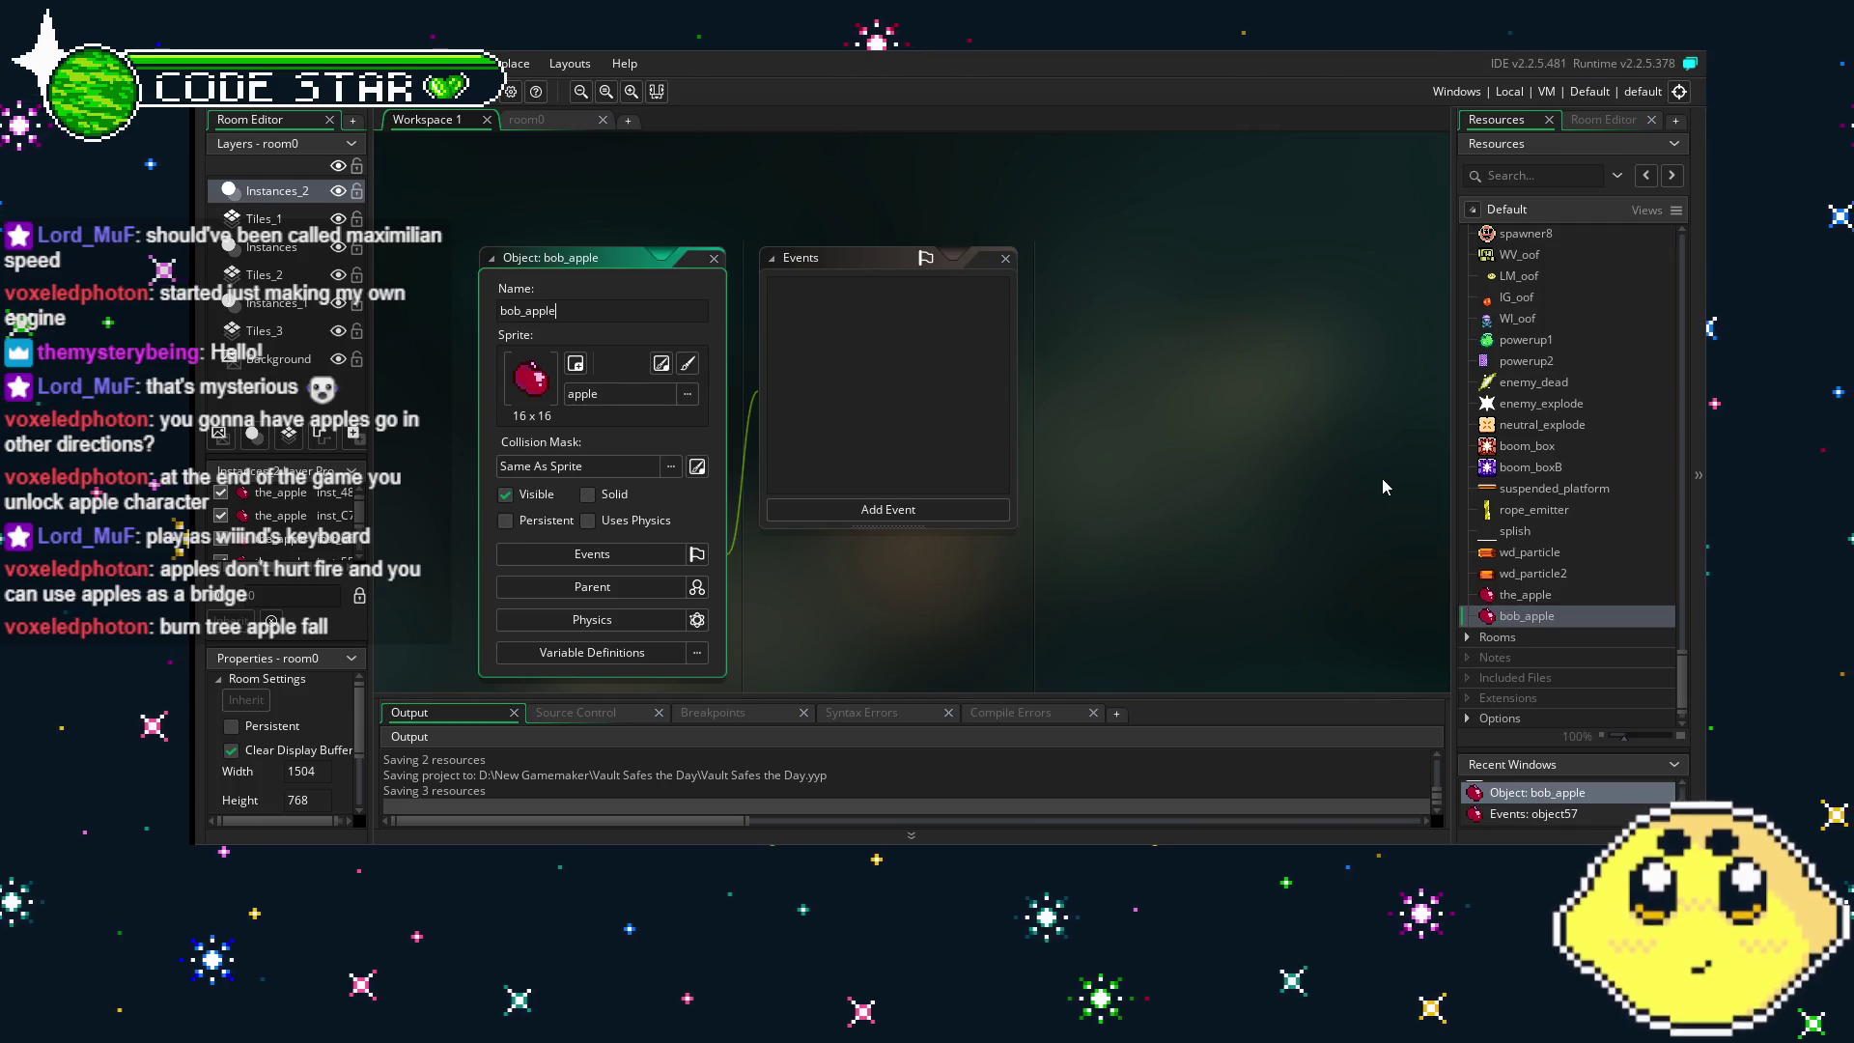
double_click(1524, 594)
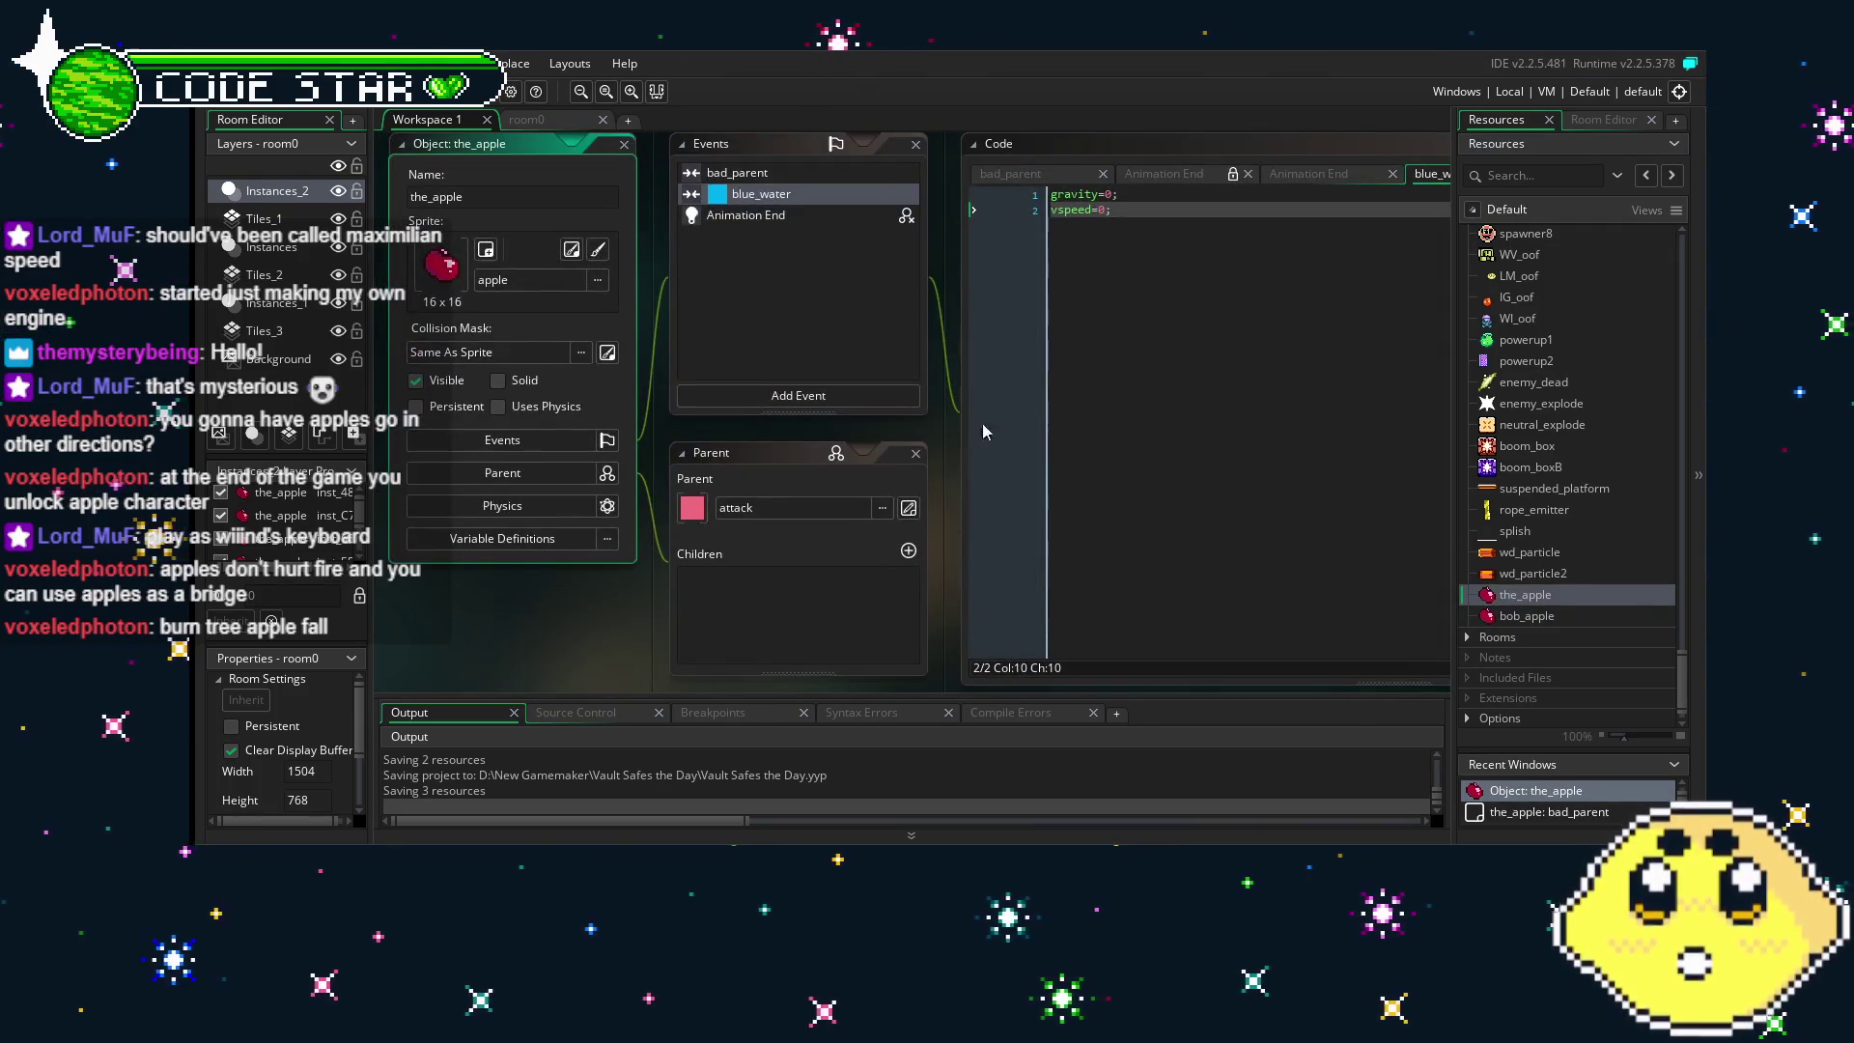
- In the_apple's bad_parent event, add sprite_index=apple_fall; after gravity_direction=270; and save
click(746, 179)
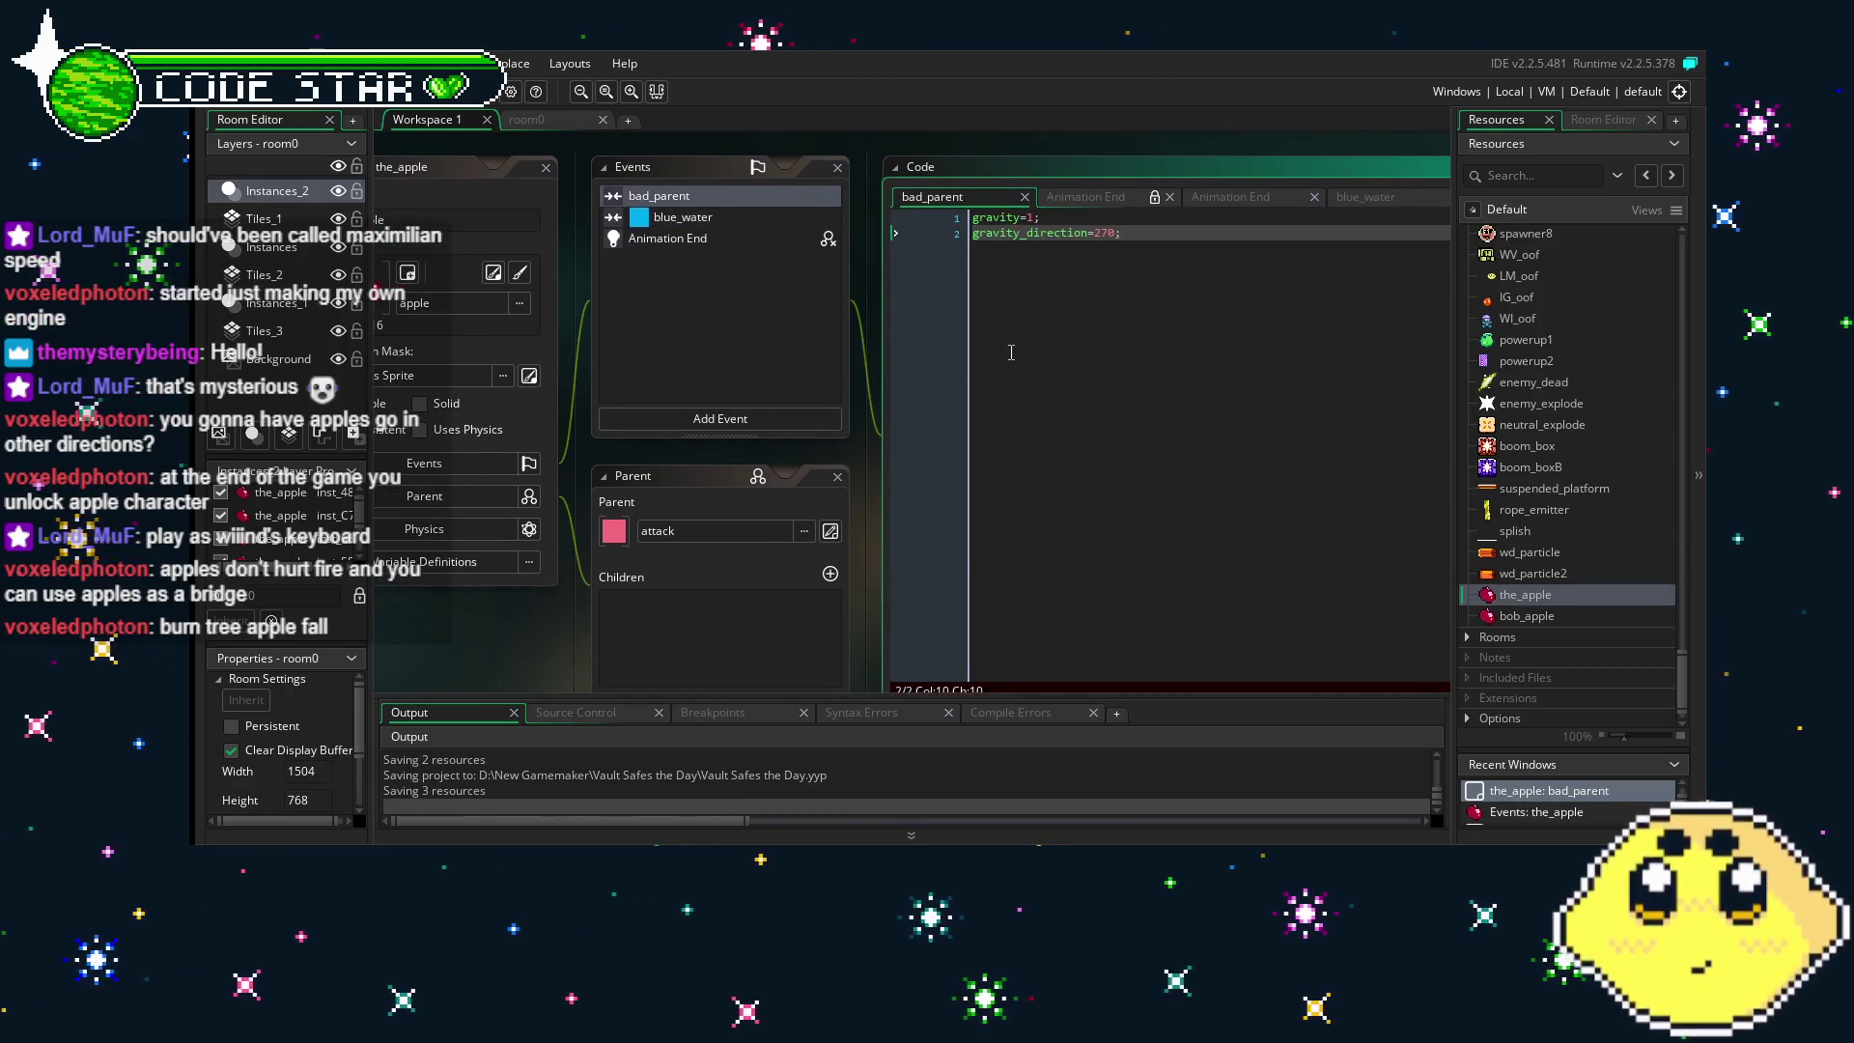
scroll(1553, 548, up, 4)
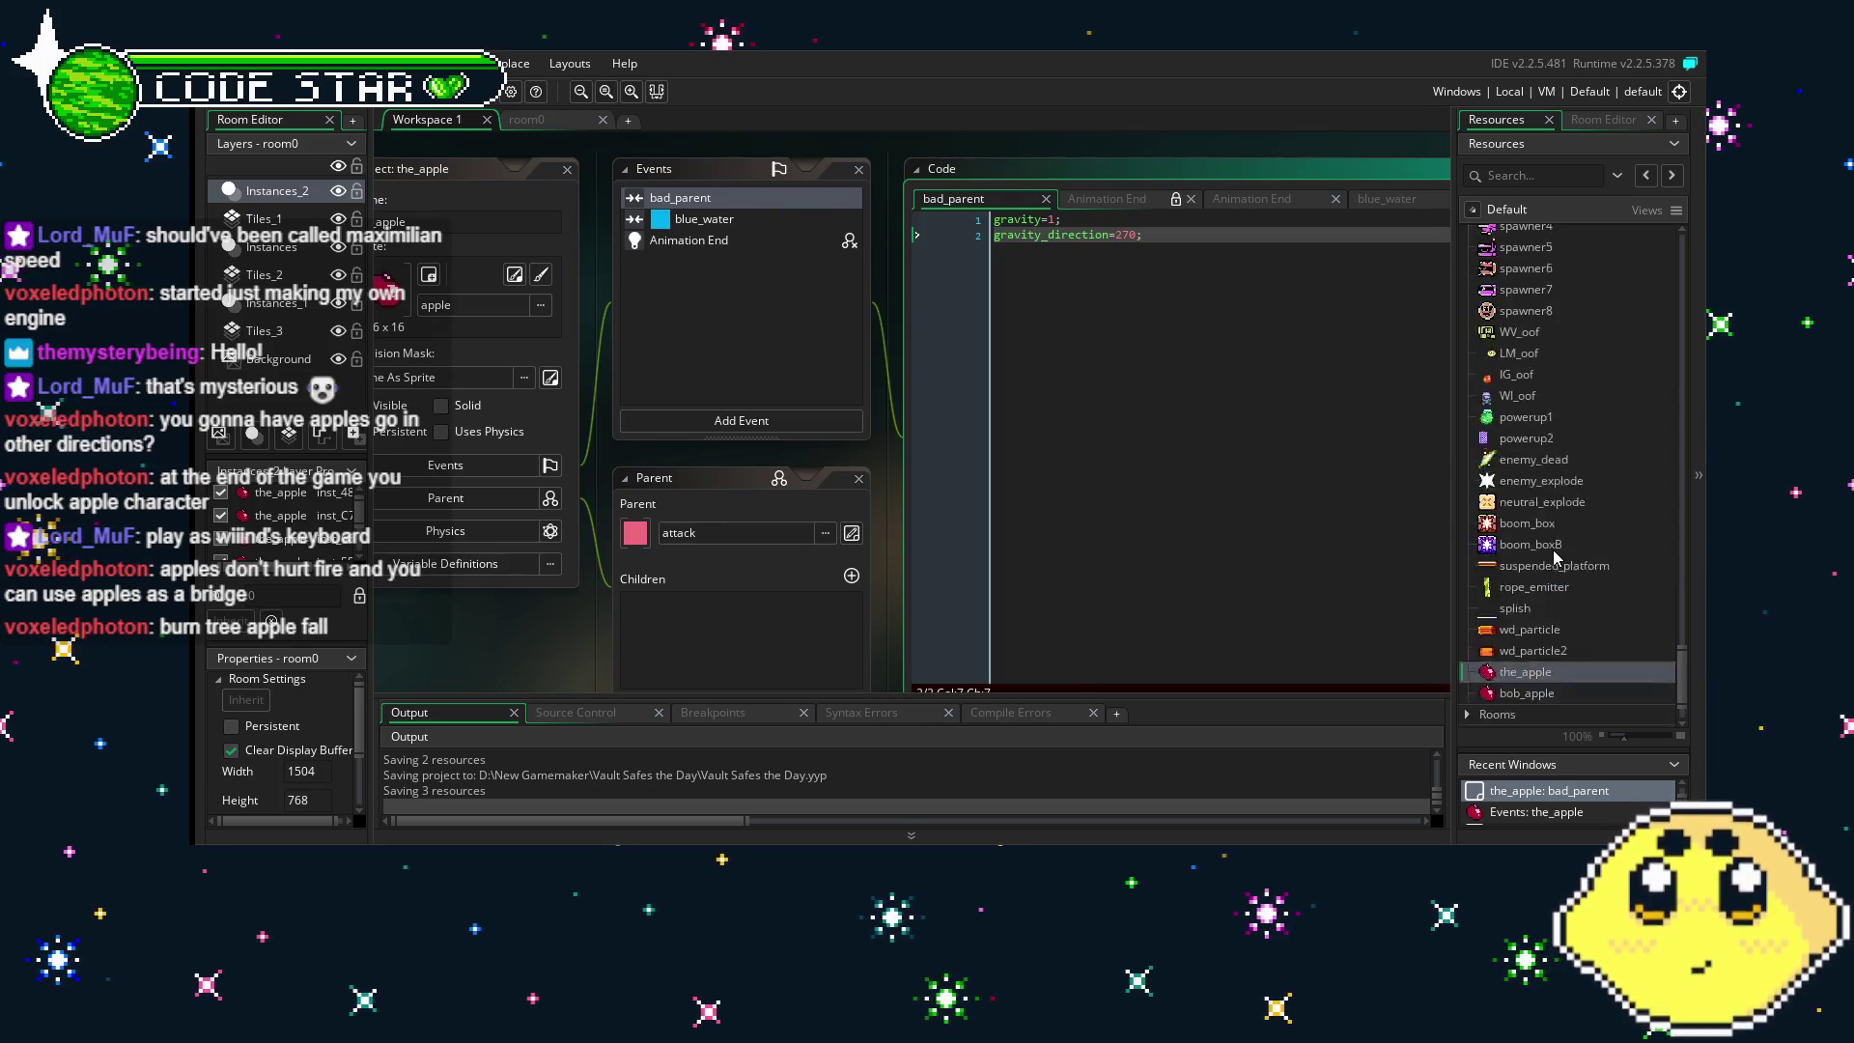
click(1210, 241)
key(Return)
text(s)
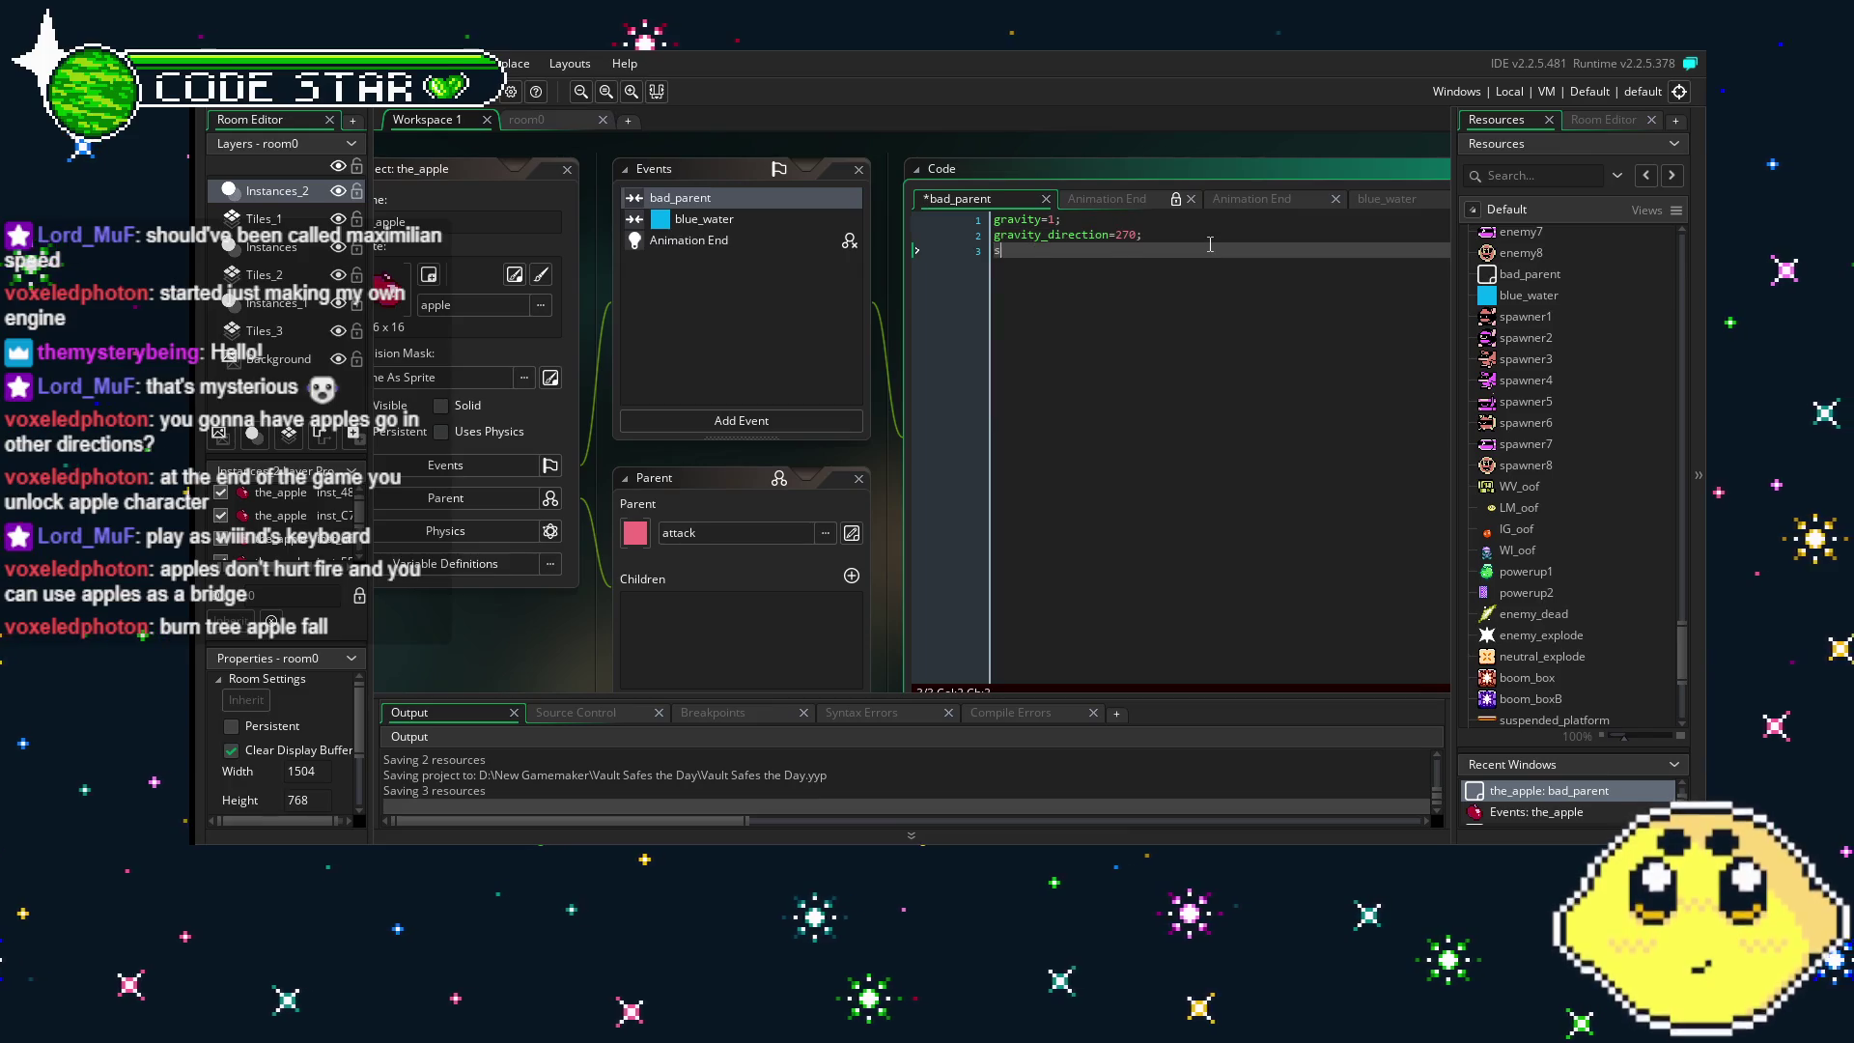
text(prite_index=)
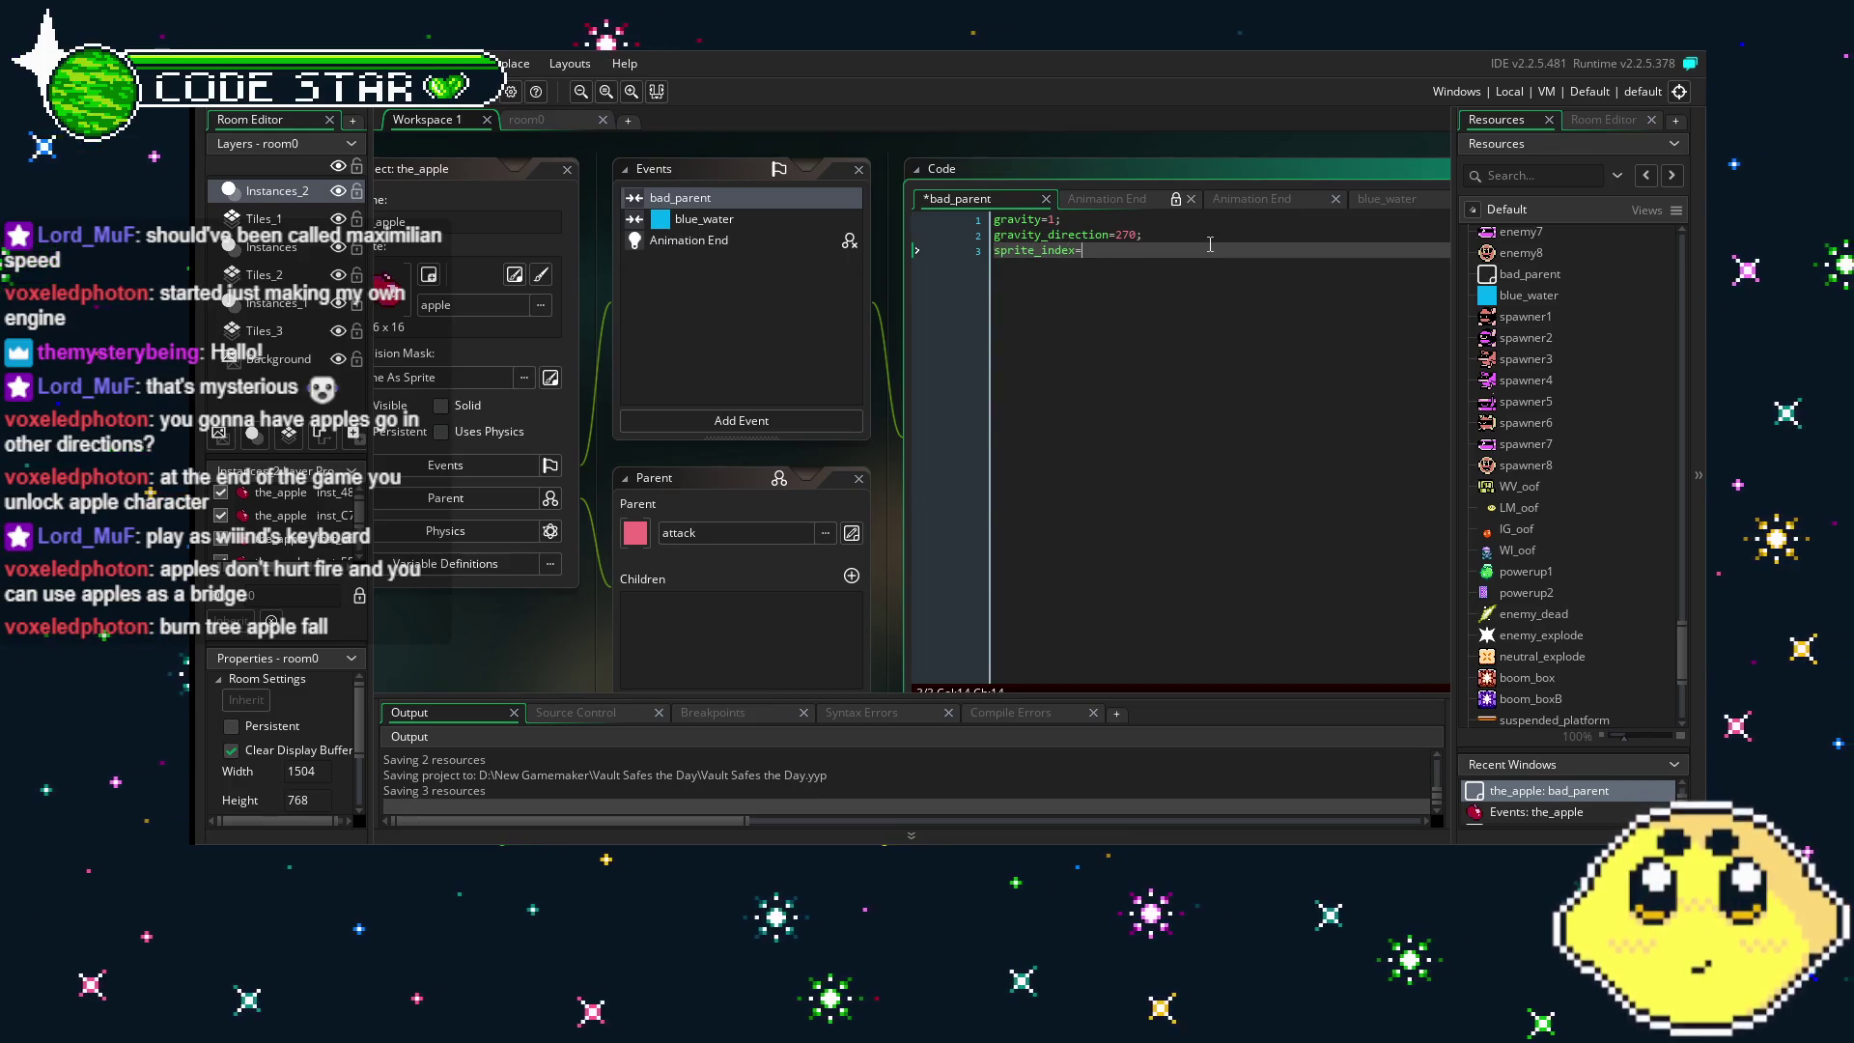
text(apple_fall;)
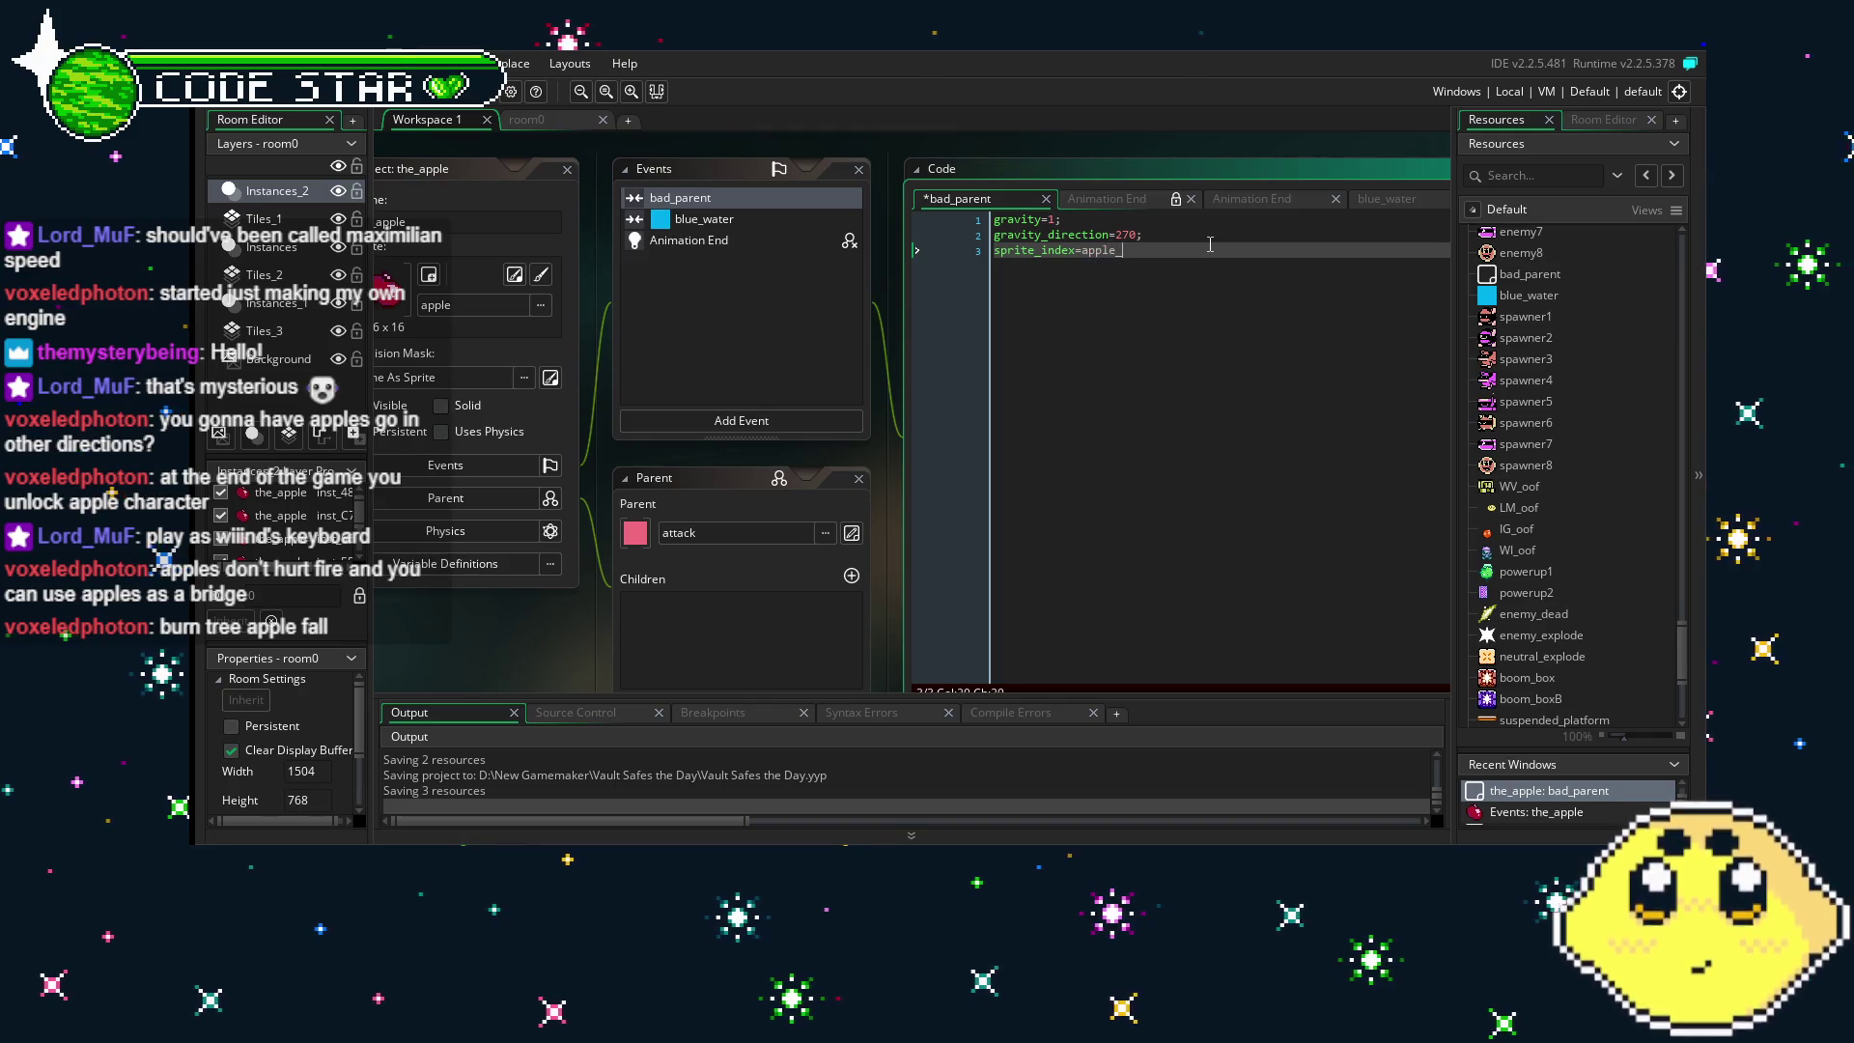
key(ctrl+s)
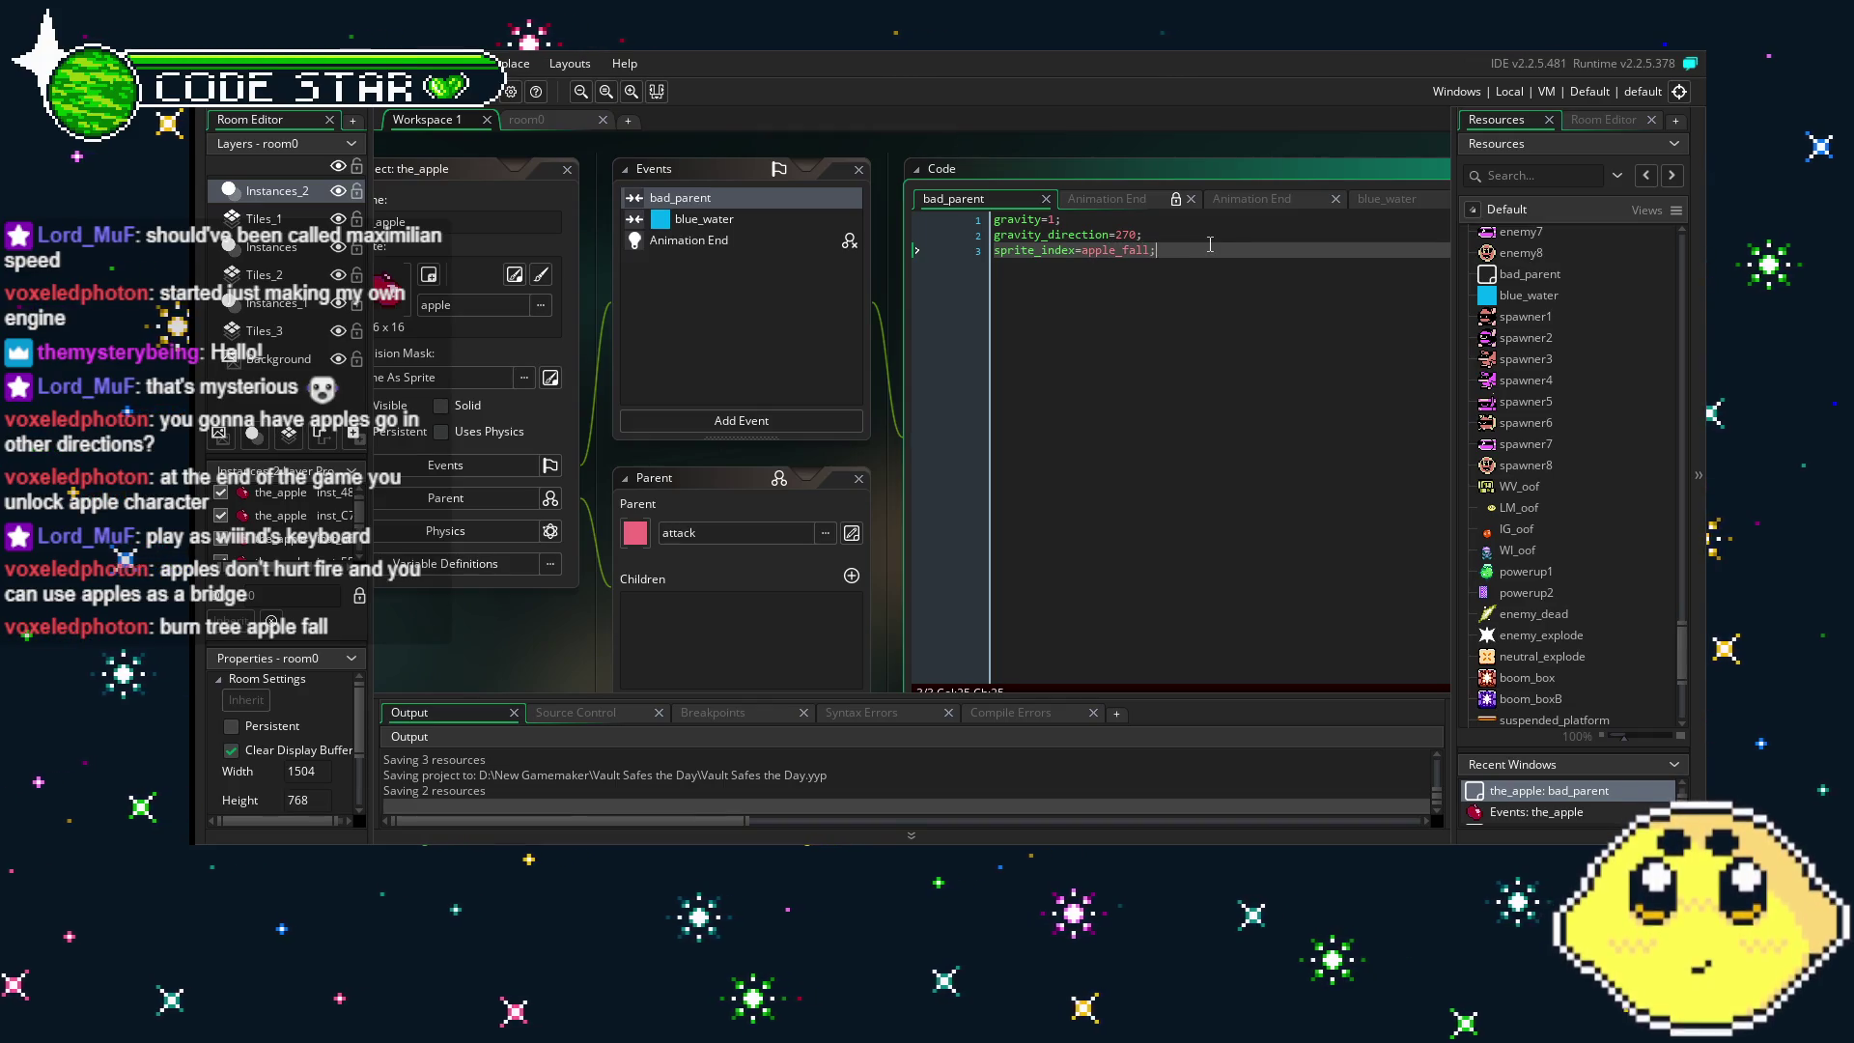
- Open the playerWV object from the resource tree
key(shift+Home)
scroll(1563, 602, up, 5)
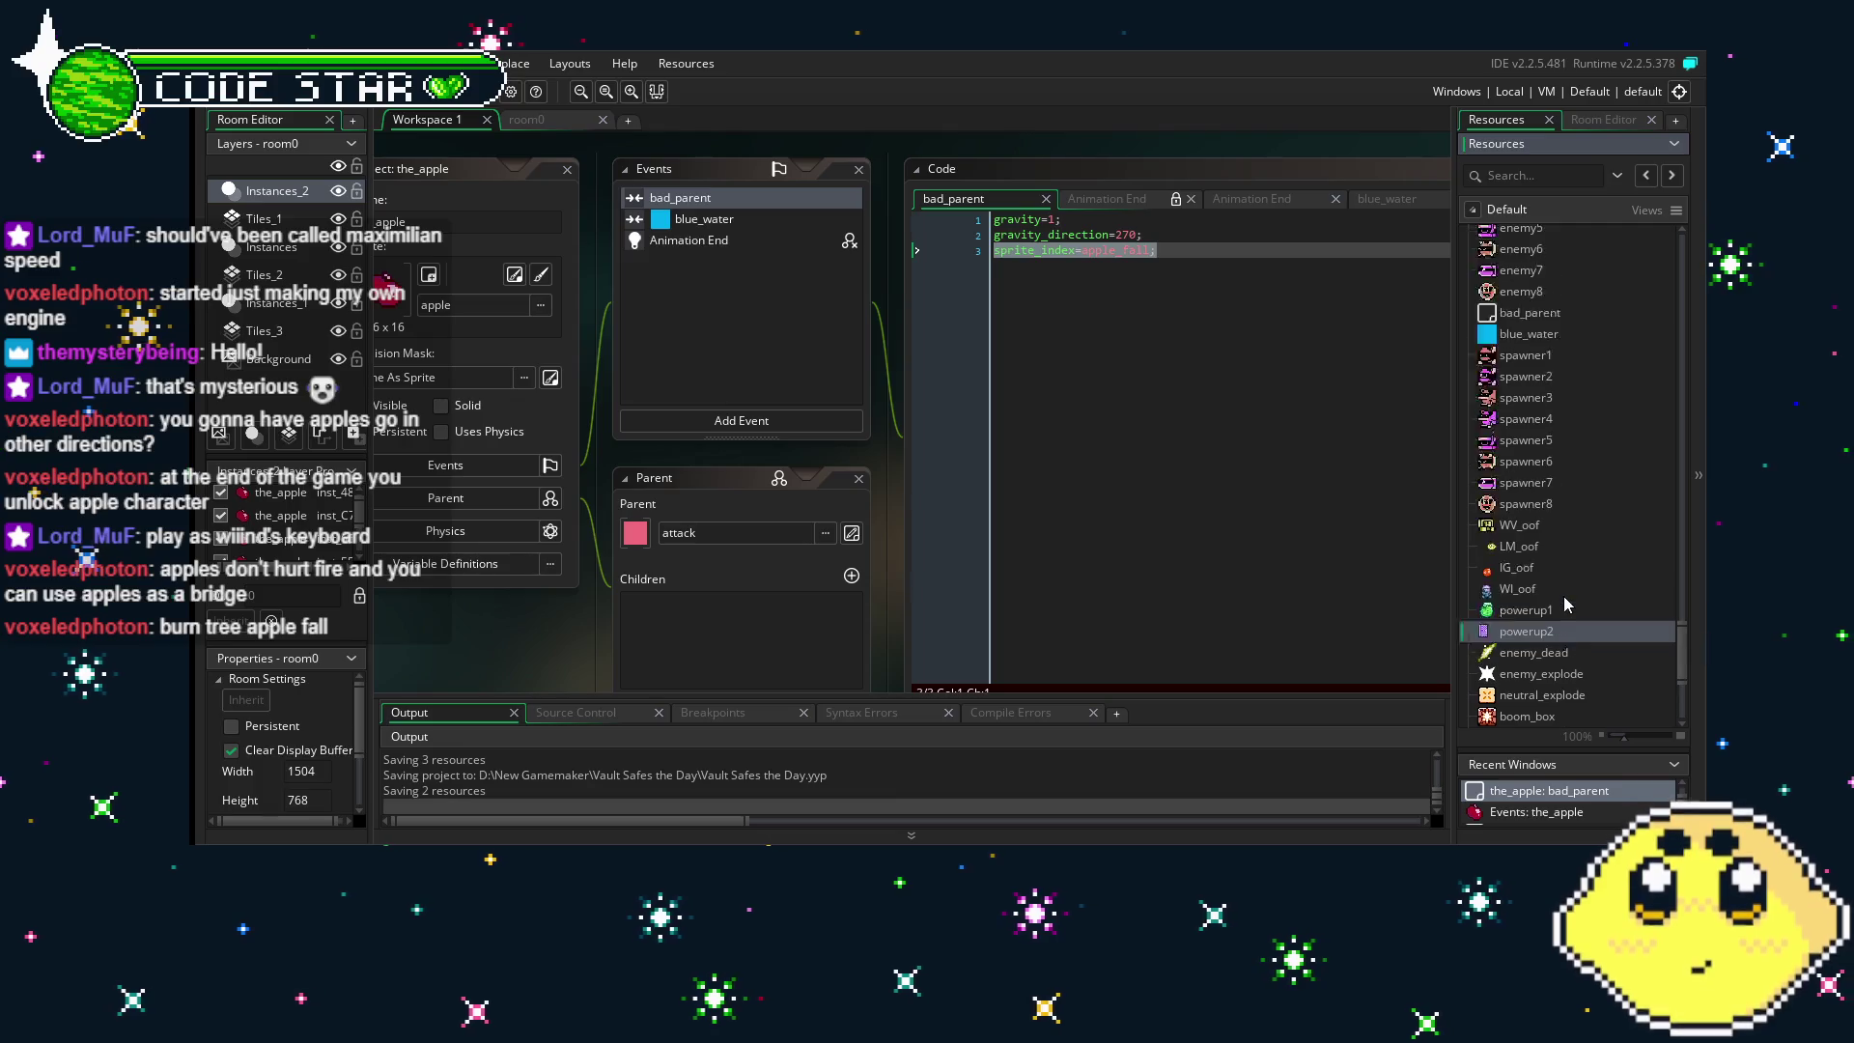
scroll(1565, 604, up, 3)
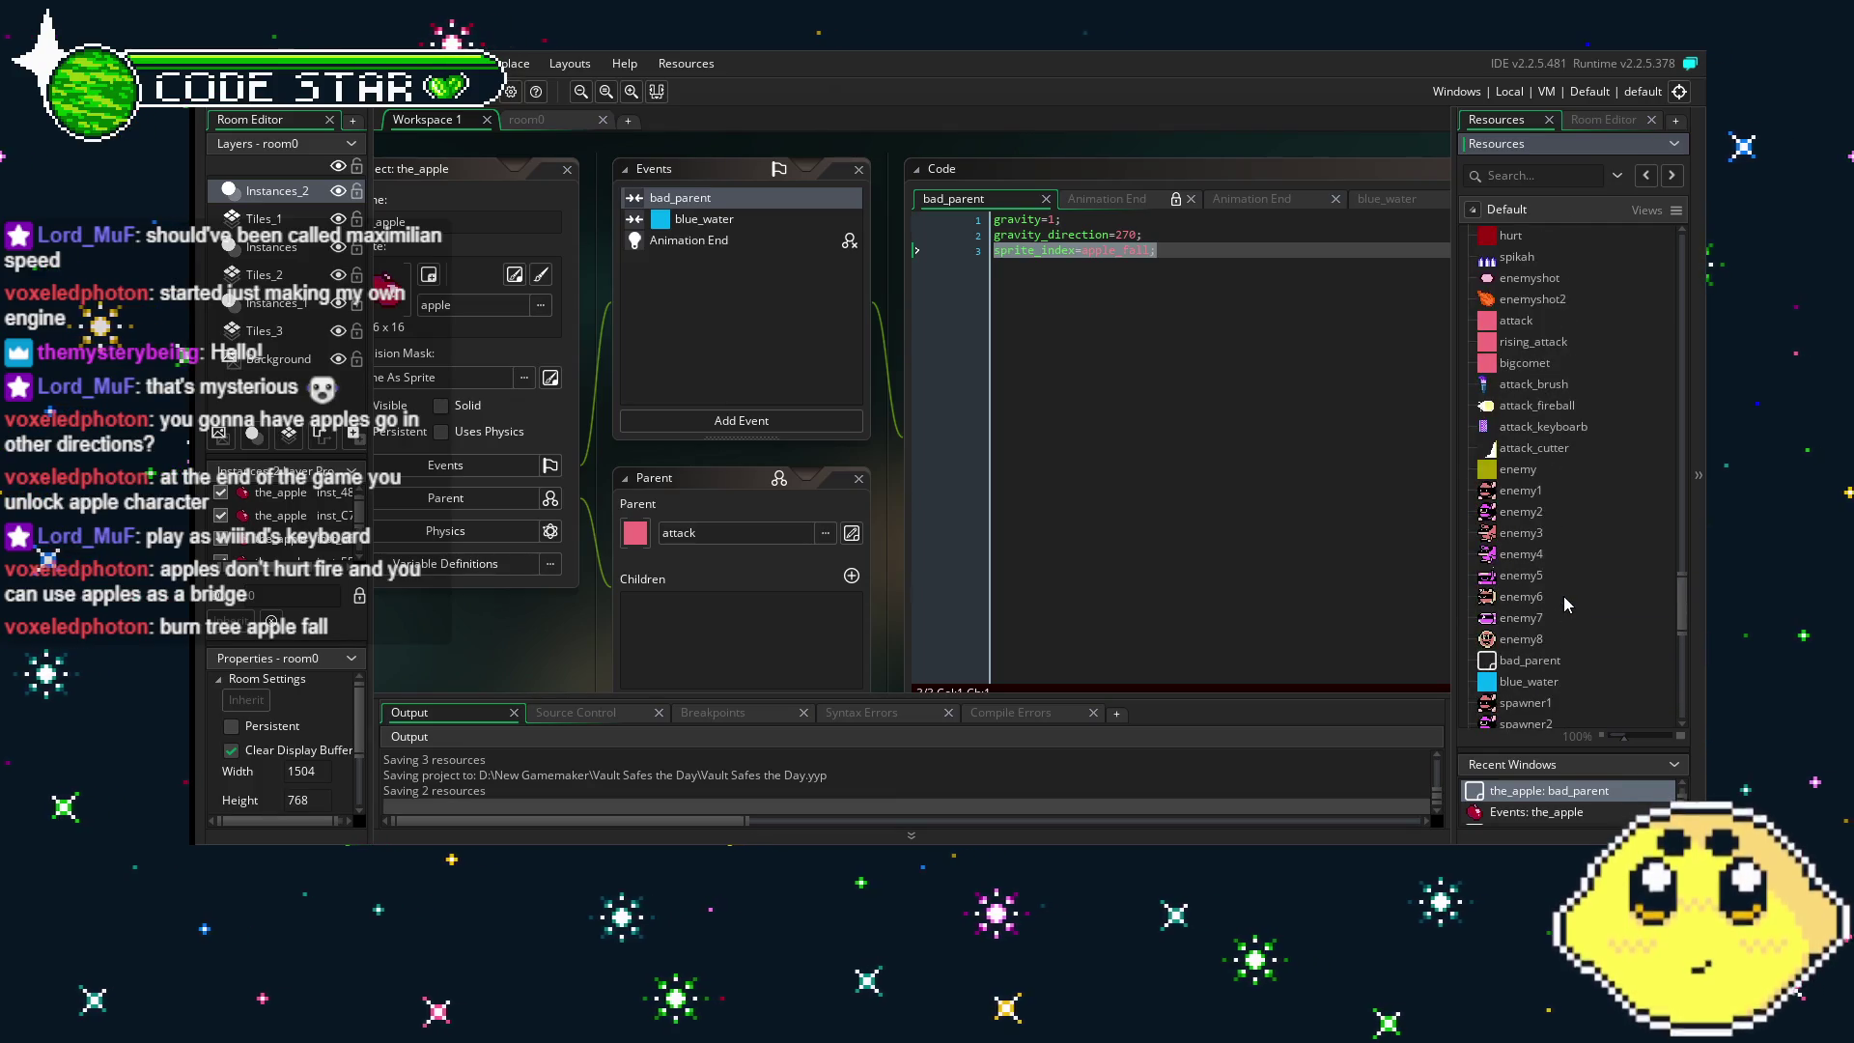
scroll(1565, 604, up, 5)
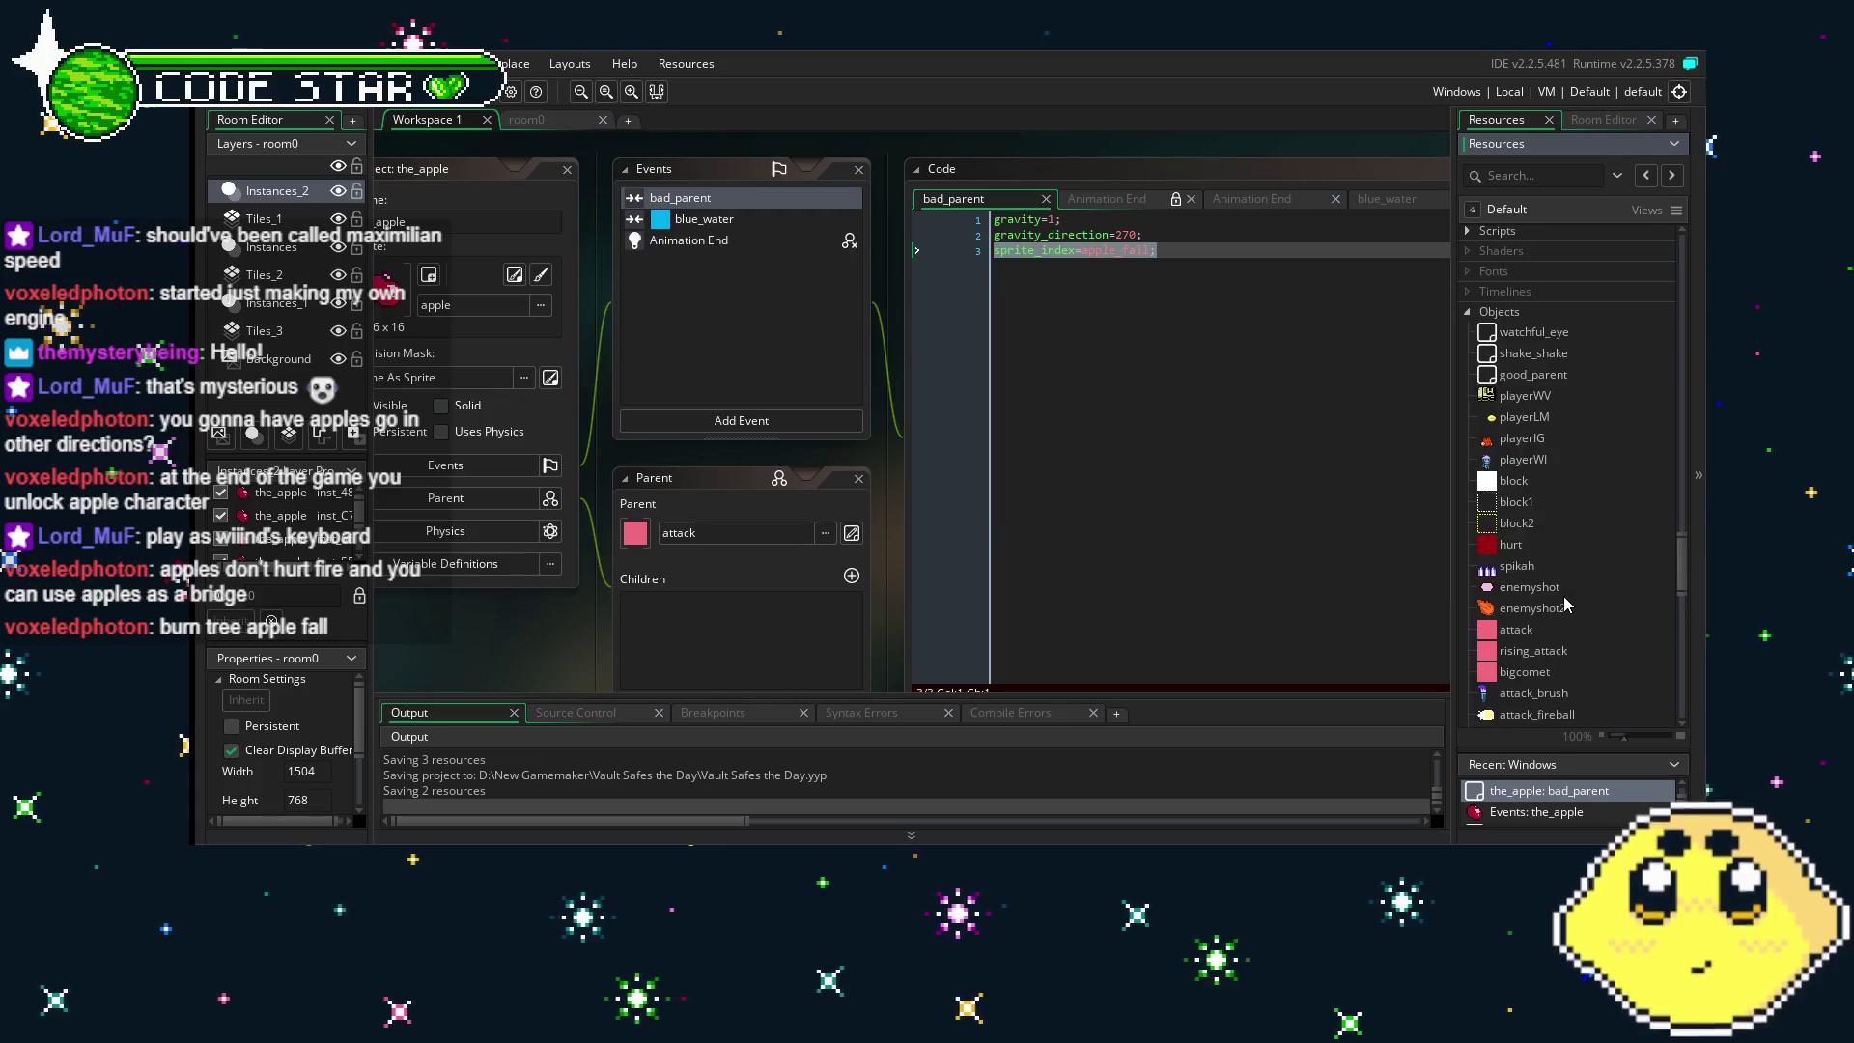
double_click(1506, 396)
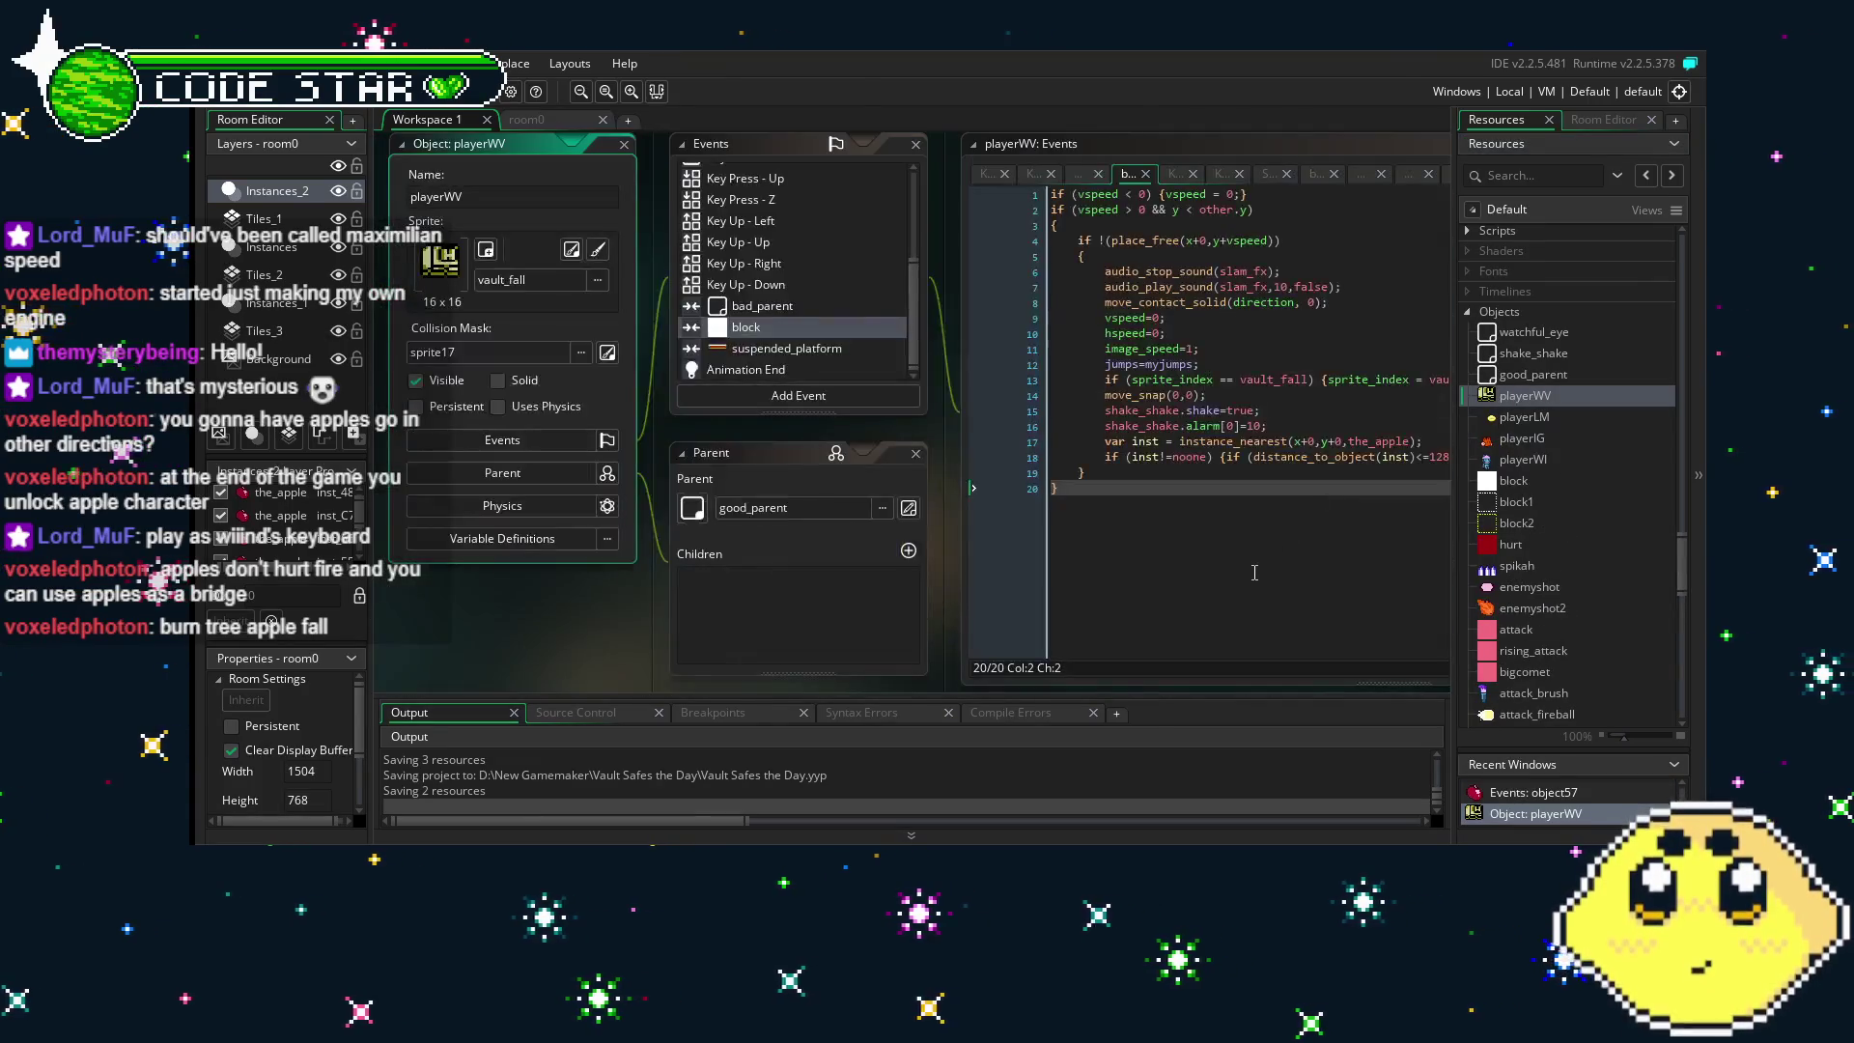
- In playerWV's block collision code, append inst.sprite_index=apple_fall; to the apple gravity statement on line 18
click(618, 311)
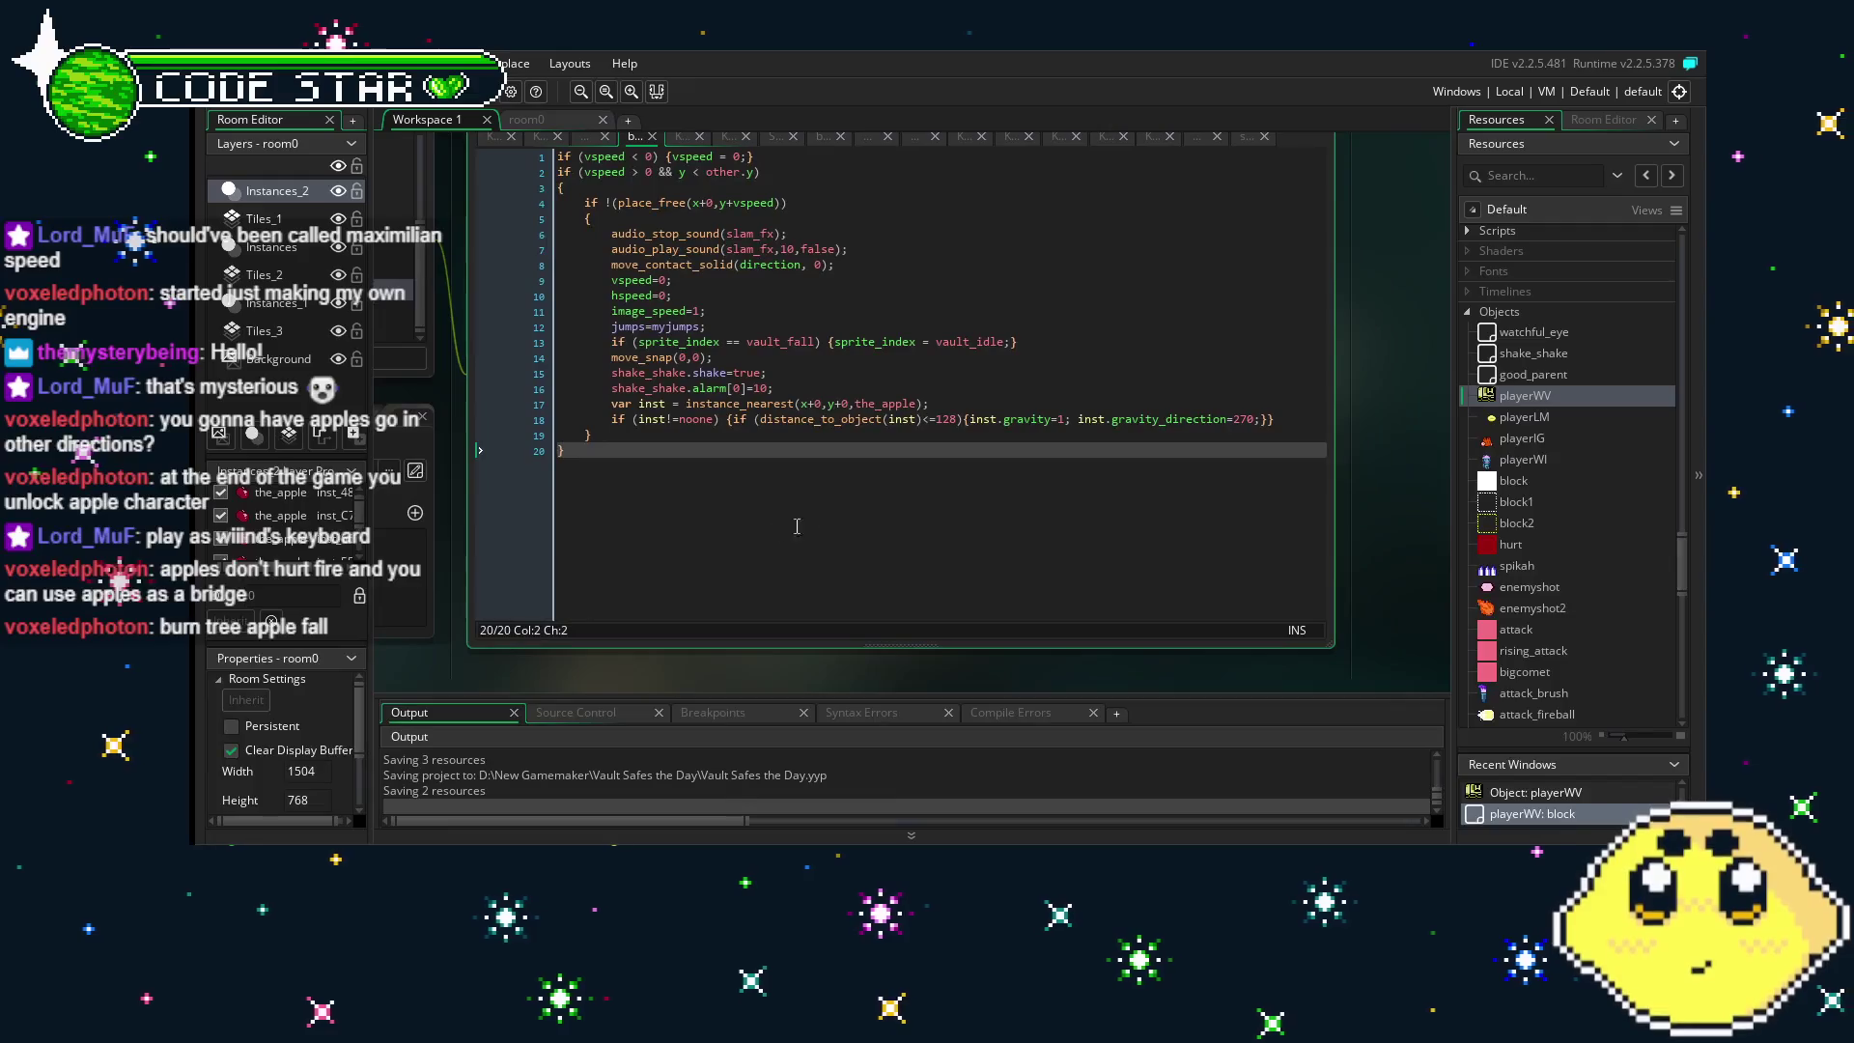
click(1266, 419)
text(sprite_index=apple_fall;)
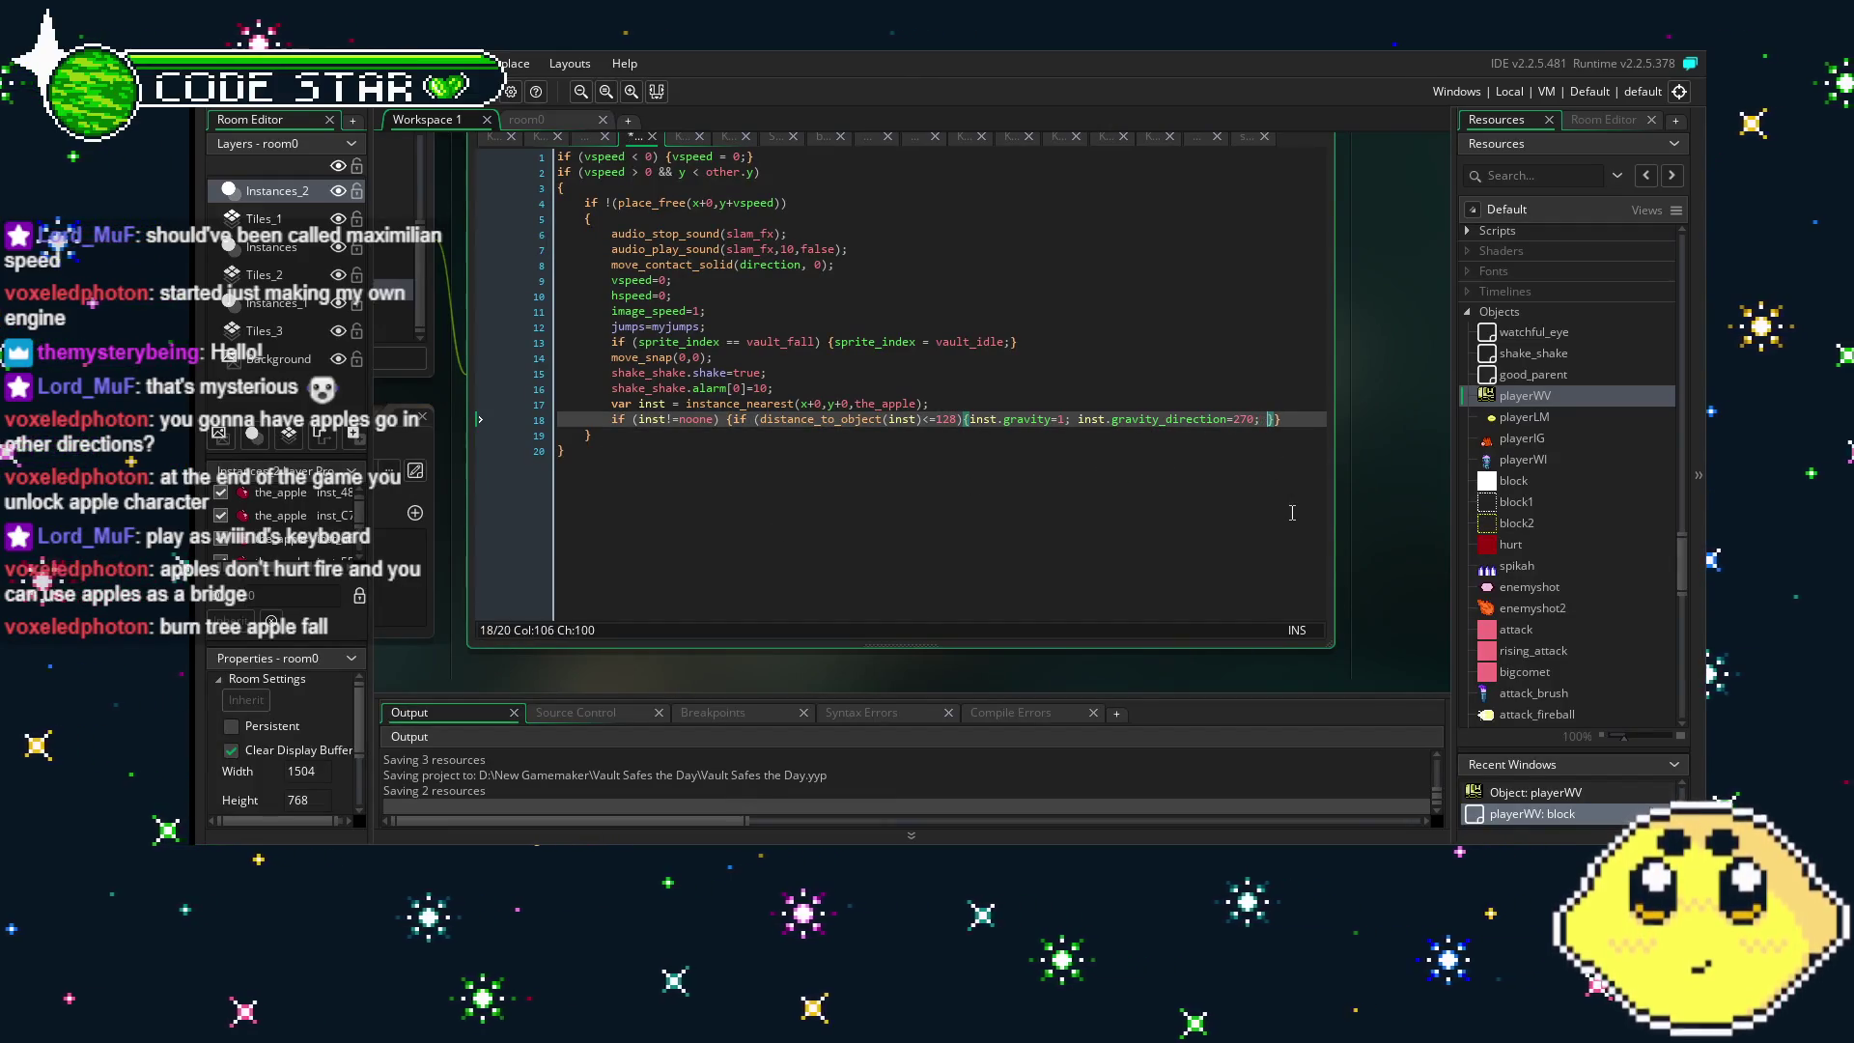
click(1167, 421)
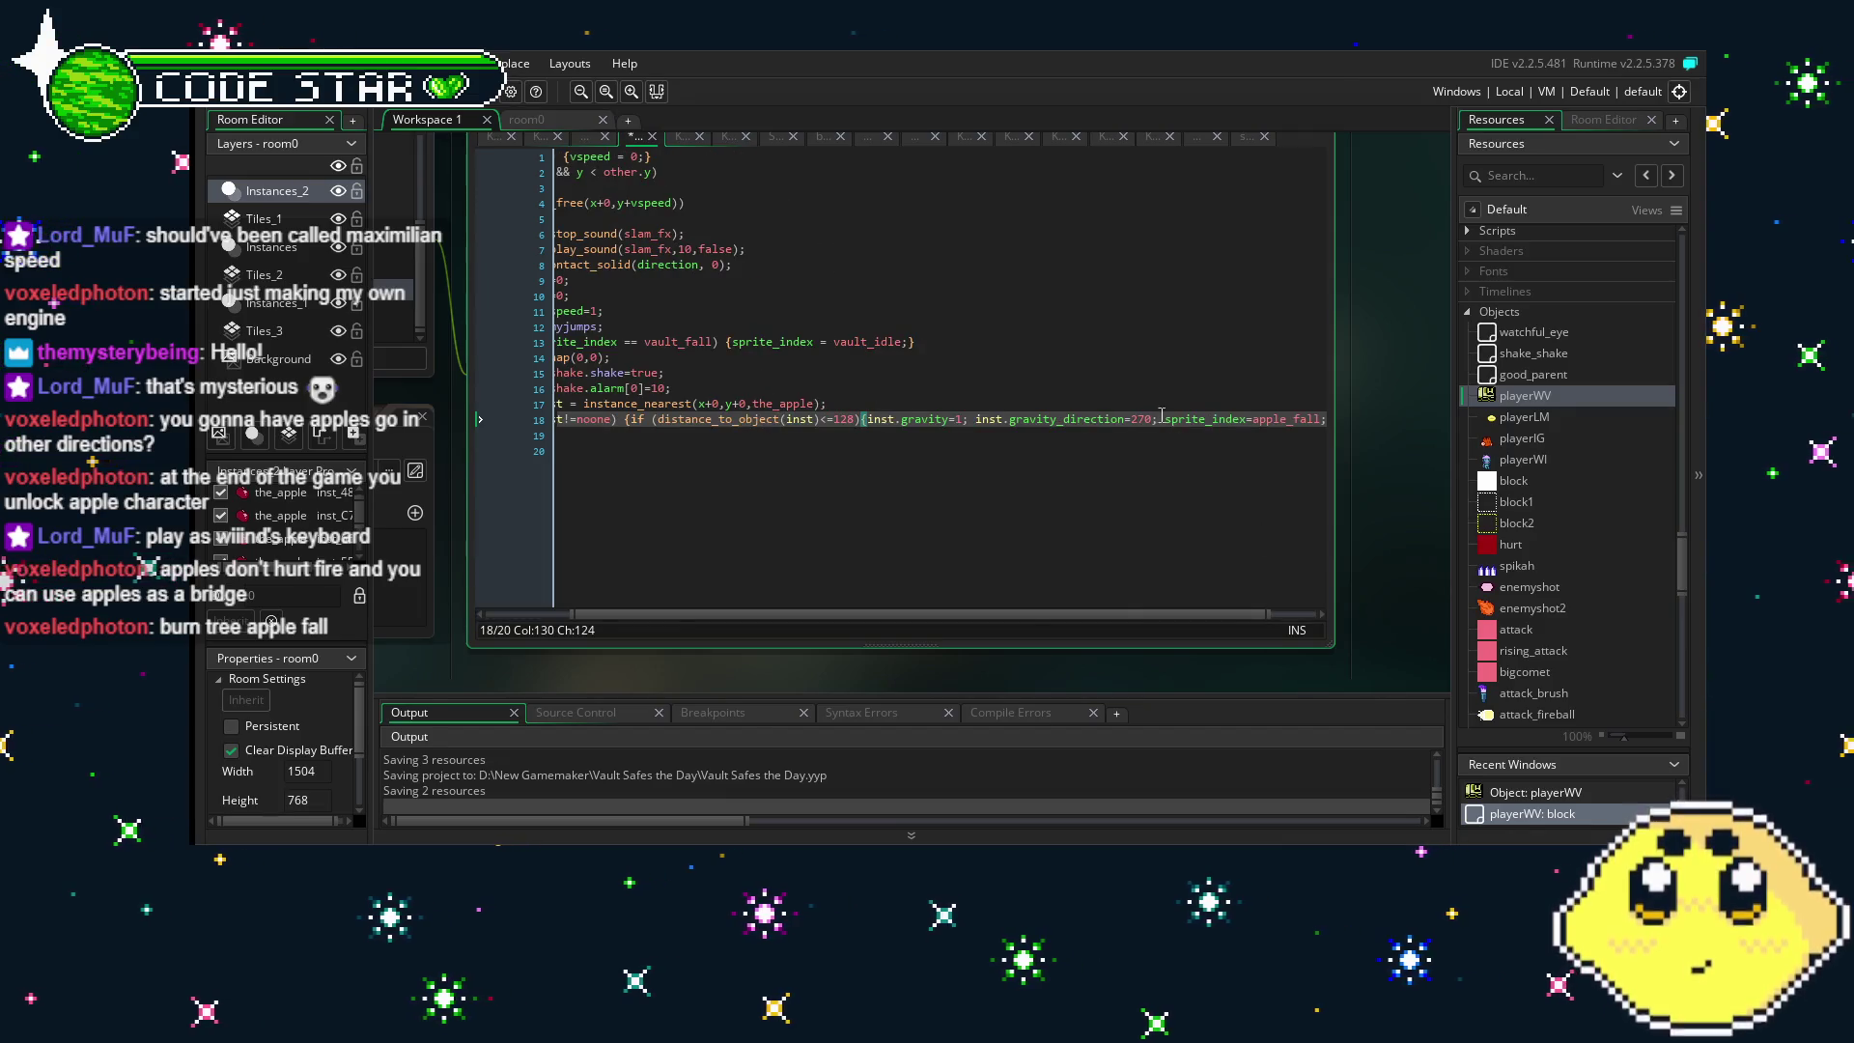
text(inst.)
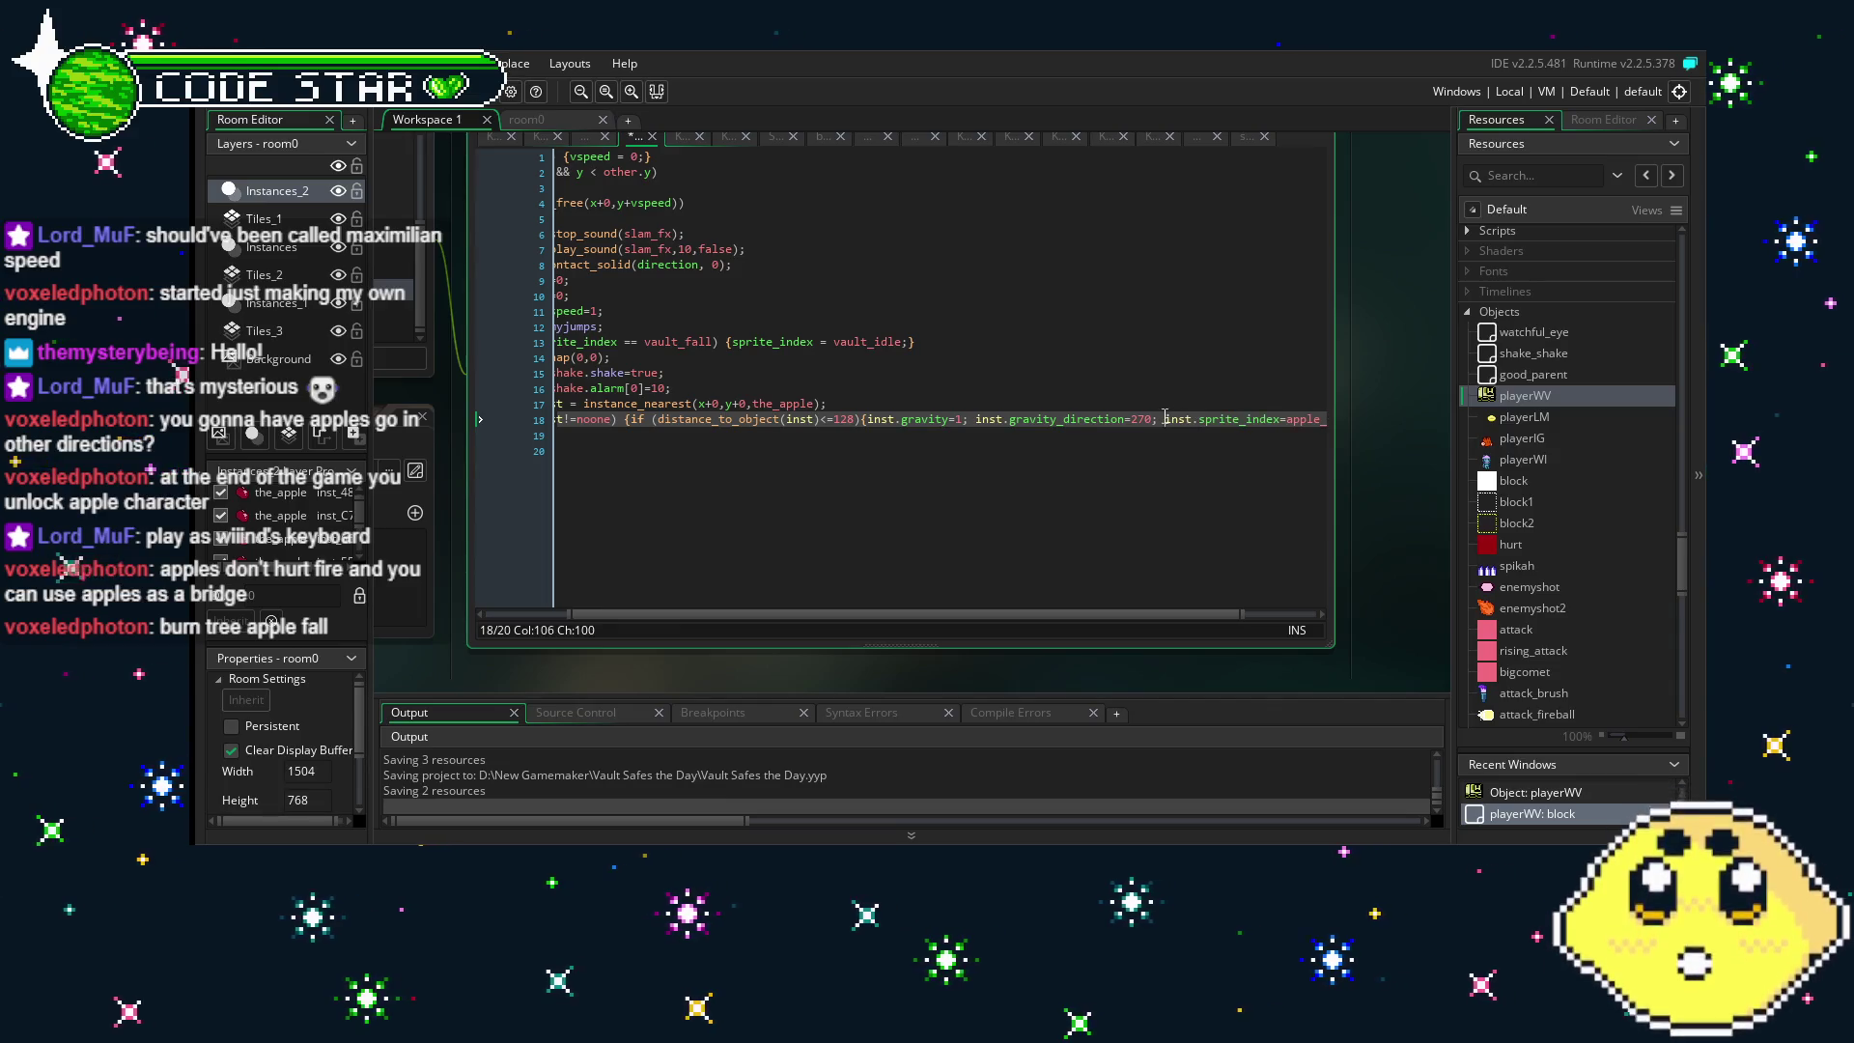
- Put inst.gravity, inst.gravity_direction=270 and inst.sprite_index=apple_fall on separate lines, then save
click(1166, 419)
key(Return)
click(1078, 421)
key(Return)
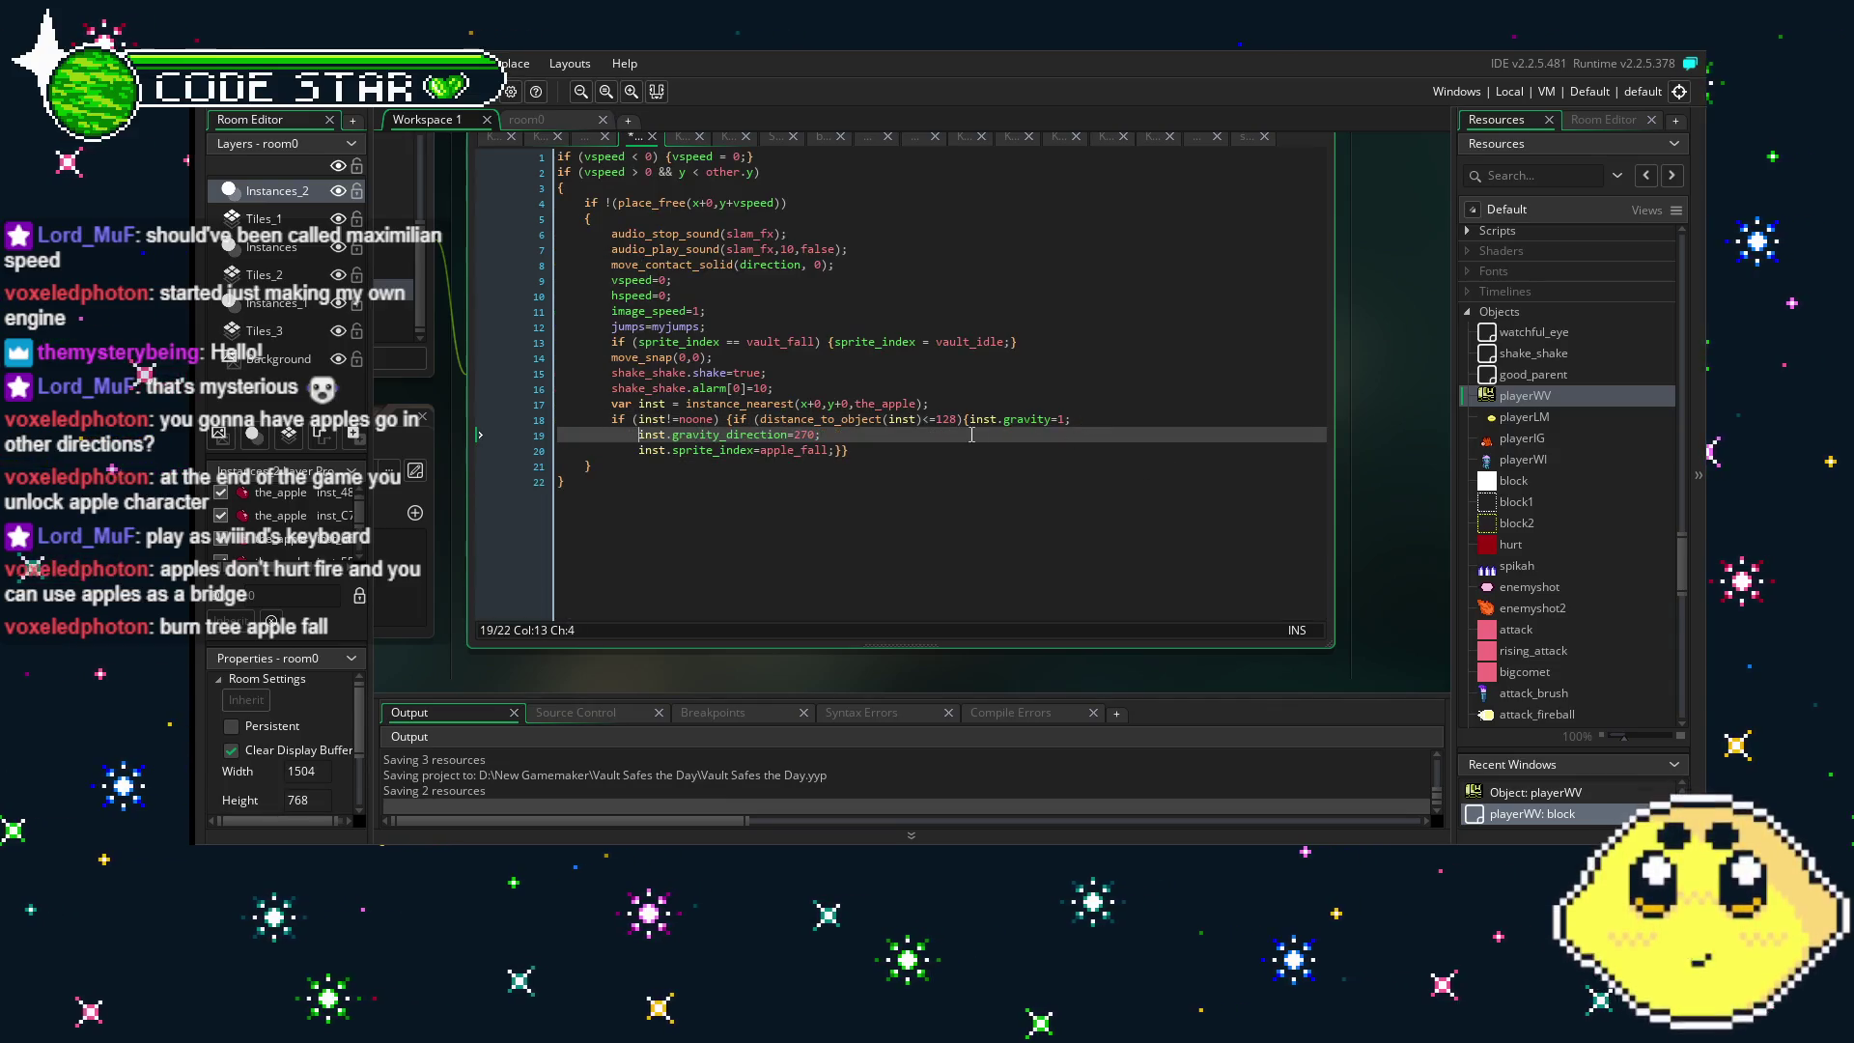
click(968, 420)
key(Return)
click(943, 557)
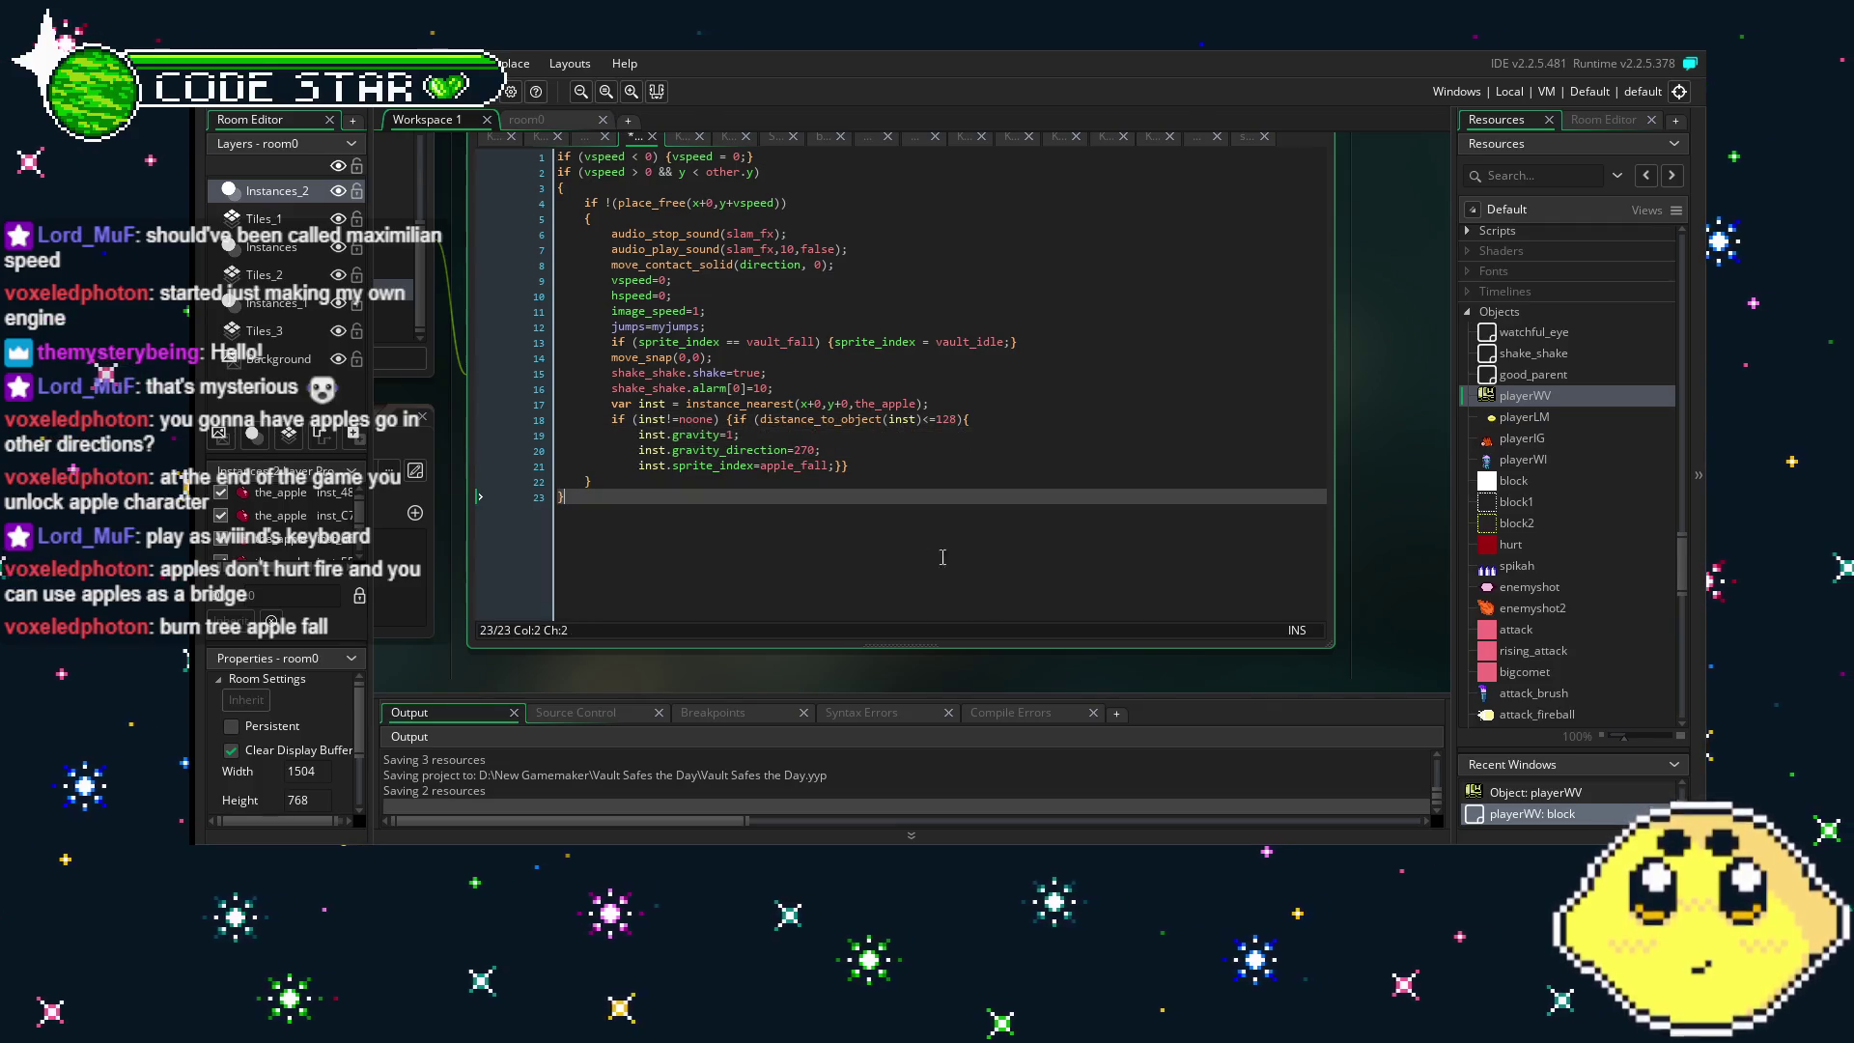
key(ctrl+s)
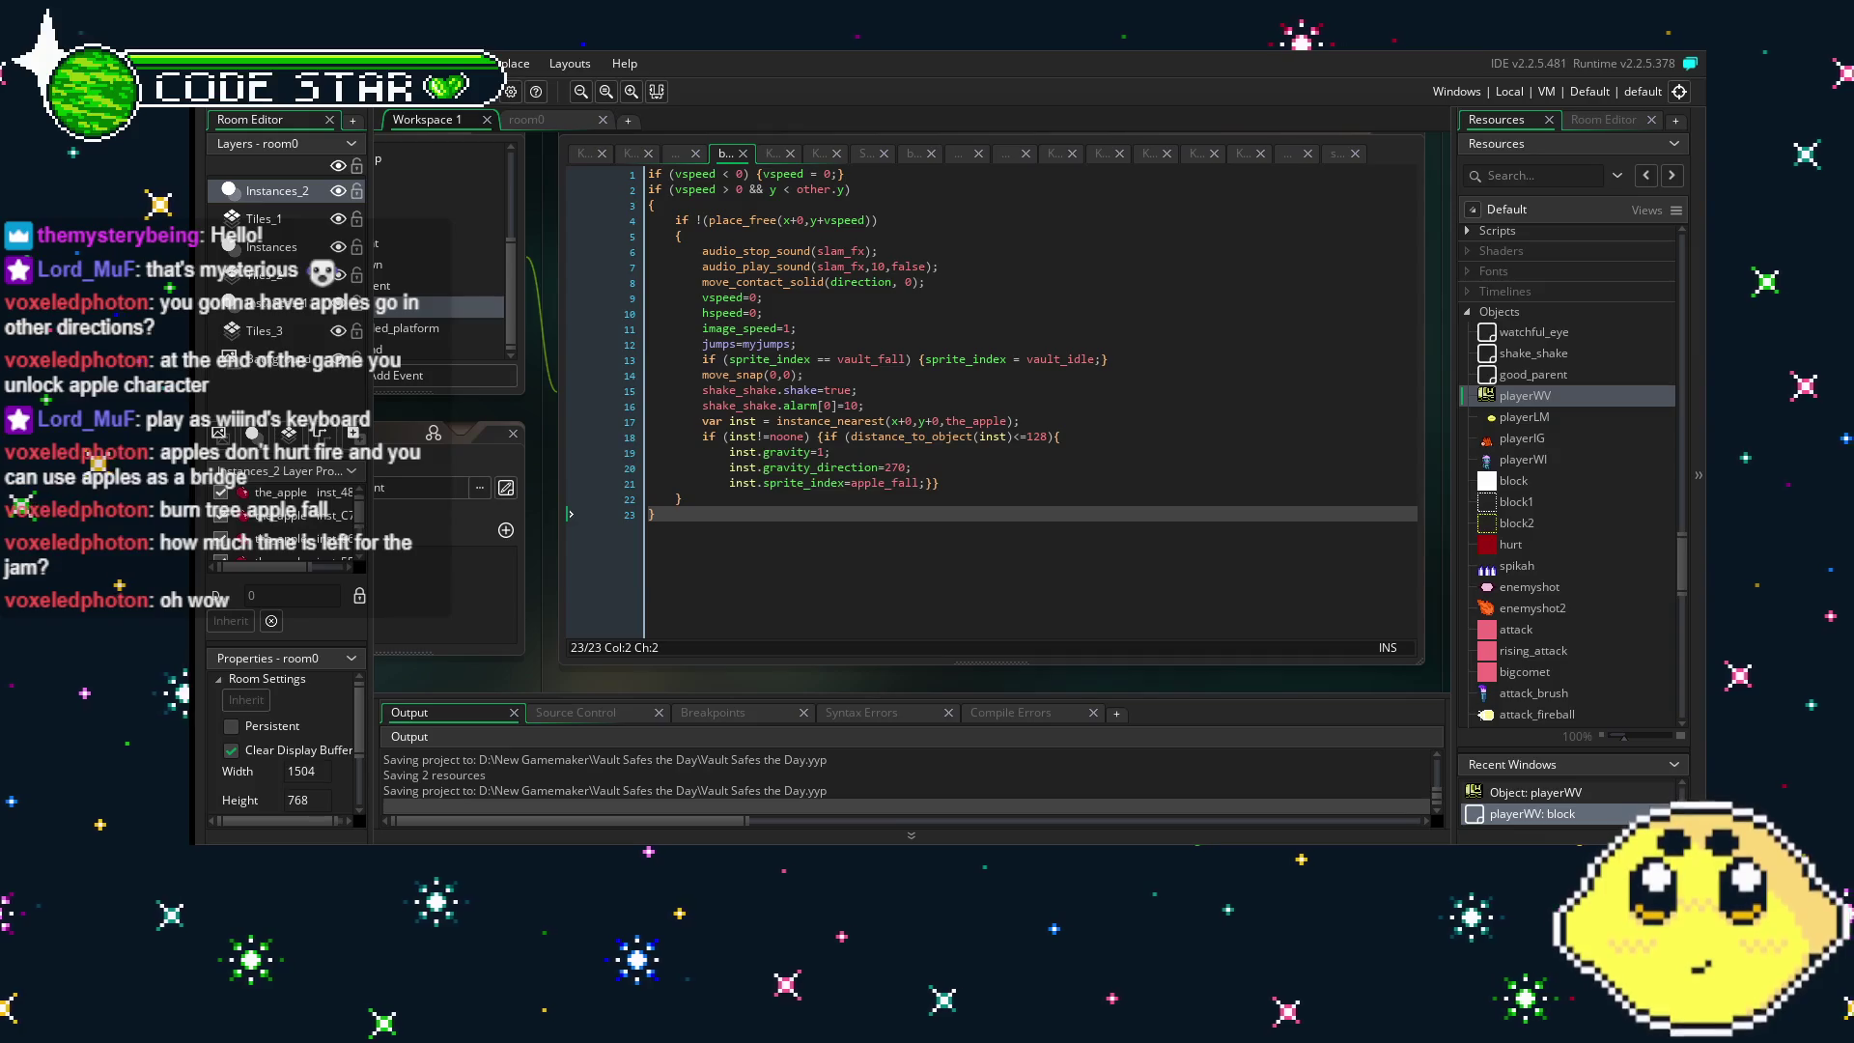
mouse_move(469, 653)
mouse_down()
mouse_move(617, 639)
mouse_move(562, 642)
mouse_up()
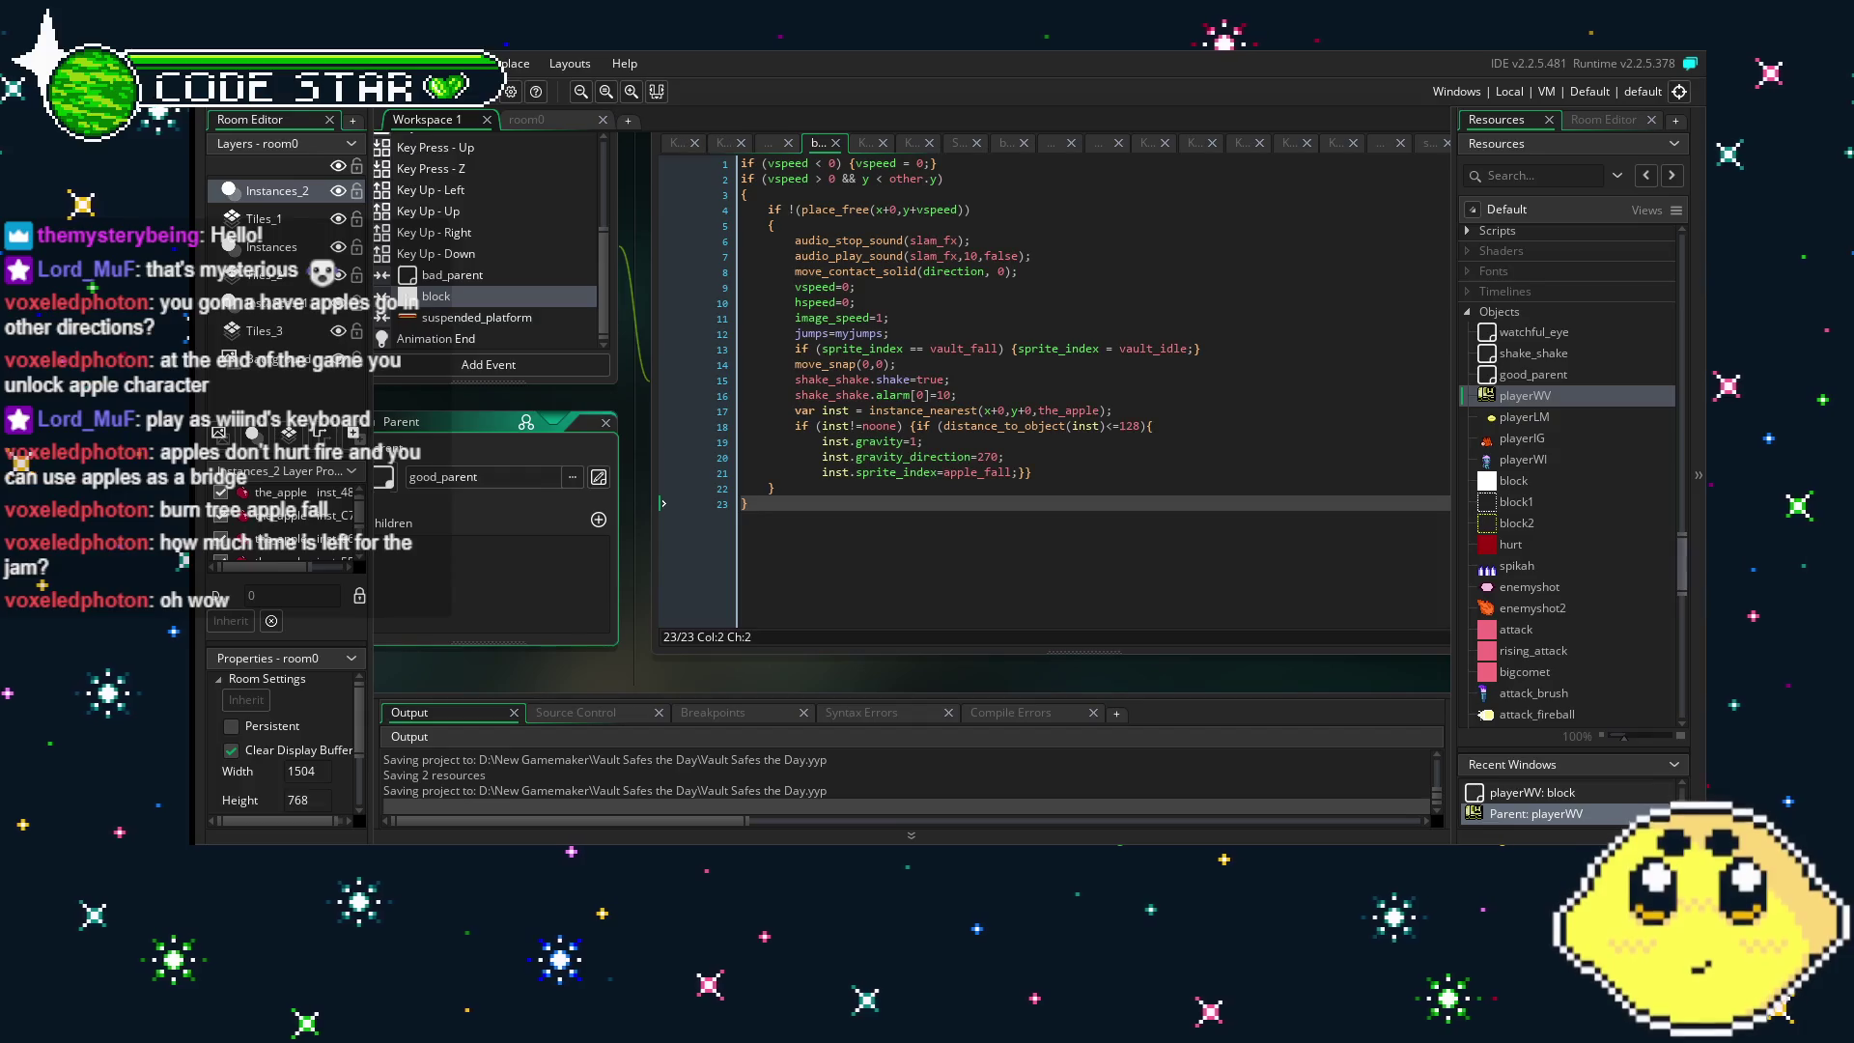
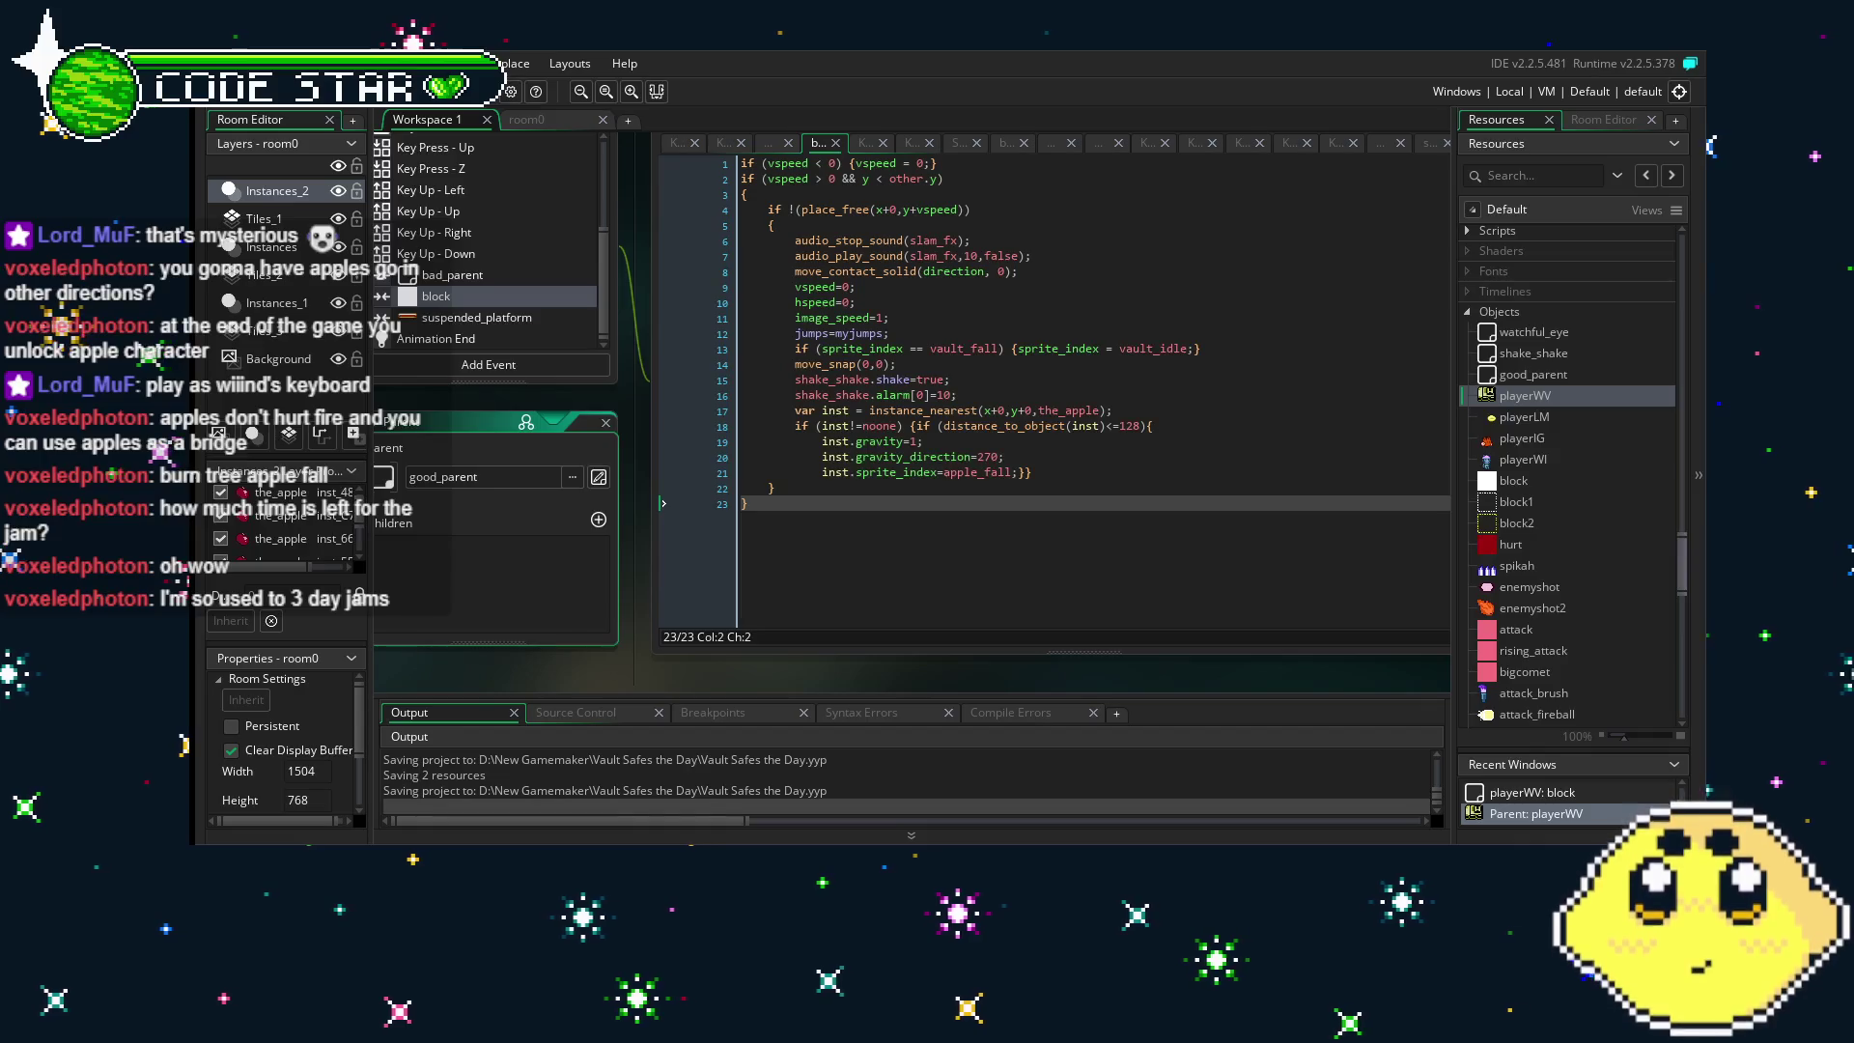
- Bring the object window and the playerWV block collision code into view in the workspace
click(543, 645)
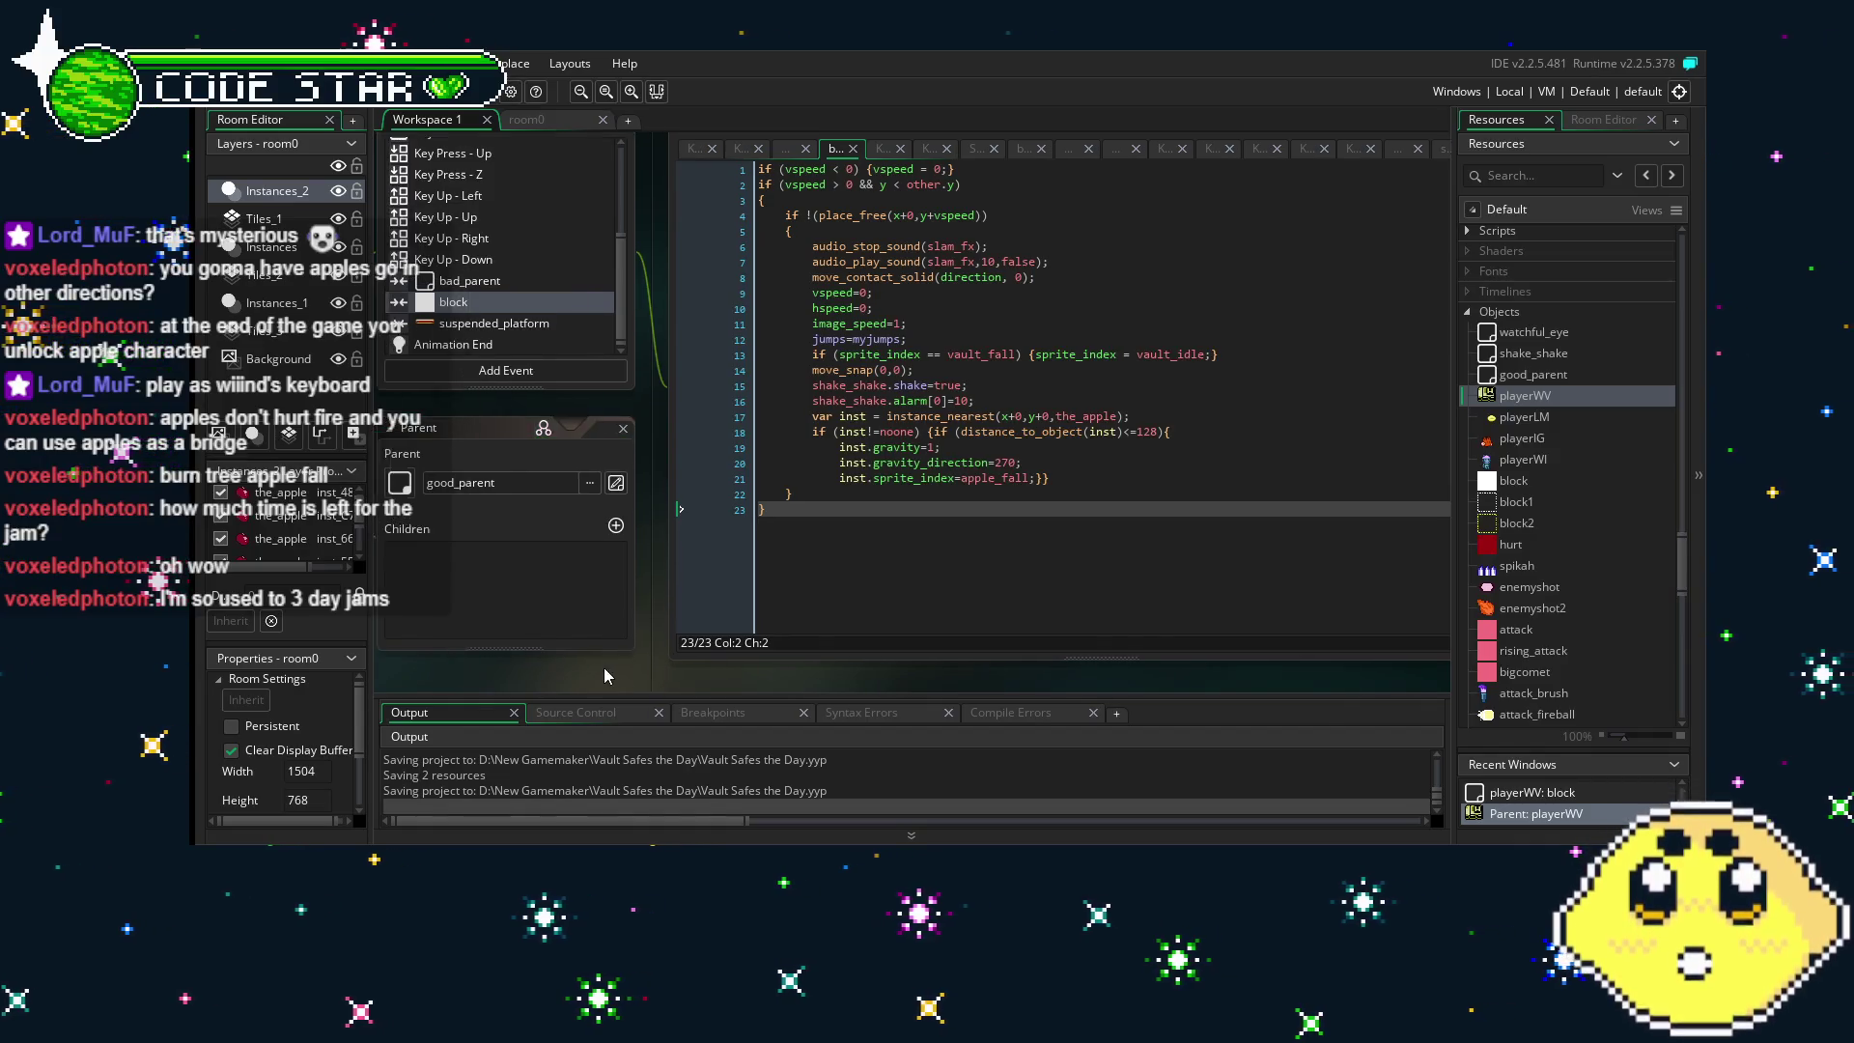
drag(414, 633, 545, 640)
scroll(654, 256, up, 2)
scroll(654, 256, up, 2)
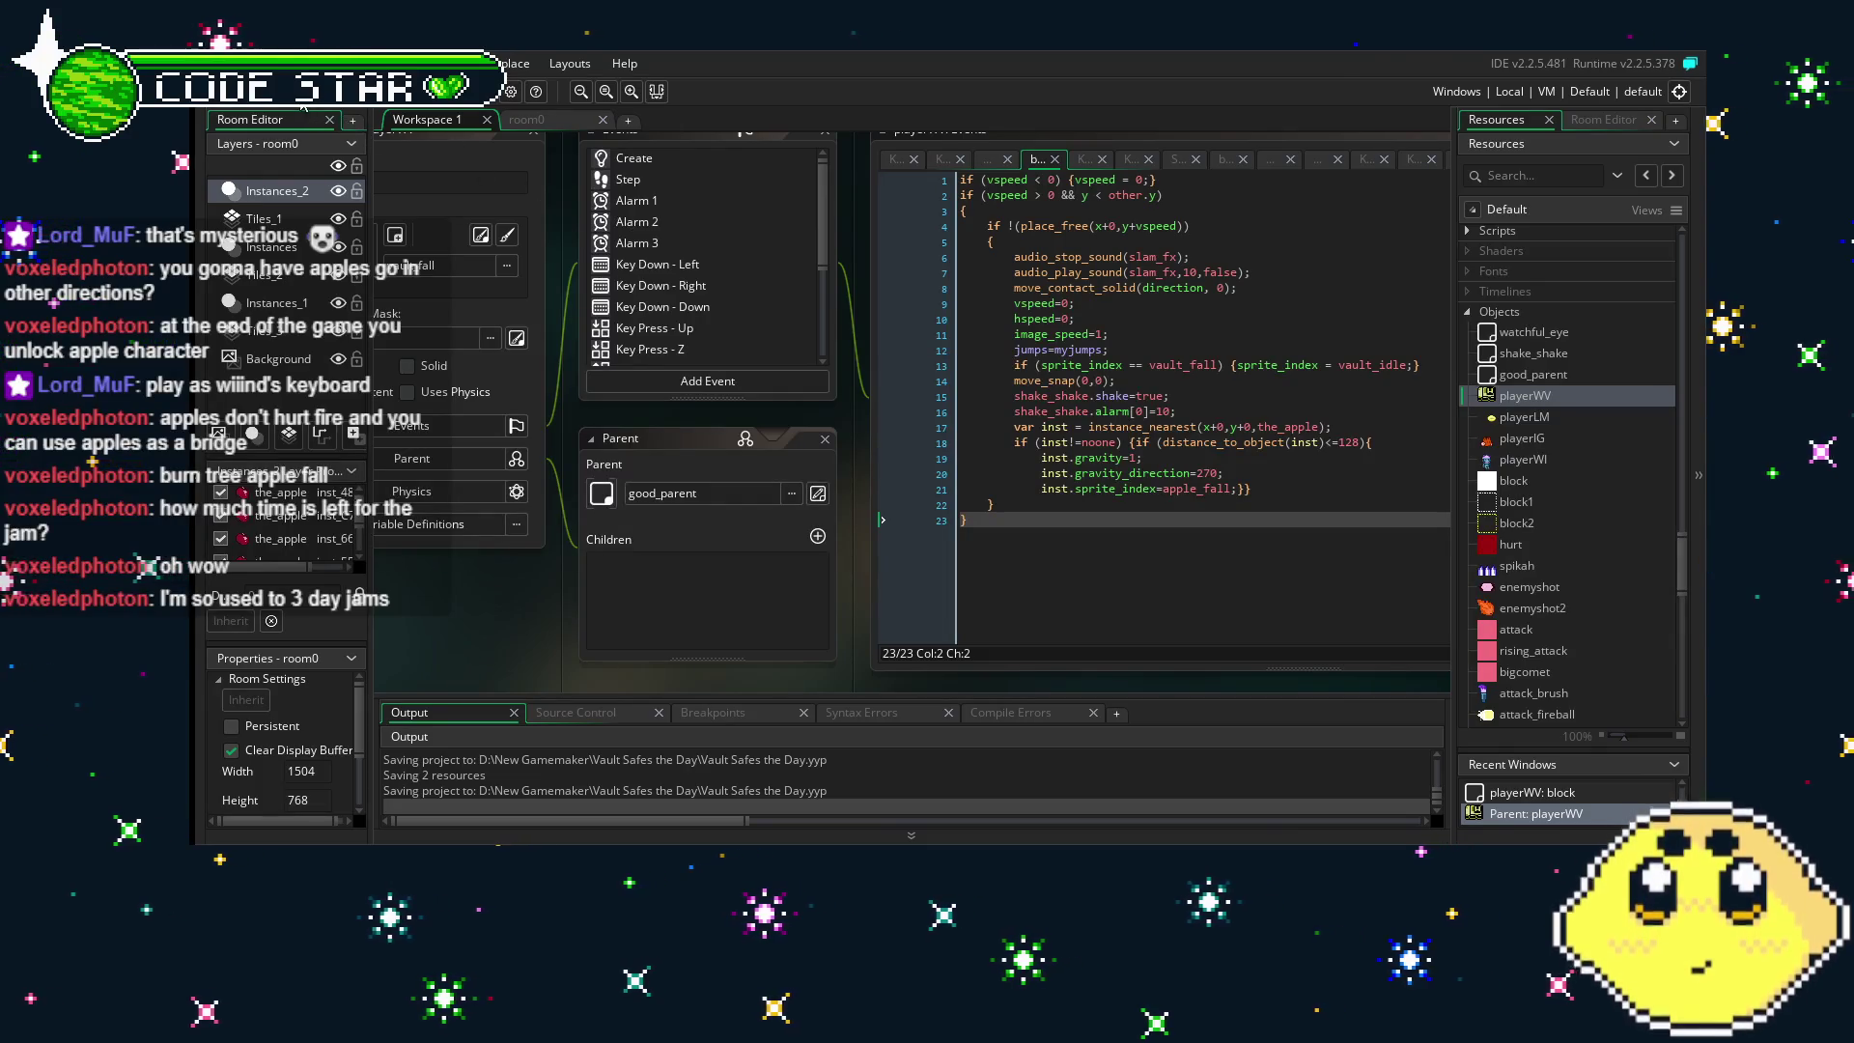
click(1069, 588)
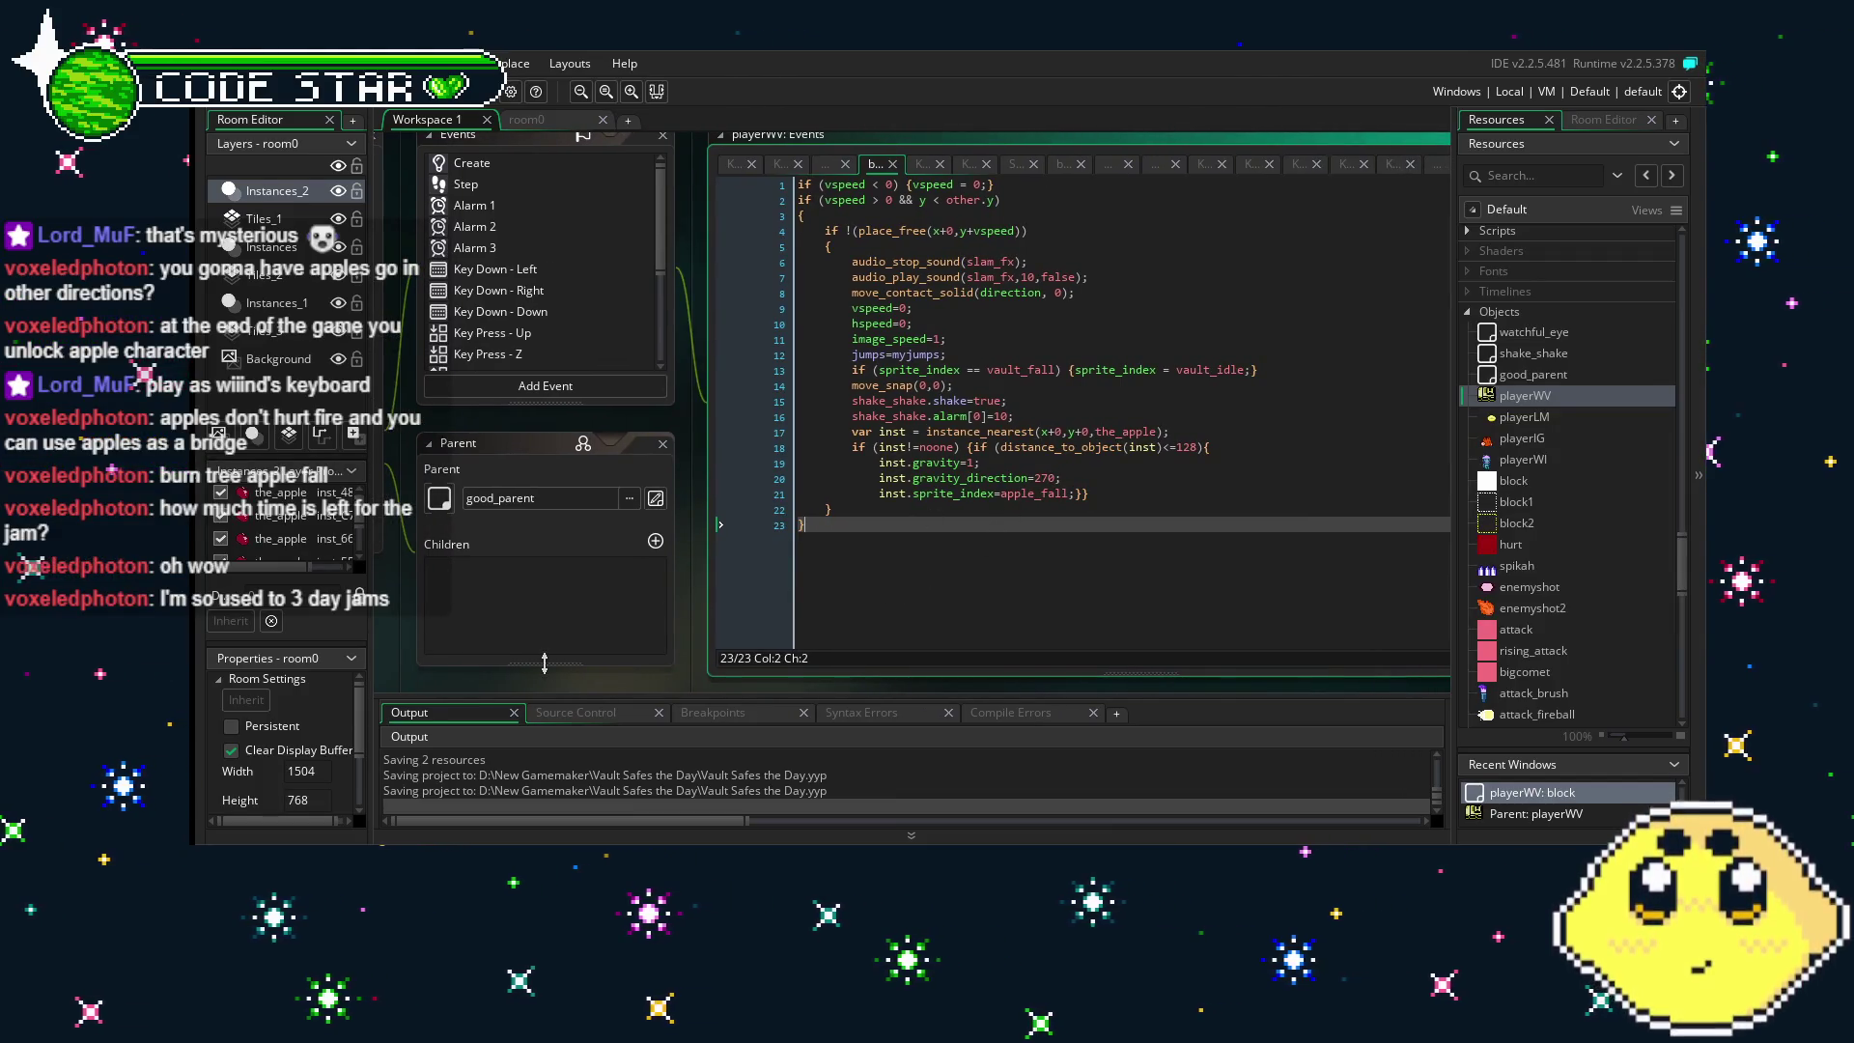
drag(408, 670, 491, 668)
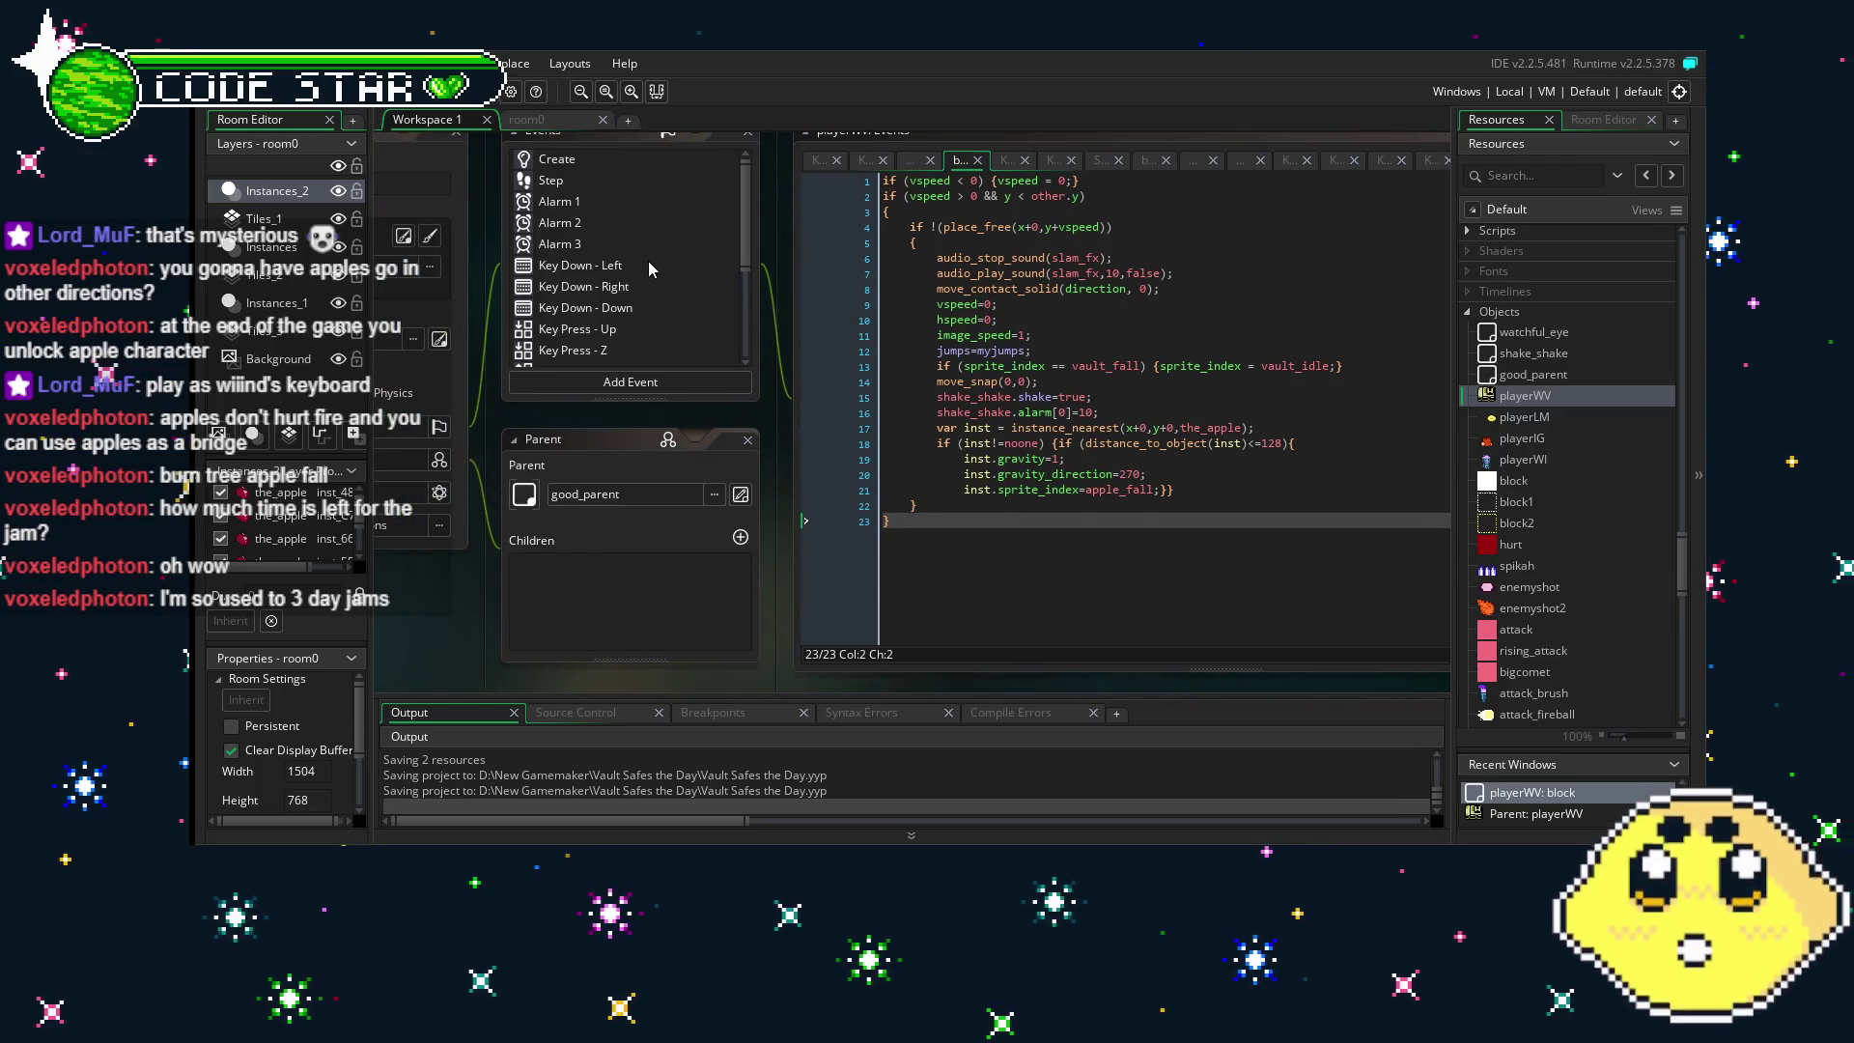
scroll(649, 268, down, 3)
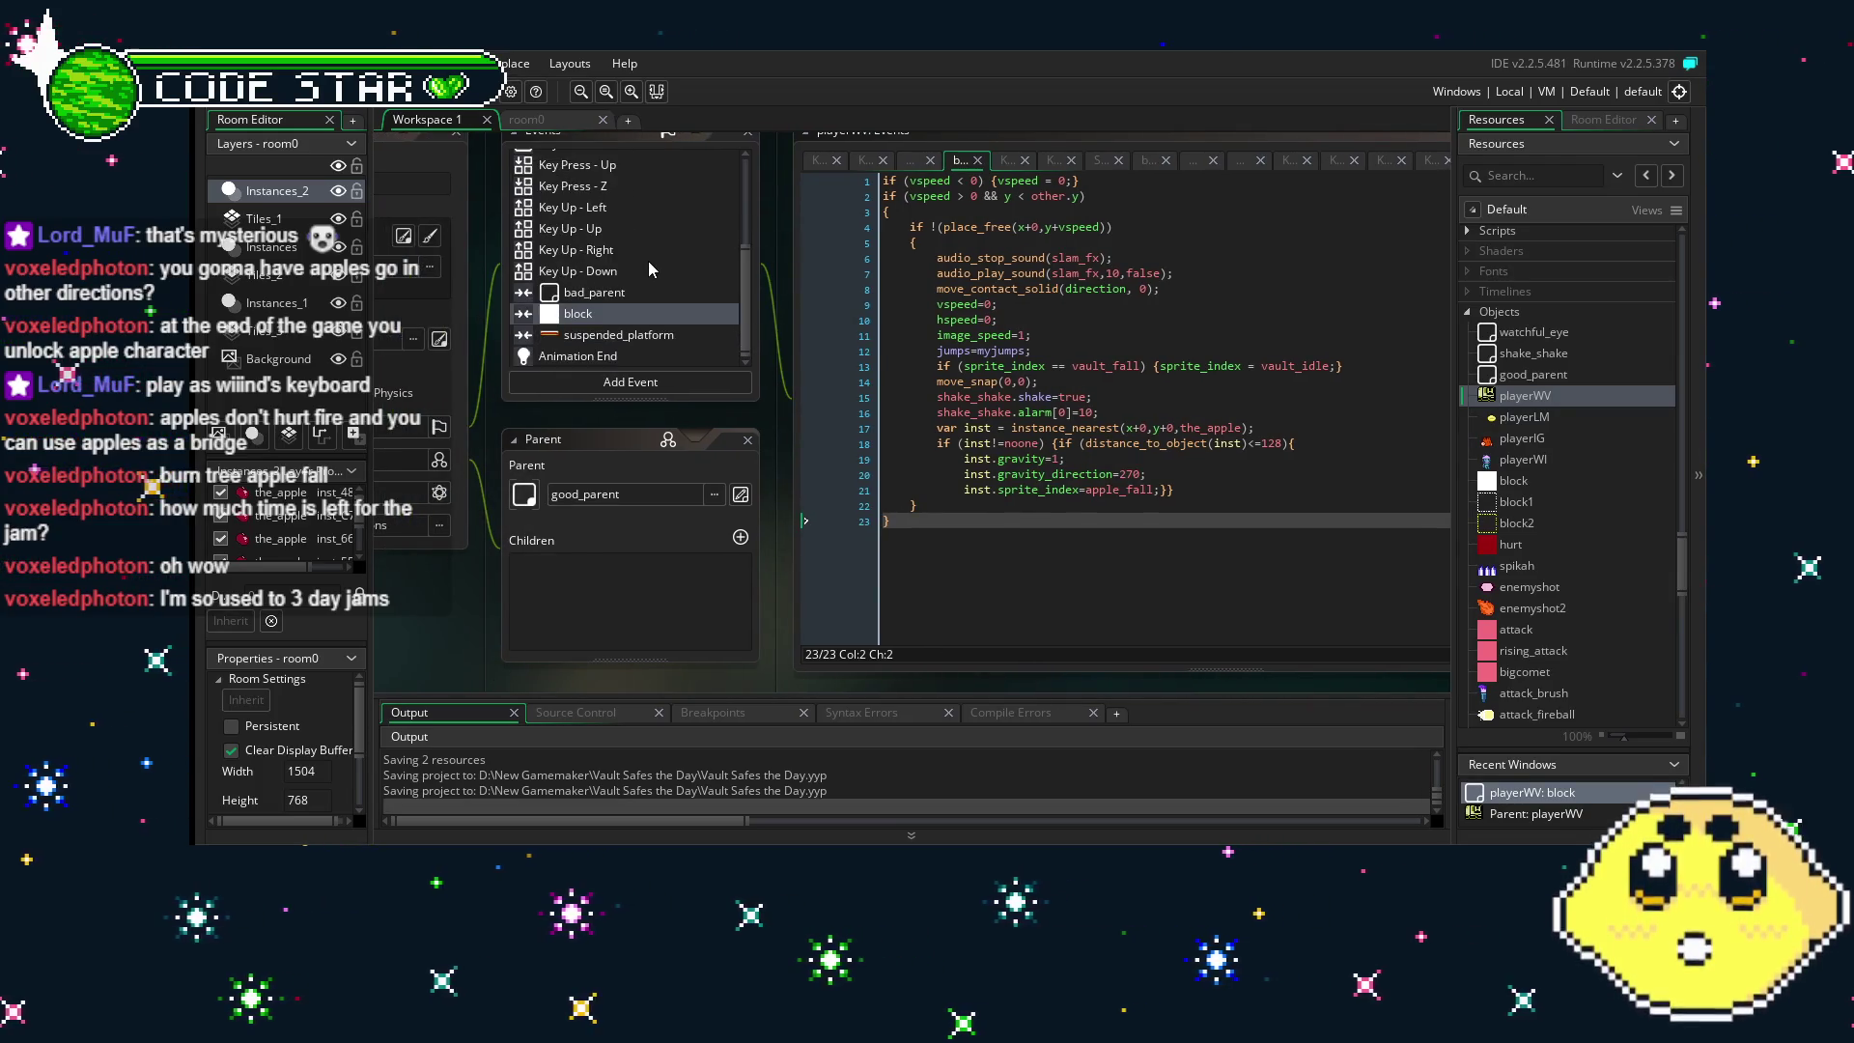
scroll(634, 306, up, 2)
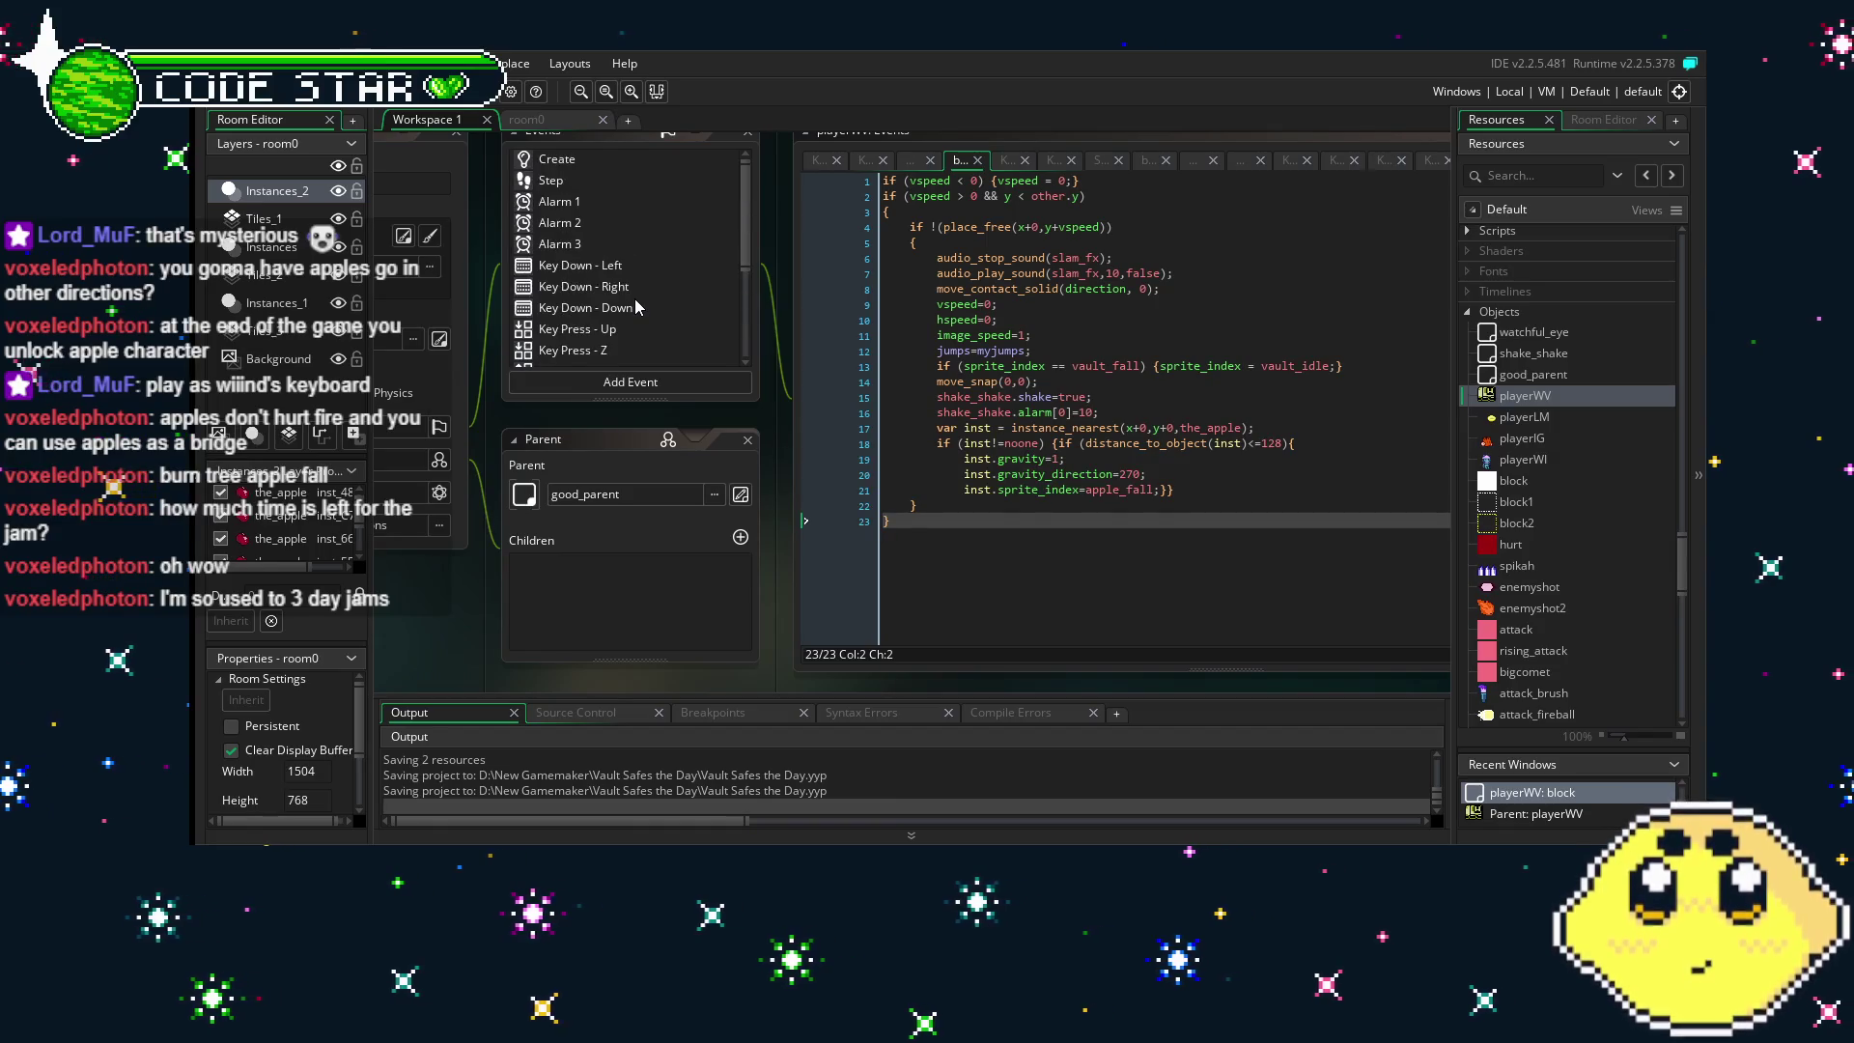
drag(446, 683, 577, 669)
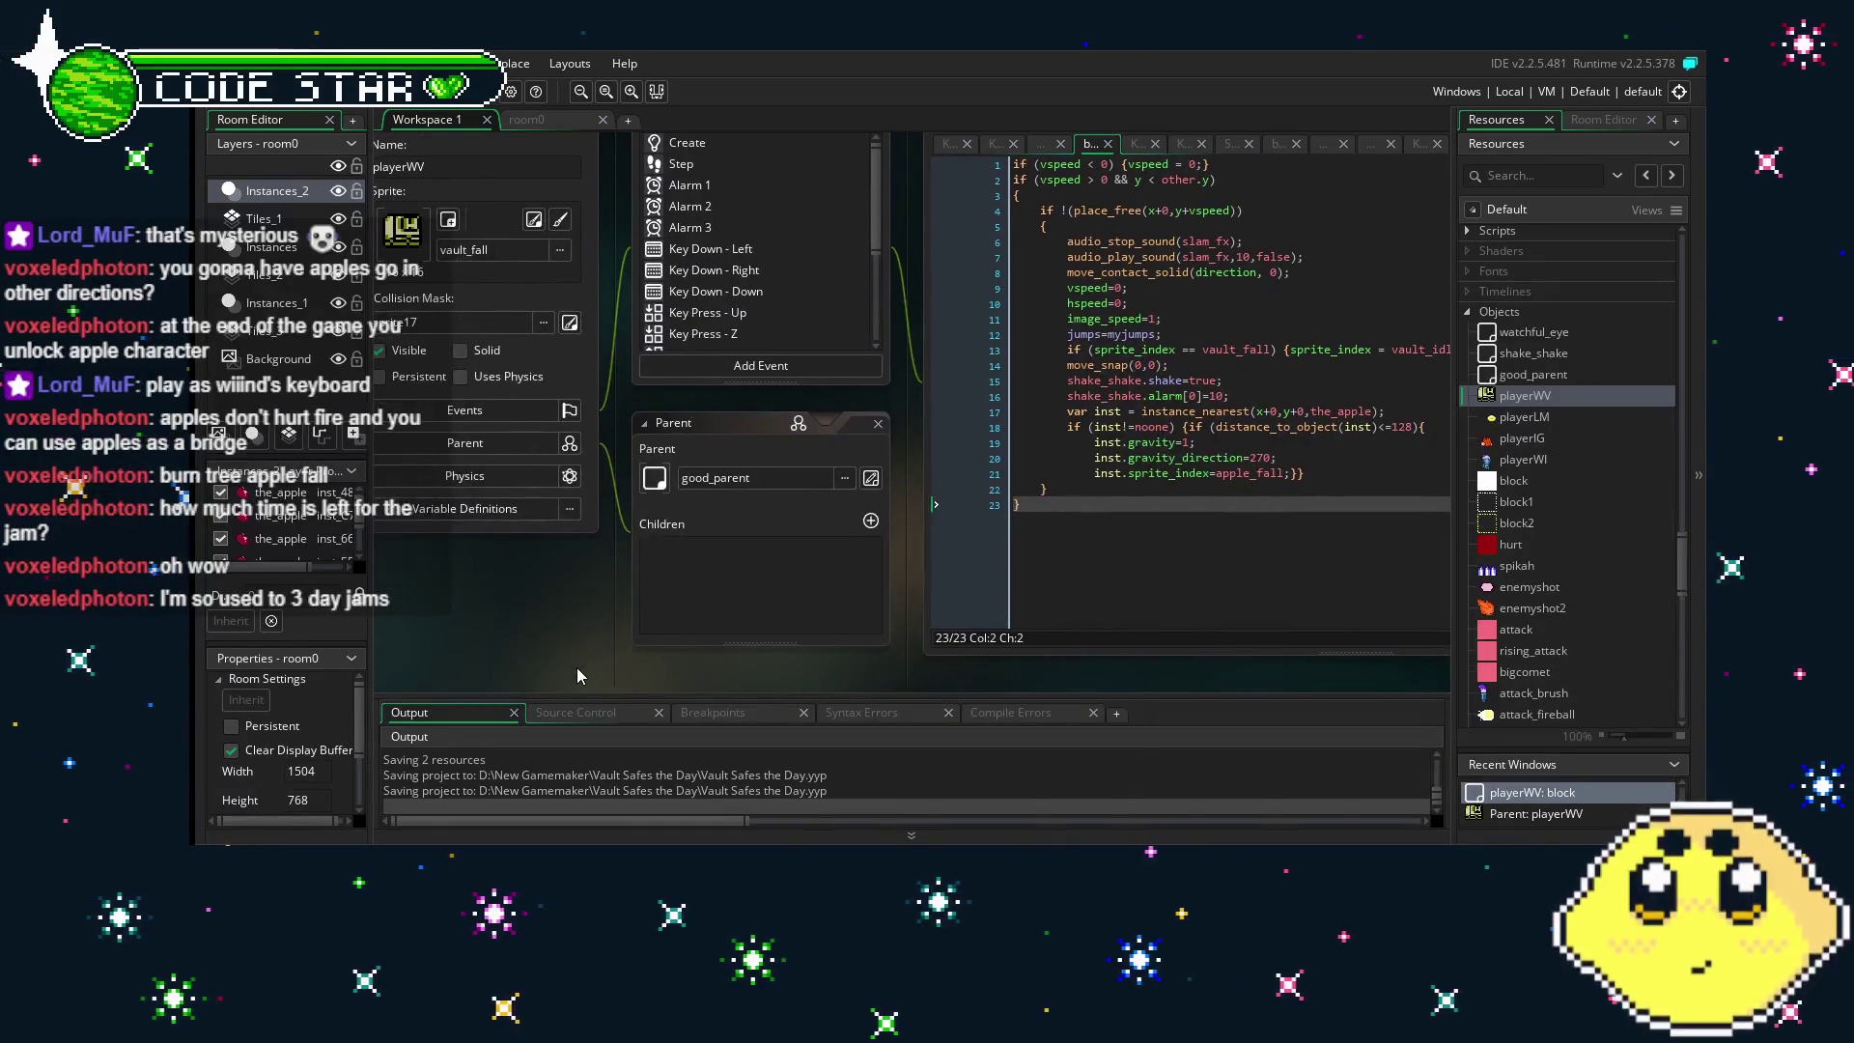
scroll(702, 286, down, 4)
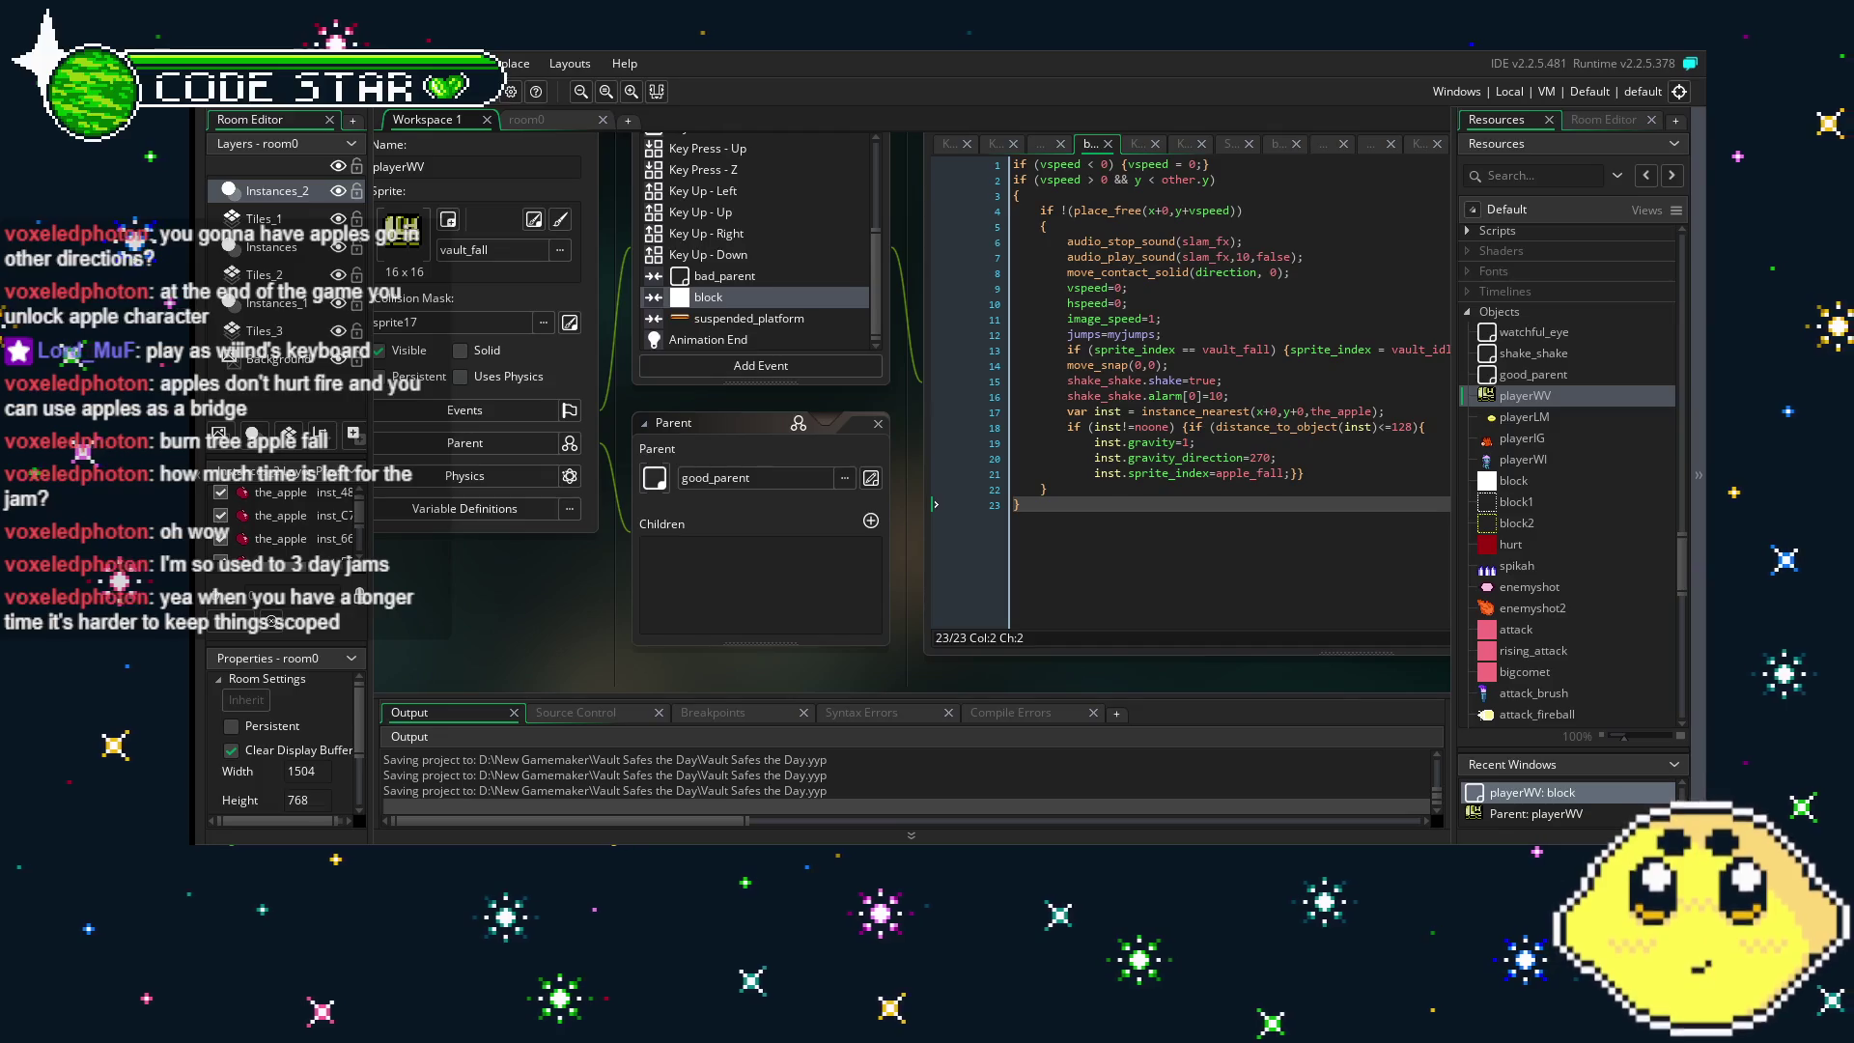
- Pan the workspace up and right, and drag the bottom edge to make the IDE window taller
mouse_move(566, 685)
mouse_down()
mouse_move(629, 690)
mouse_move(523, 629)
mouse_up()
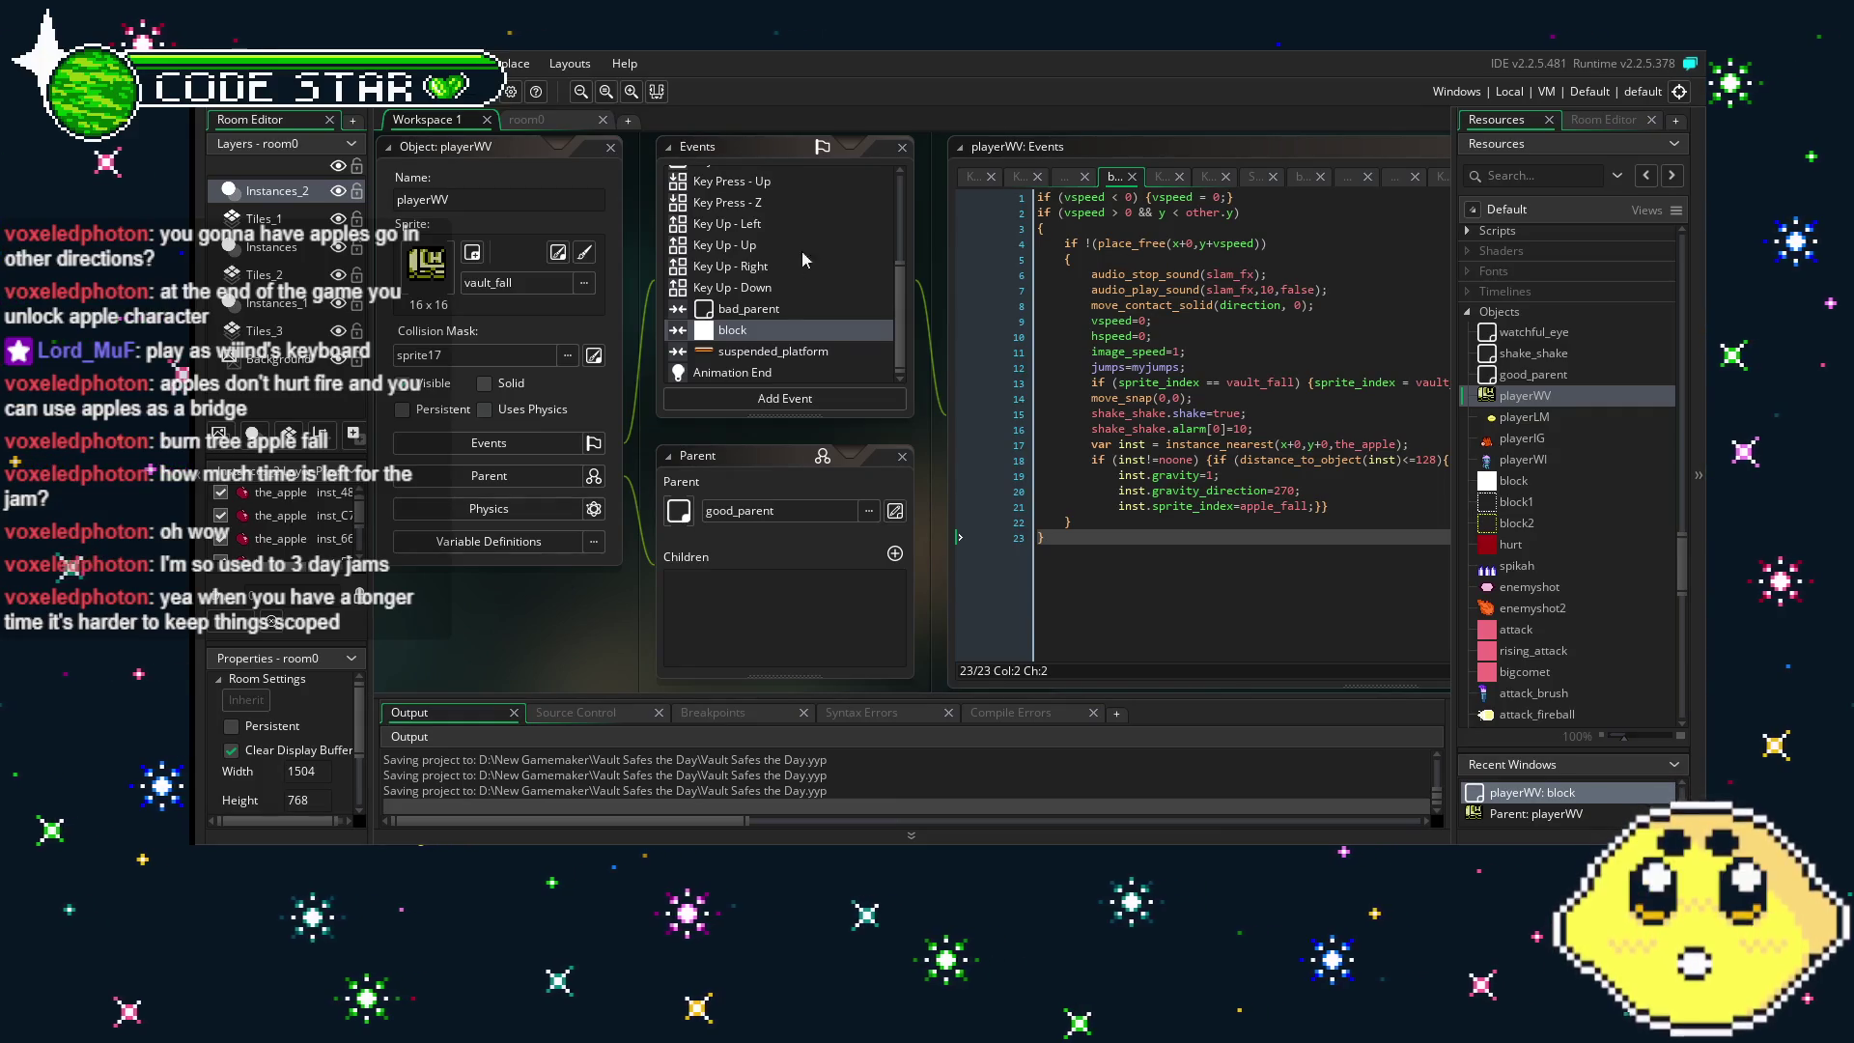
scroll(773, 321, up, 5)
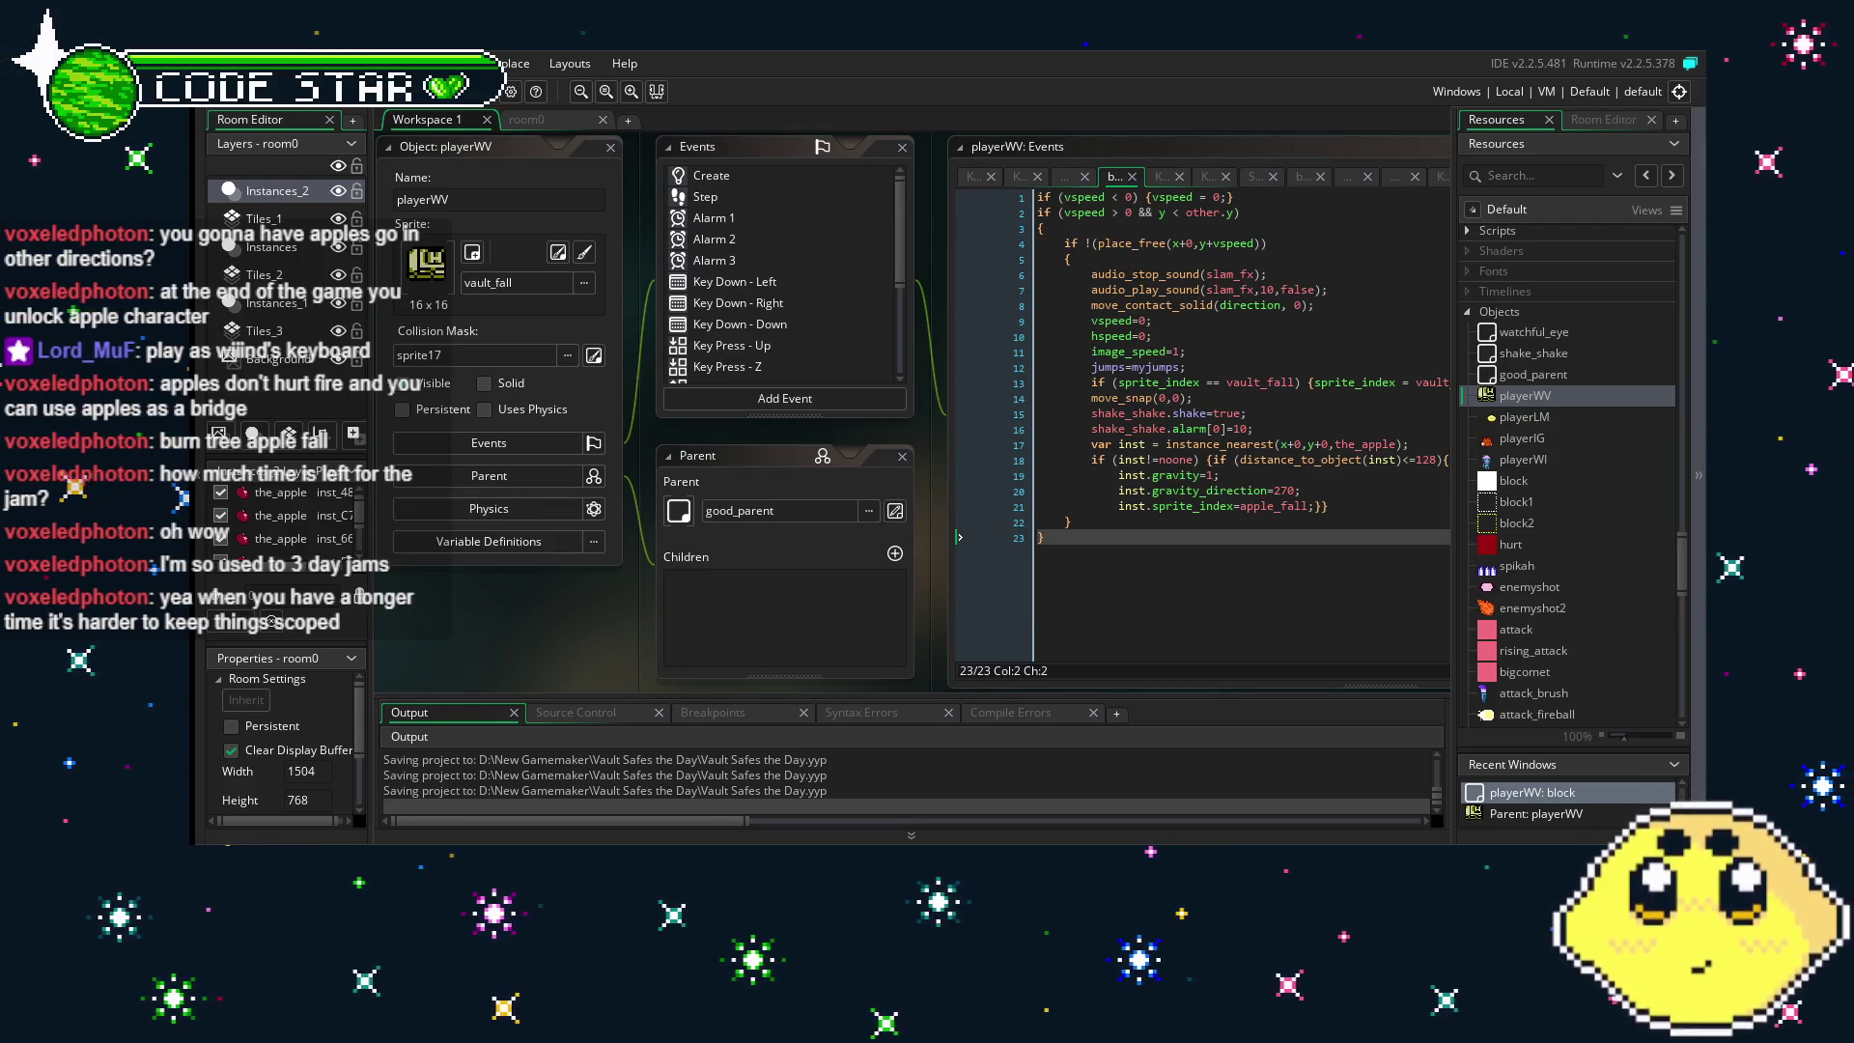
scroll(610, 642, up, 1)
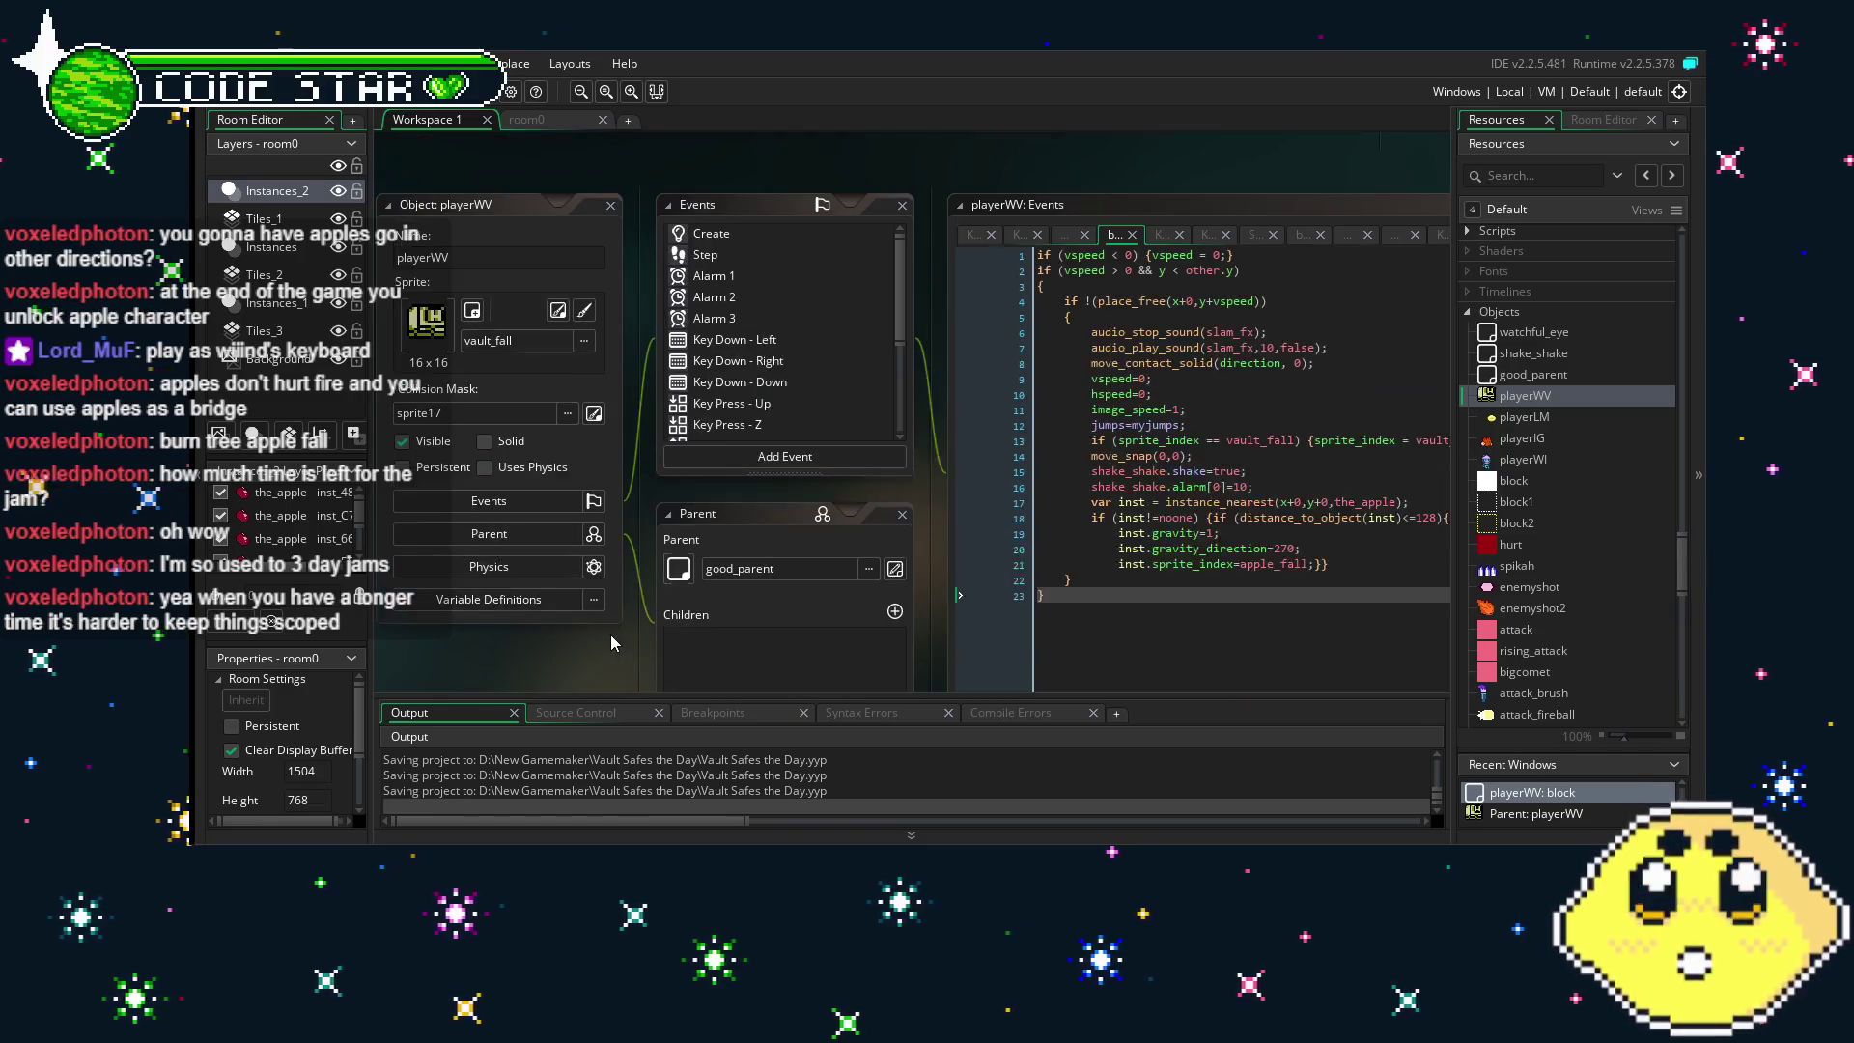
drag(609, 627, 679, 568)
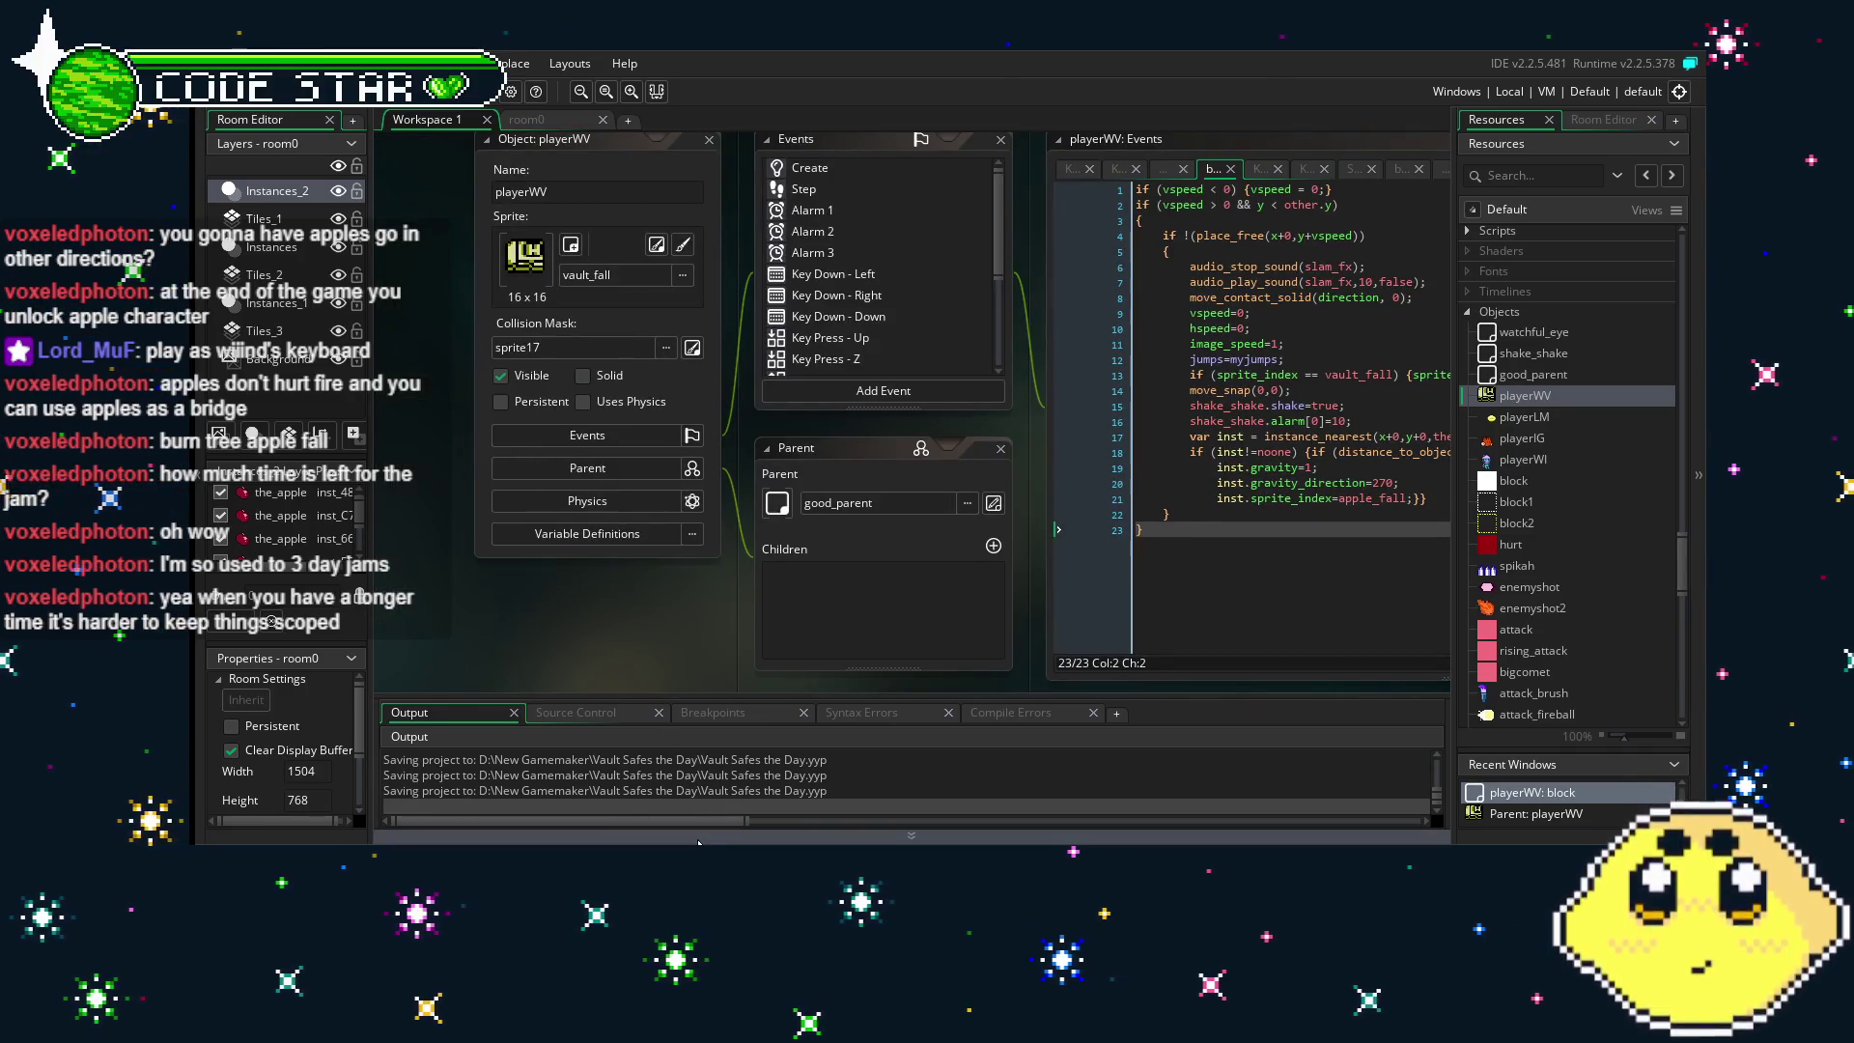
drag(694, 845, 702, 893)
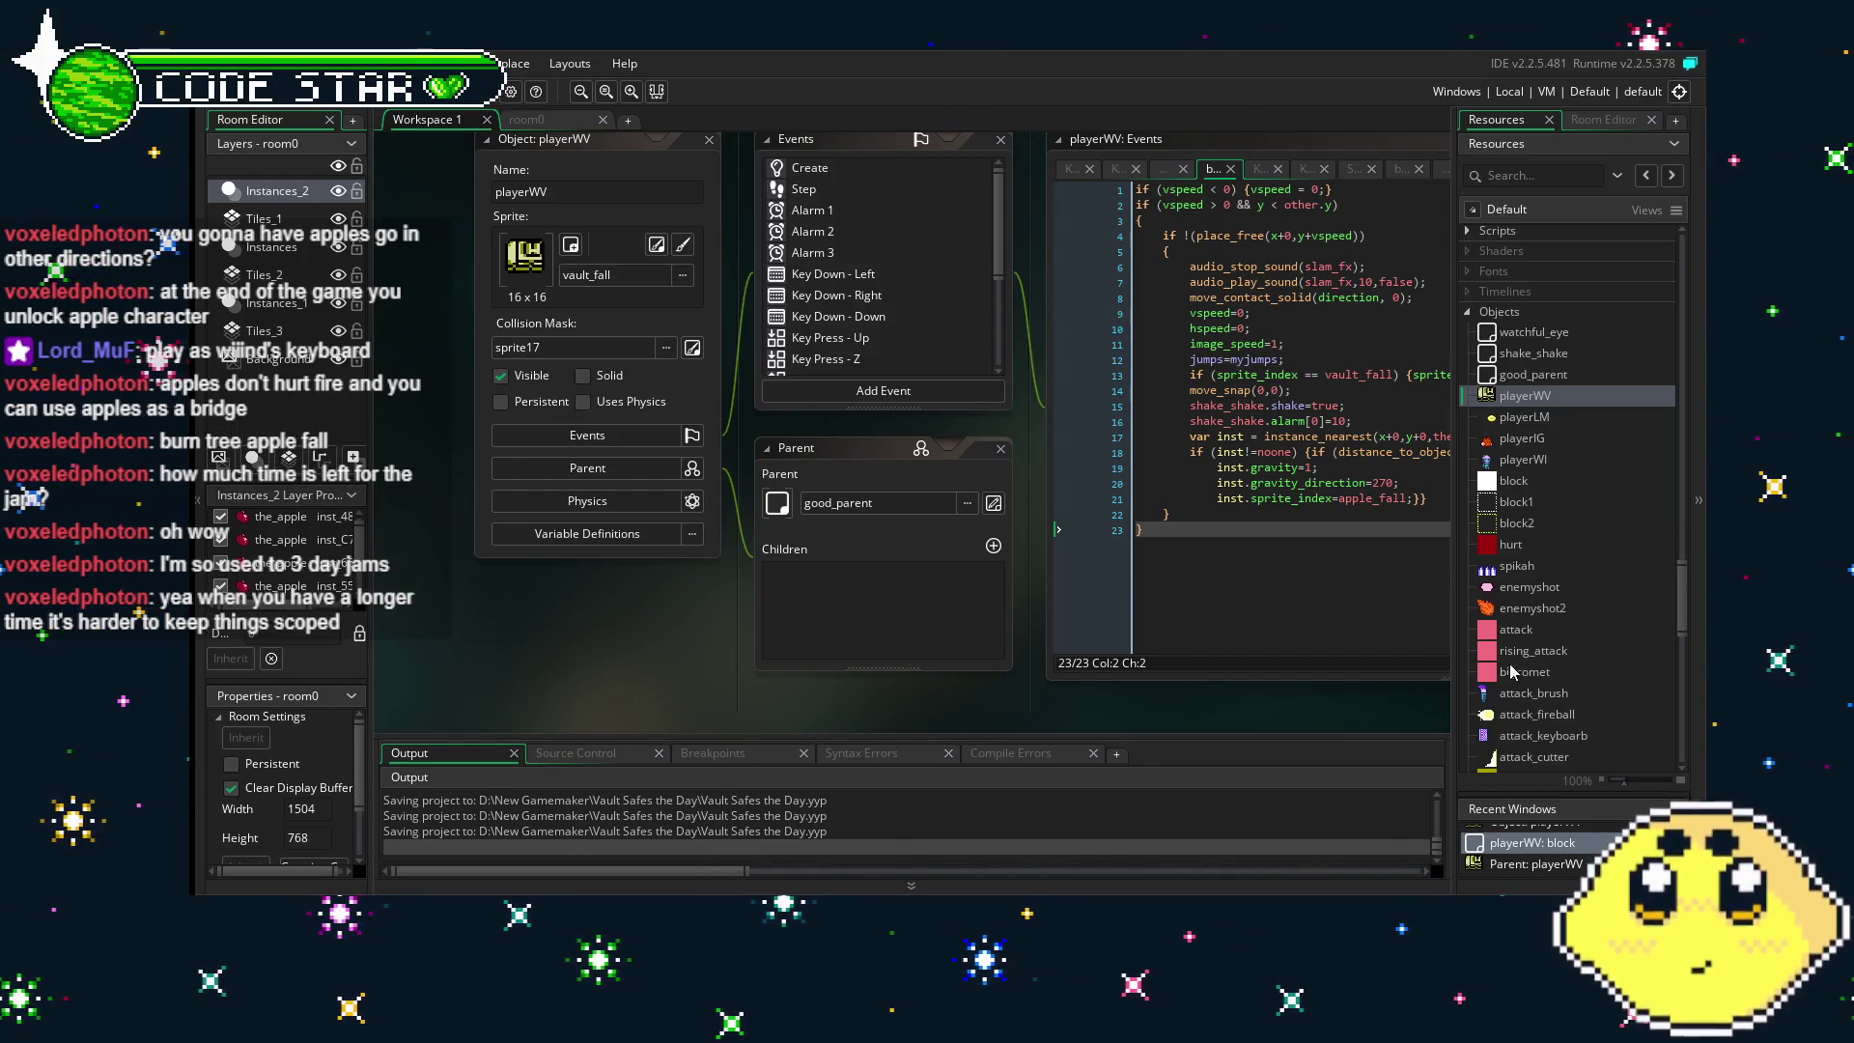
scroll(1512, 673, down, 2)
scroll(1512, 673, down, 3)
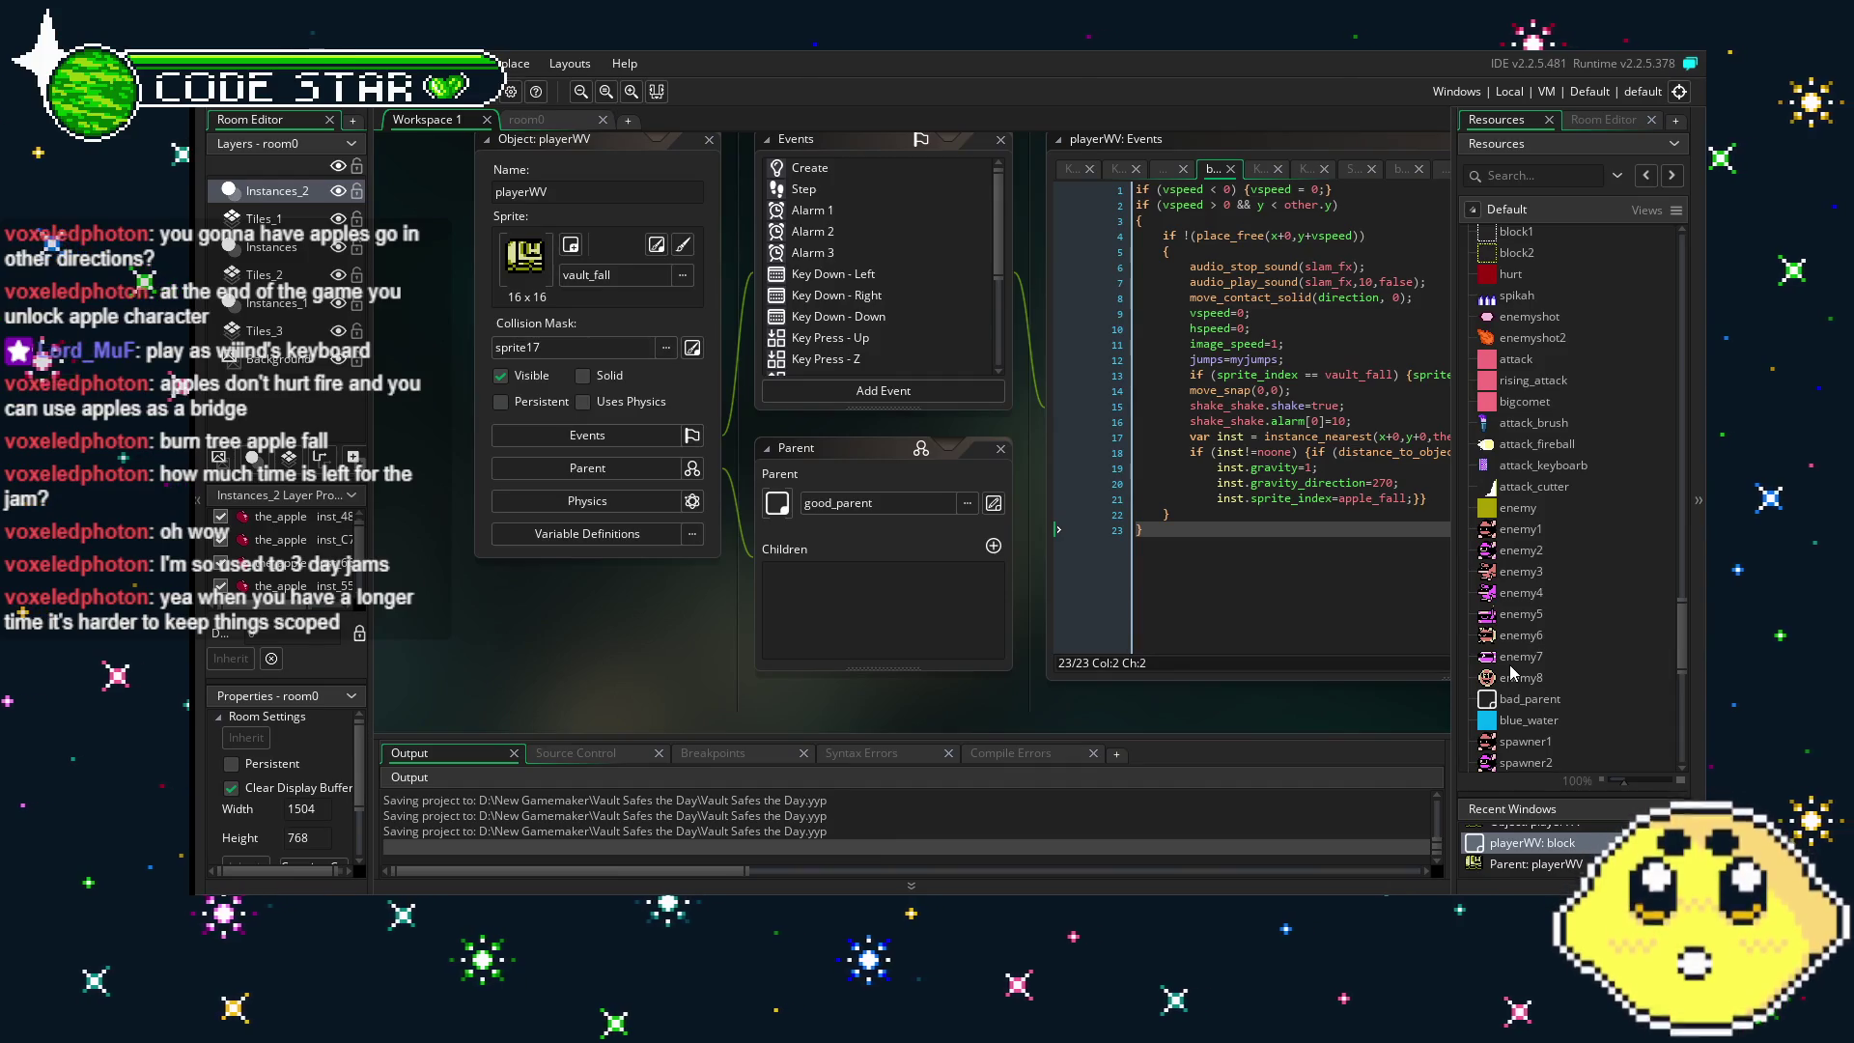
- Shift the workspace toward the code, save the project with Ctrl+S, and return to room0
drag(1186, 653, 1102, 653)
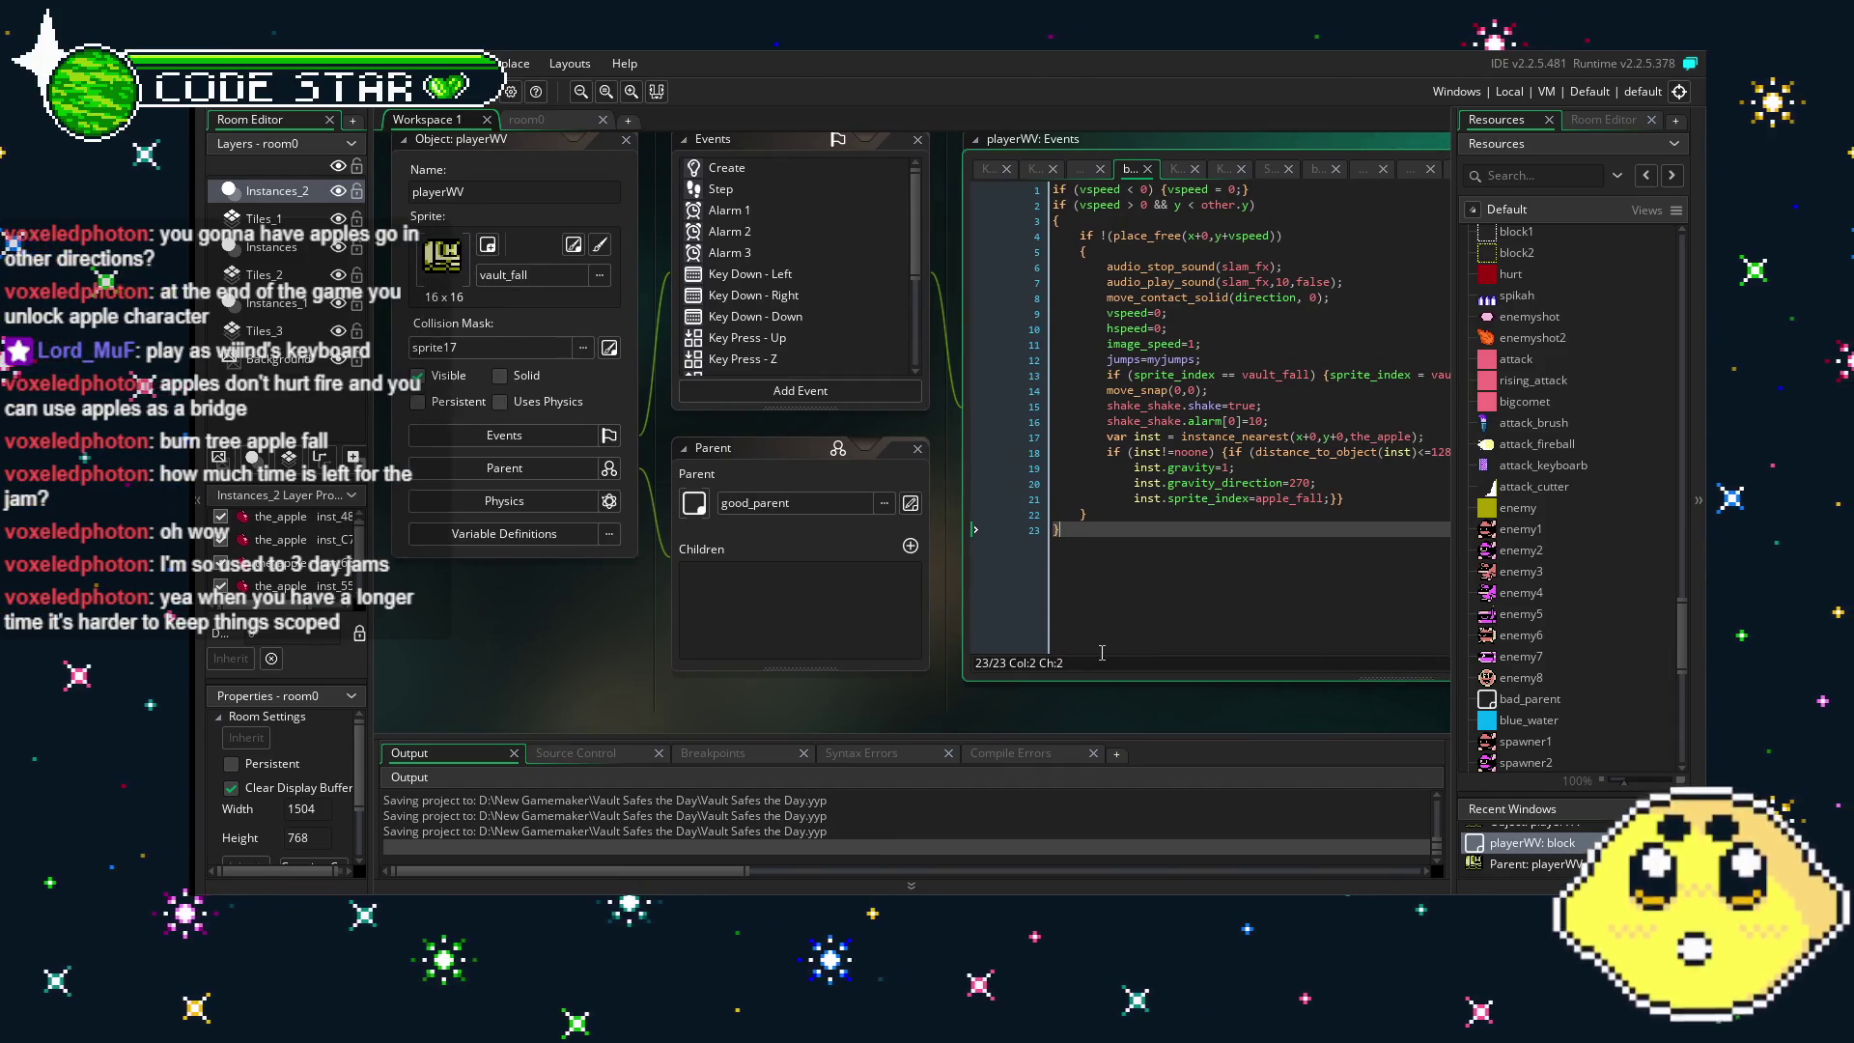
scroll(1512, 532, down, 6)
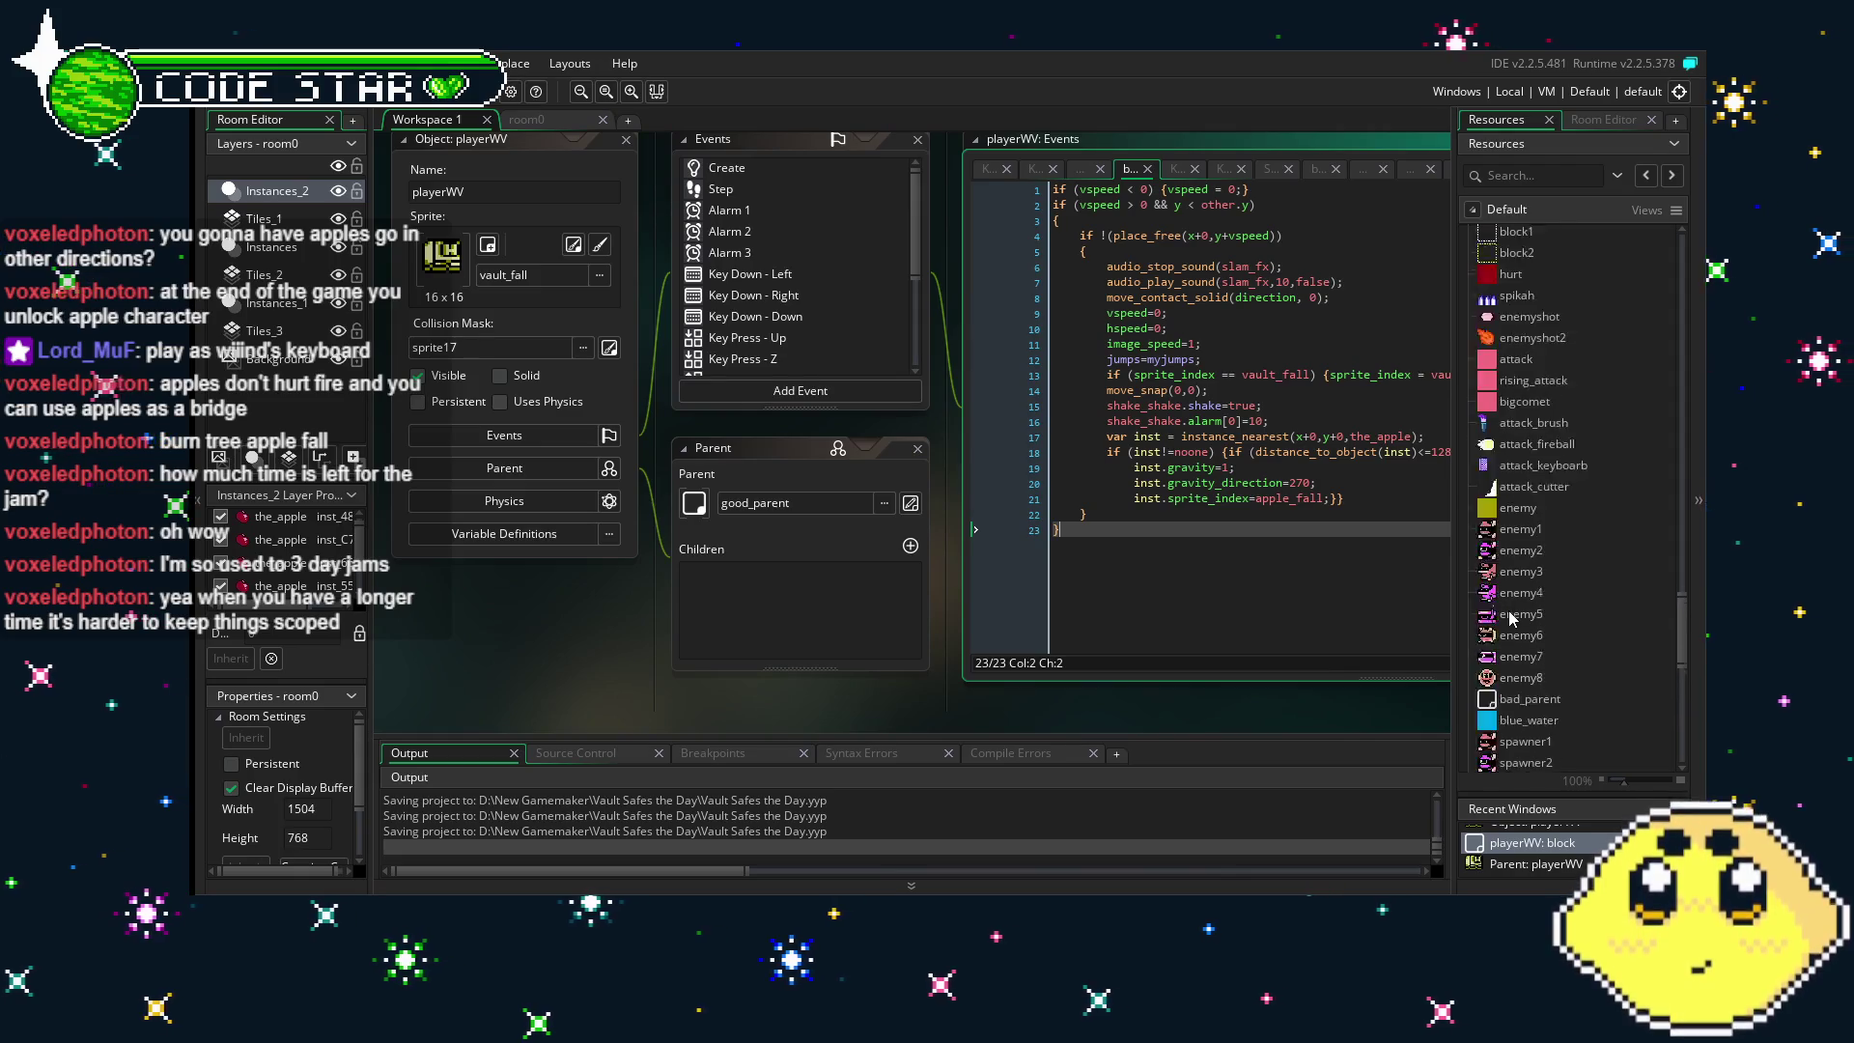
scroll(1512, 618, down, 3)
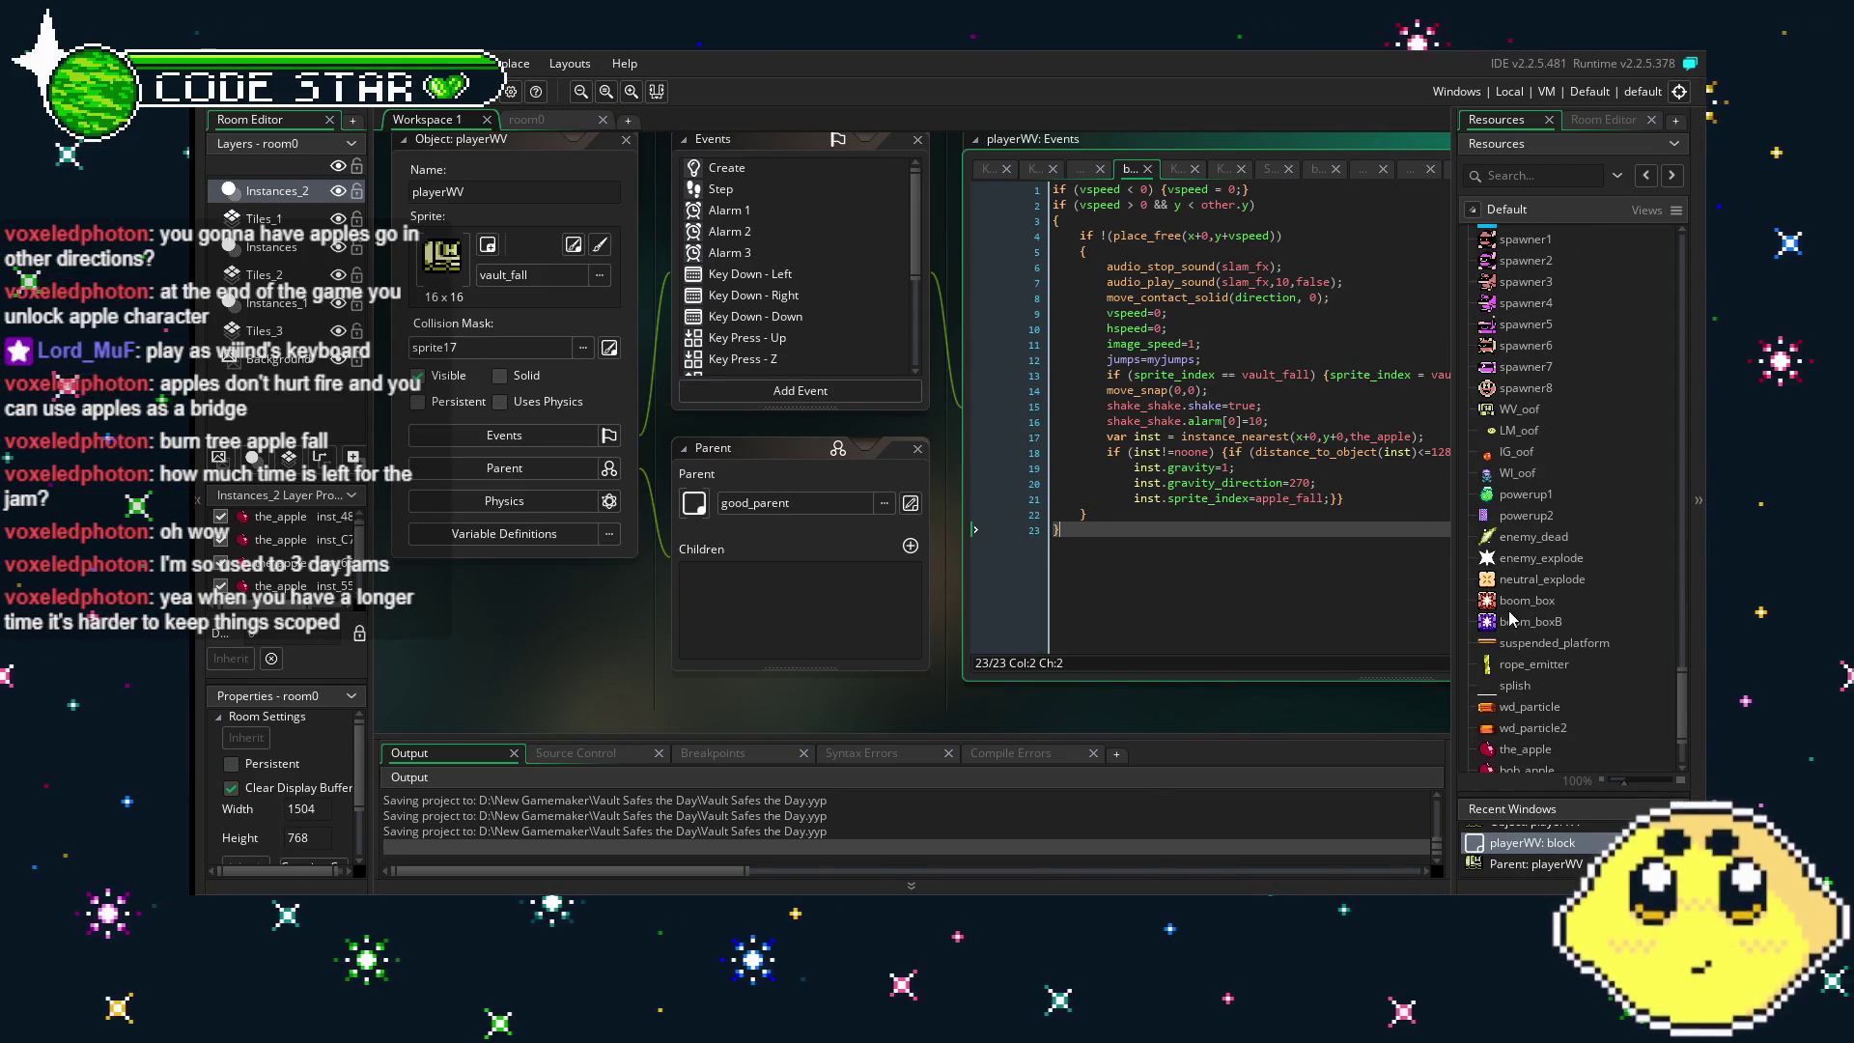
scroll(1512, 618, down, 2)
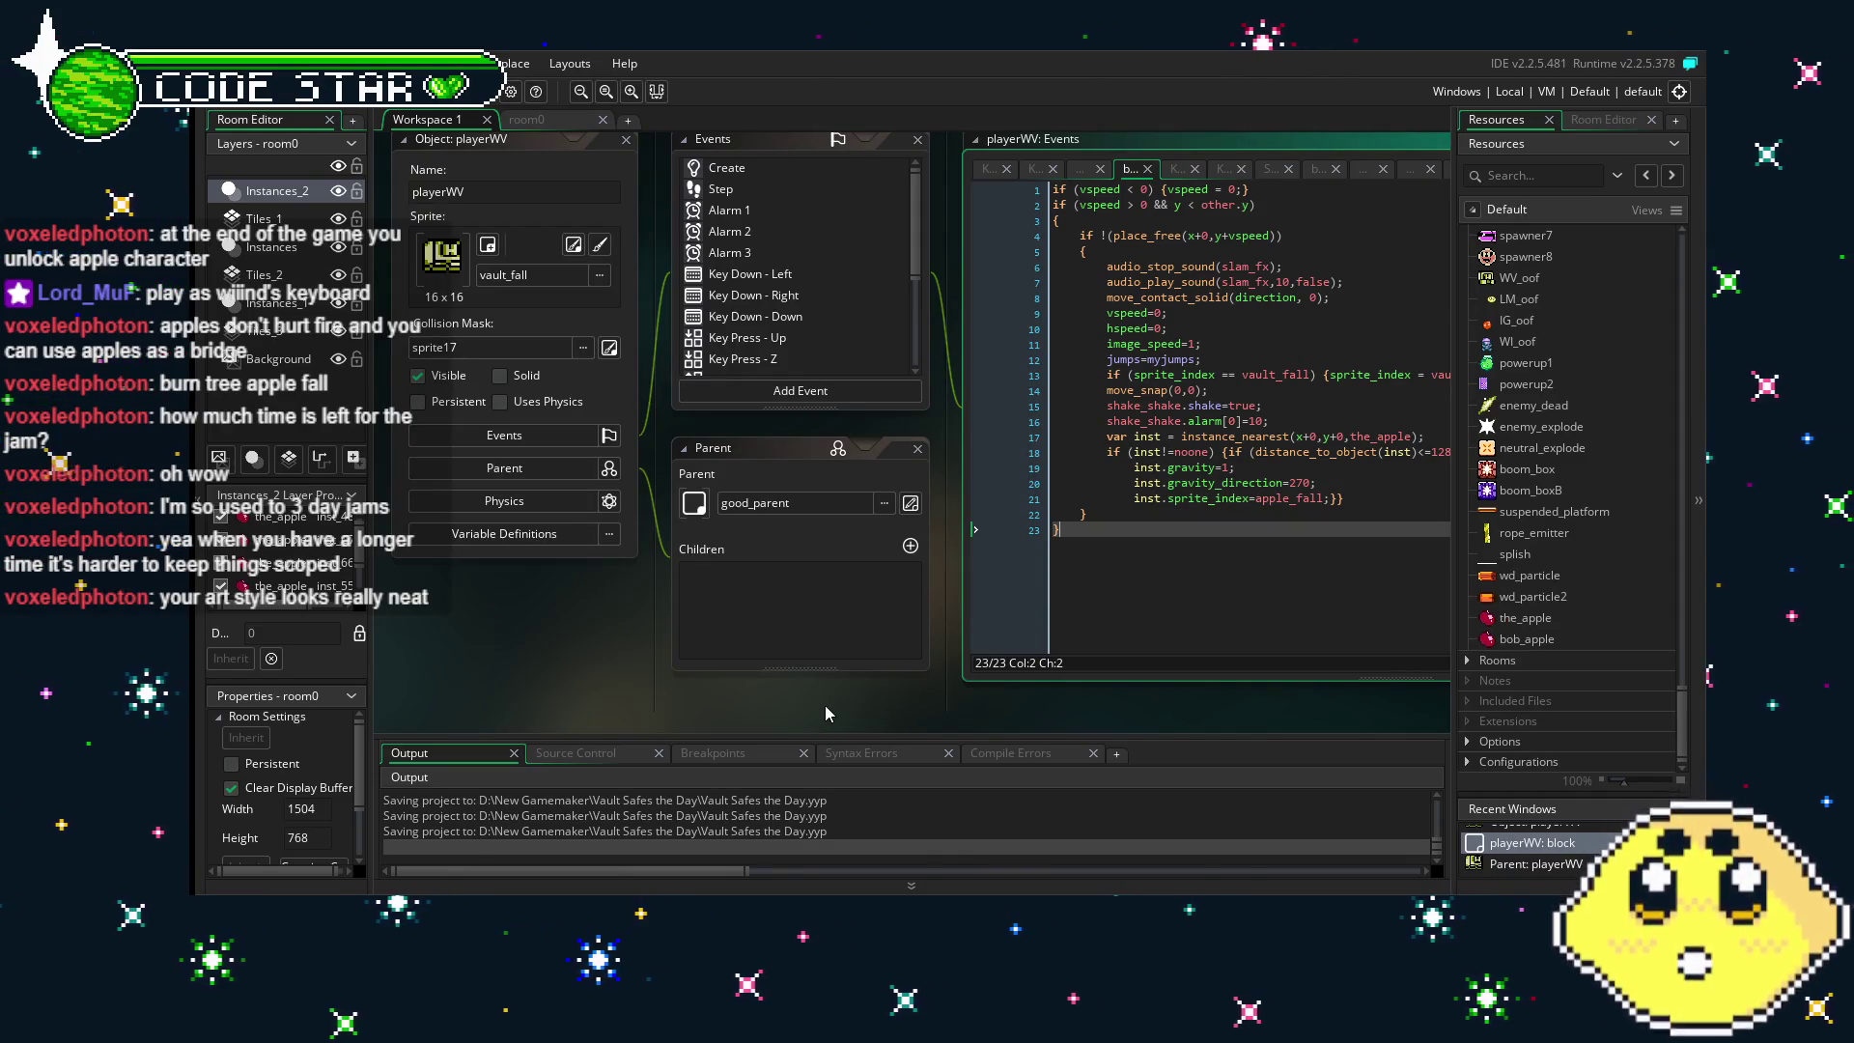
key(ctrl+s)
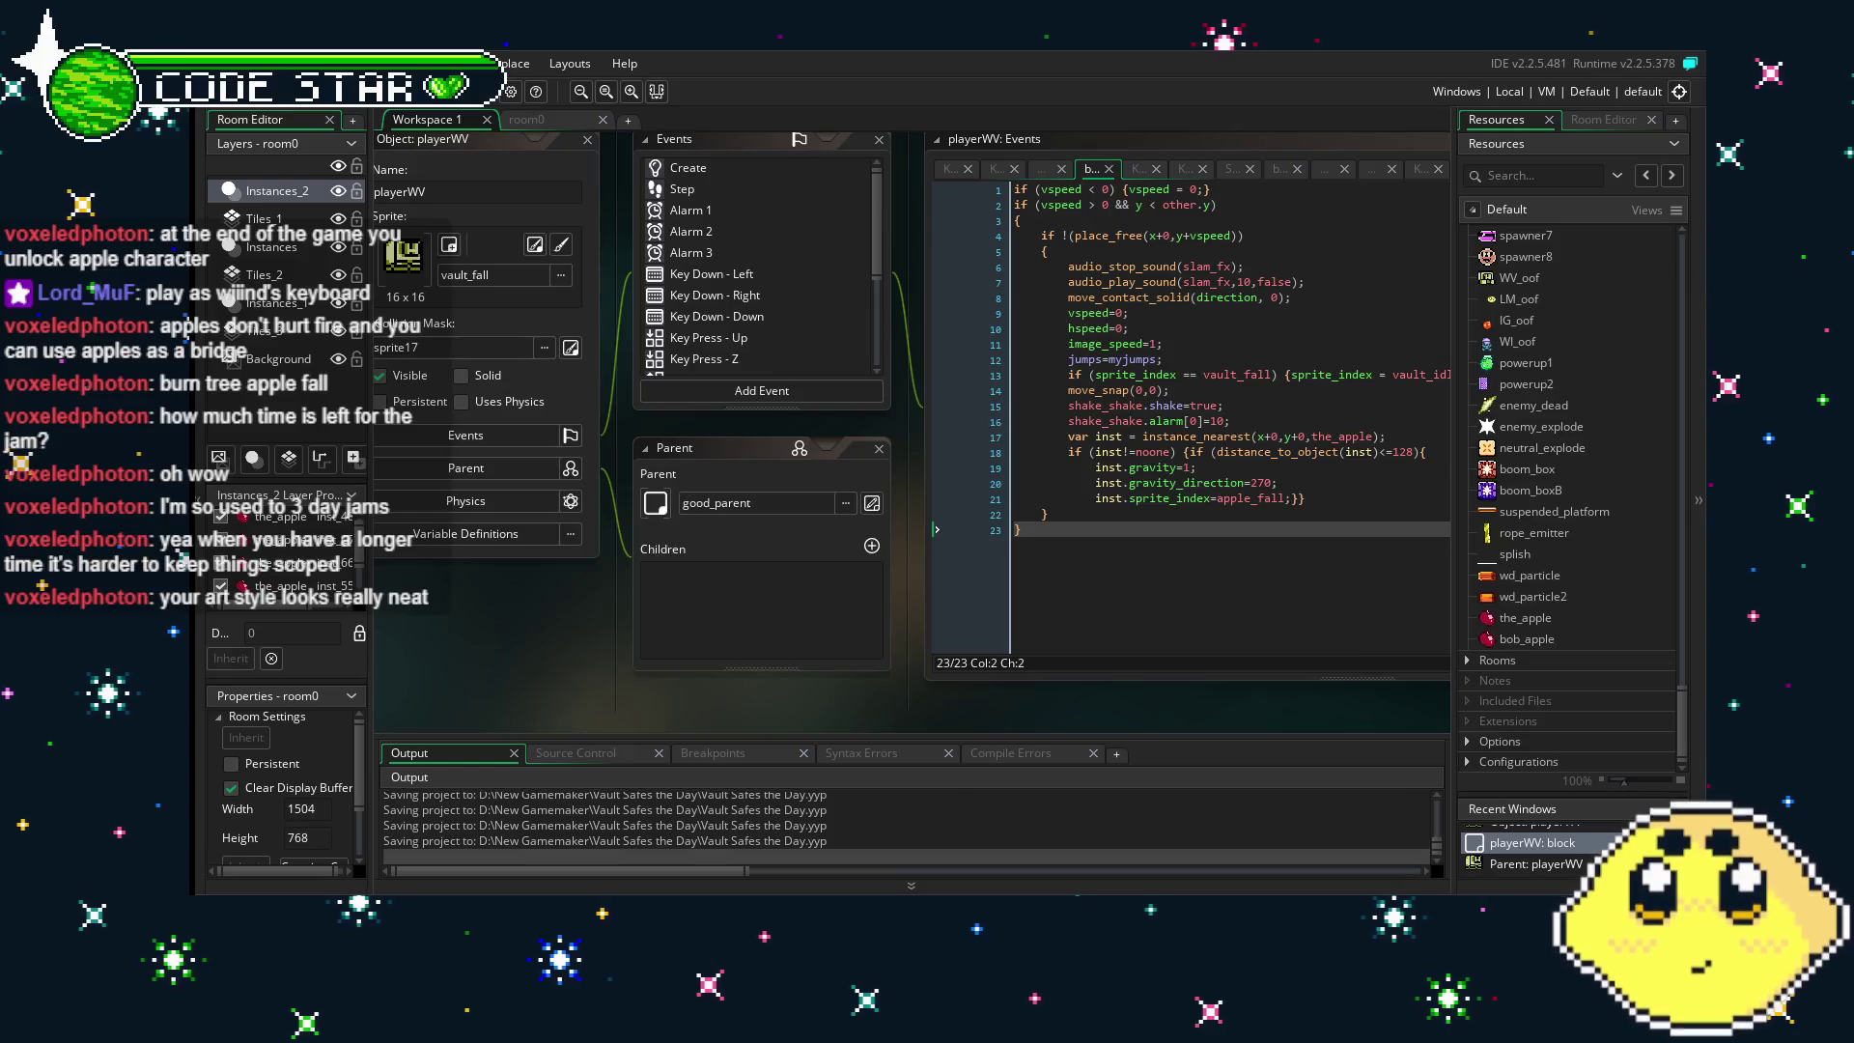
click(547, 122)
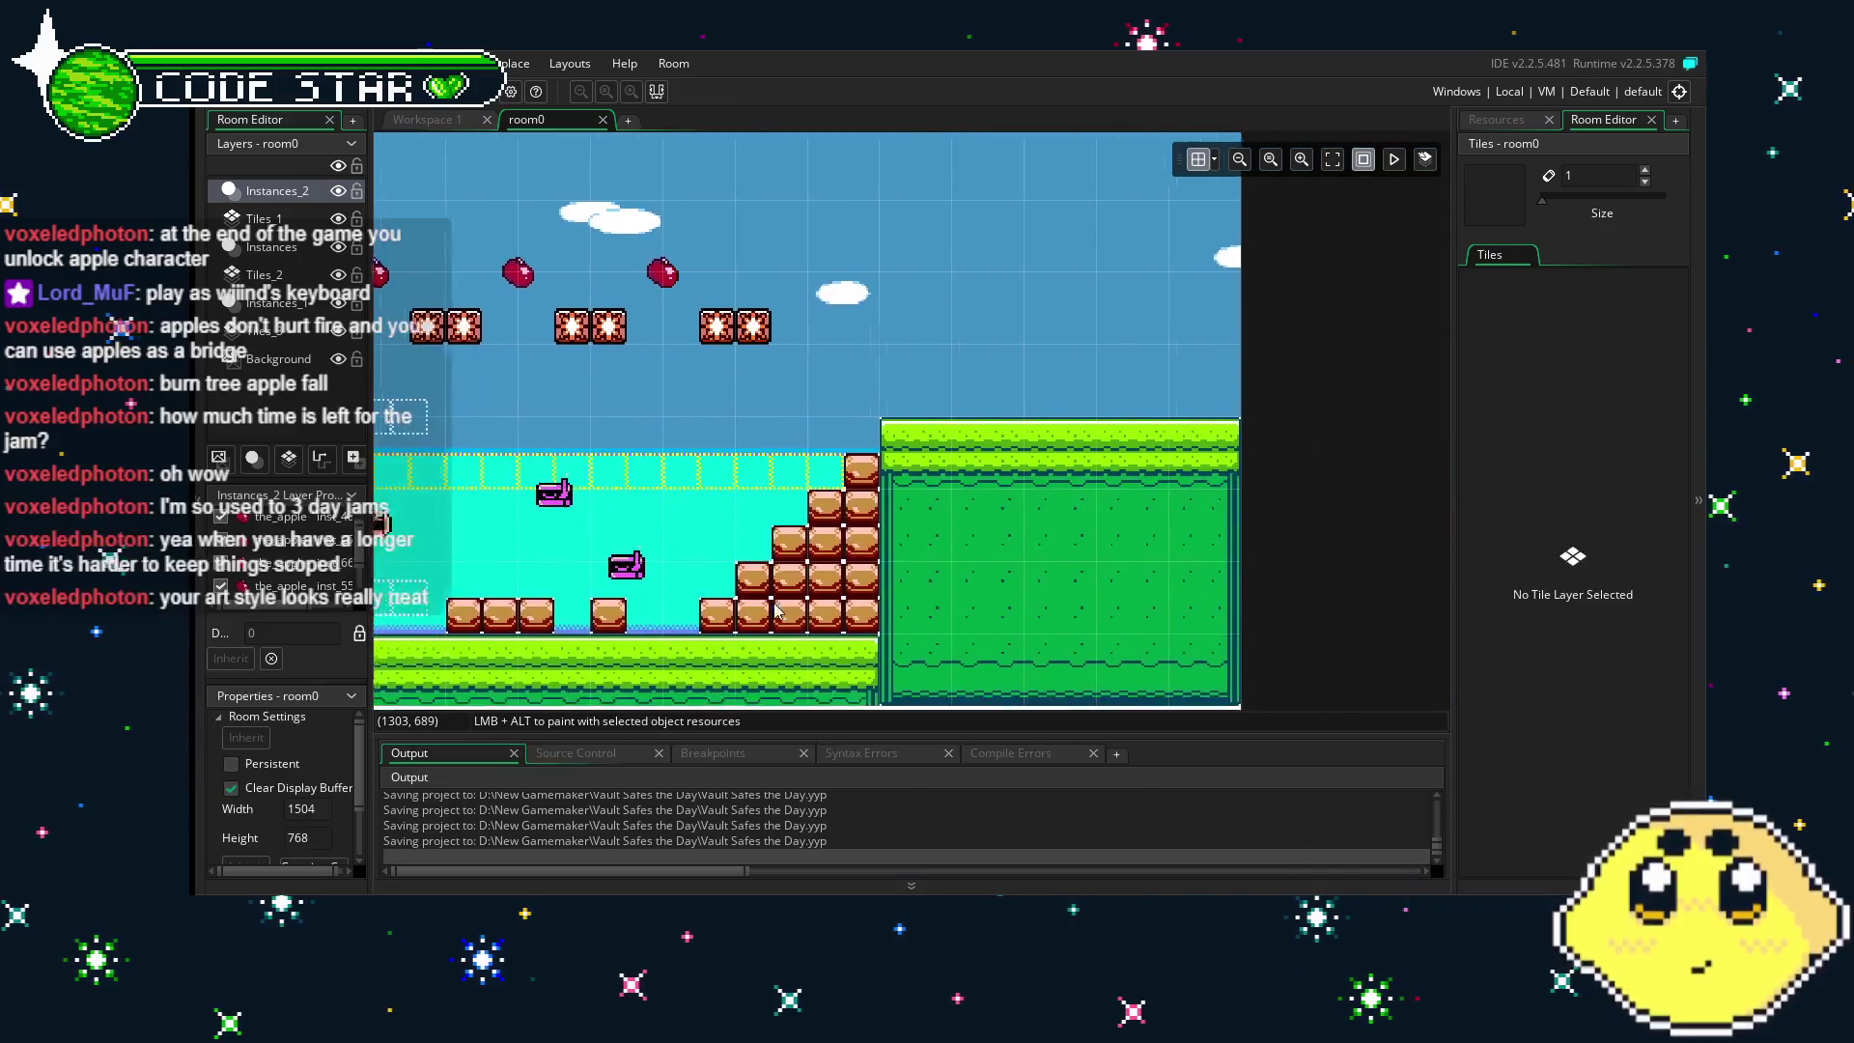
- Show the Resources list beside room0 and pan the room view across the level
scroll(792, 612, left, 5)
scroll(809, 614, left, 12)
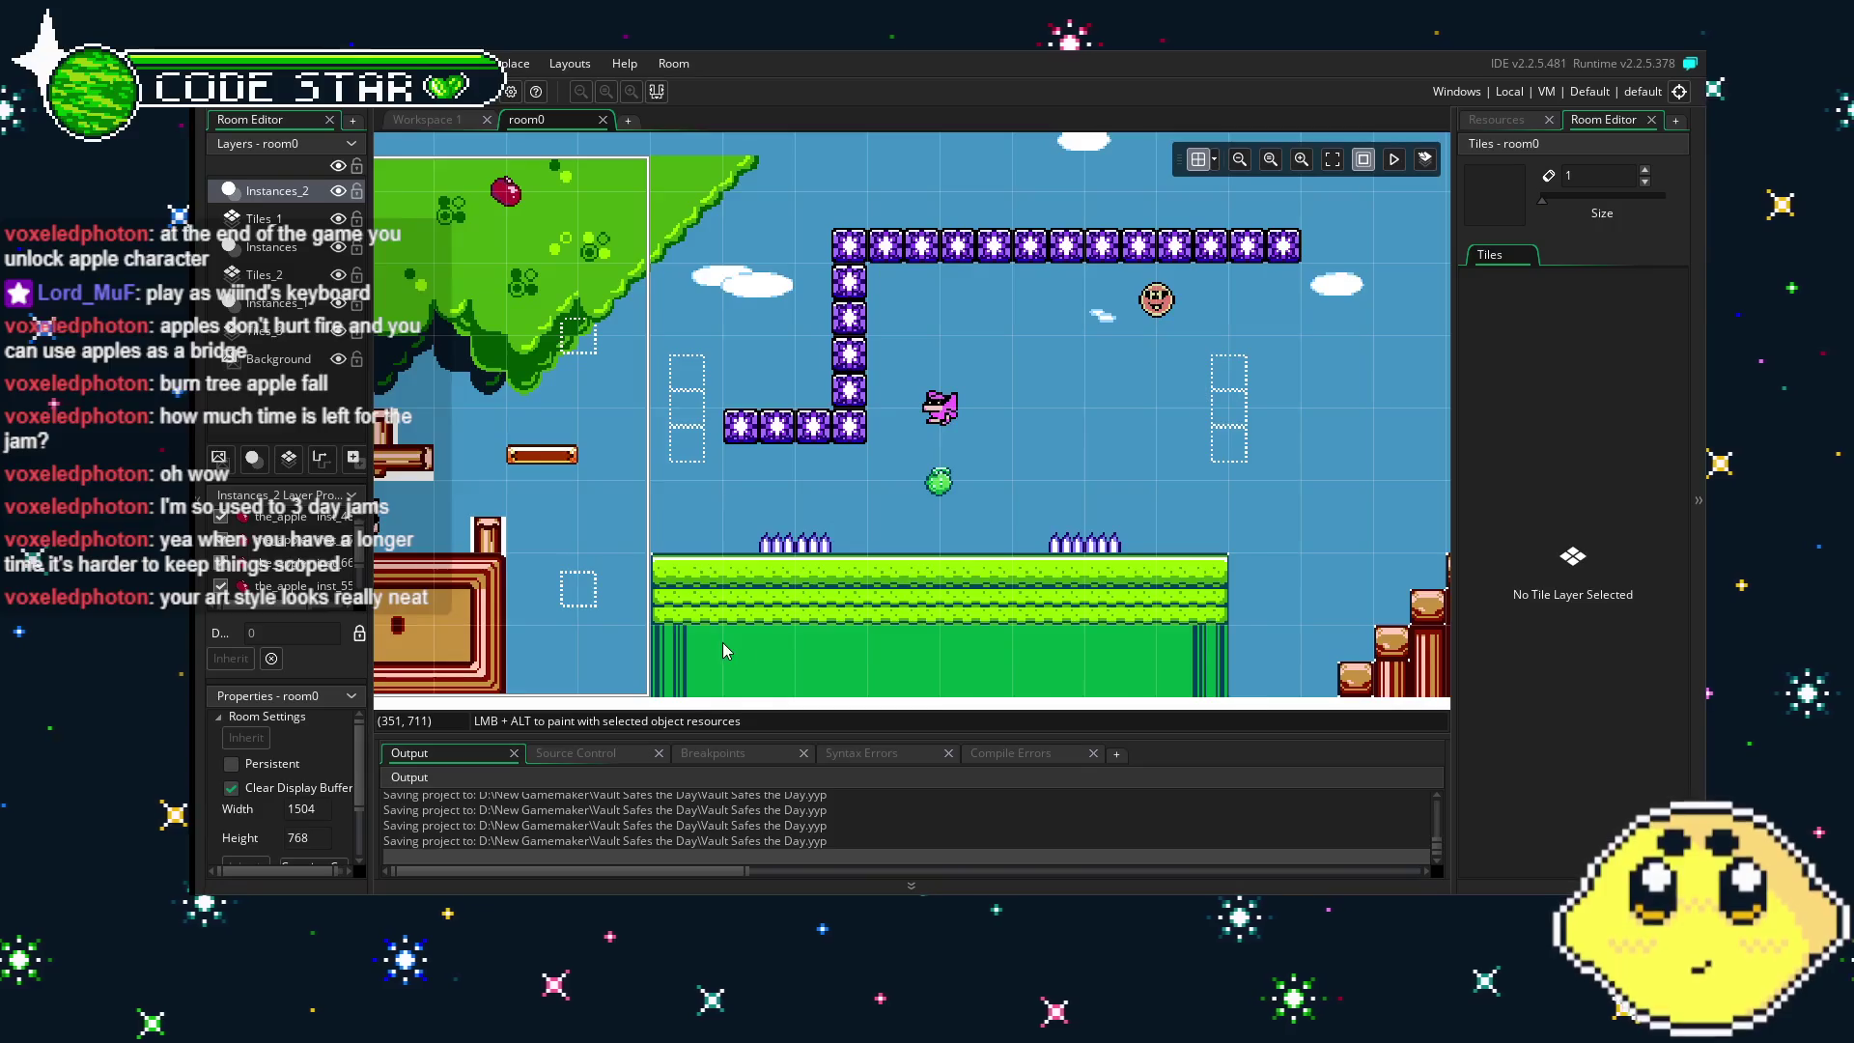
scroll(722, 641, left, 6)
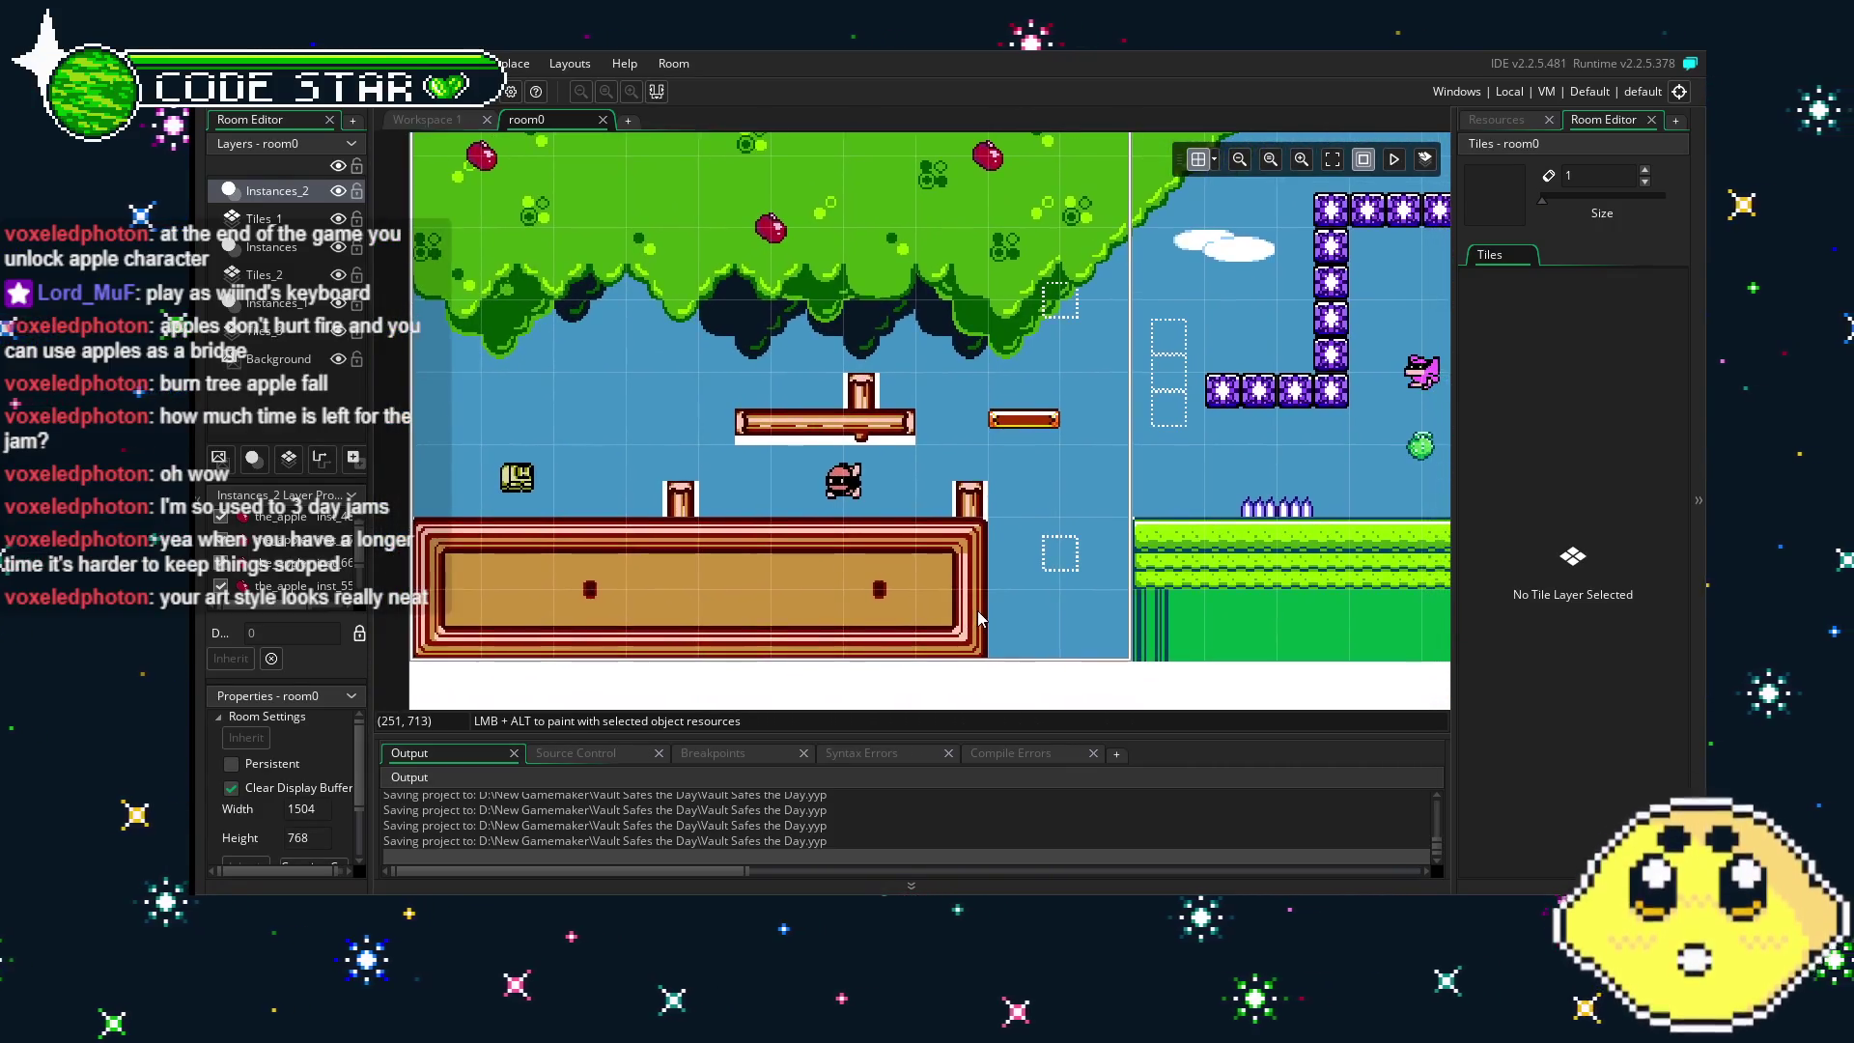
click(1525, 122)
mouse_move(1016, 648)
mouse_down()
mouse_move(989, 644)
mouse_move(1194, 542)
mouse_move(995, 550)
mouse_move(909, 604)
mouse_move(948, 676)
mouse_move(951, 754)
mouse_move(869, 734)
mouse_move(995, 538)
mouse_up()
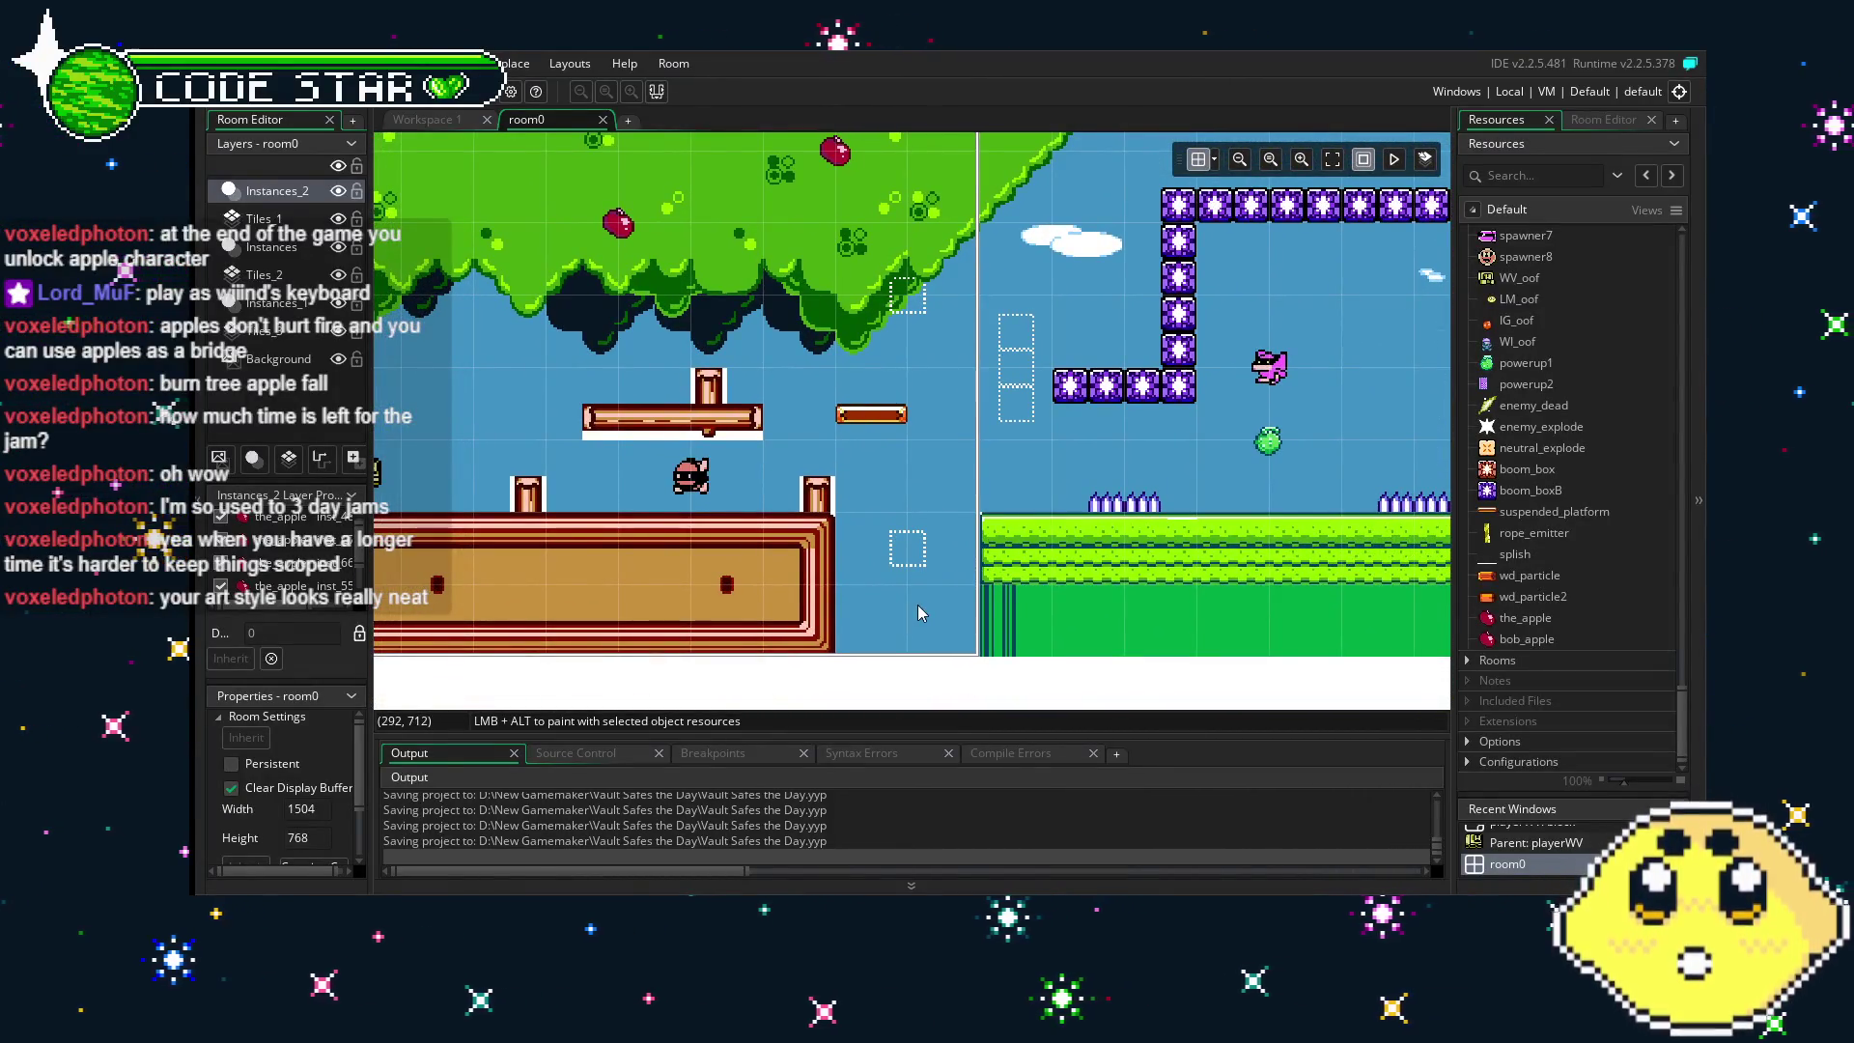
drag(1048, 605, 896, 604)
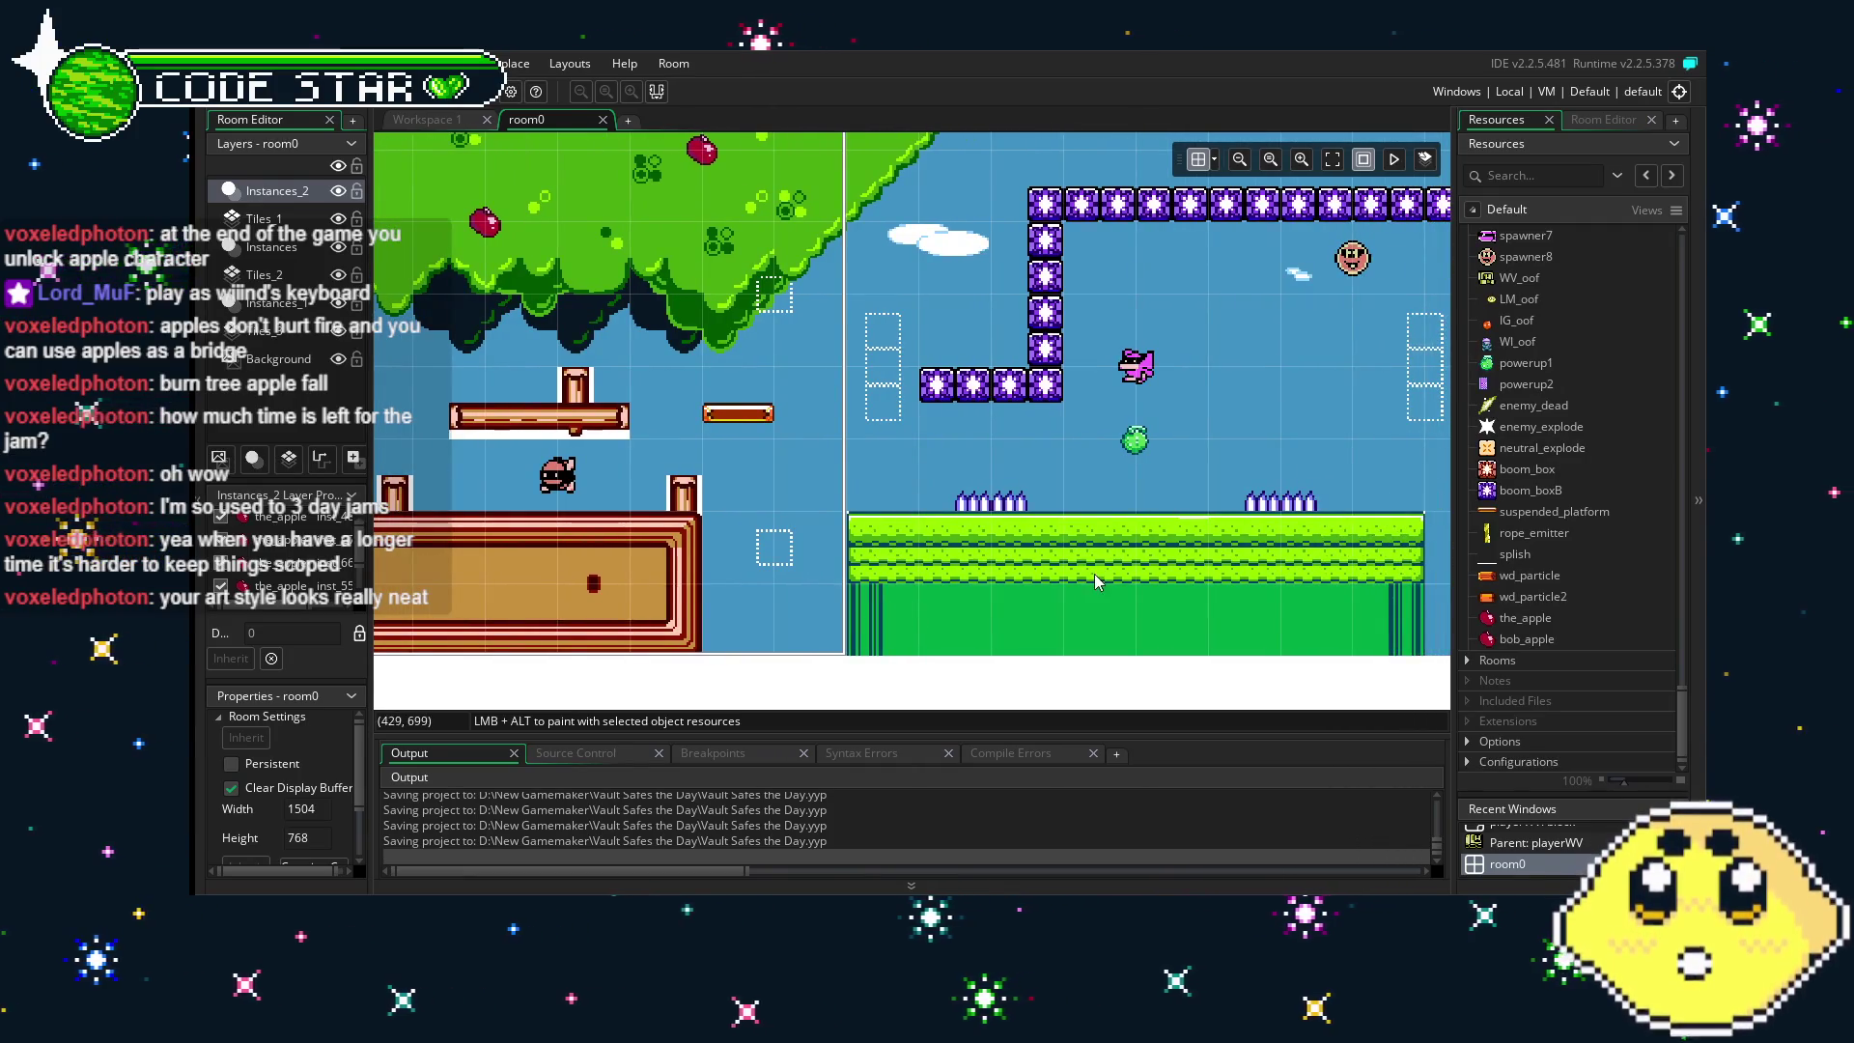
- Scroll through the Resources list and focus its search box
scroll(1567, 600, up, 10)
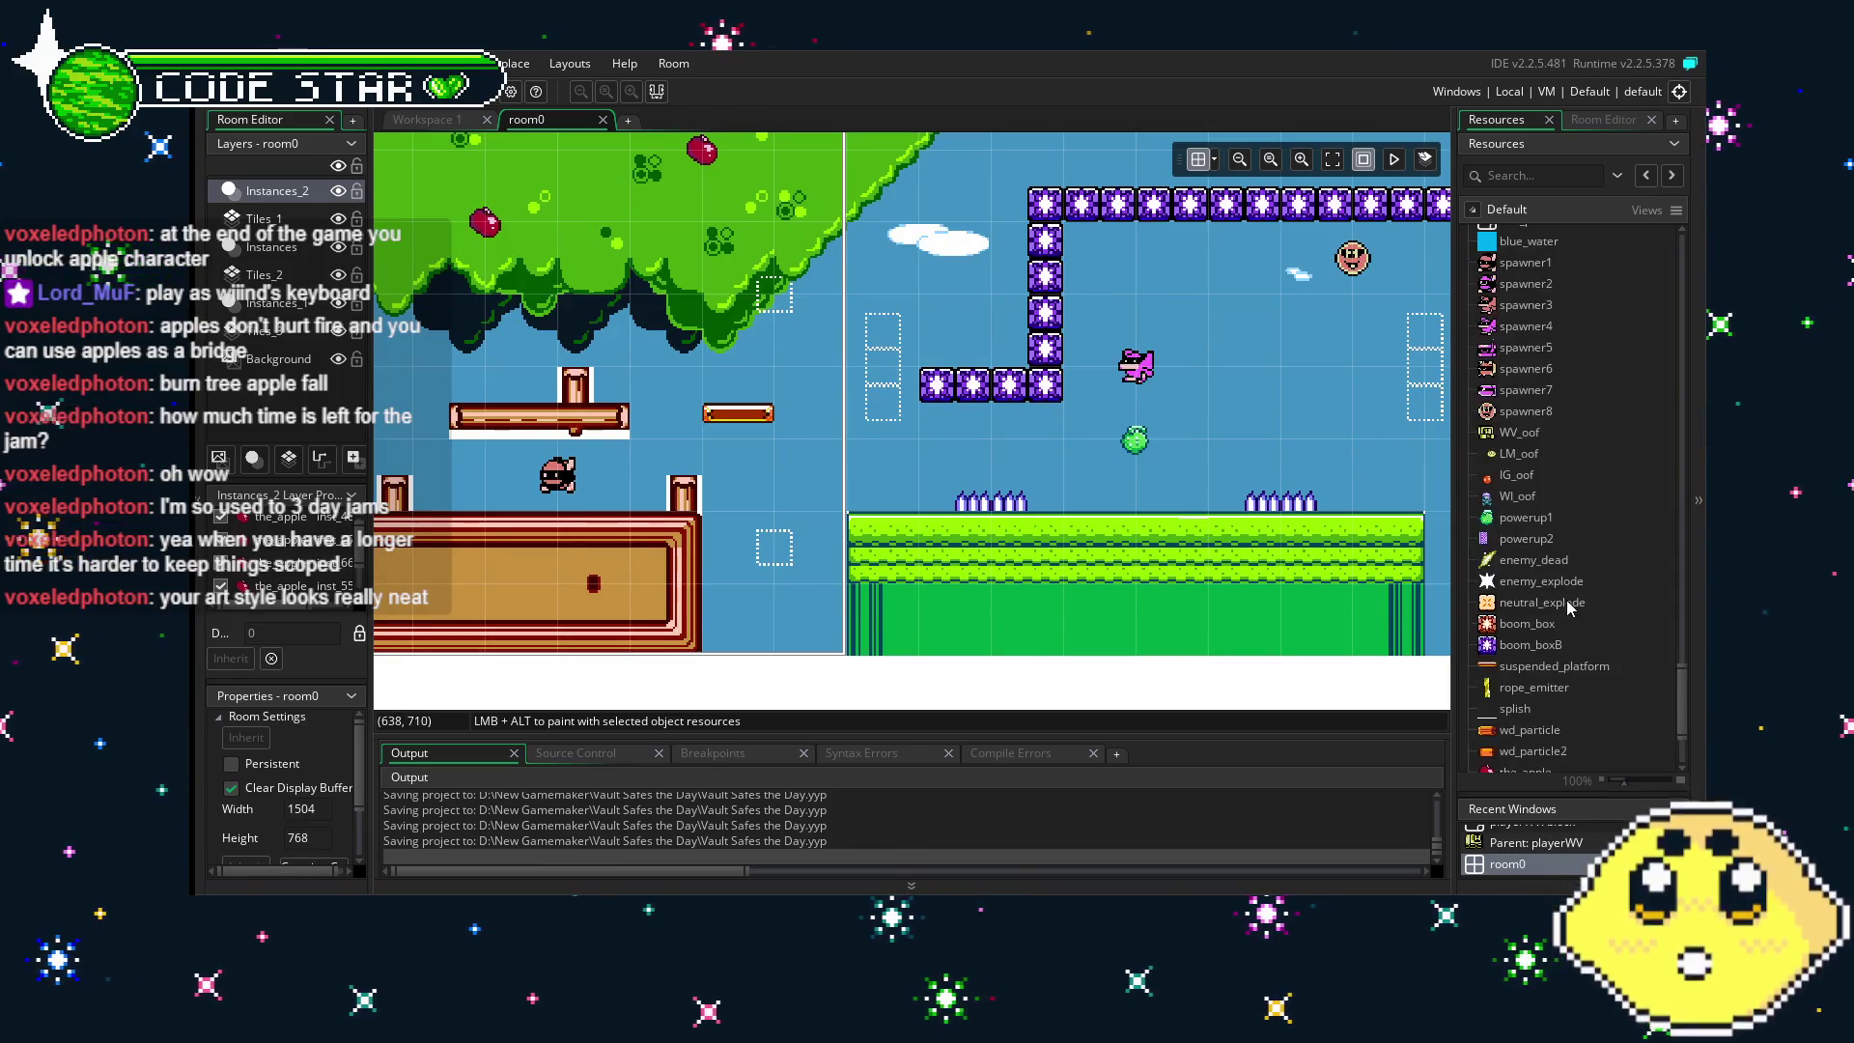
scroll(1569, 606, down, 15)
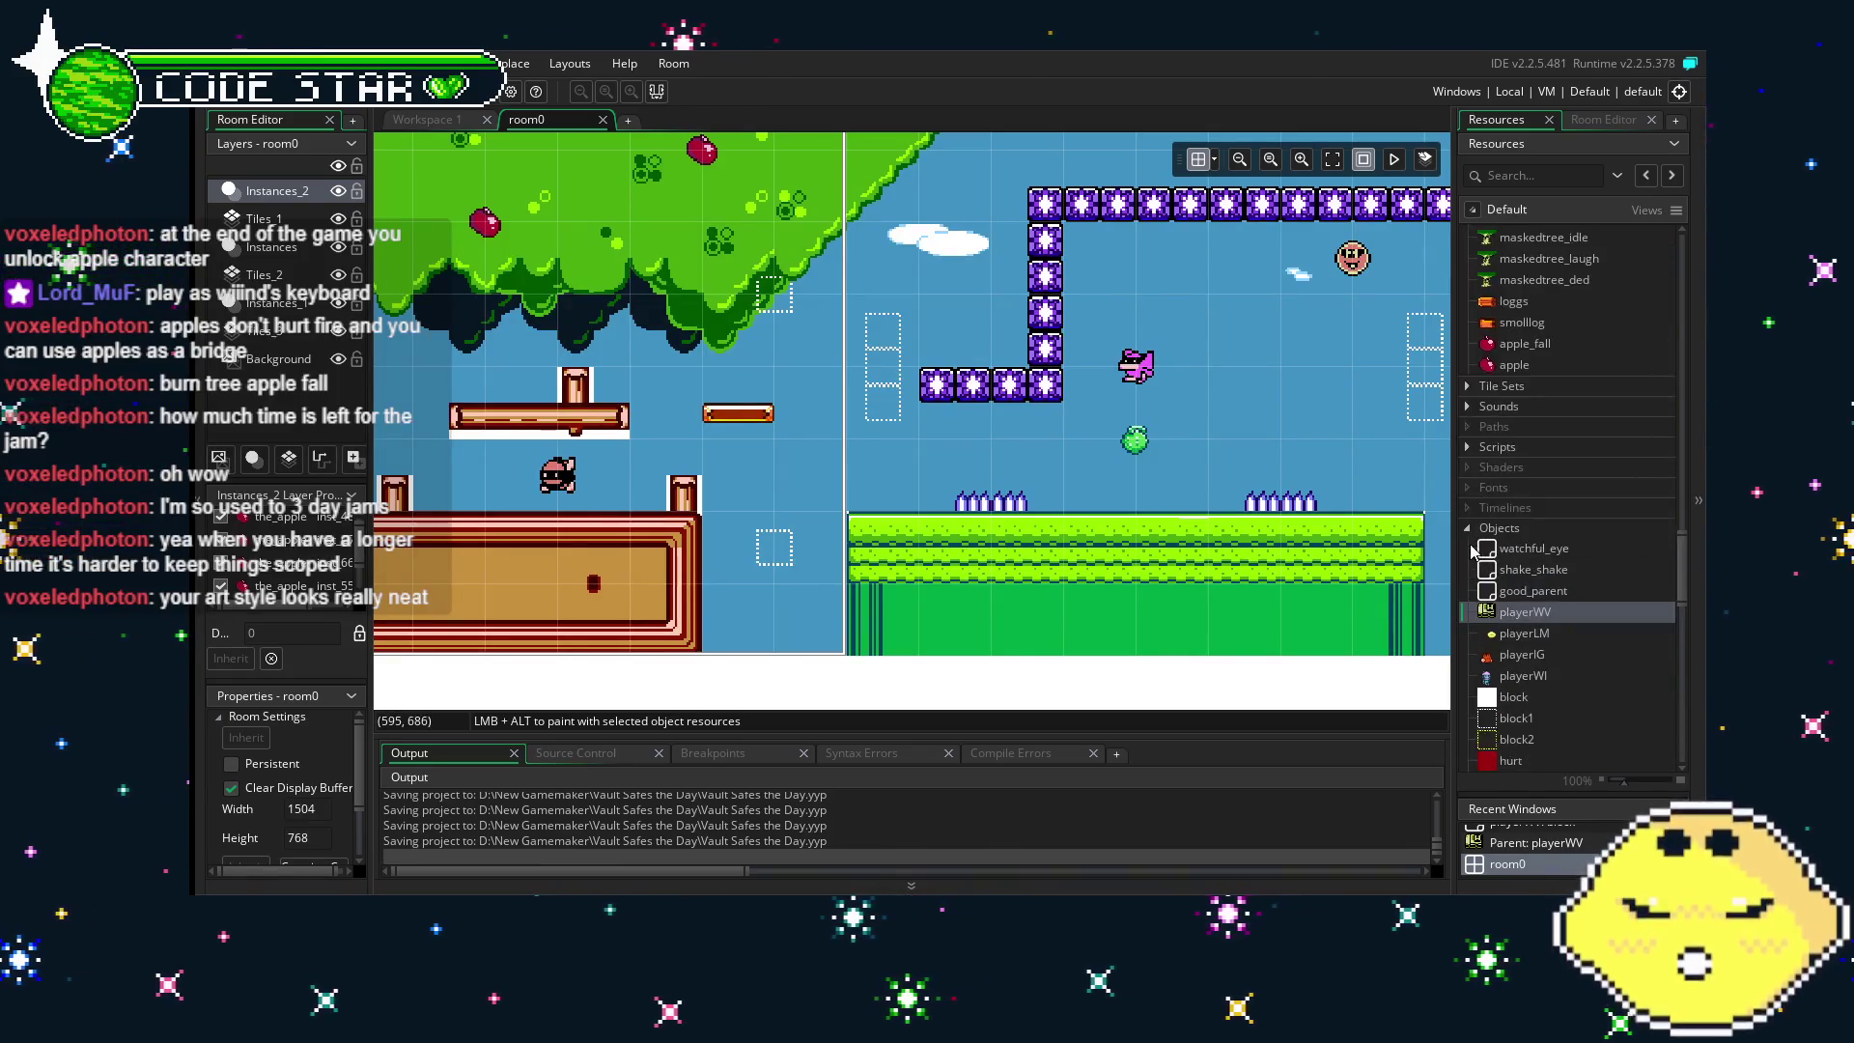
scroll(1513, 632, up, 10)
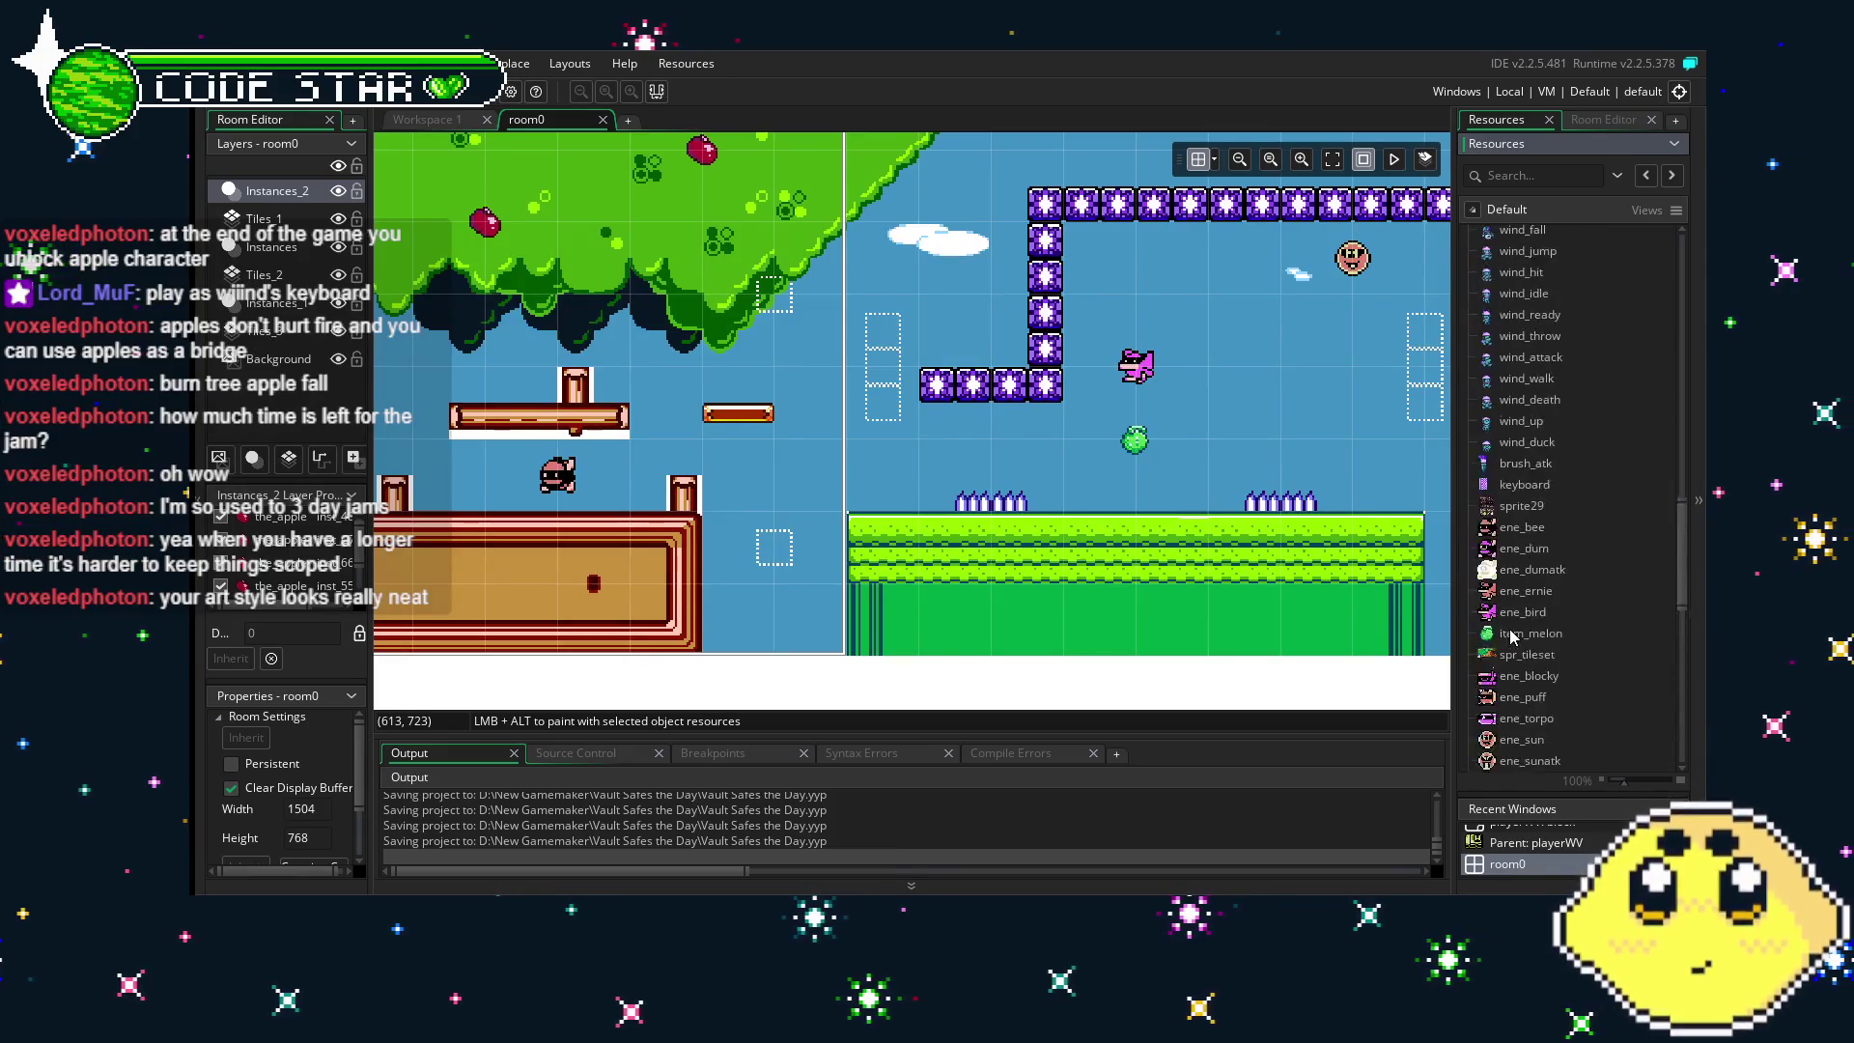
mouse_move(1681, 426)
mouse_down()
mouse_move(1684, 260)
mouse_move(1667, 658)
mouse_move(1676, 295)
mouse_up()
click(1524, 176)
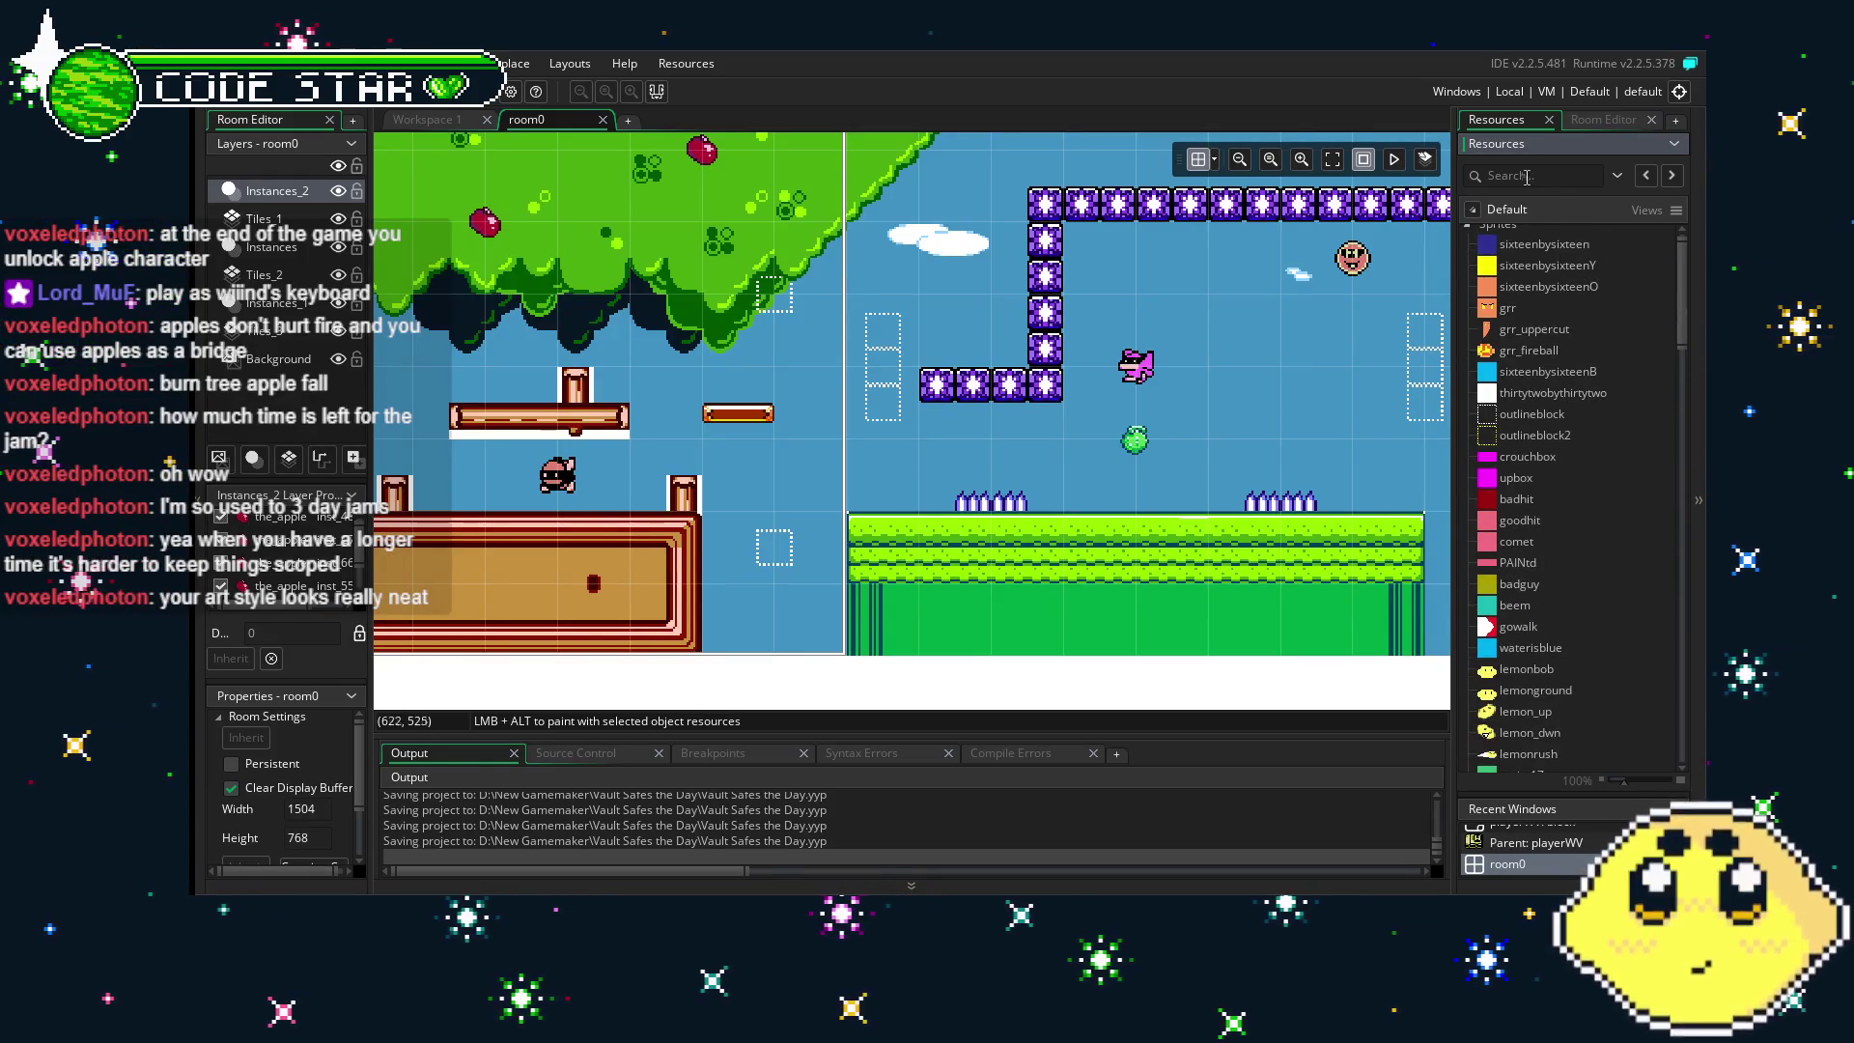
- Search resources for 'tiles', open spr_tileset in the Sprite Editor, and reload its externally edited image
text(tiles)
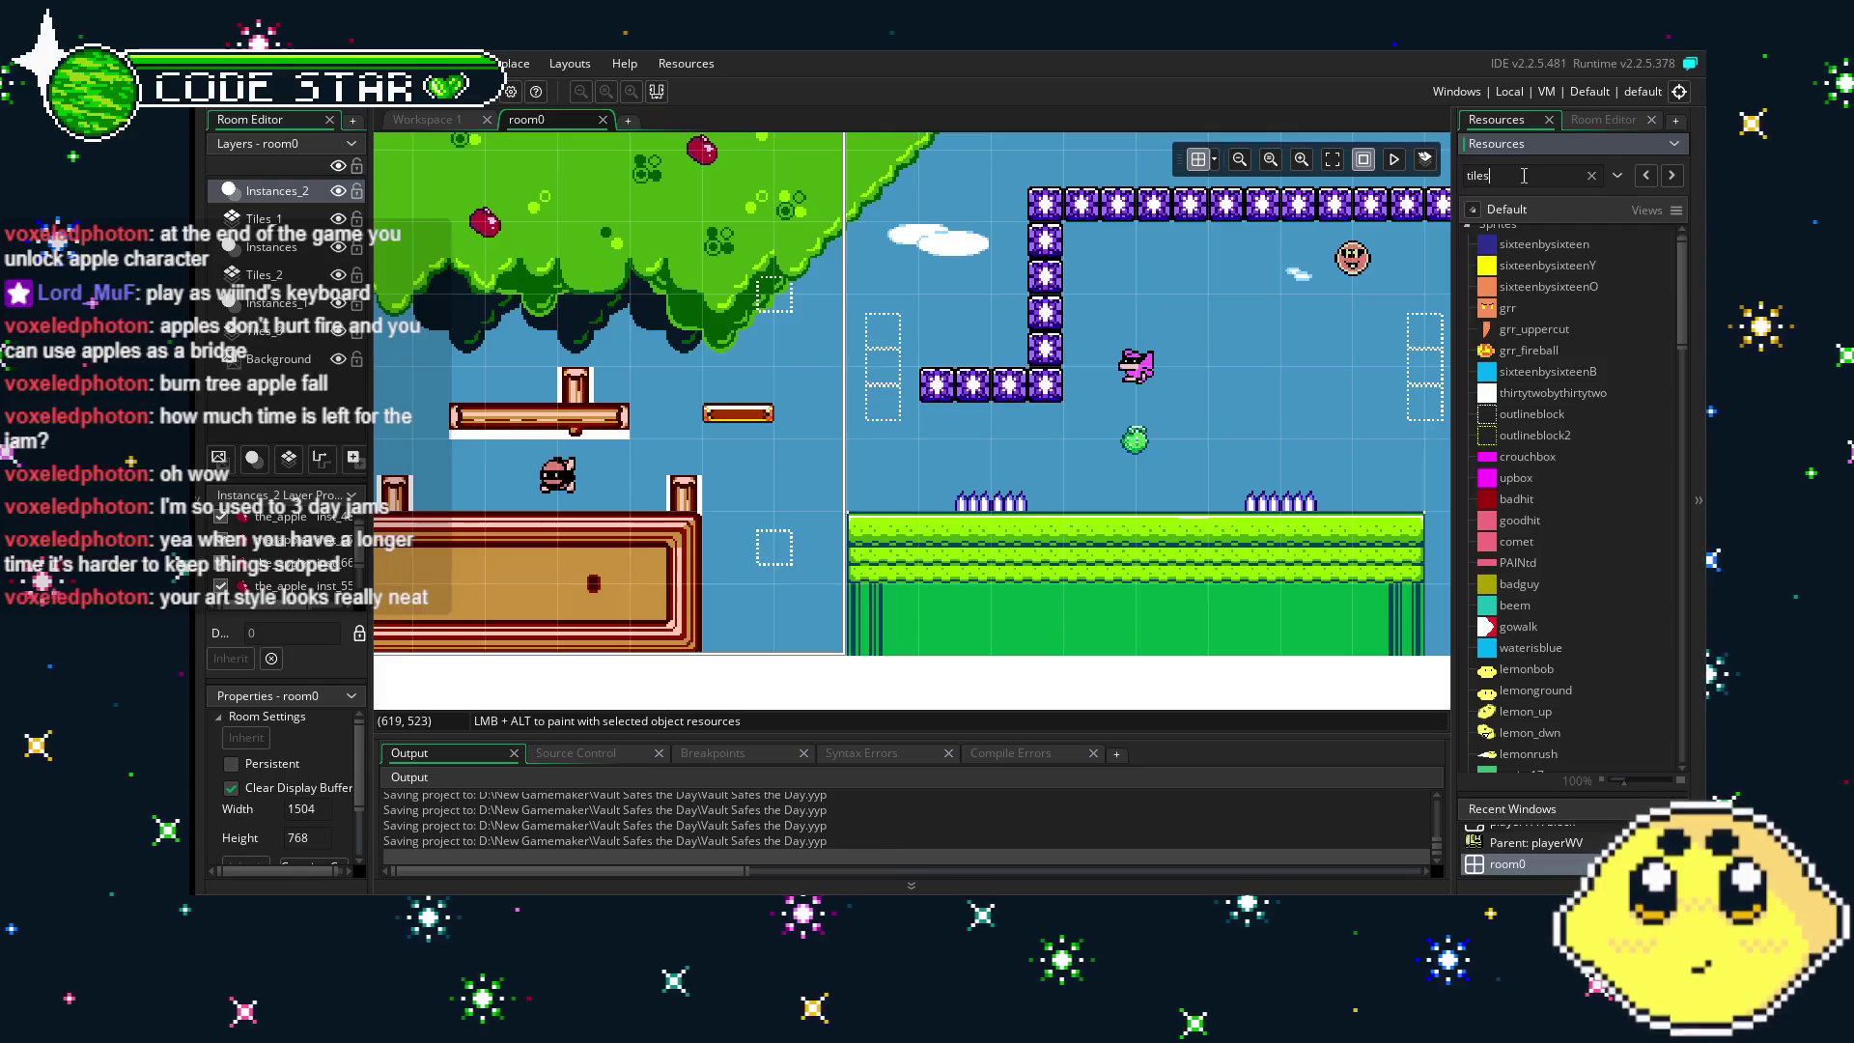
key(BackSpace)
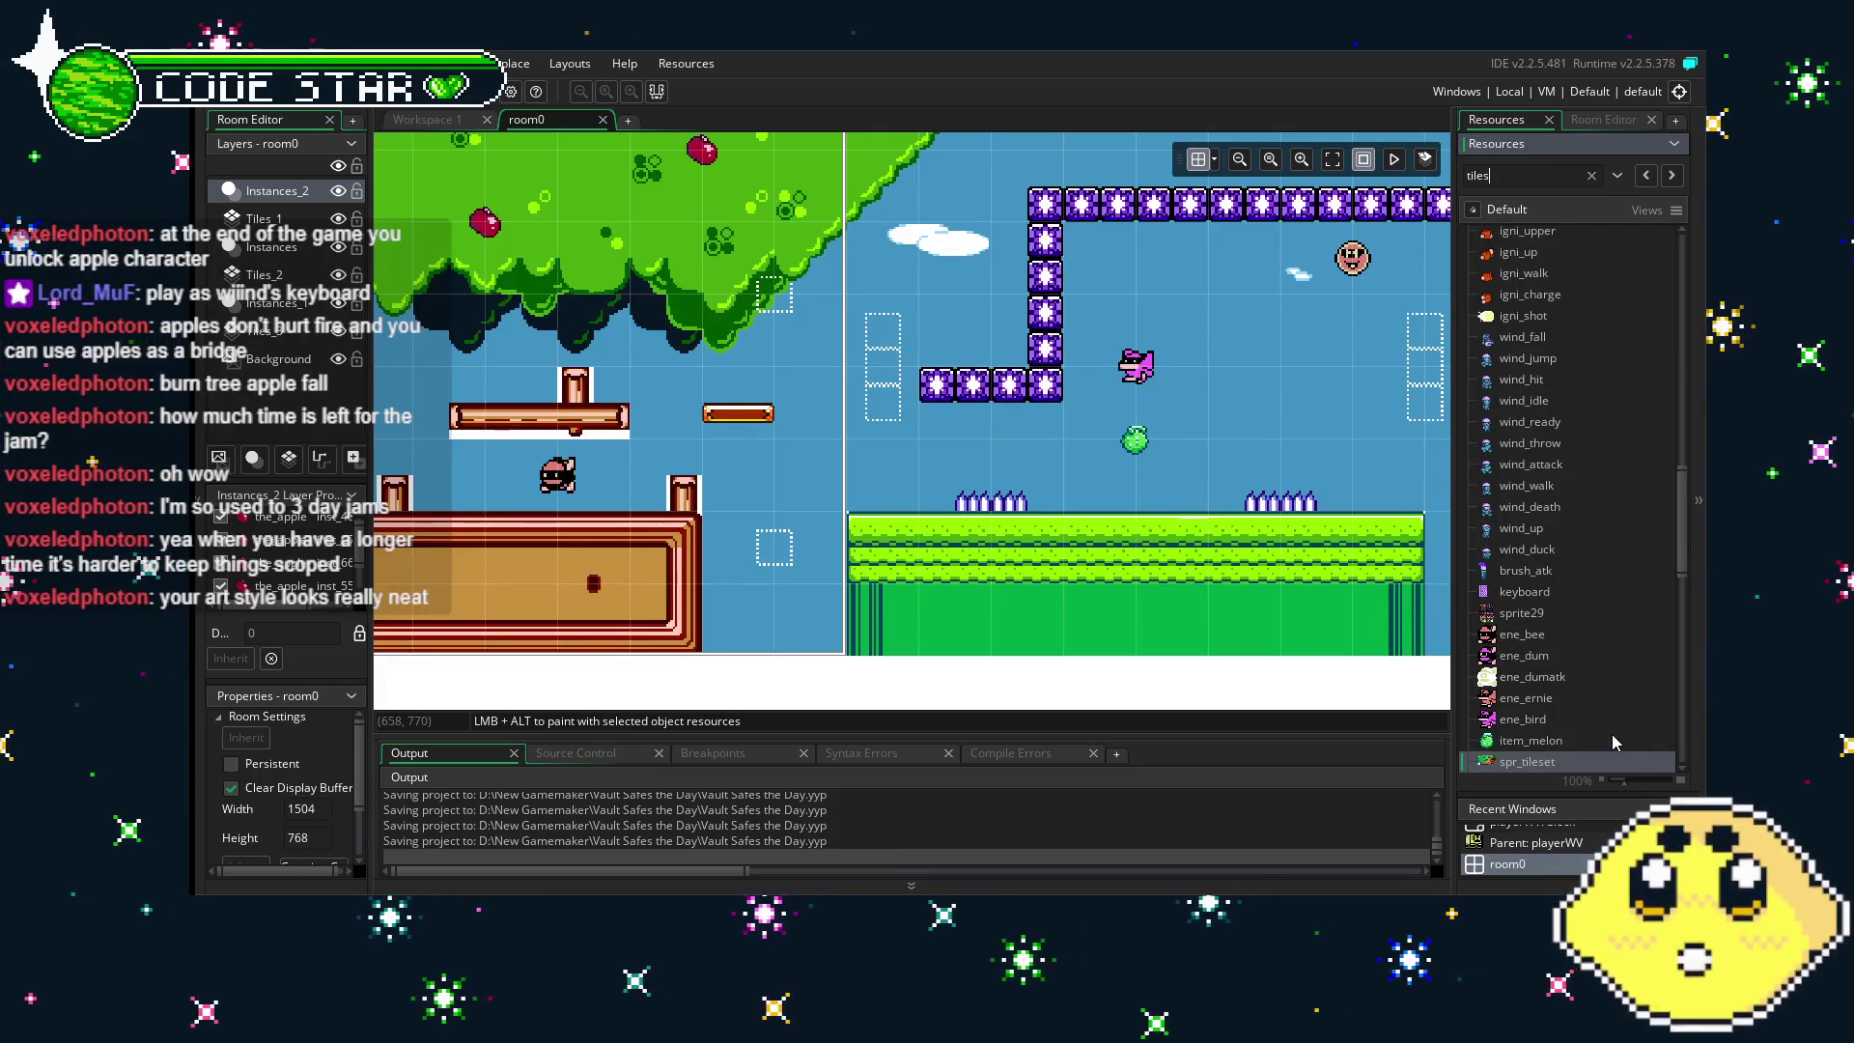
key(BackSpace)
key(BackSpace)
key(BackSpace)
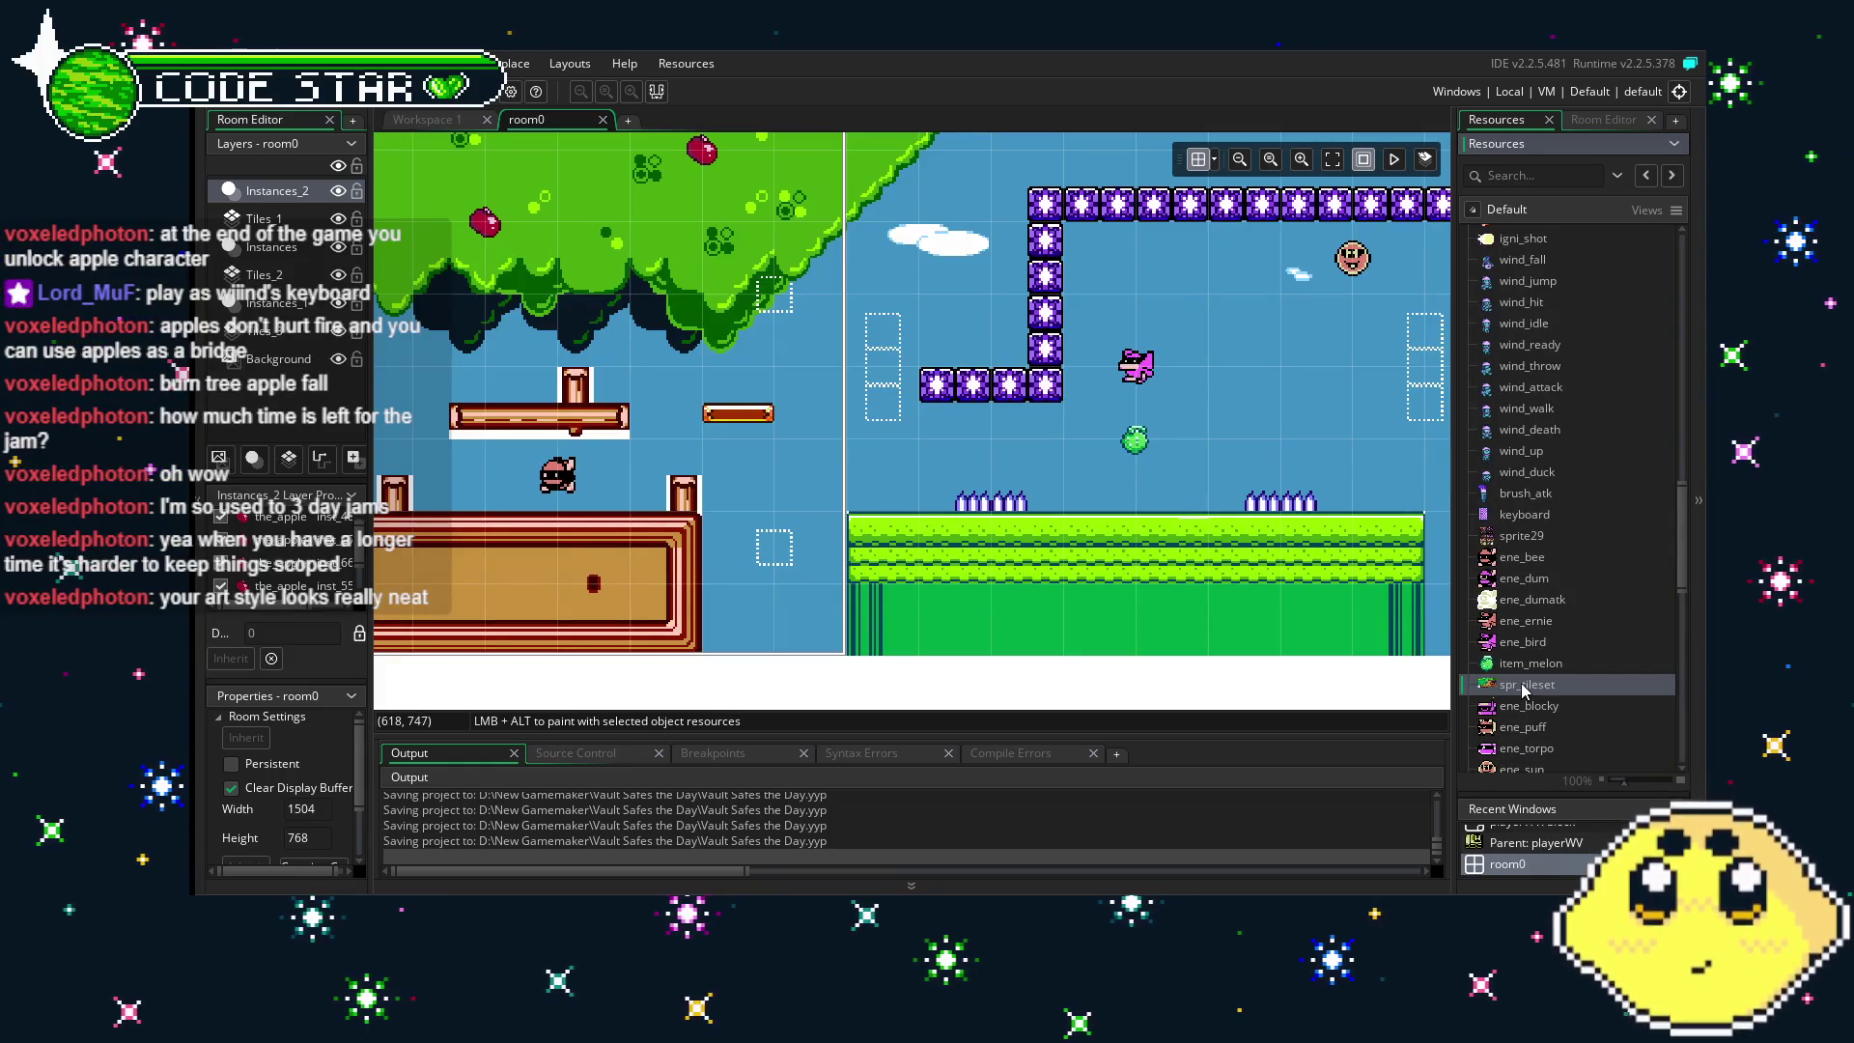
double_click(1525, 684)
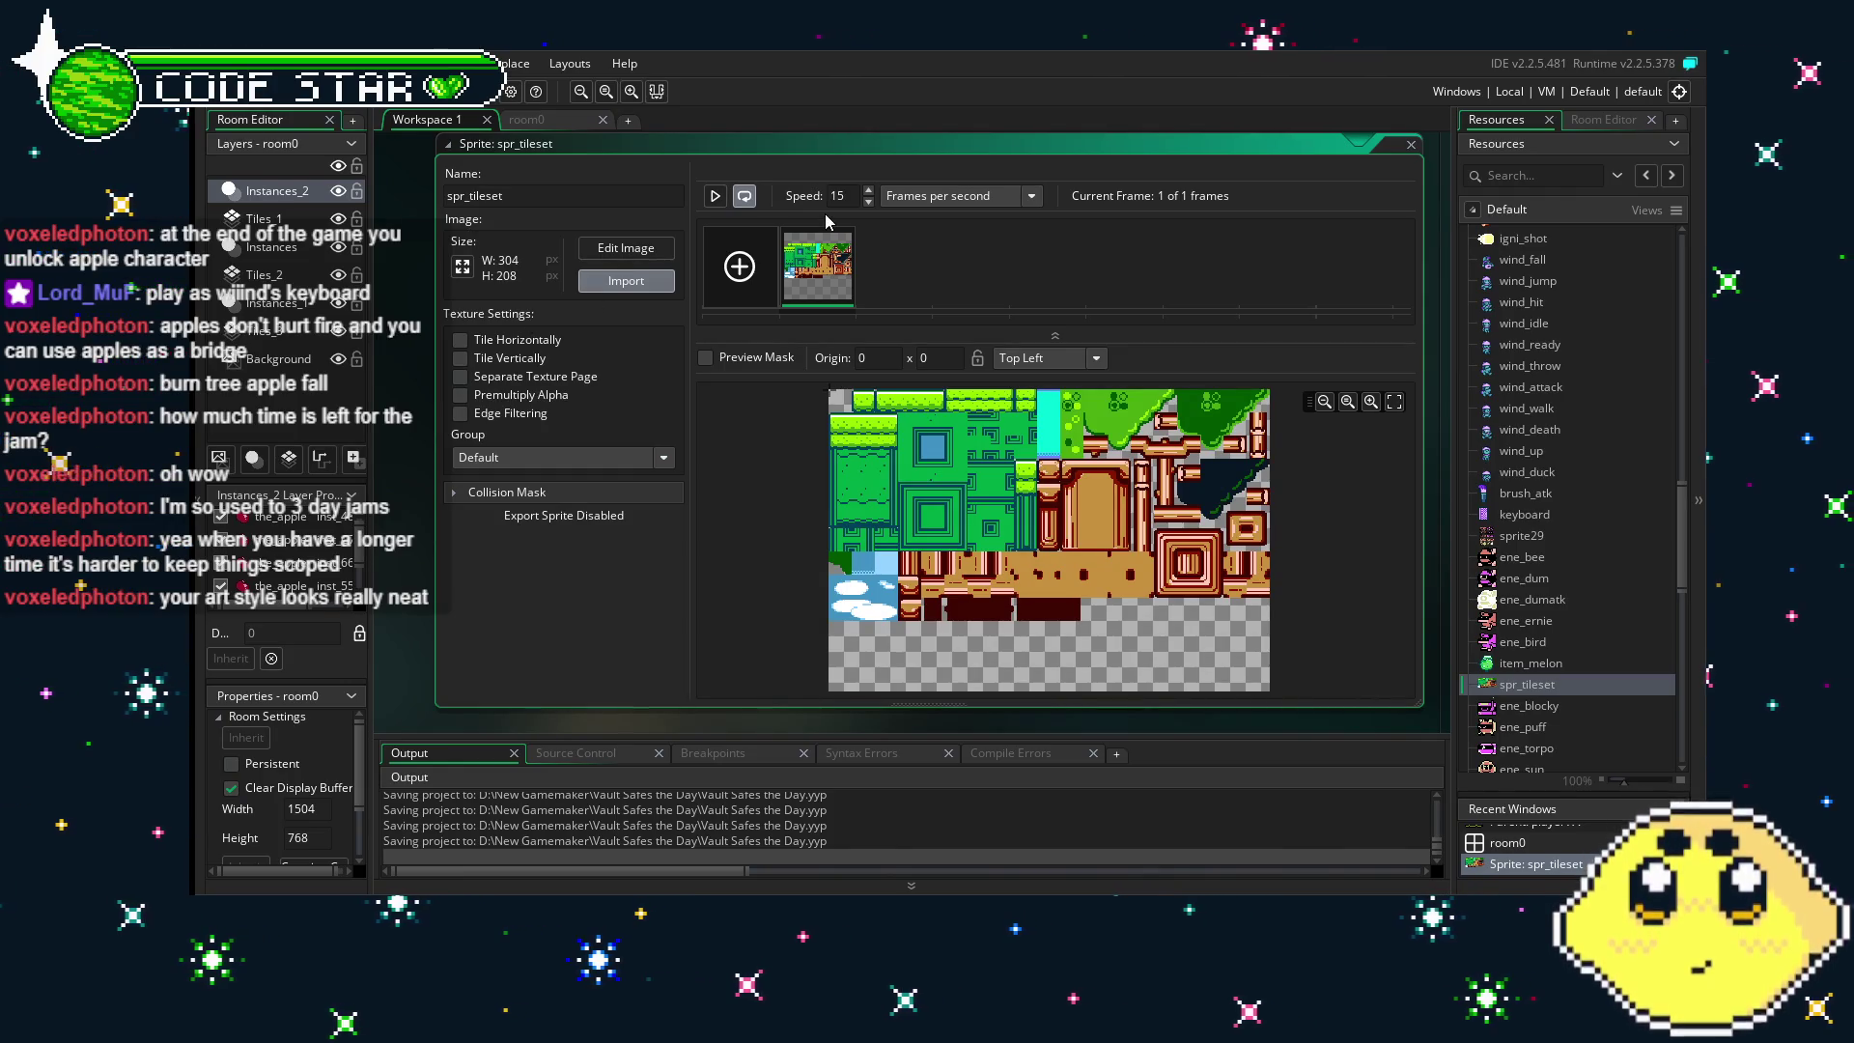
click(1347, 534)
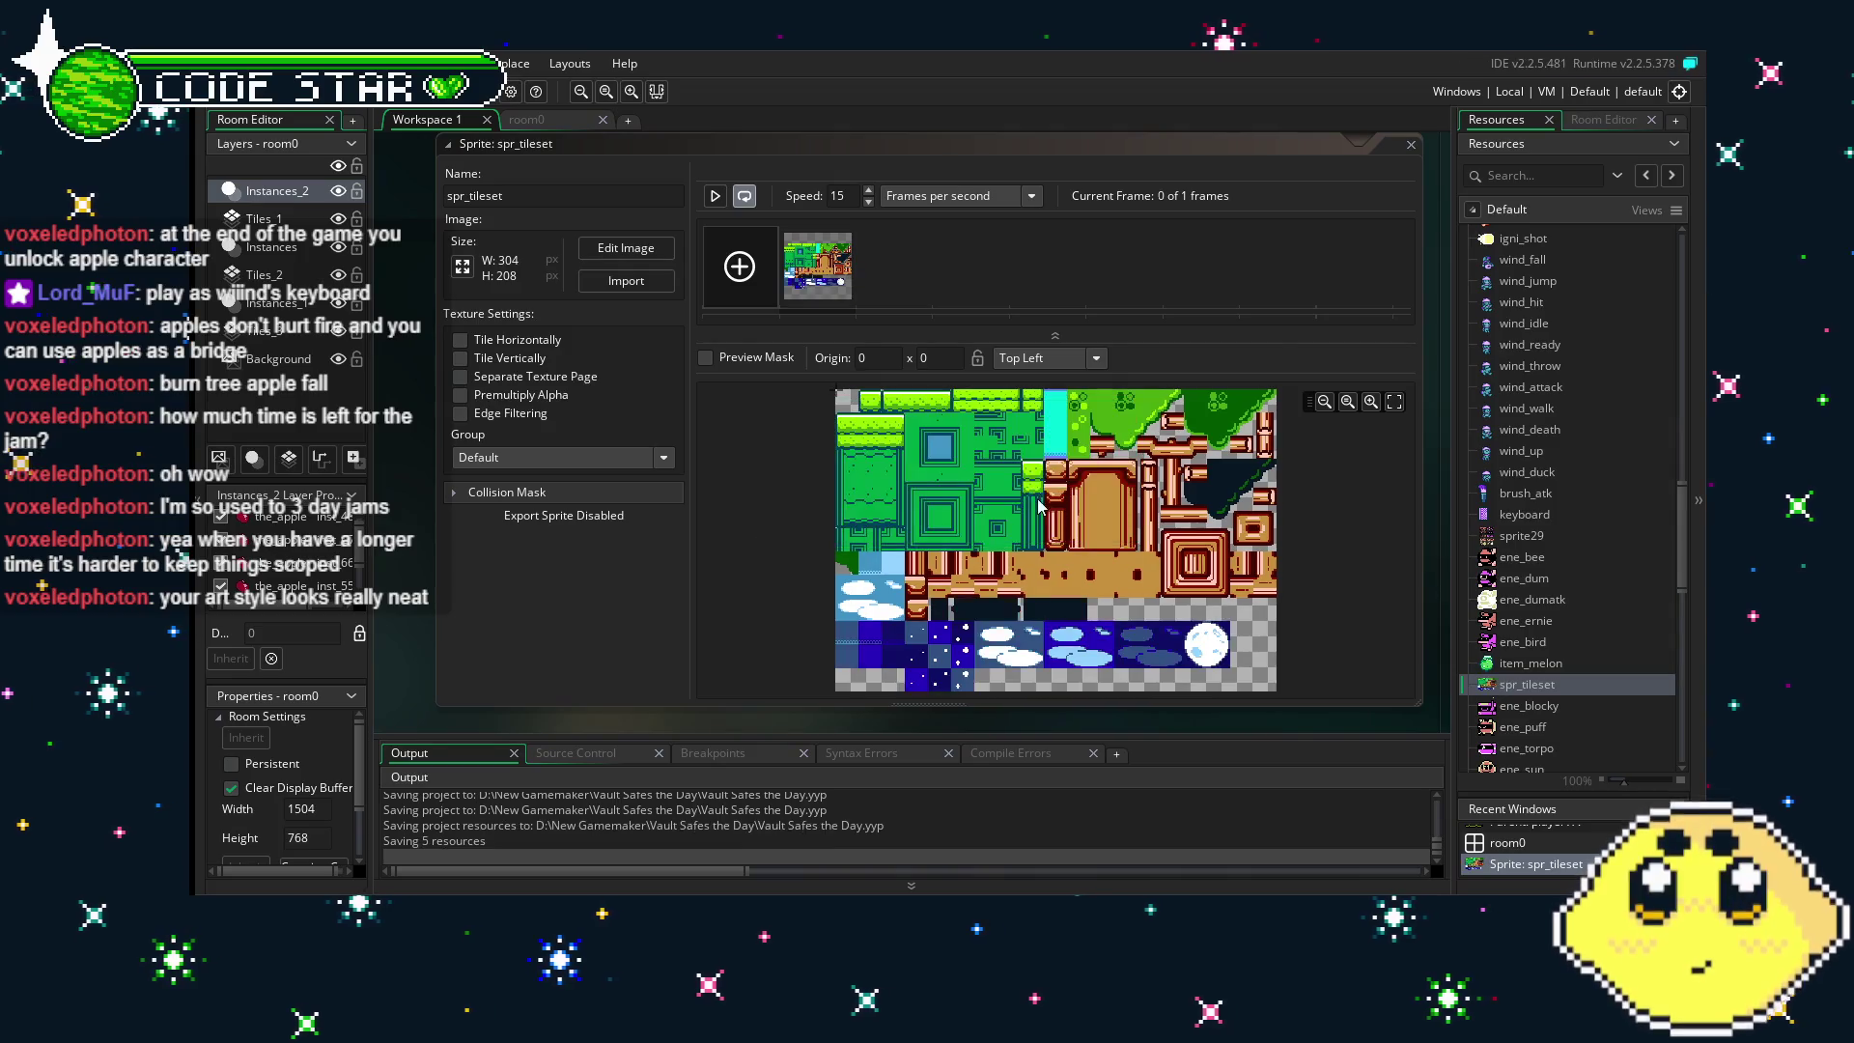
- Inspect the reloaded spr_tileset image with its new blue water and cloud tiles
mouse_move(1331, 601)
mouse_down()
mouse_move(1317, 554)
mouse_move(1300, 593)
mouse_move(1248, 606)
mouse_up()
drag(417, 625, 406, 544)
scroll(926, 538, down, 2)
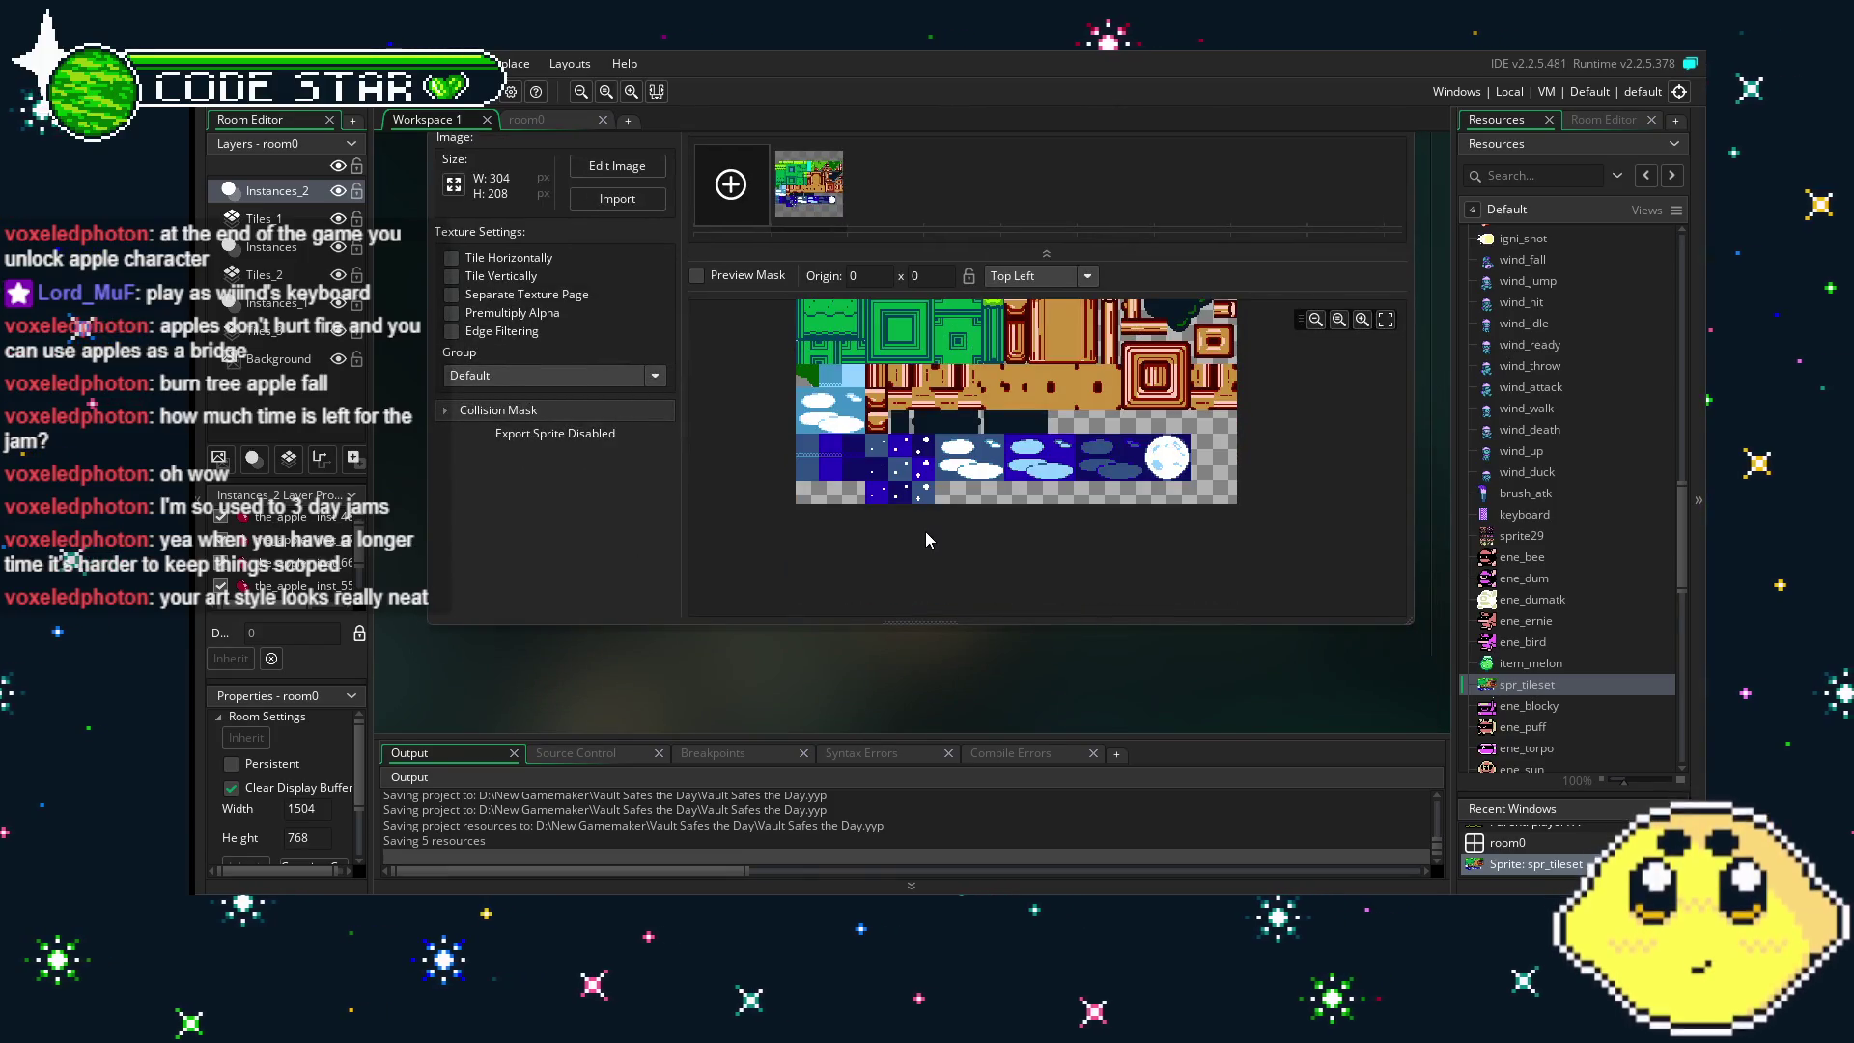
scroll(925, 532, up, 2)
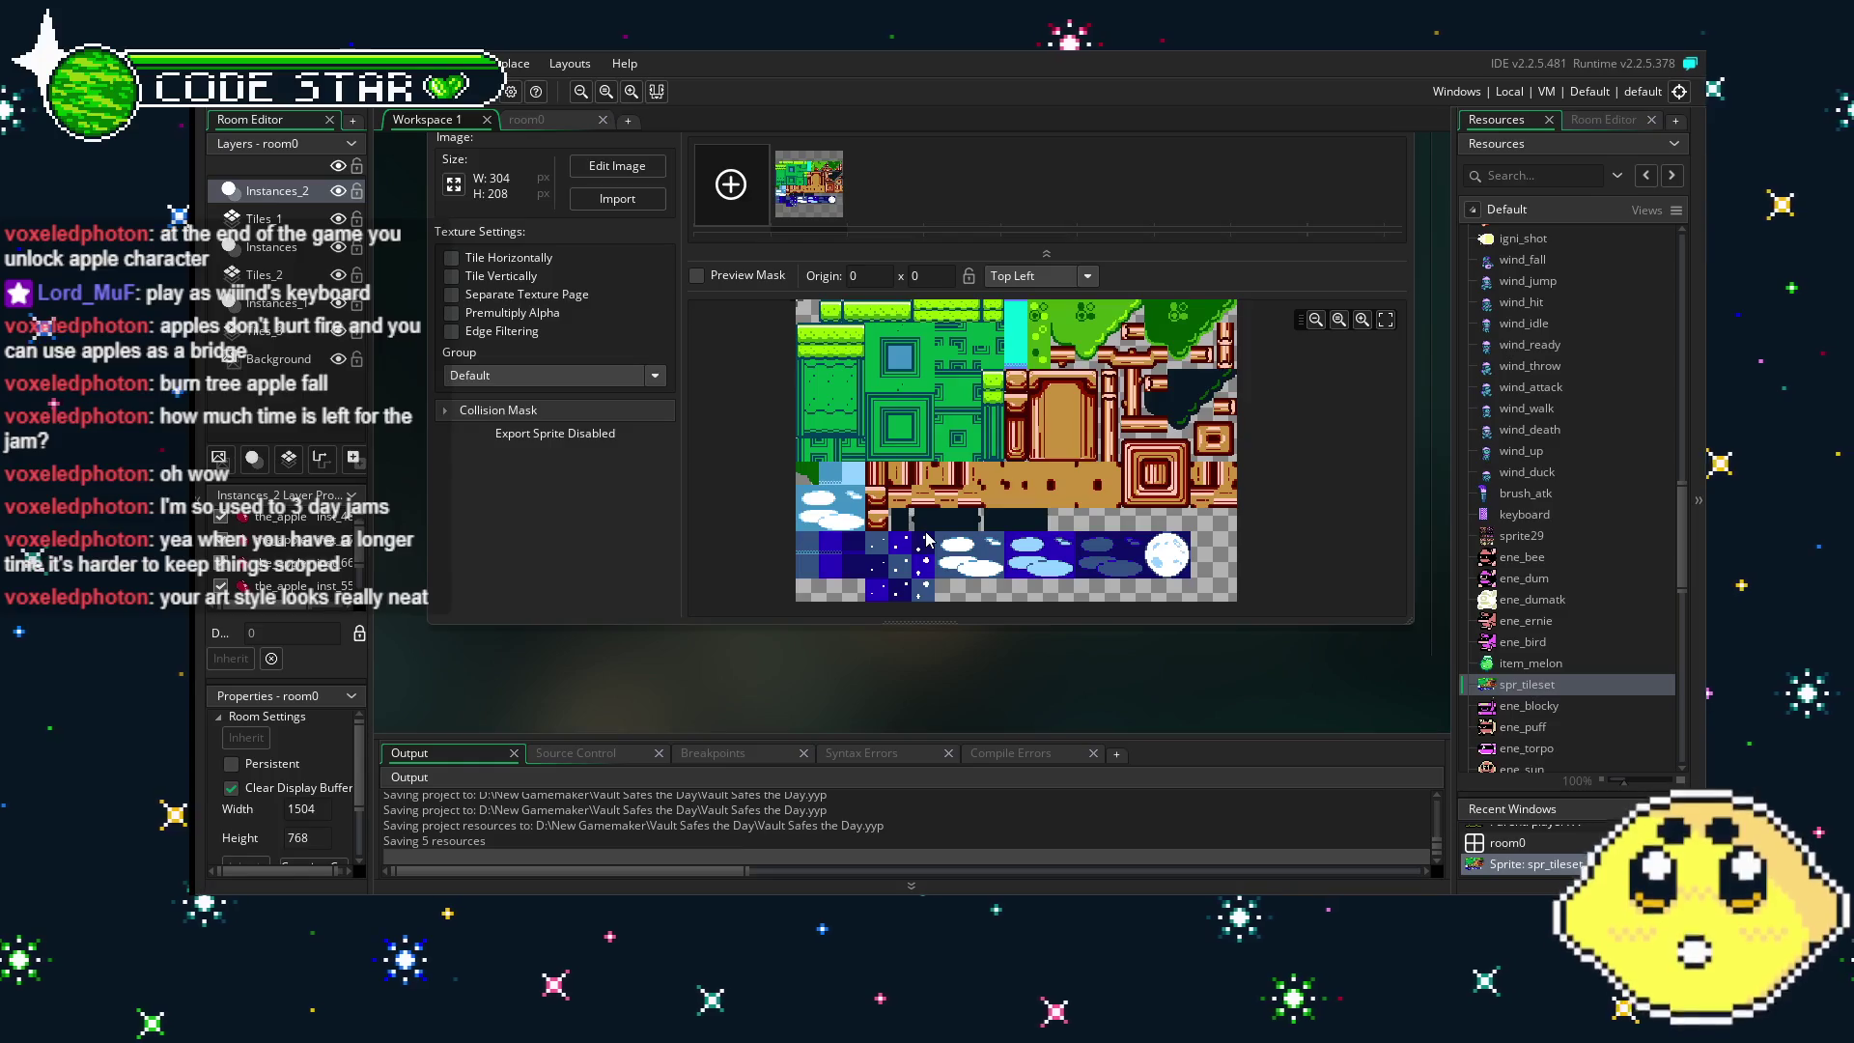
scroll(926, 538, up, 2)
scroll(926, 538, down, 2)
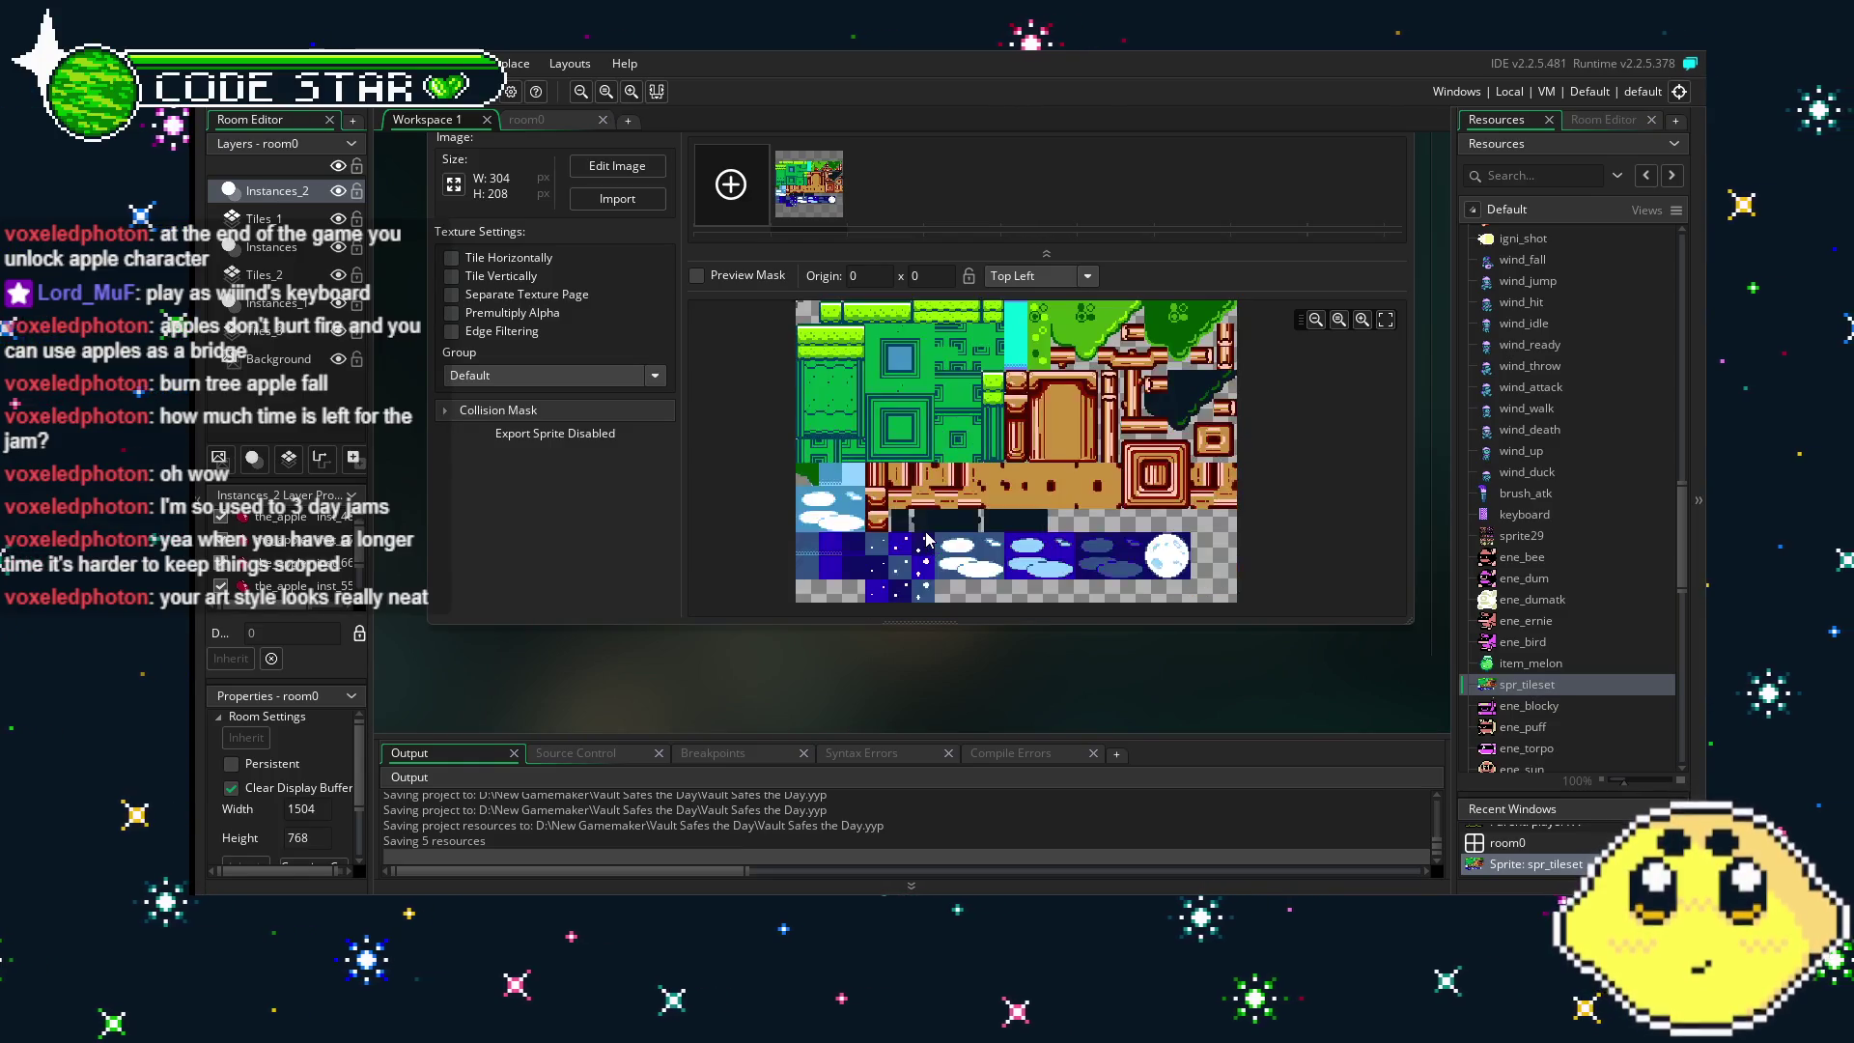
drag(906, 653, 852, 645)
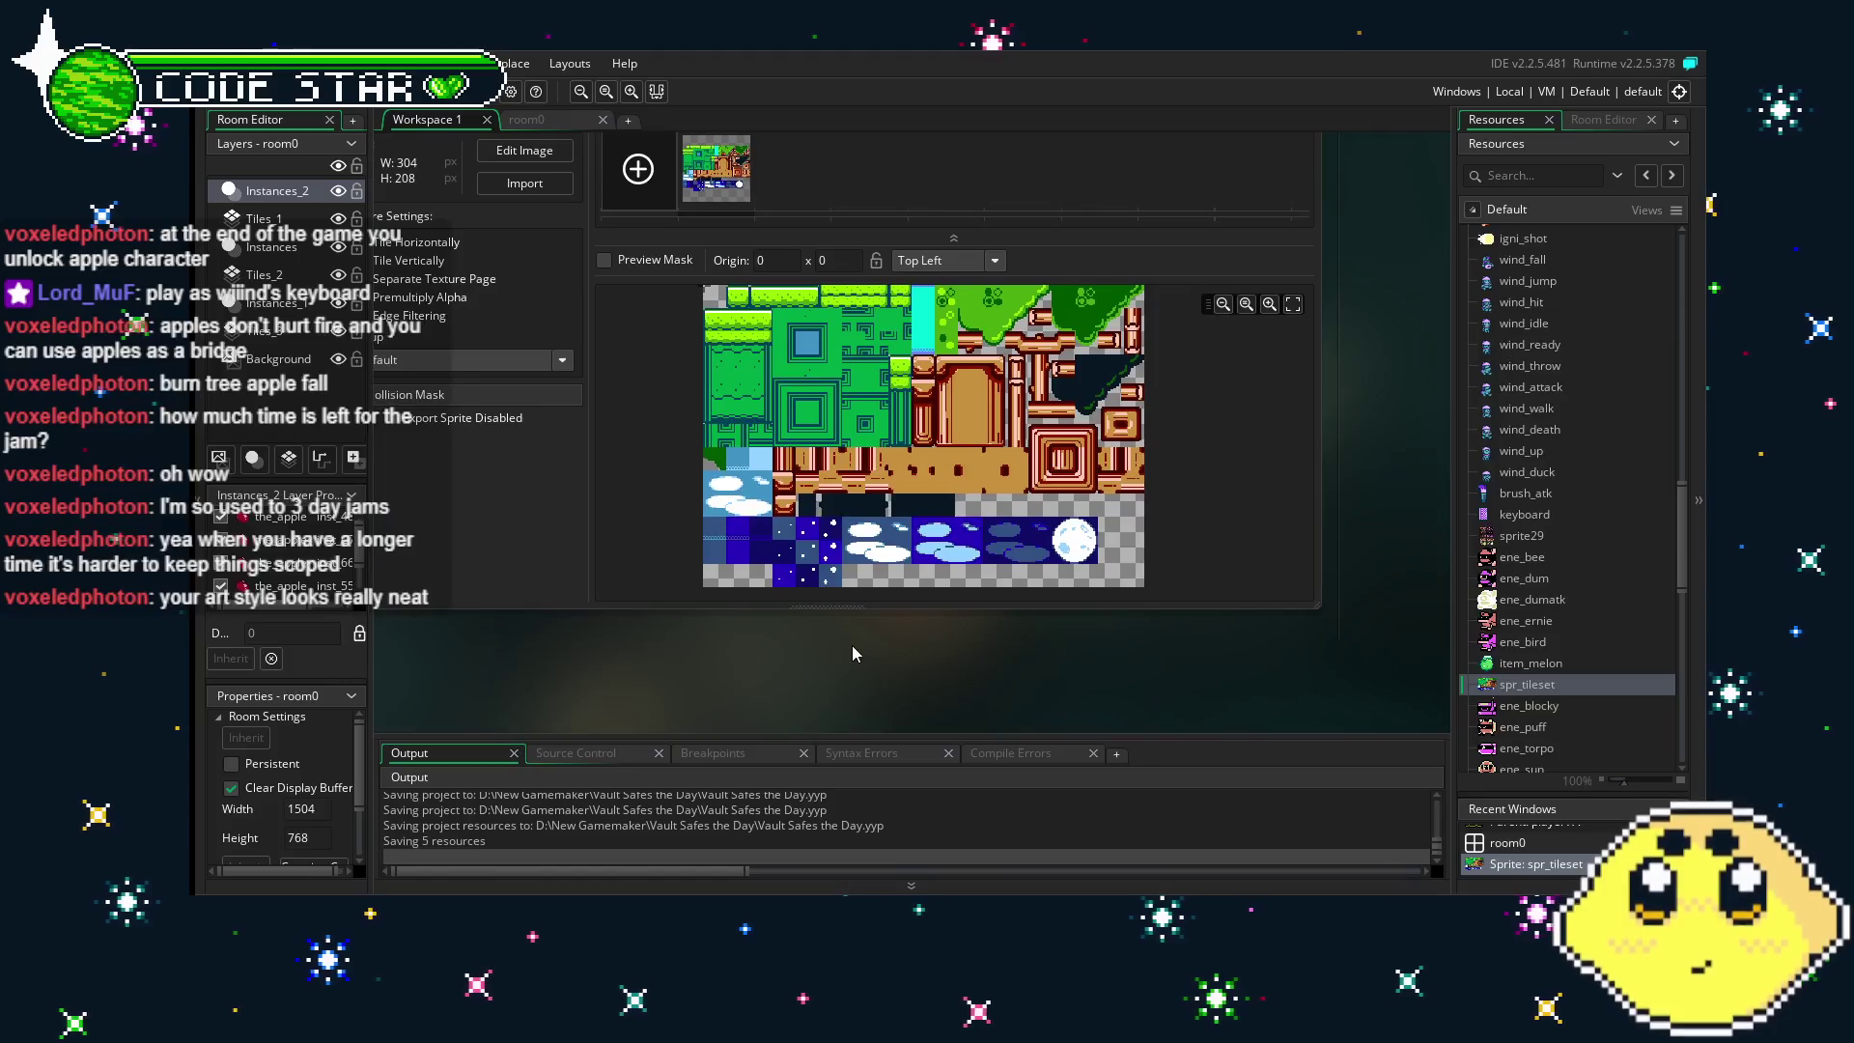
- Switch to room0 and scroll around the level
click(552, 122)
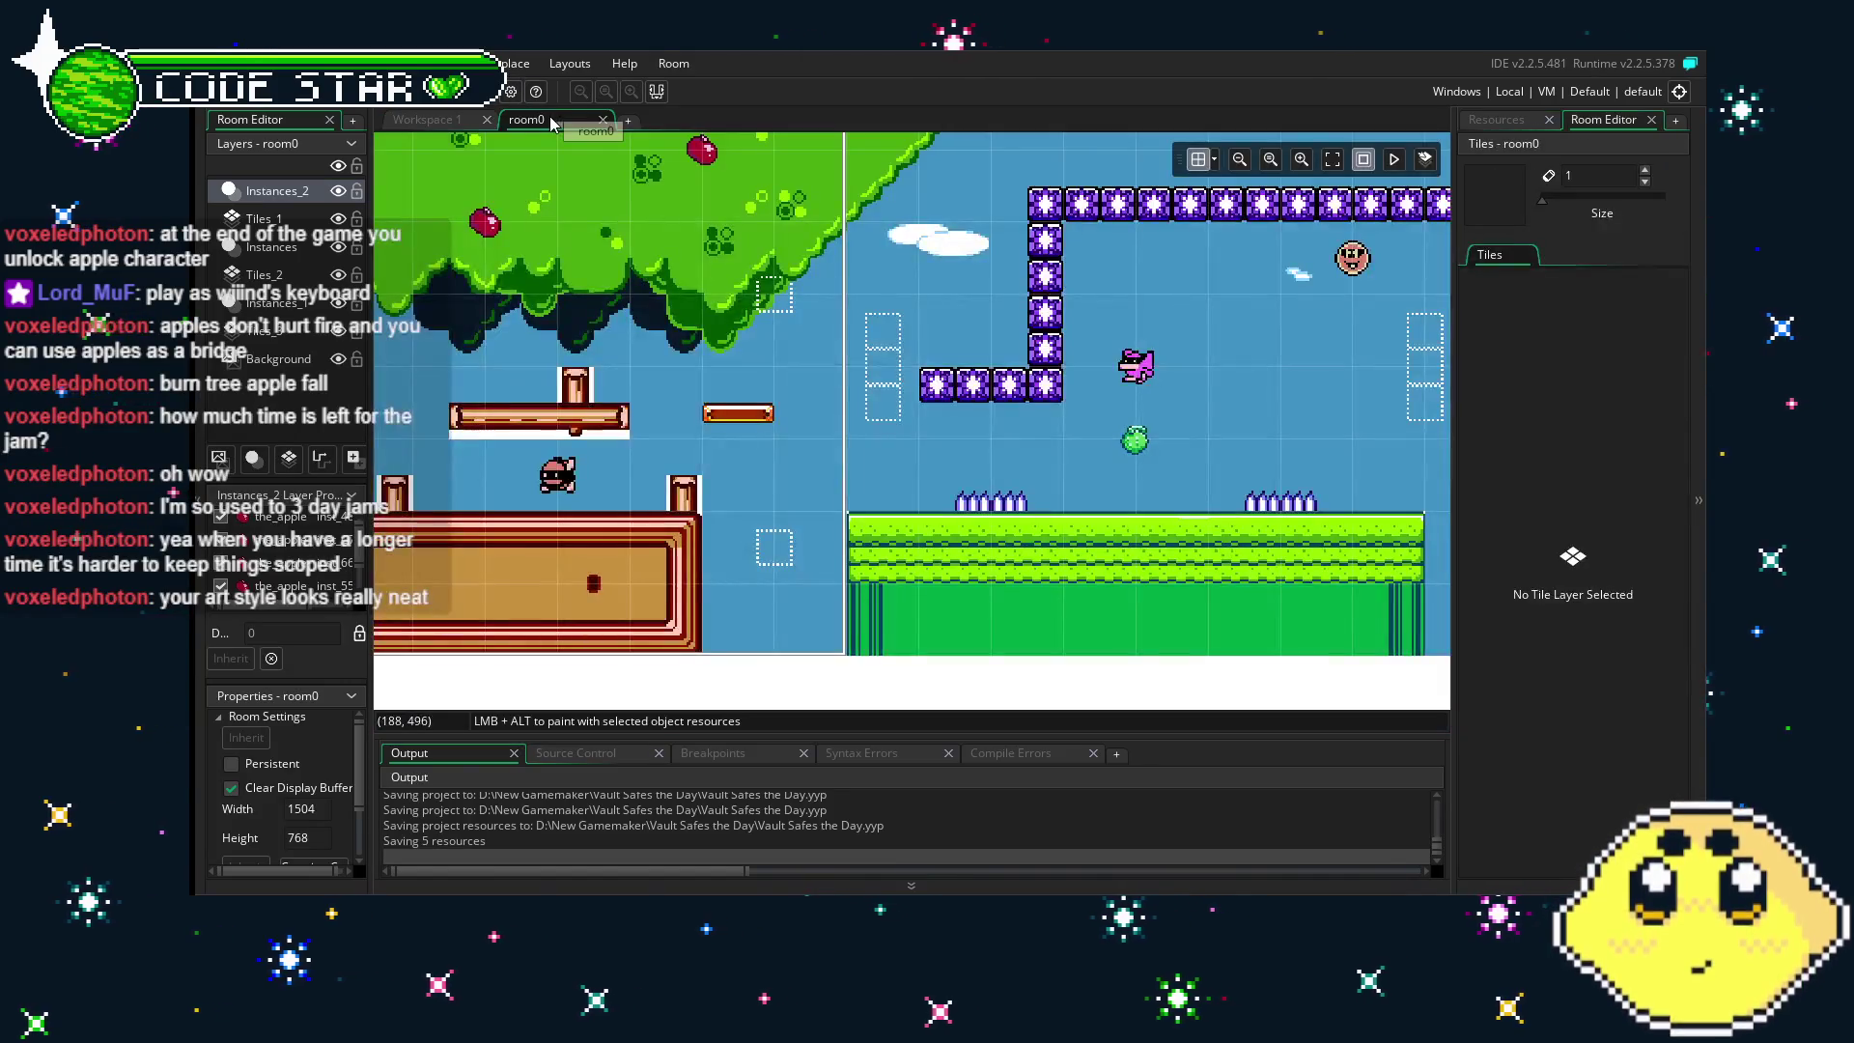
scroll(530, 323, right, 15)
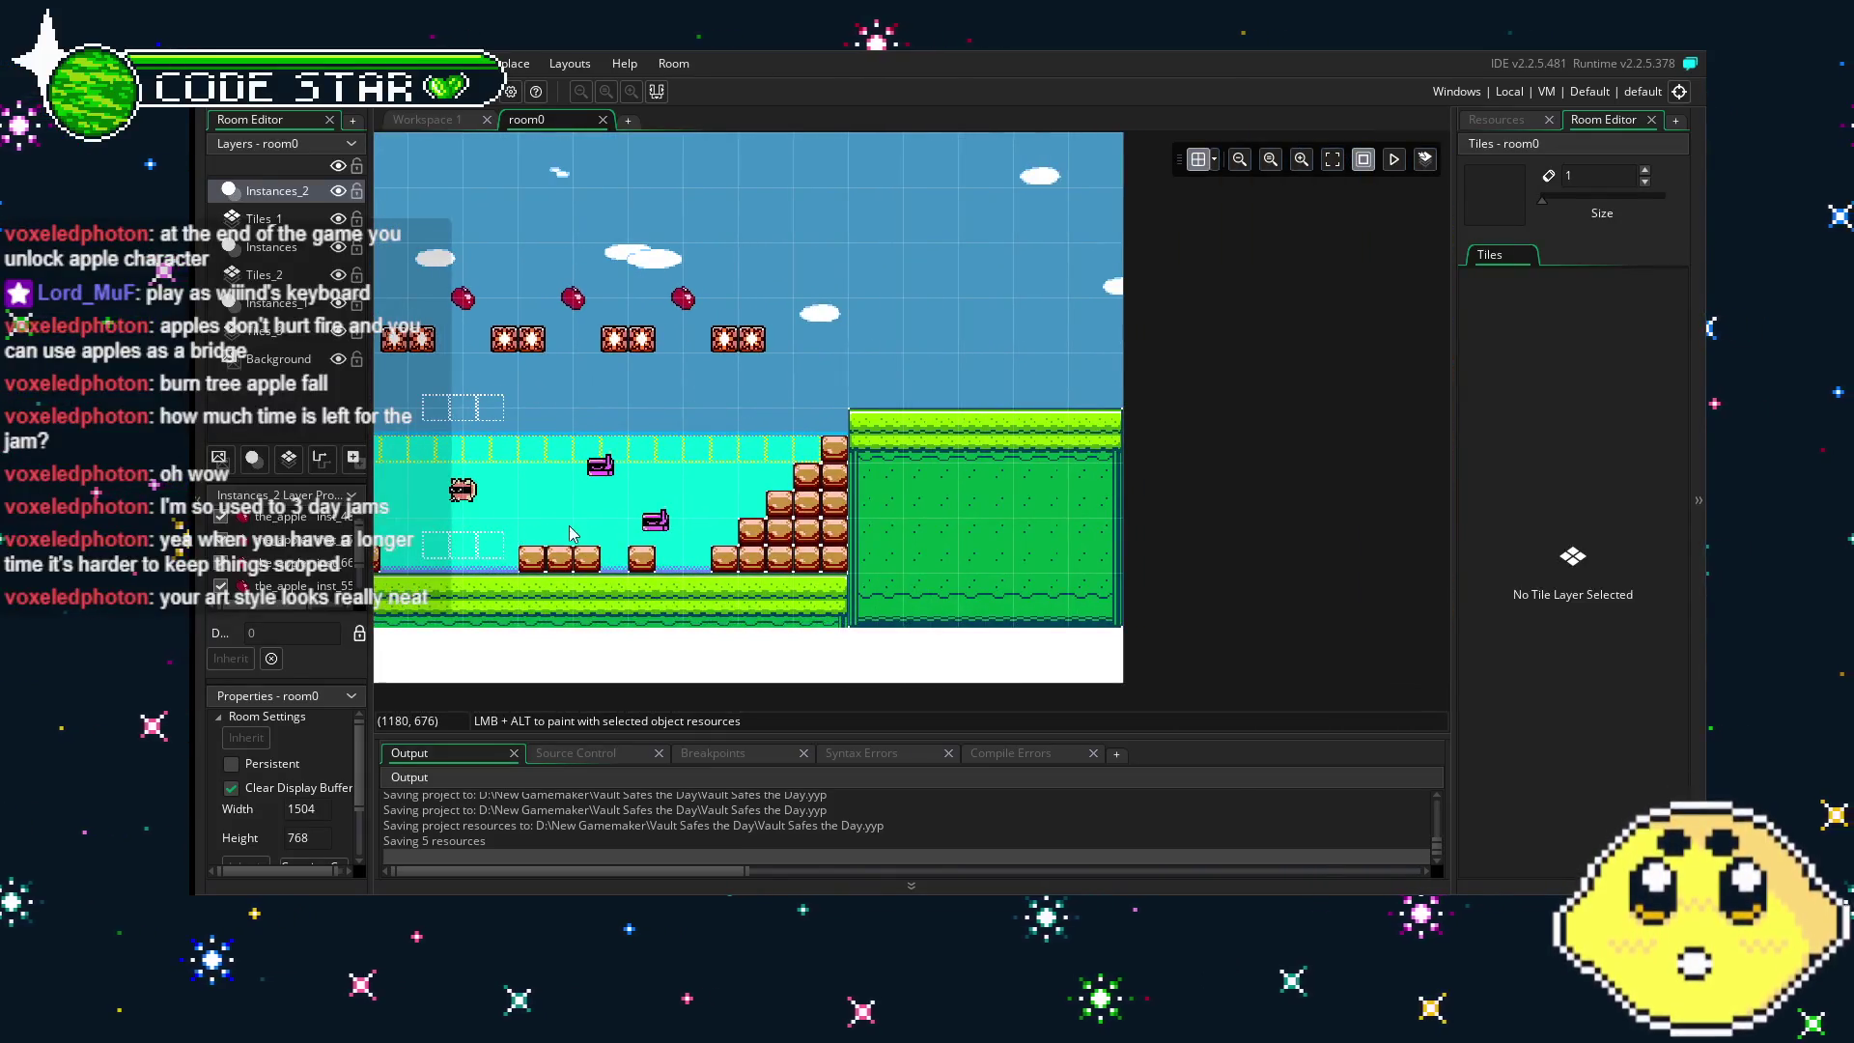
scroll(1108, 552, left, 12)
scroll(1107, 551, left, 5)
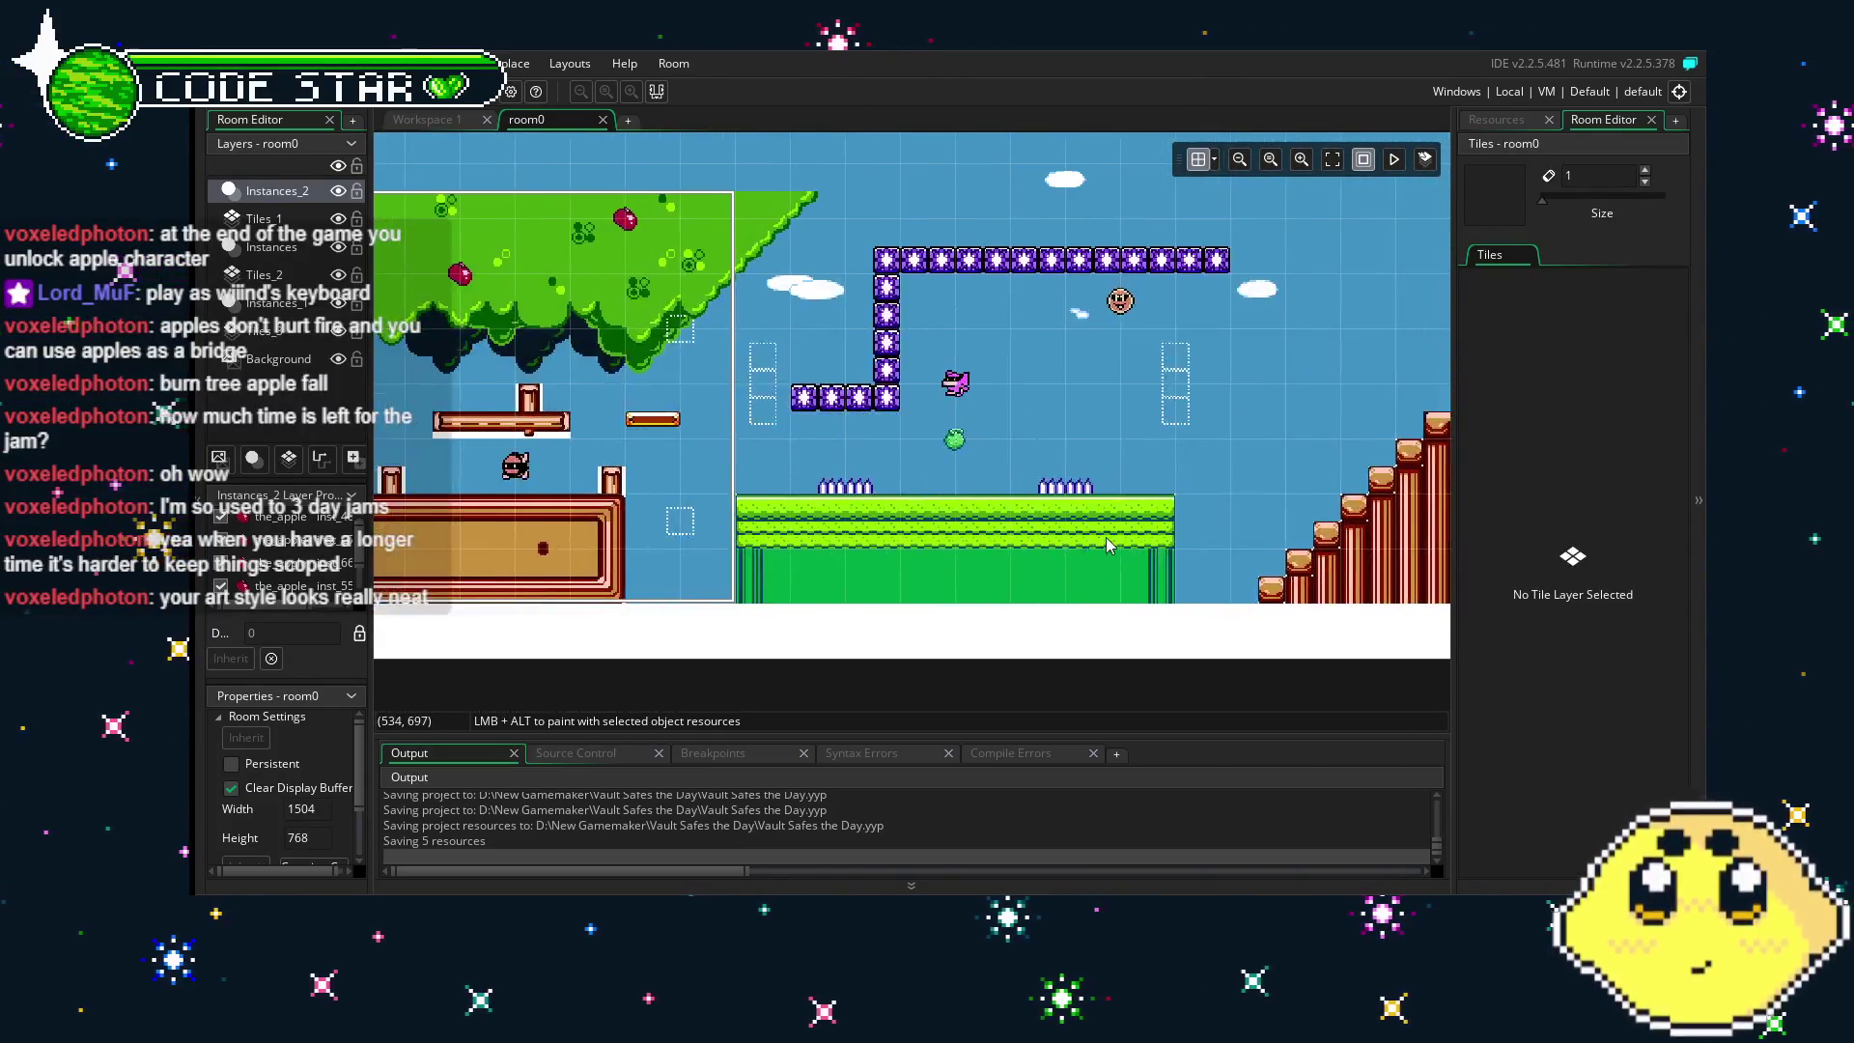
scroll(1064, 541, up, 2)
scroll(1250, 580, down, 3)
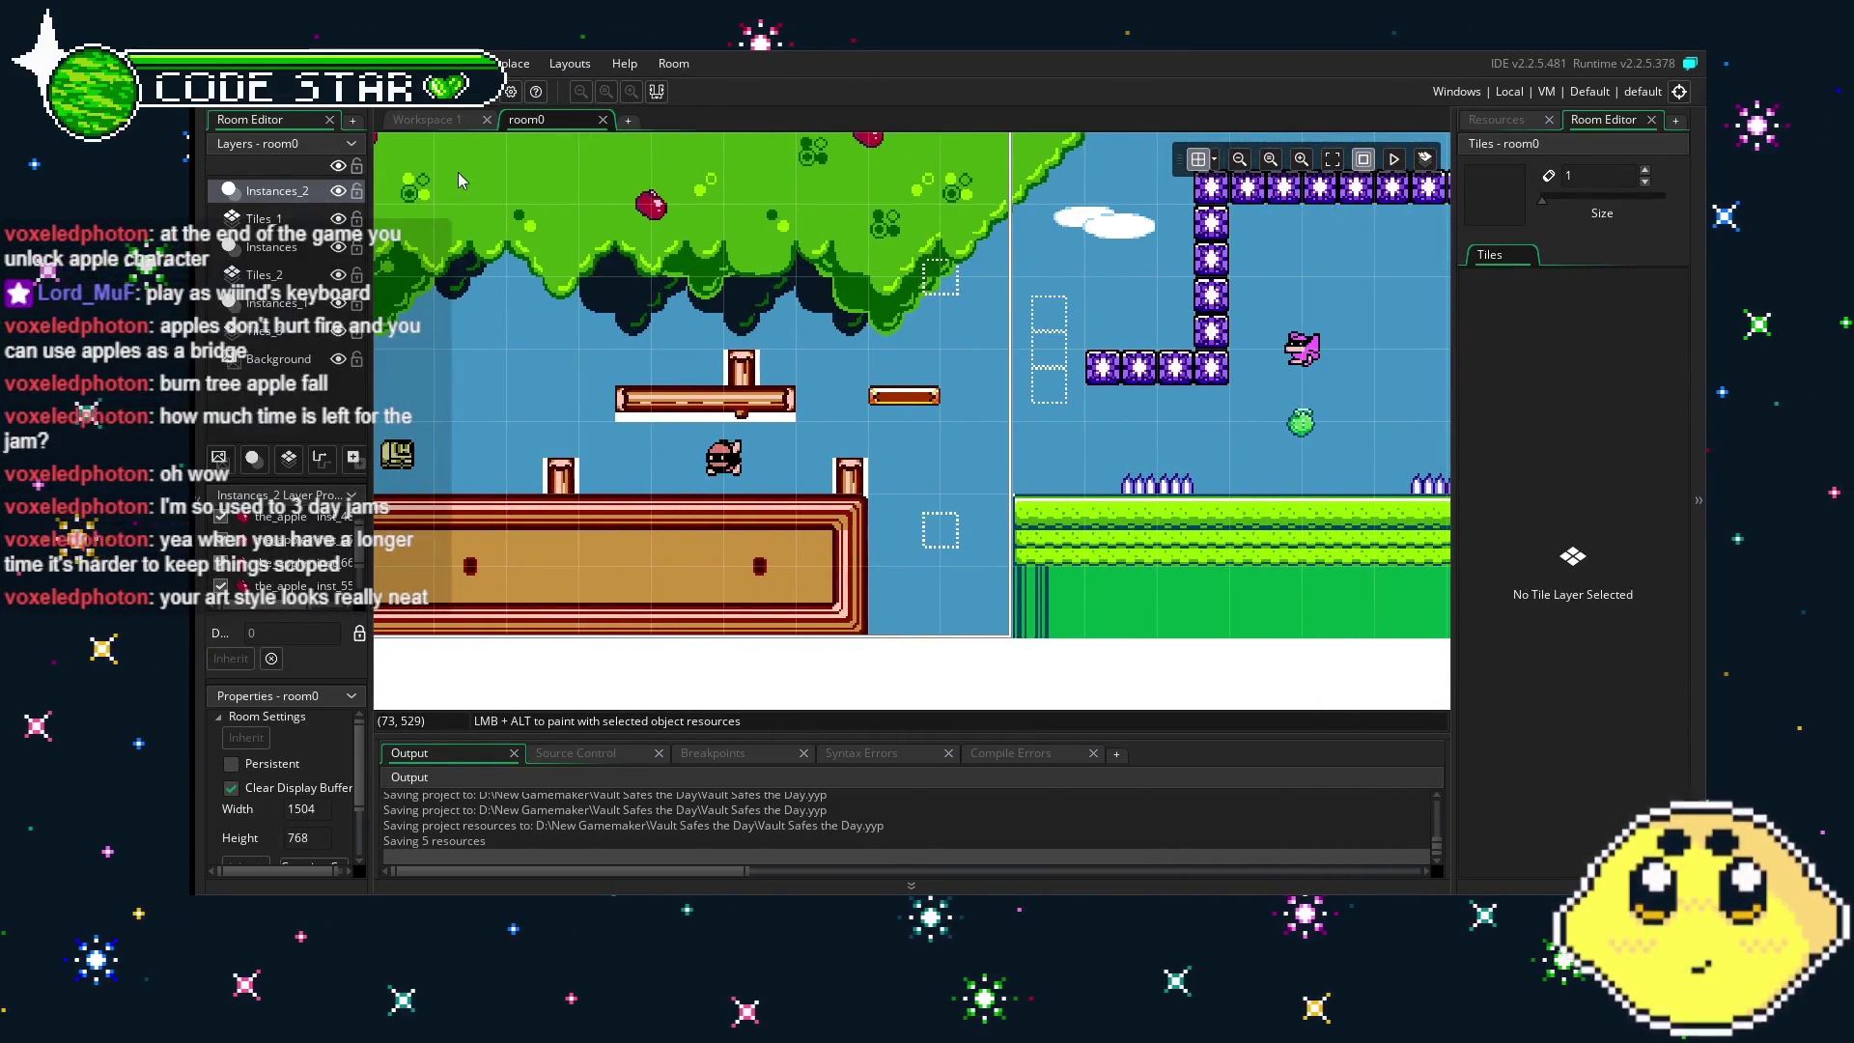
- Re-check the top rows of the spr_tileset image, then go back to room0
click(434, 121)
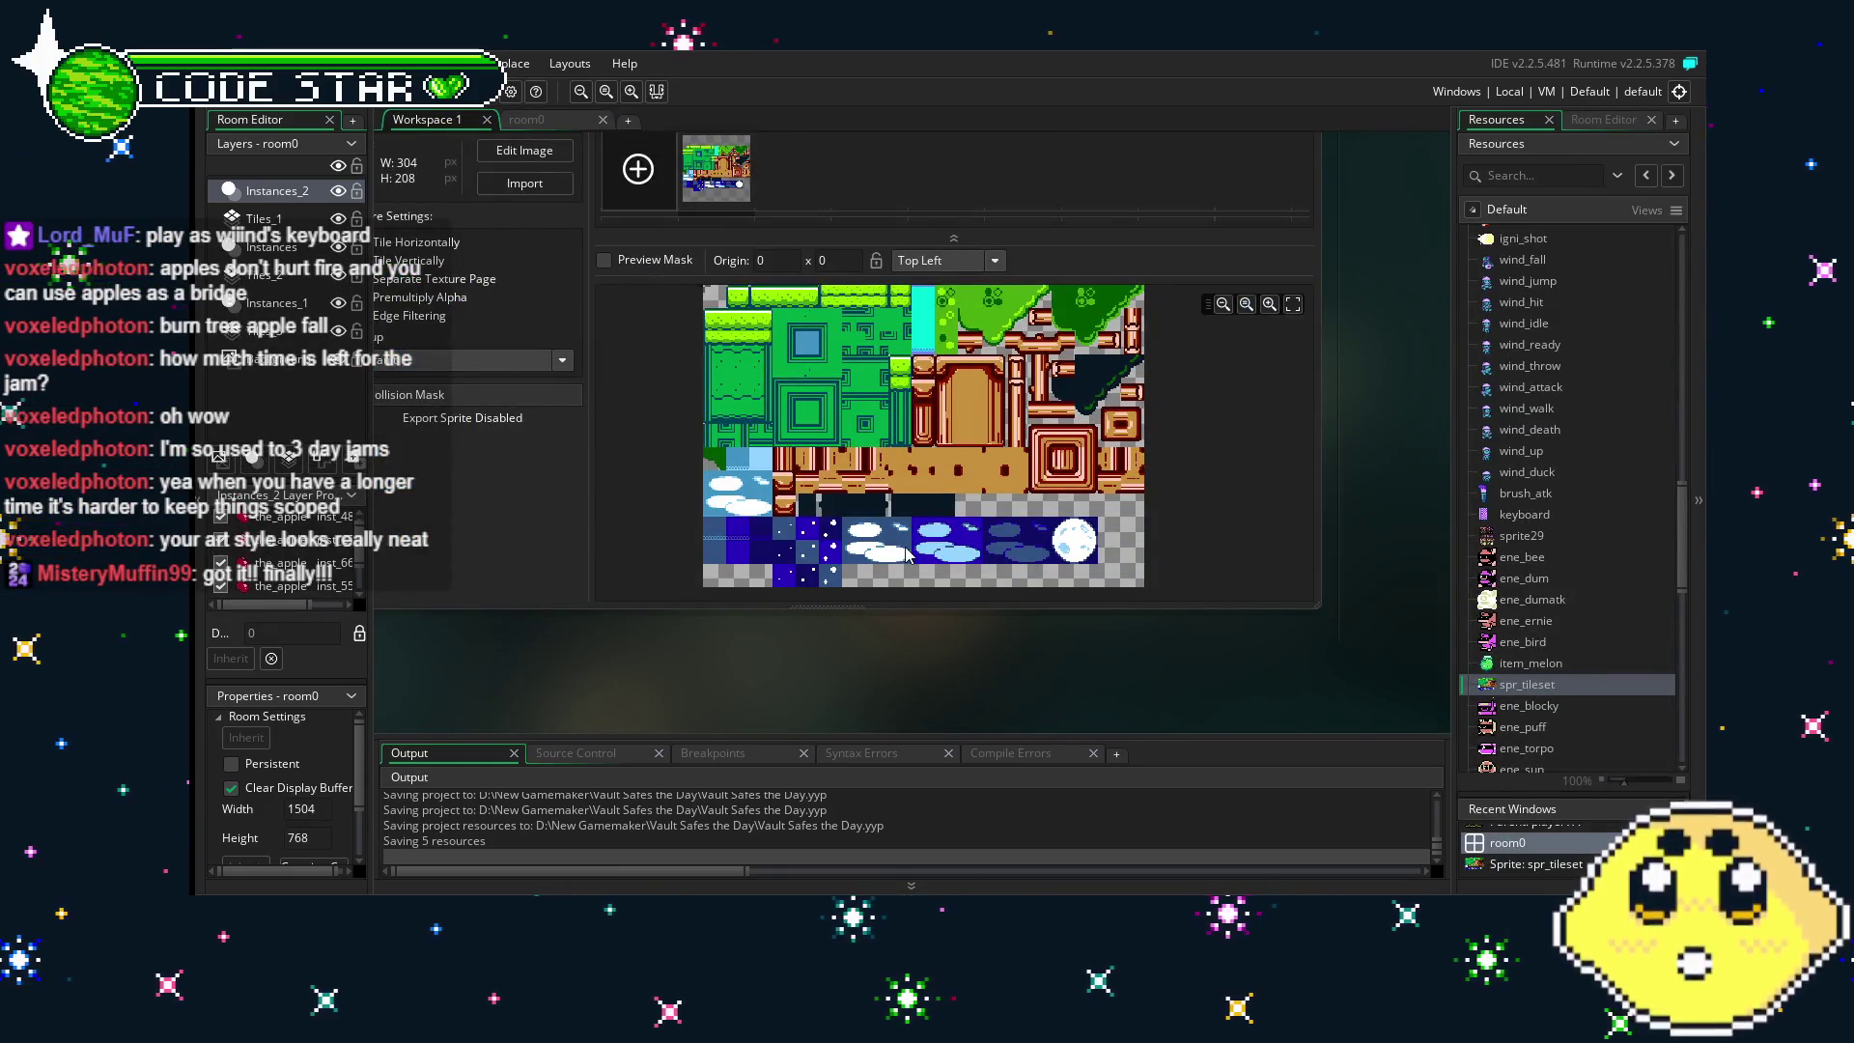
scroll(907, 550, up, 4)
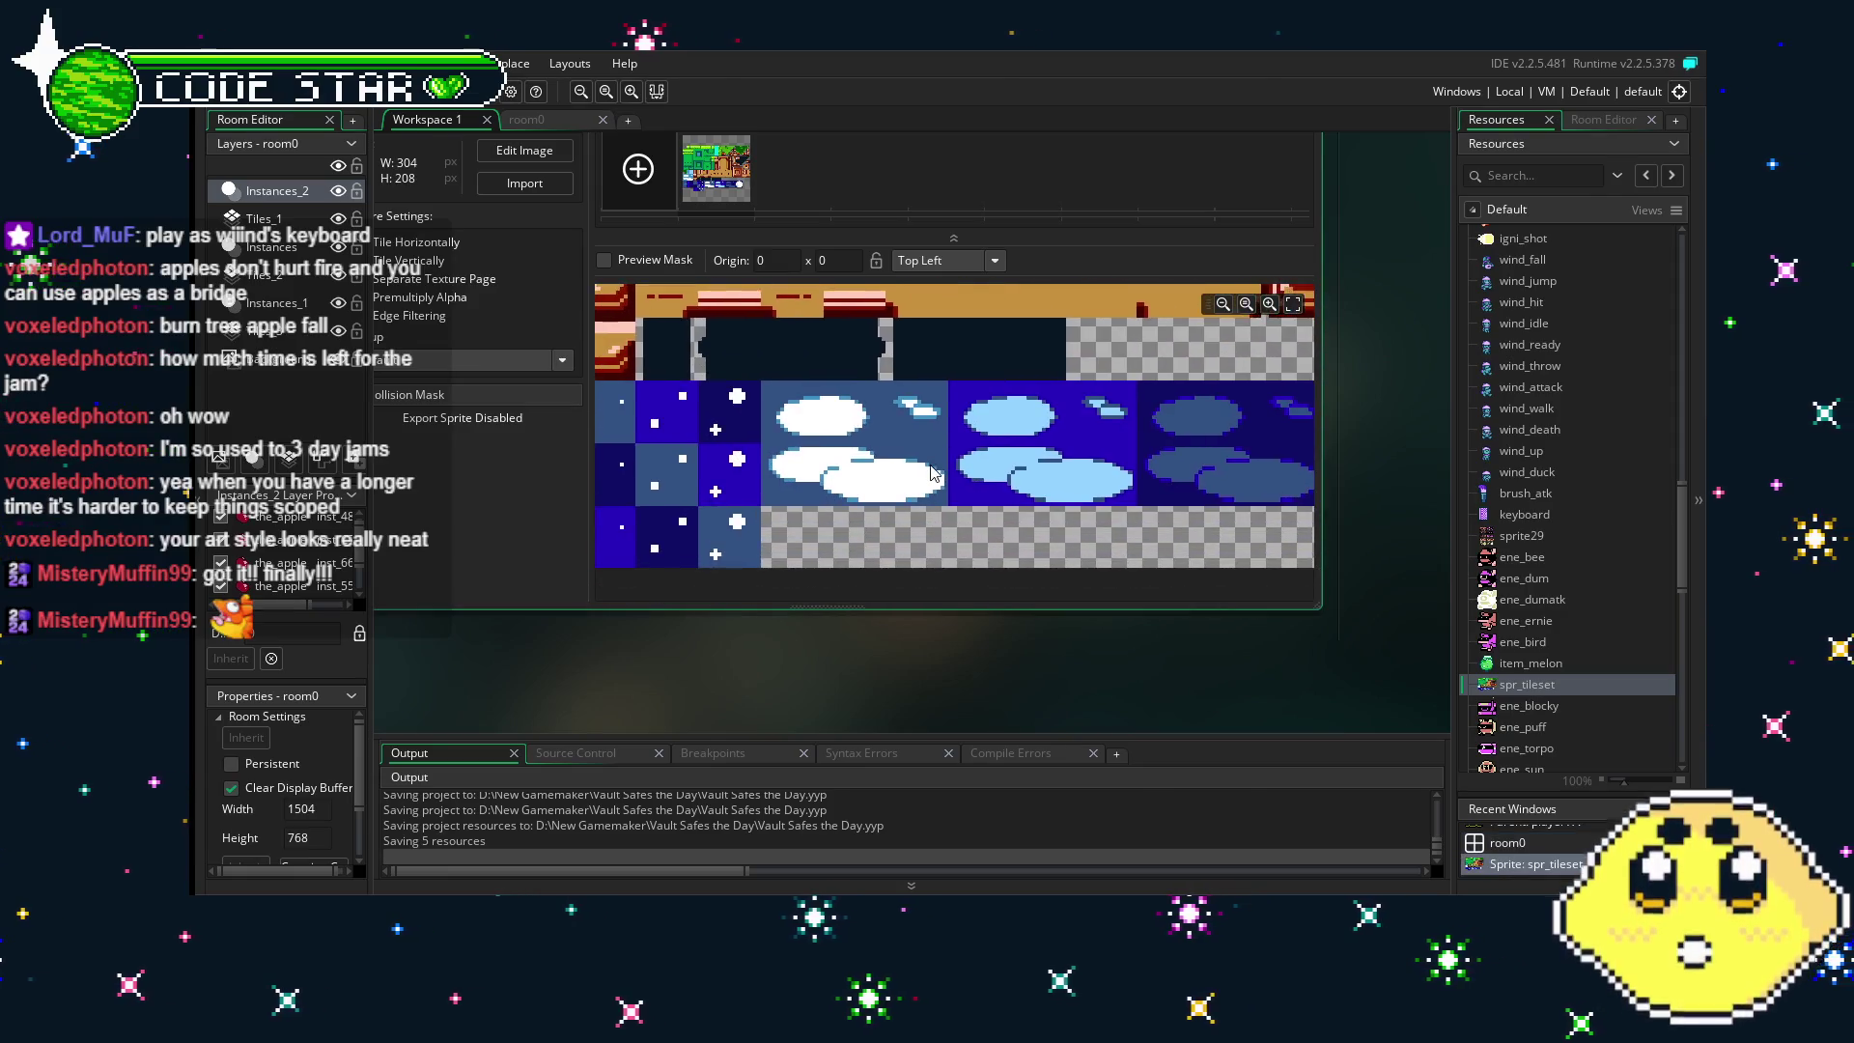
scroll(873, 490, right, 5)
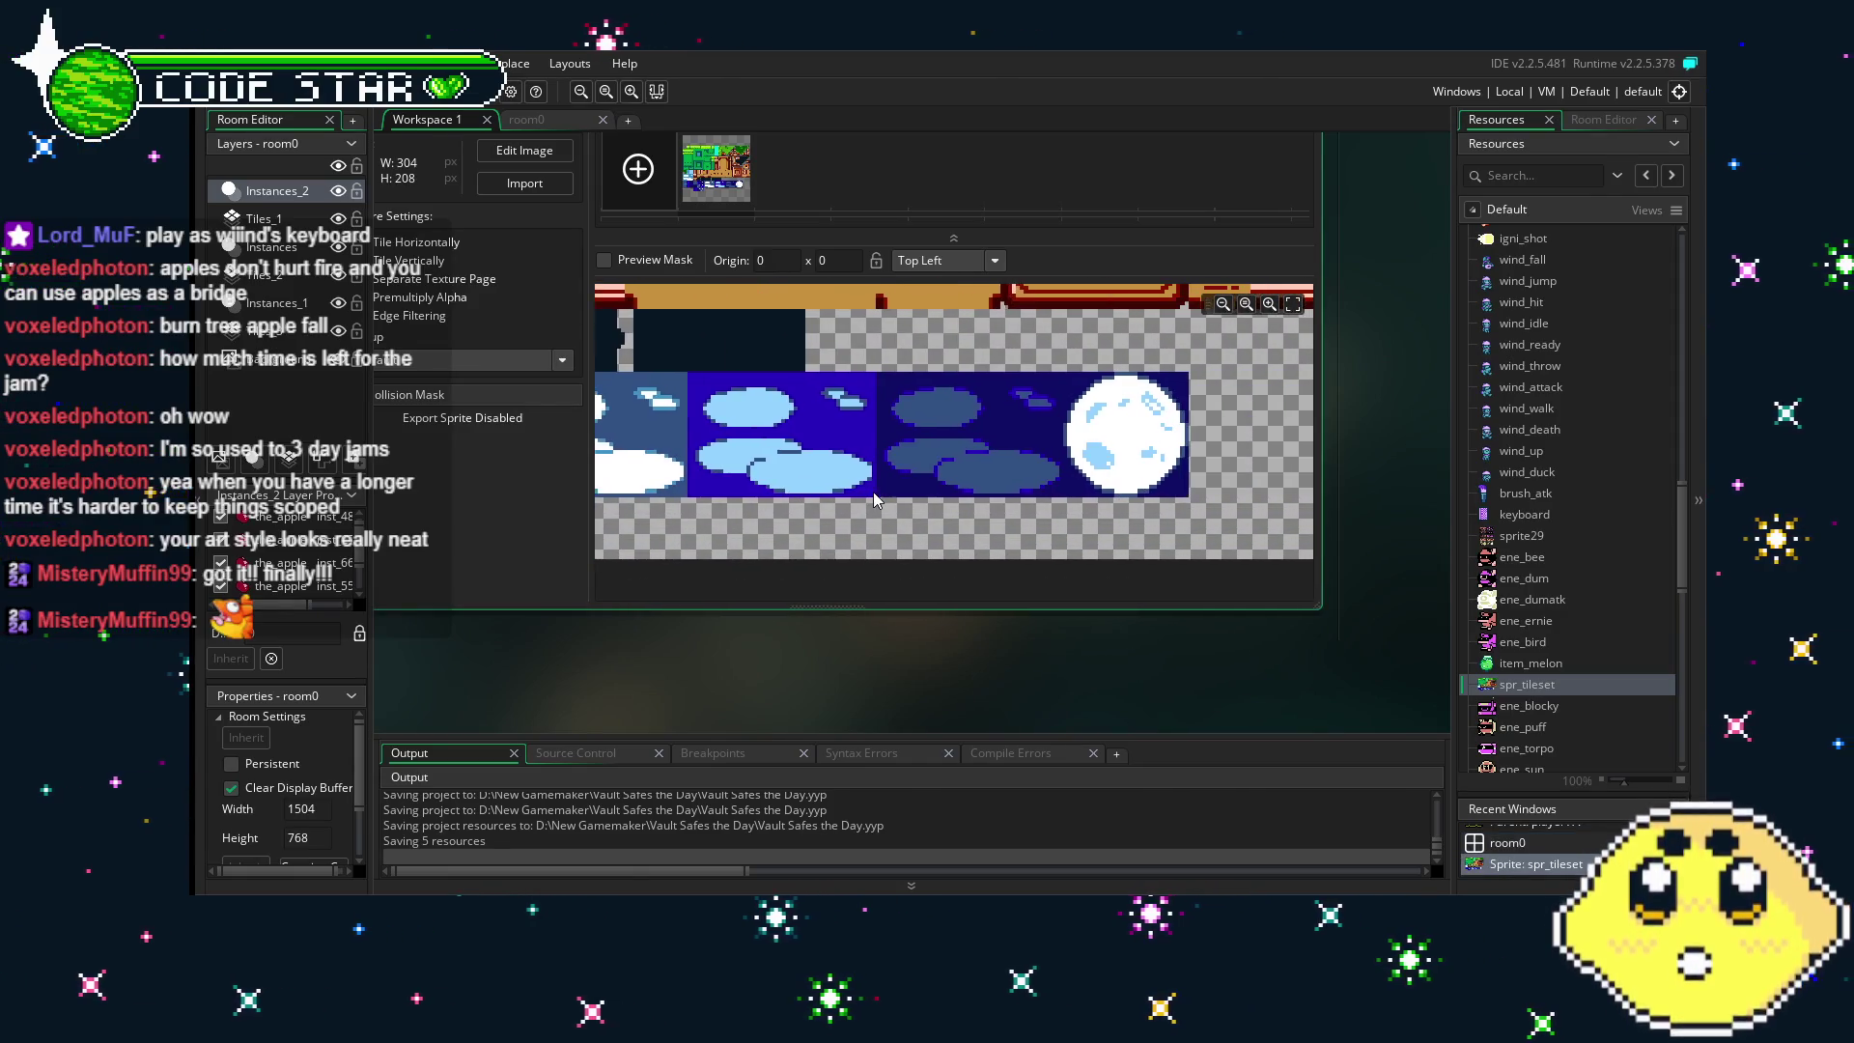
scroll(873, 490, down, 2)
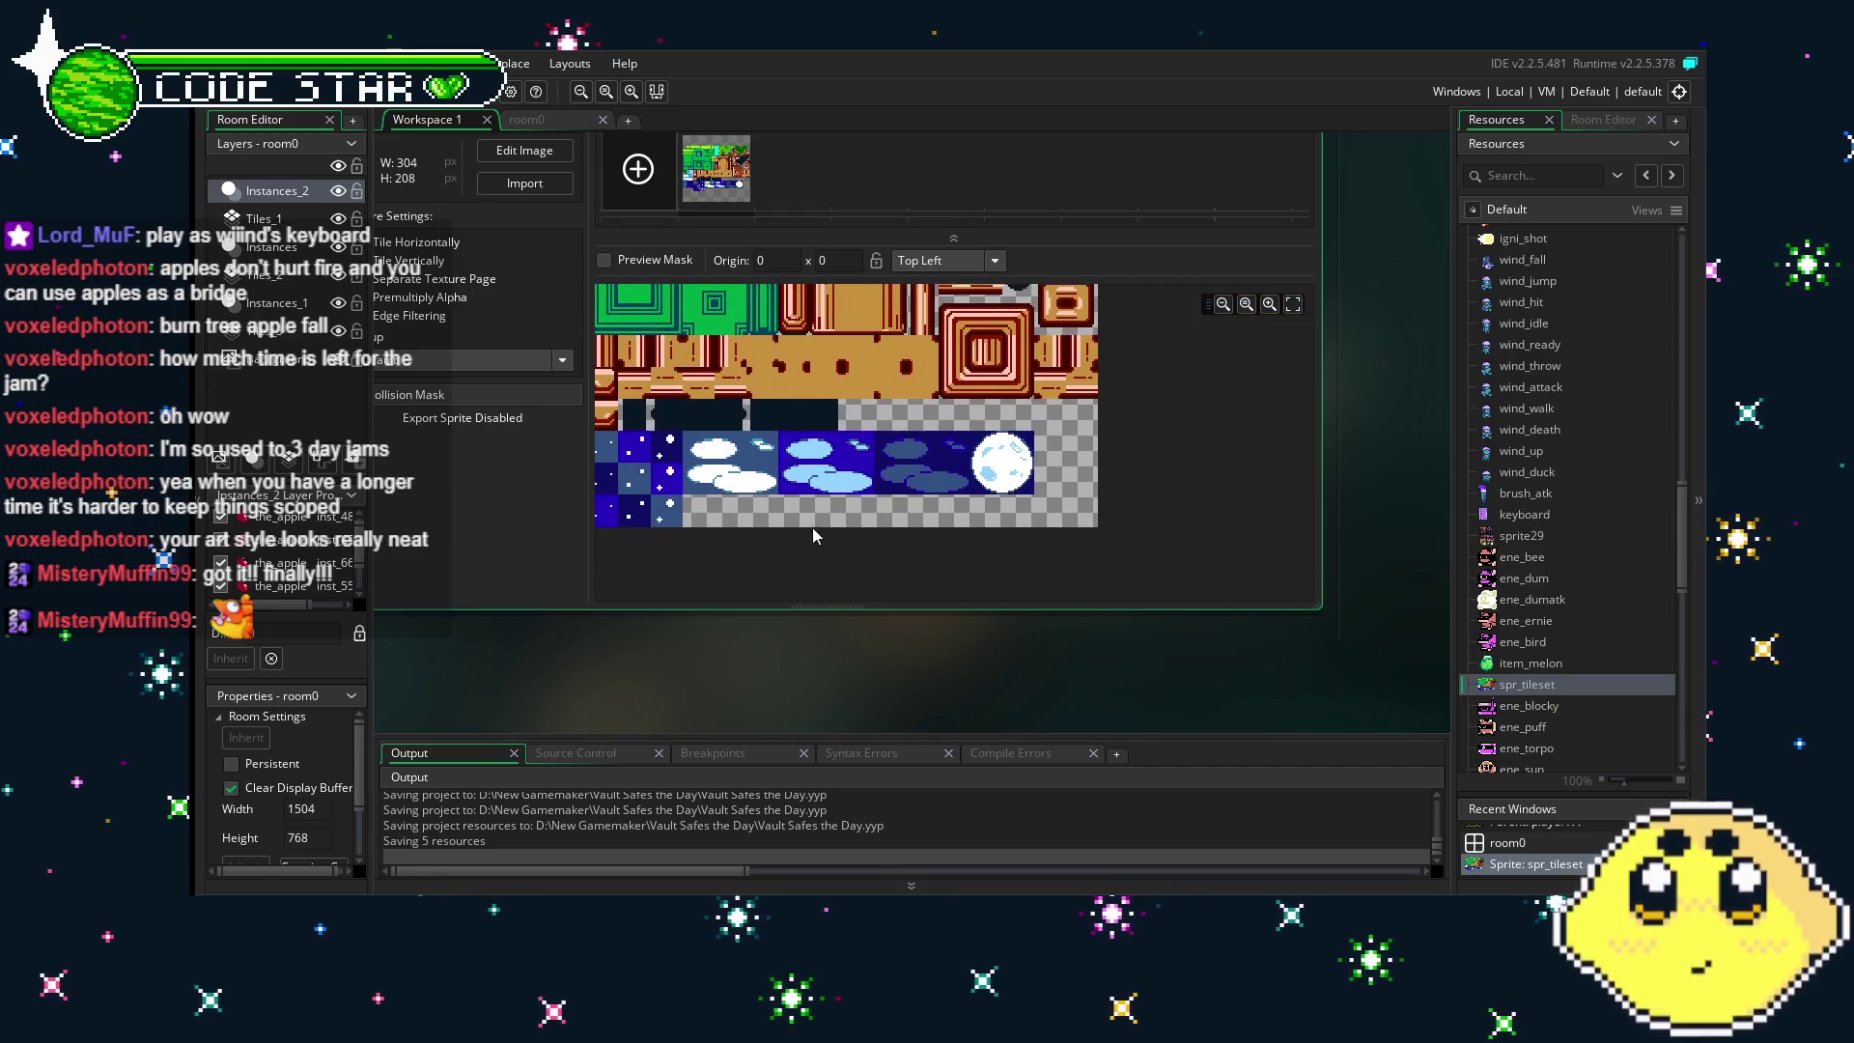
drag(813, 527, 980, 582)
mouse_move(947, 433)
mouse_down()
mouse_move(913, 488)
mouse_move(919, 537)
mouse_move(933, 444)
mouse_up()
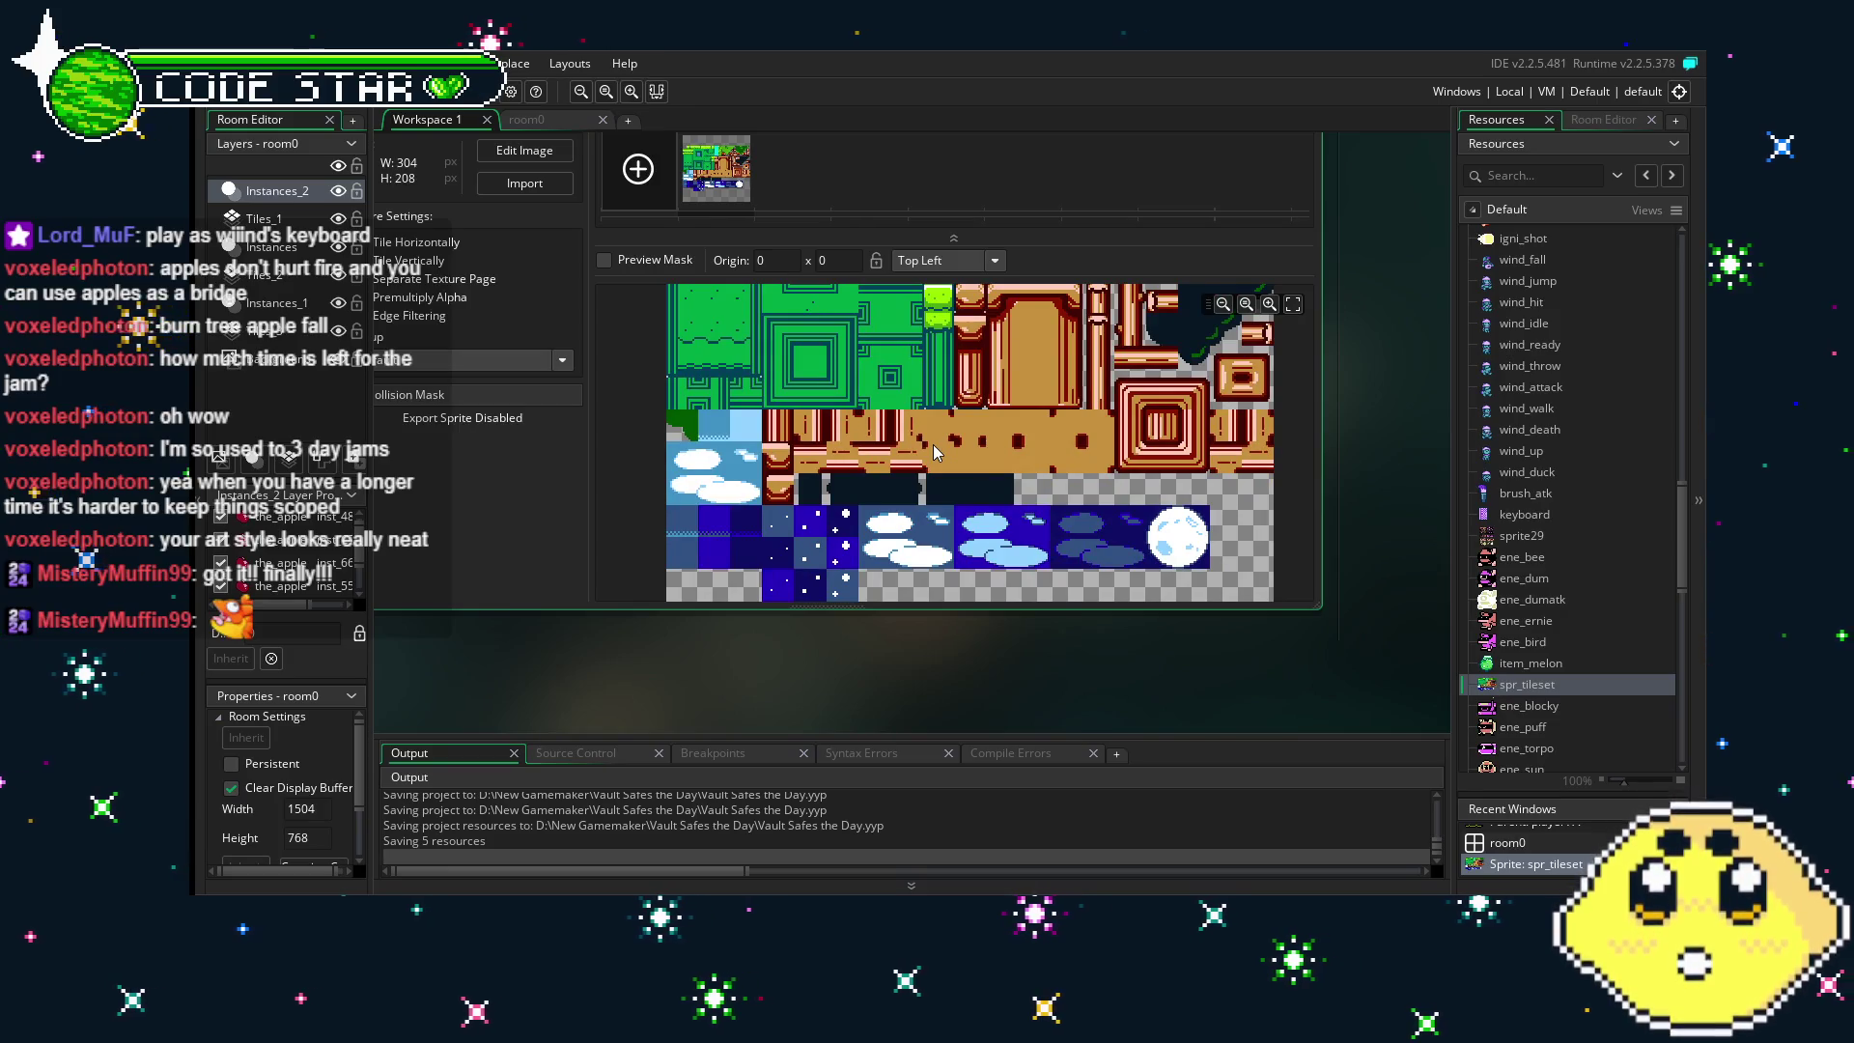
scroll(933, 444, down, 1)
scroll(717, 465, up, 2)
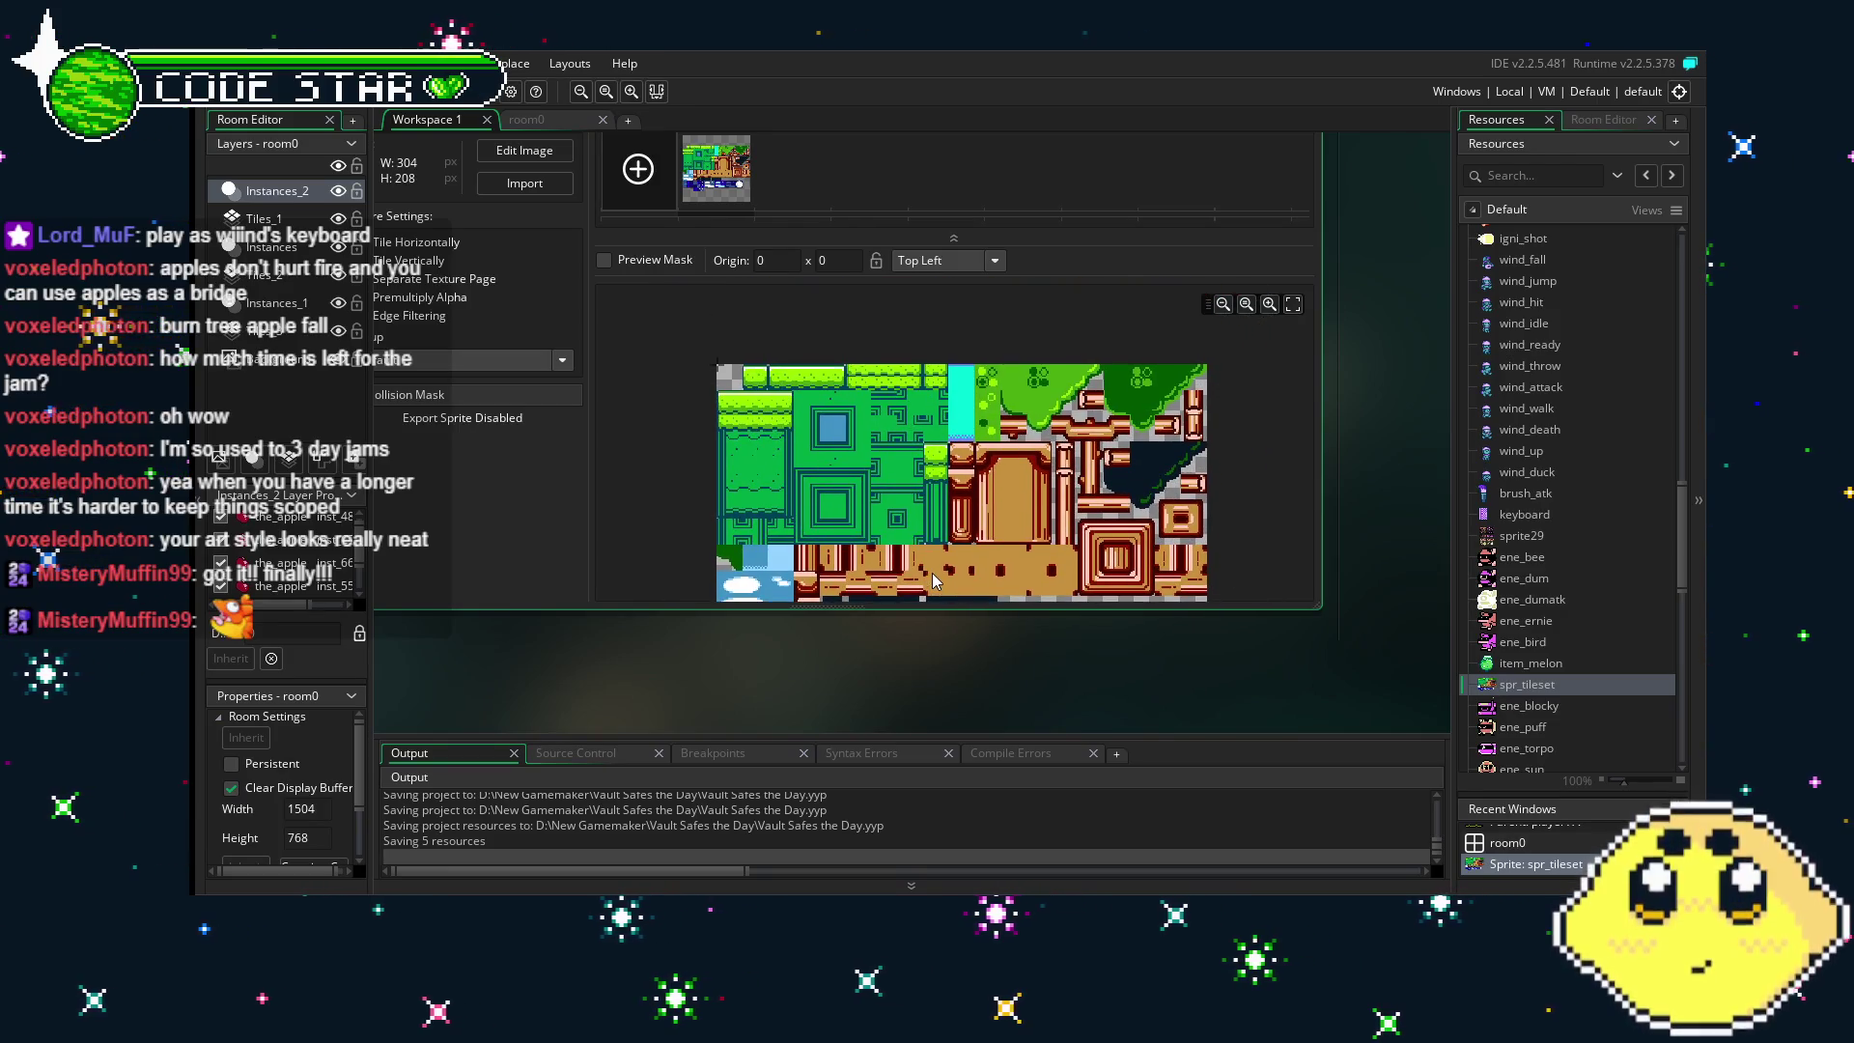
scroll(841, 499, down, 2)
scroll(840, 499, up, 3)
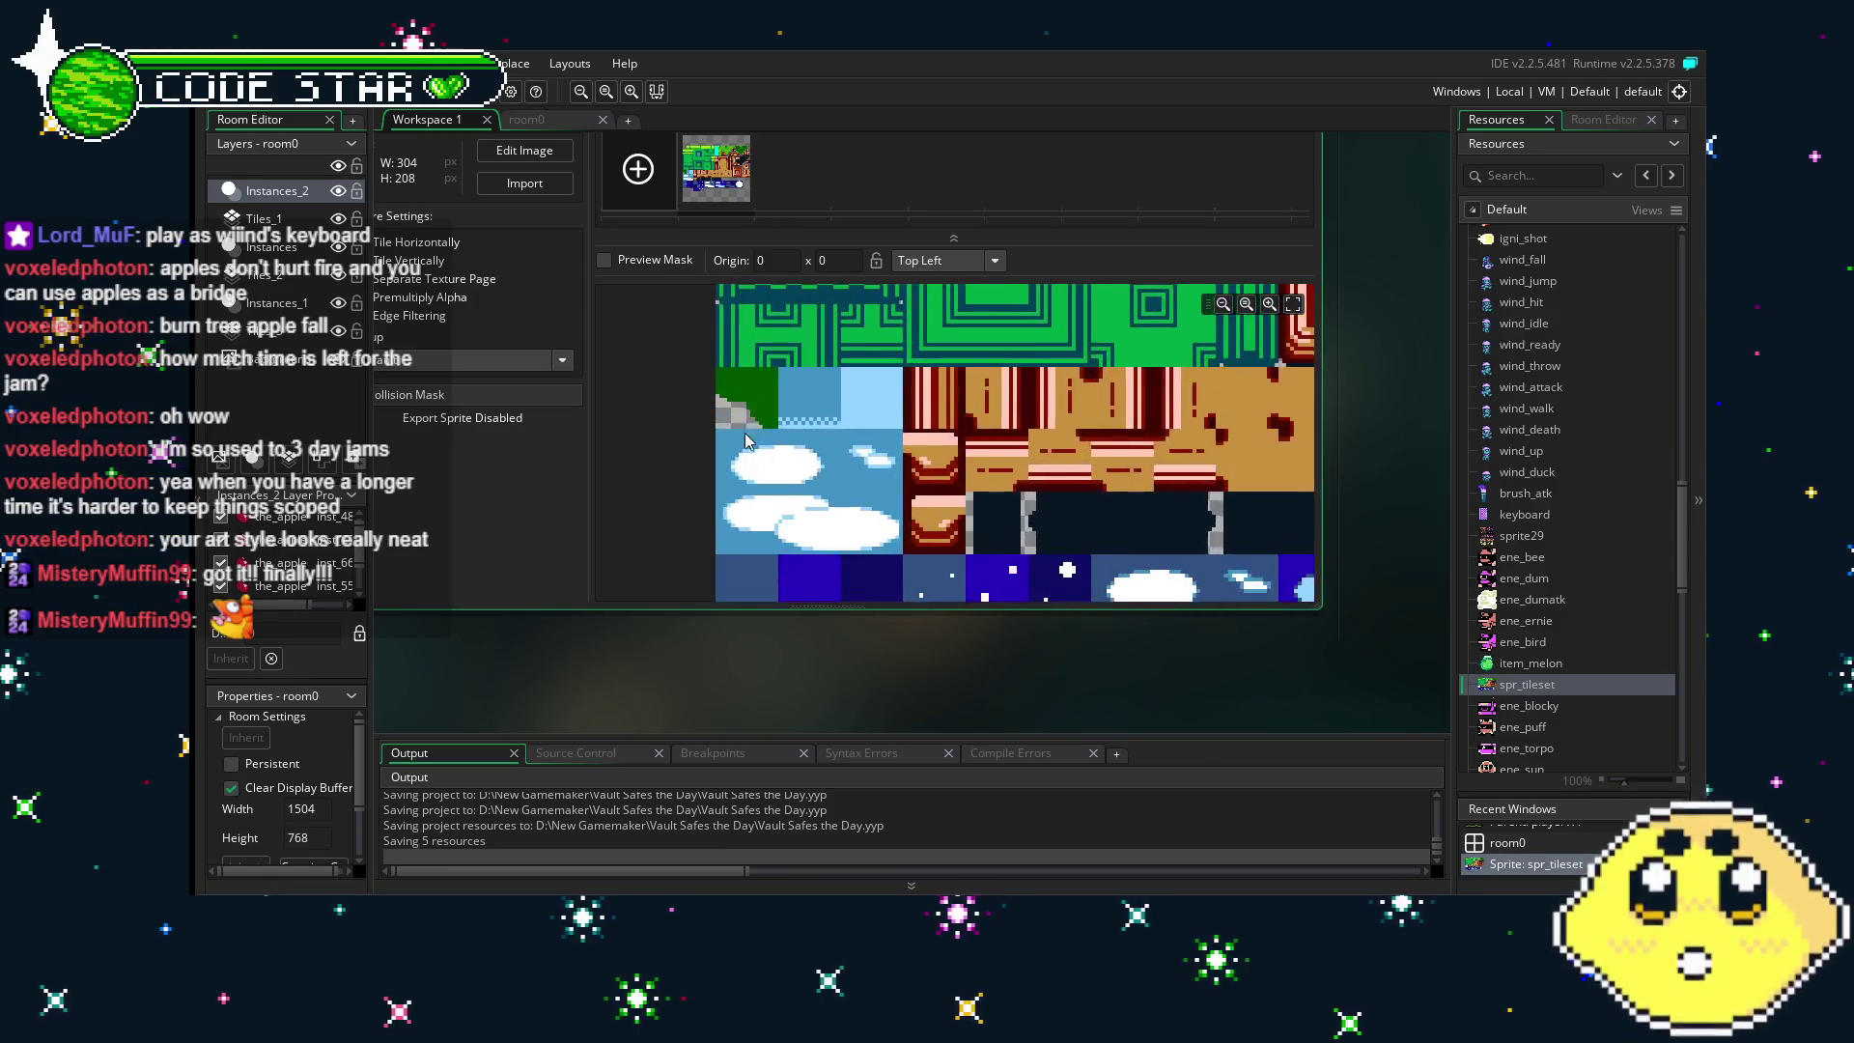
click(536, 119)
scroll(547, 303, up, 5)
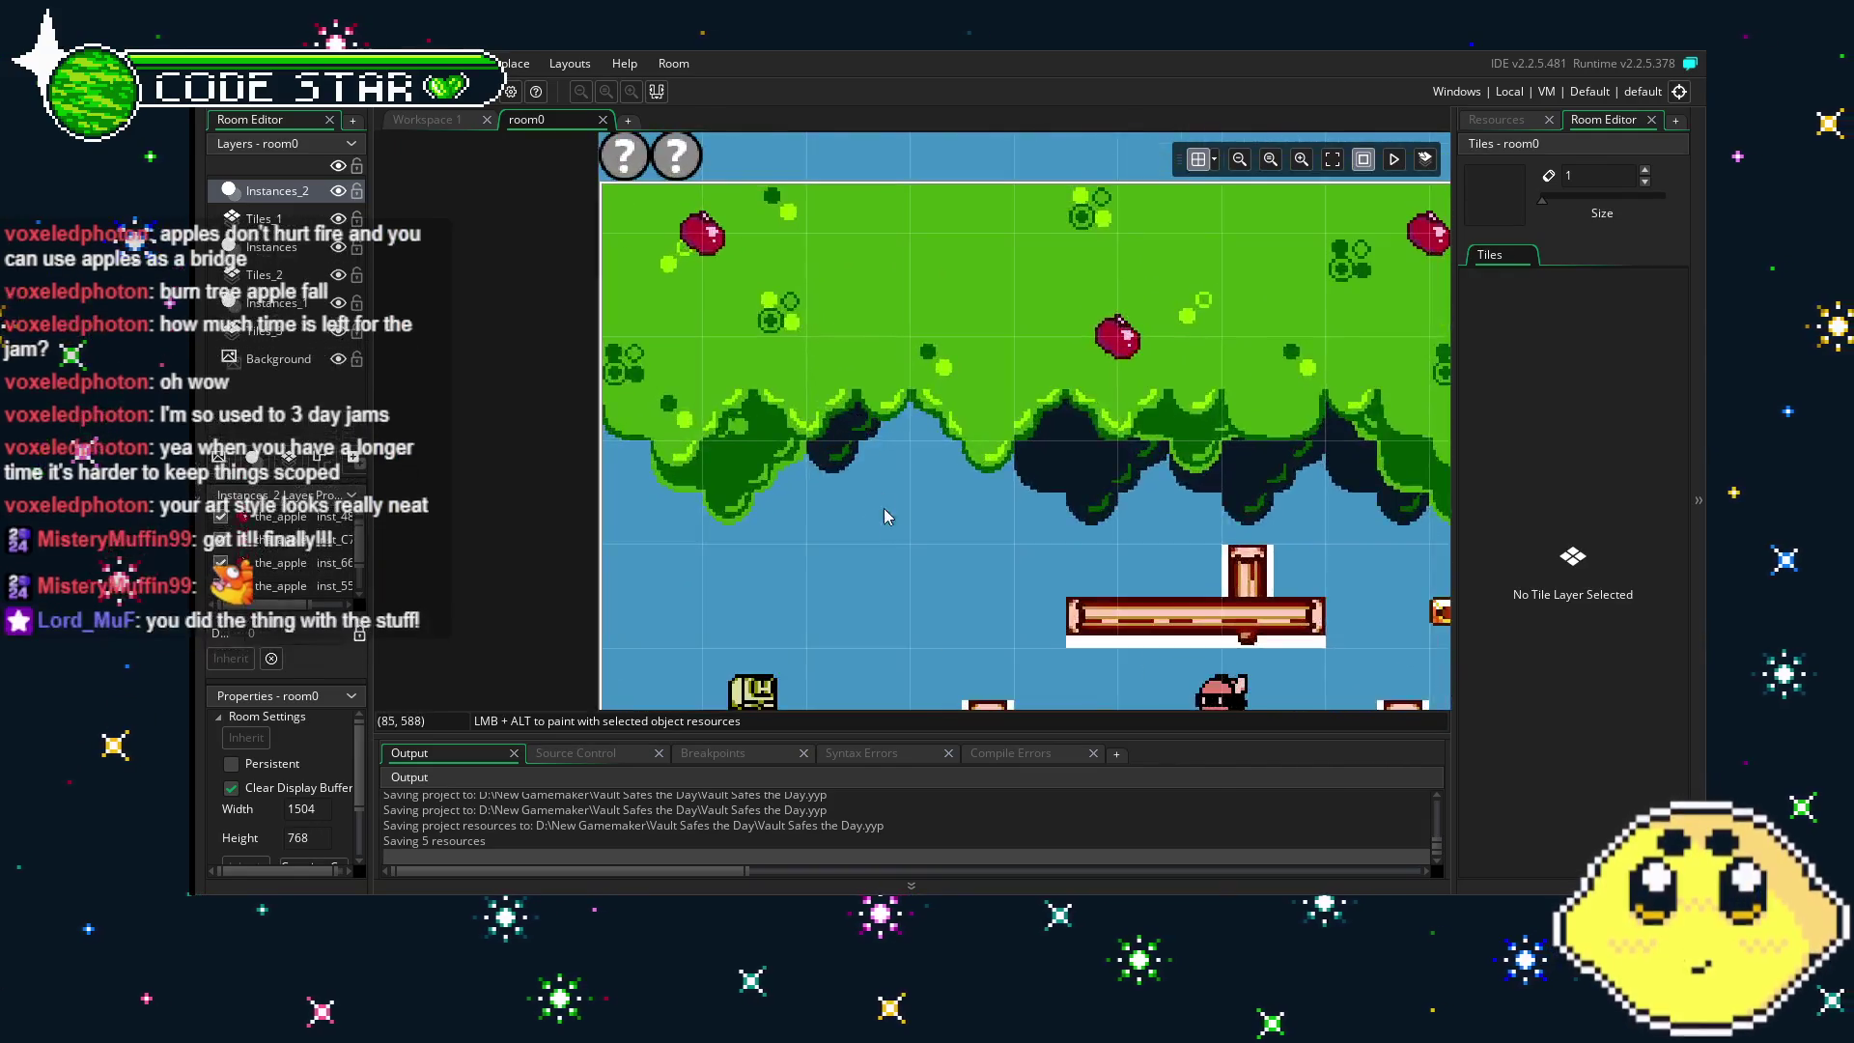
- On the Tiles_2 layer, paint a dark green canopy tile beneath the tree, then erase it
drag(889, 548, 790, 523)
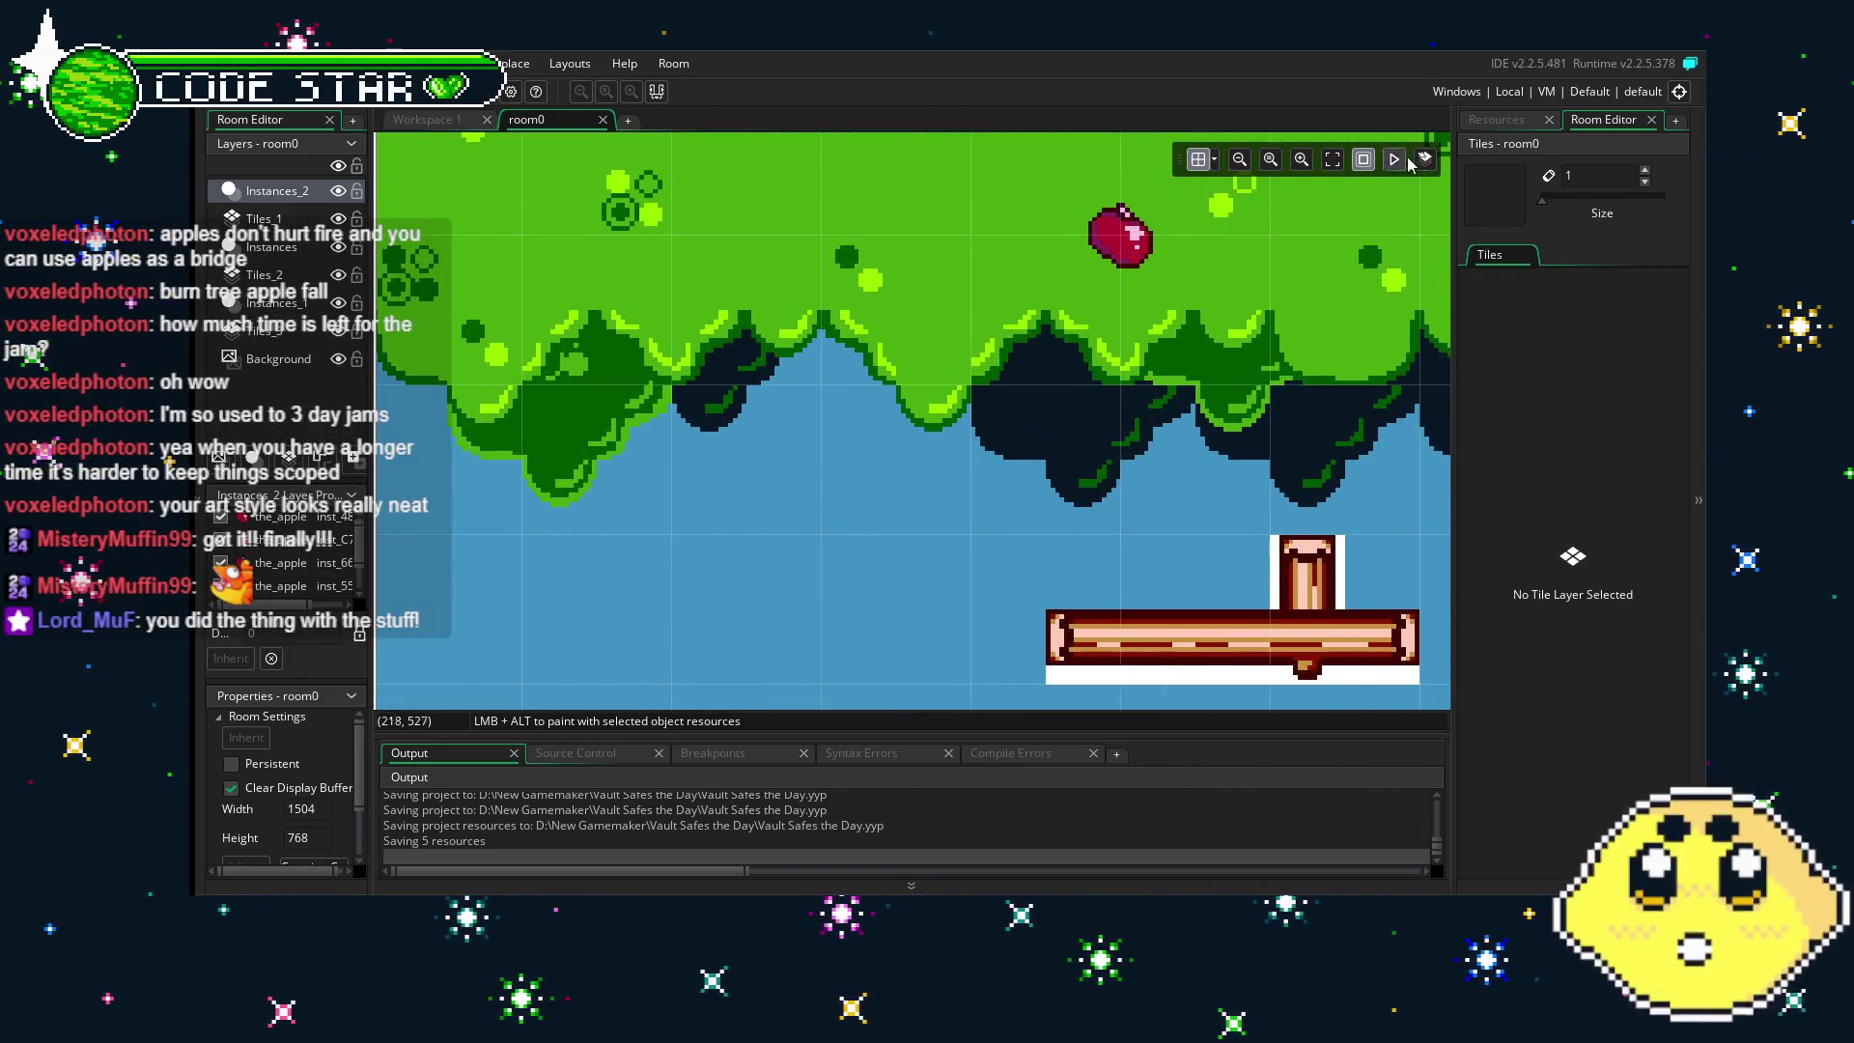
click(1496, 119)
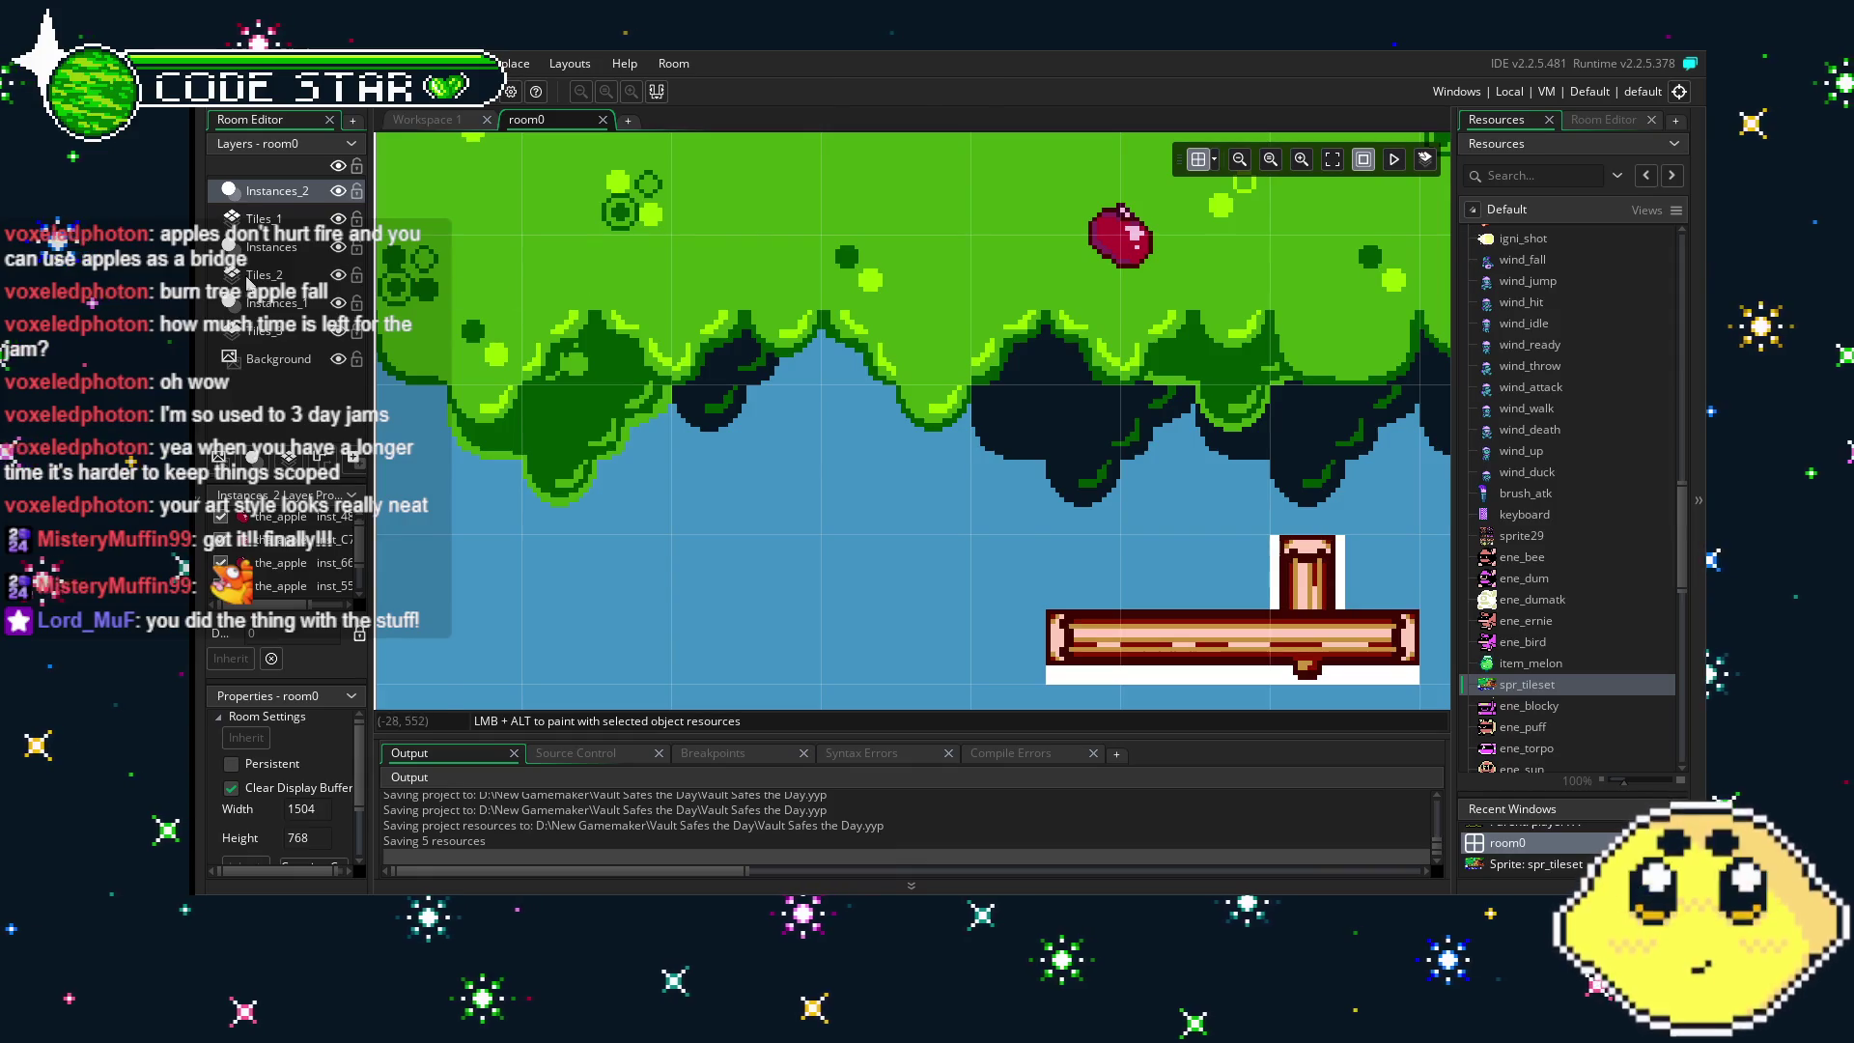
click(264, 274)
click(1603, 118)
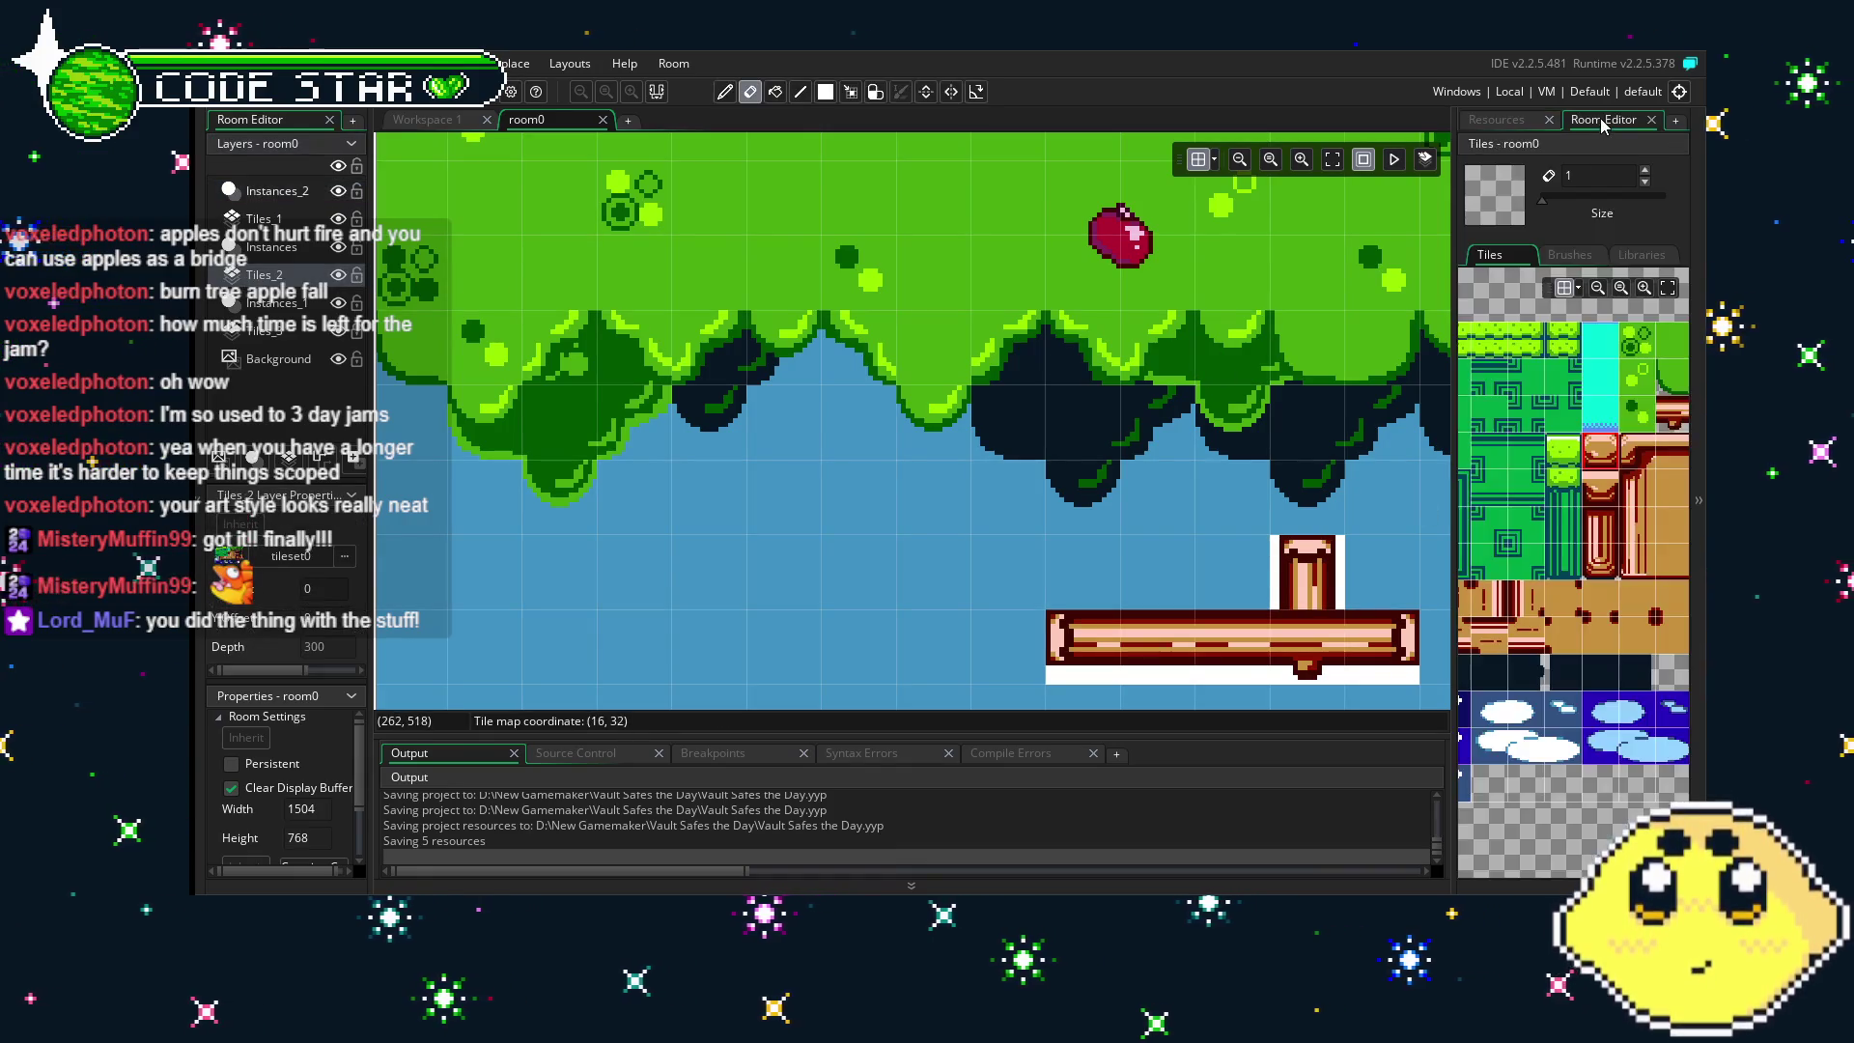
scroll(1591, 525, down, 3)
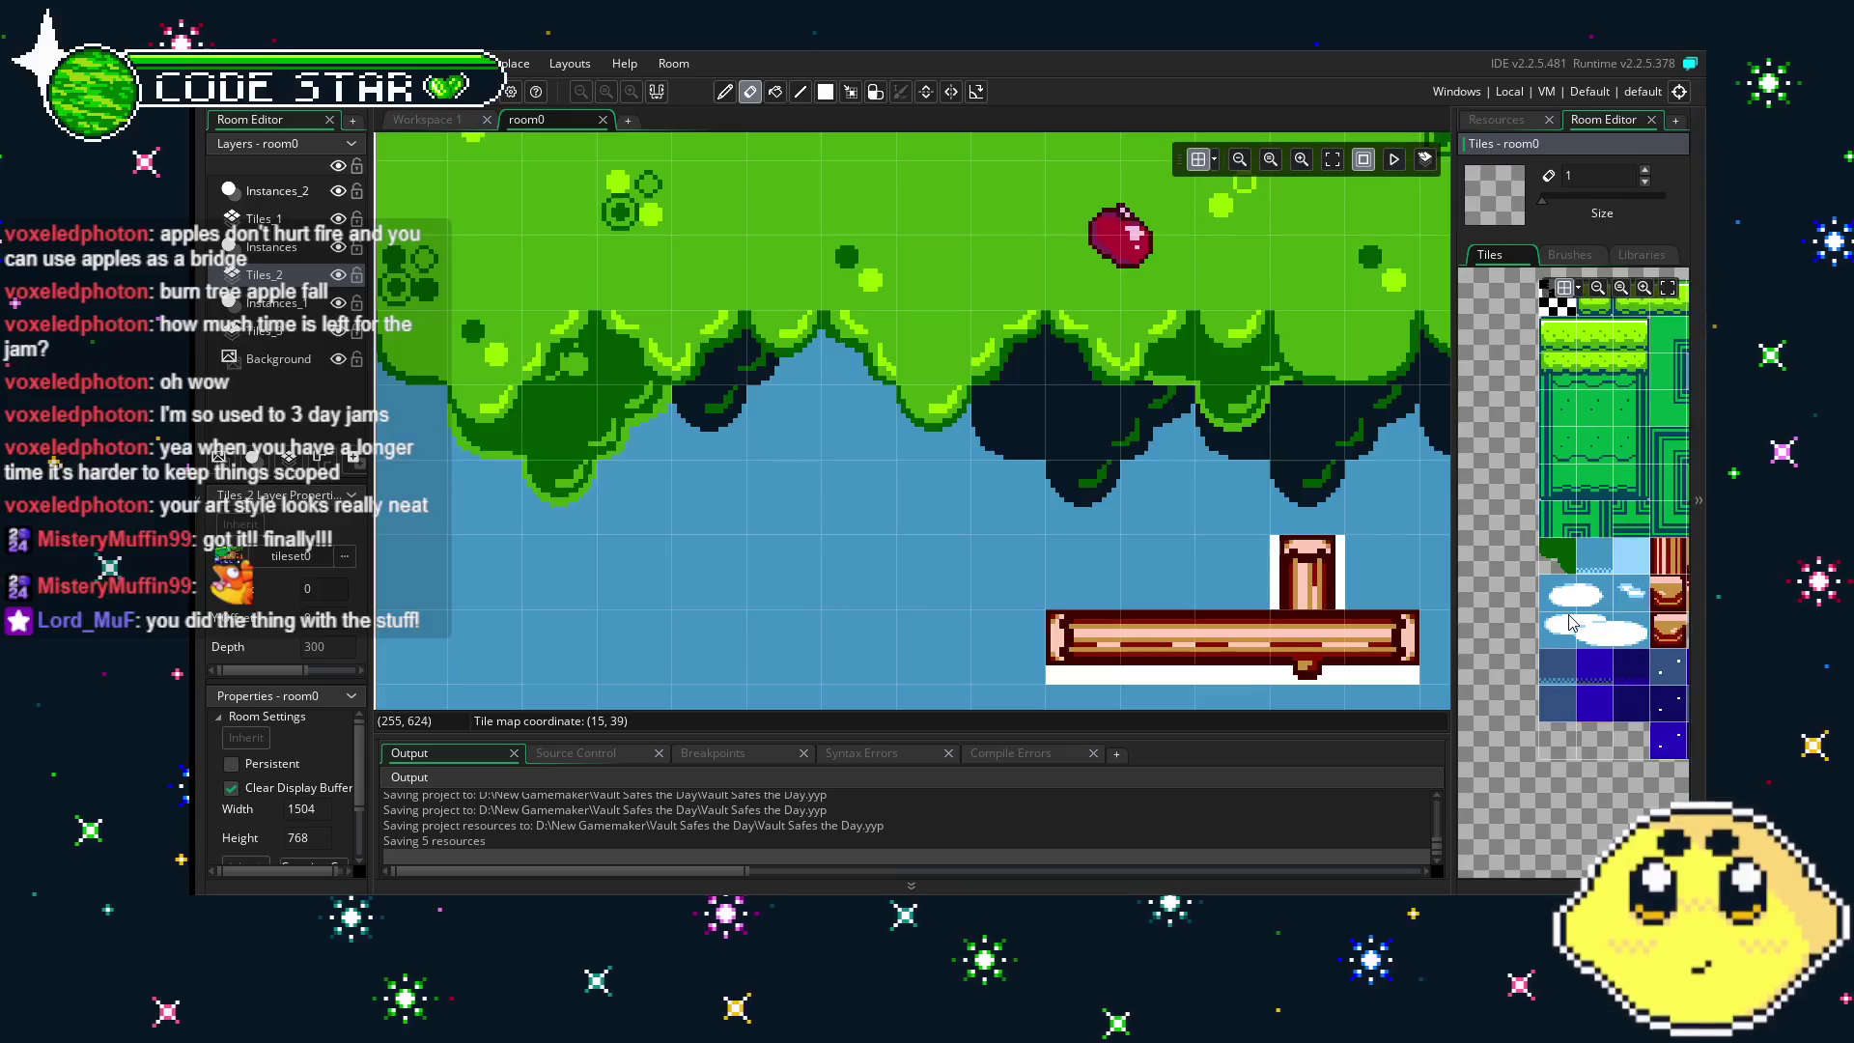
click(1555, 570)
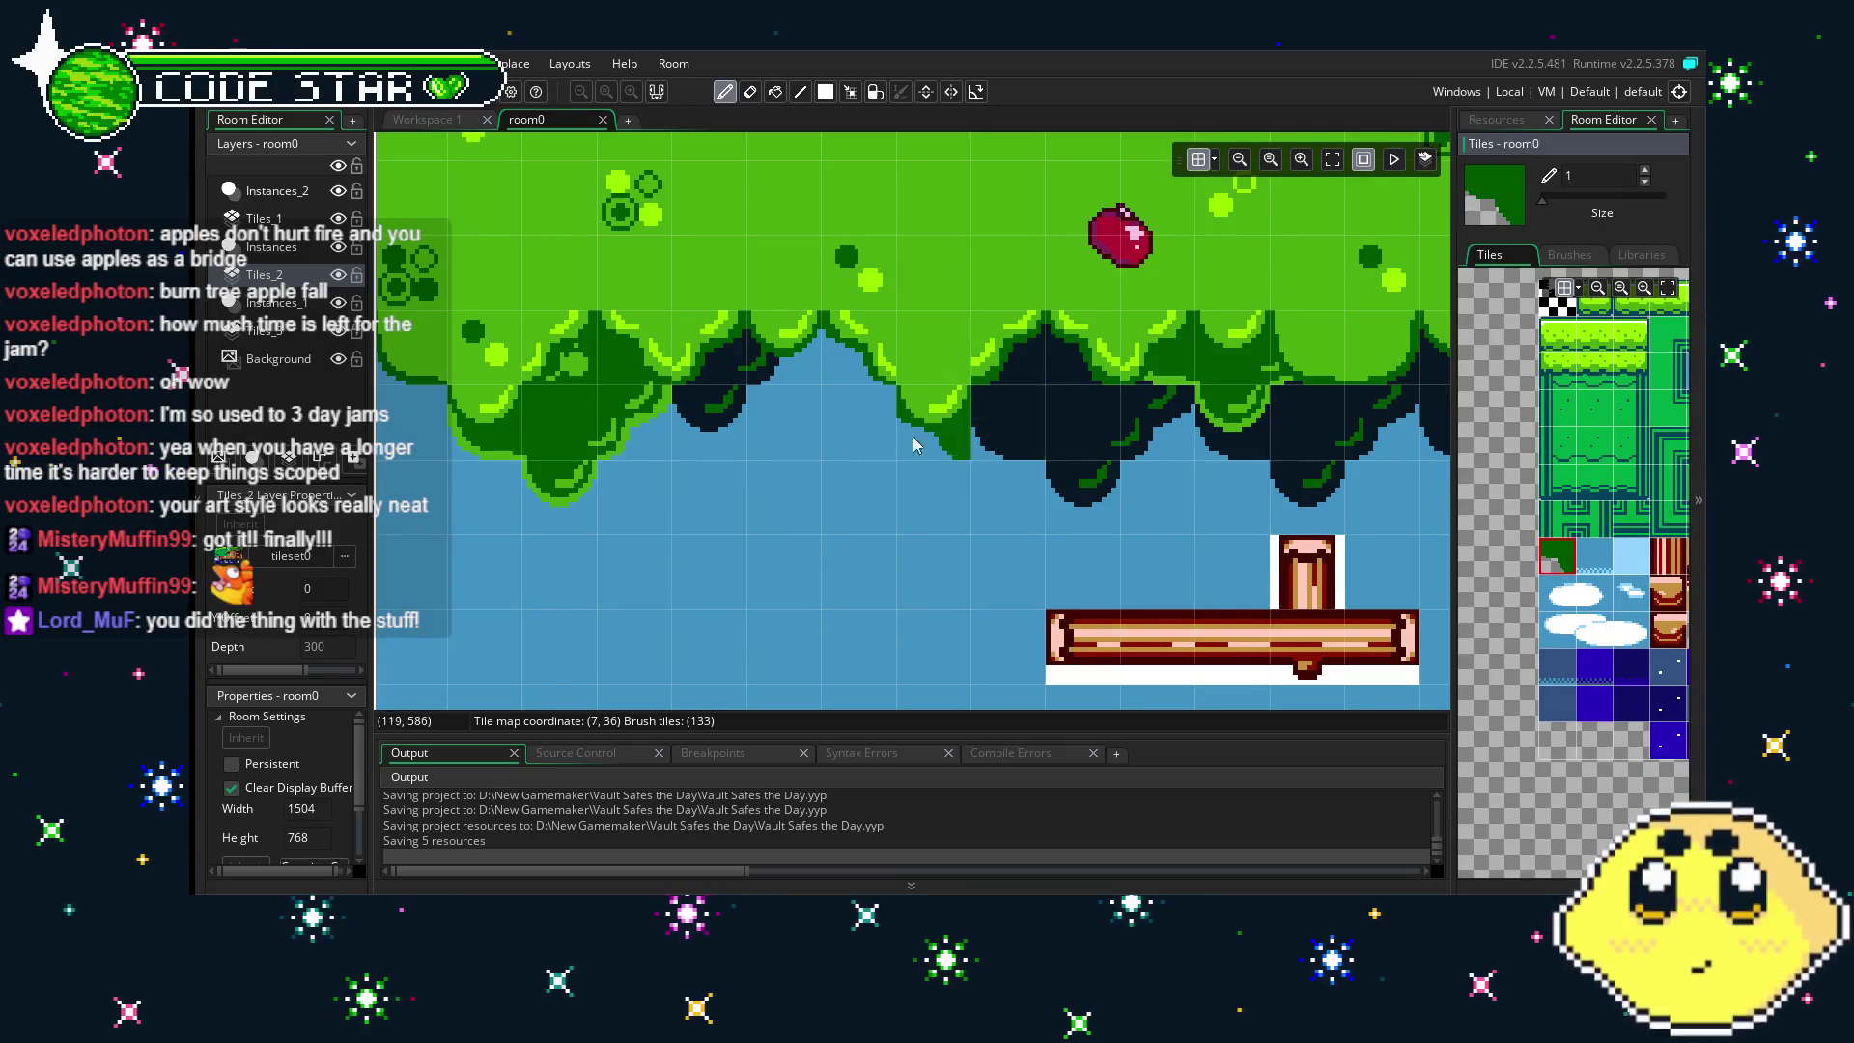
drag(814, 509, 1113, 480)
right_click(1113, 480)
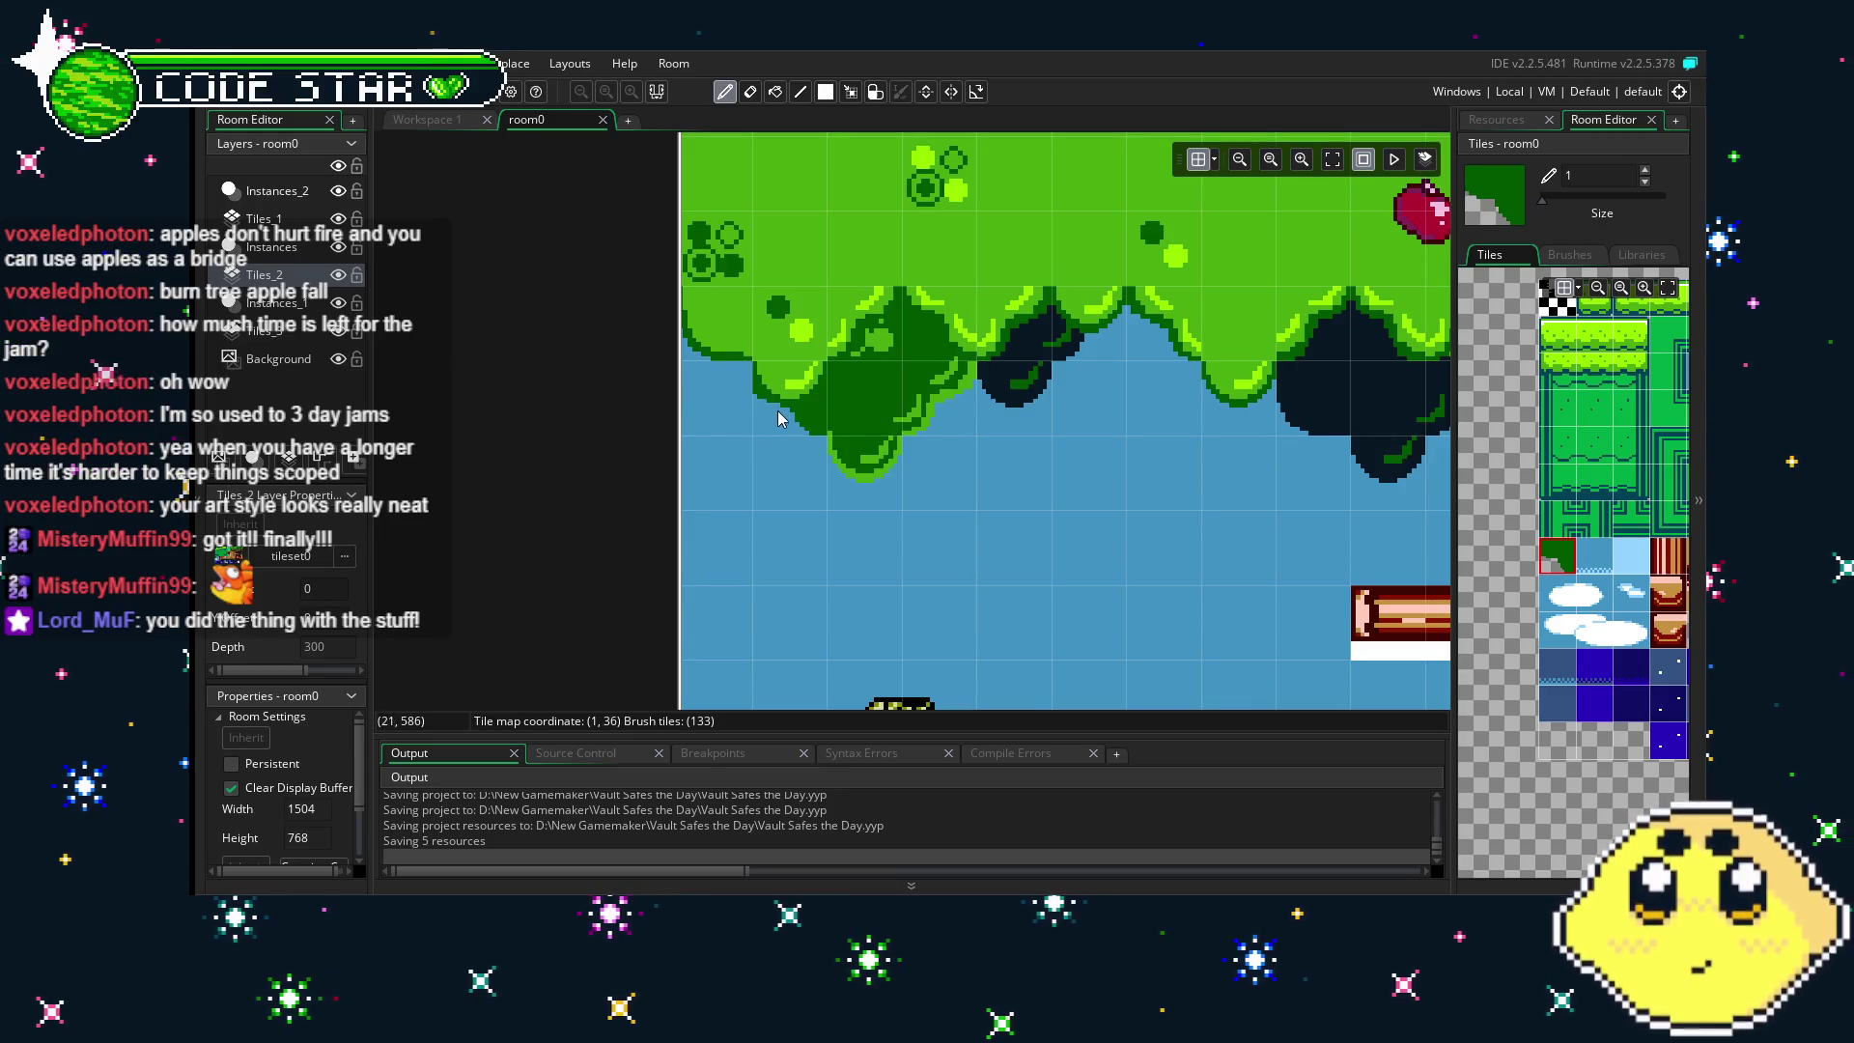
- Browse the tile palette and pick a dark shadow tile
scroll(780, 418, down, 3)
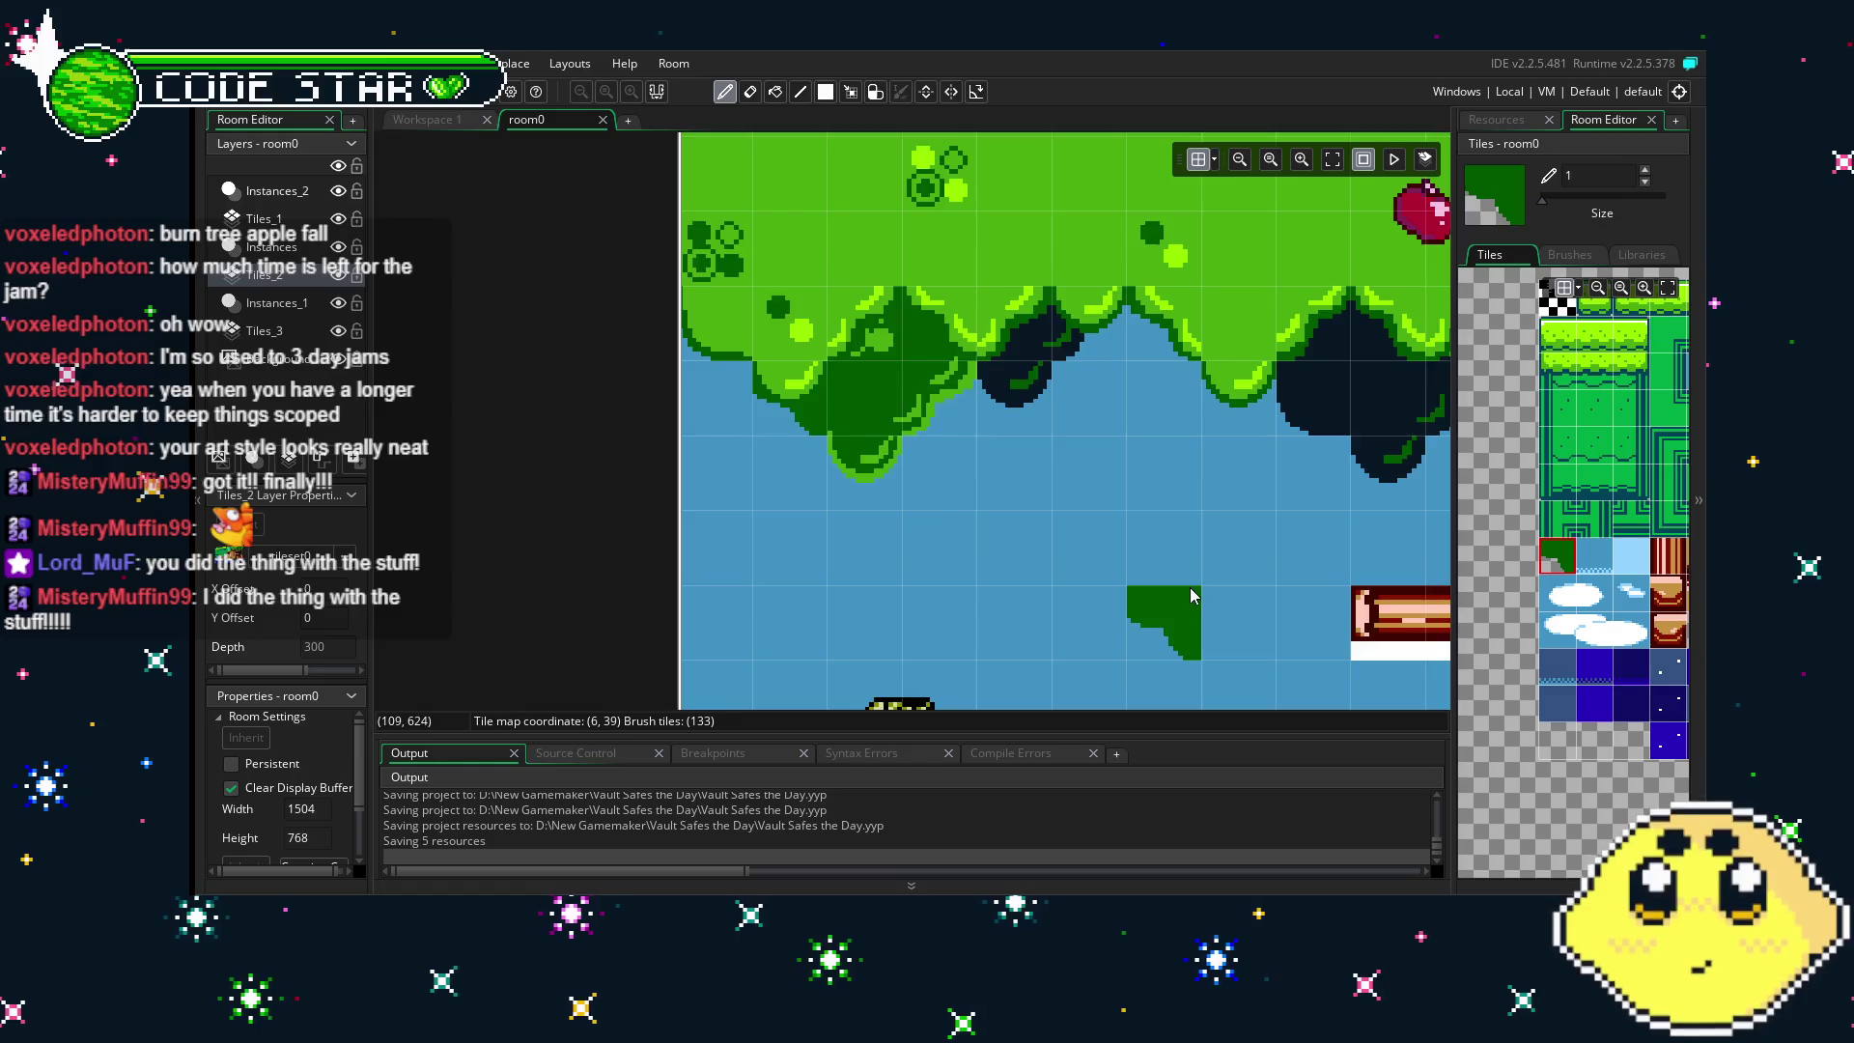
scroll(966, 483, up, 2)
scroll(1145, 546, down, 3)
scroll(1024, 549, up, 1)
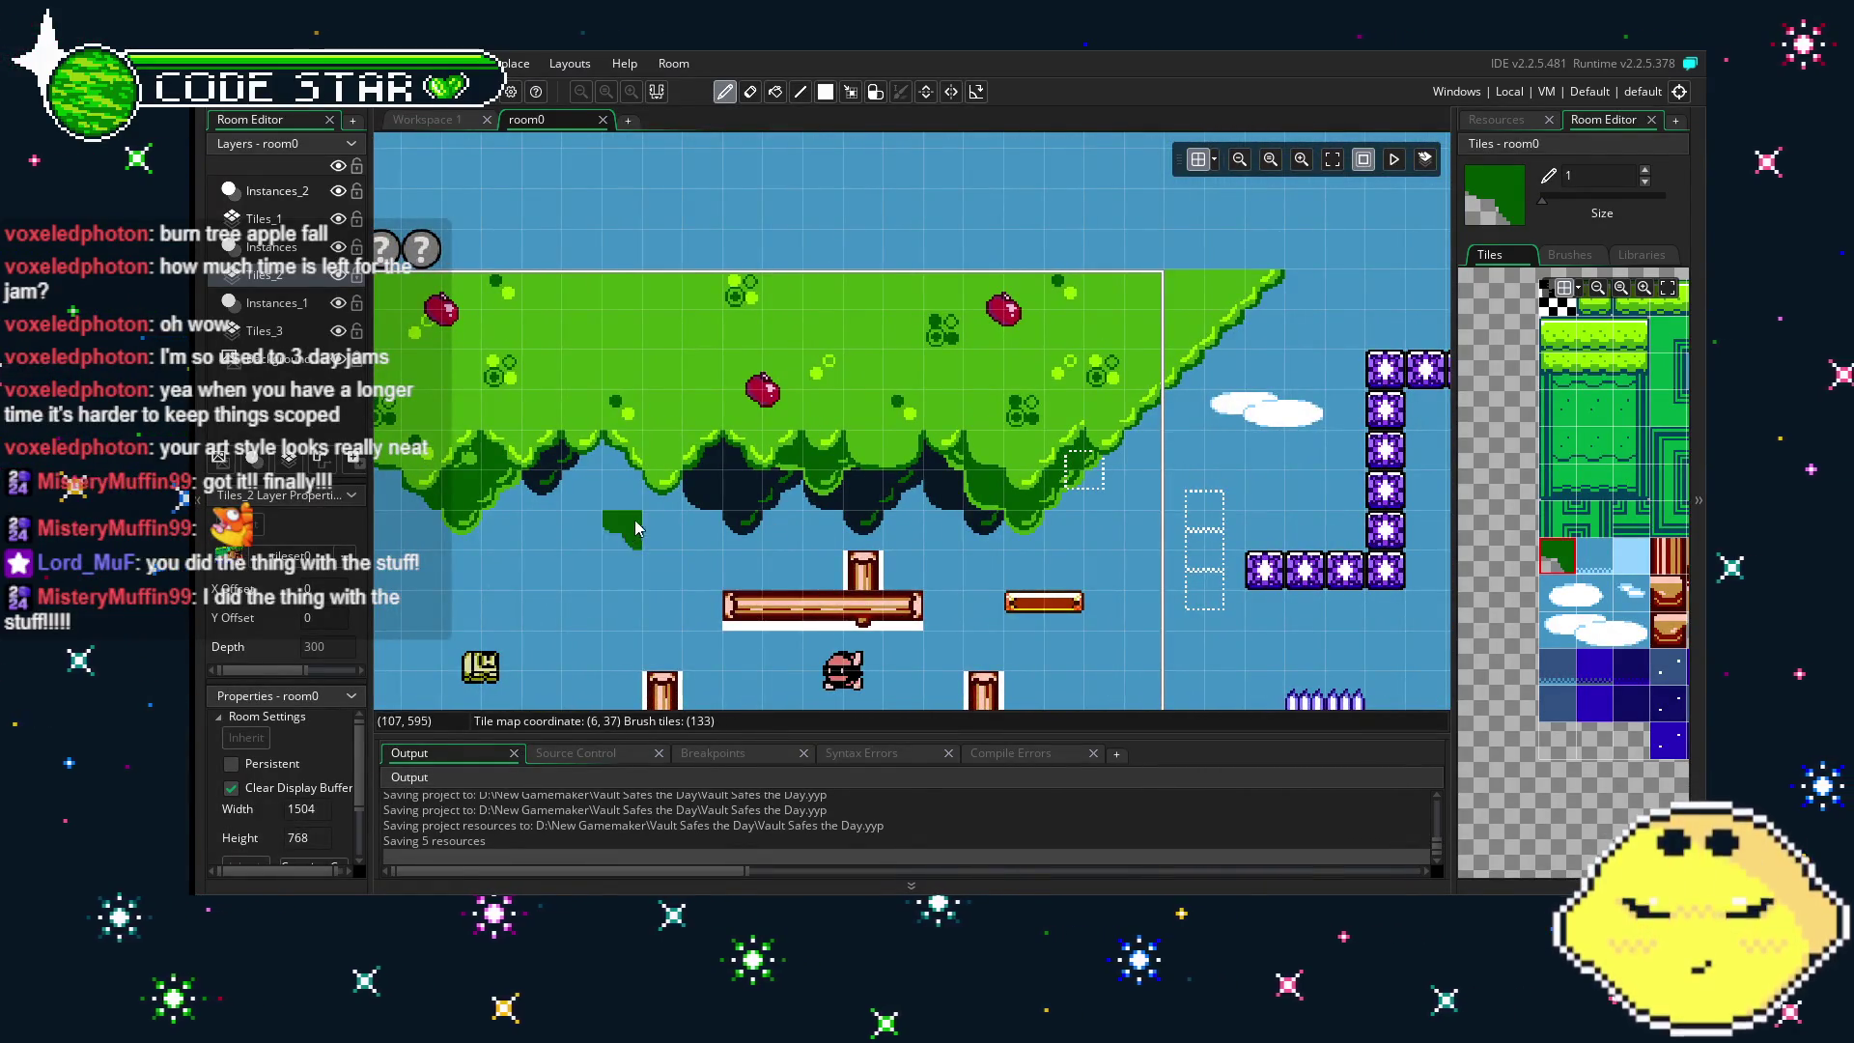
scroll(1593, 532, up, 3)
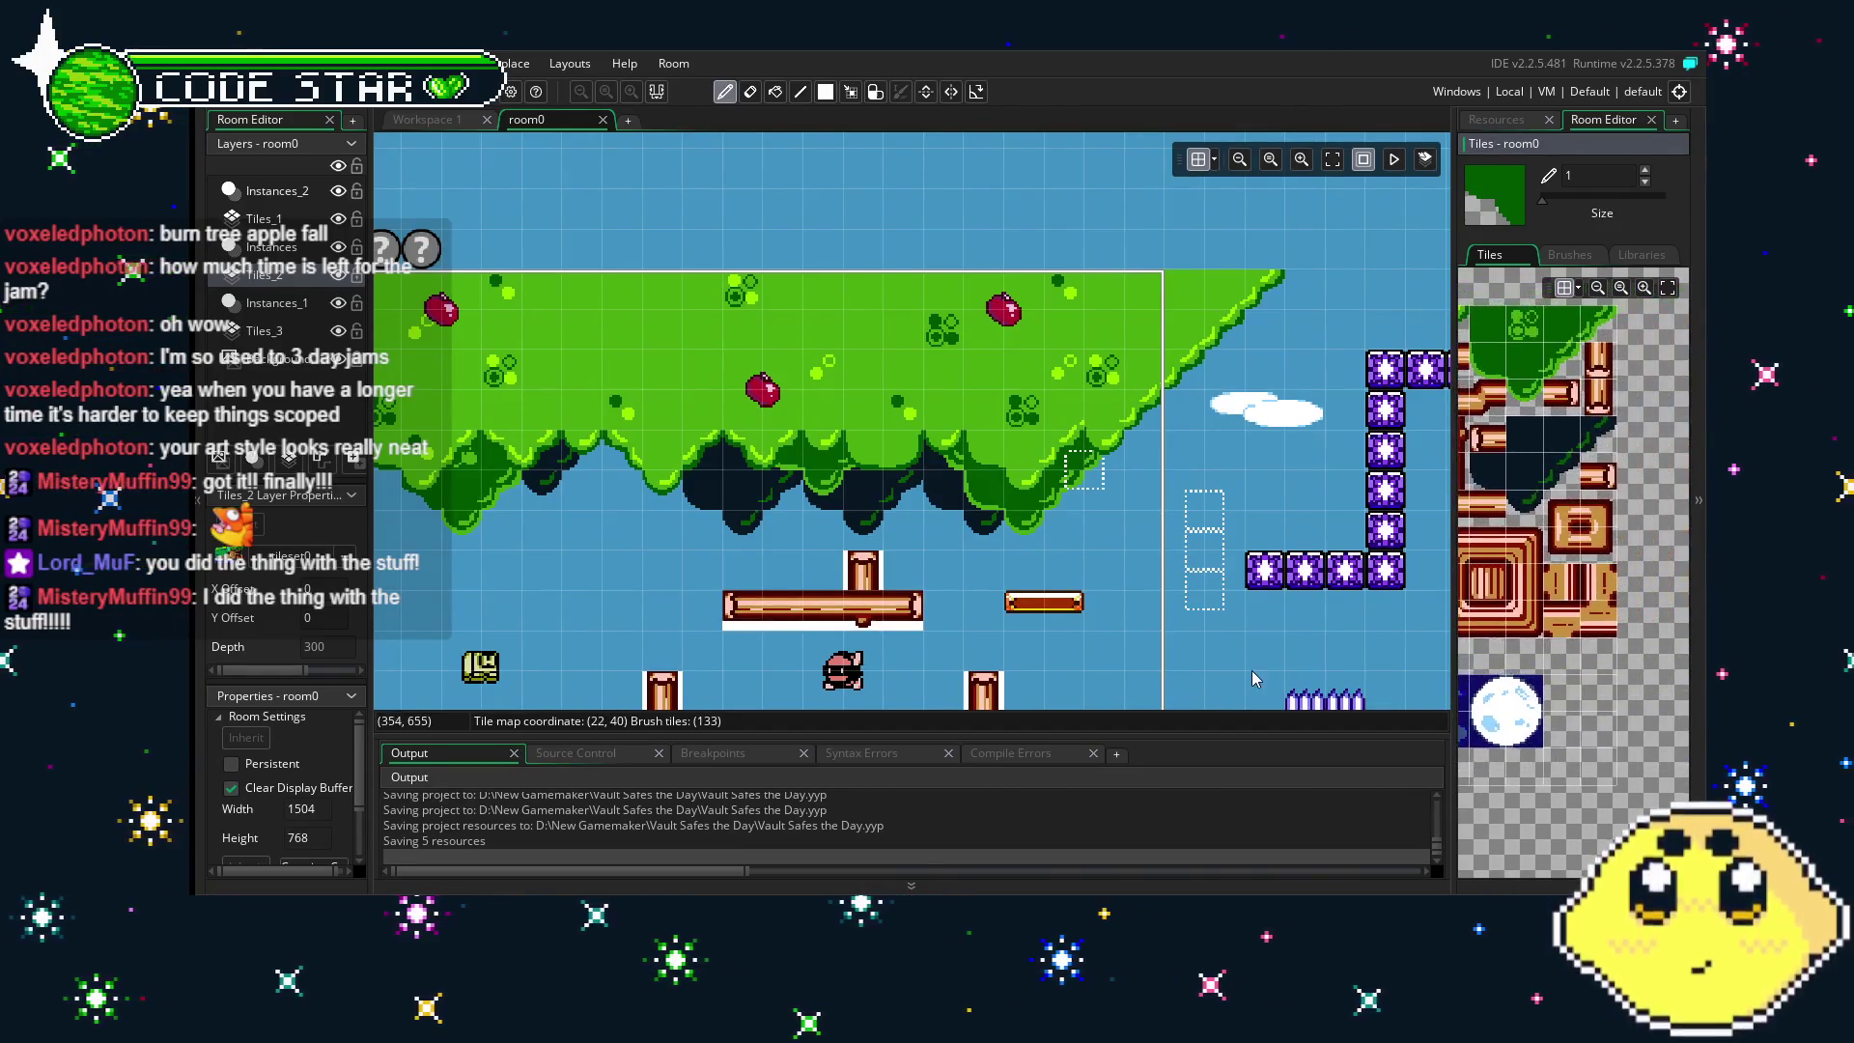
click(1494, 478)
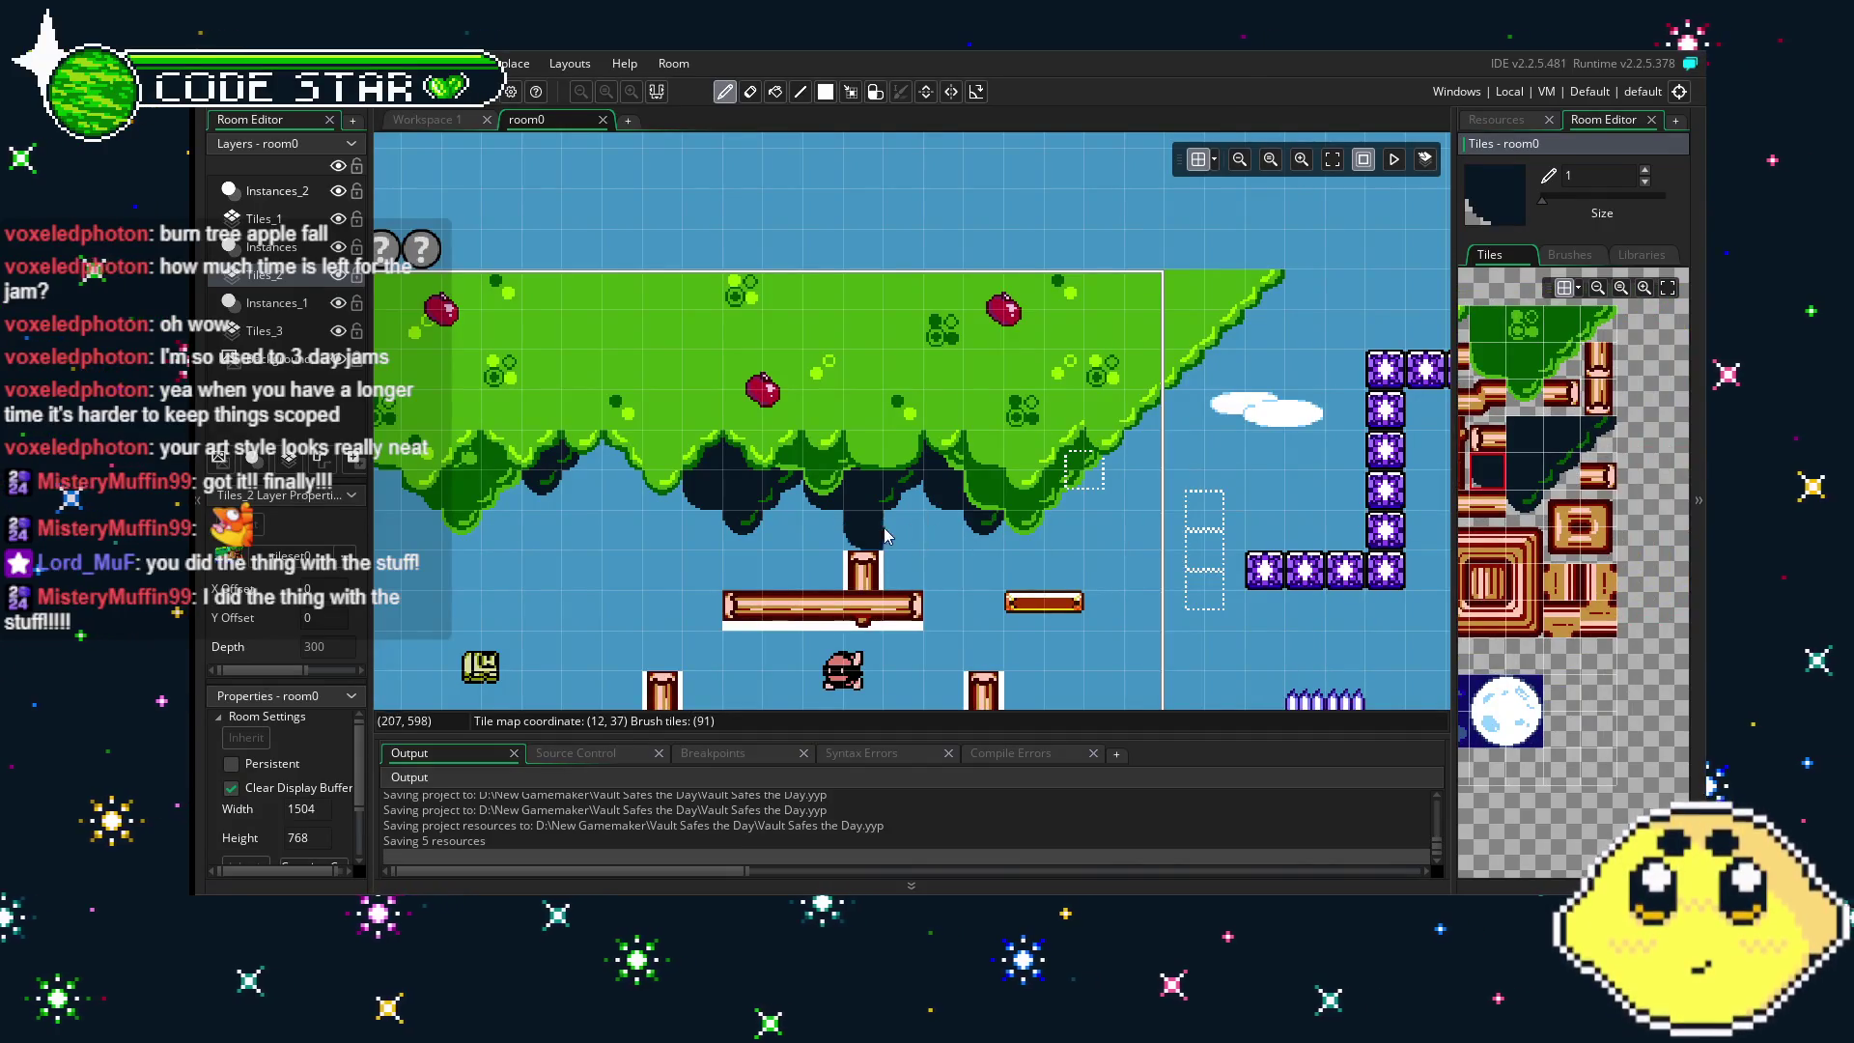
scroll(1636, 638, up, 1)
scroll(1612, 628, down, 5)
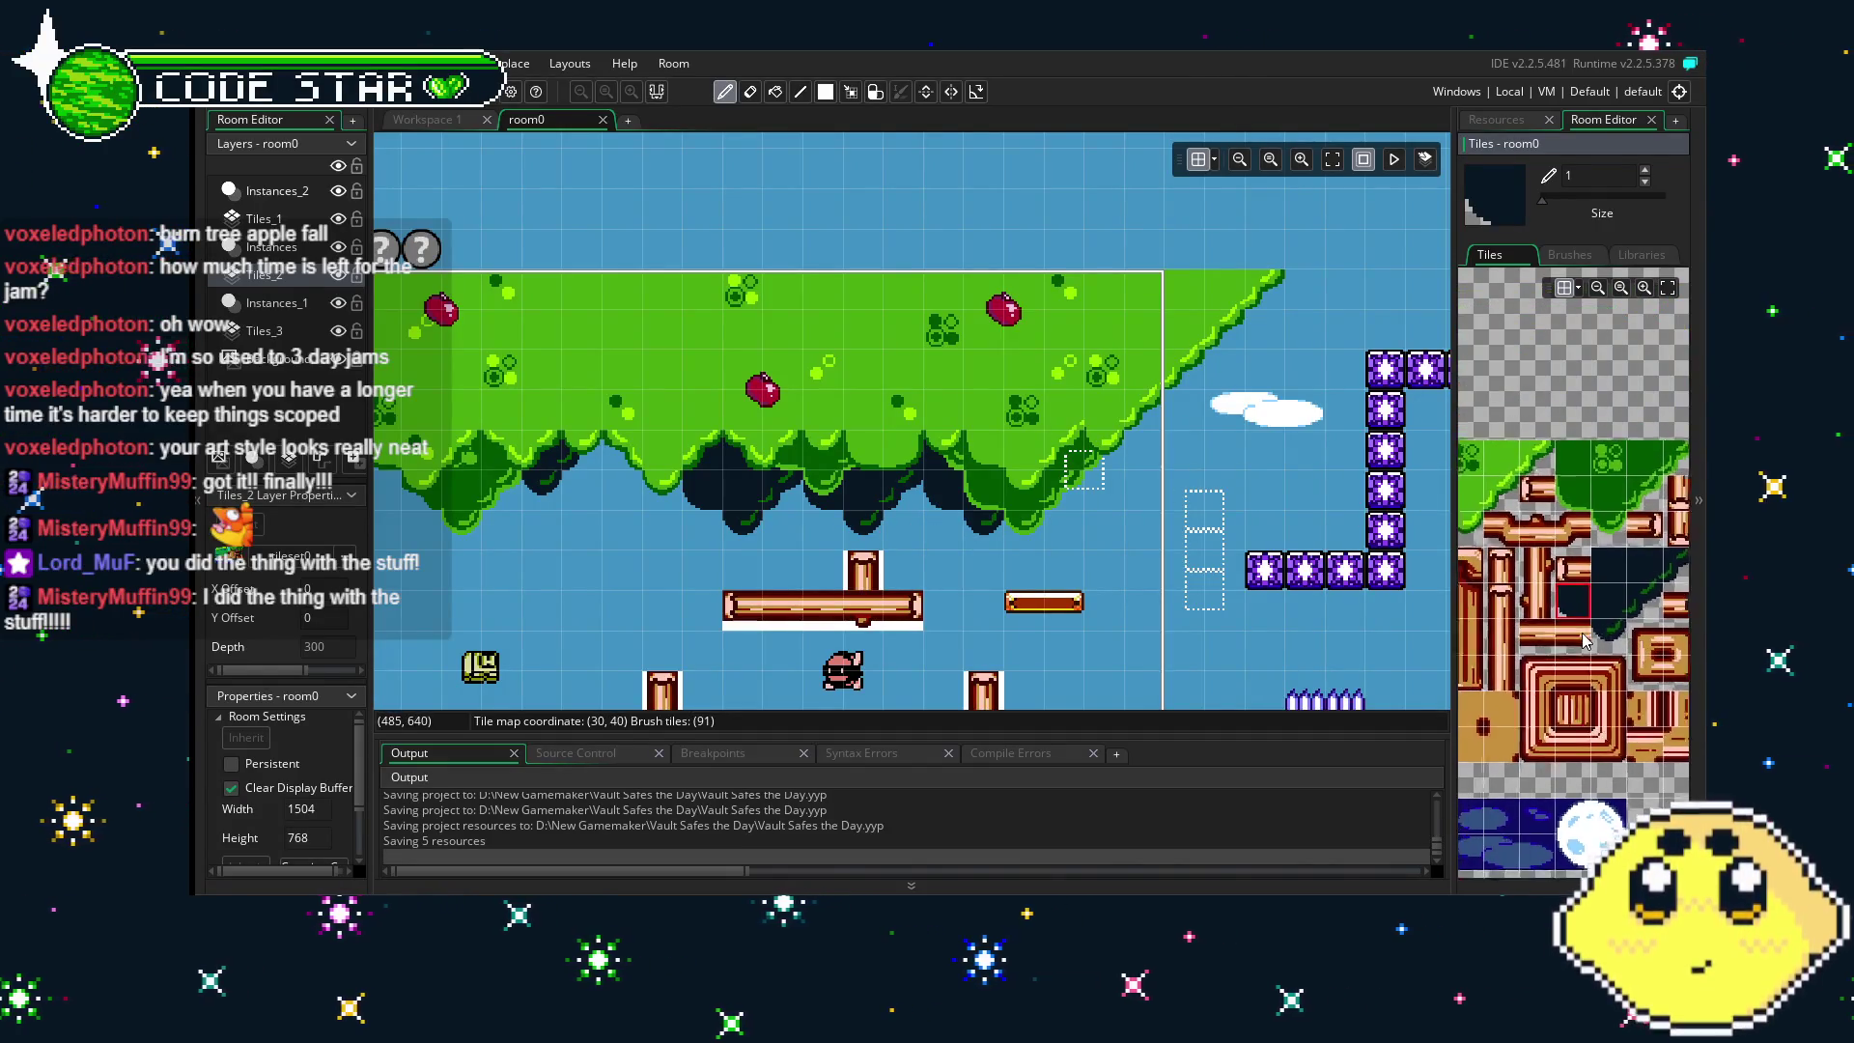
scroll(1623, 611, down, 5)
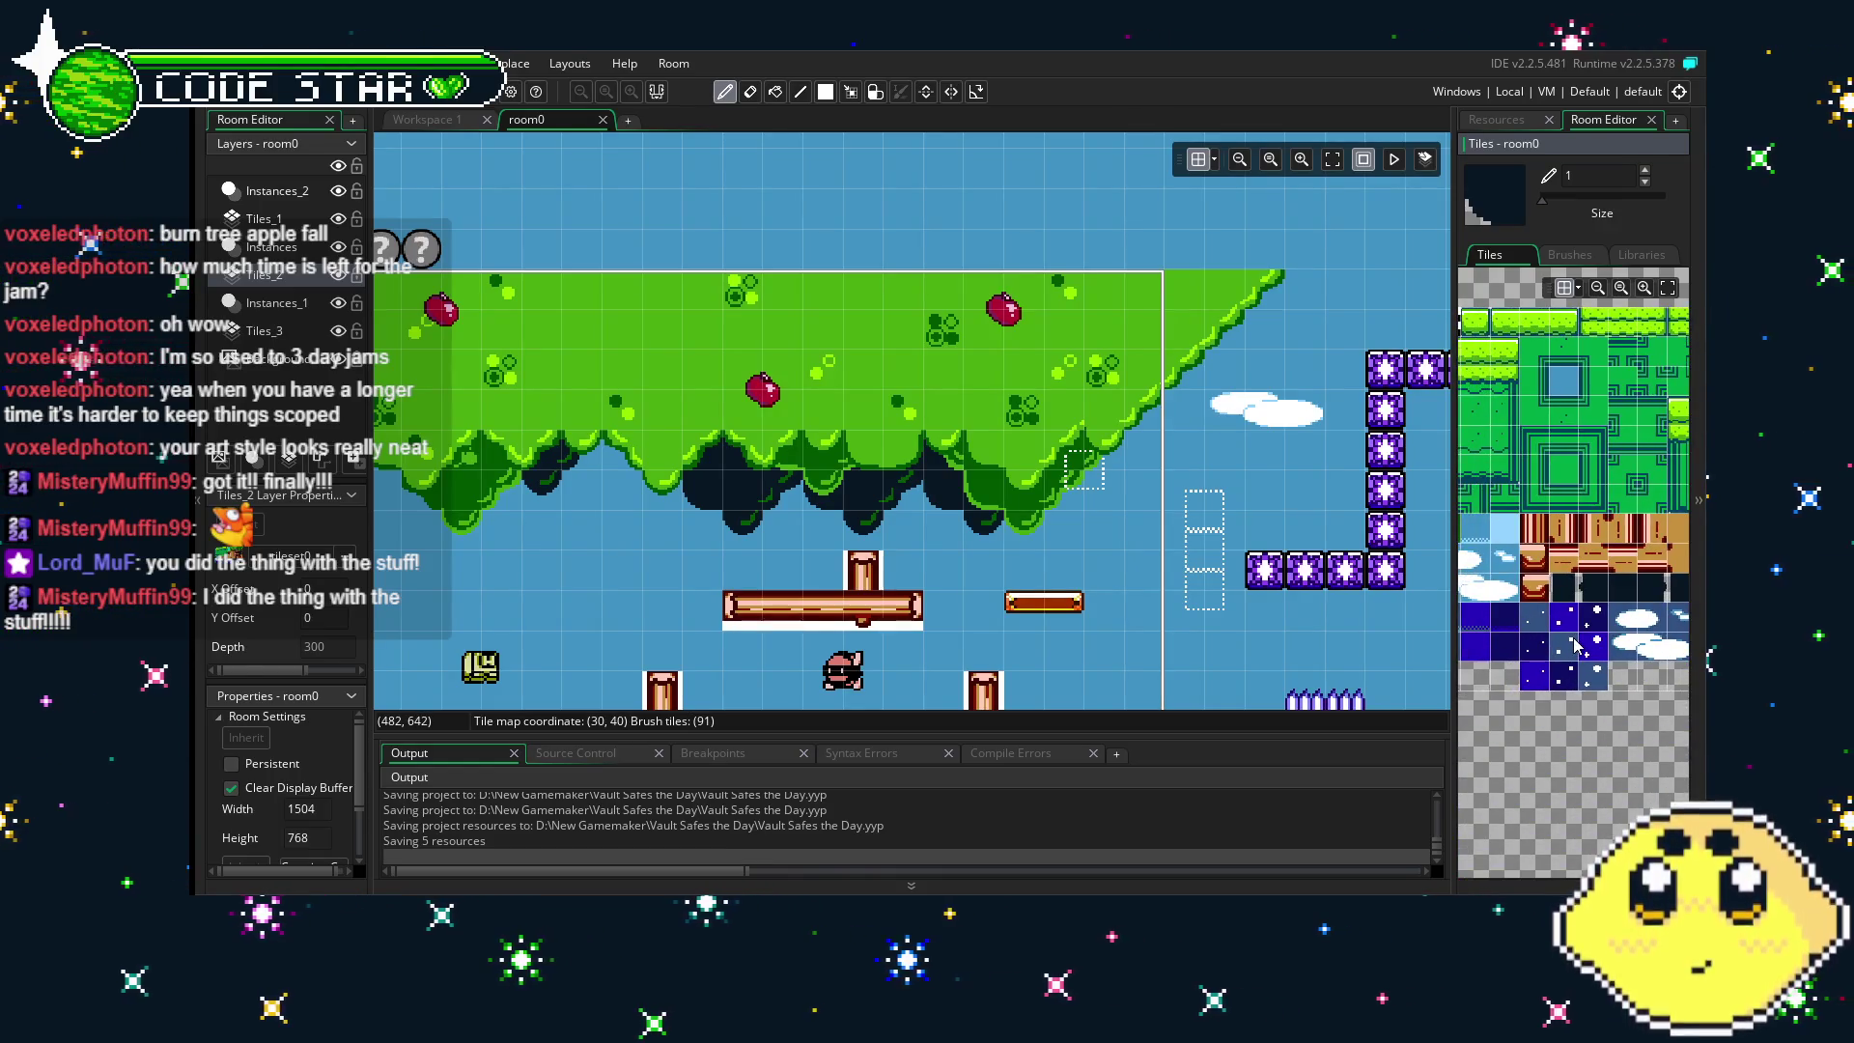
scroll(1584, 652, down, 3)
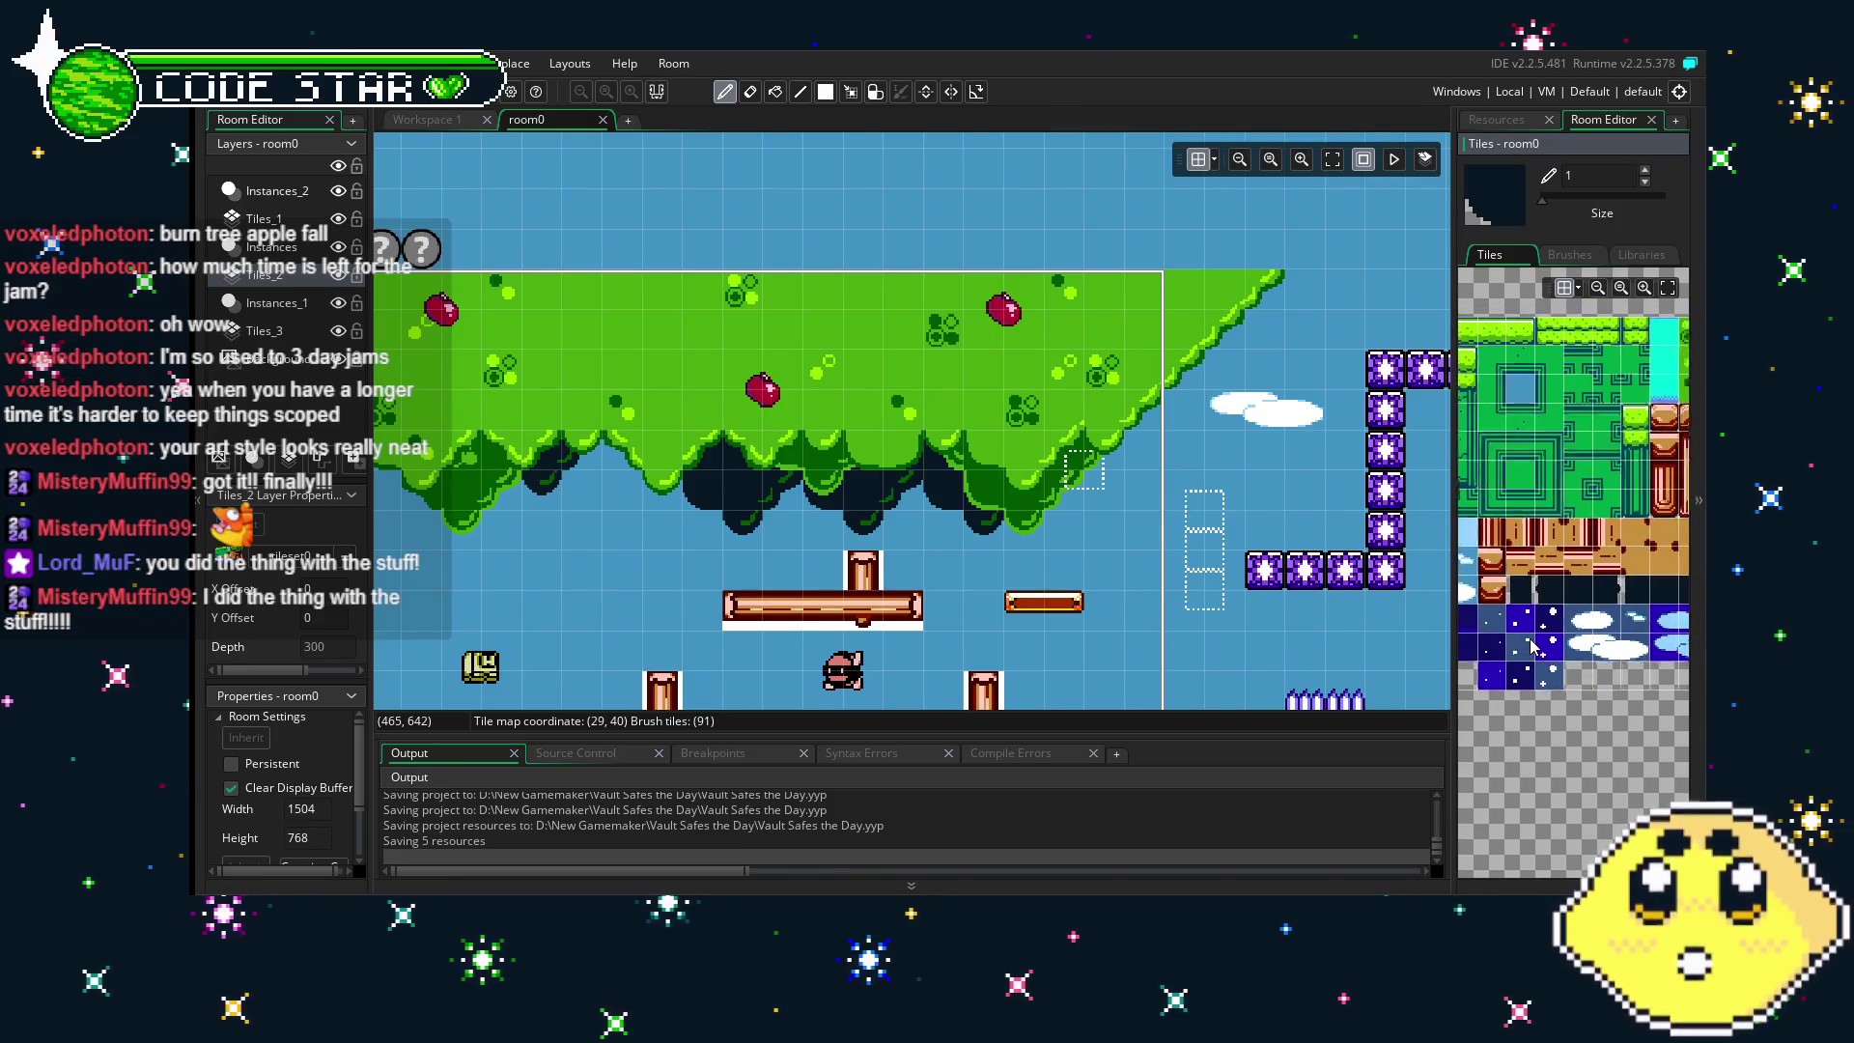
scroll(1594, 668, up, 4)
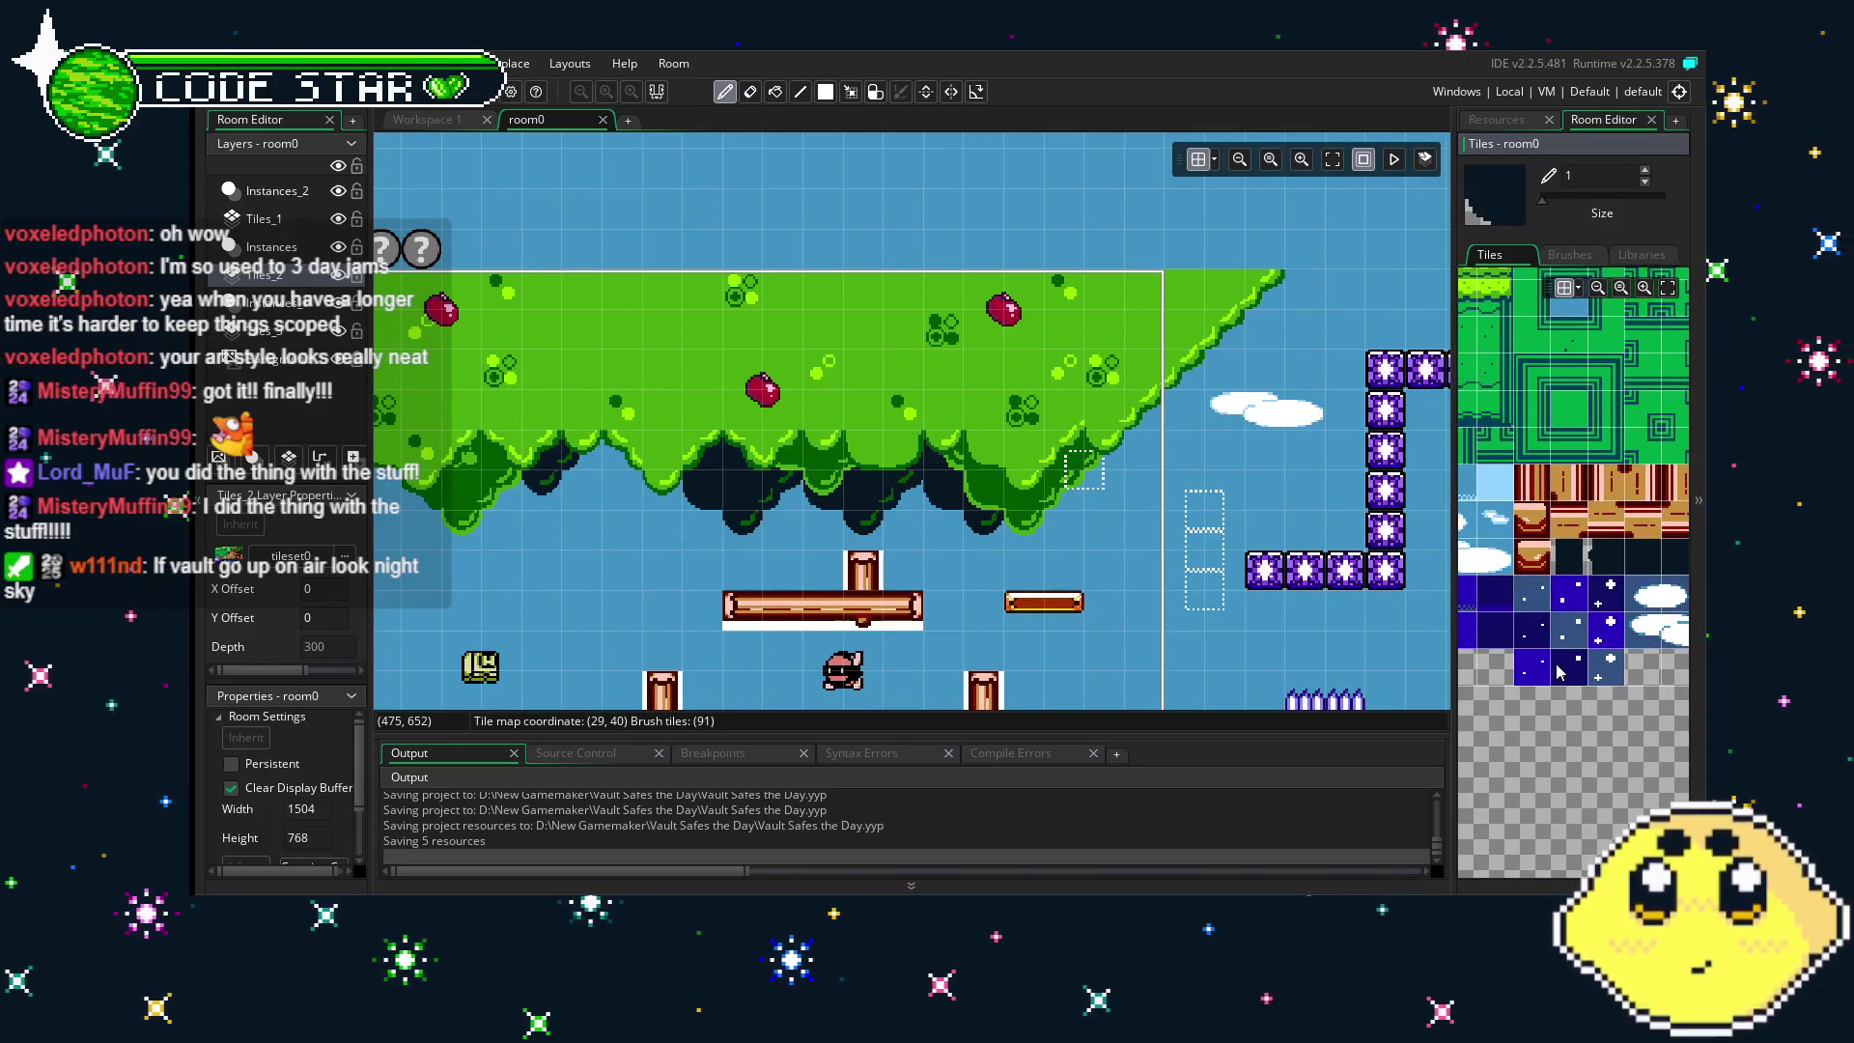
- Switch to the tile eraser and pan room0 to the purple blocks and ground
key(e)
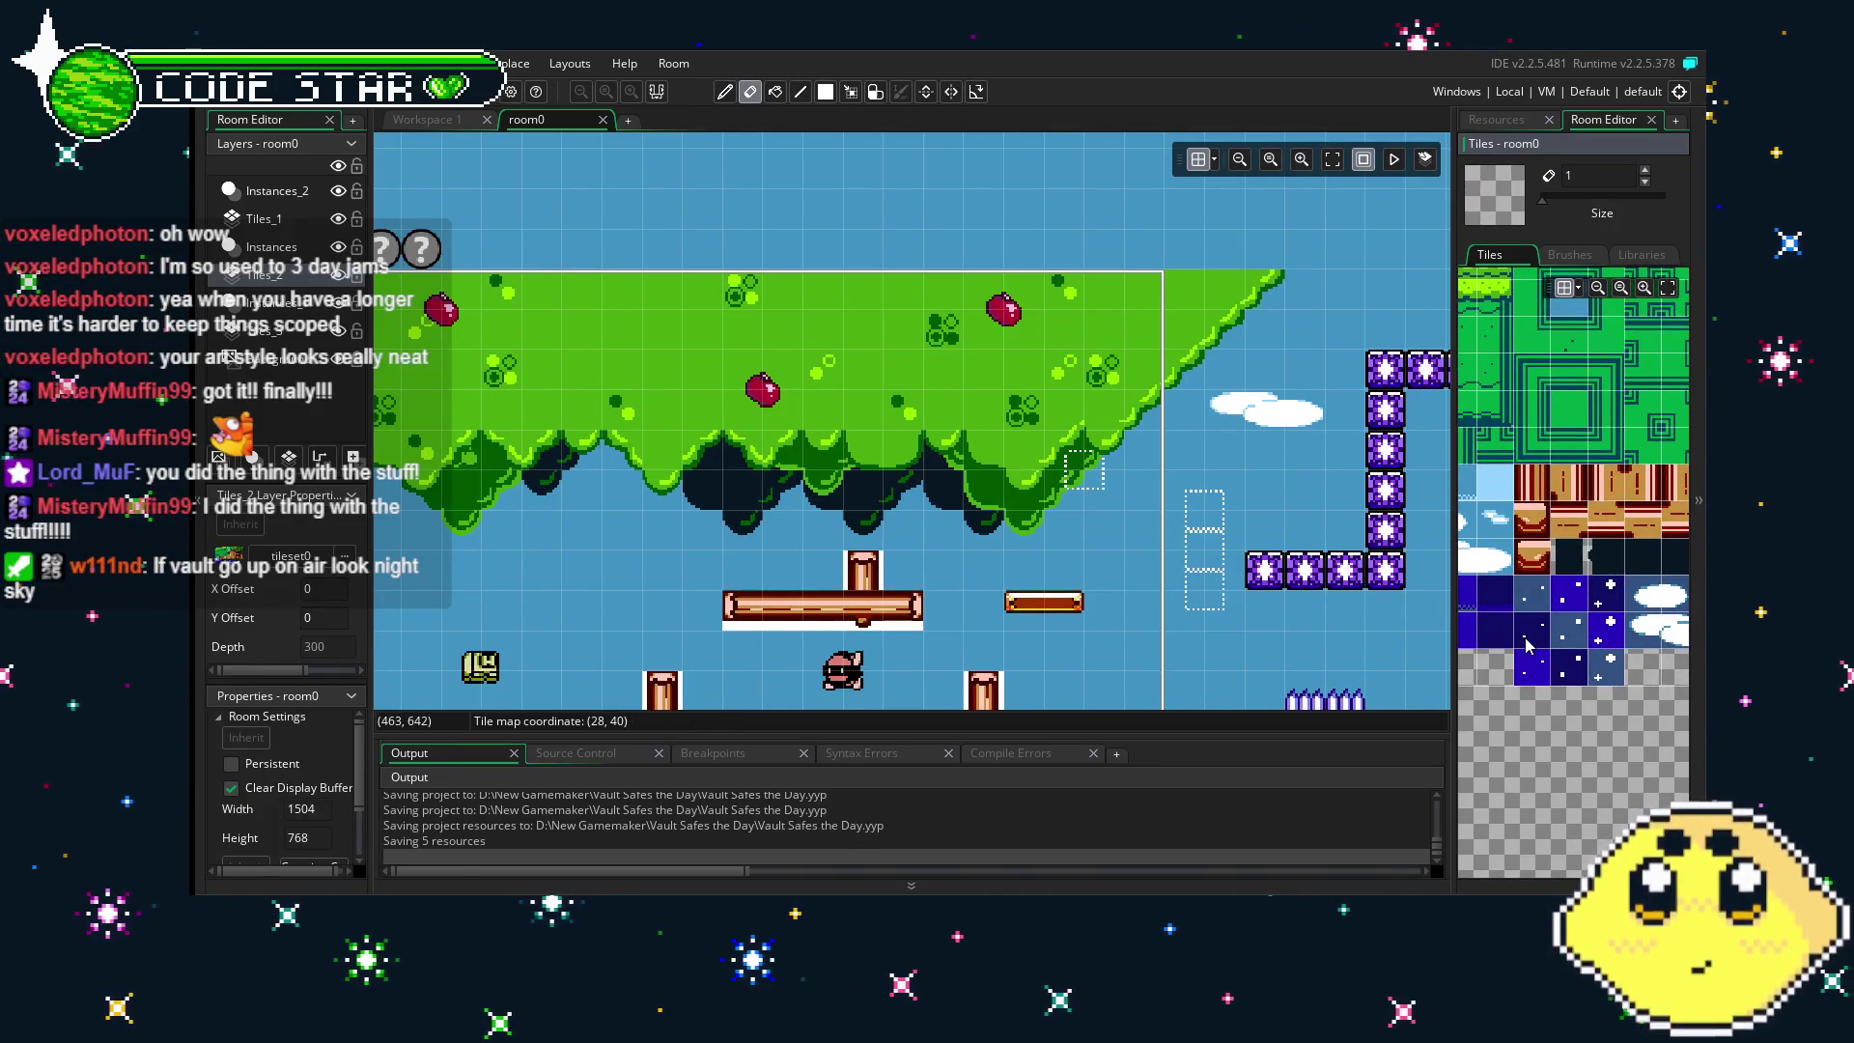
drag(1317, 675, 1112, 605)
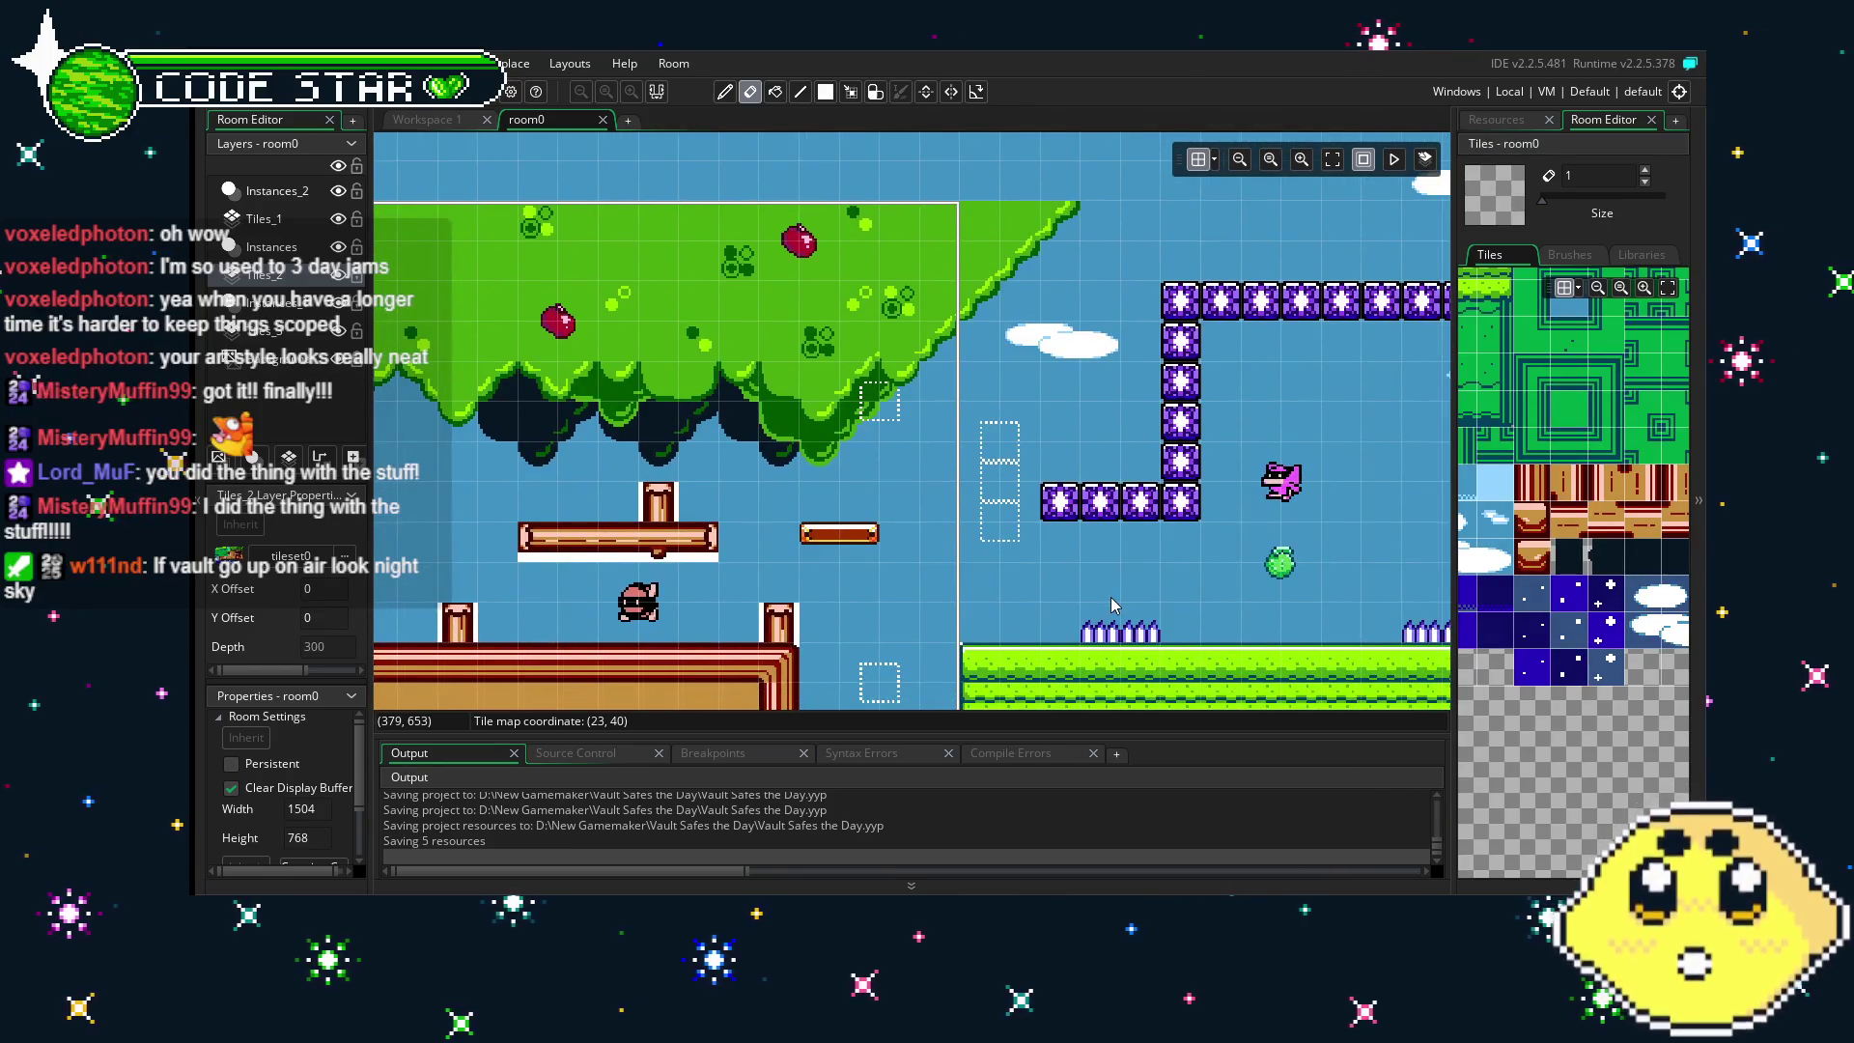
scroll(1112, 606, down, 1)
scroll(1569, 657, down, 5)
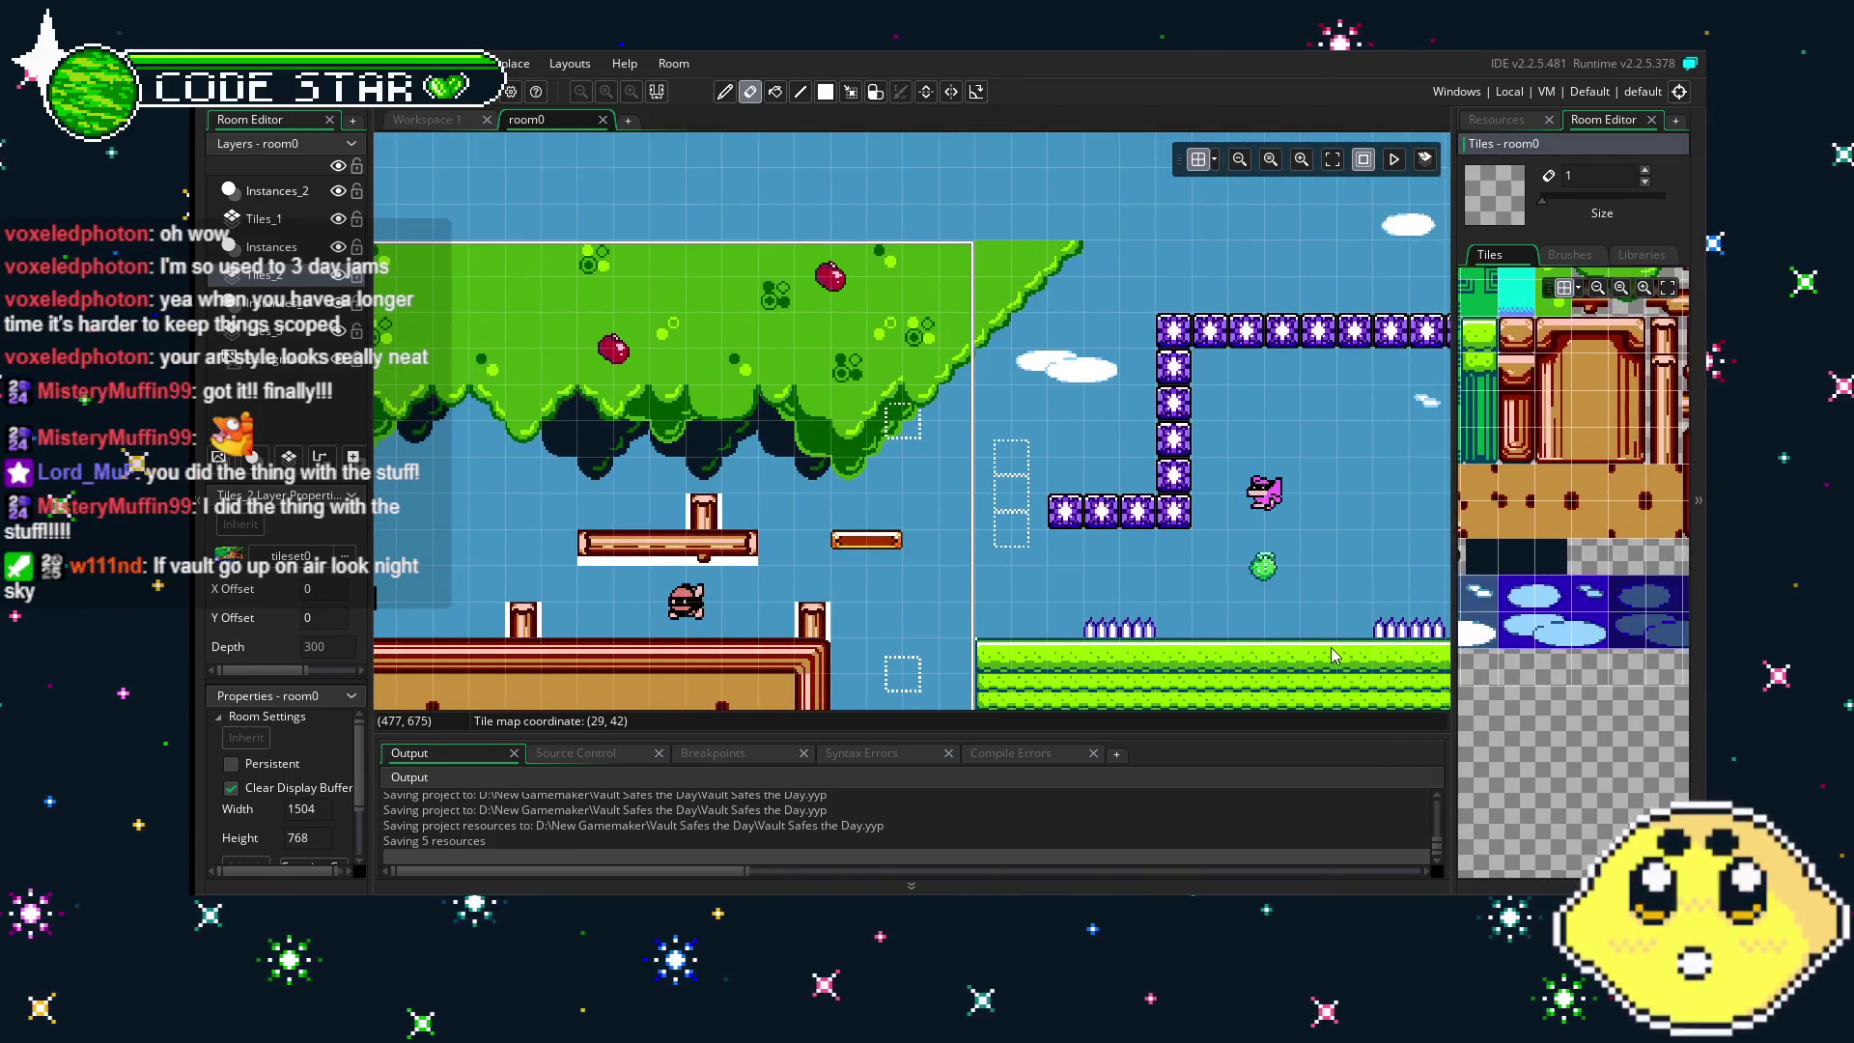
scroll(1546, 676, up, 5)
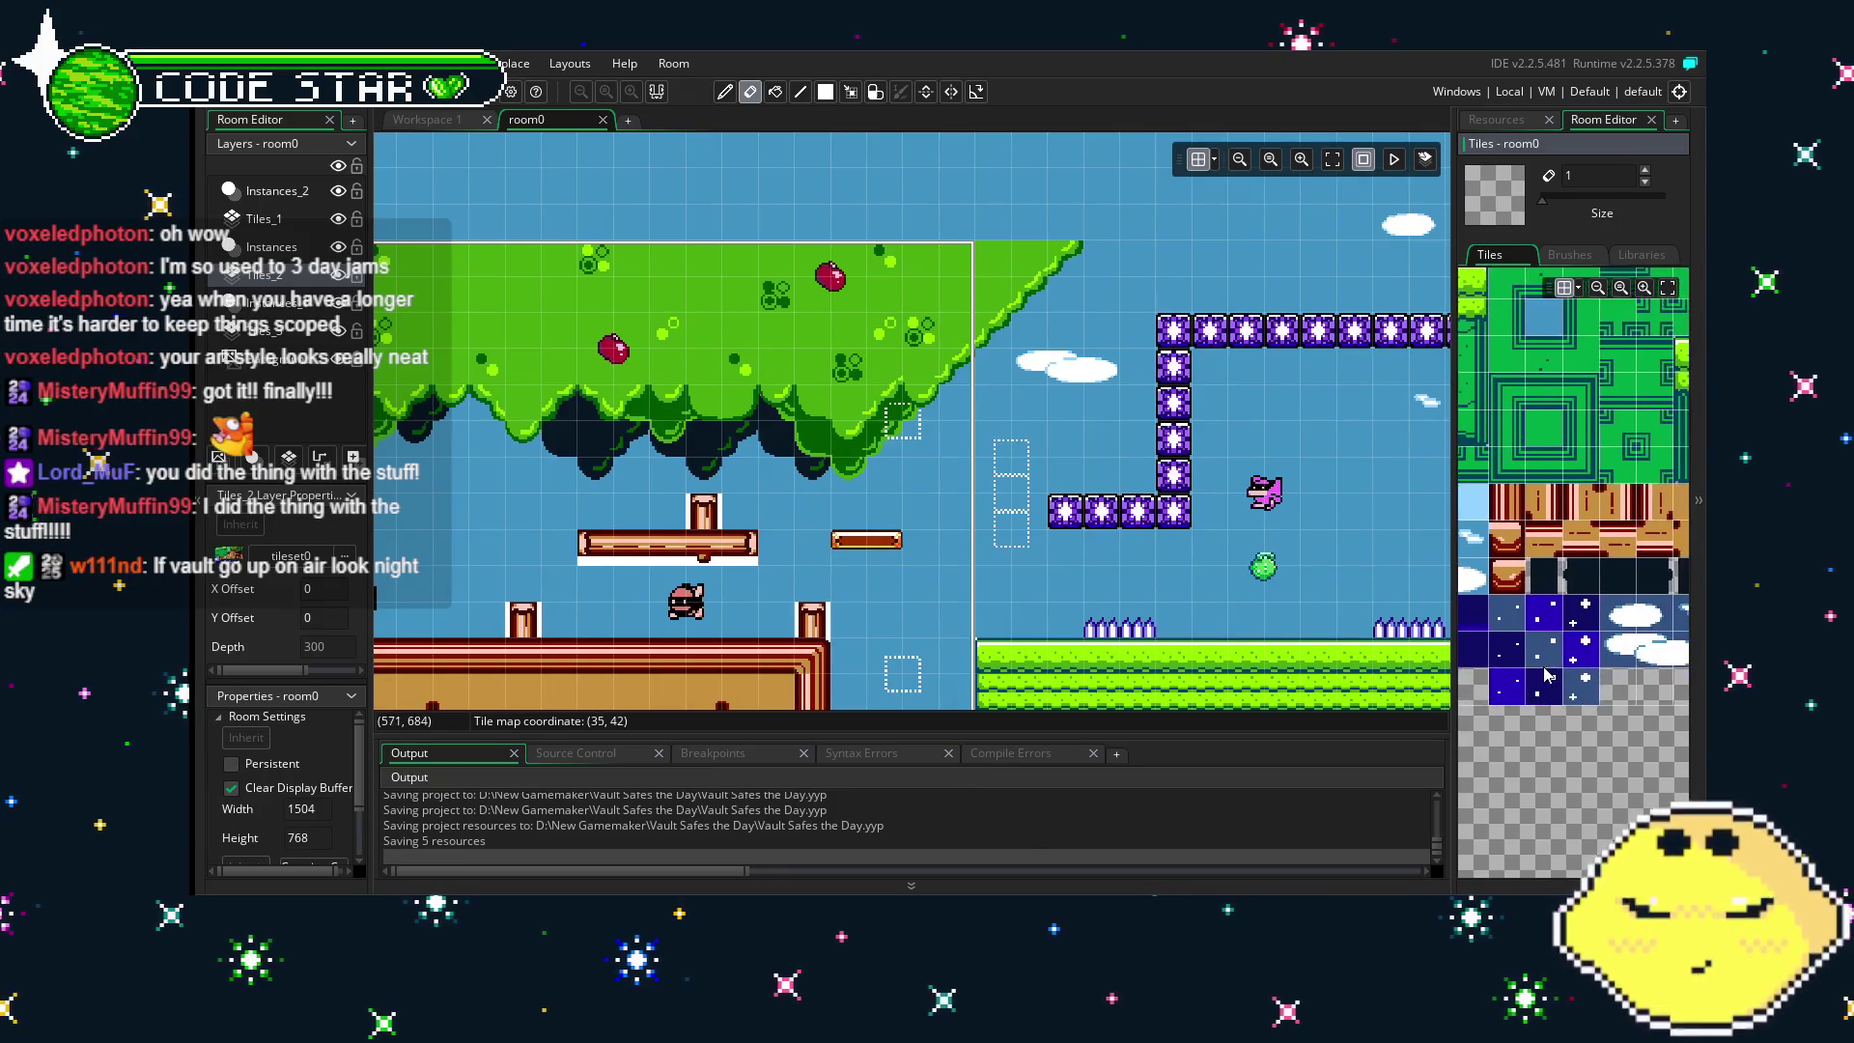
drag(1544, 667, 1489, 664)
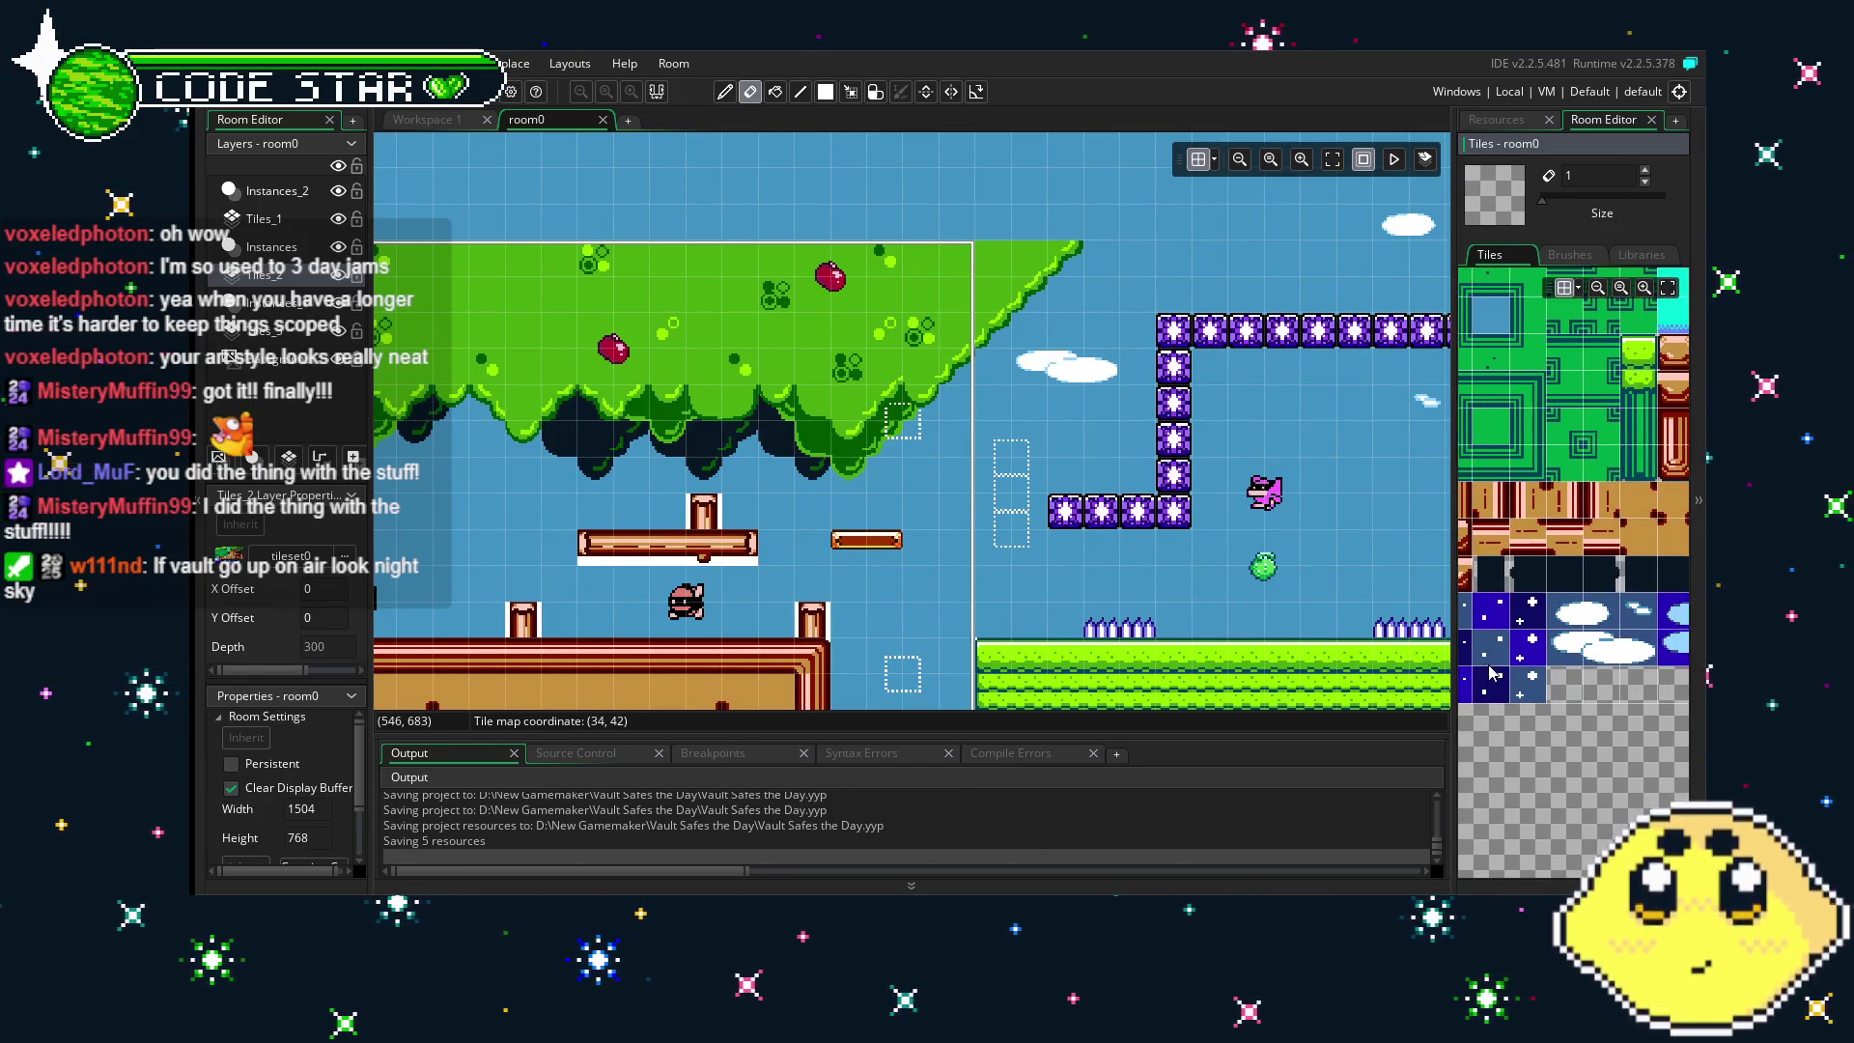
- Pan right past the brick staircase and green building to the cyan water area
drag(978, 666, 1069, 553)
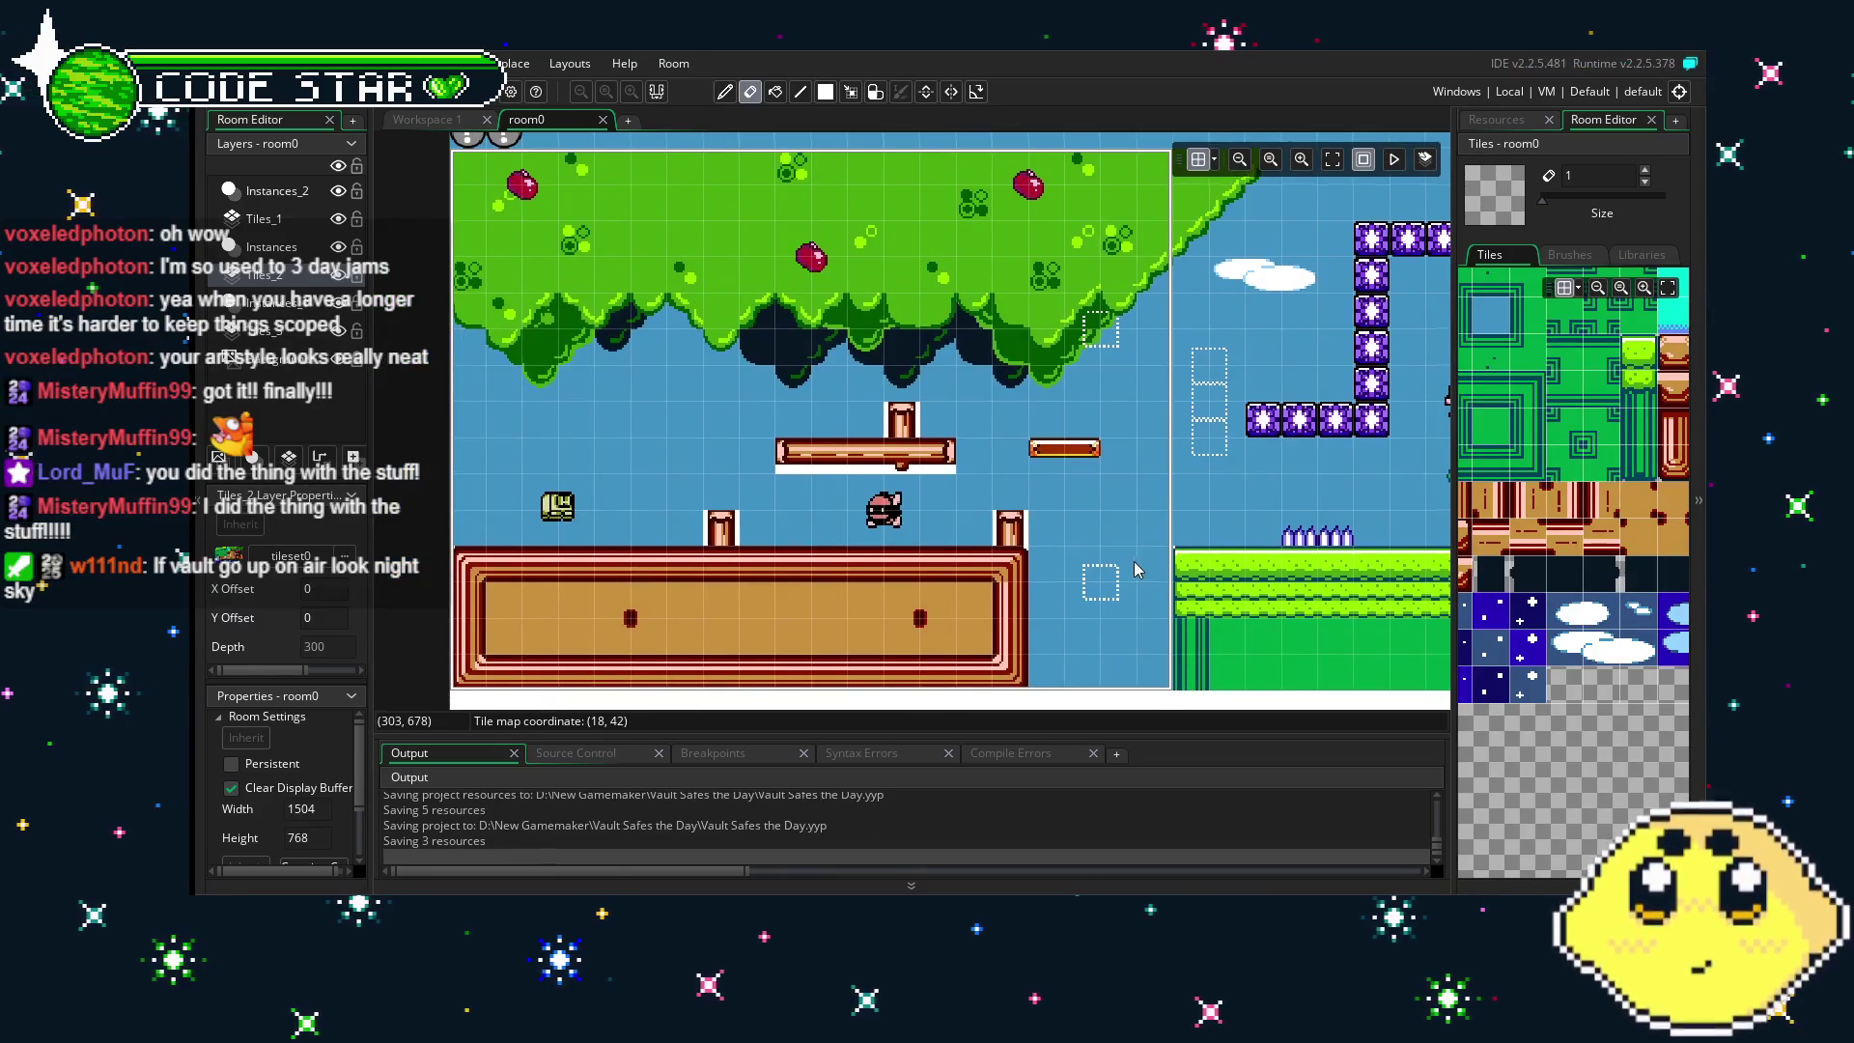
drag(1260, 466, 1118, 471)
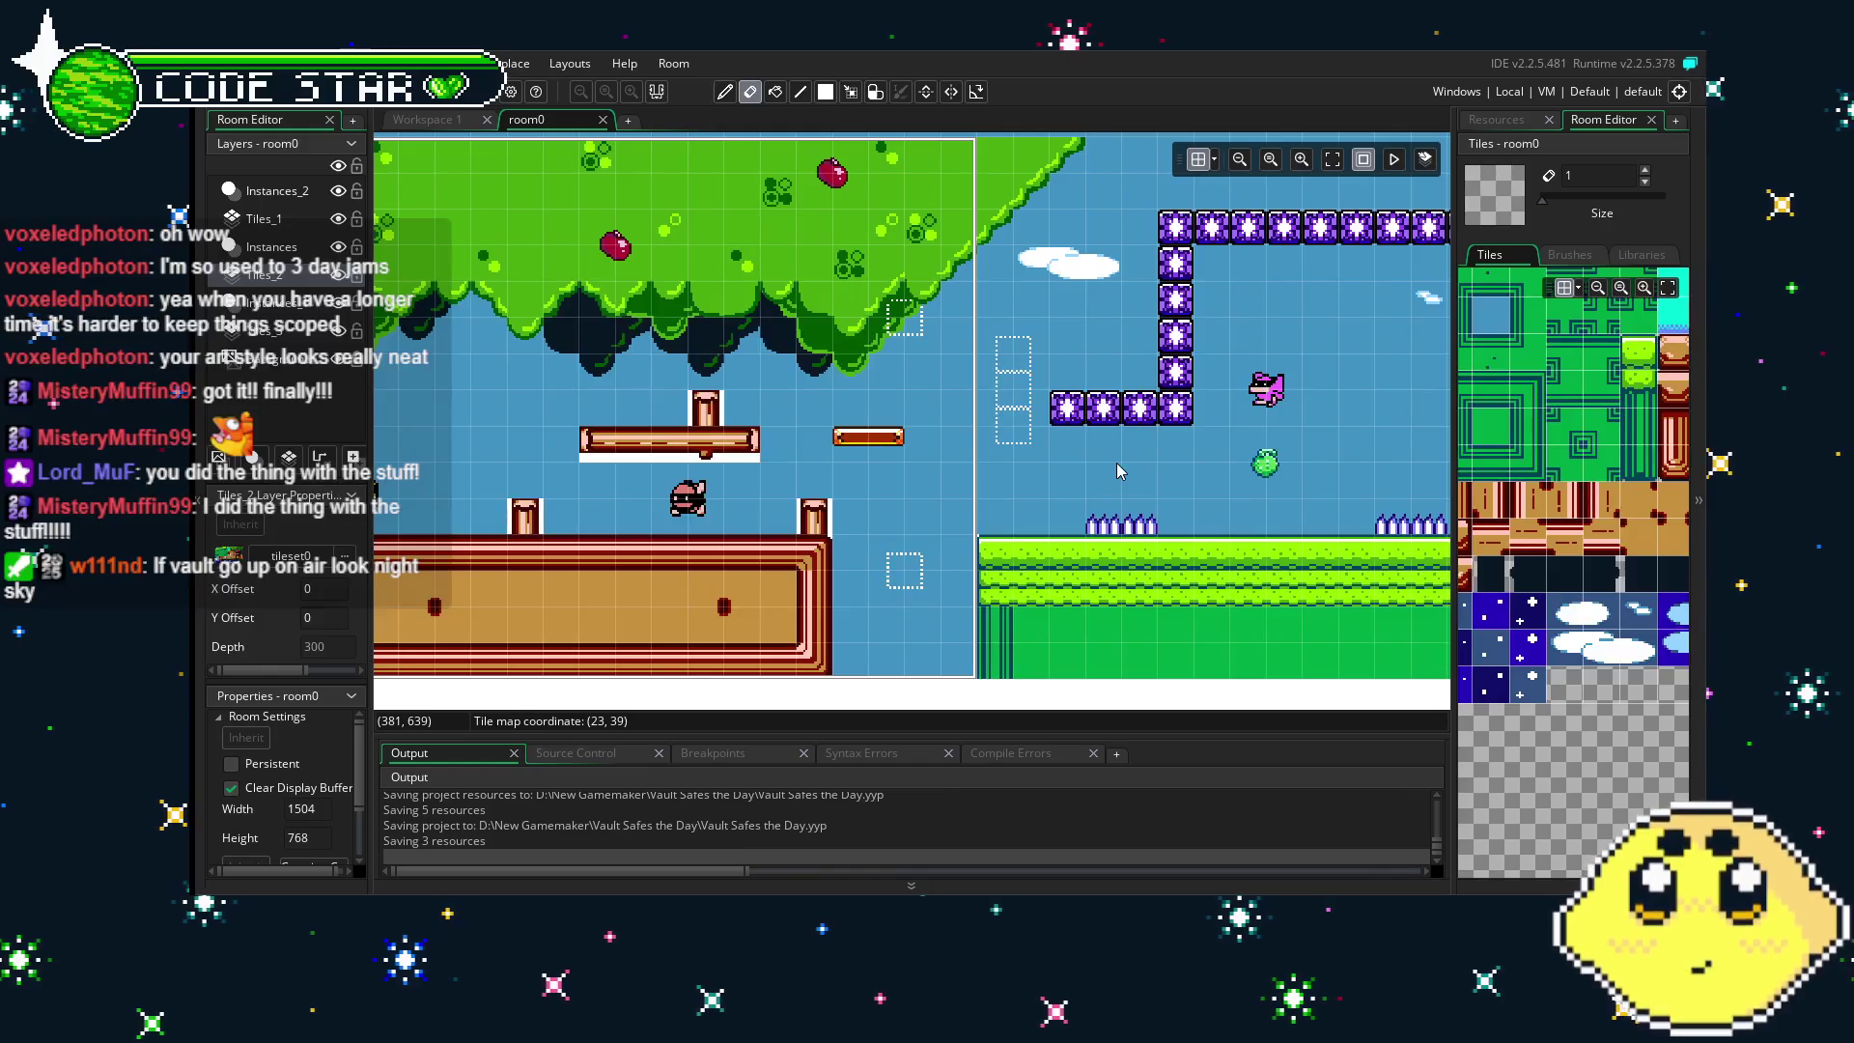
drag(1119, 470, 840, 464)
drag(1139, 463, 669, 460)
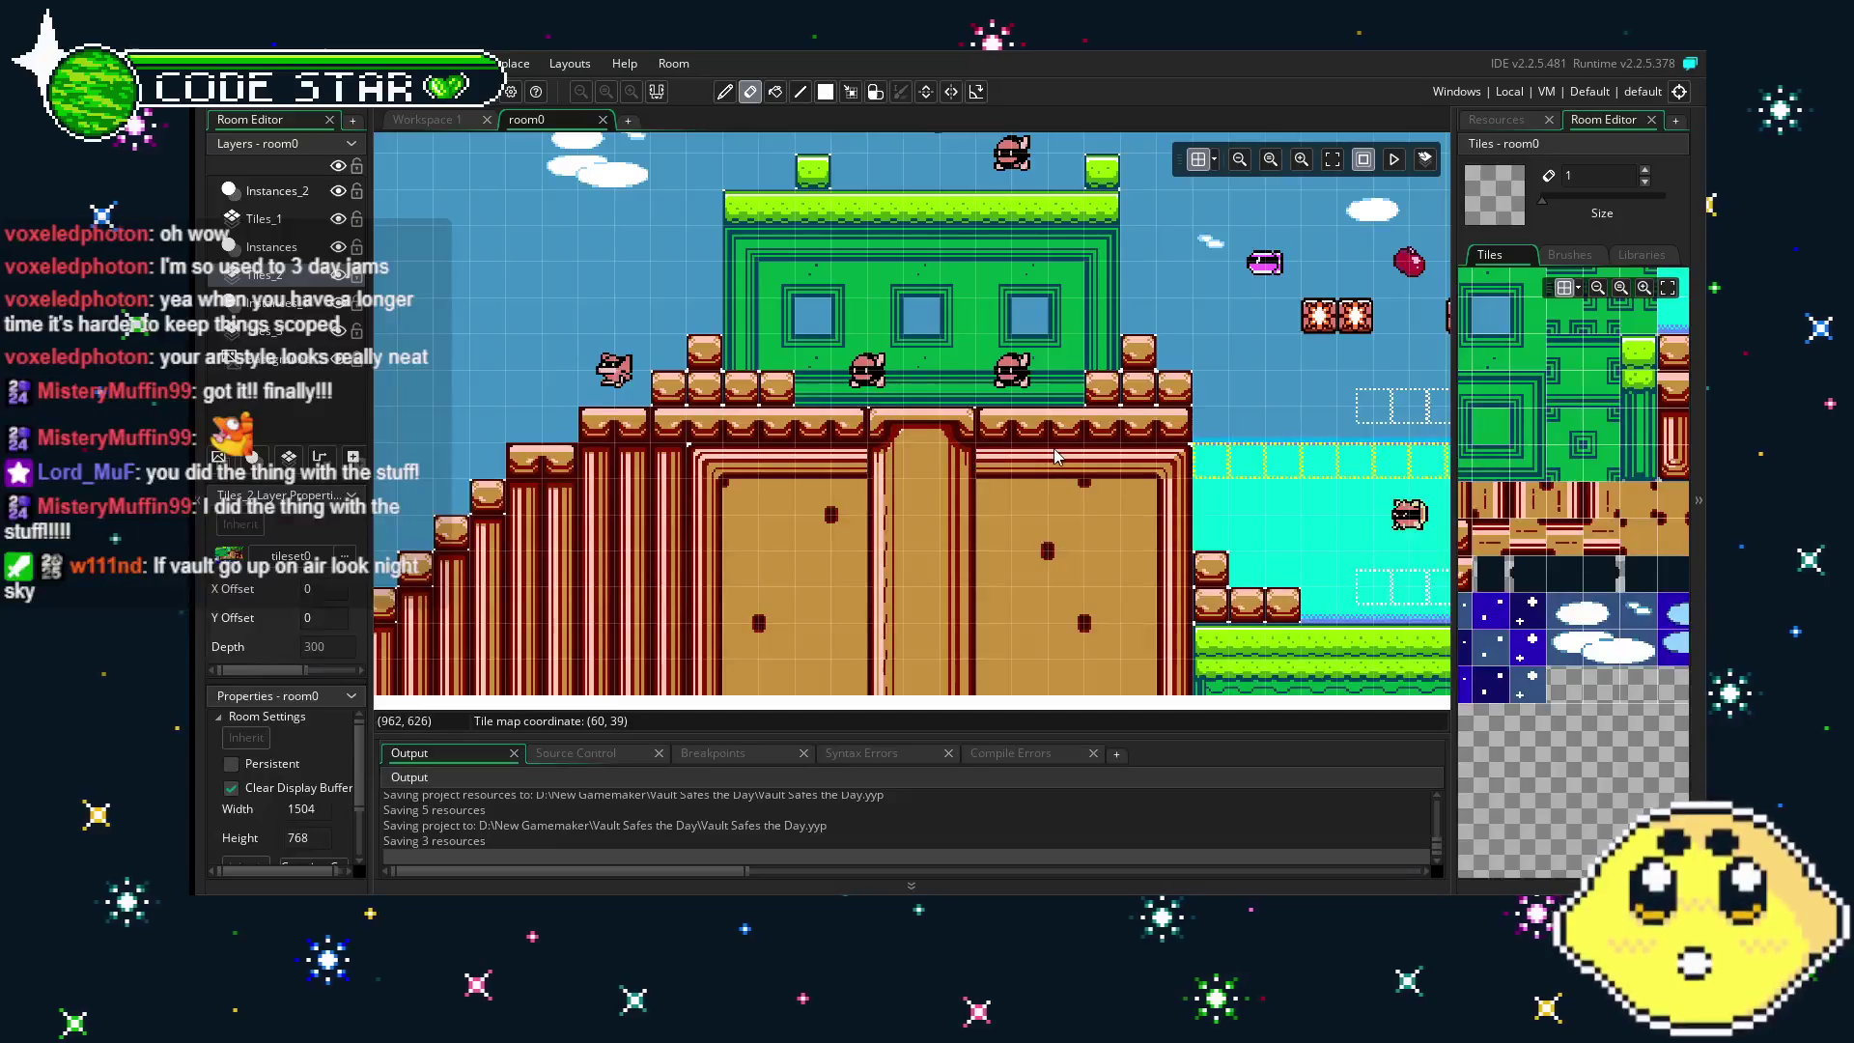
drag(1048, 461, 698, 460)
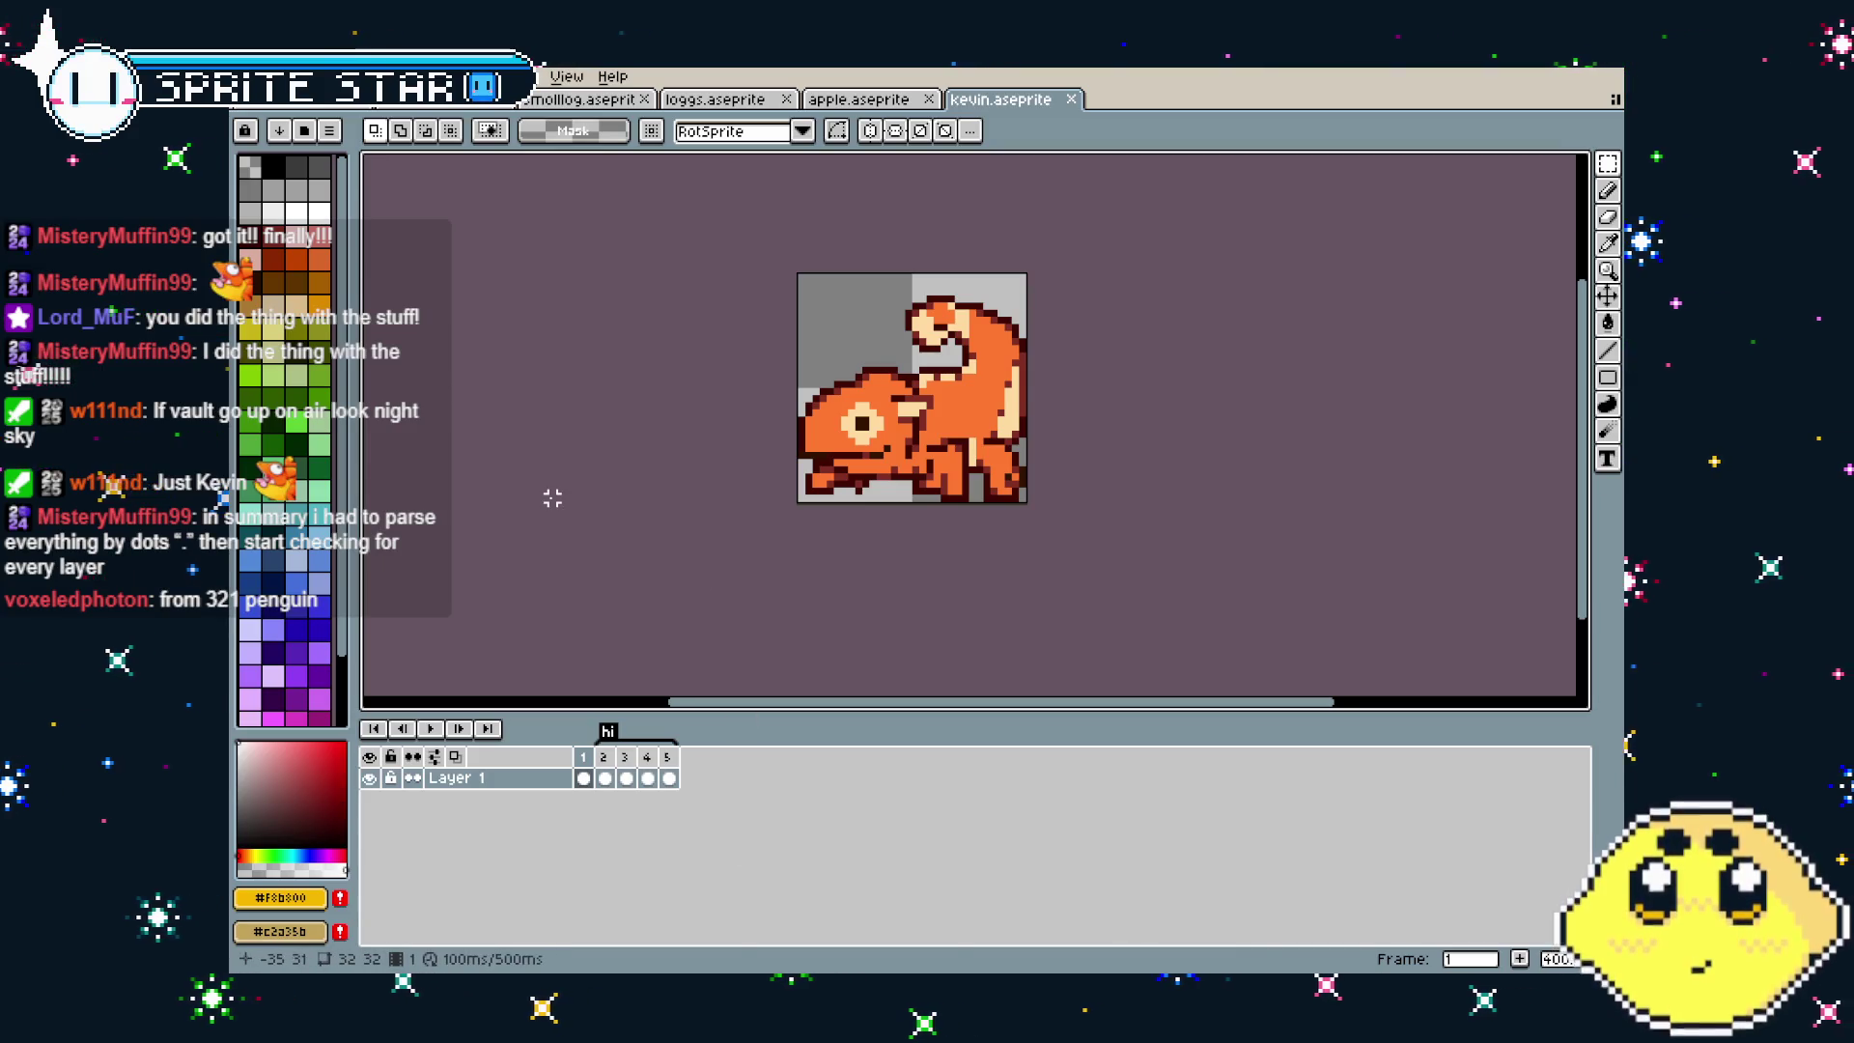
- Play and step through the Kevin sprite's frames, stop on frame 2, and save kevin.aseprite
scroll(789, 603, up, 1)
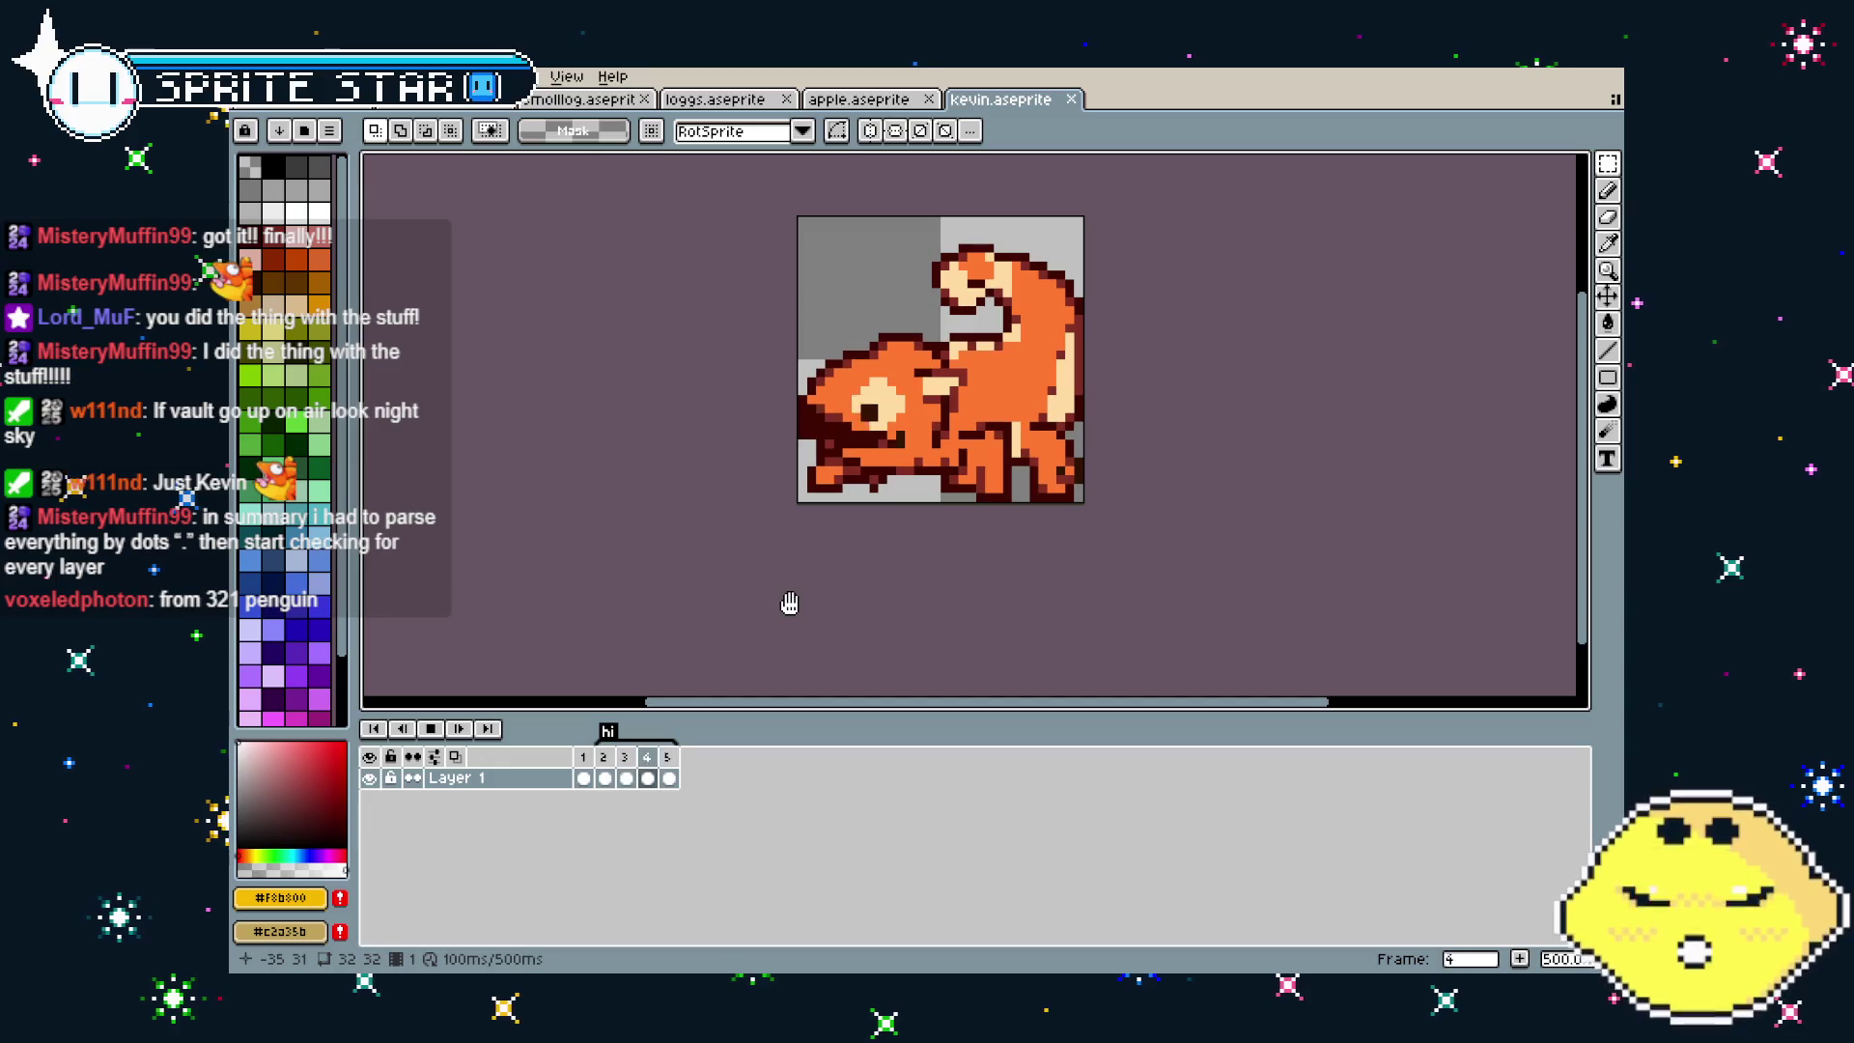
drag(785, 603, 737, 634)
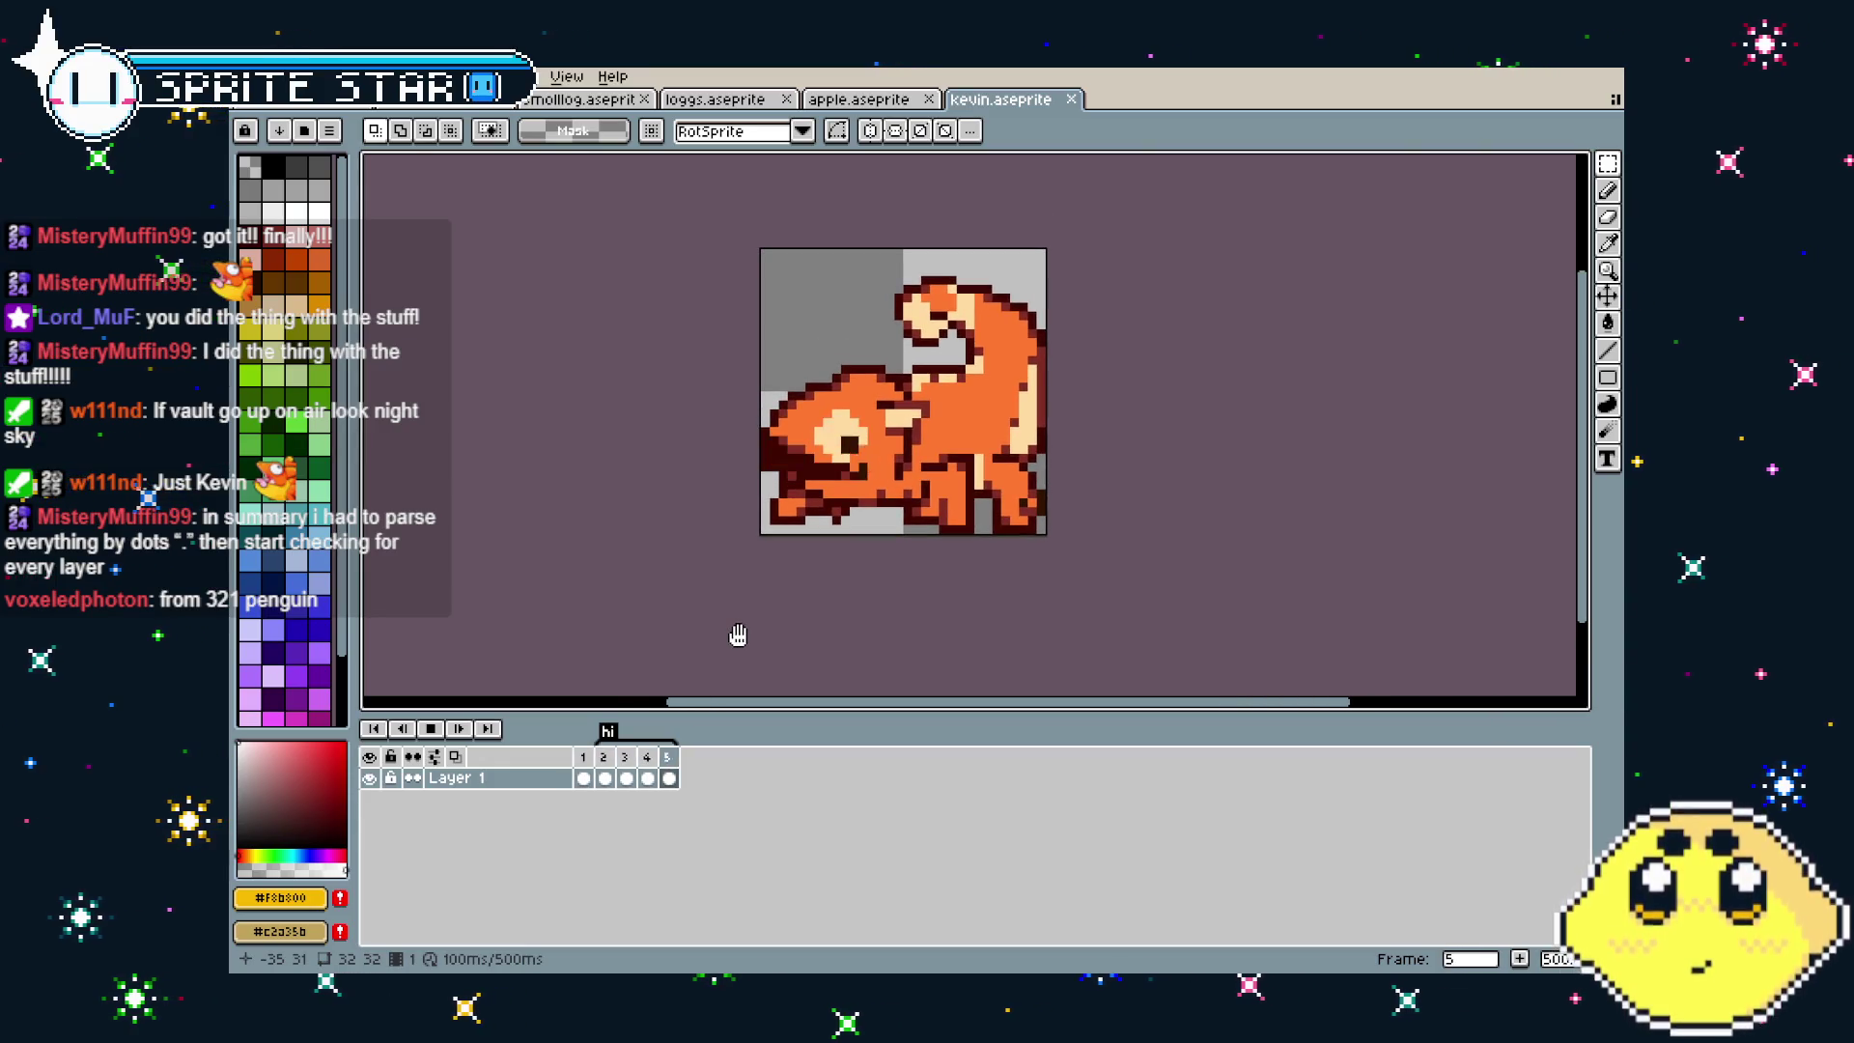
scroll(739, 635, down, 1)
key(period)
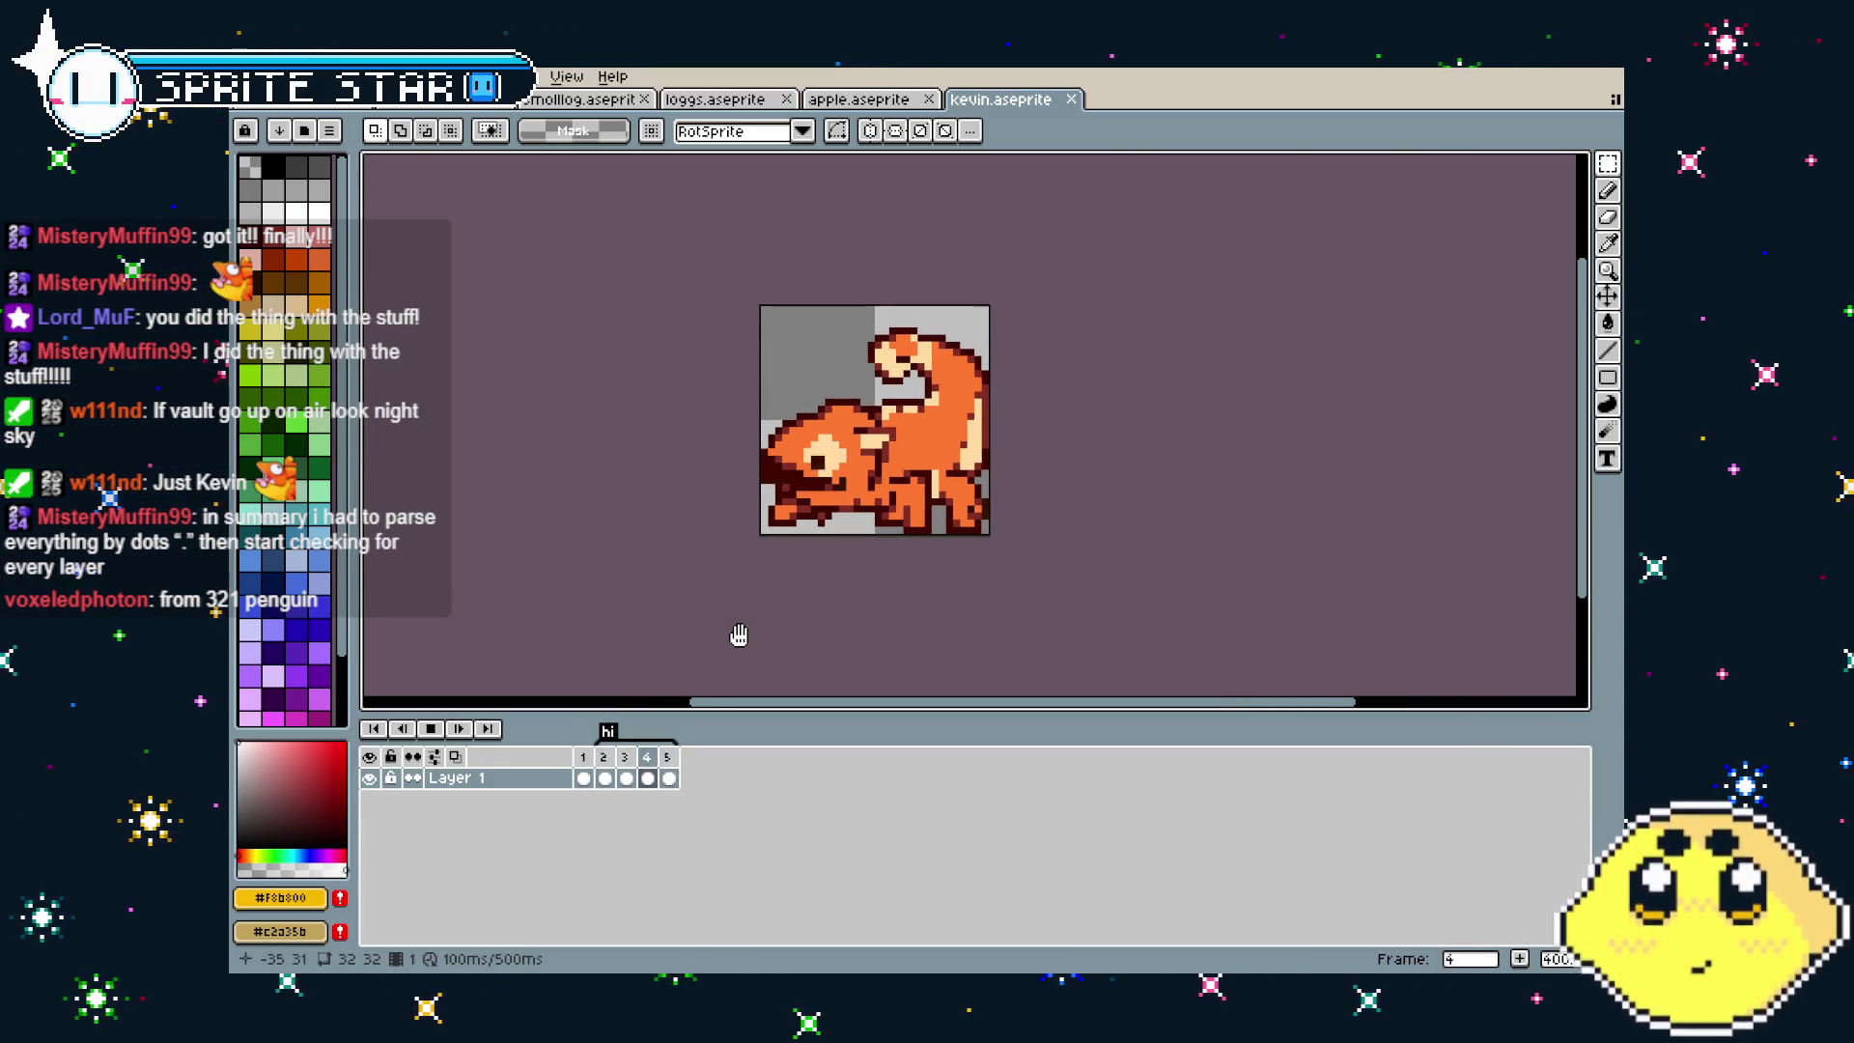
click(626, 778)
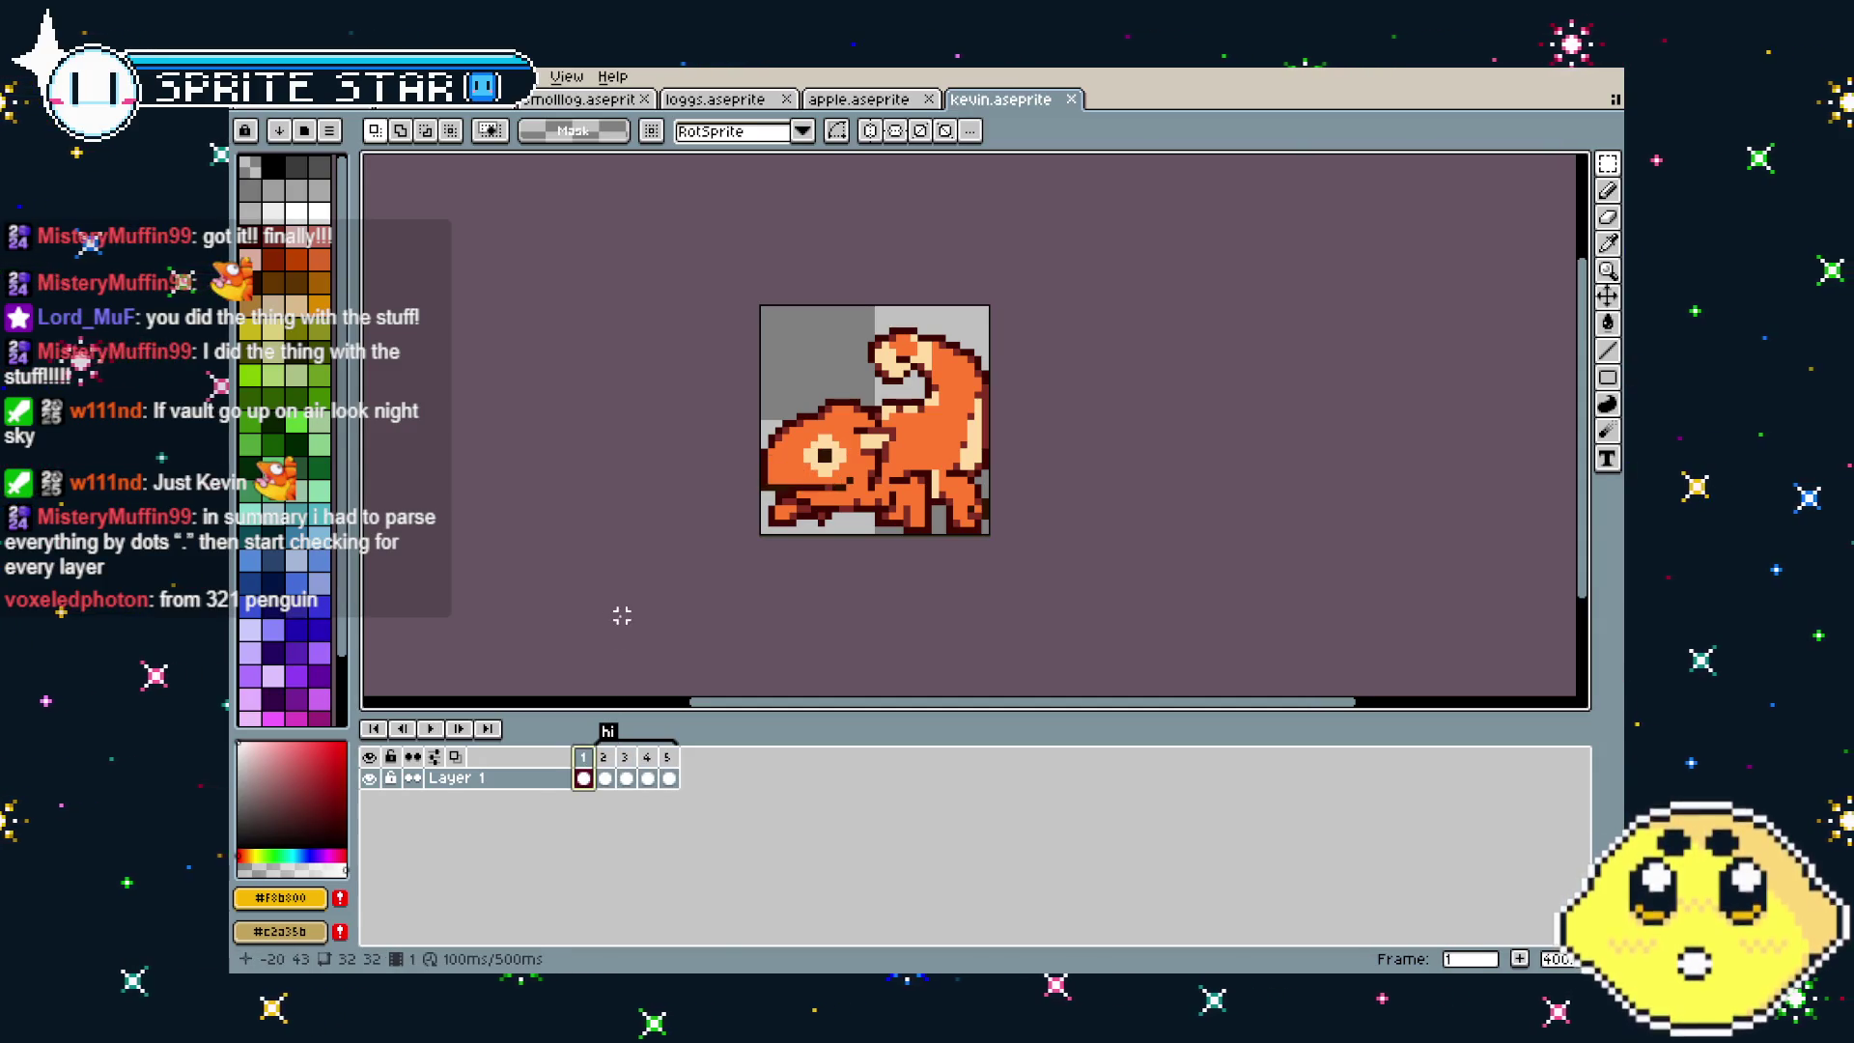
click(610, 759)
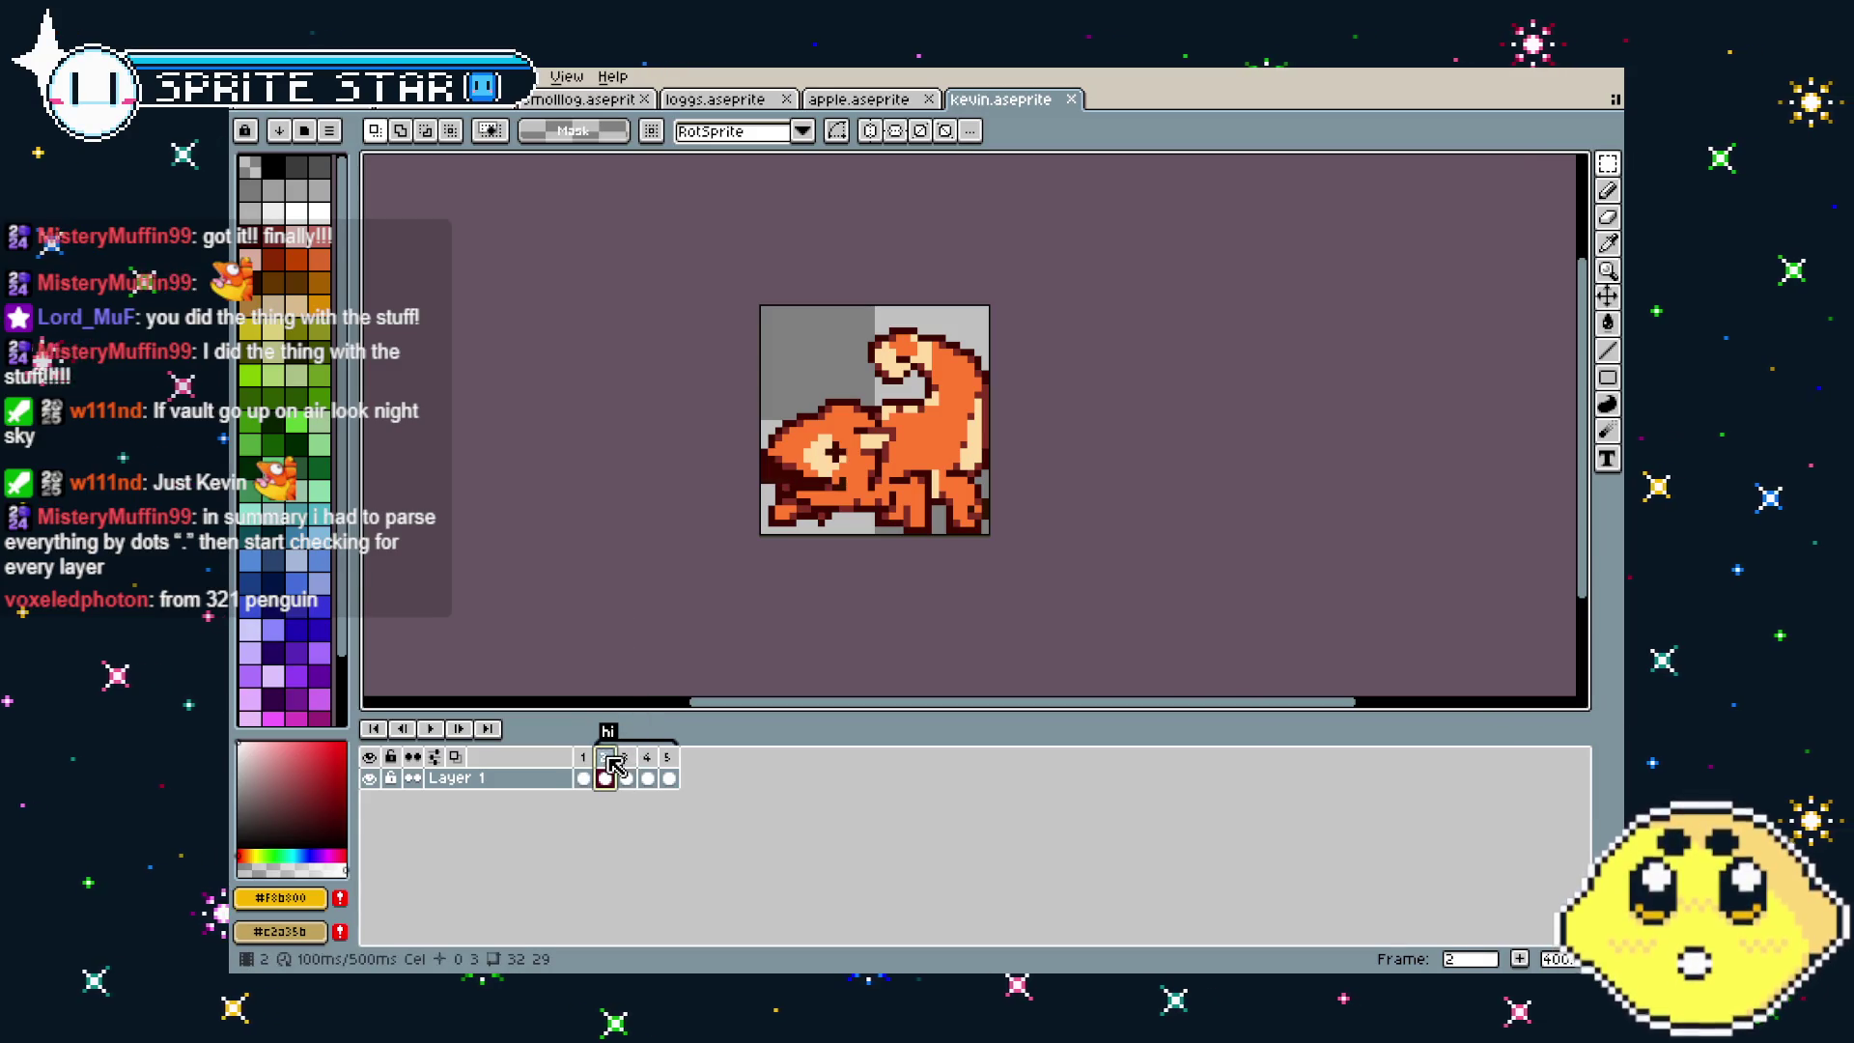
click(609, 759)
scroll(685, 473, up, 1)
drag(687, 472, 634, 472)
key(ctrl+s)
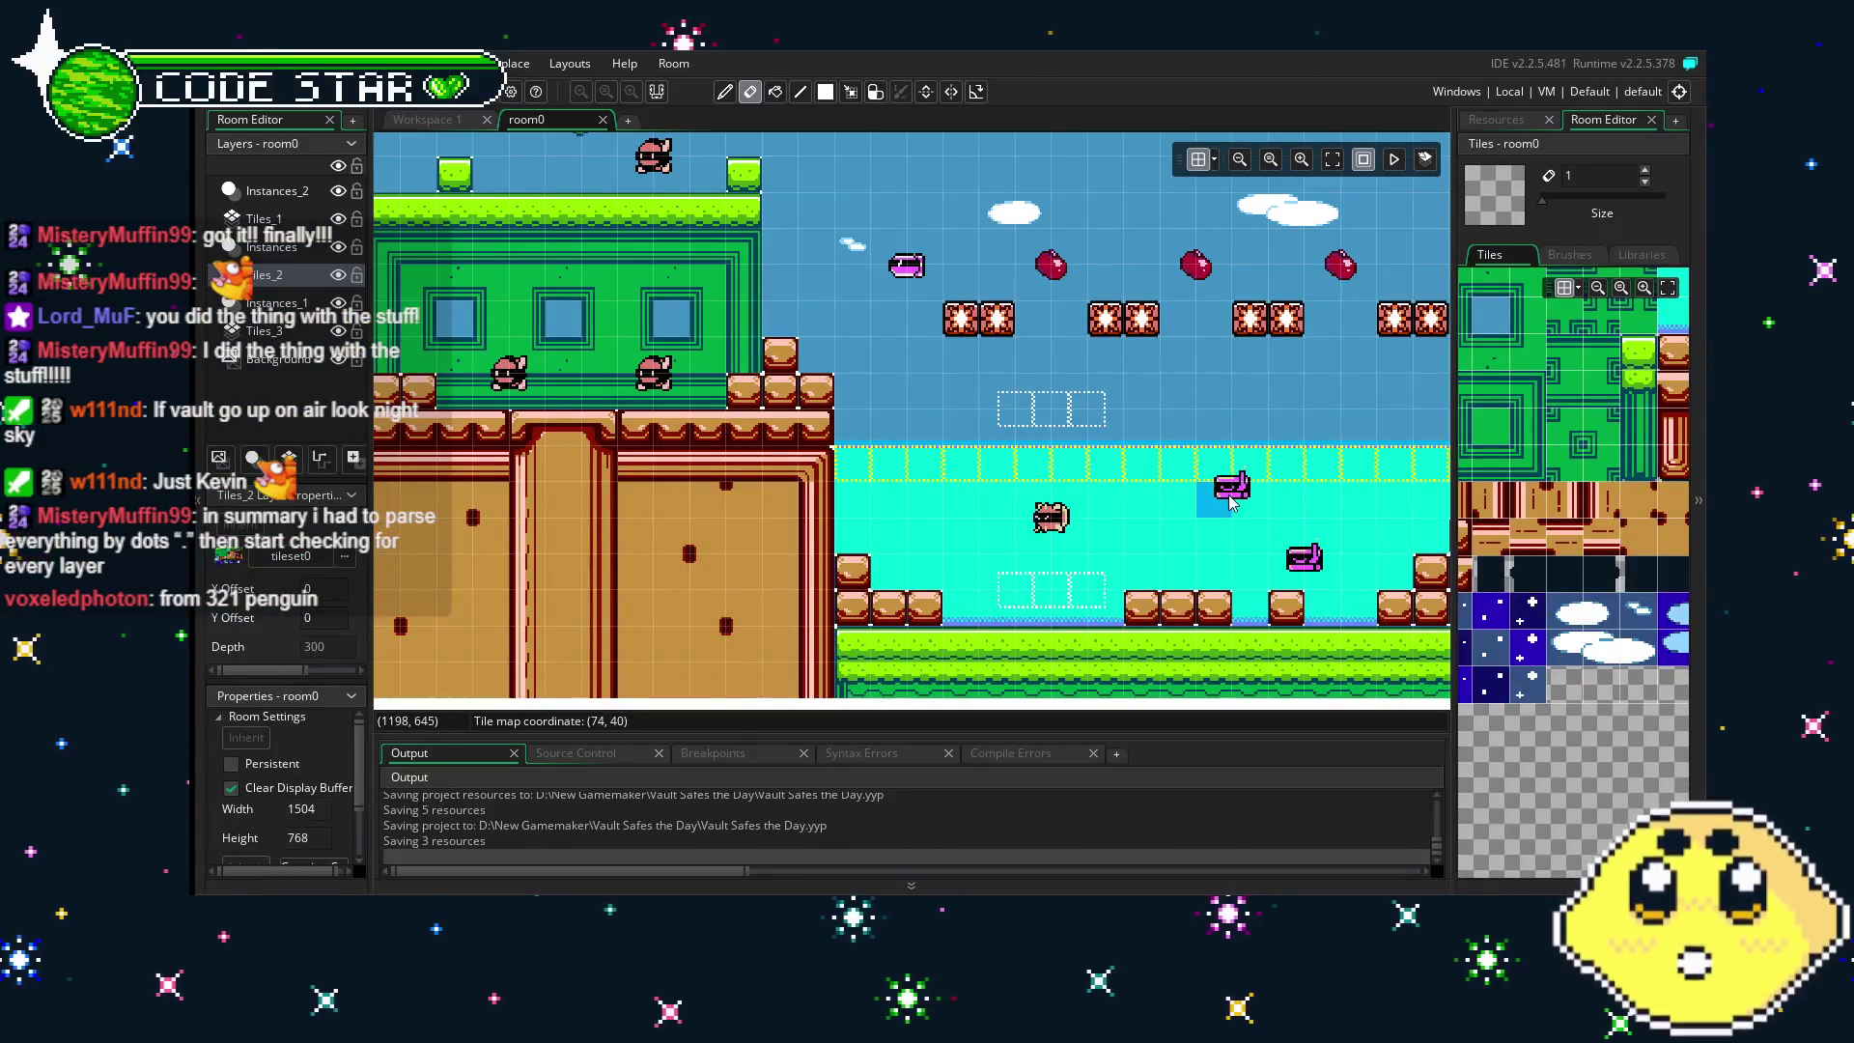
- Switch the right dock to the Resources list and nudge the room0 view left
scroll(913, 425, right, 3)
click(1495, 121)
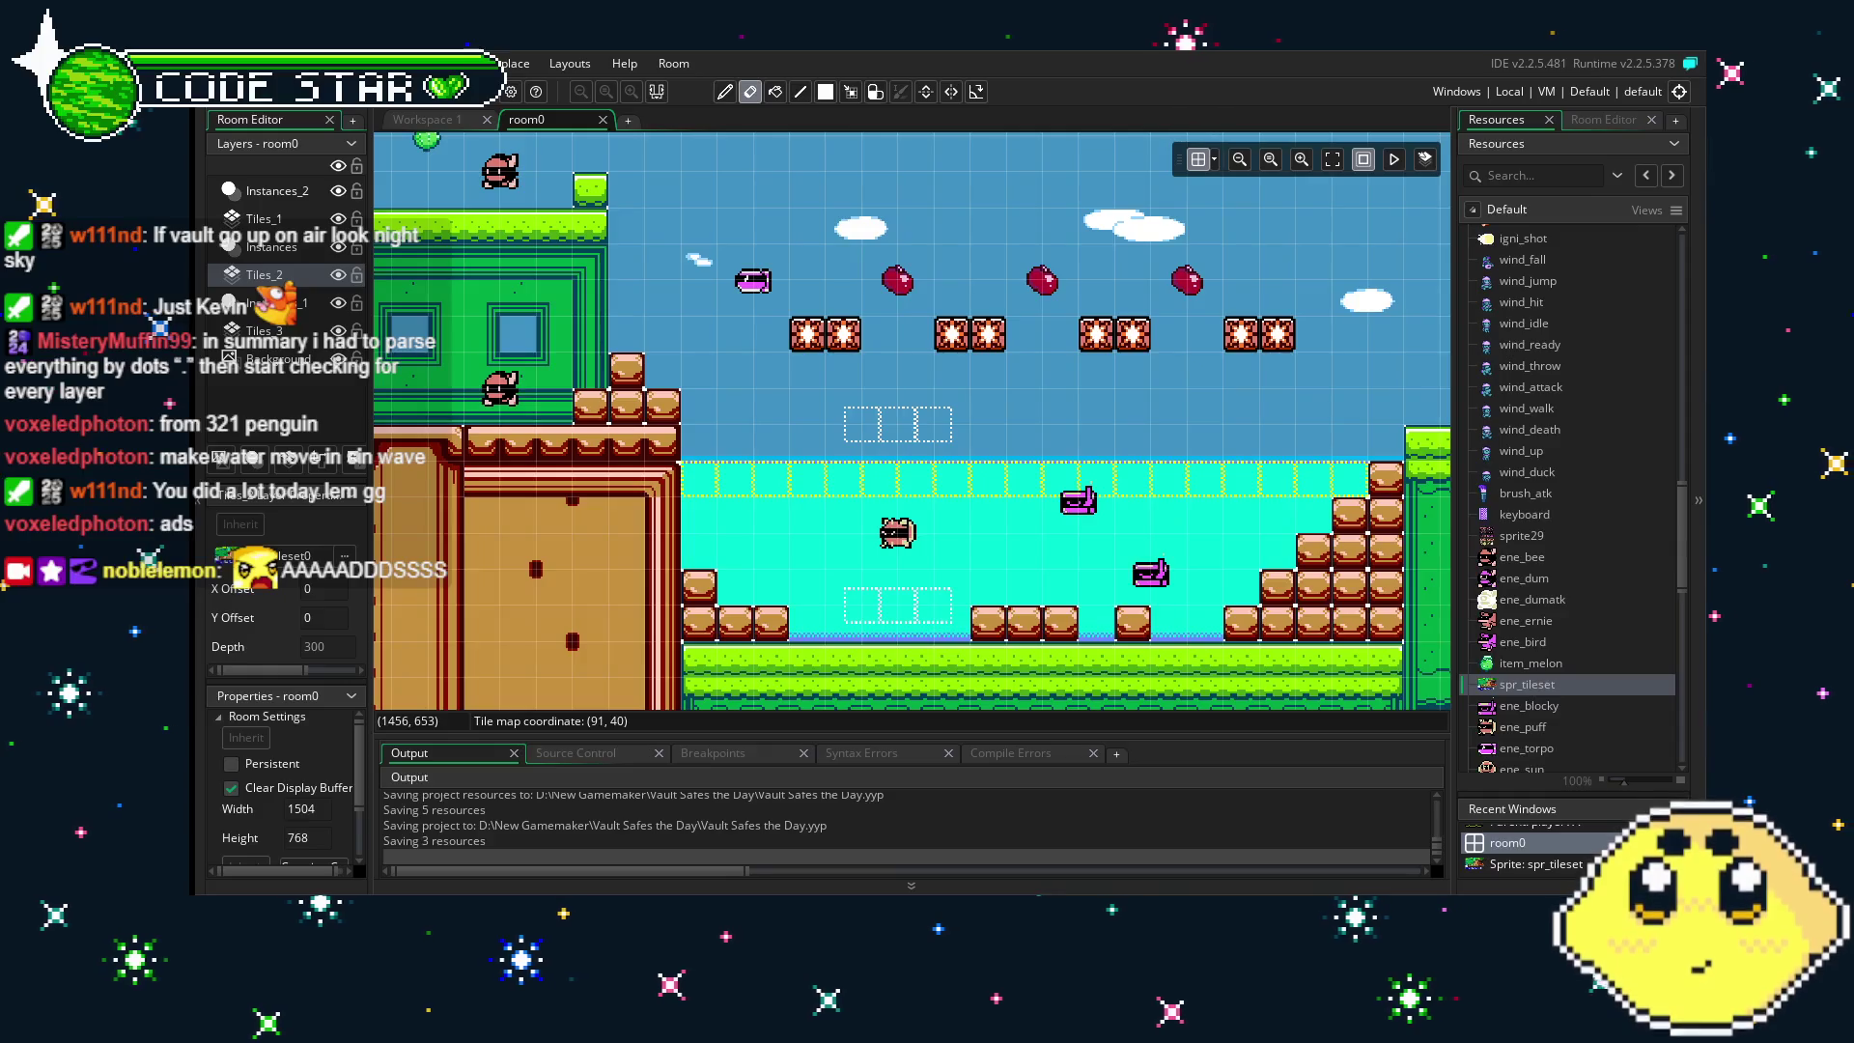
drag(848, 579, 769, 580)
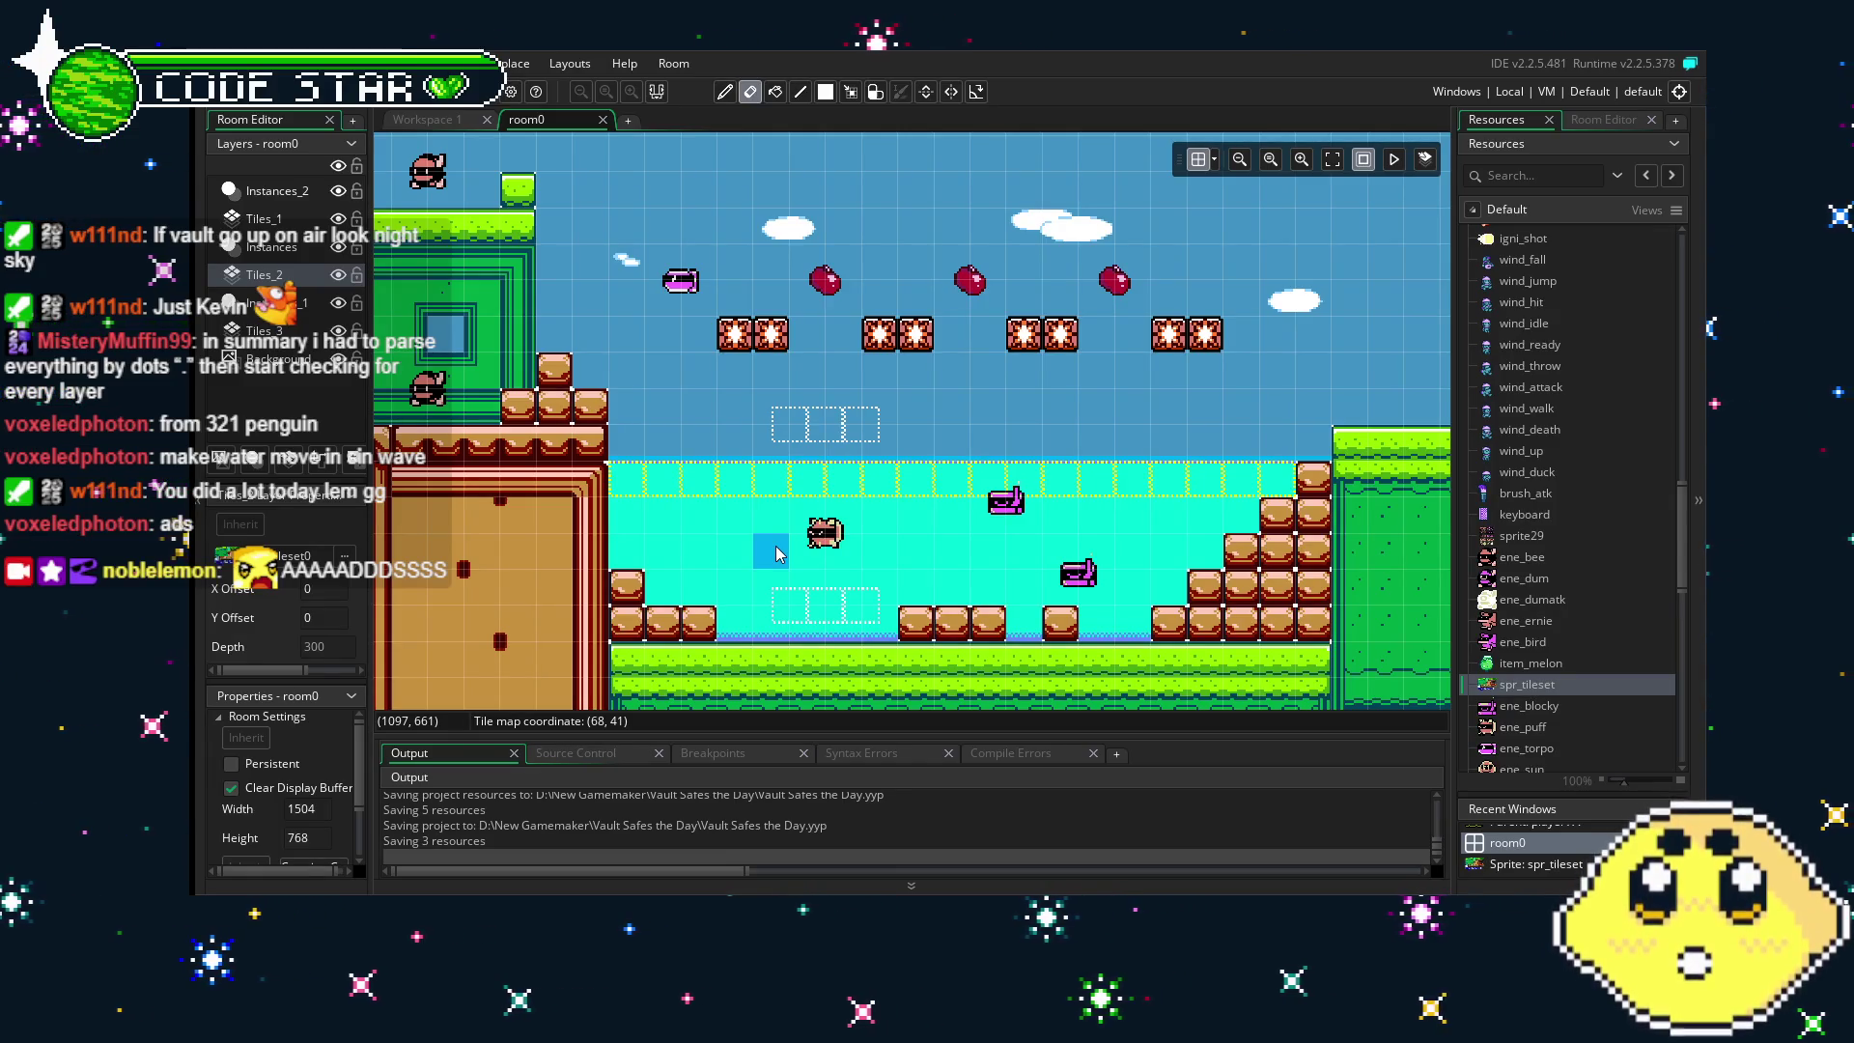
scroll(684, 515, up, 3)
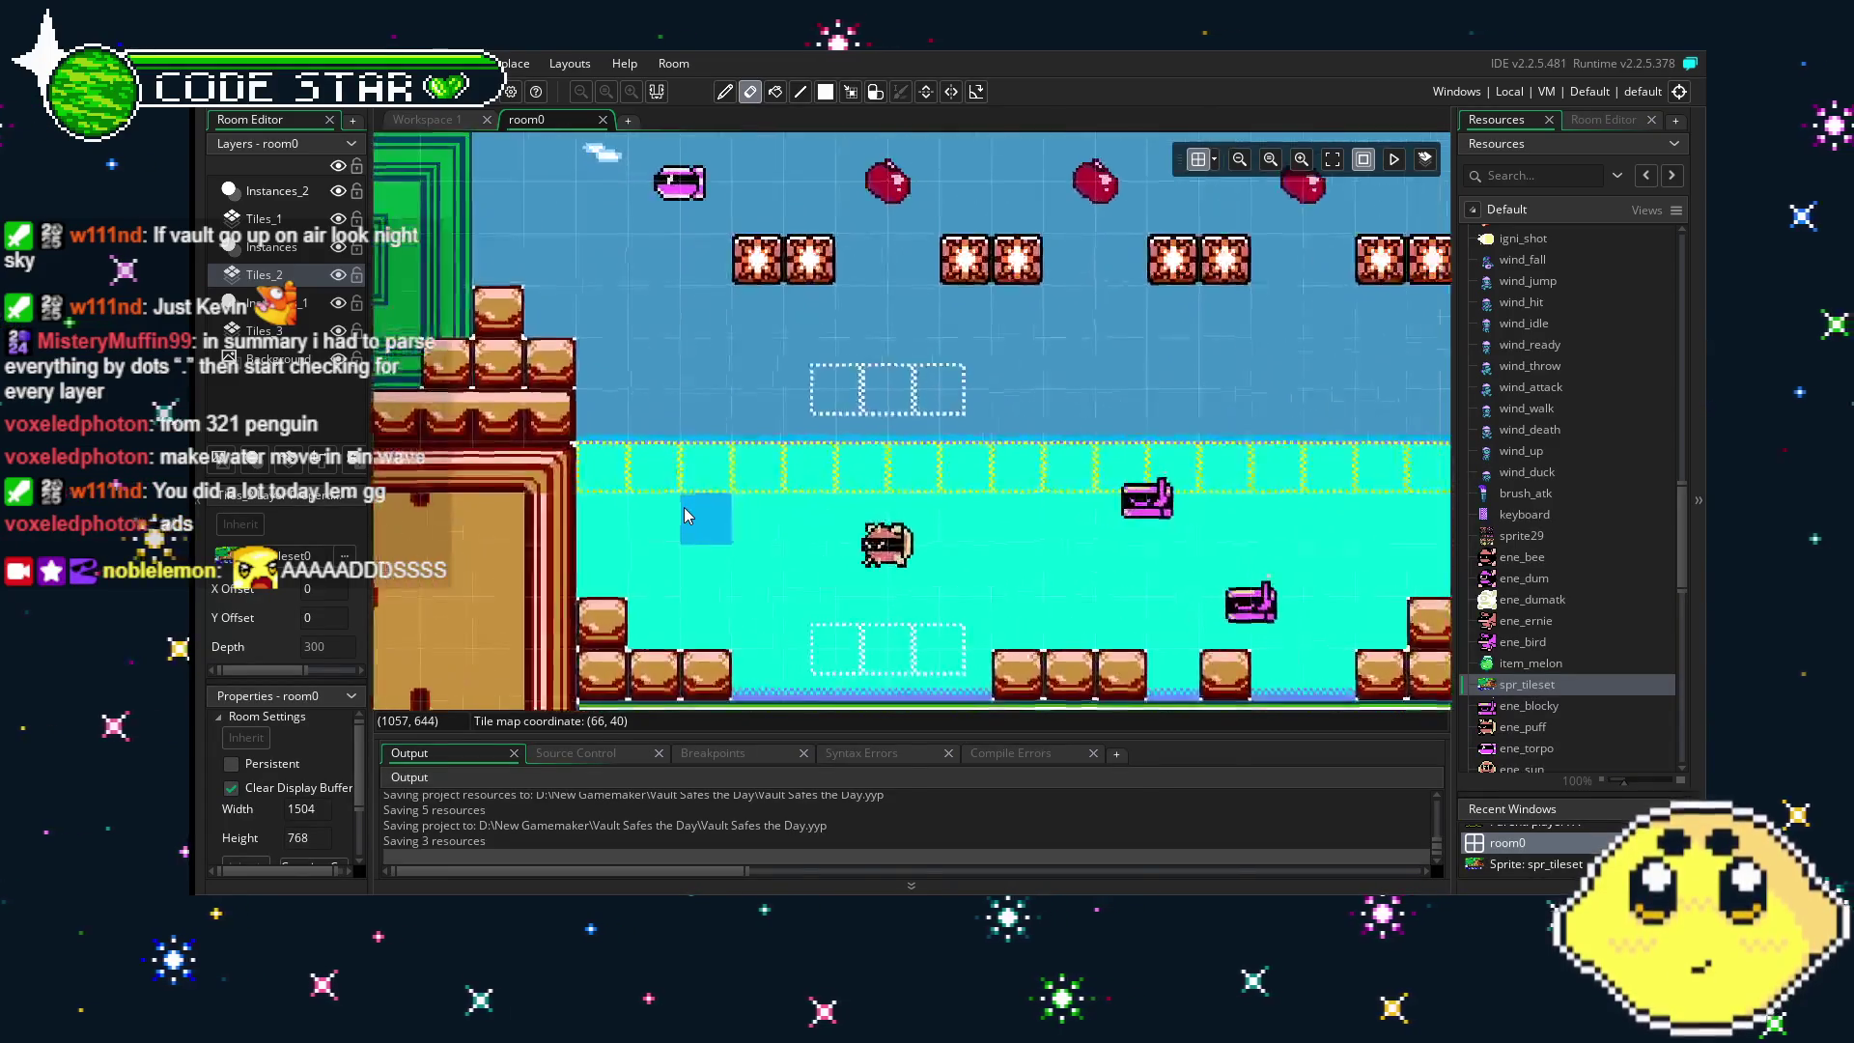
drag(684, 514, 529, 507)
scroll(529, 507, down, 2)
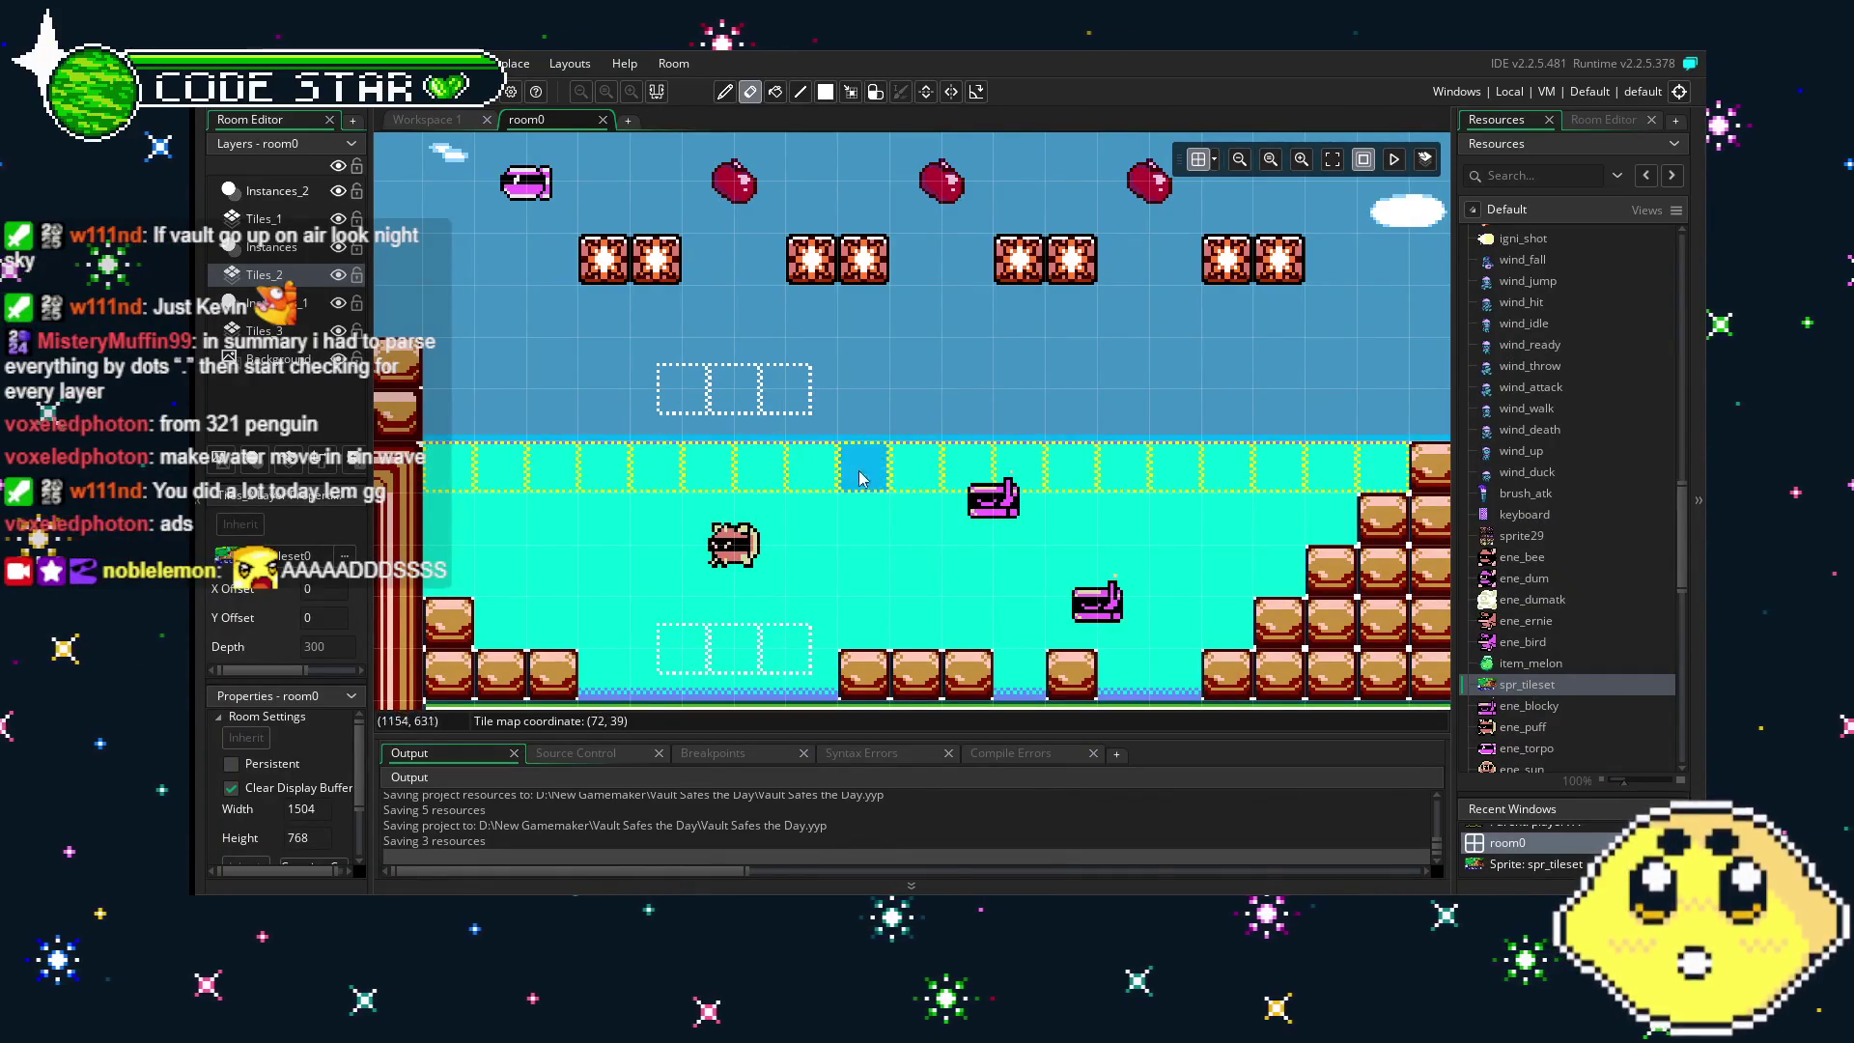
scroll(989, 518, down, 1)
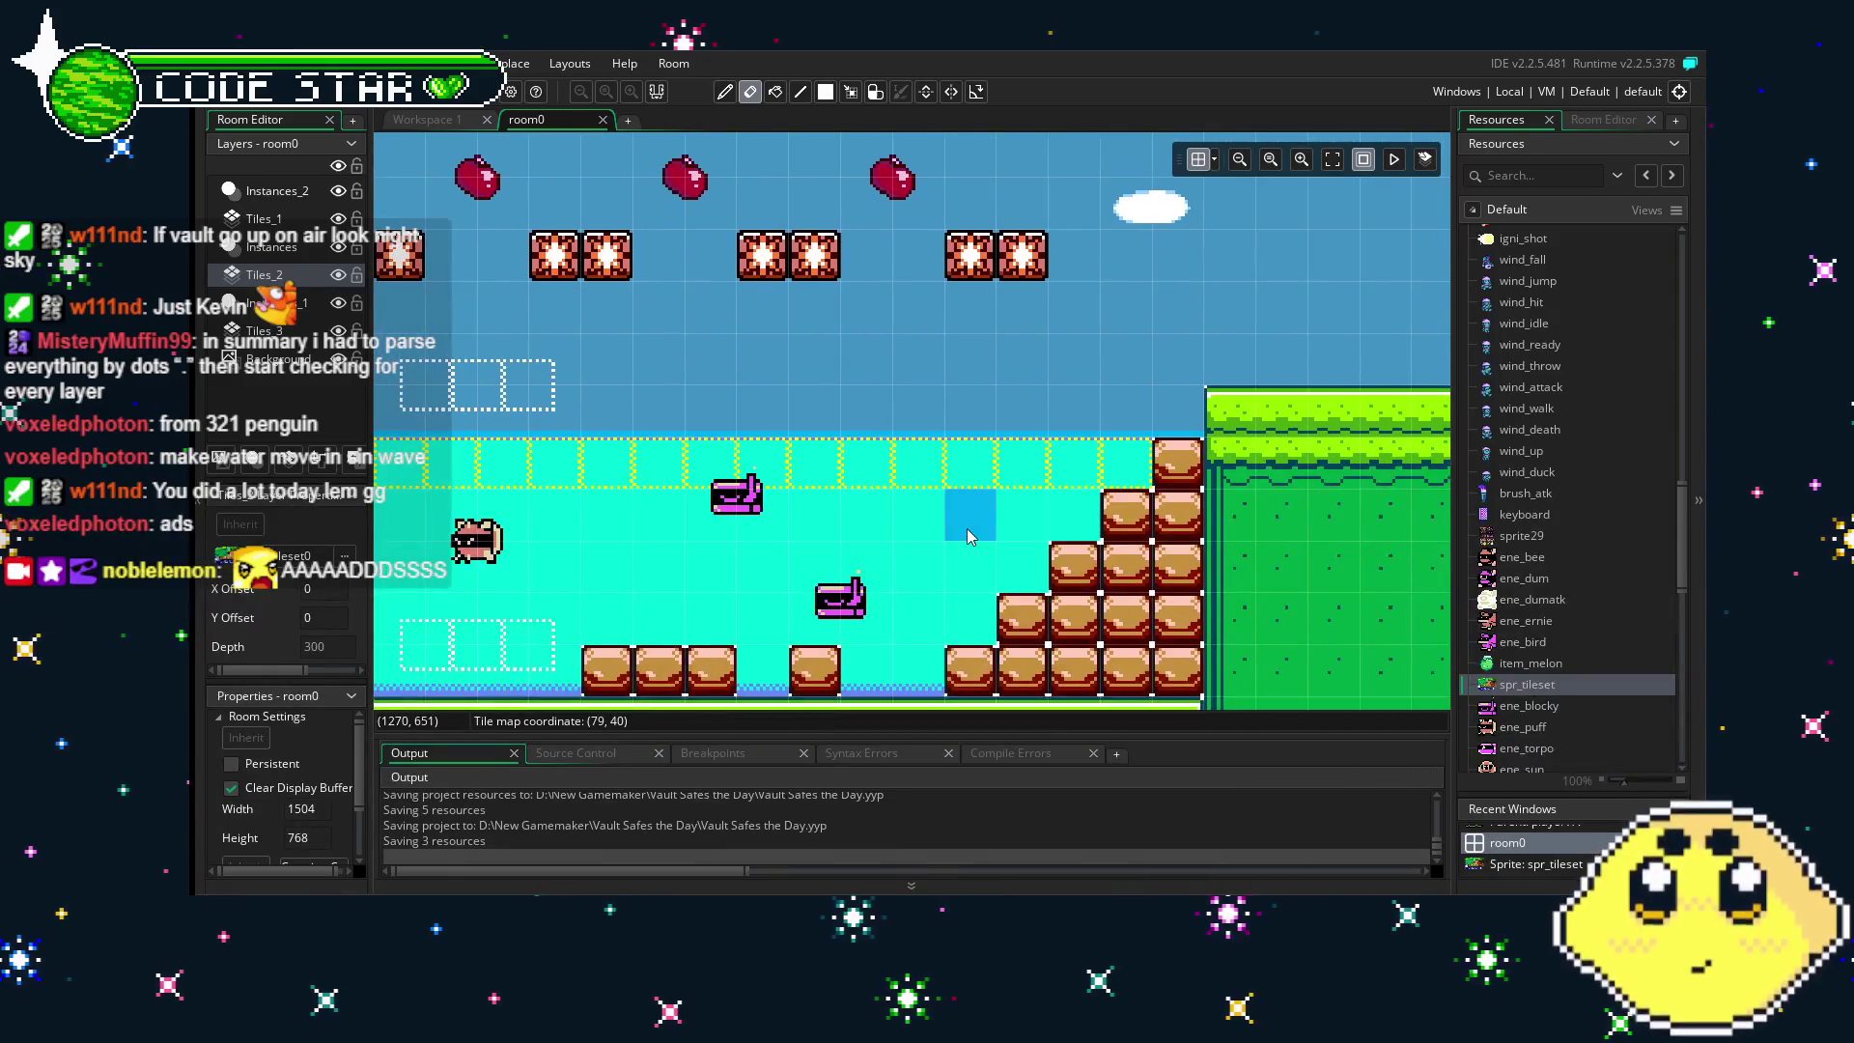
scroll(970, 537, down, 1)
drag(745, 582, 895, 572)
scroll(894, 572, up, 1)
scroll(895, 571, up, 2)
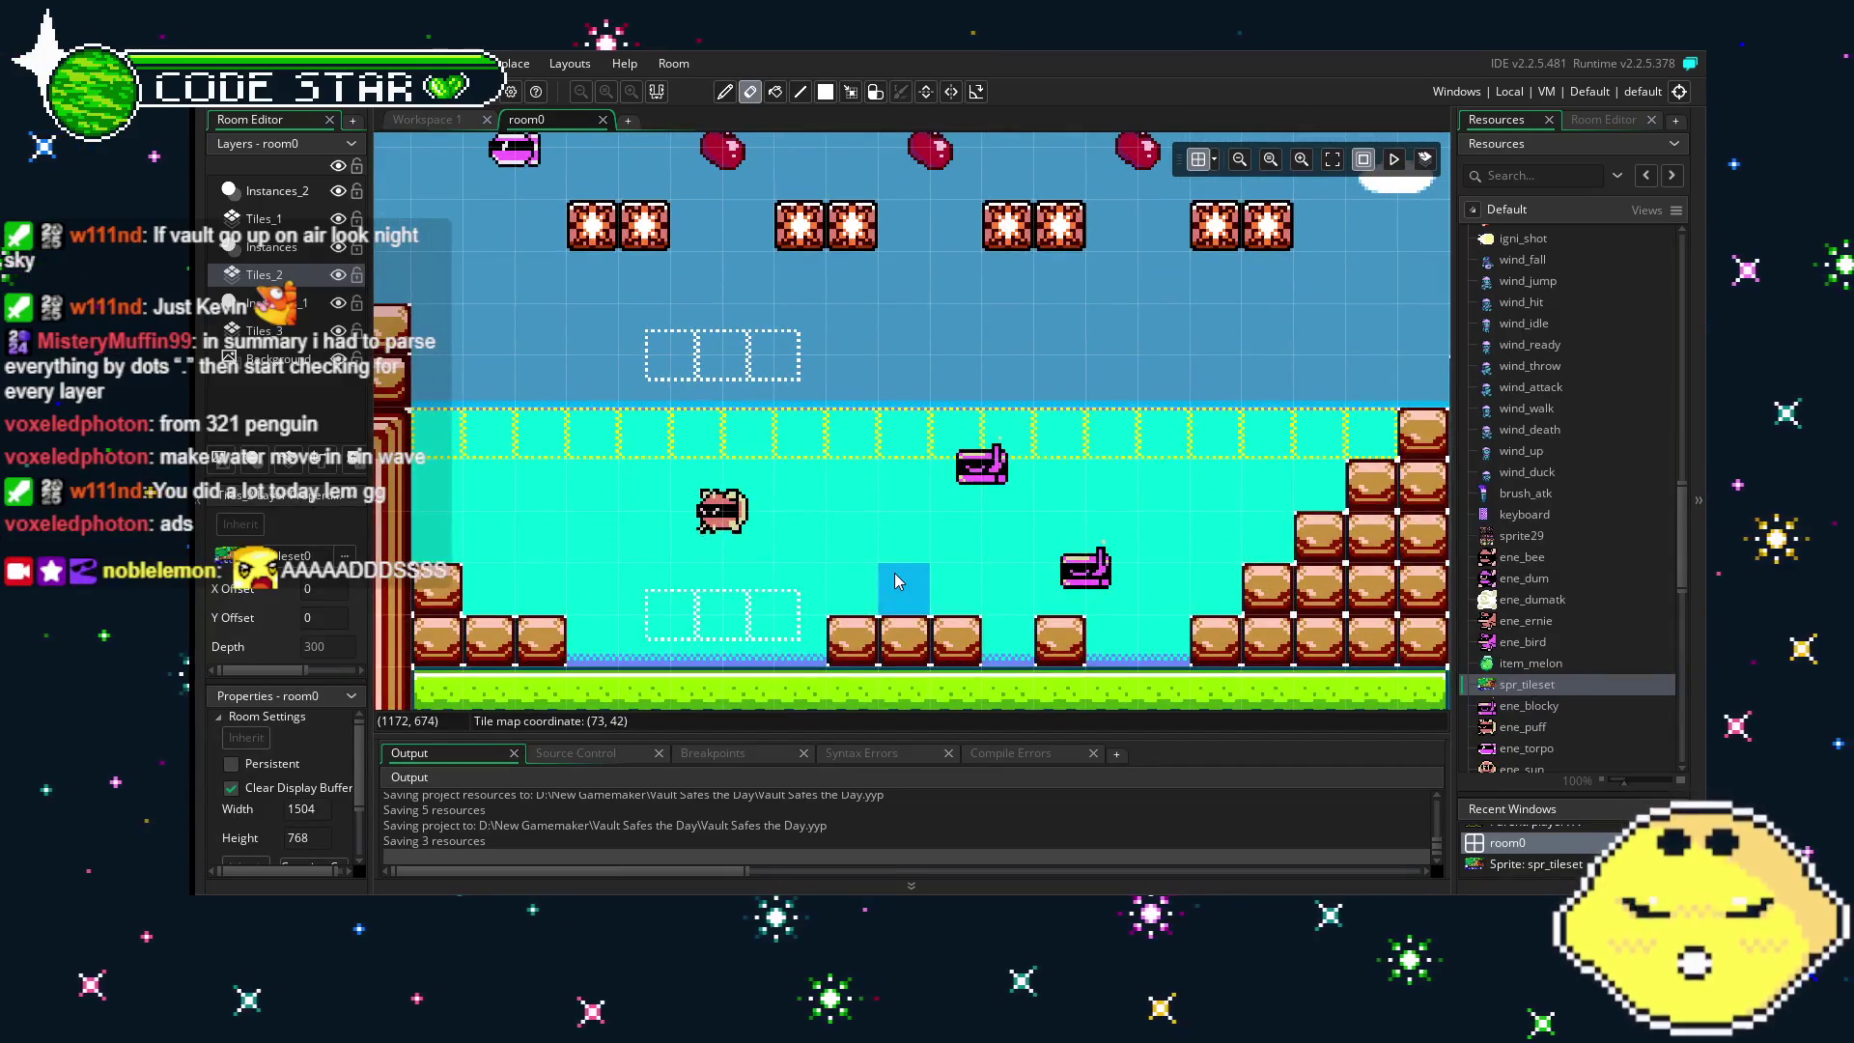
scroll(767, 578, down, 2)
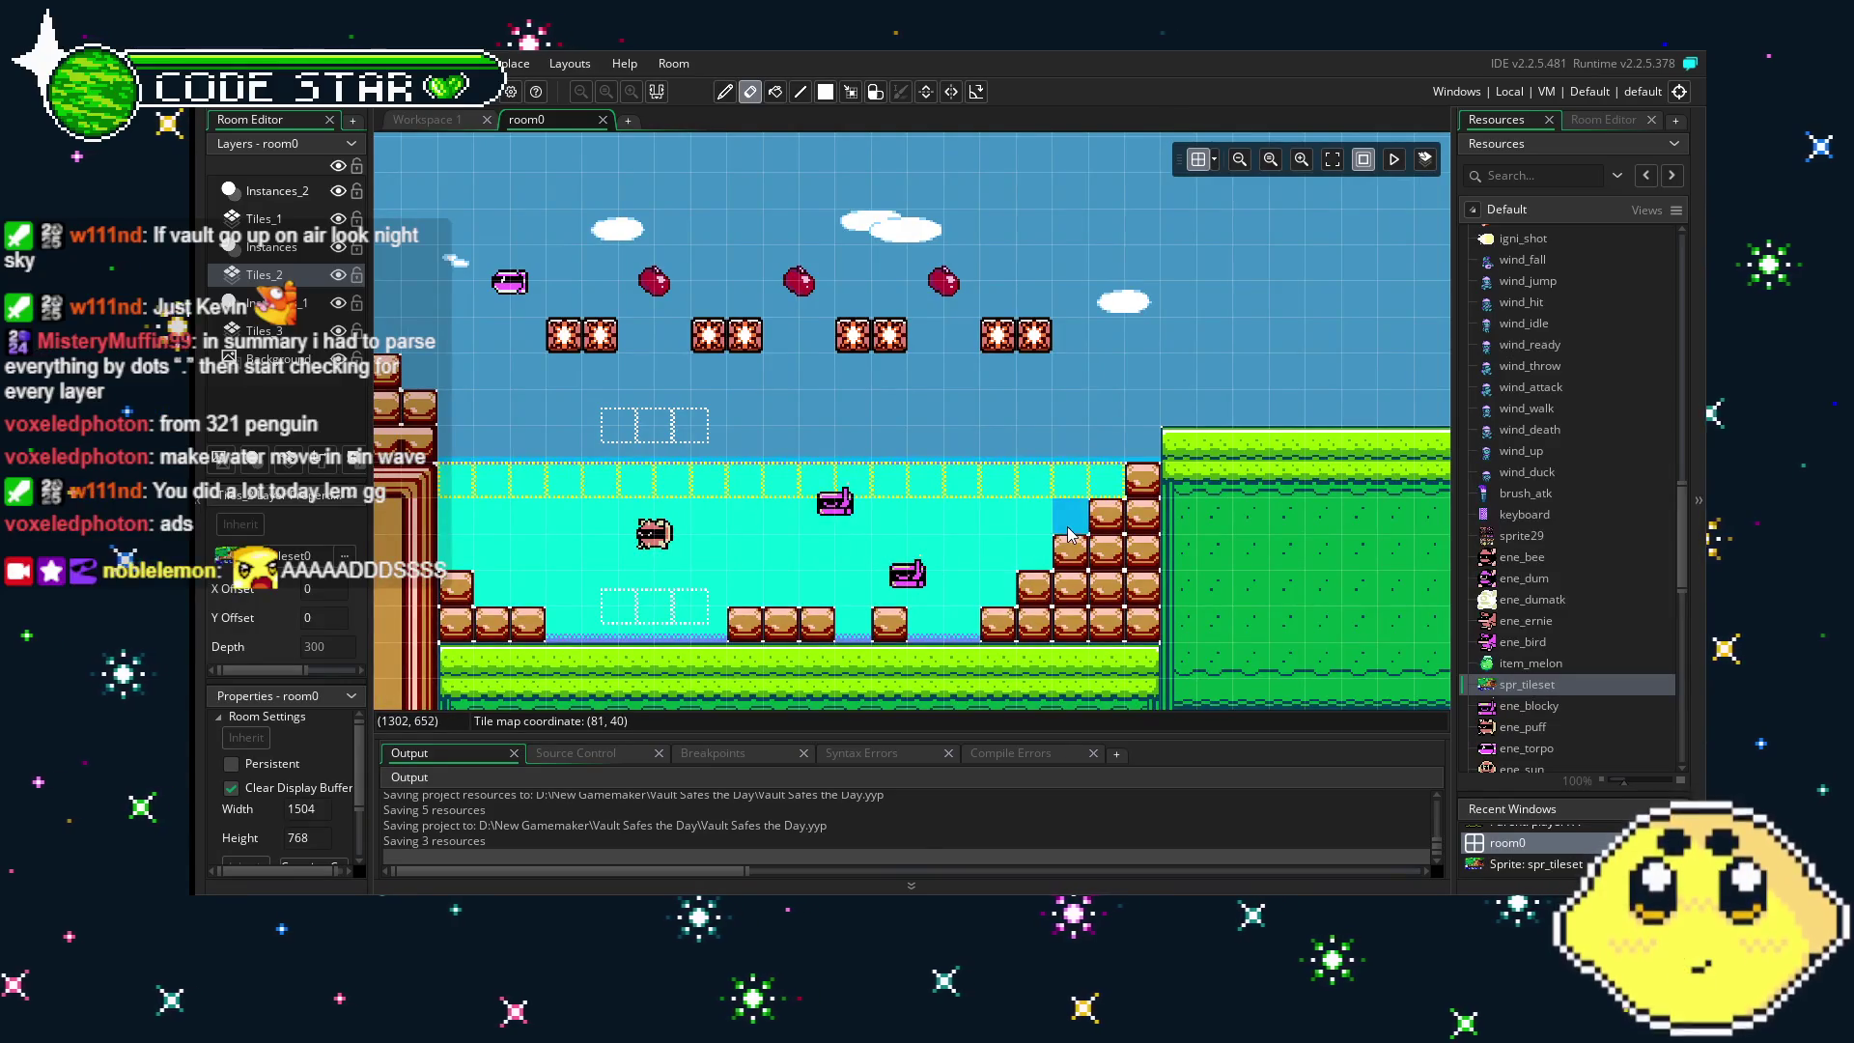
scroll(766, 577, down, 3)
scroll(826, 570, up, 3)
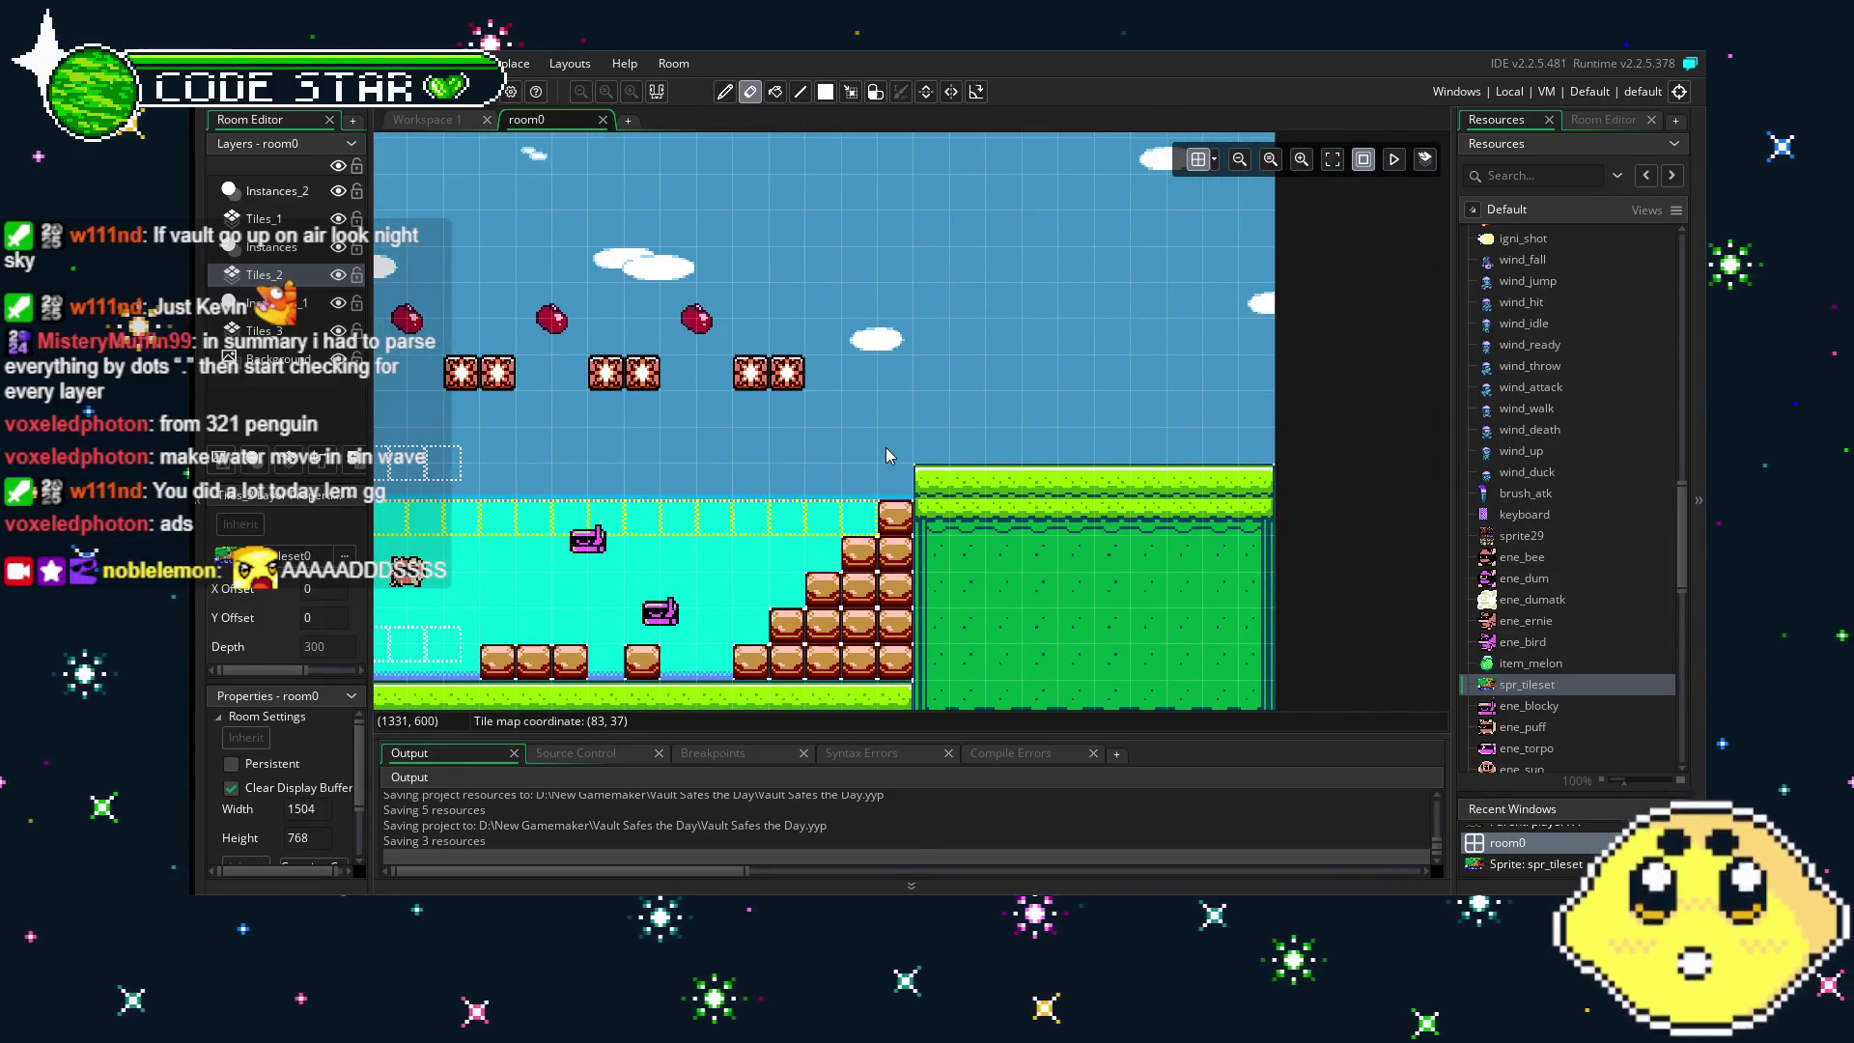
scroll(889, 455, left, 5)
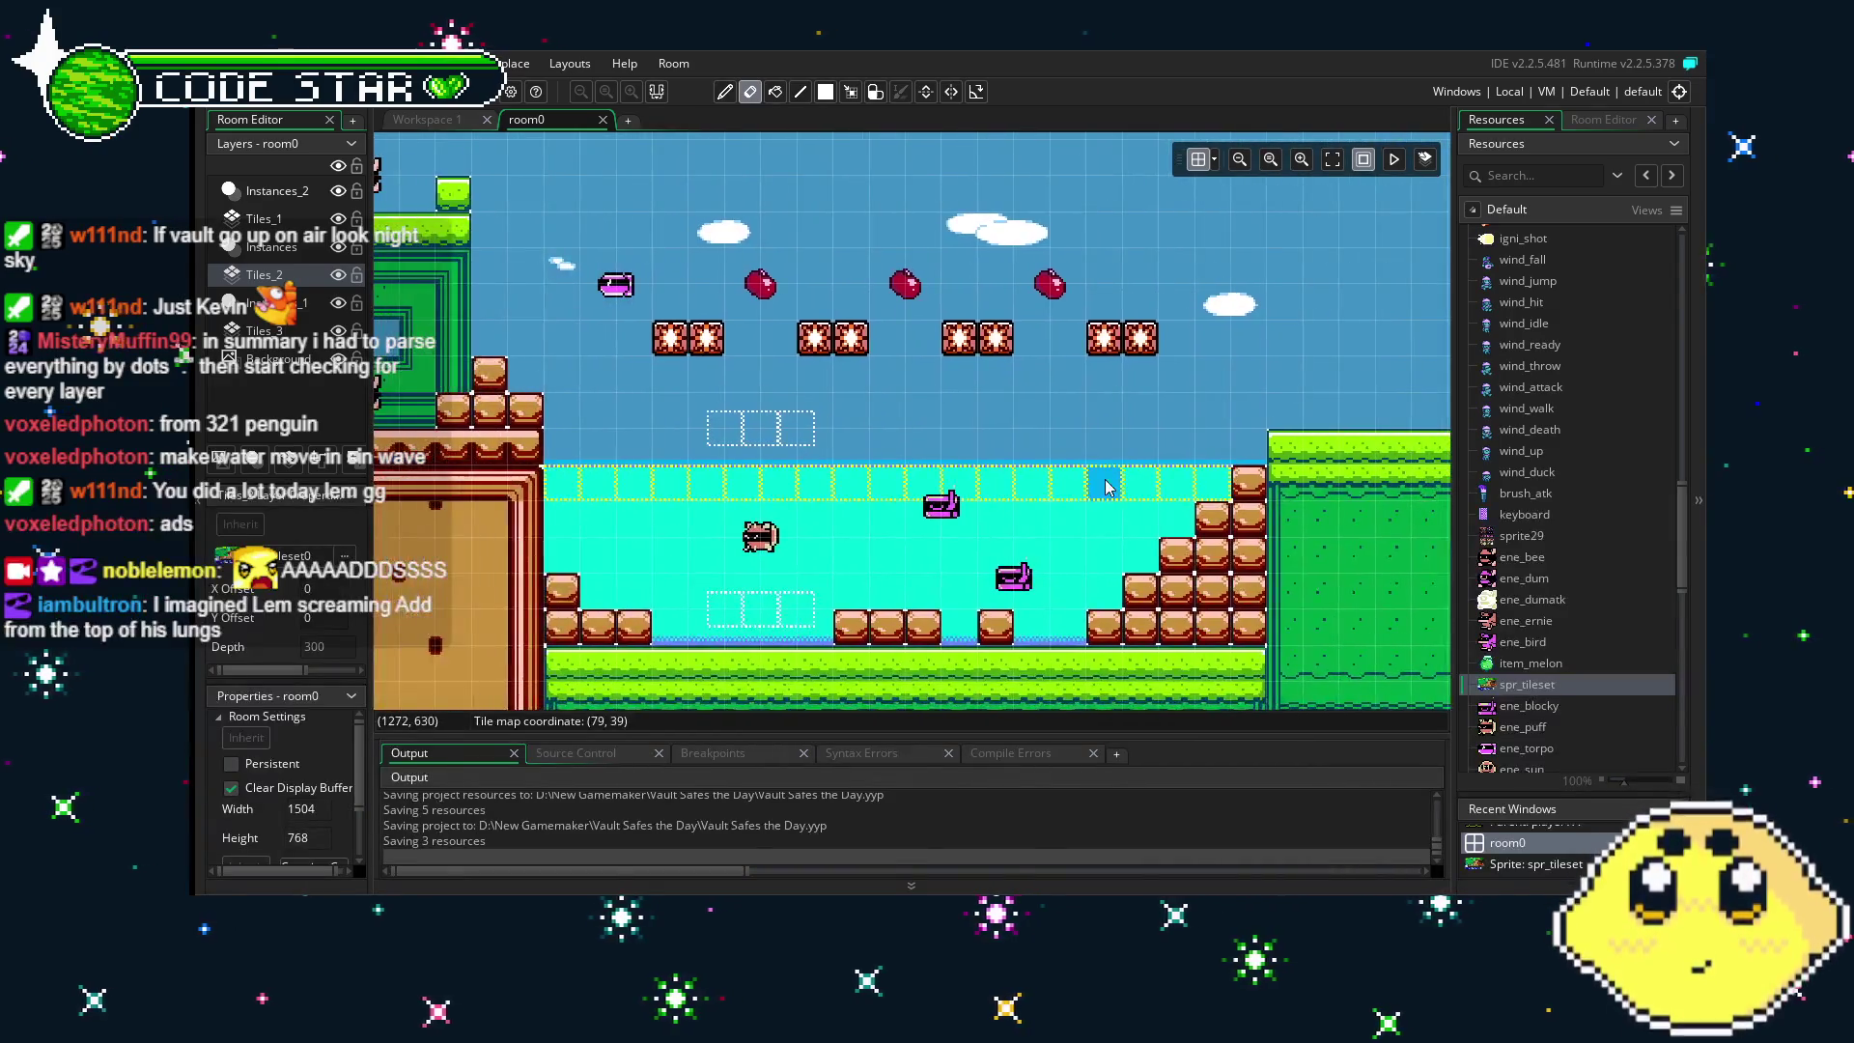
scroll(580, 512, up, 3)
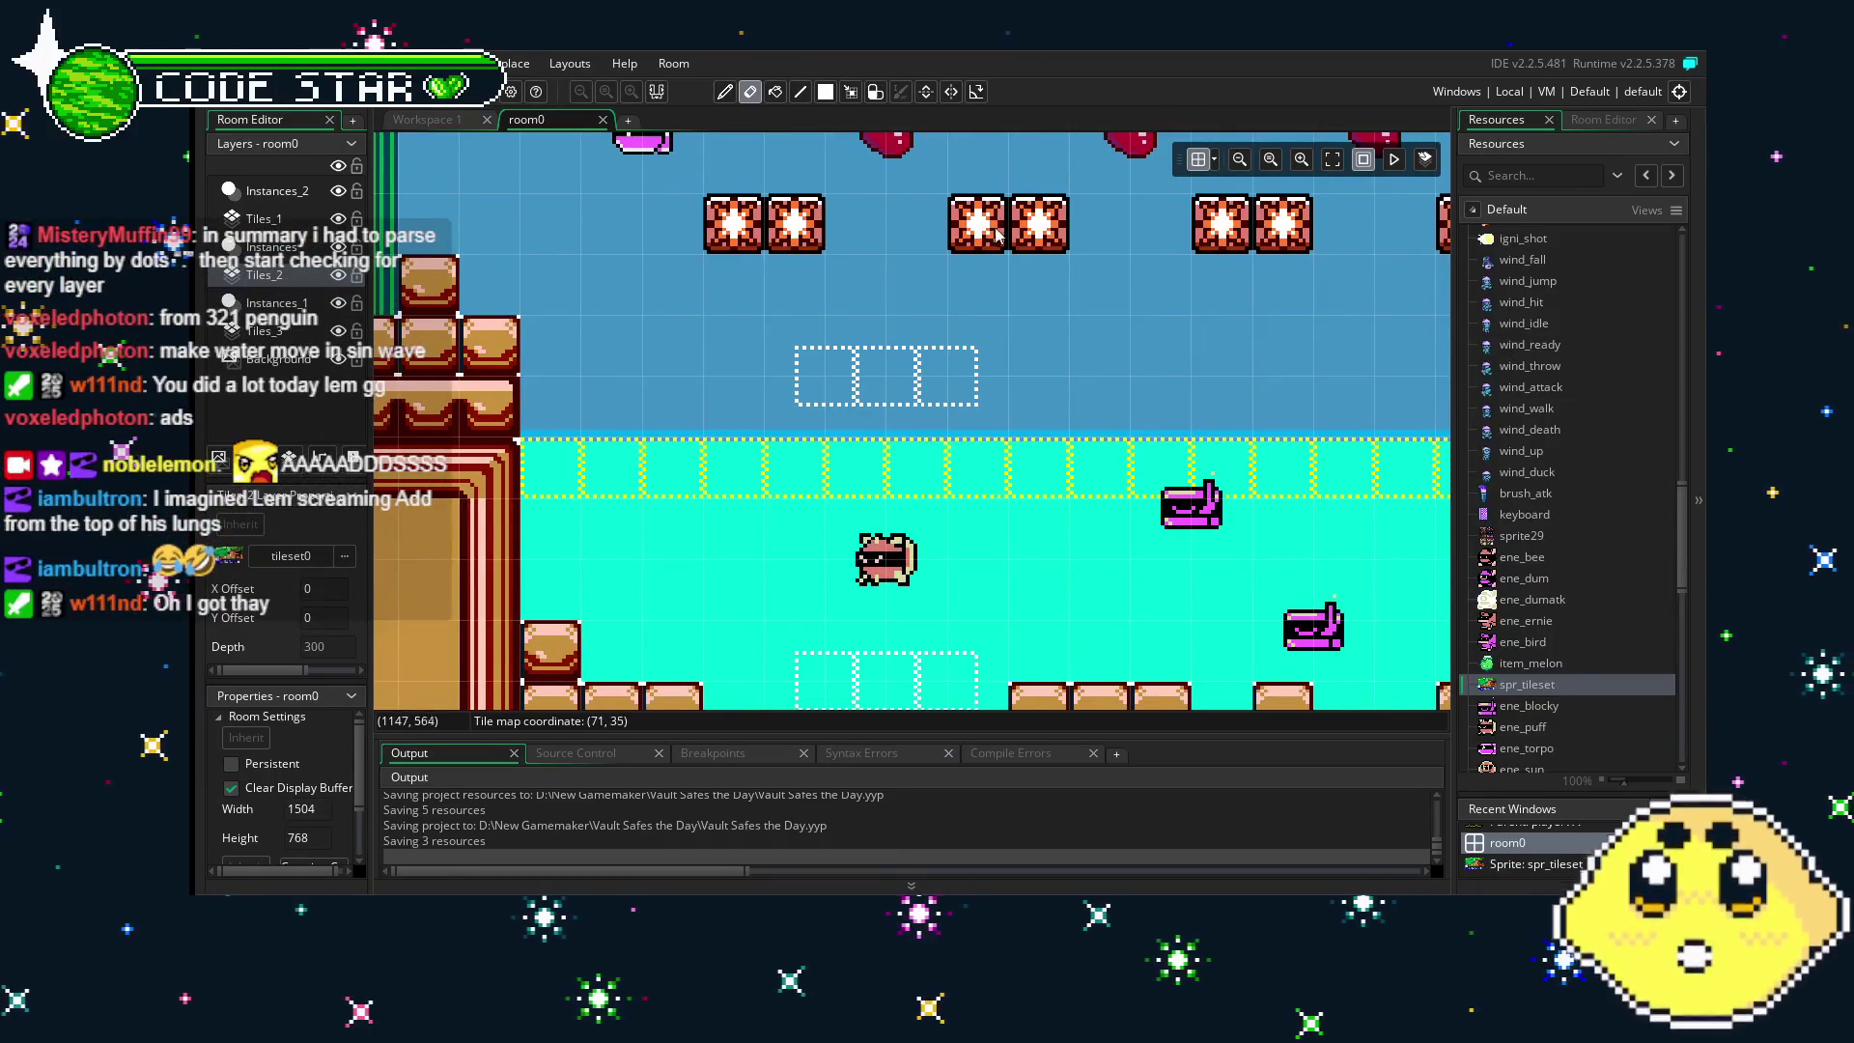
scroll(1306, 669, down, 3)
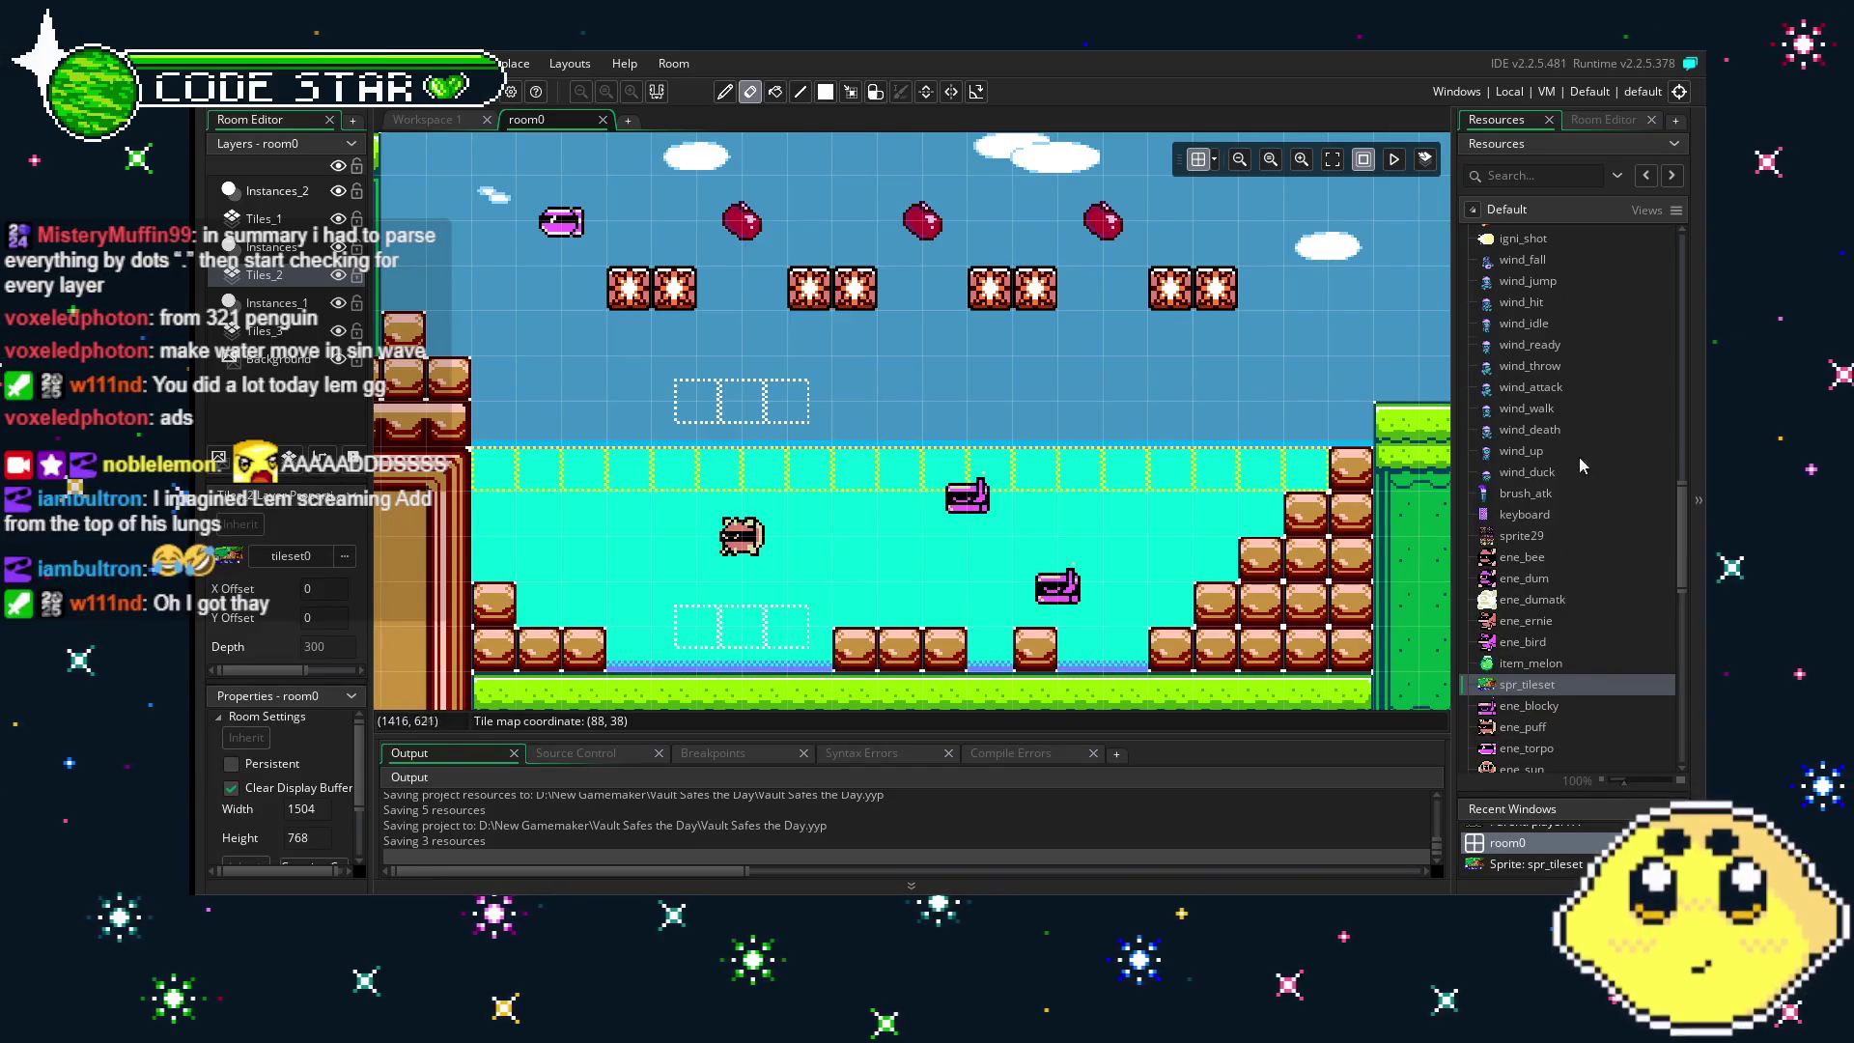
scroll(1576, 481, up, 10)
scroll(1576, 488, up, 5)
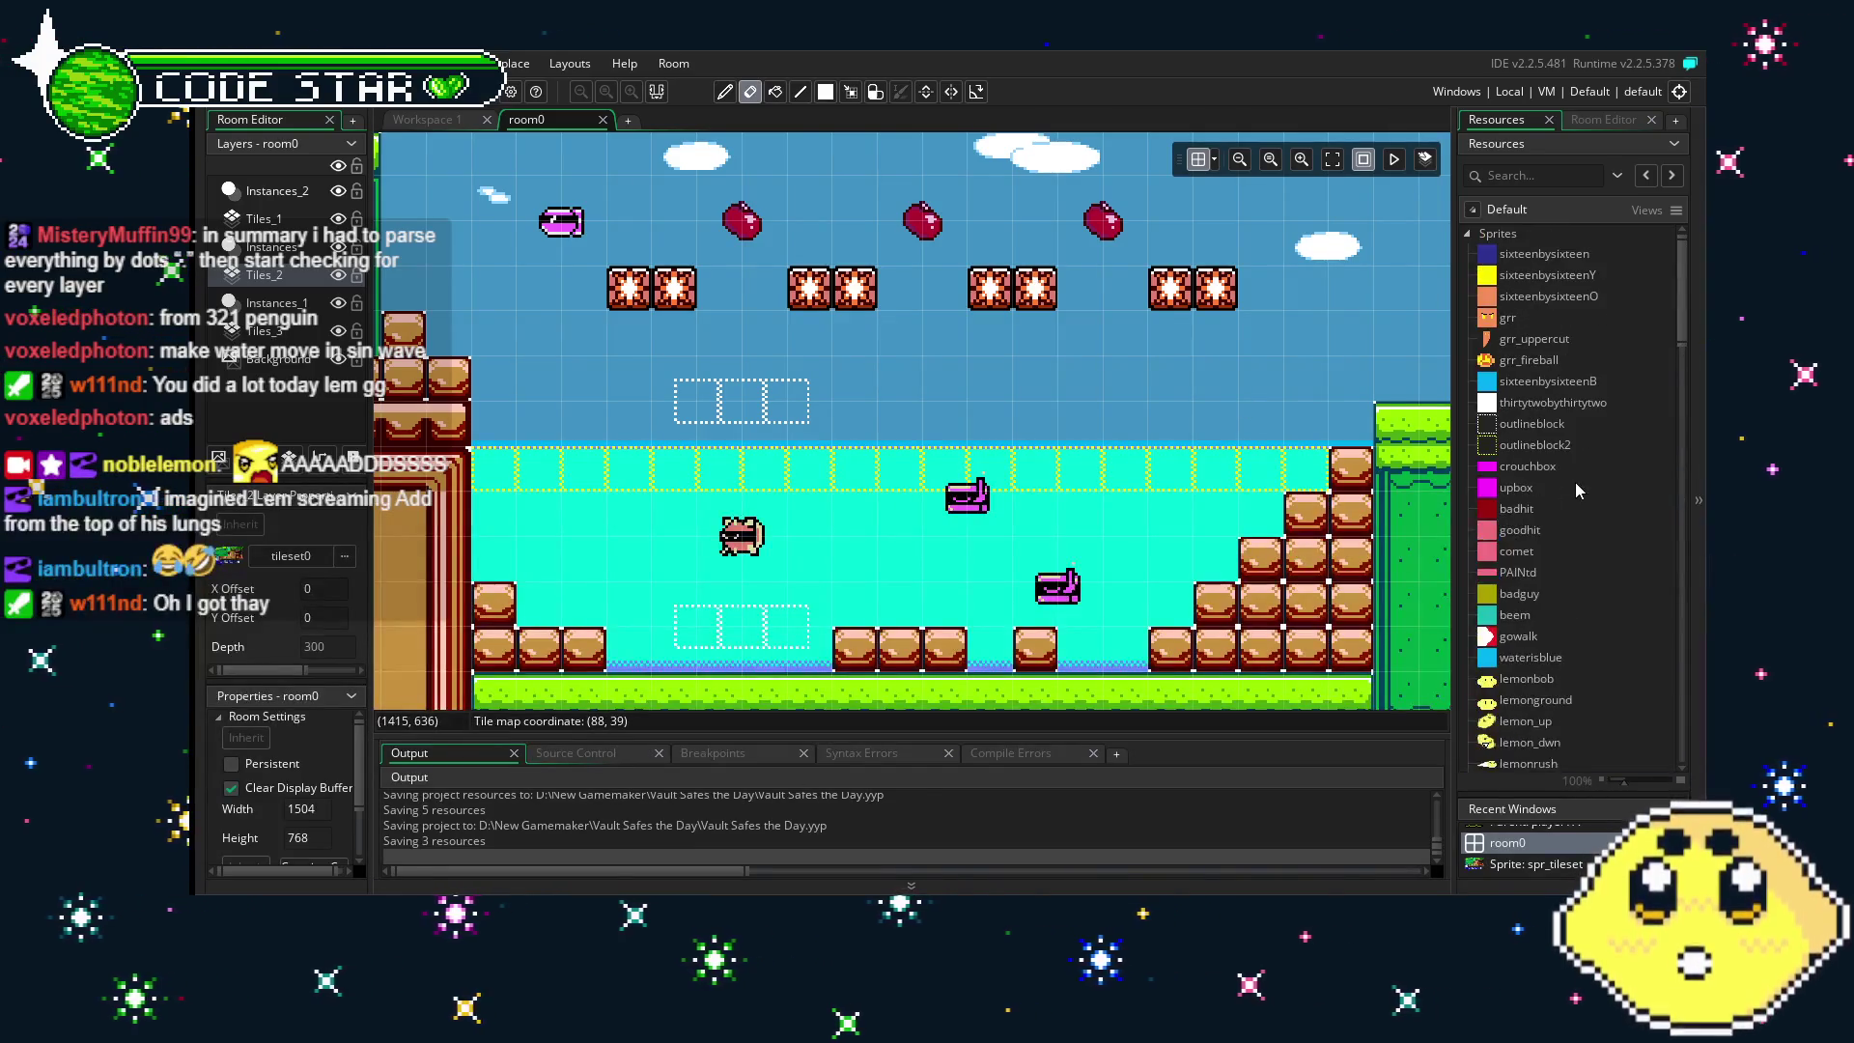
click(1467, 235)
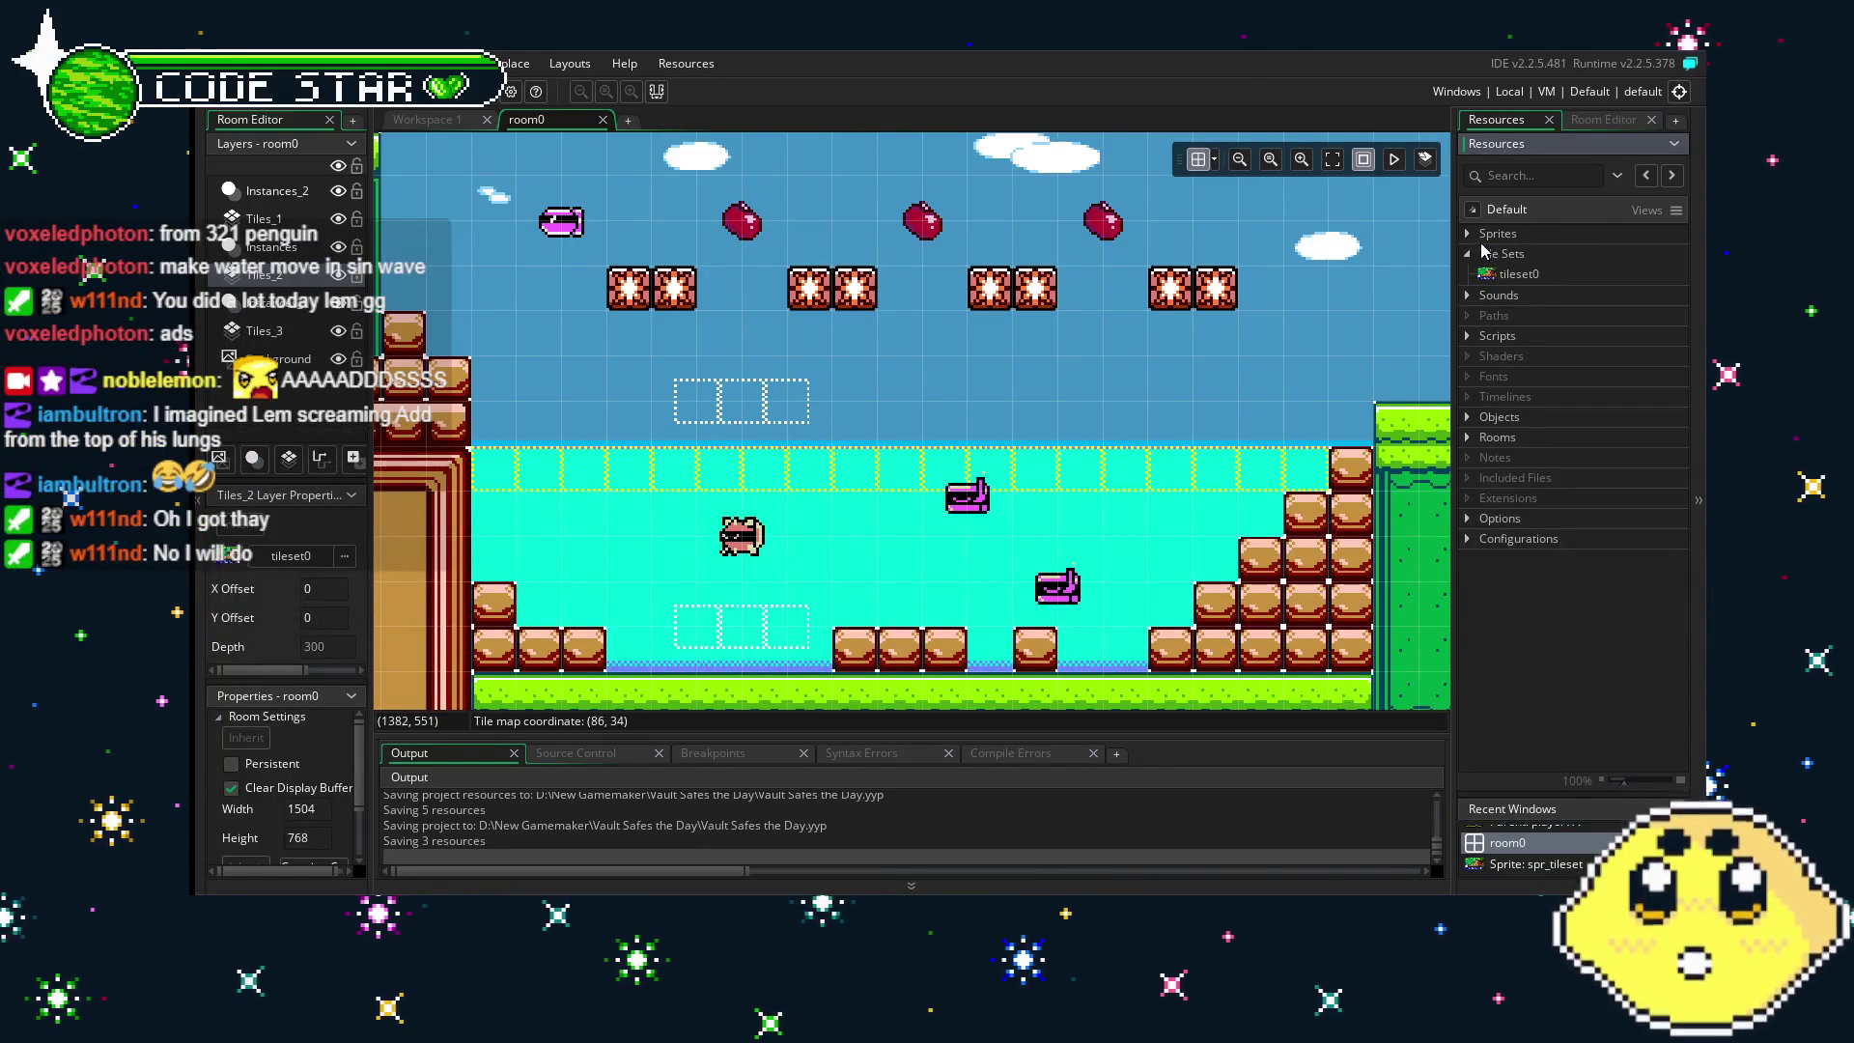
click(1468, 234)
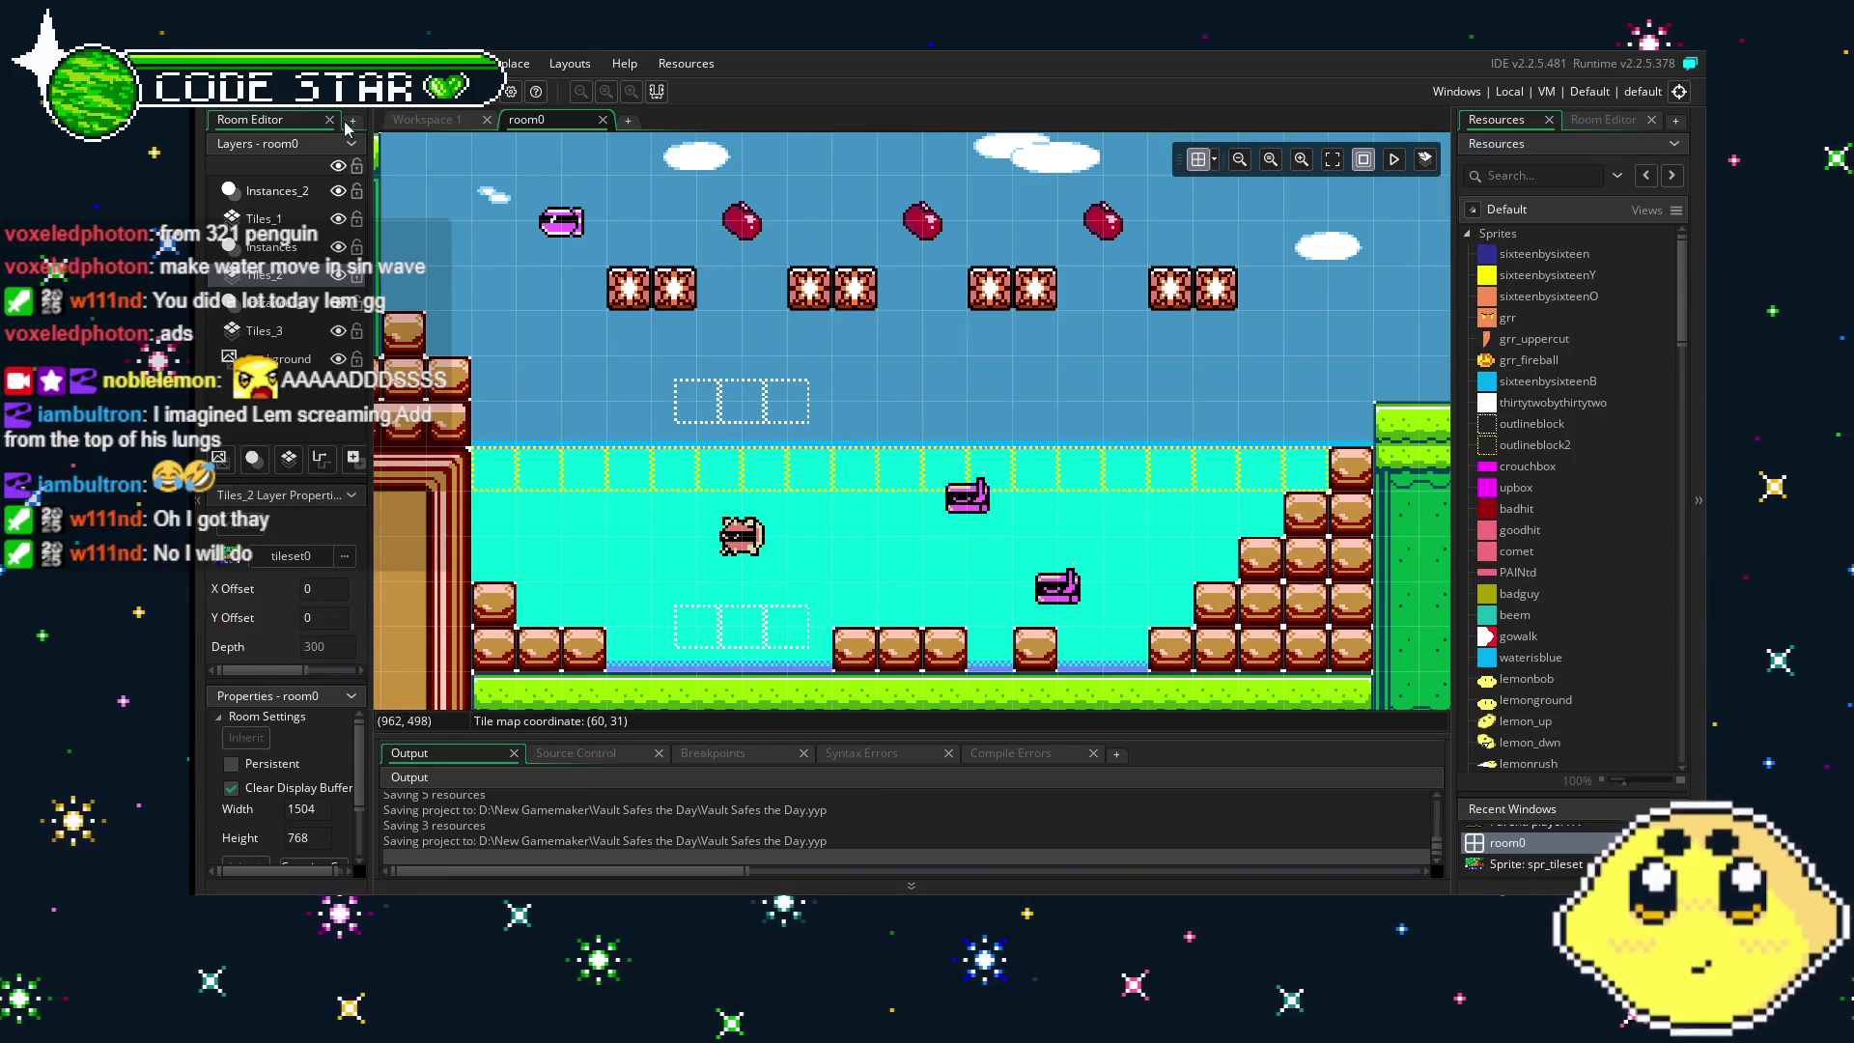
mouse_move(893, 434)
mouse_down()
mouse_move(1076, 462)
mouse_move(822, 471)
mouse_up()
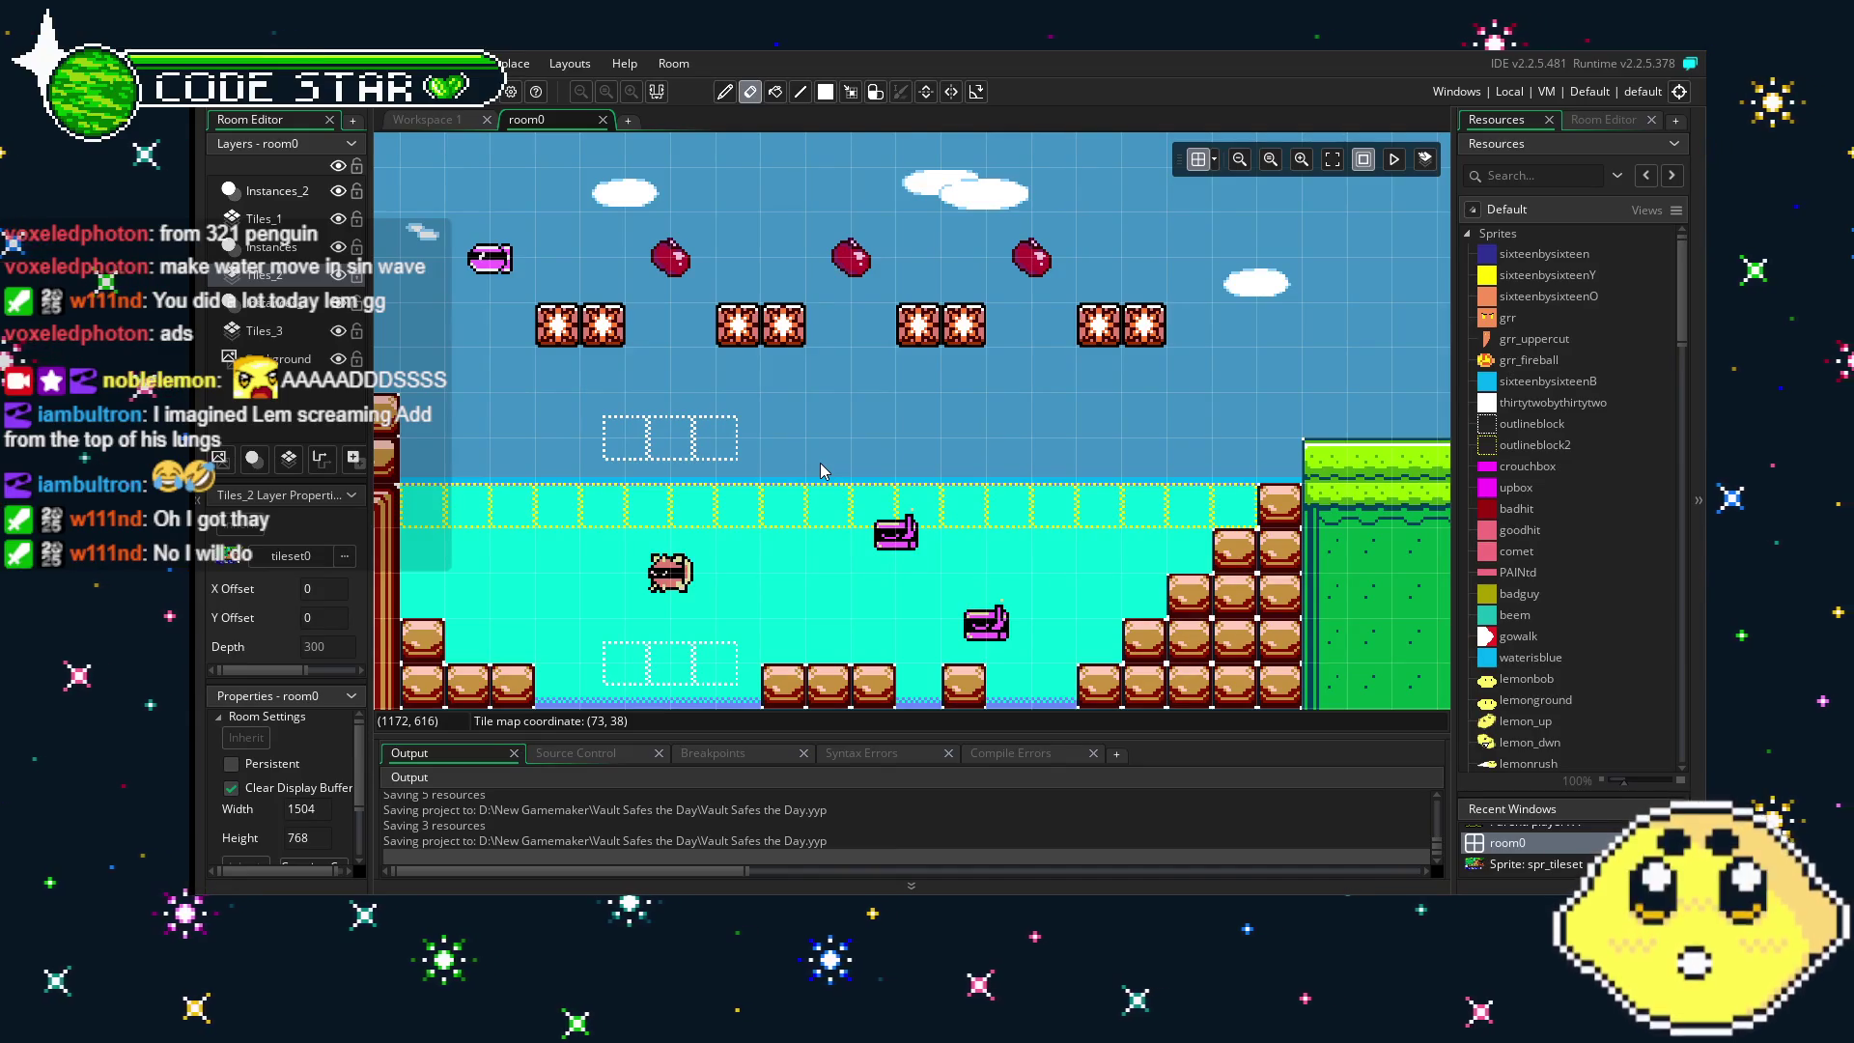
scroll(954, 398, right, 5)
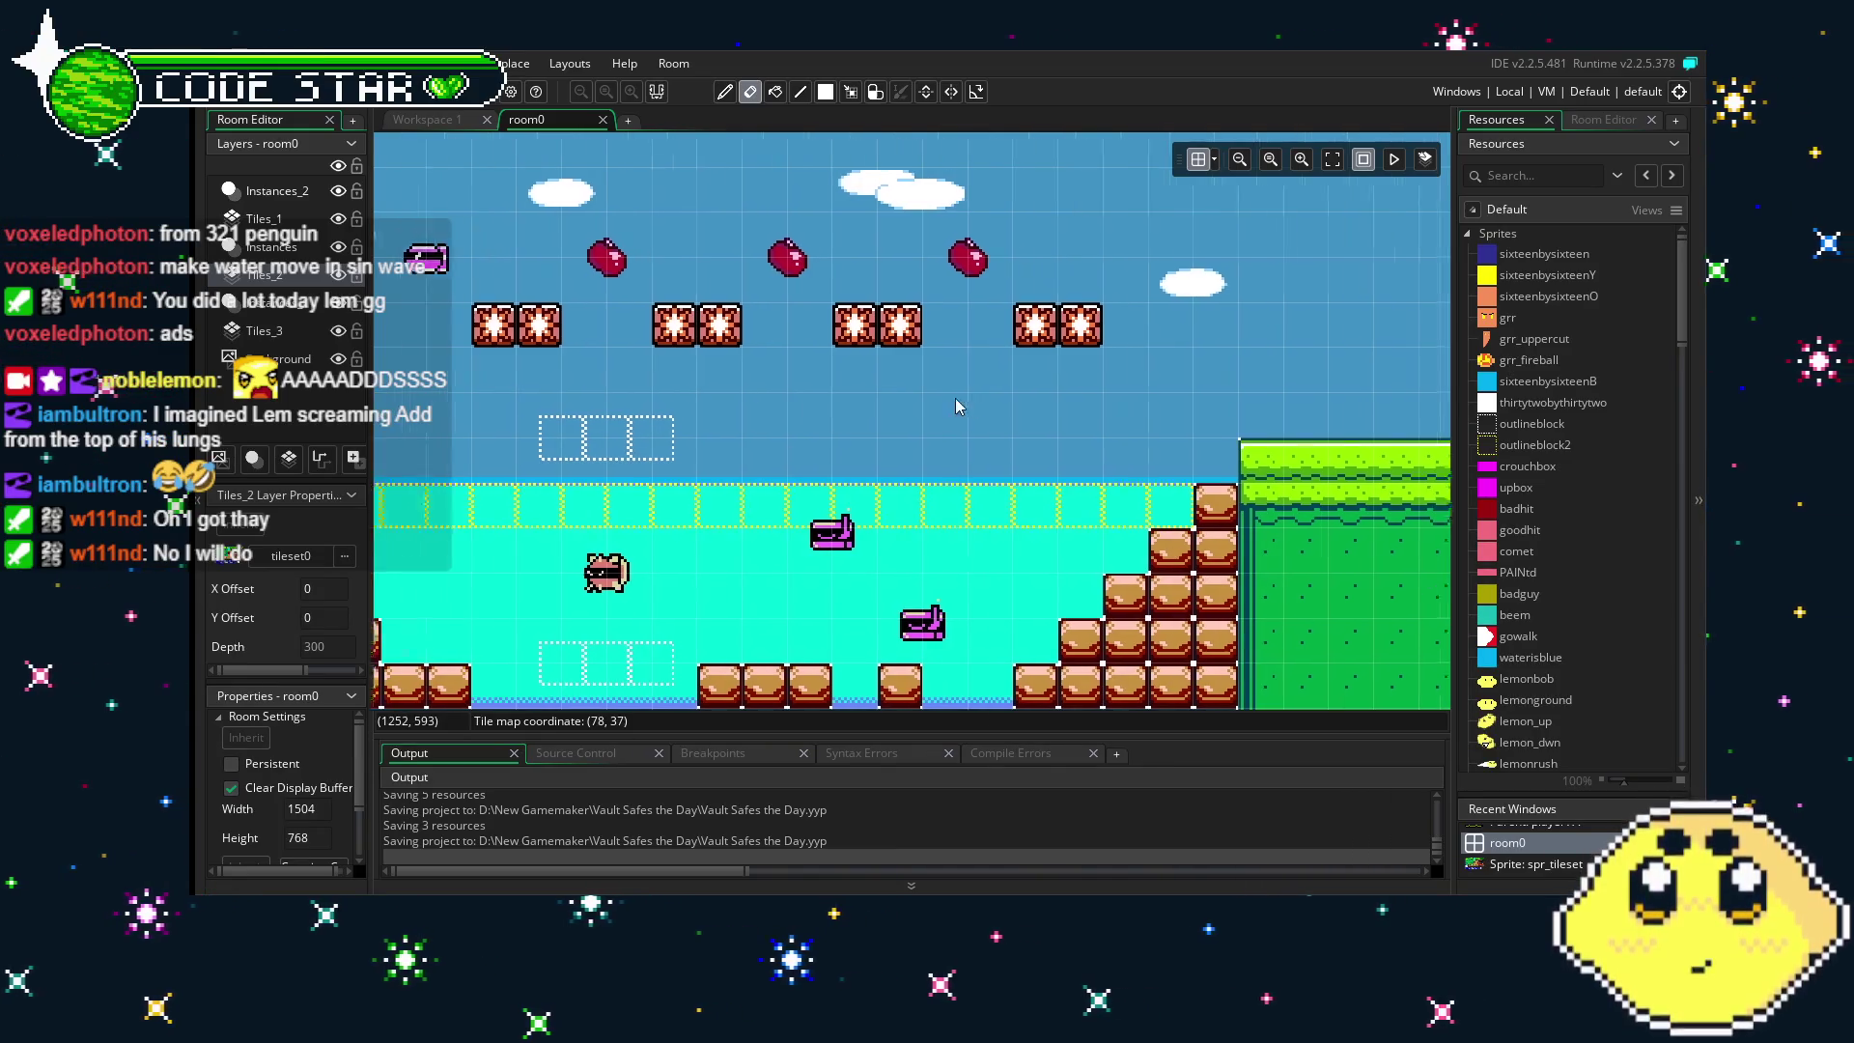
scroll(854, 415, right, 3)
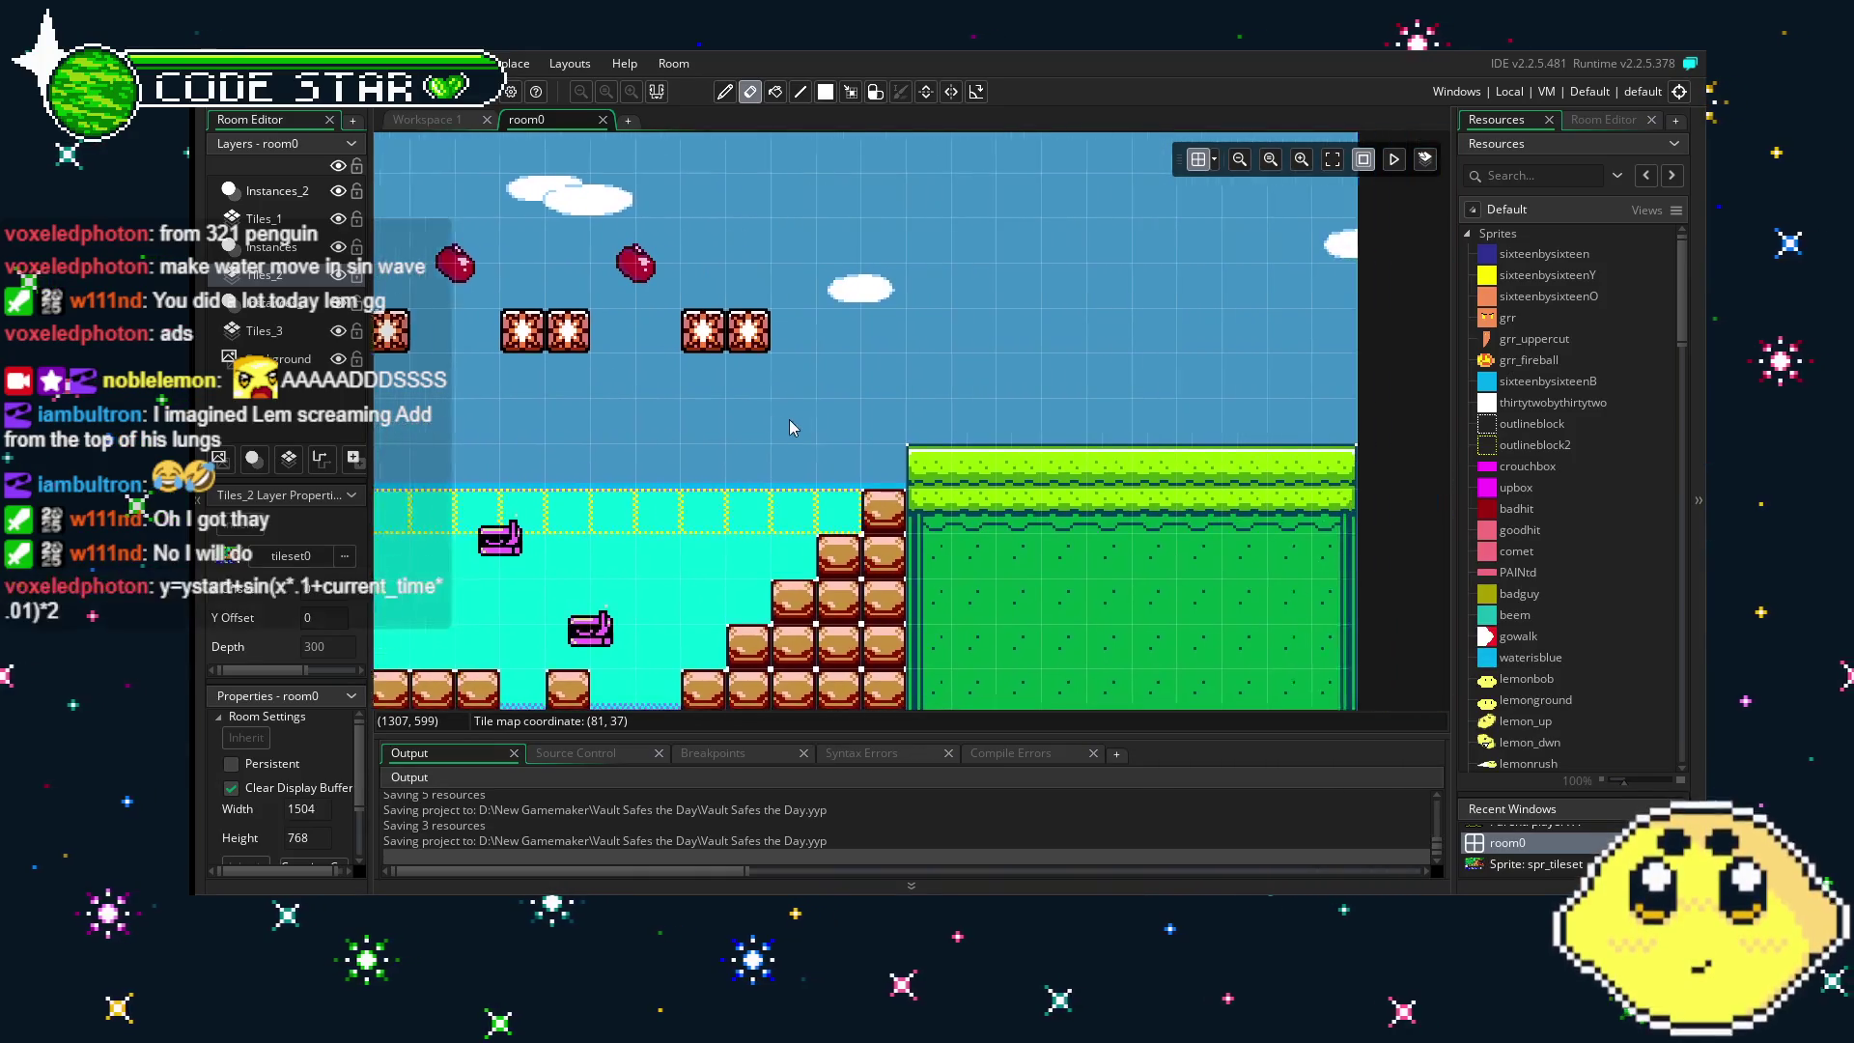
scroll(994, 463, left, 3)
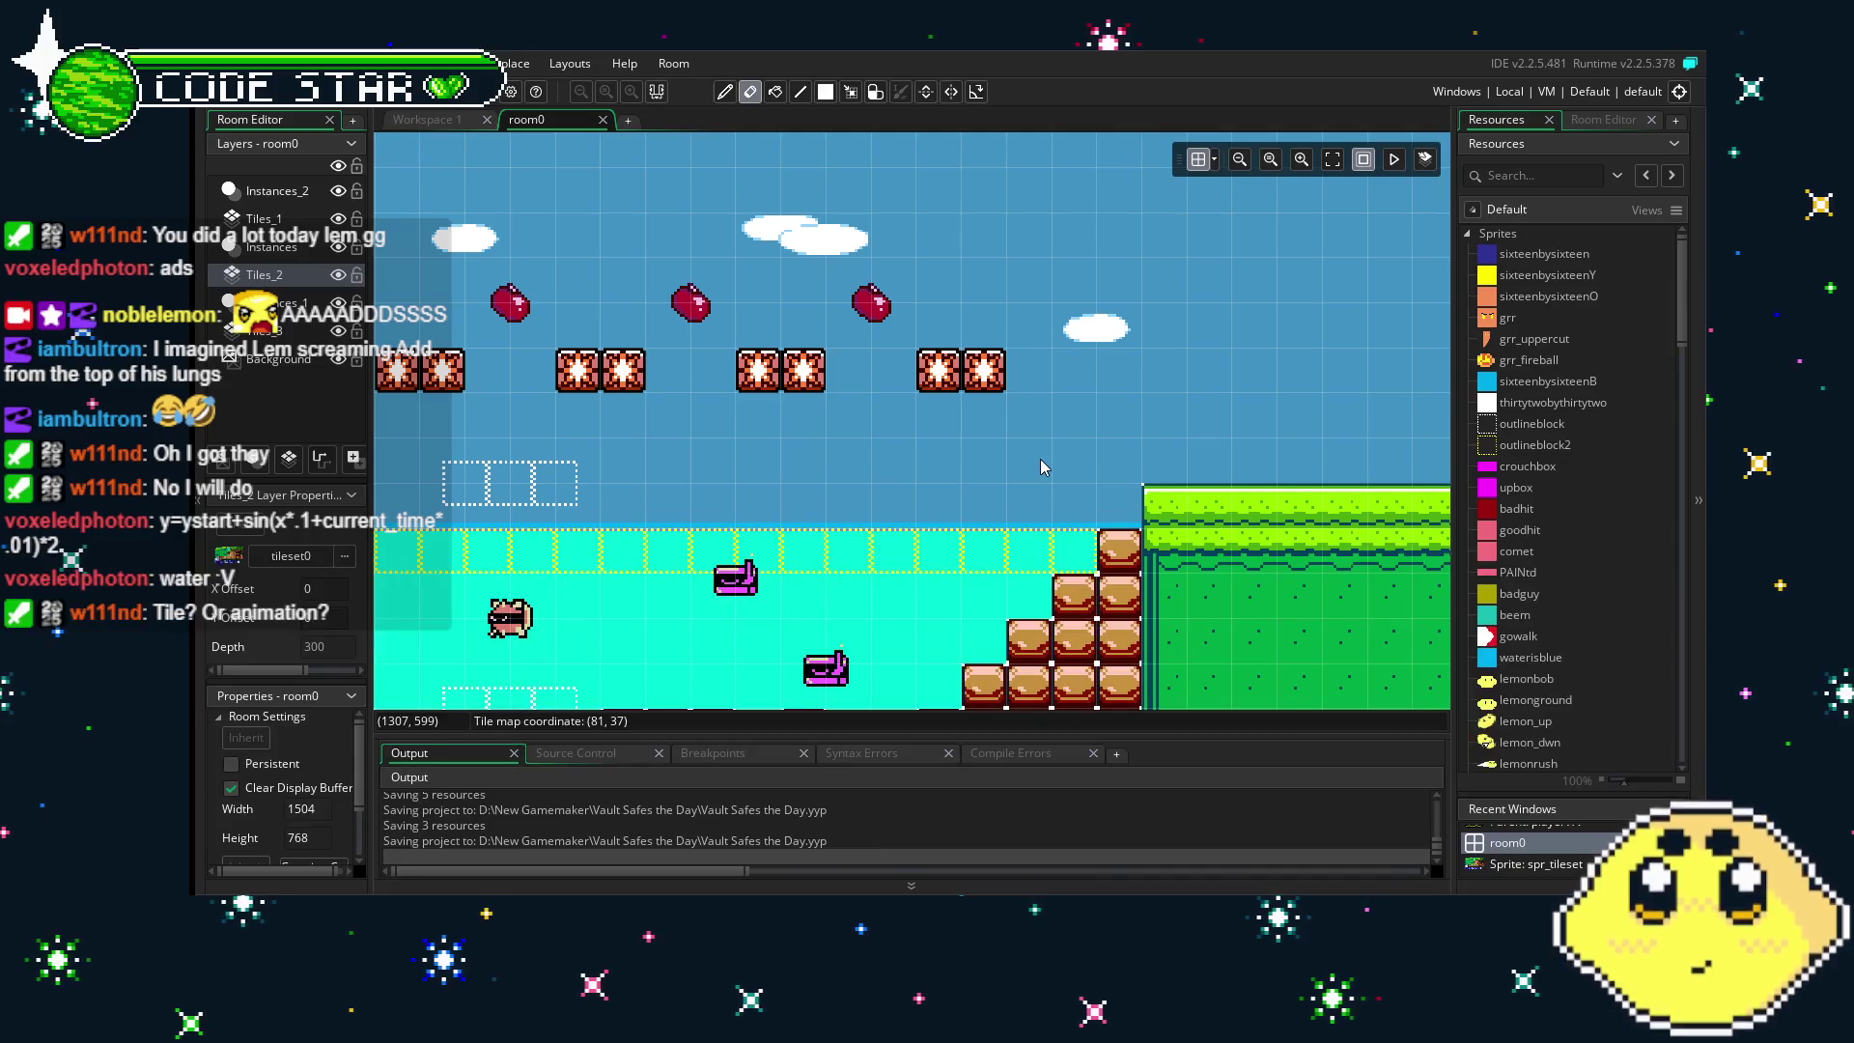
drag(1041, 468, 974, 493)
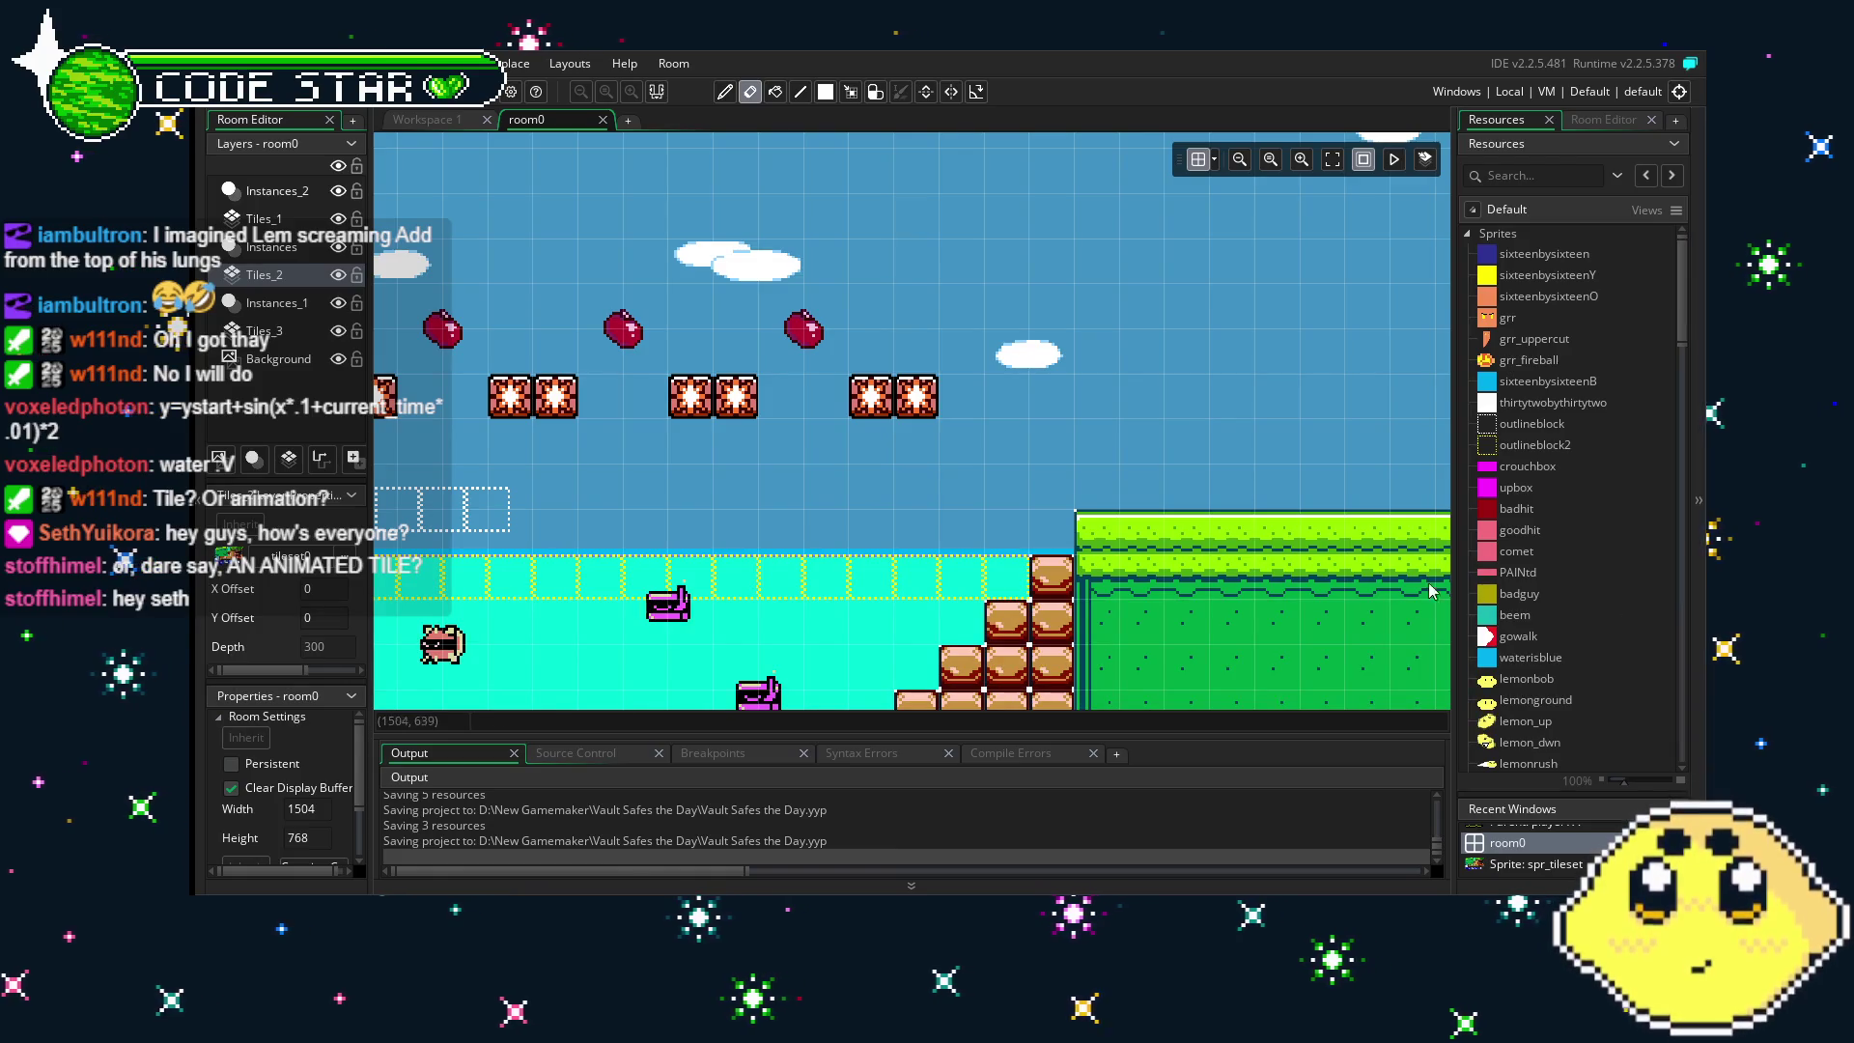
drag(850, 495, 1157, 489)
mouse_move(958, 500)
mouse_down()
mouse_move(1029, 467)
mouse_move(848, 431)
mouse_up()
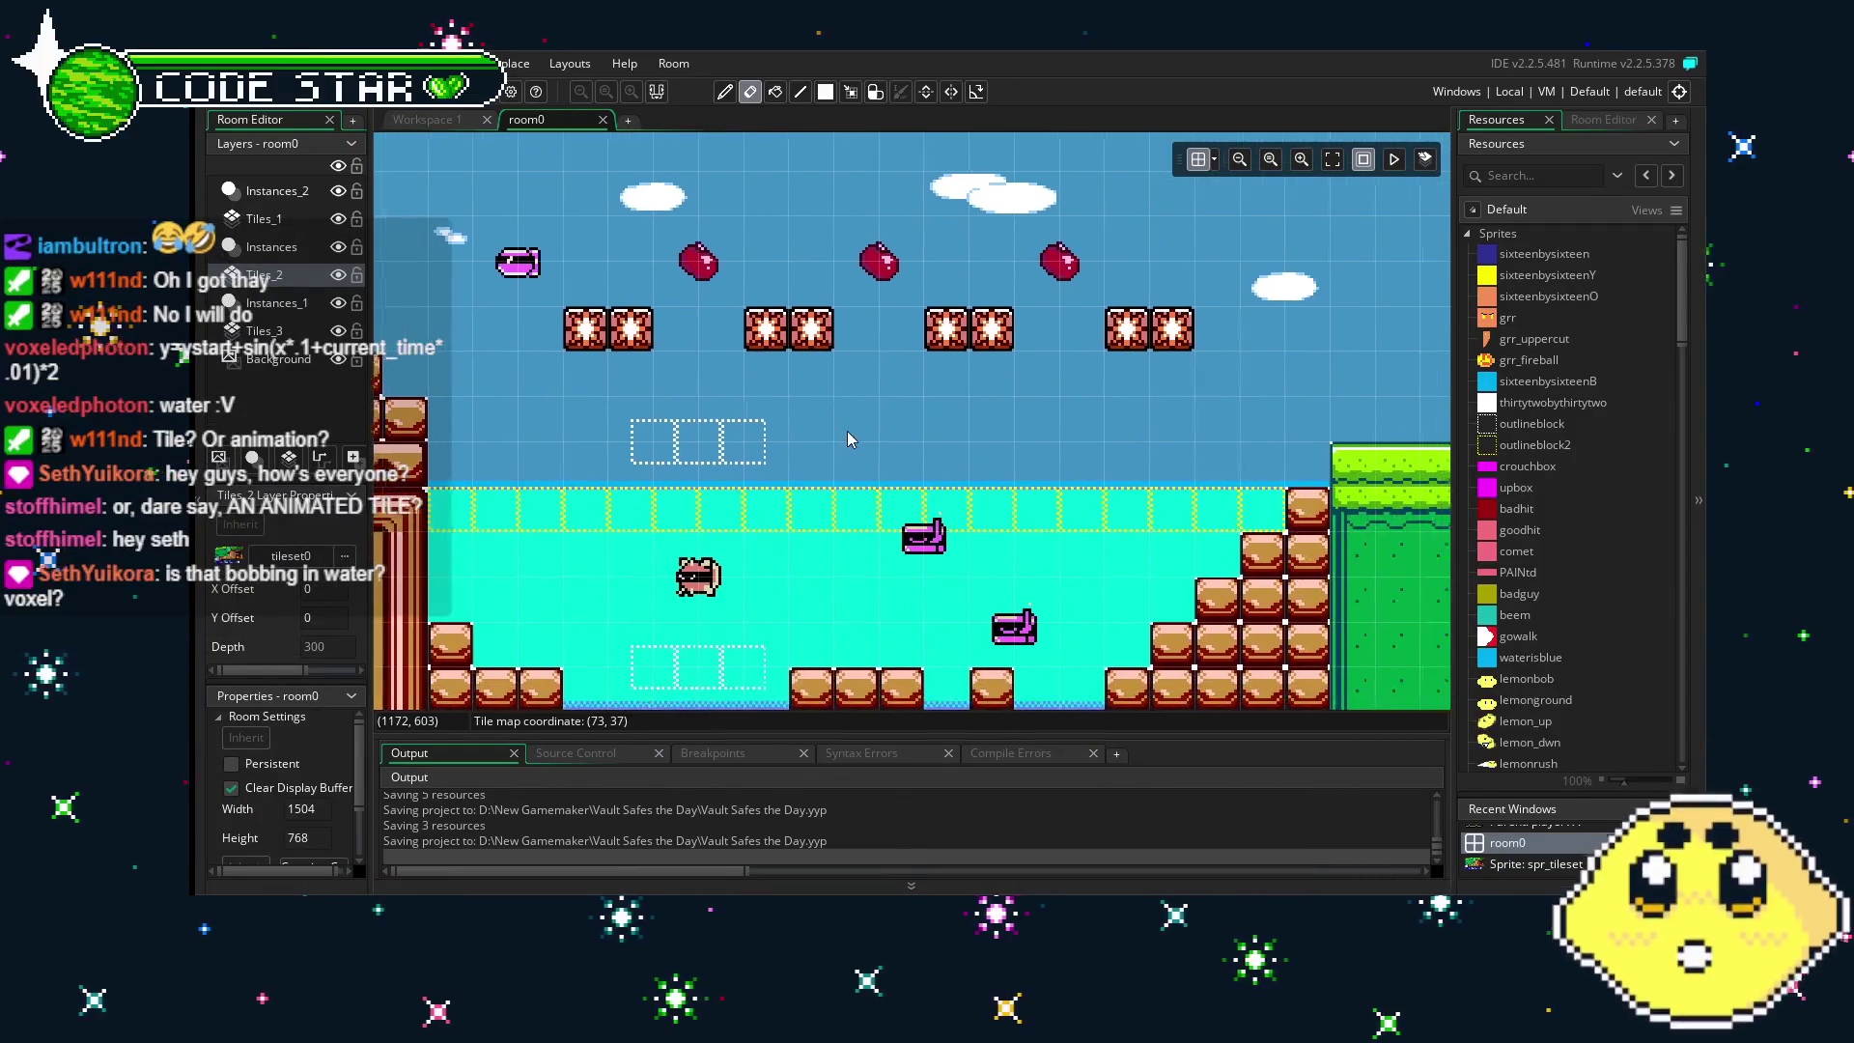
mouse_move(612, 495)
mouse_down()
mouse_move(792, 453)
mouse_move(811, 419)
mouse_move(715, 424)
mouse_up()
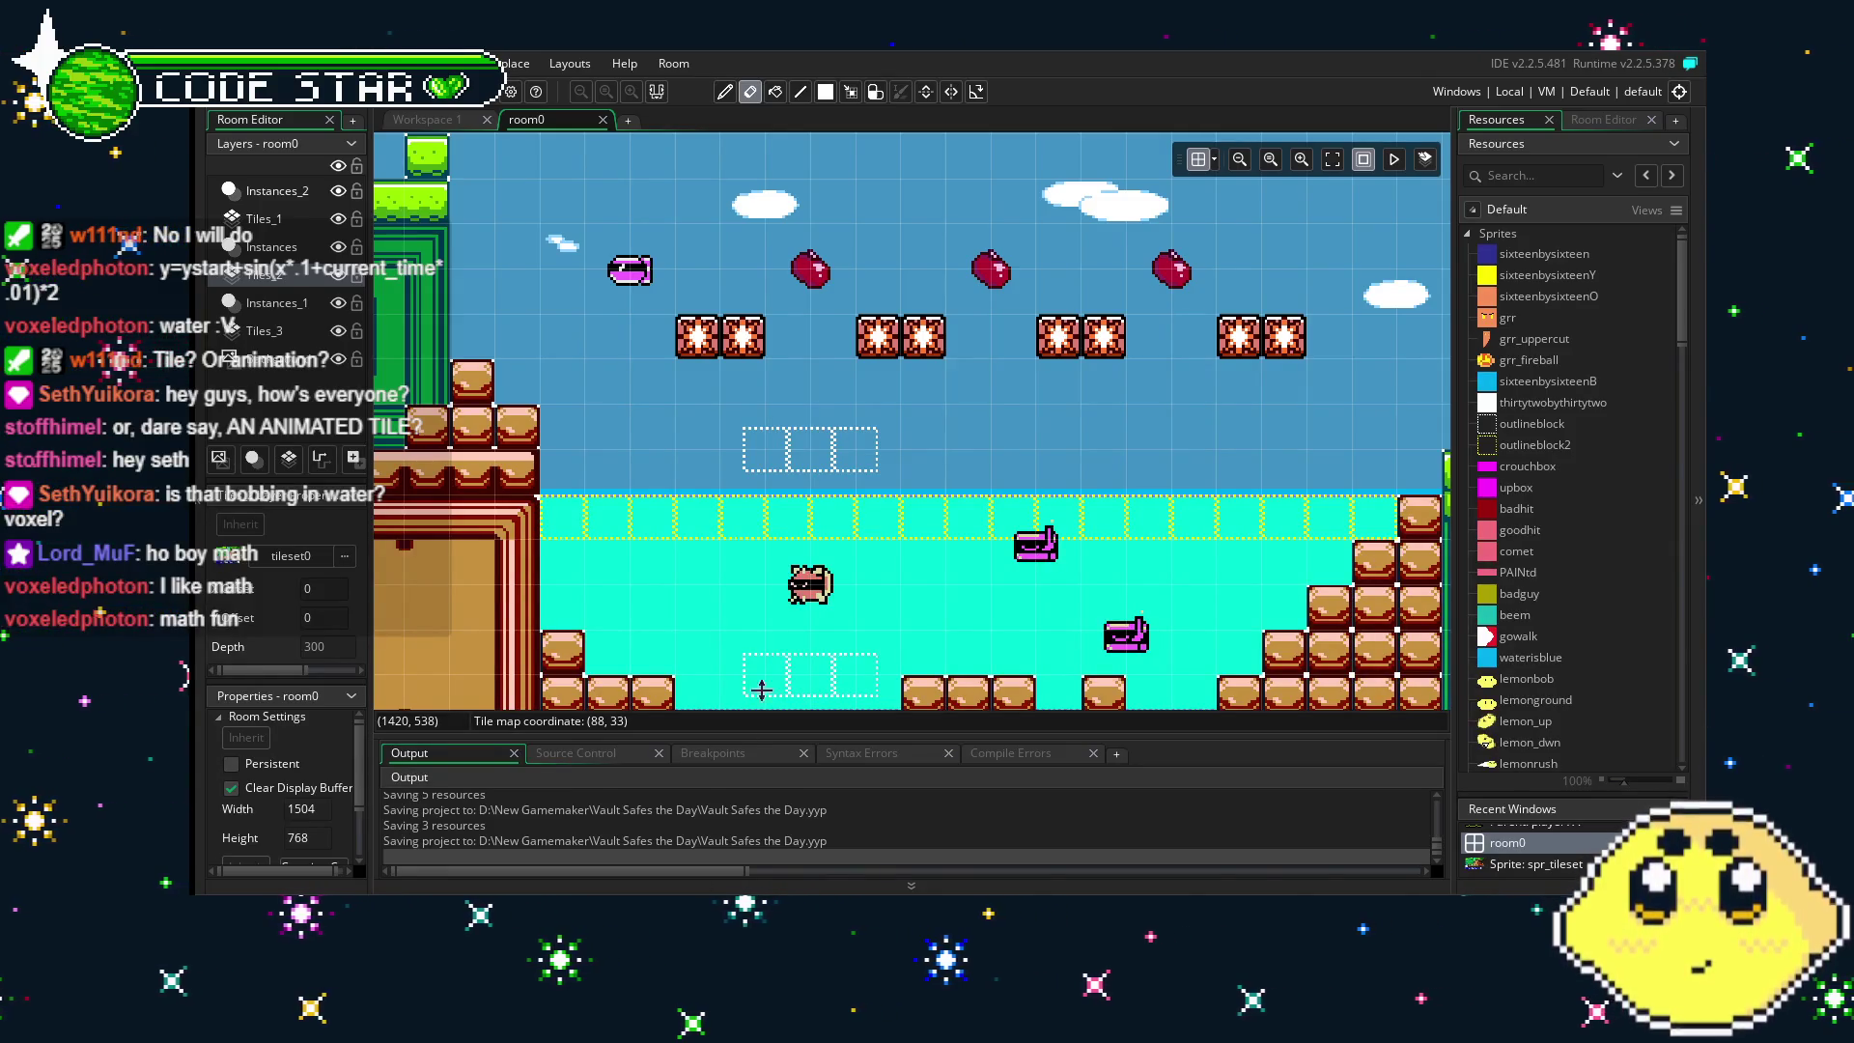
scroll(698, 578, left, 5)
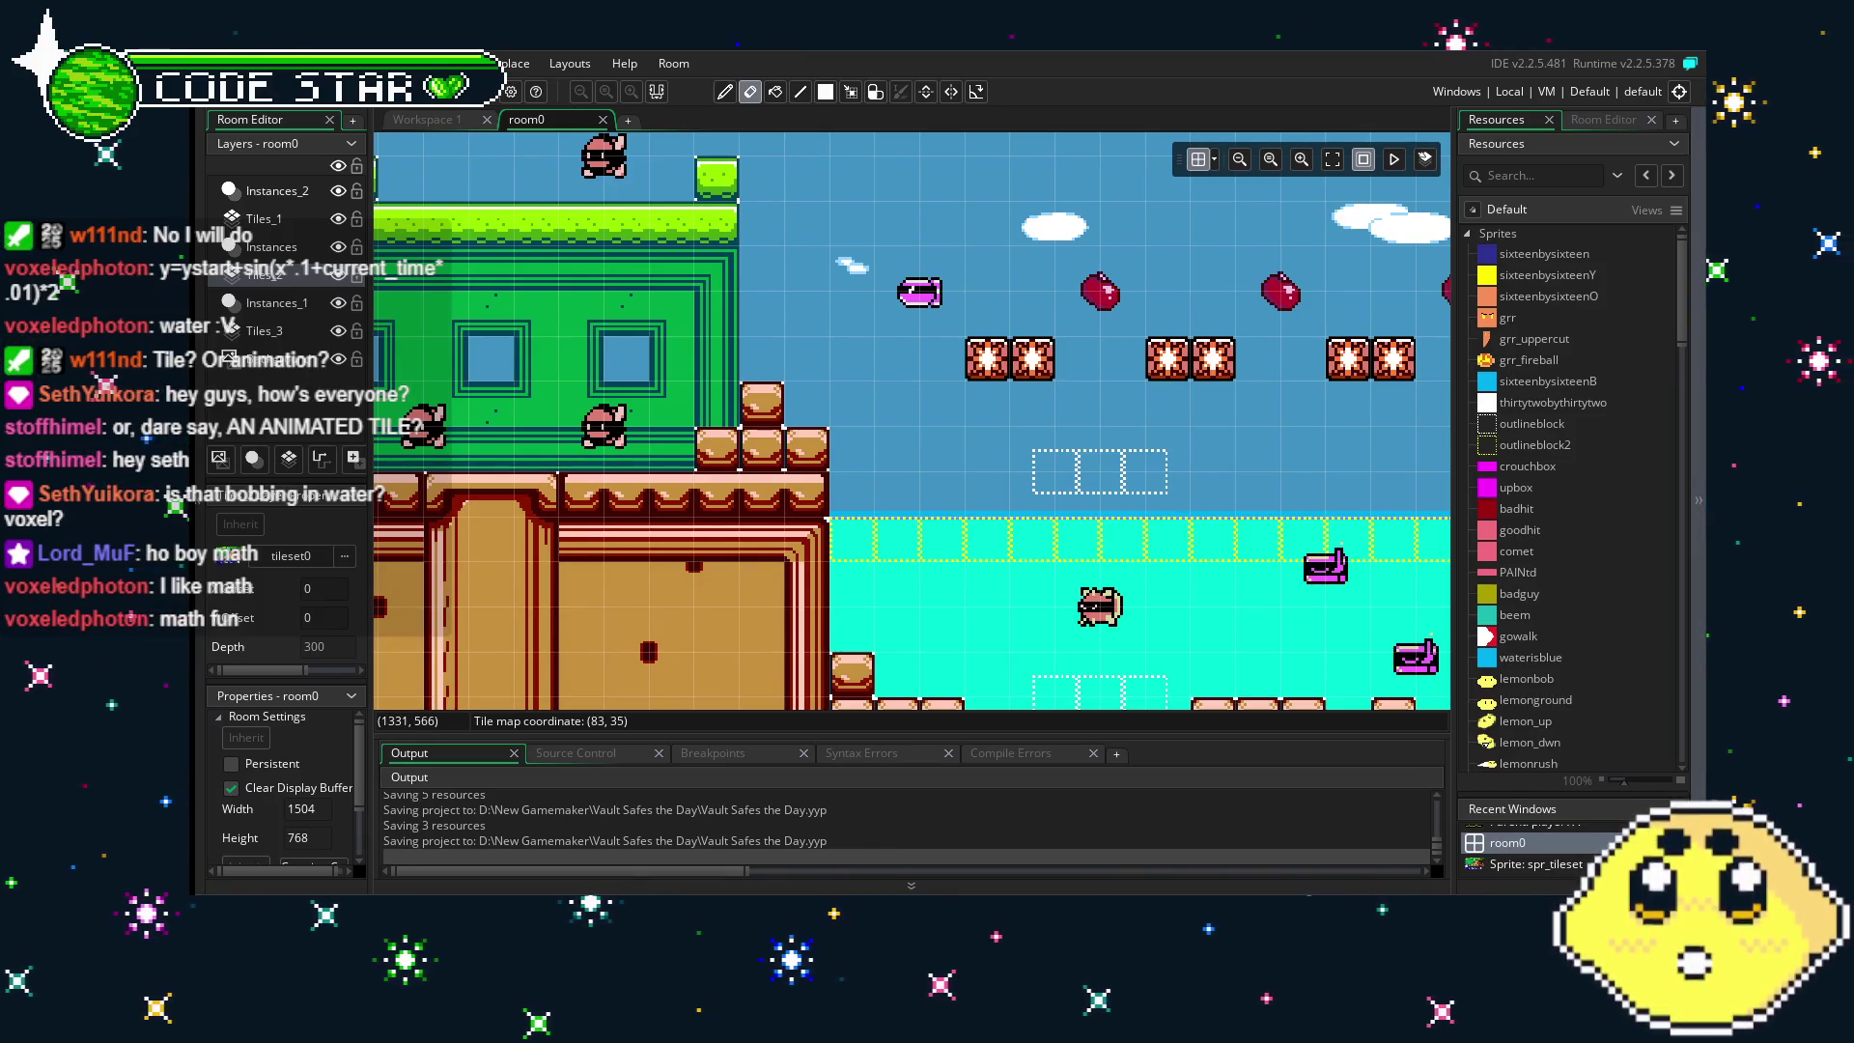
scroll(1101, 349, right, 2)
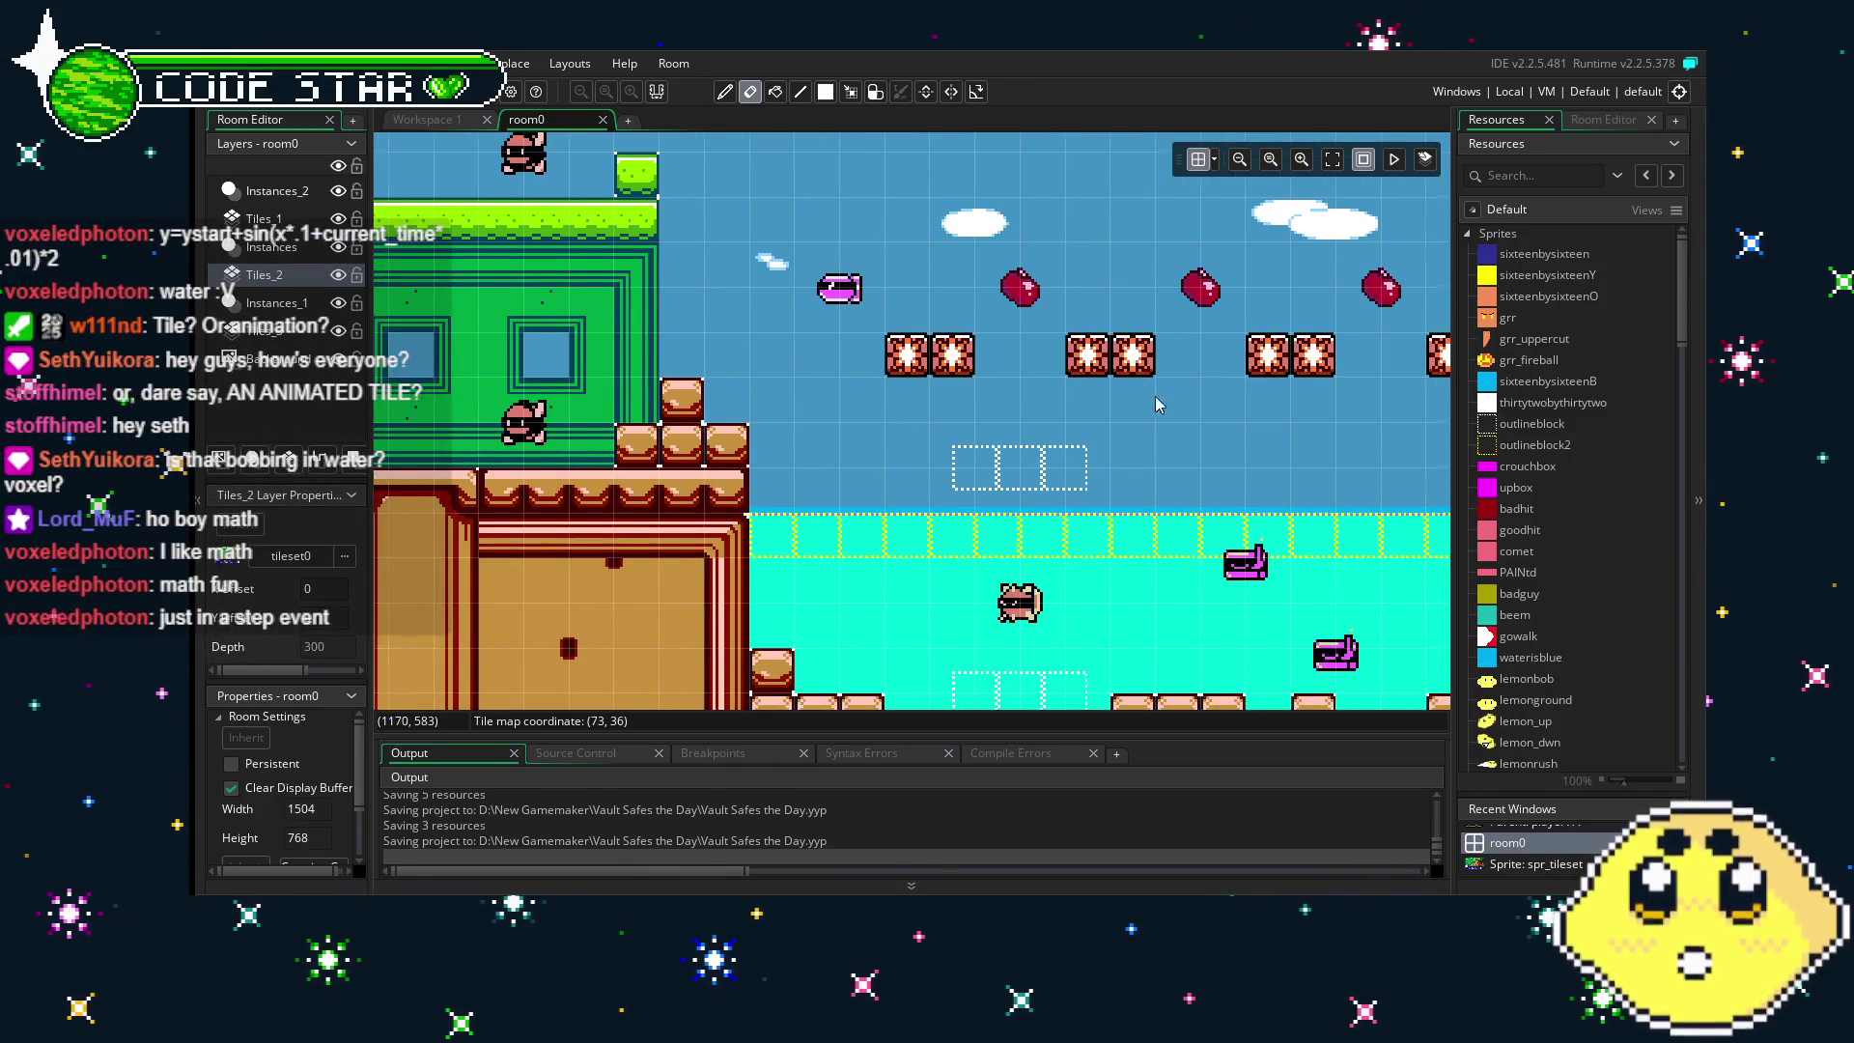
drag(1159, 403, 981, 352)
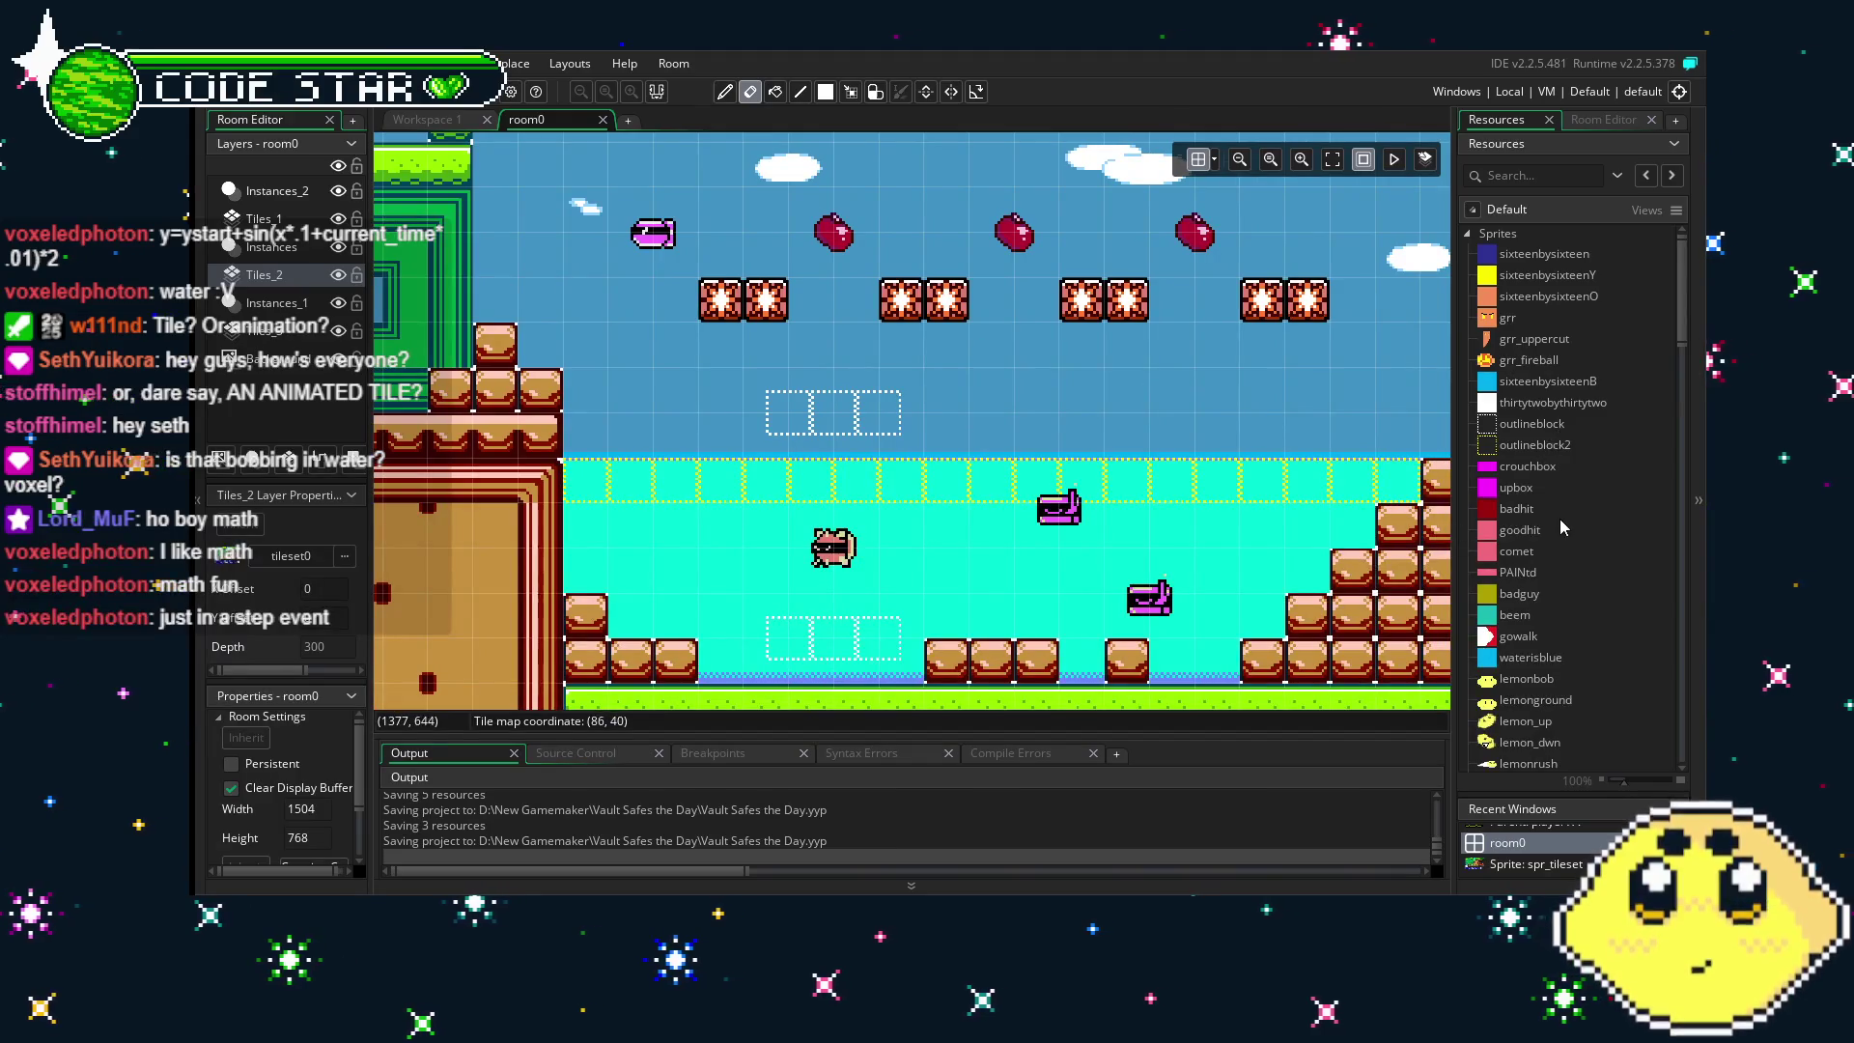
scroll(1561, 526, down, 3)
double_click(1557, 466)
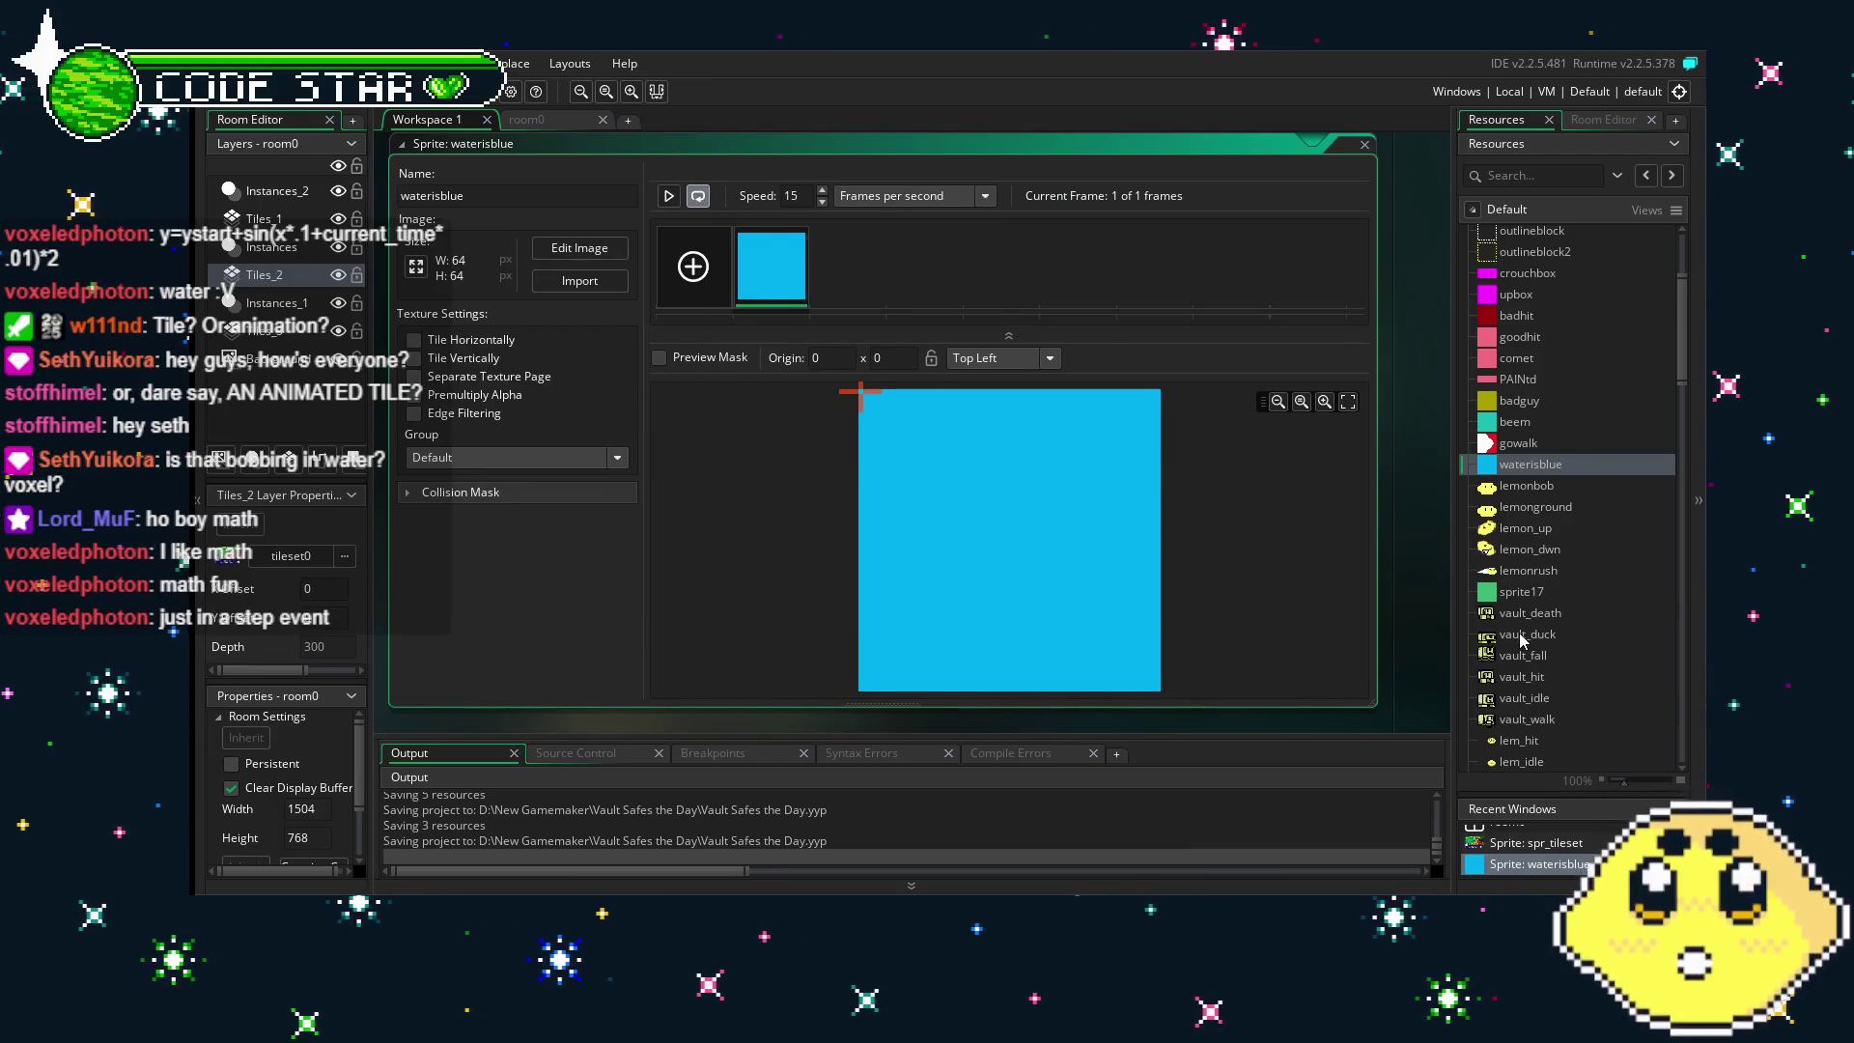
- Scroll the Resources tree, expand Objects, and open the blue_water object
scroll(1523, 640, down, 10)
scroll(1521, 640, down, 5)
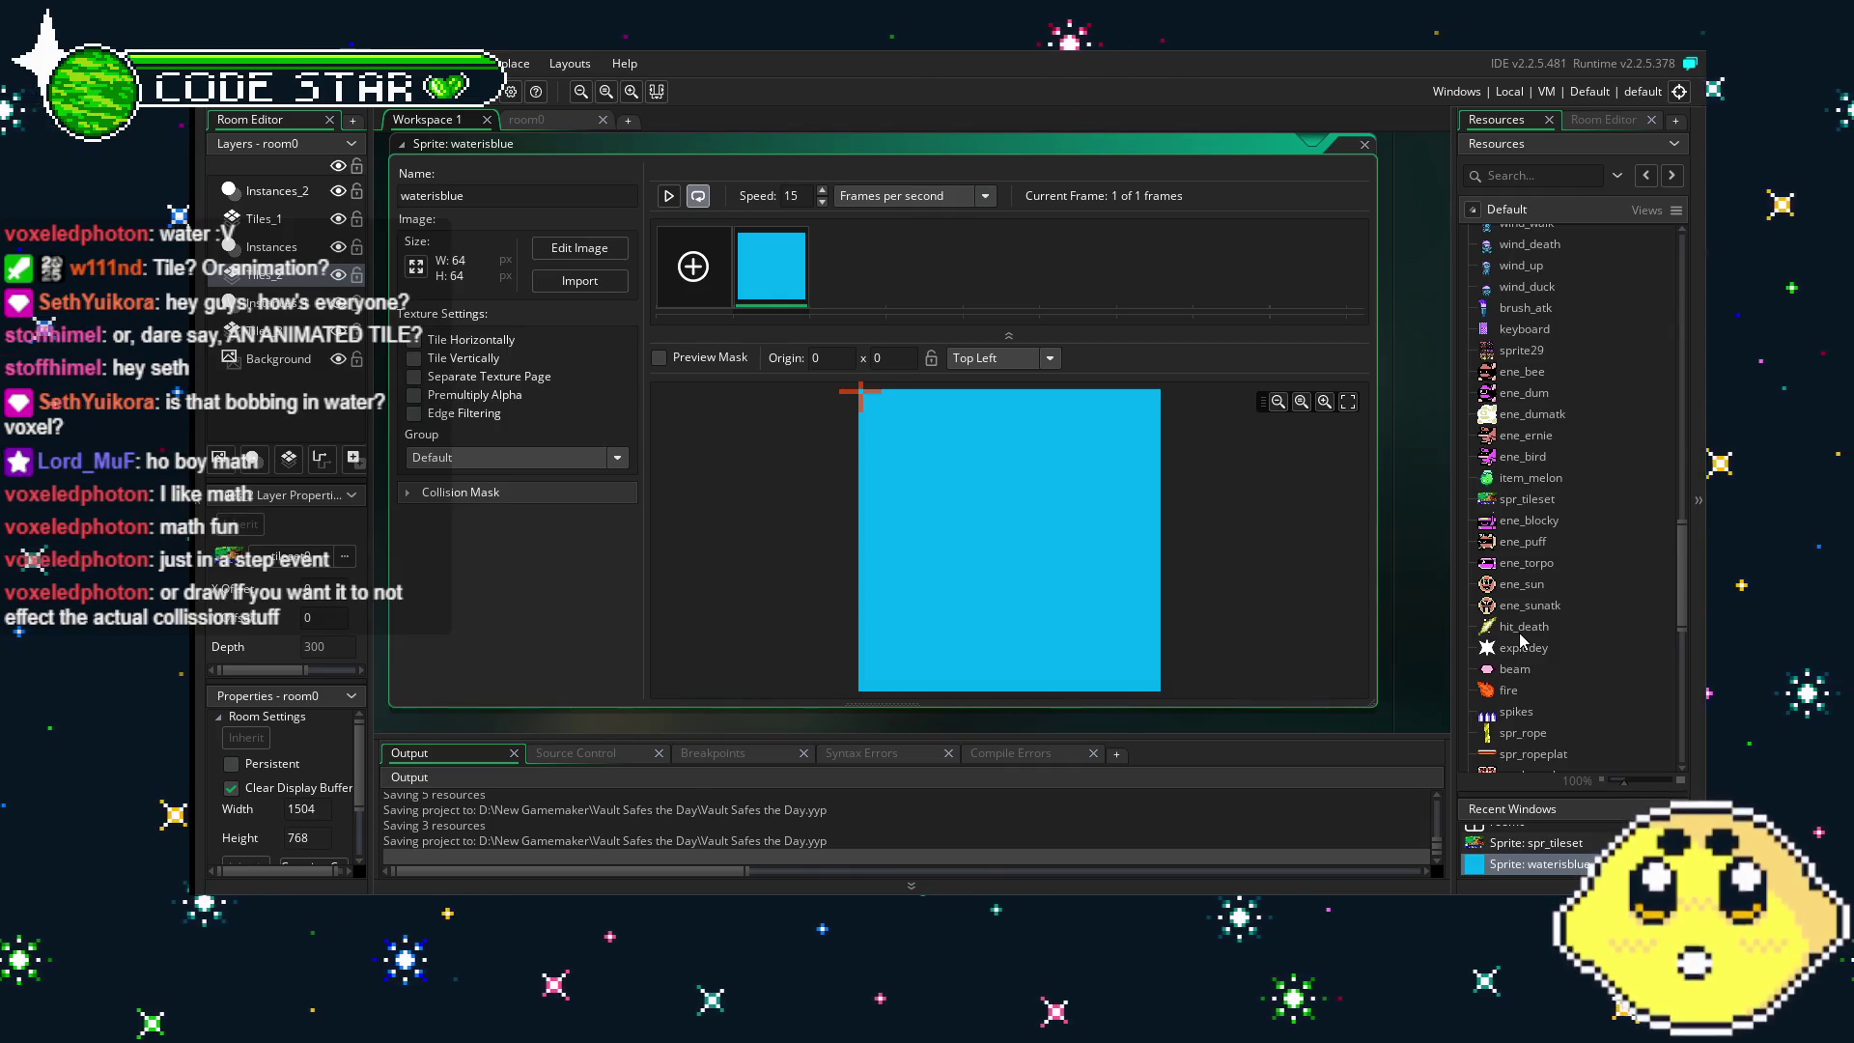
scroll(1520, 634, down, 3)
scroll(1520, 633, down, 7)
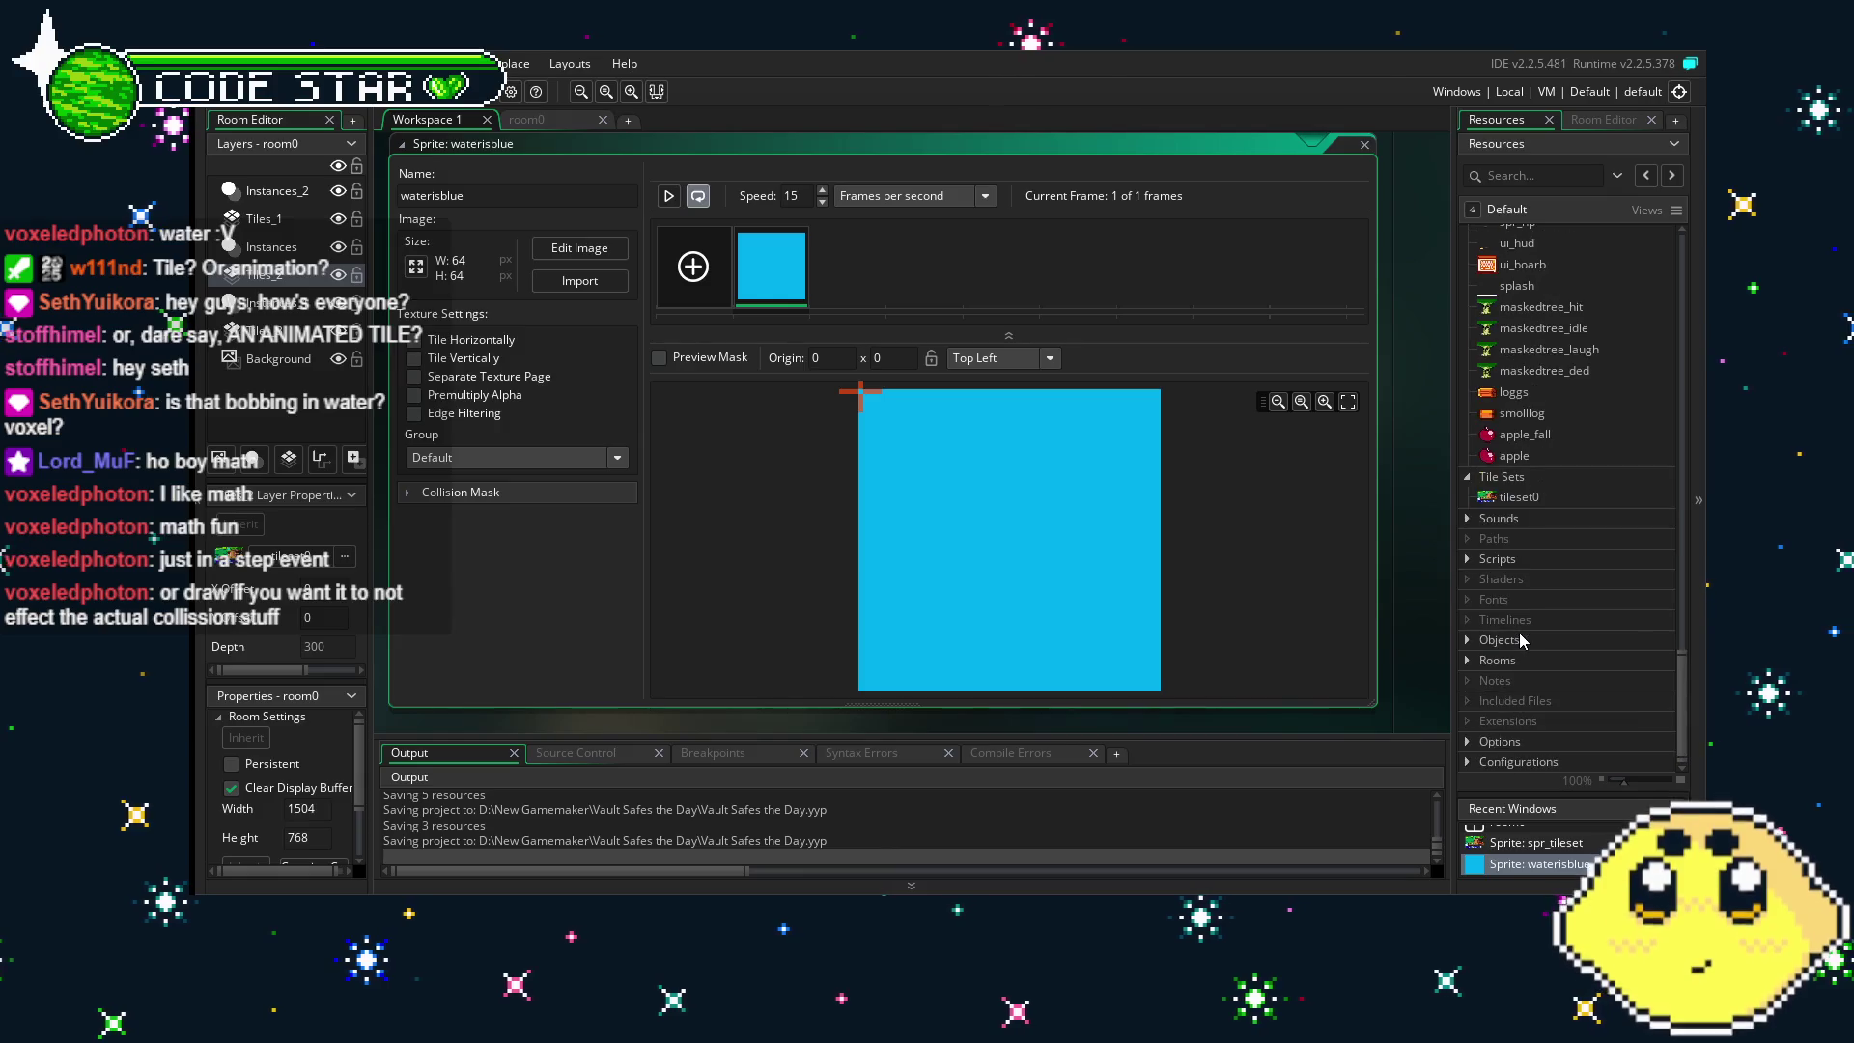
click(1468, 640)
scroll(1586, 624, down, 5)
scroll(1586, 624, down, 6)
double_click(1564, 593)
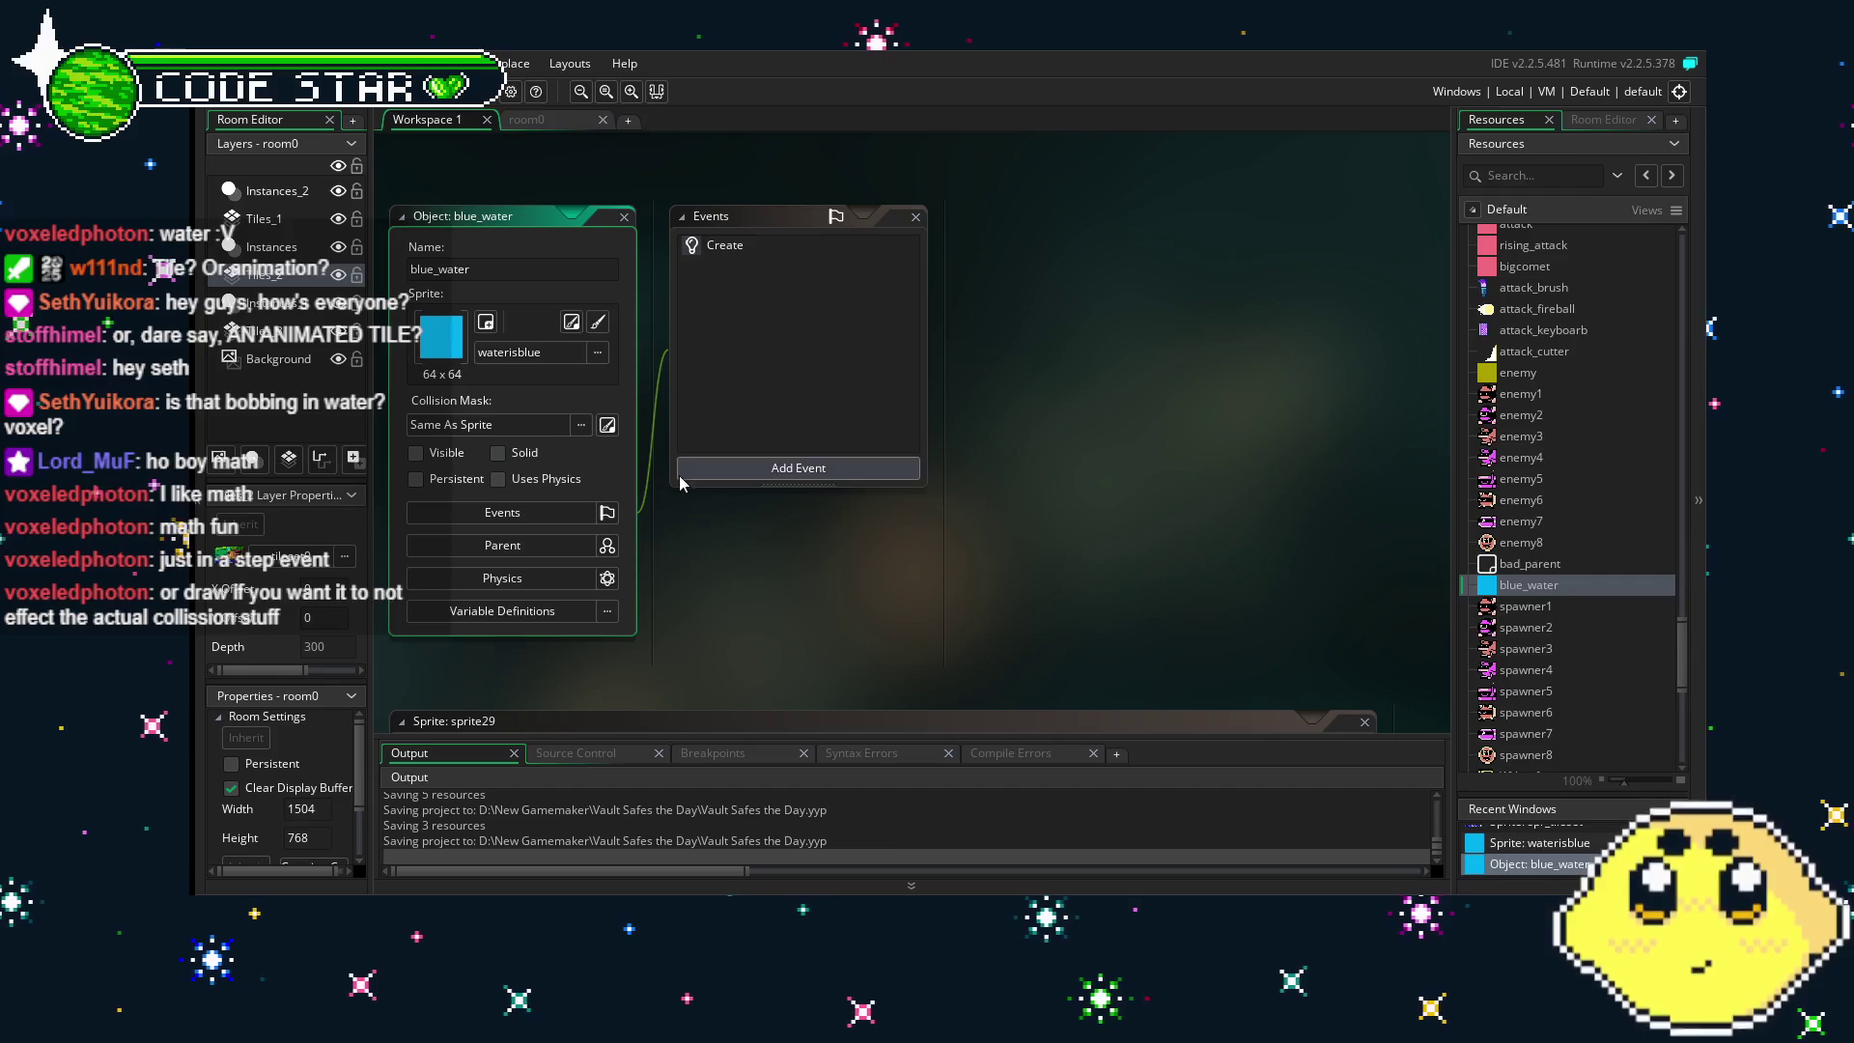
- Add a blue_water Step event with y=ystart+sin(x*.1+current_time*.01)*2, then run the game with F5
click(790, 481)
click(757, 477)
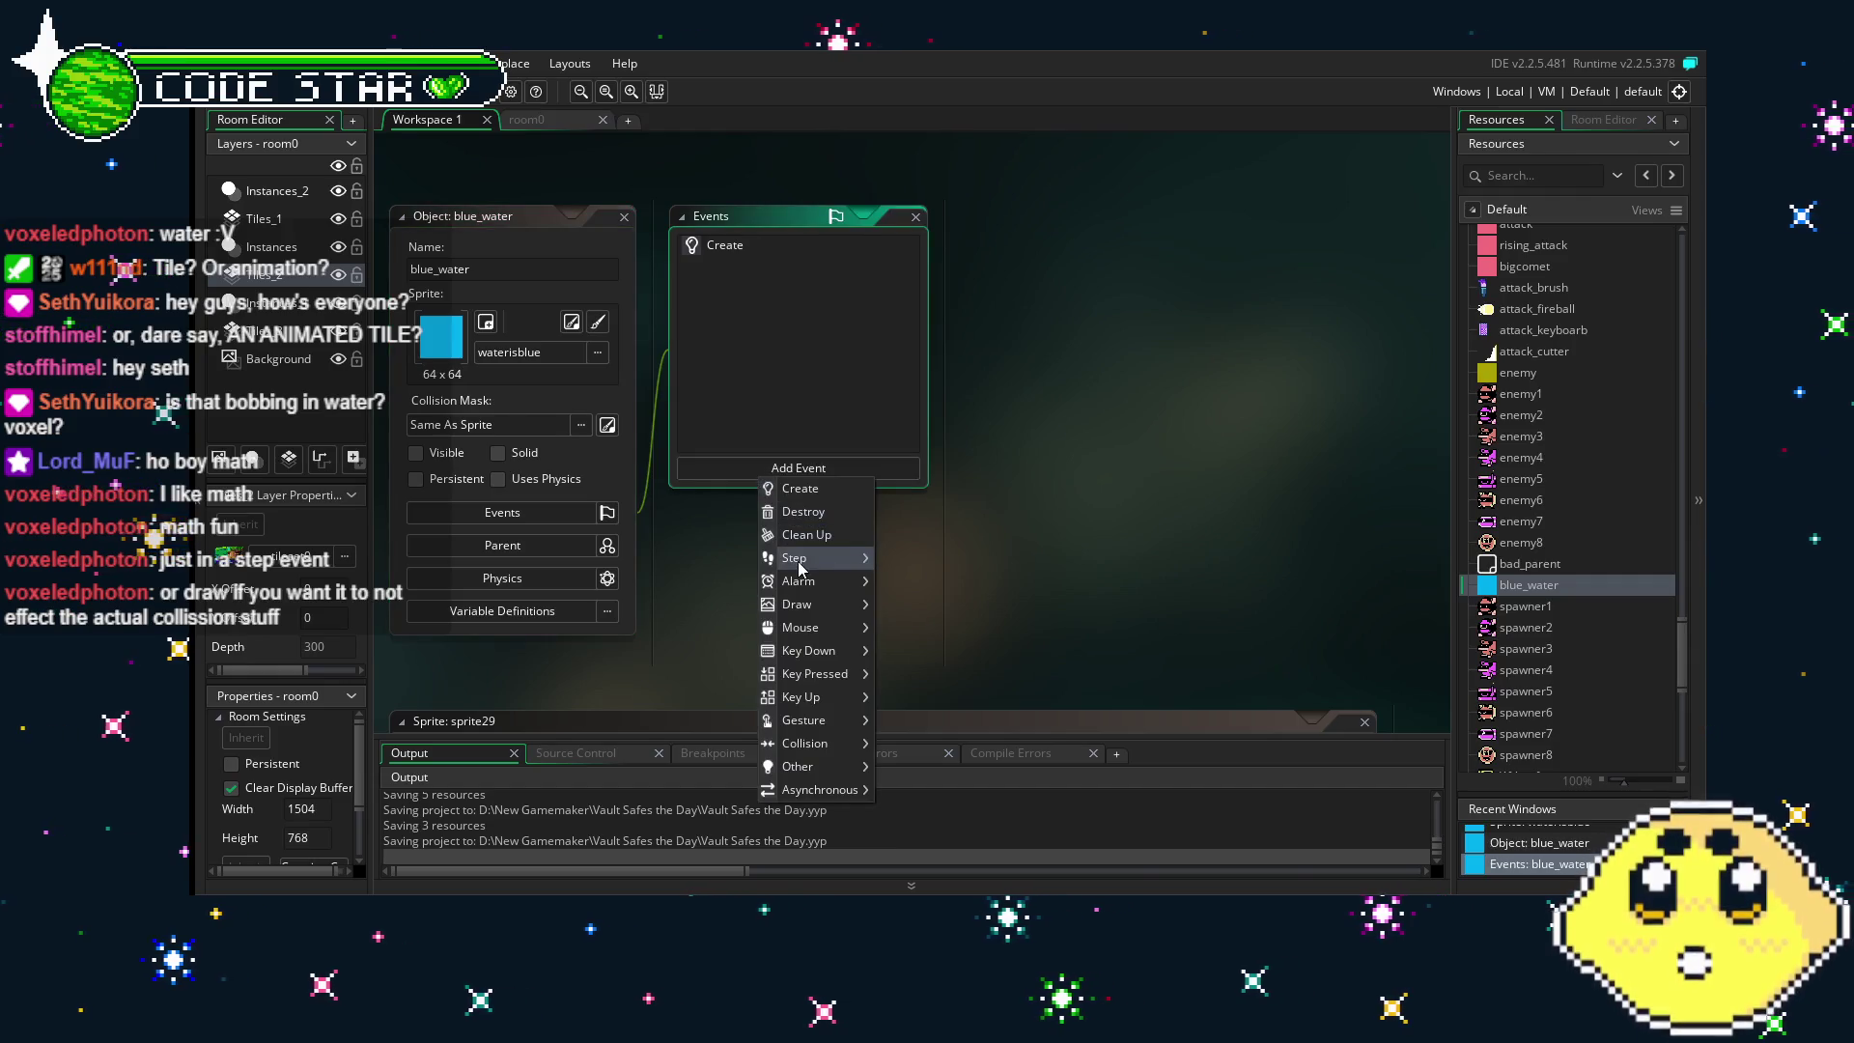
click(880, 564)
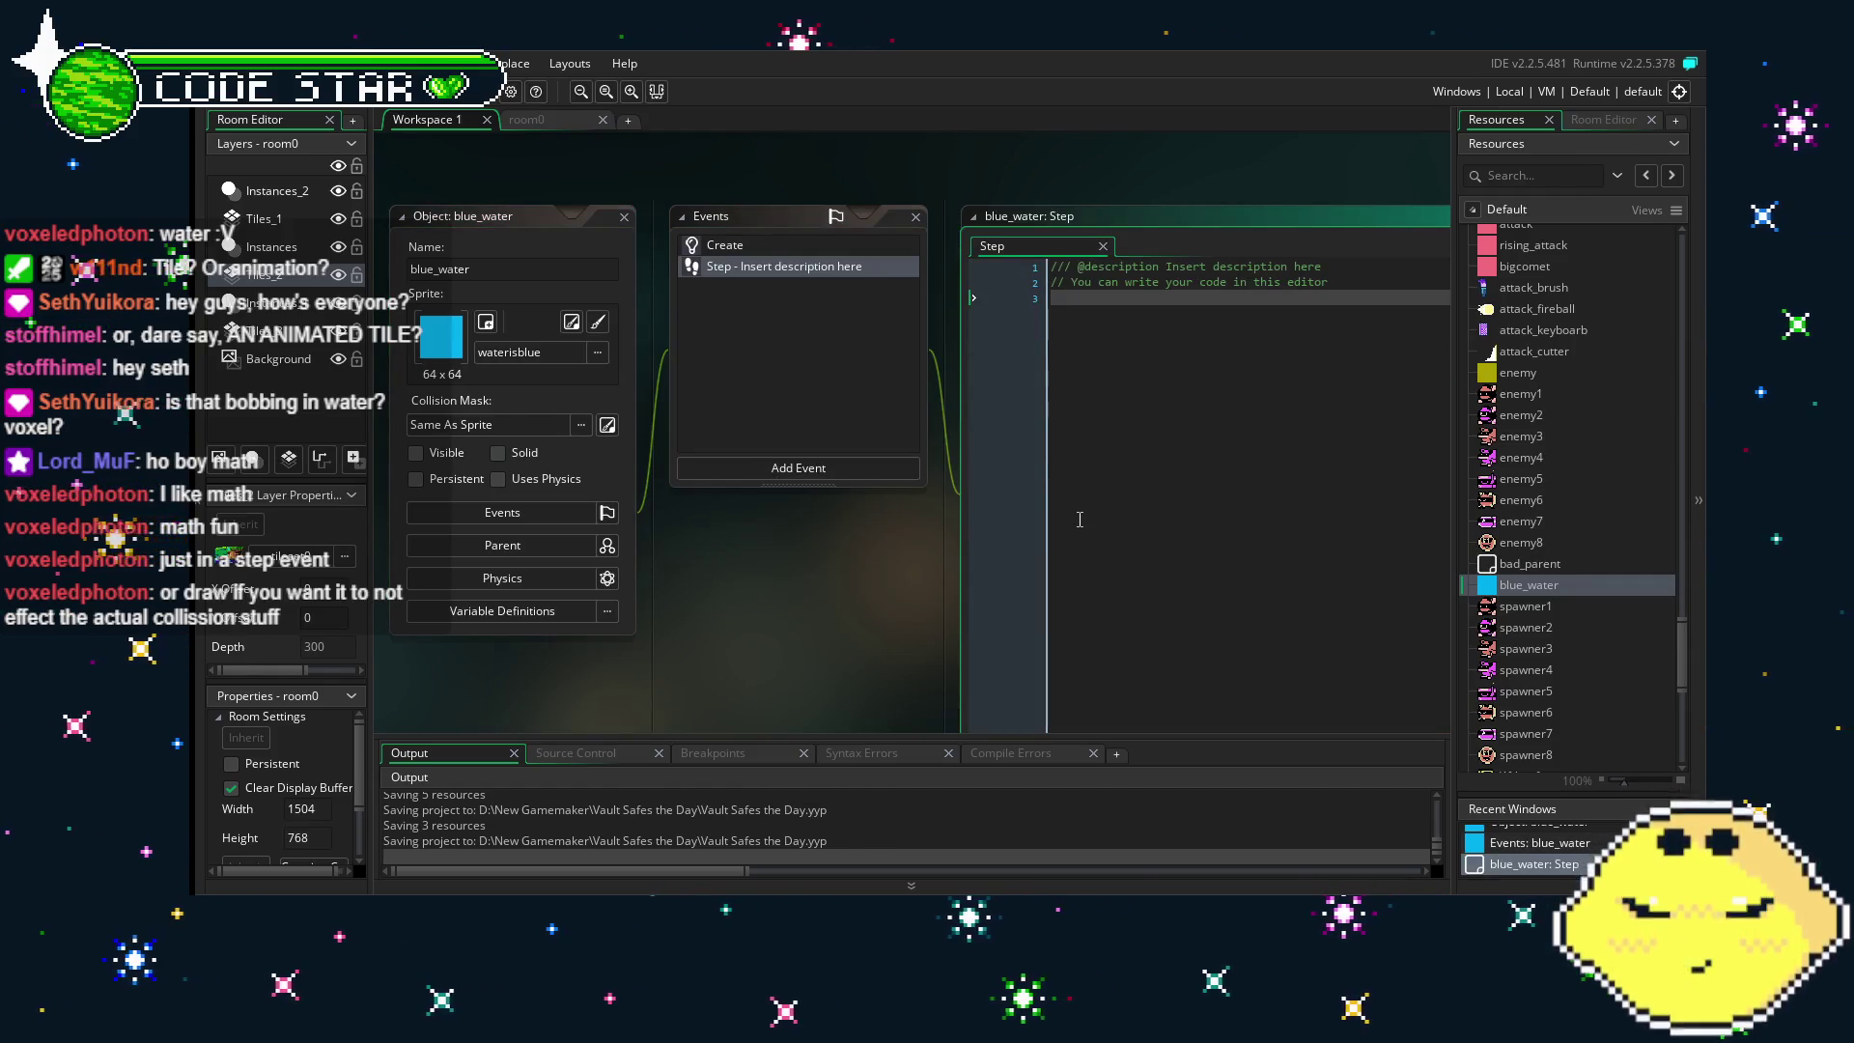
key(ctrl+a)
text(y=ystart+sin(x*.1+current_time*.01)*2)
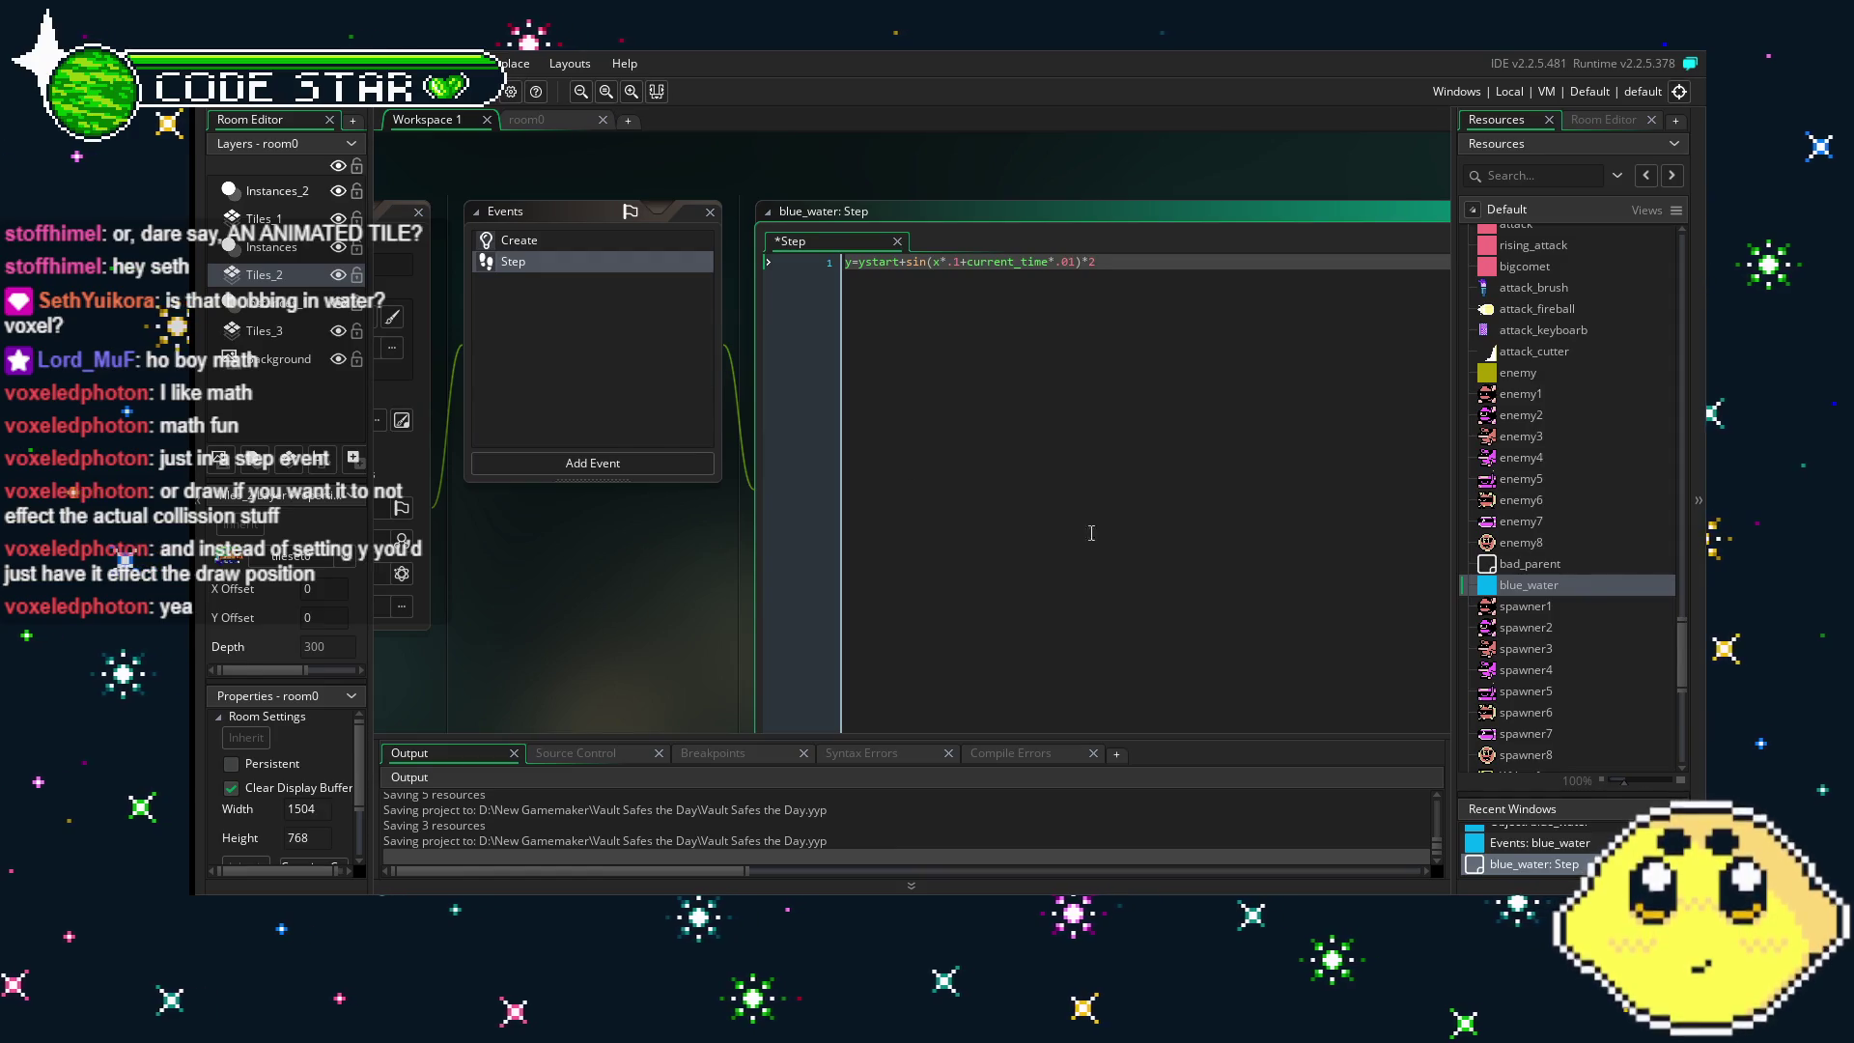
drag(543, 549, 680, 541)
key(F5)
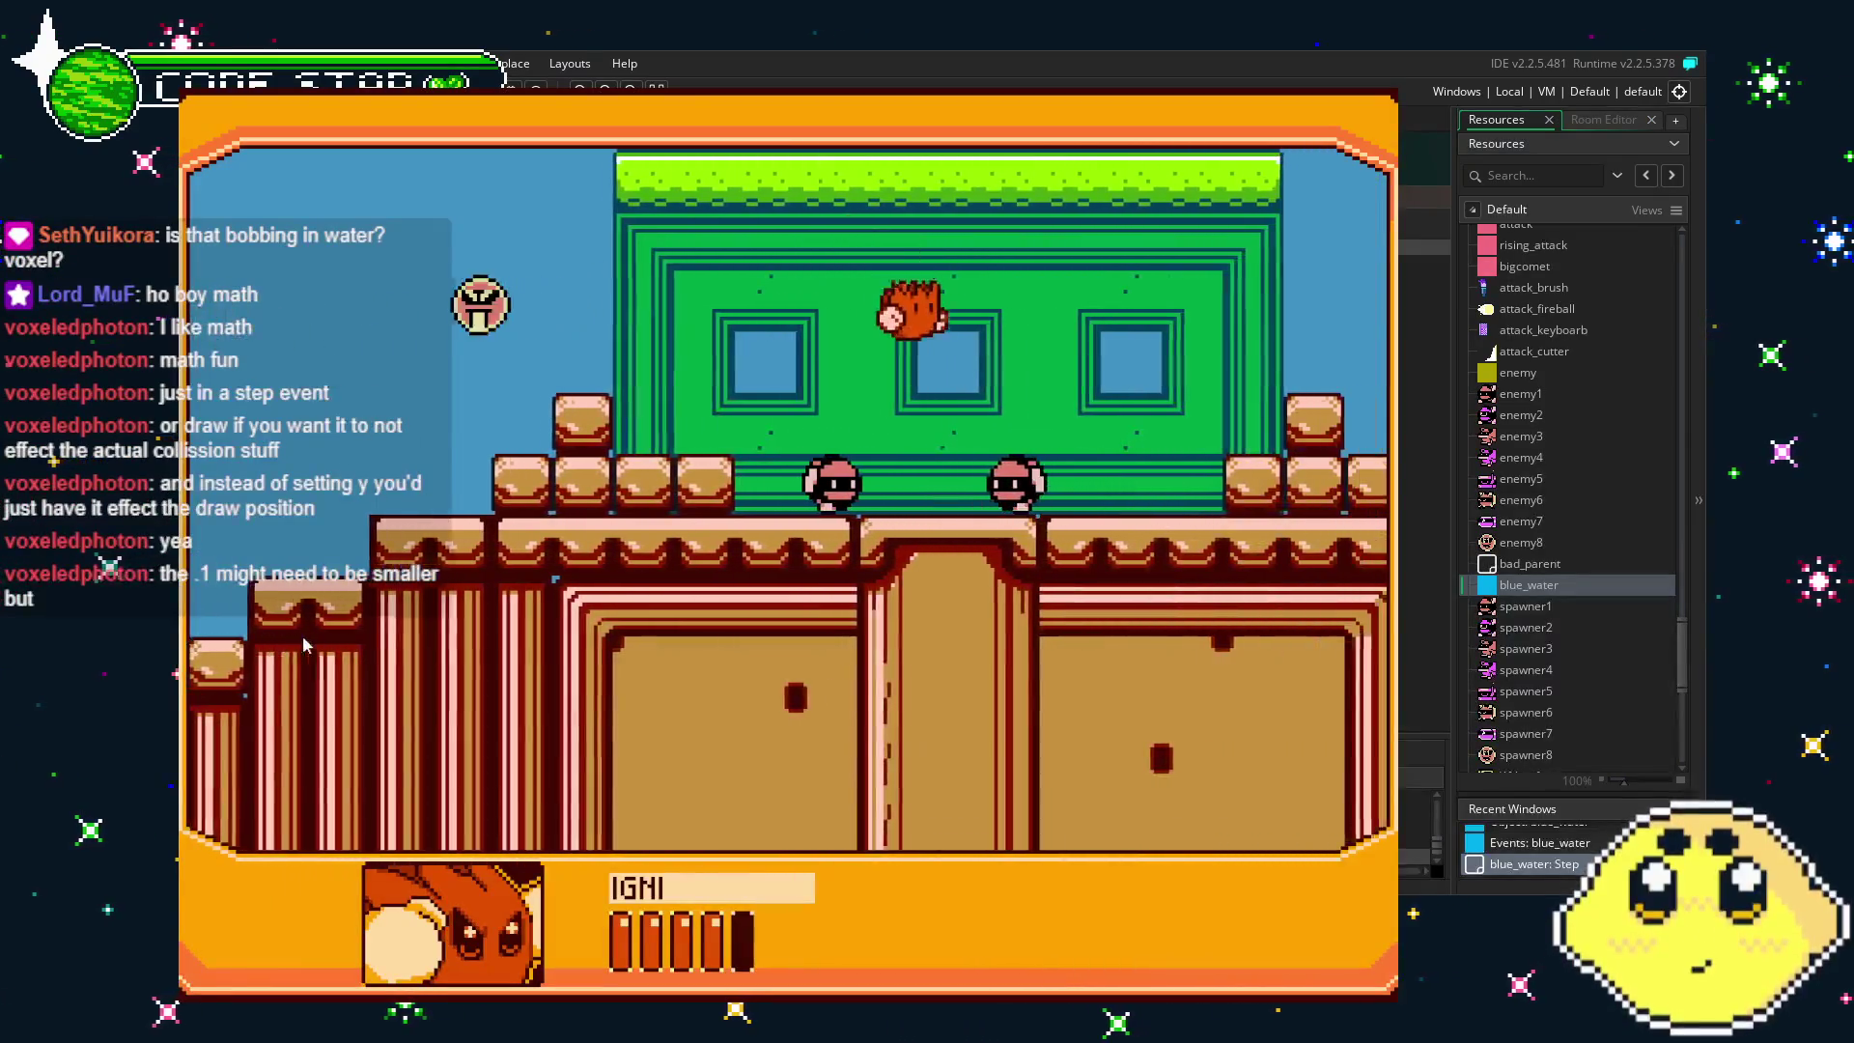
- Move right across the blocks and pillars toward the water, switching between playable characters
key(Right)
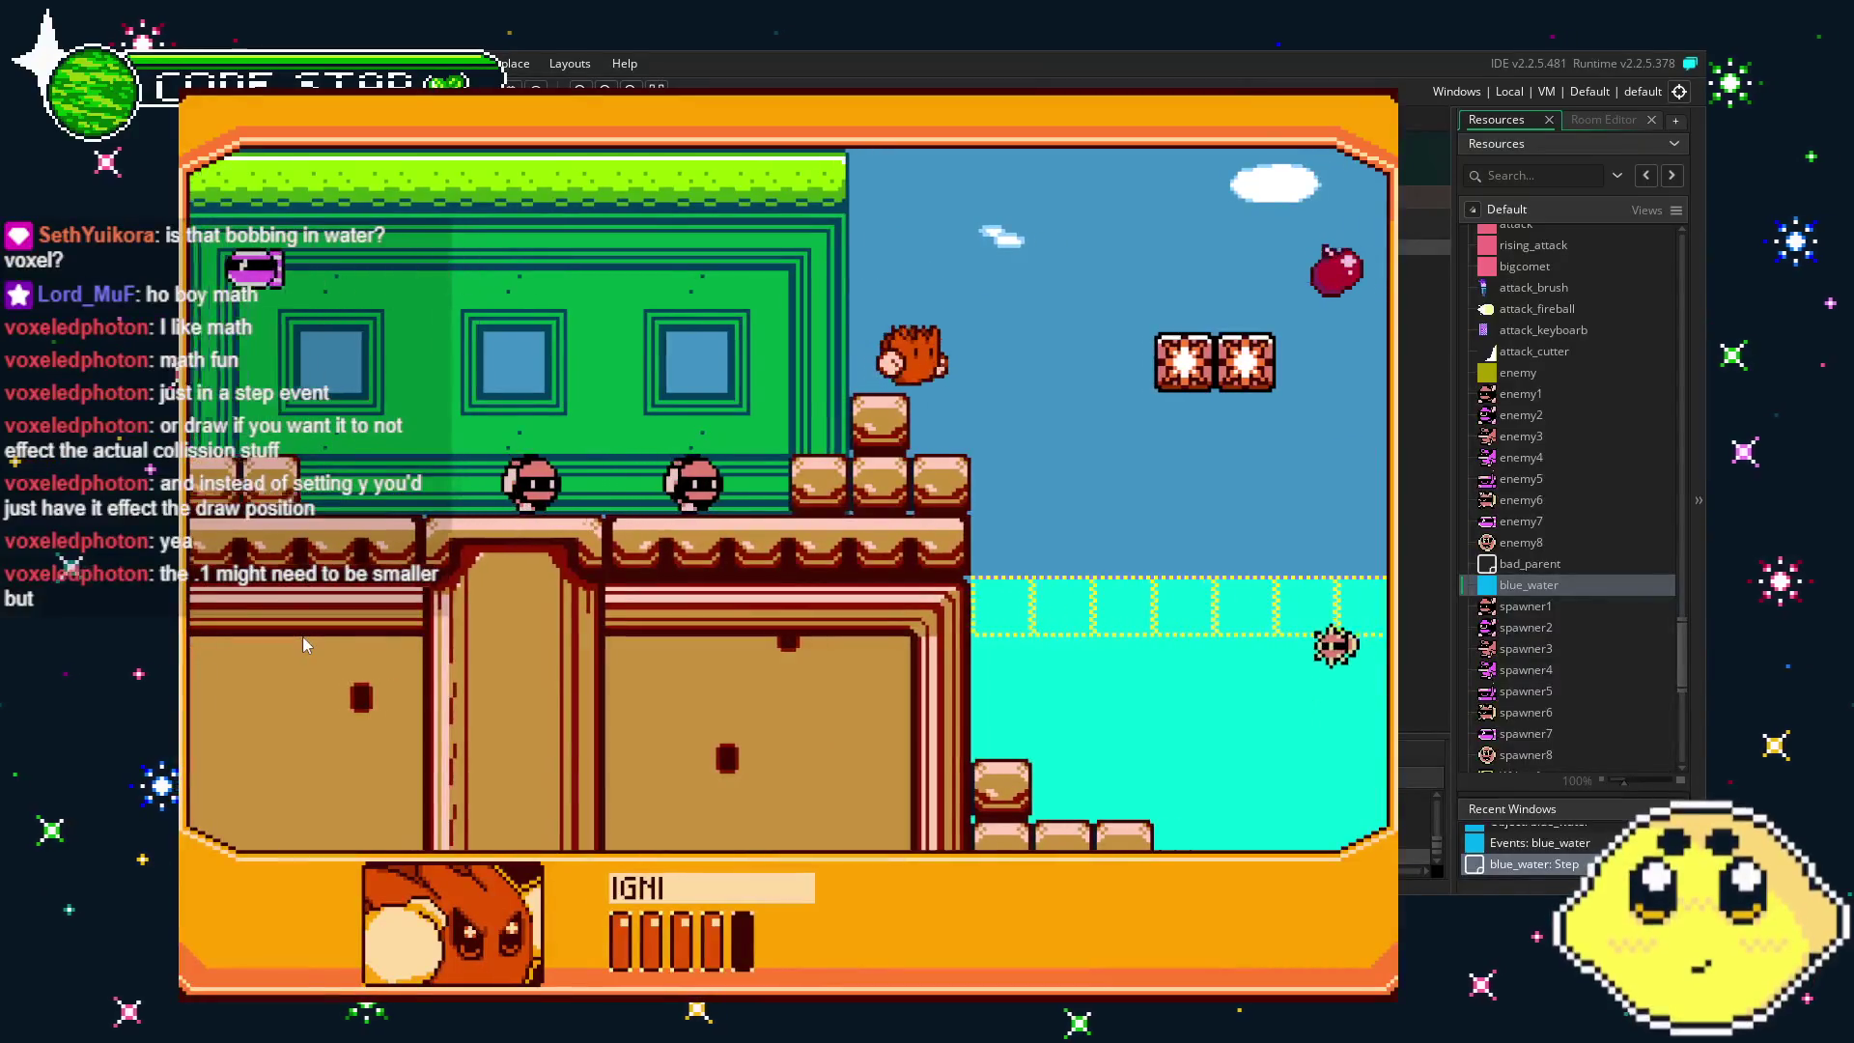
key(space)
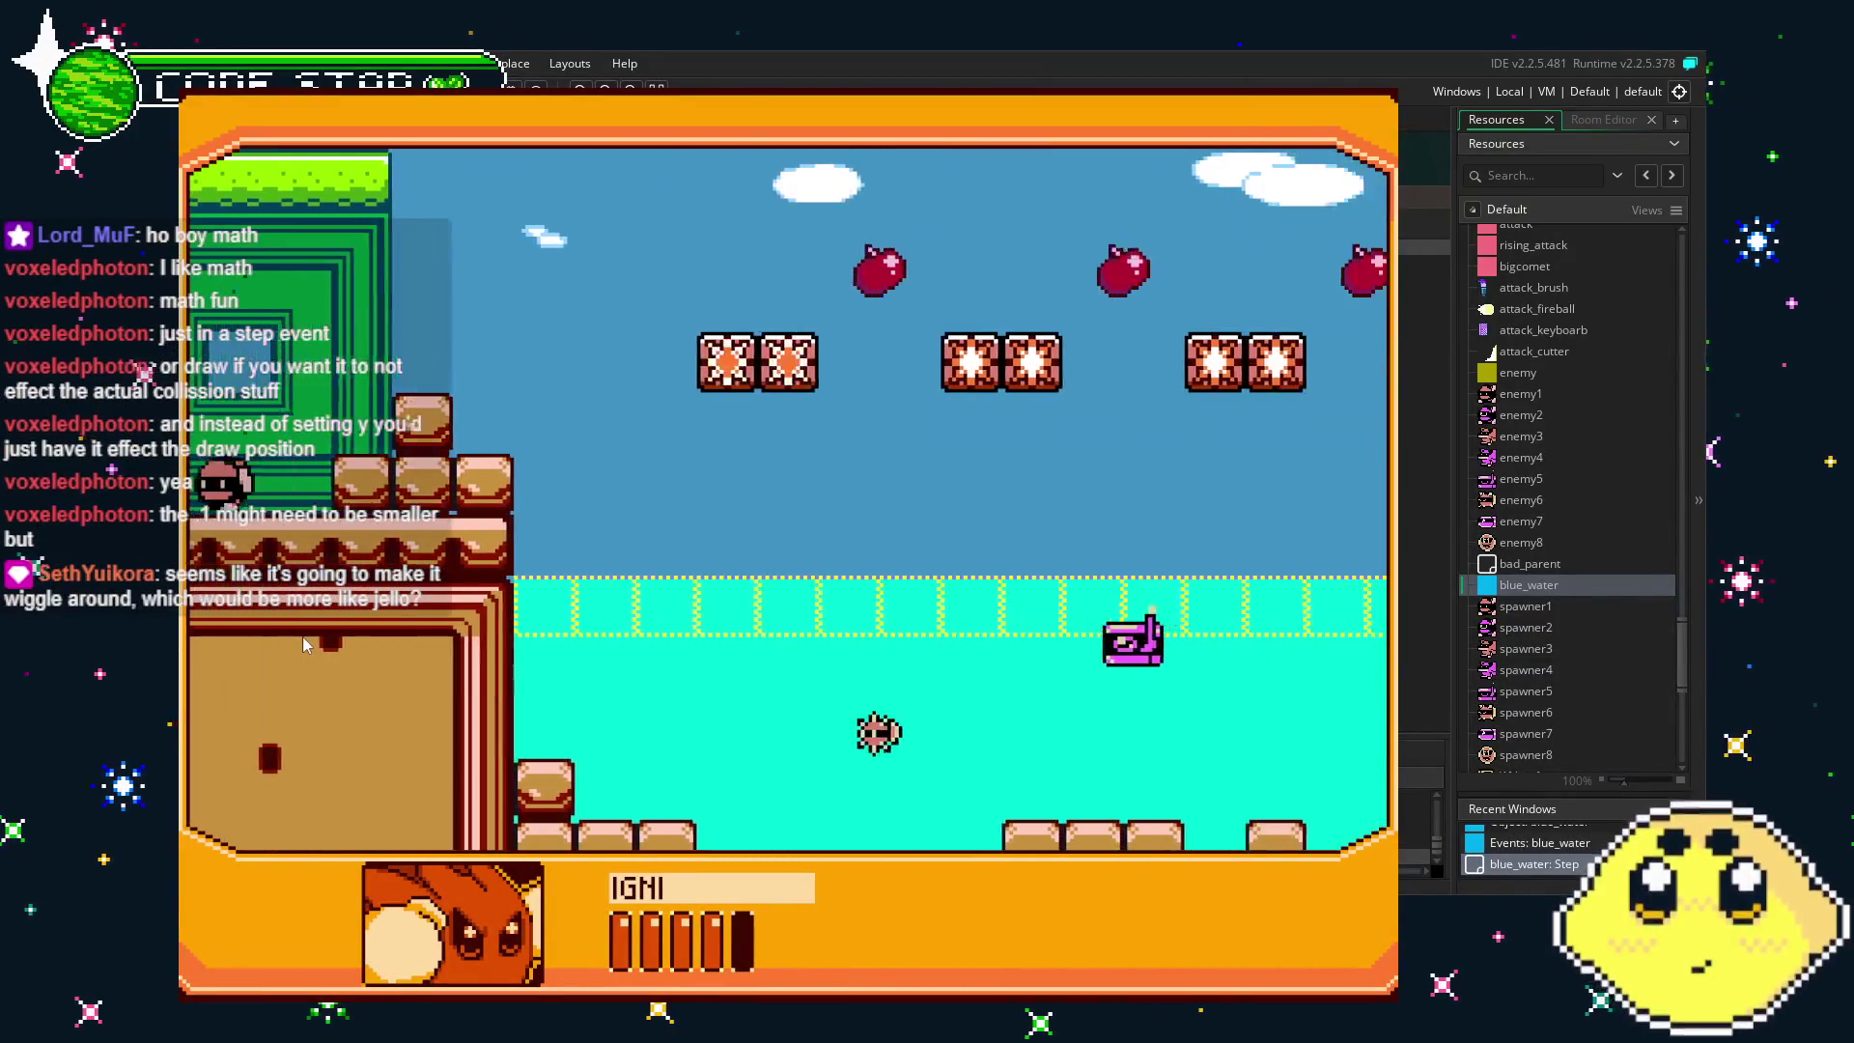
key(Right)
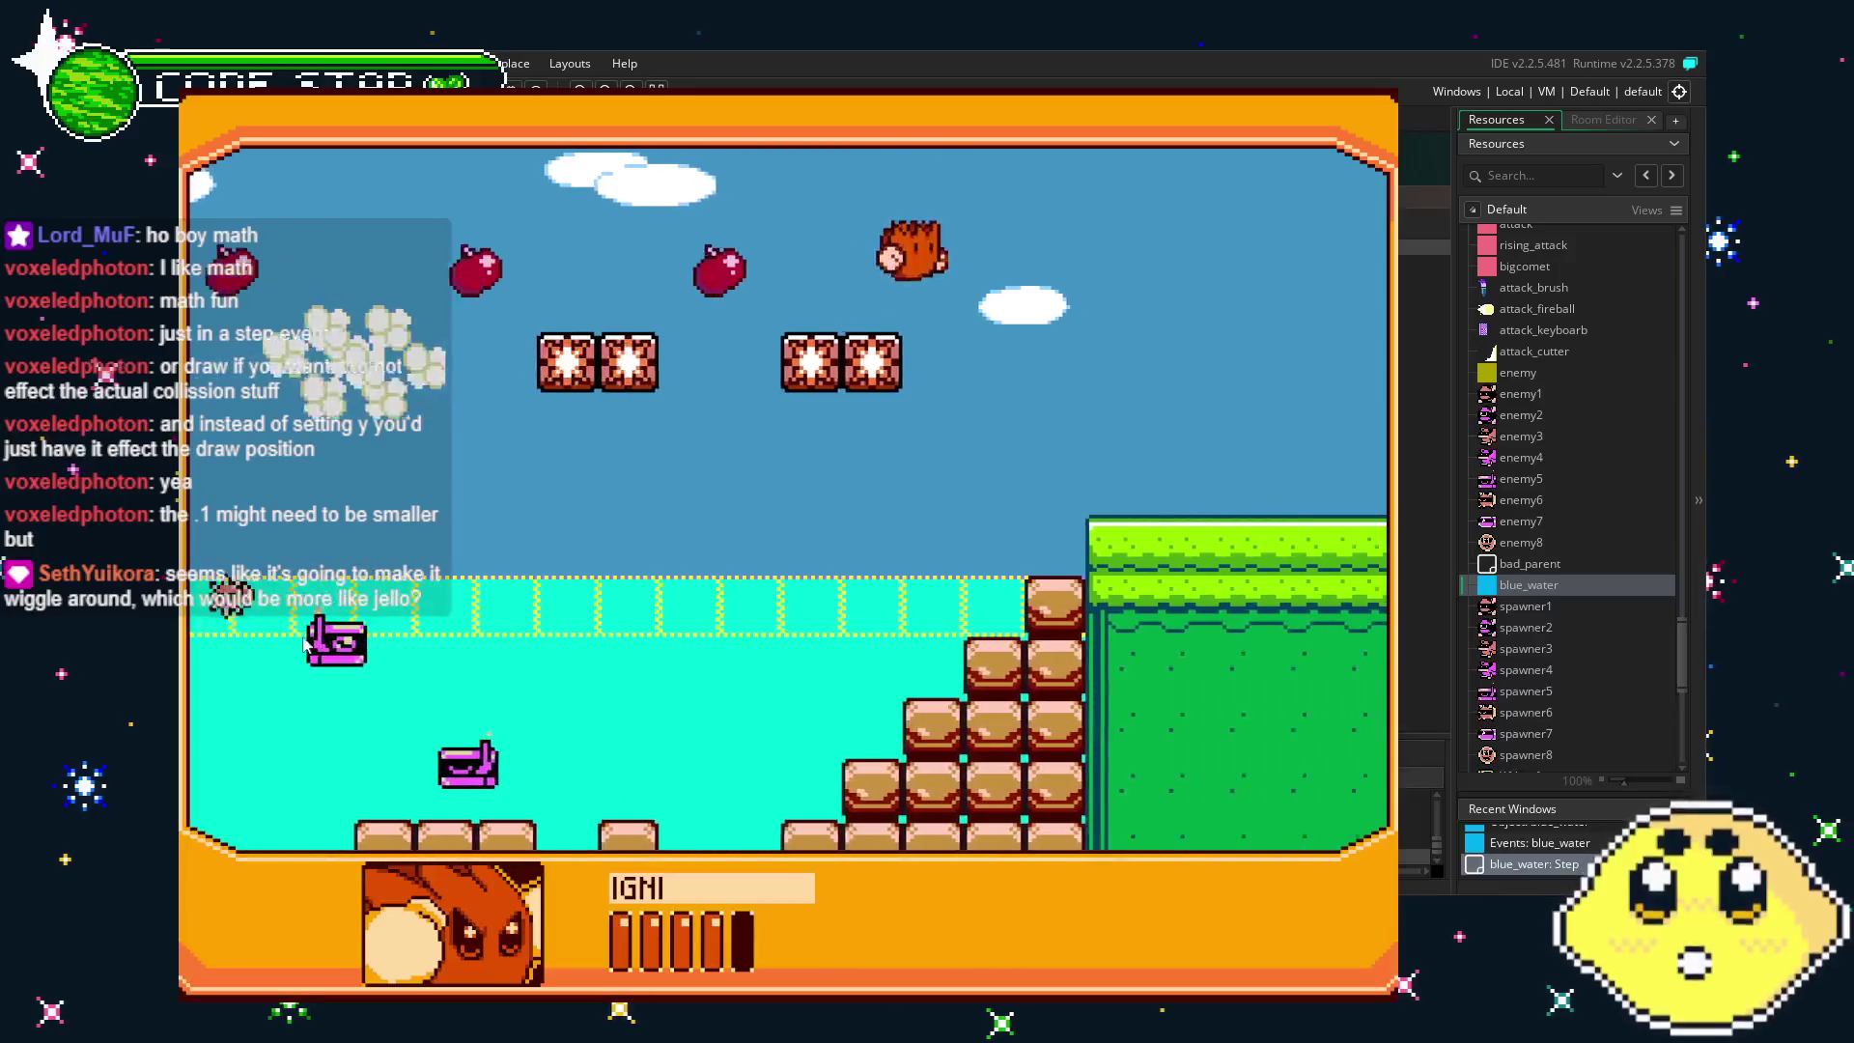
key(Left)
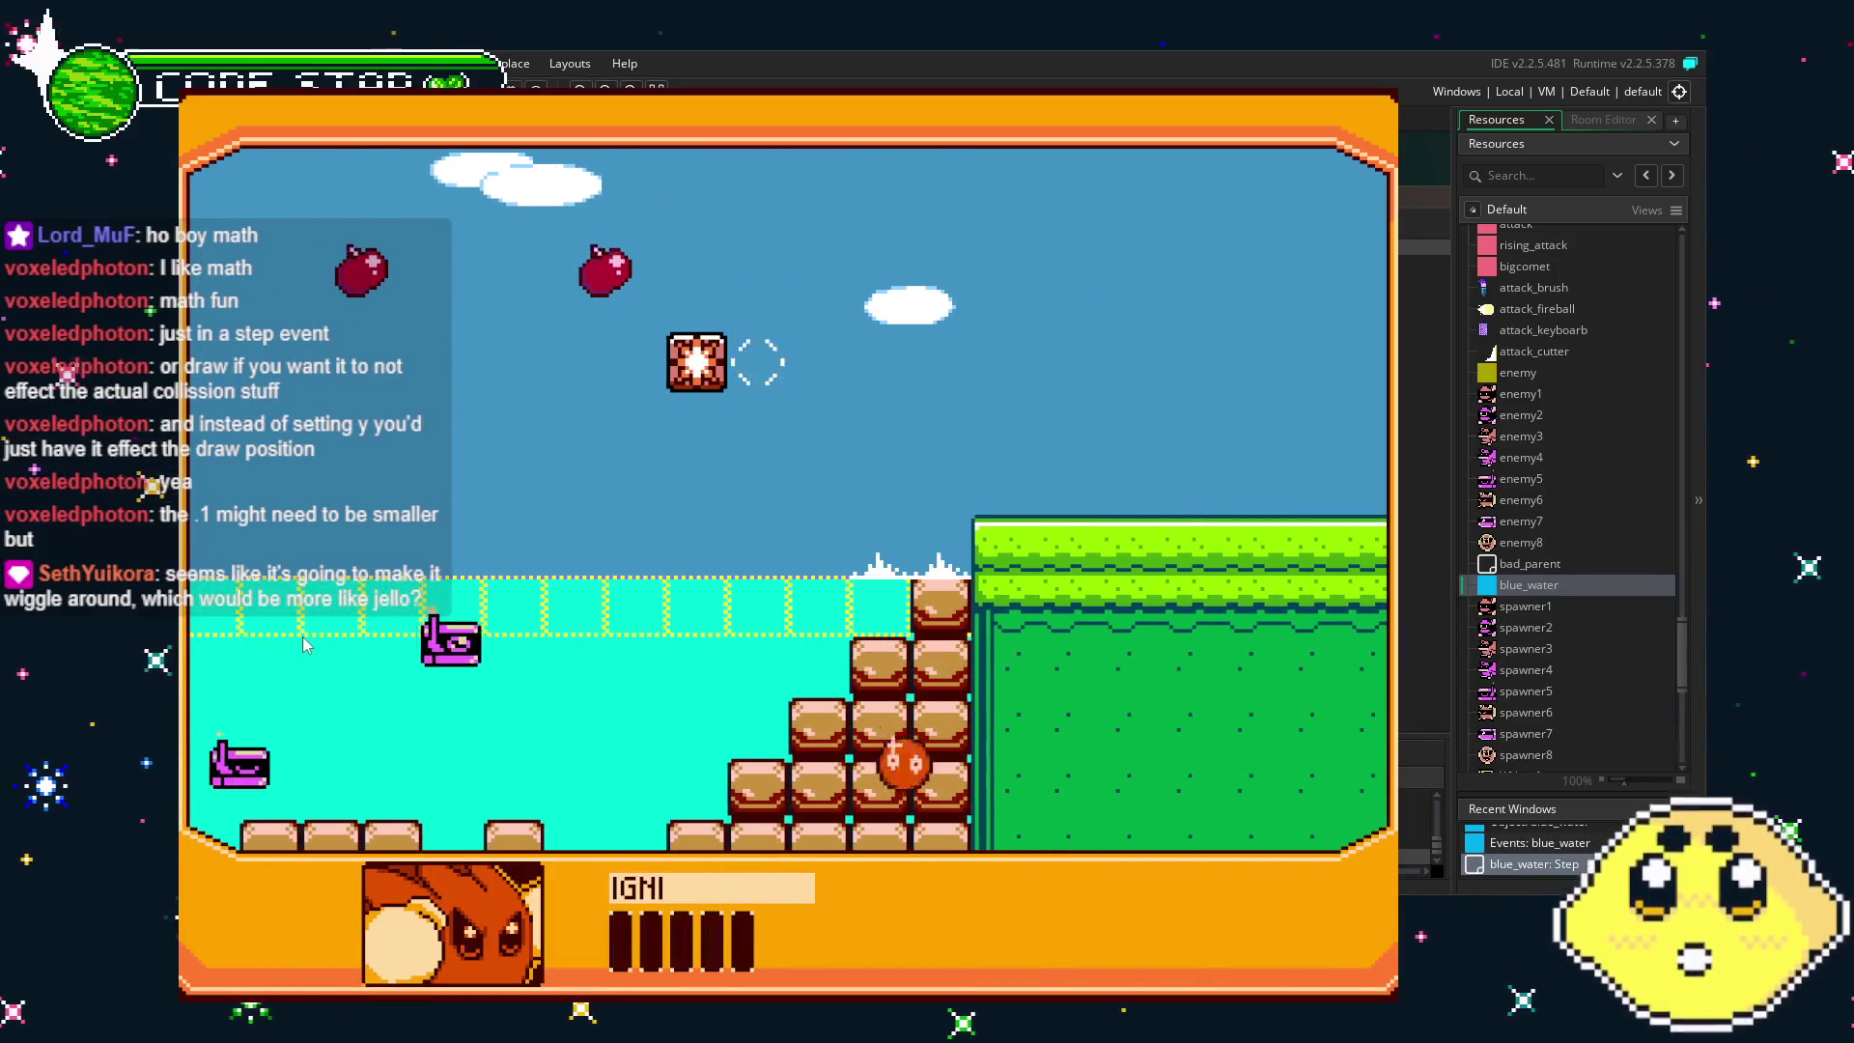
key(Left)
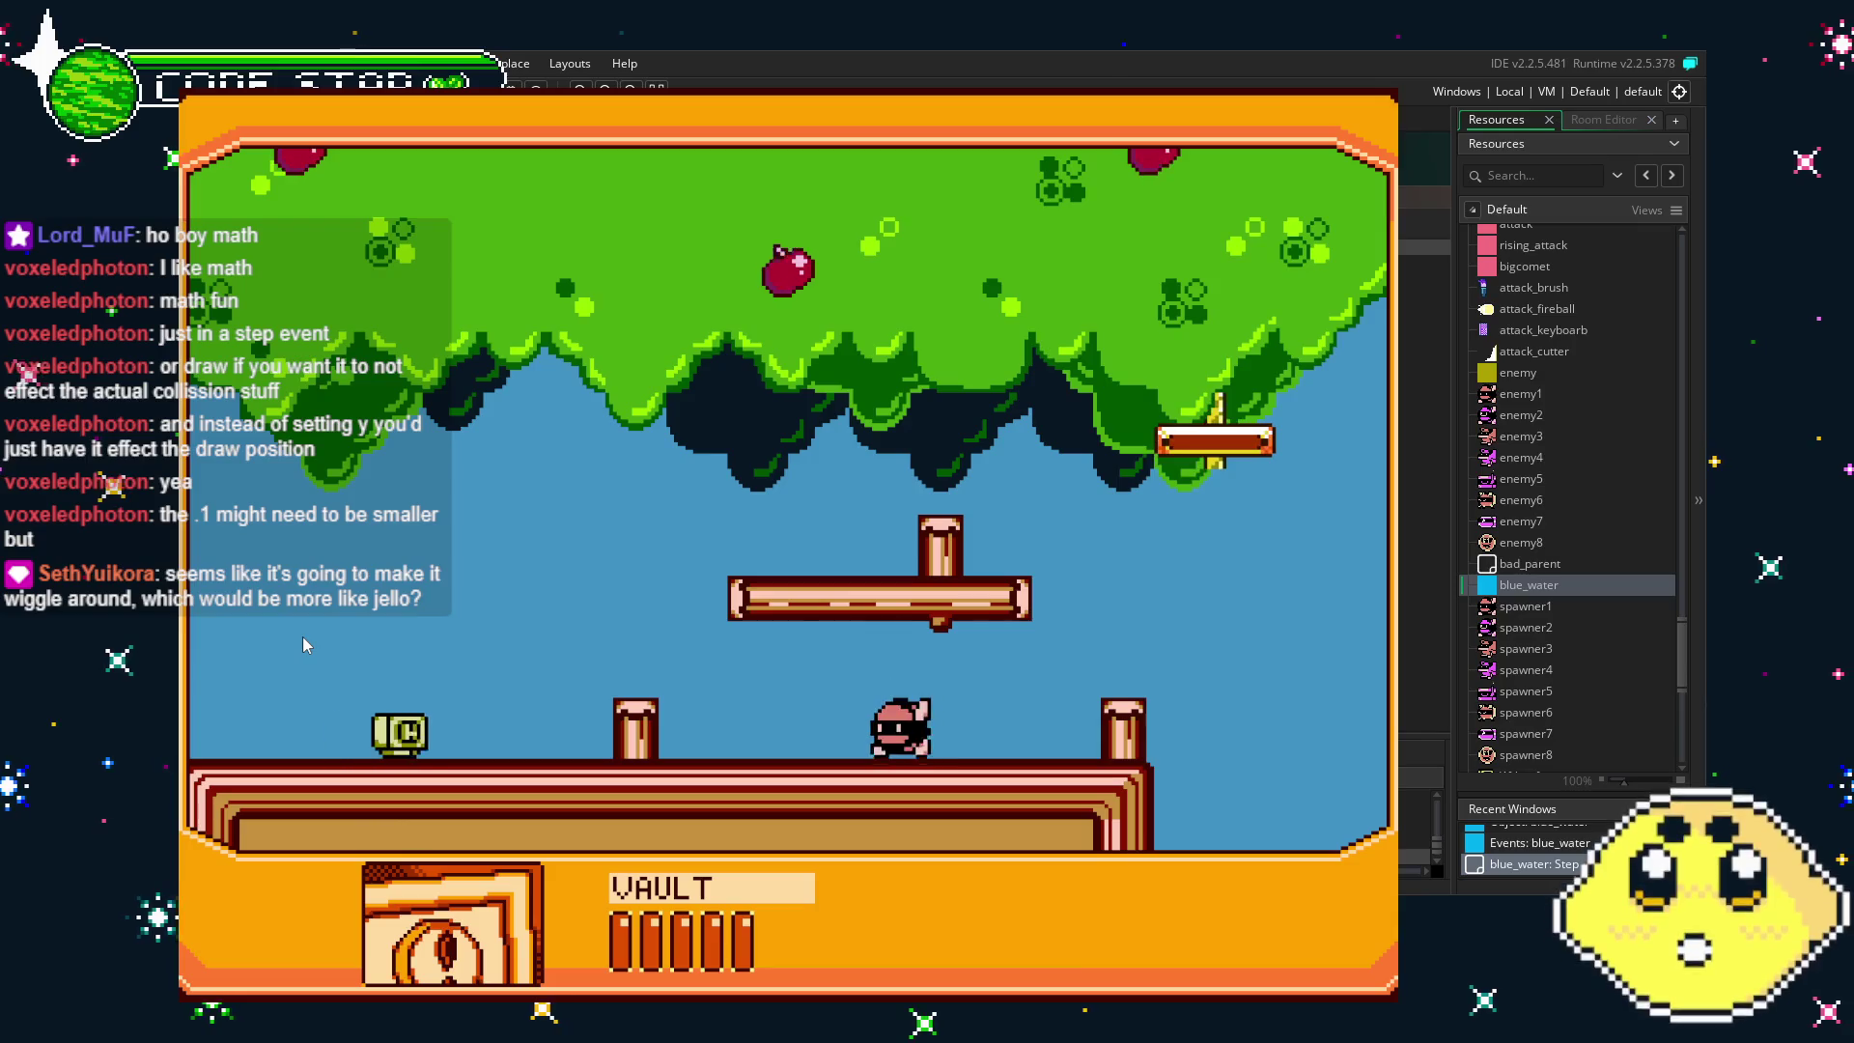
key(Right)
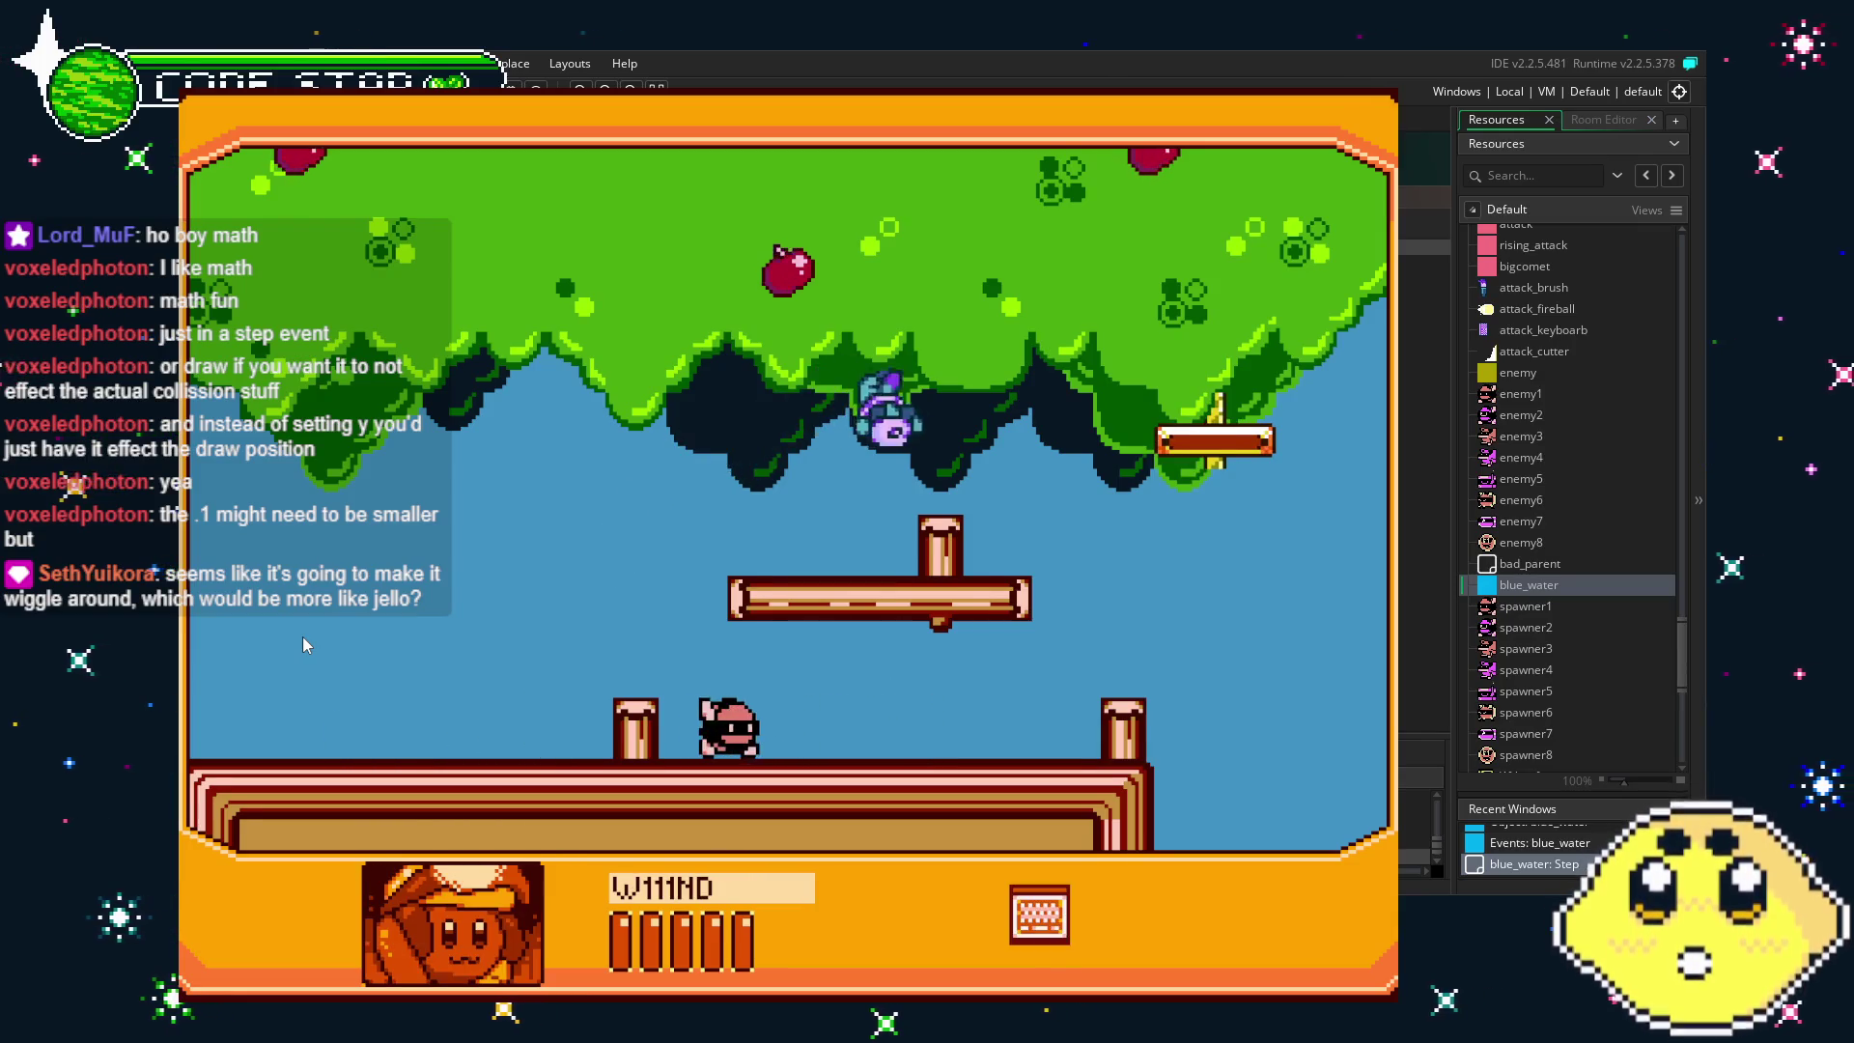
key(Right)
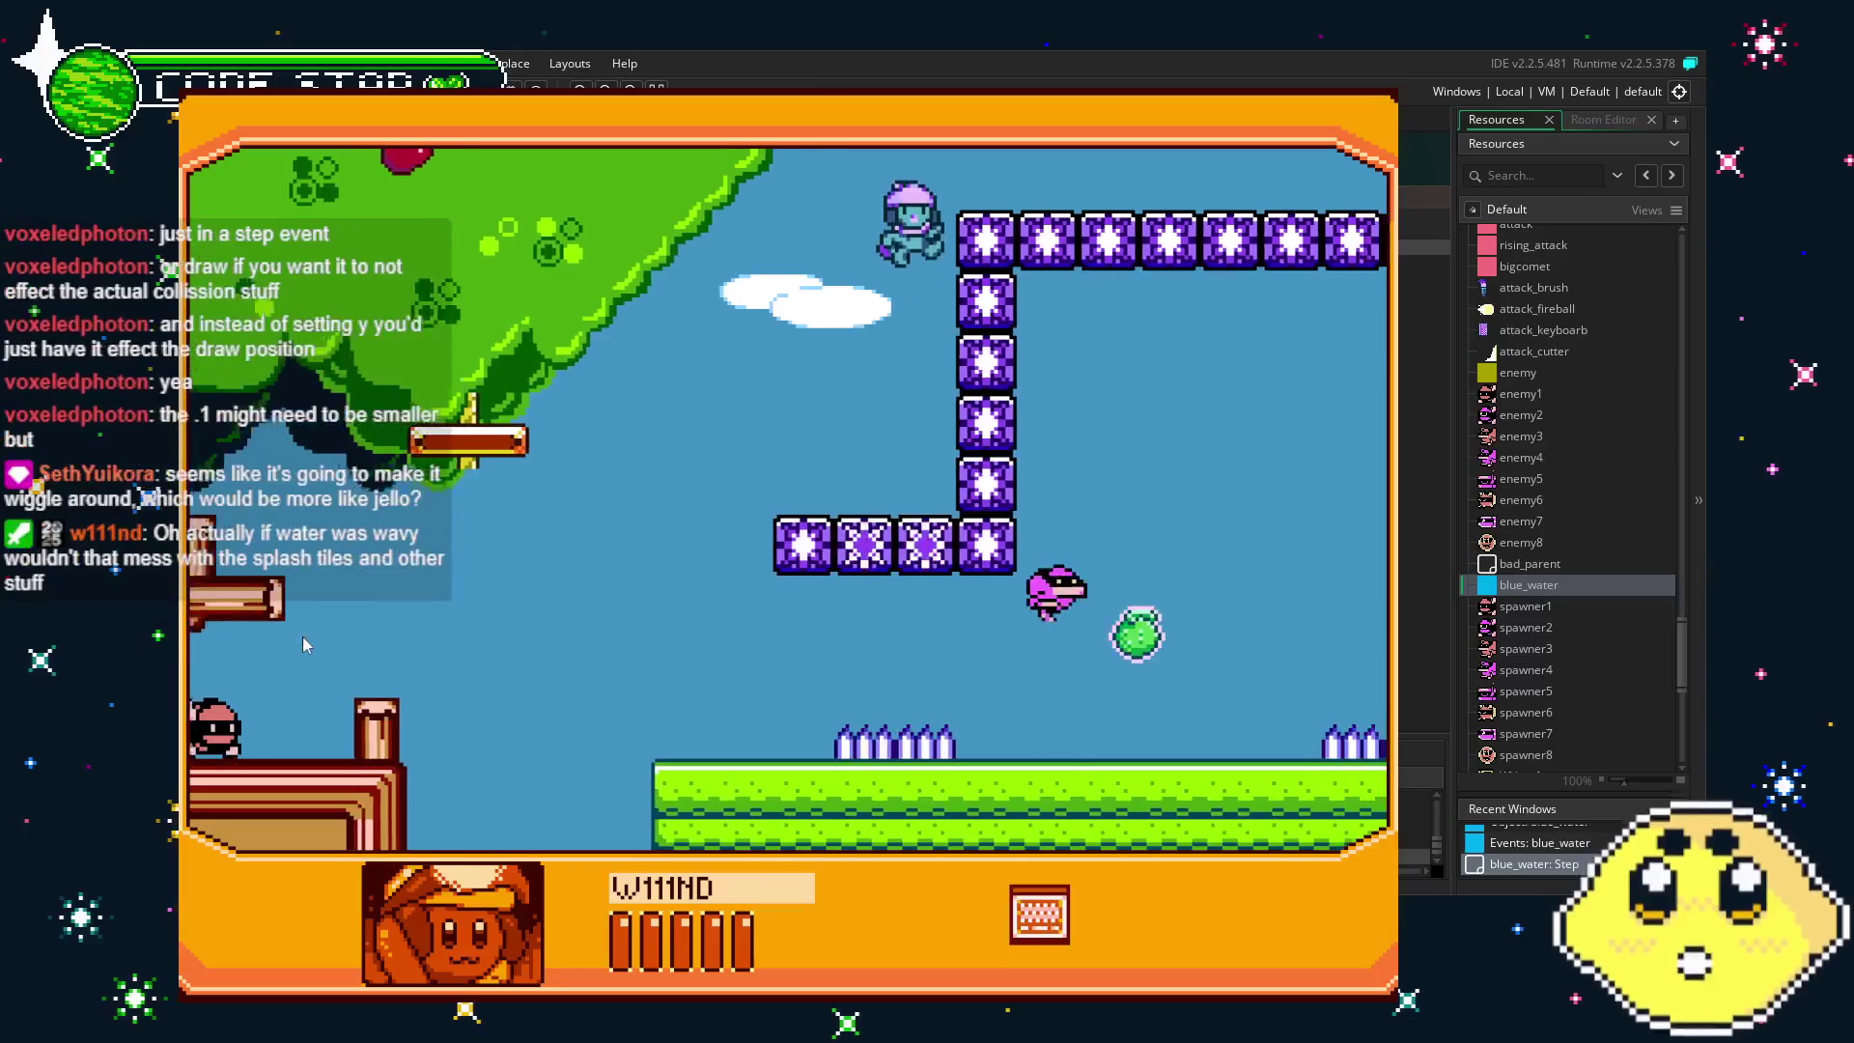
key(Right)
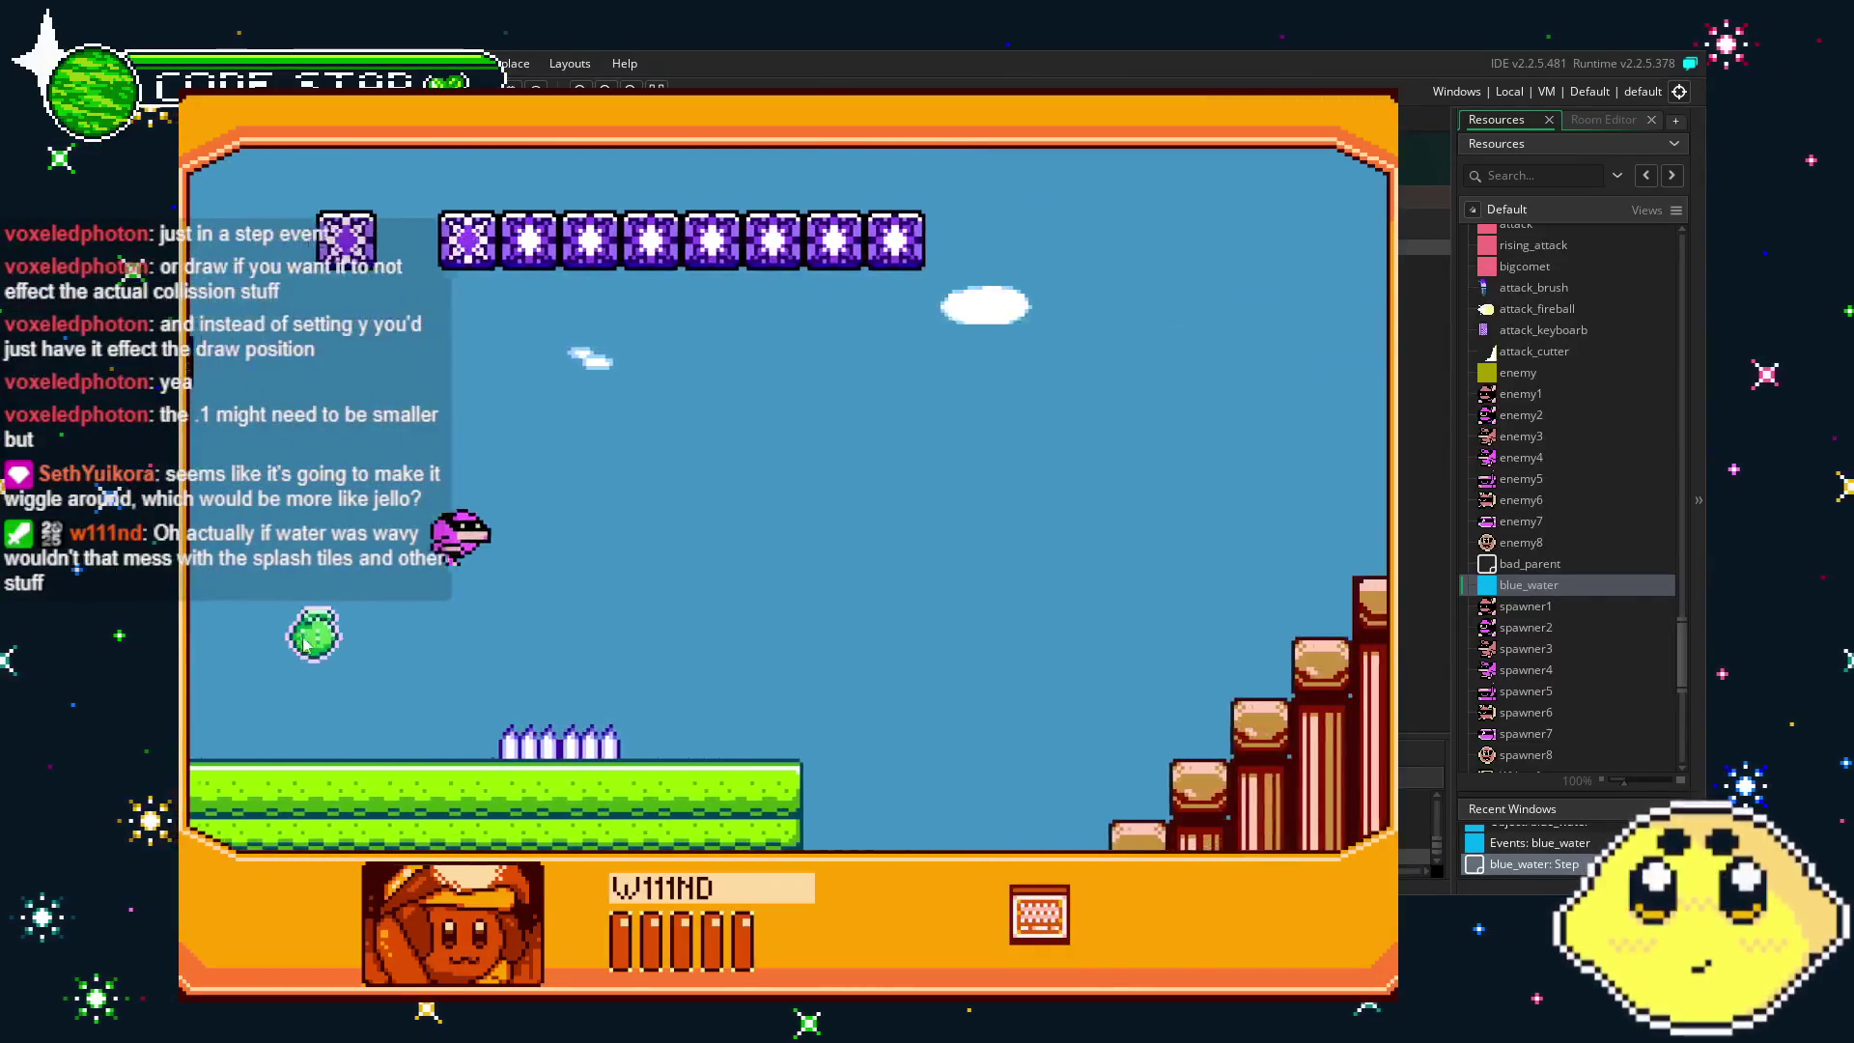
key(Right)
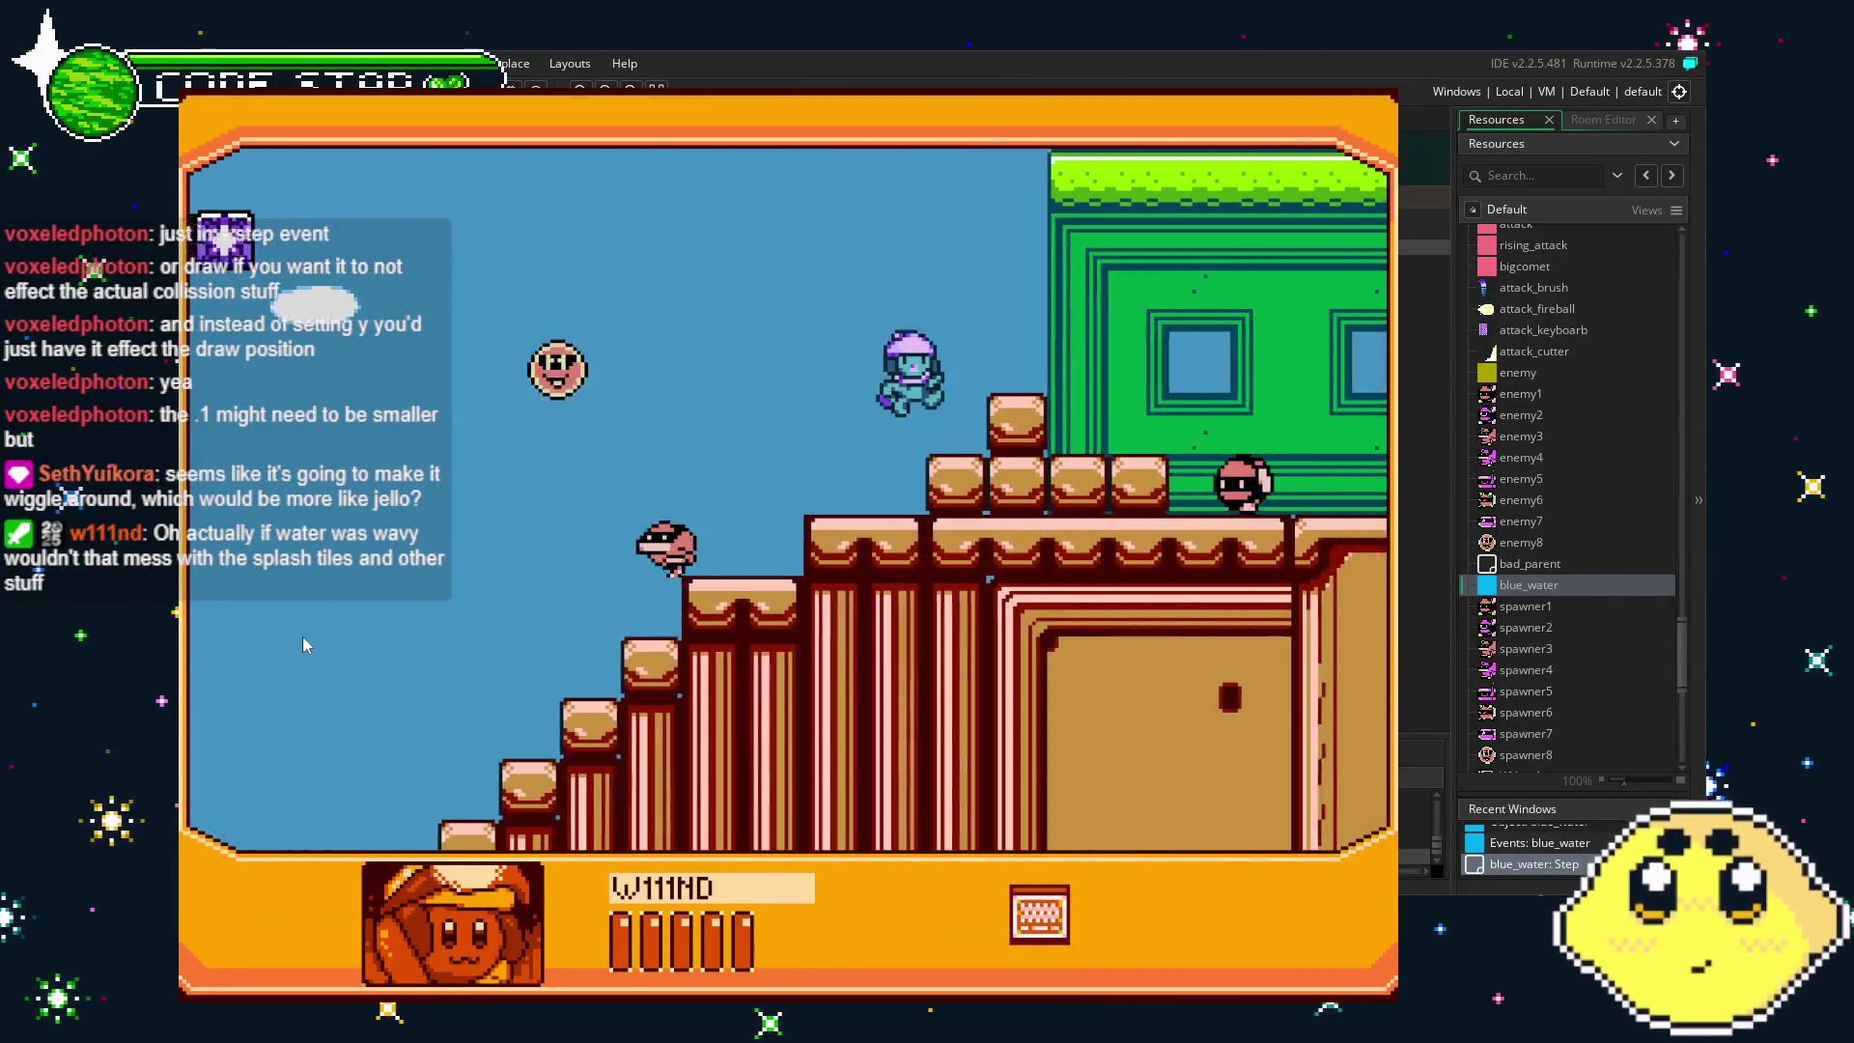
key(Right)
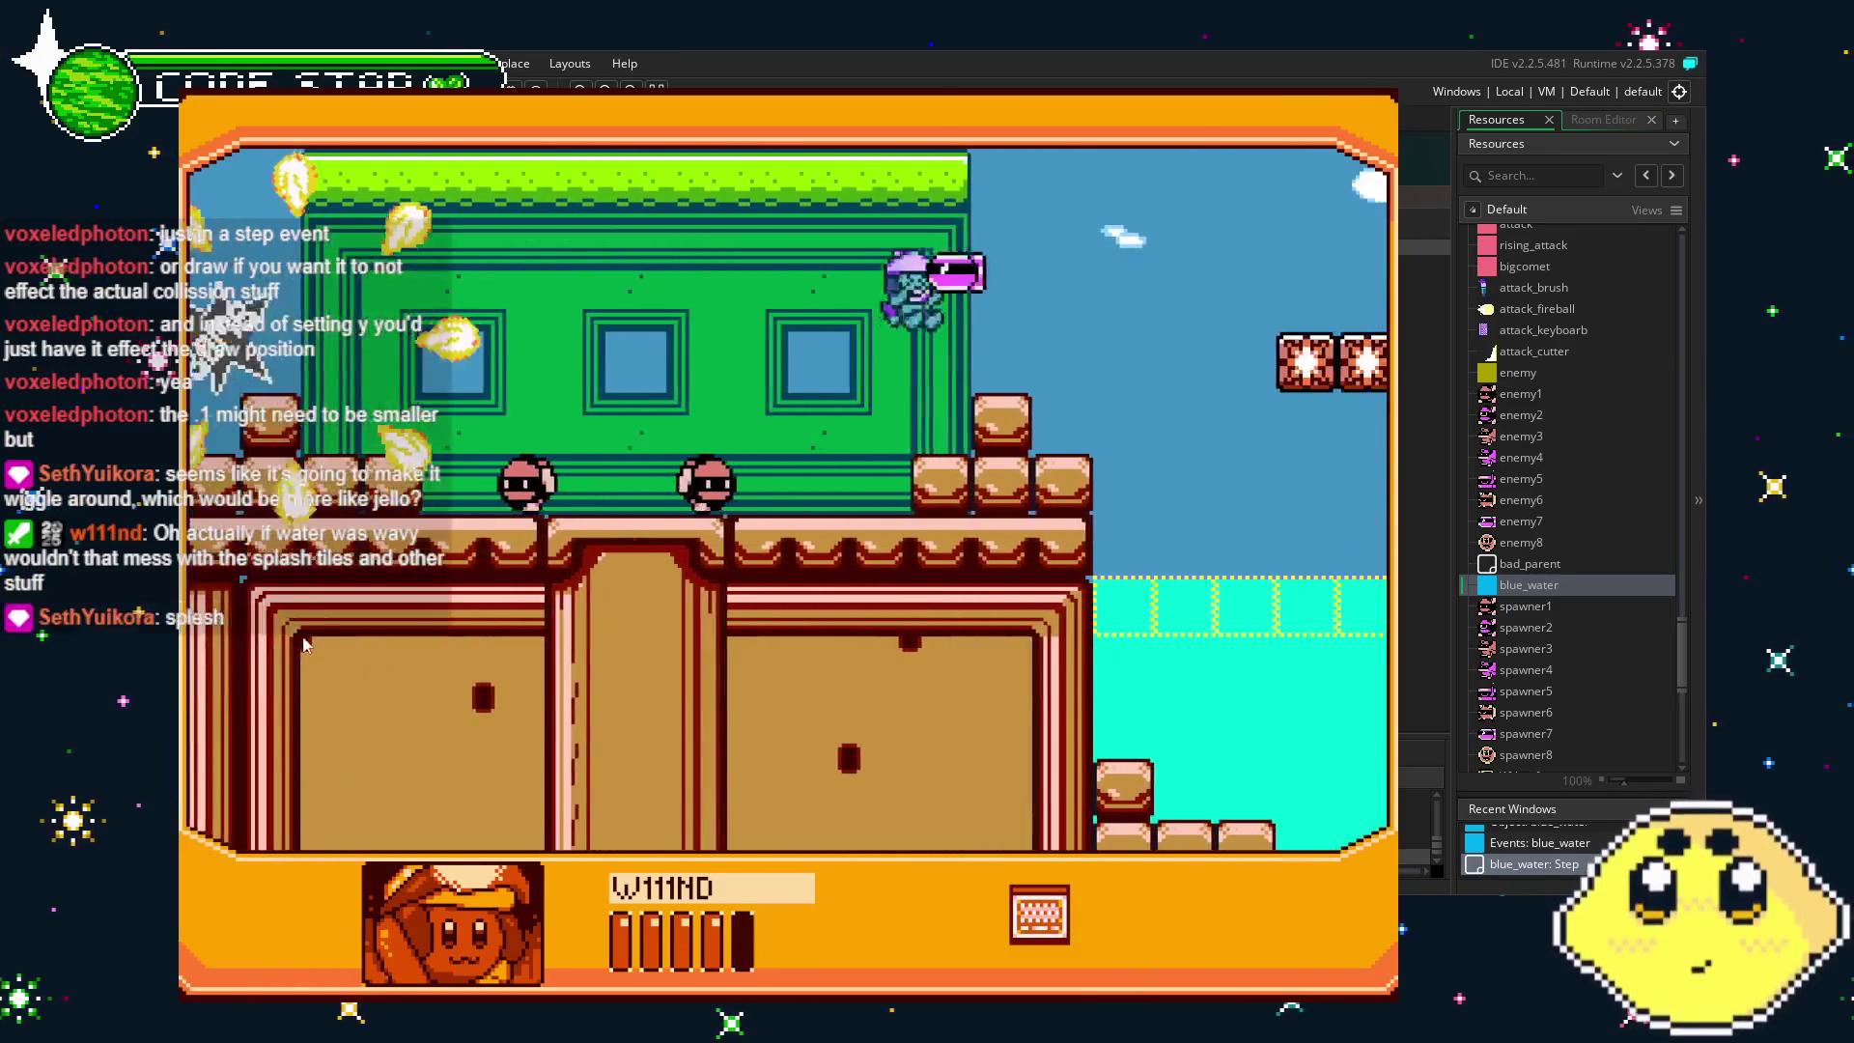
key(Right)
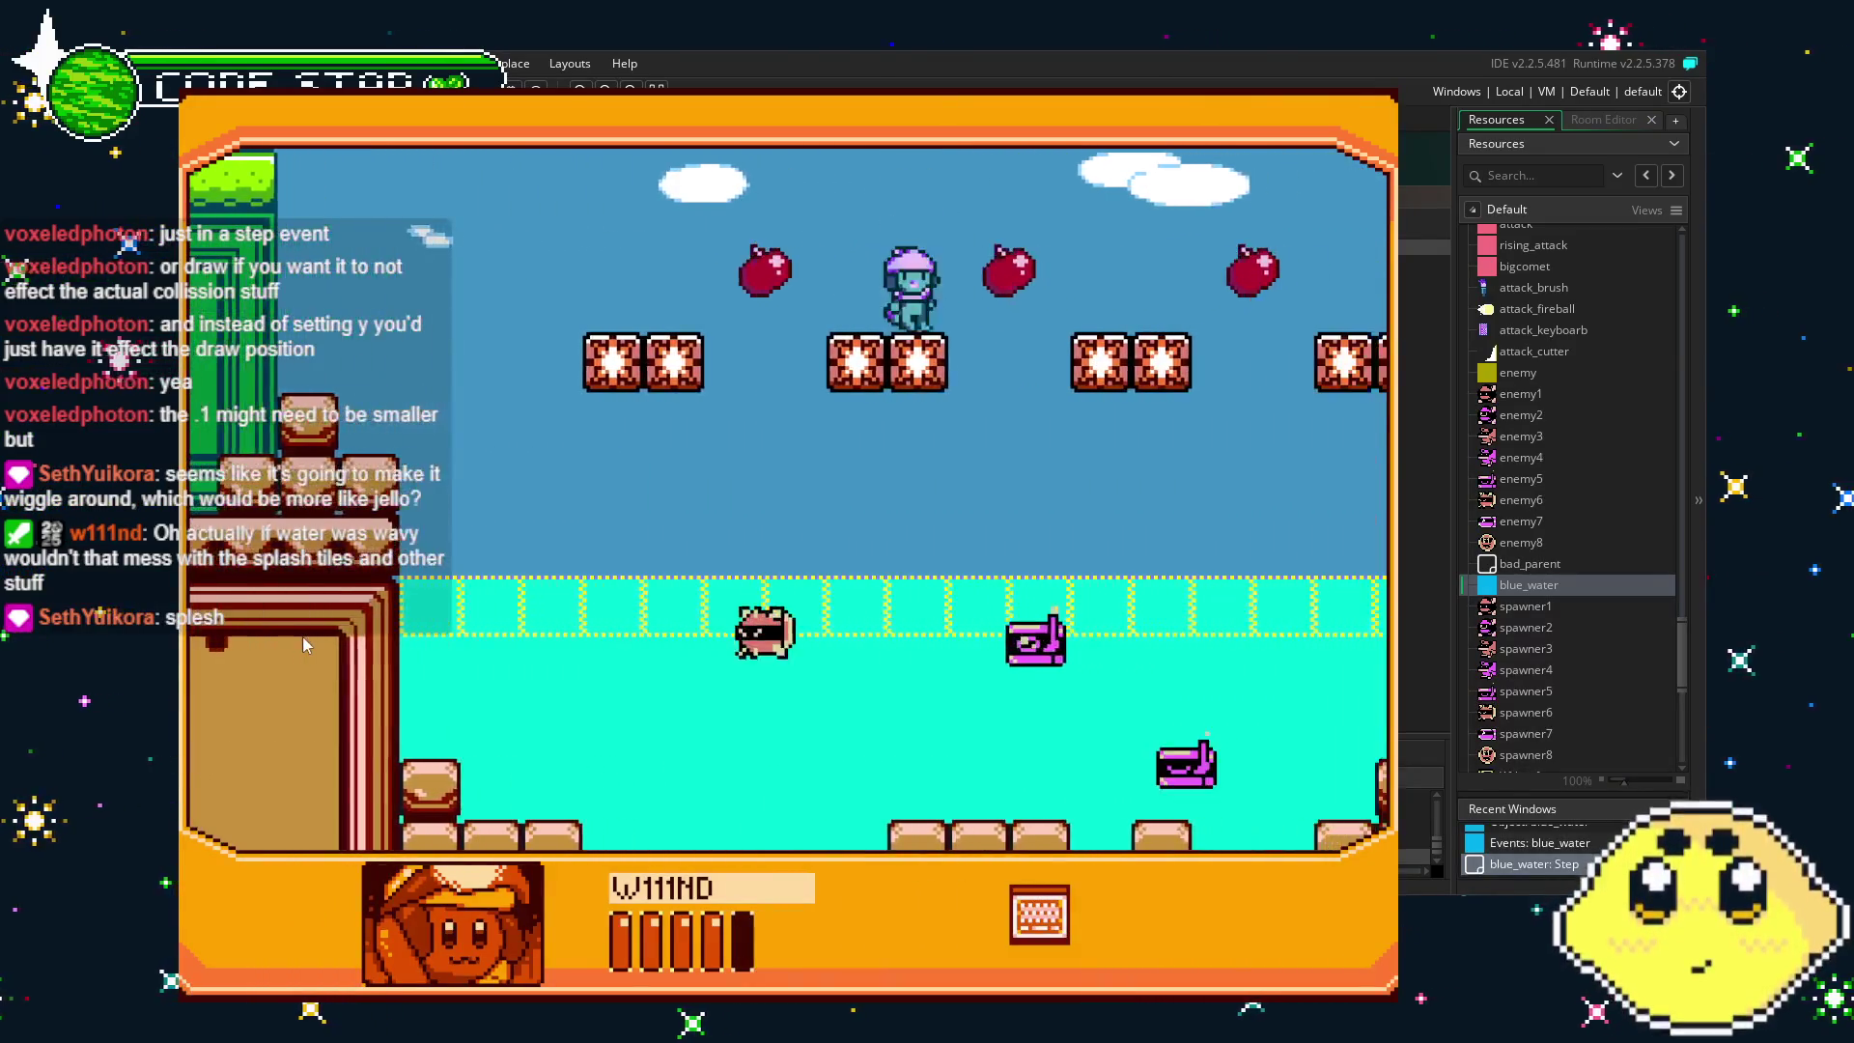
- Drop into the water and swim left and right through it, switching to VAULT
key(Left)
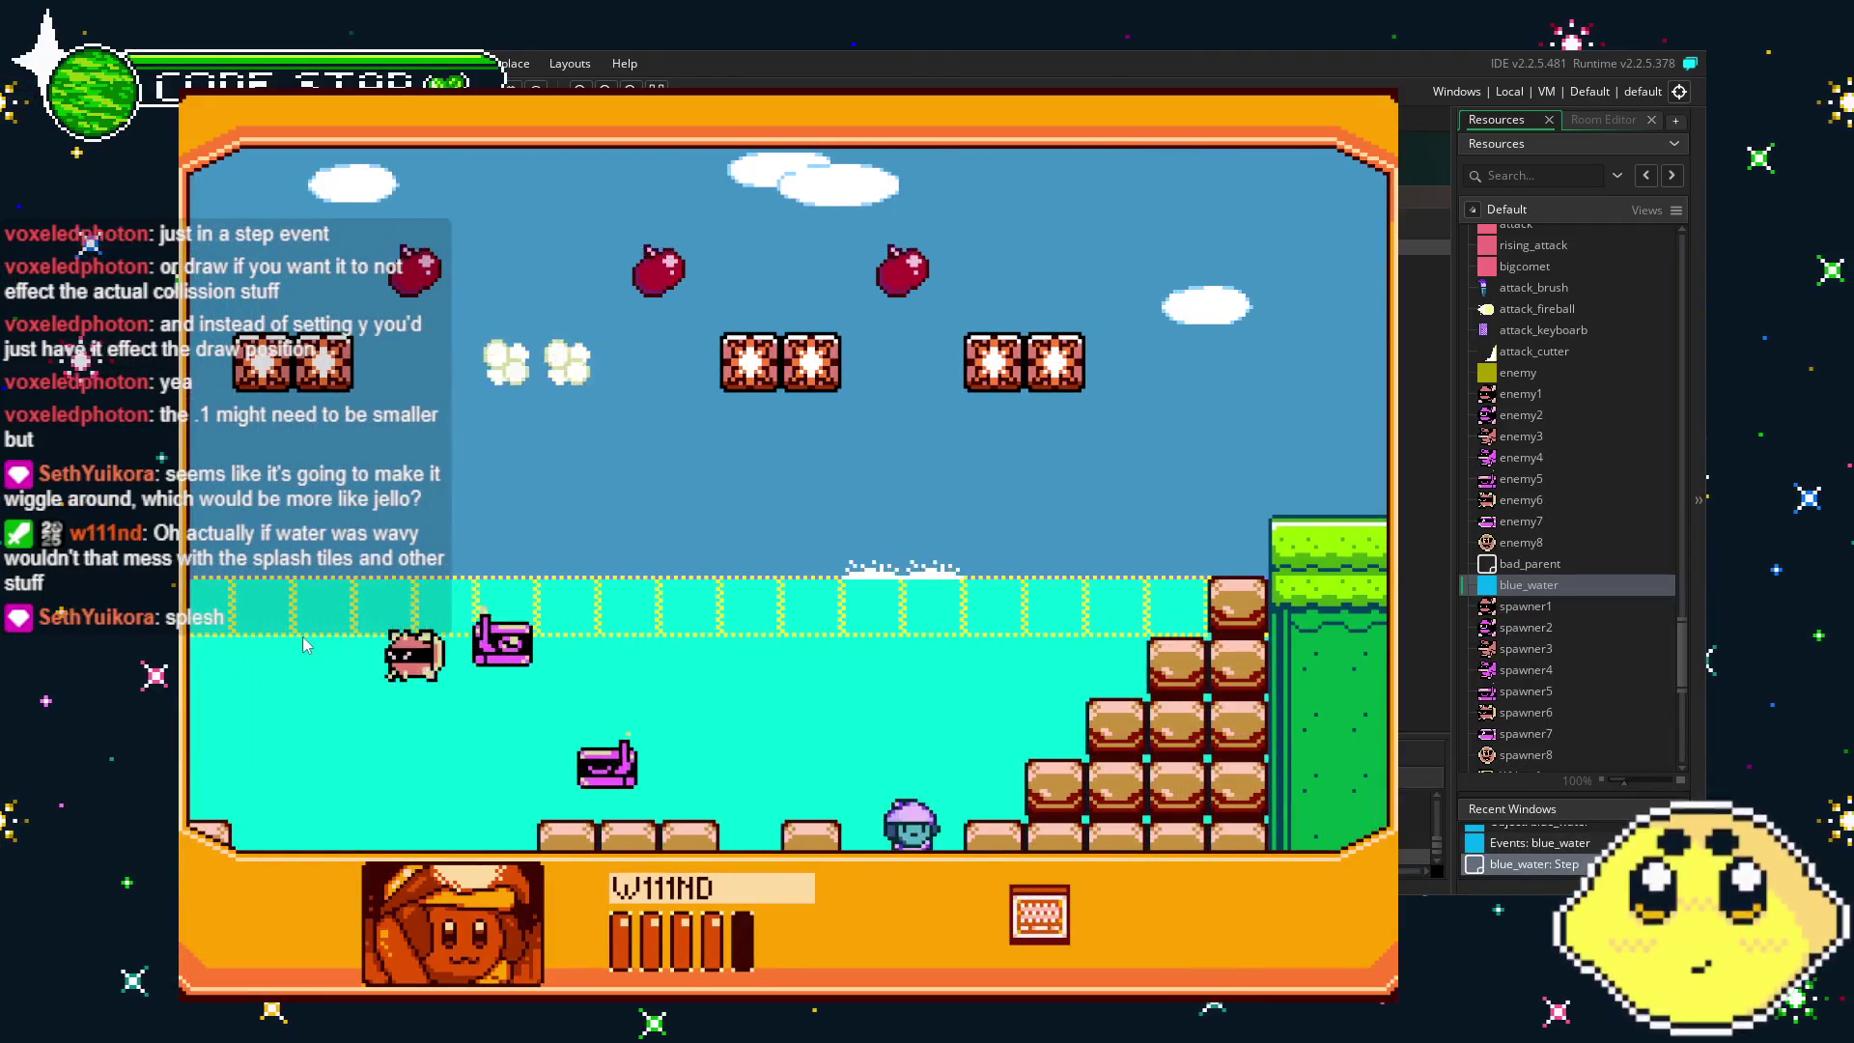
key(Left)
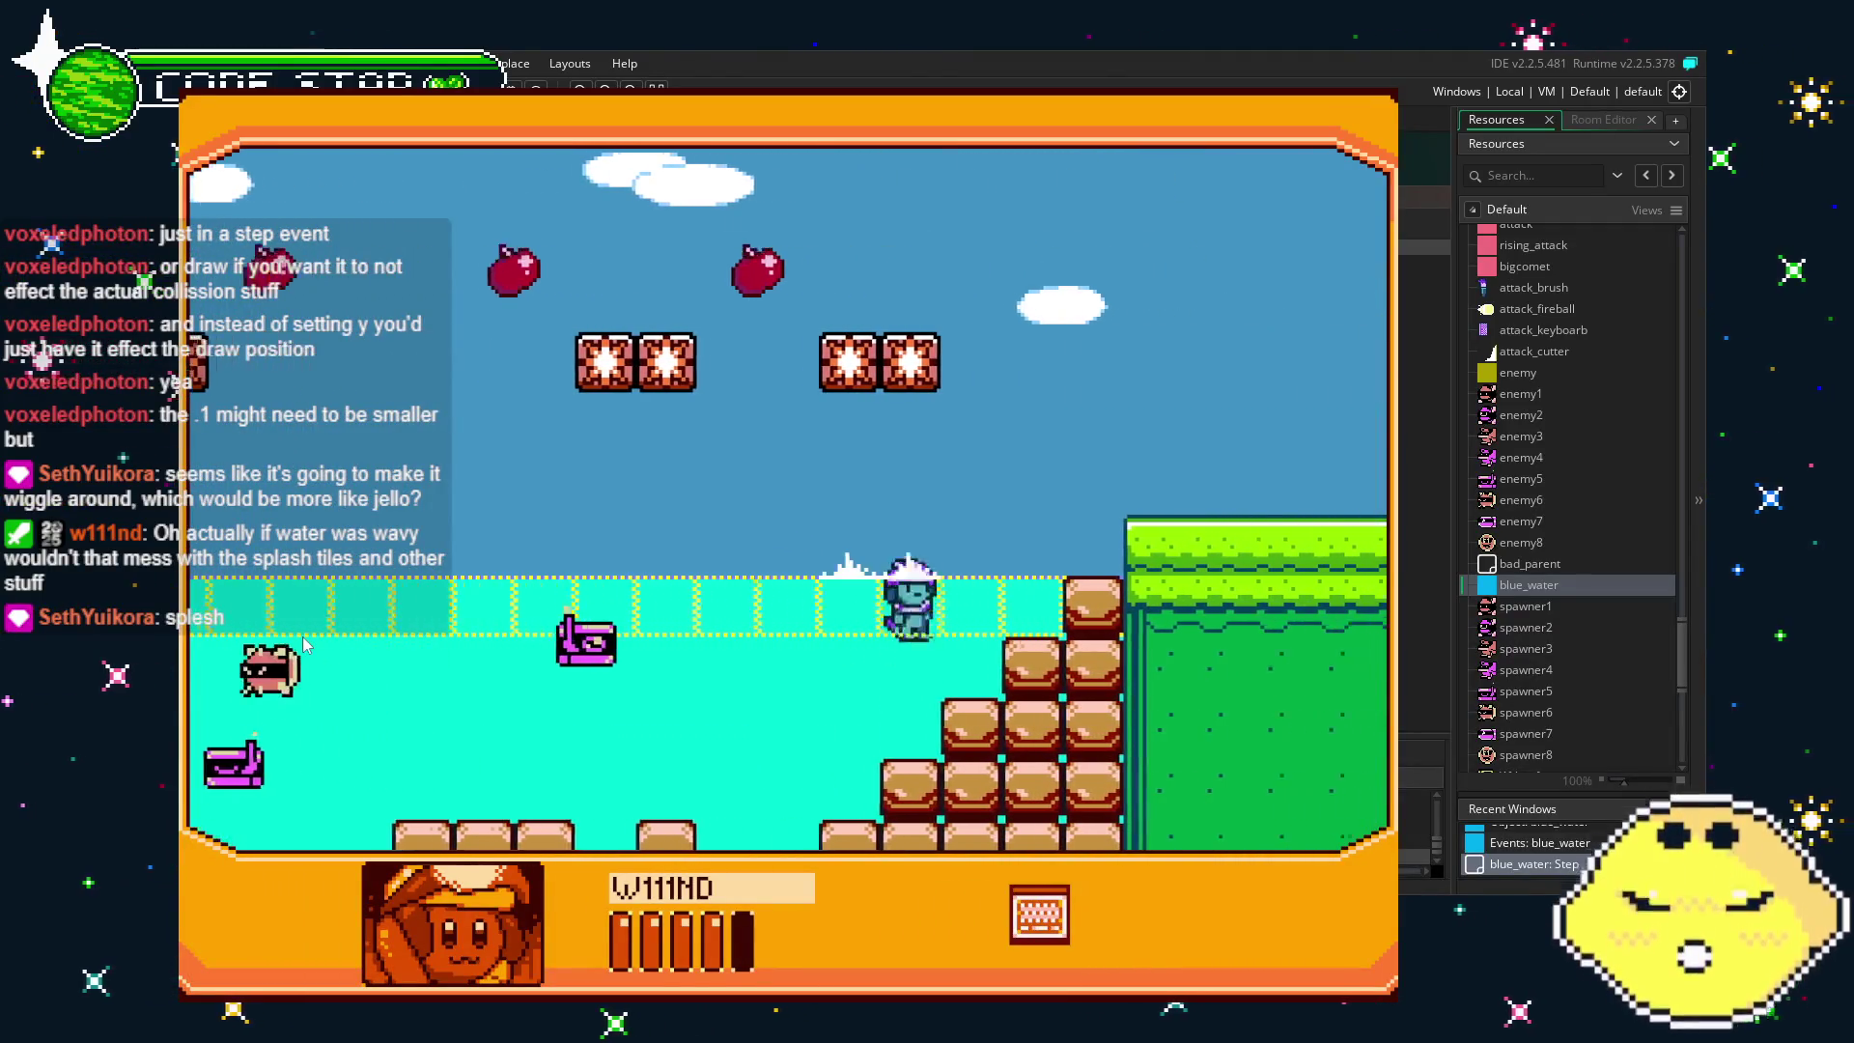
key(Right)
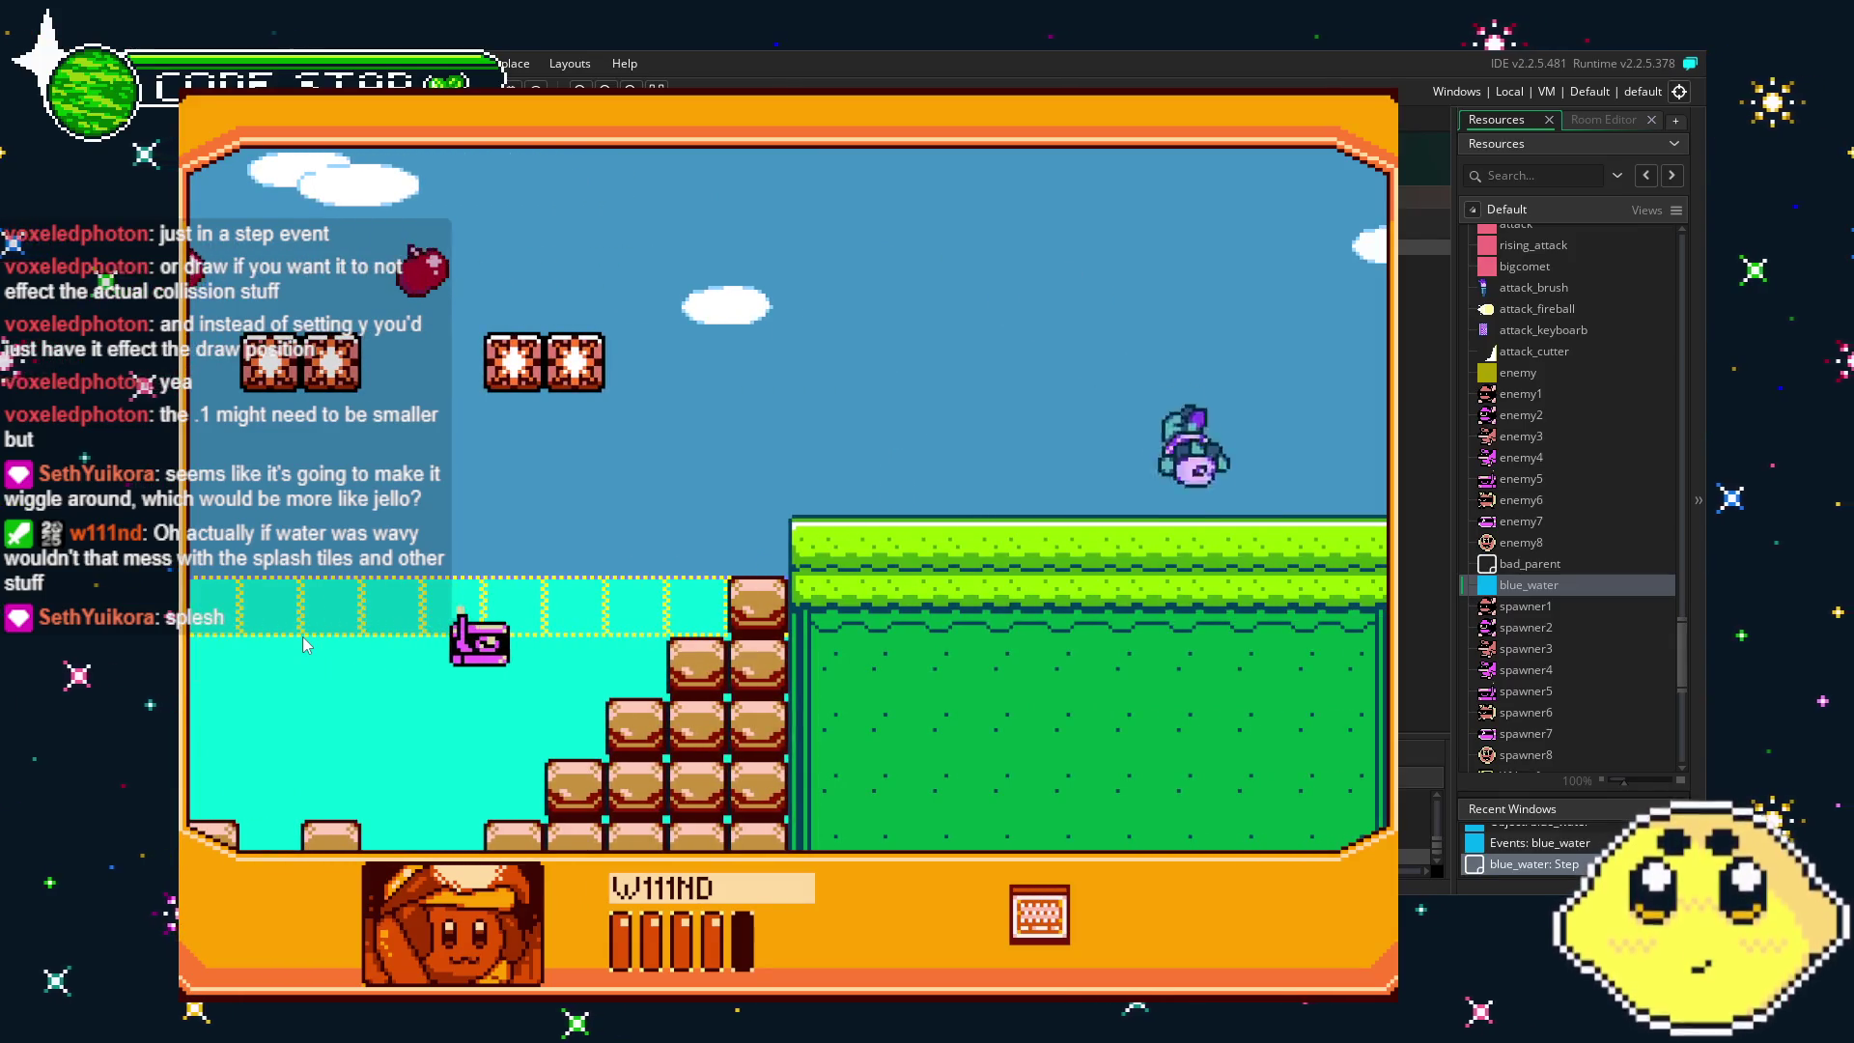
key(Left)
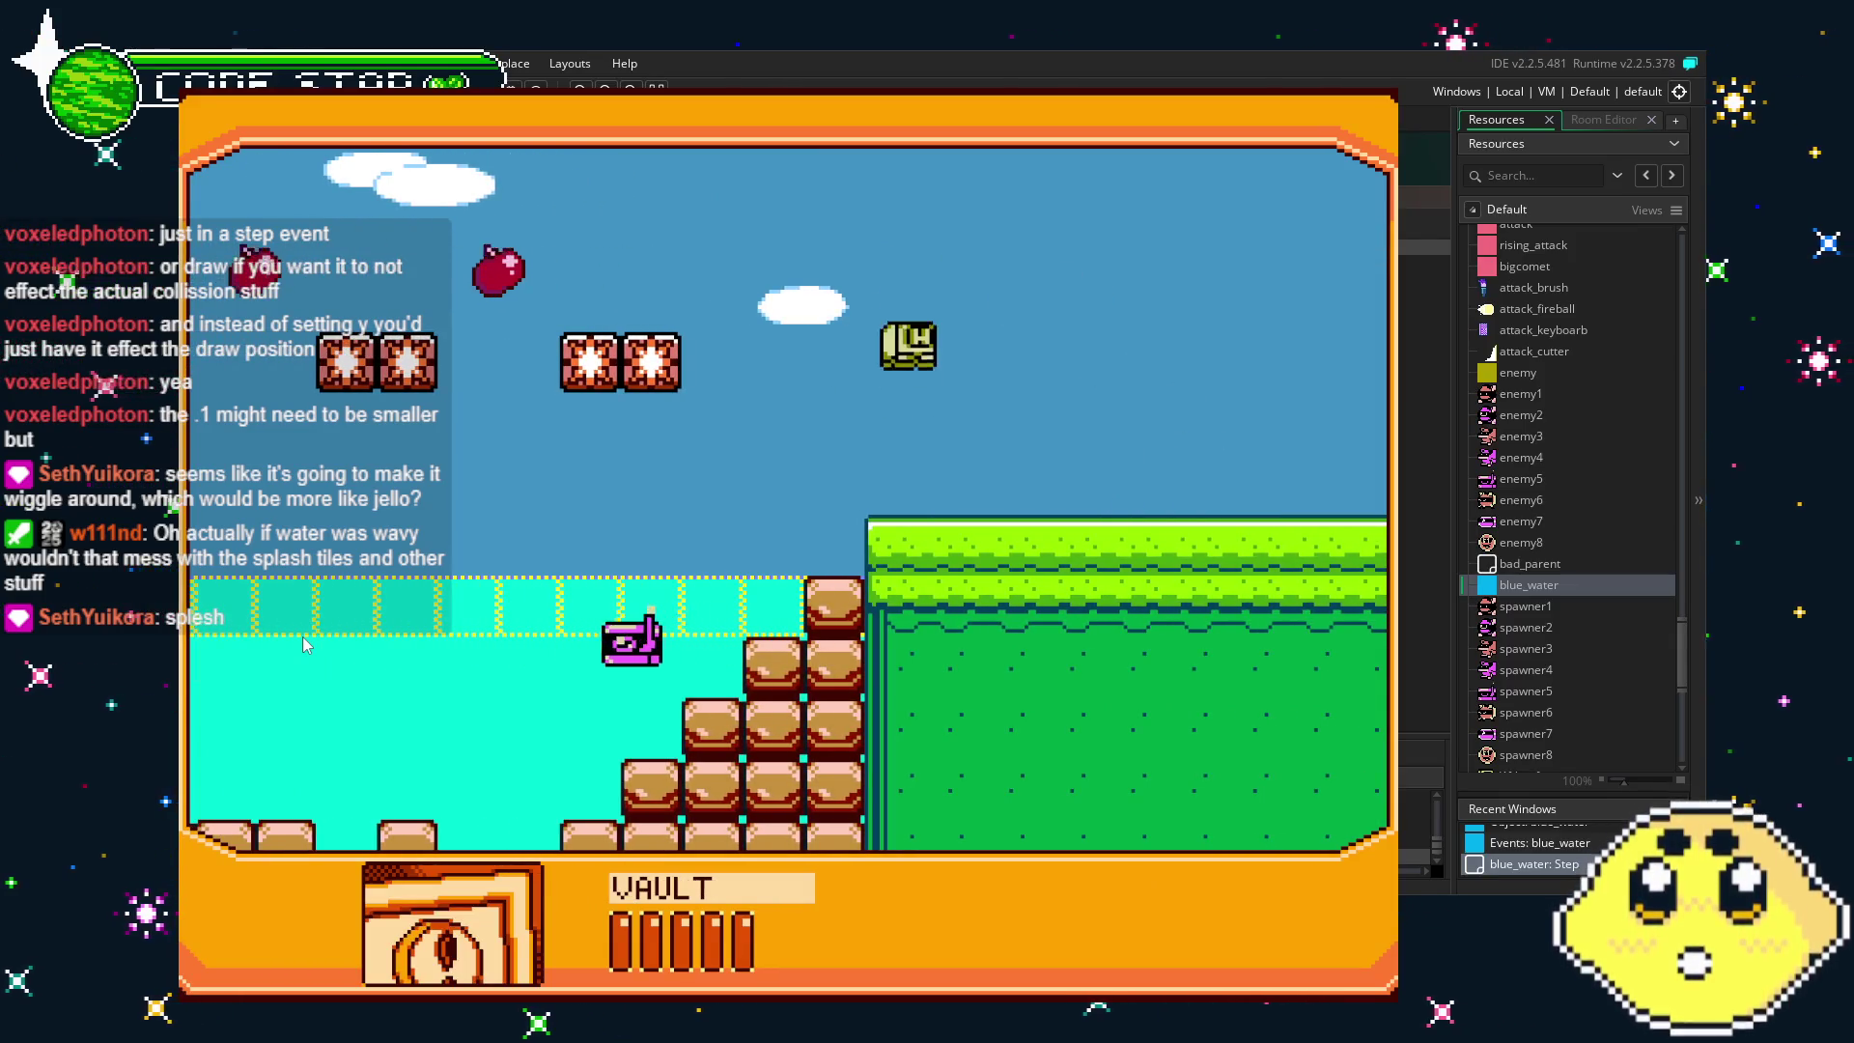
key(Left)
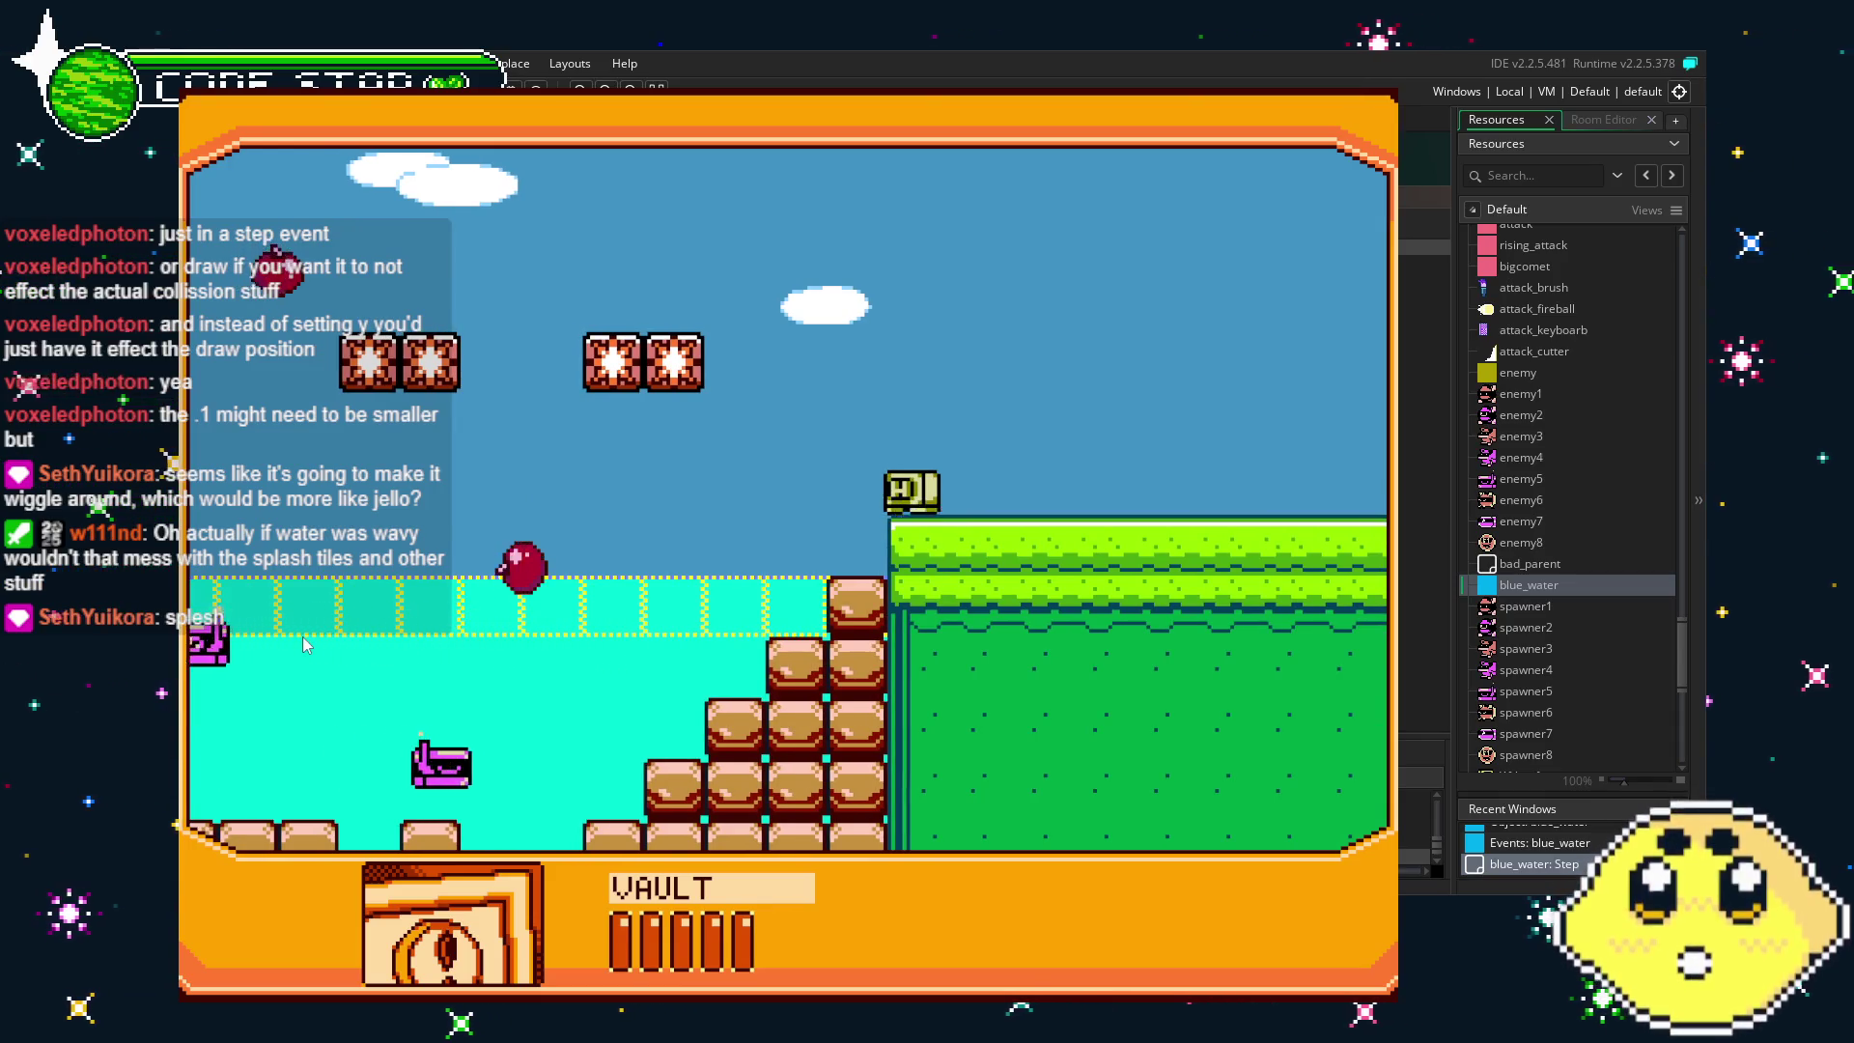
key(Left)
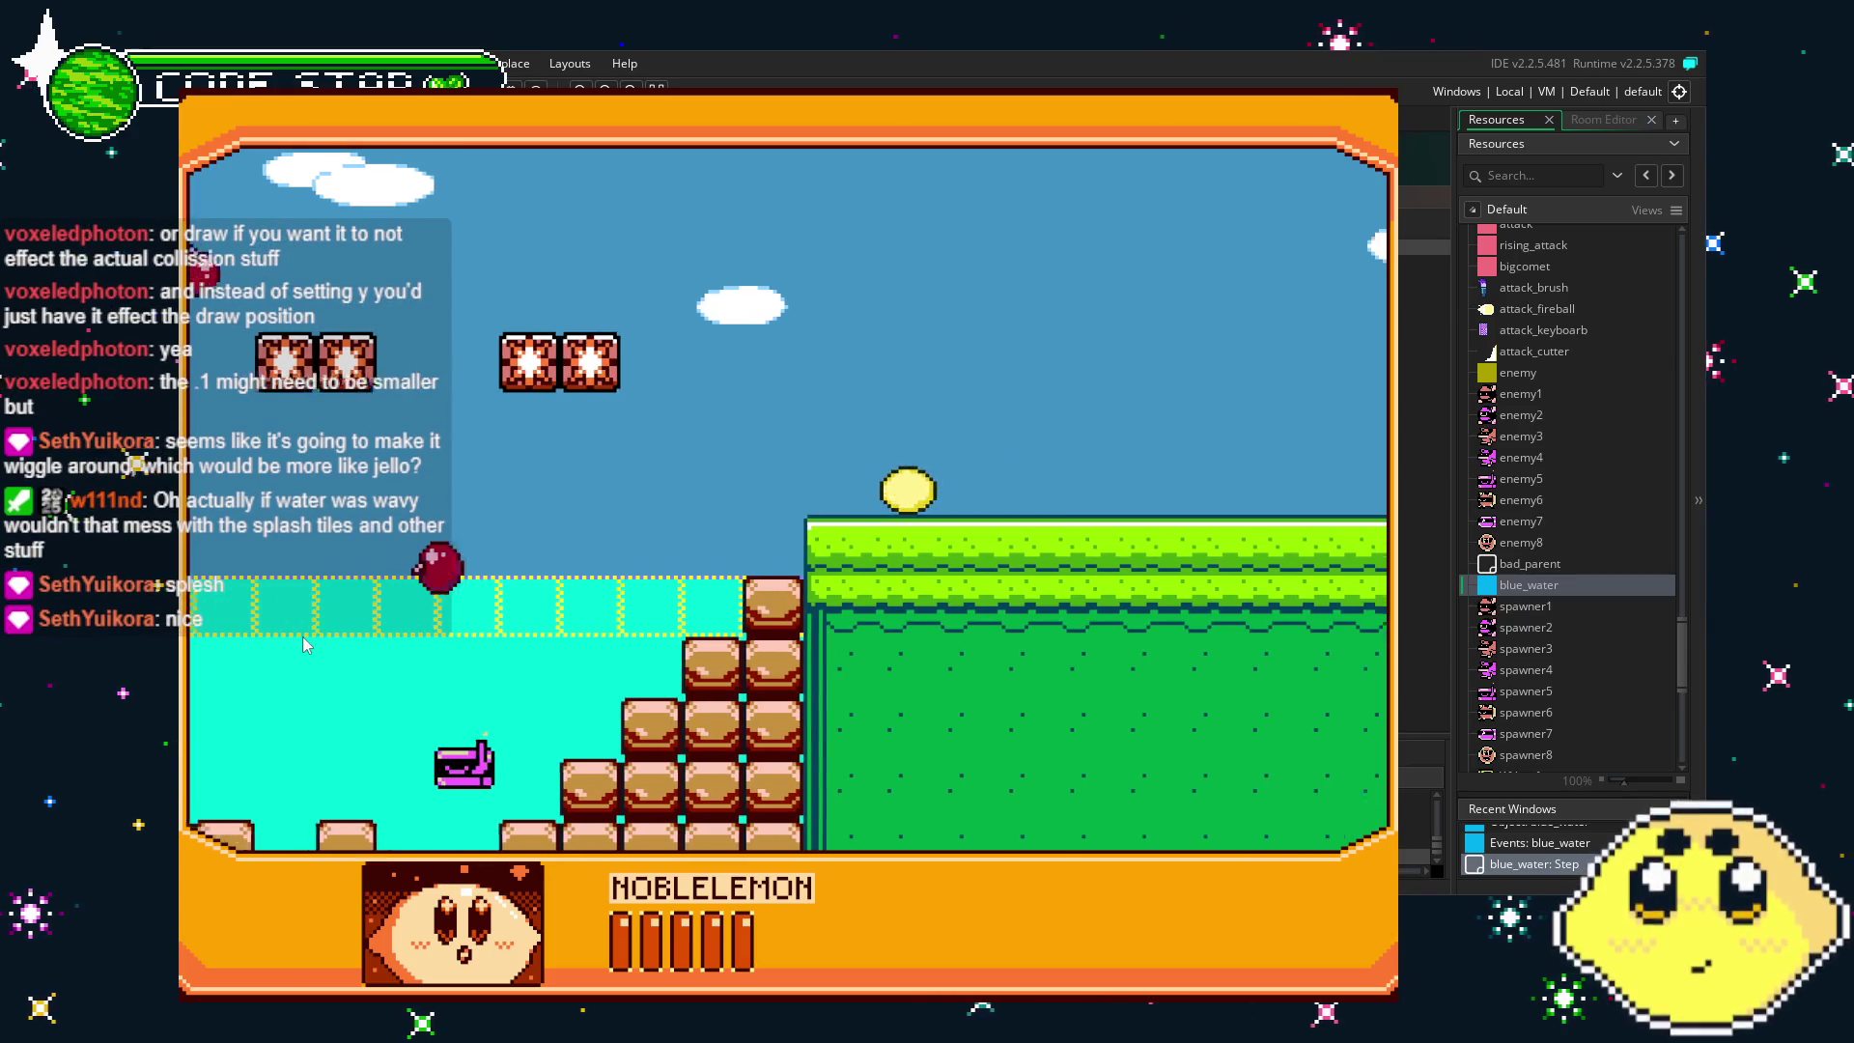
key(Left)
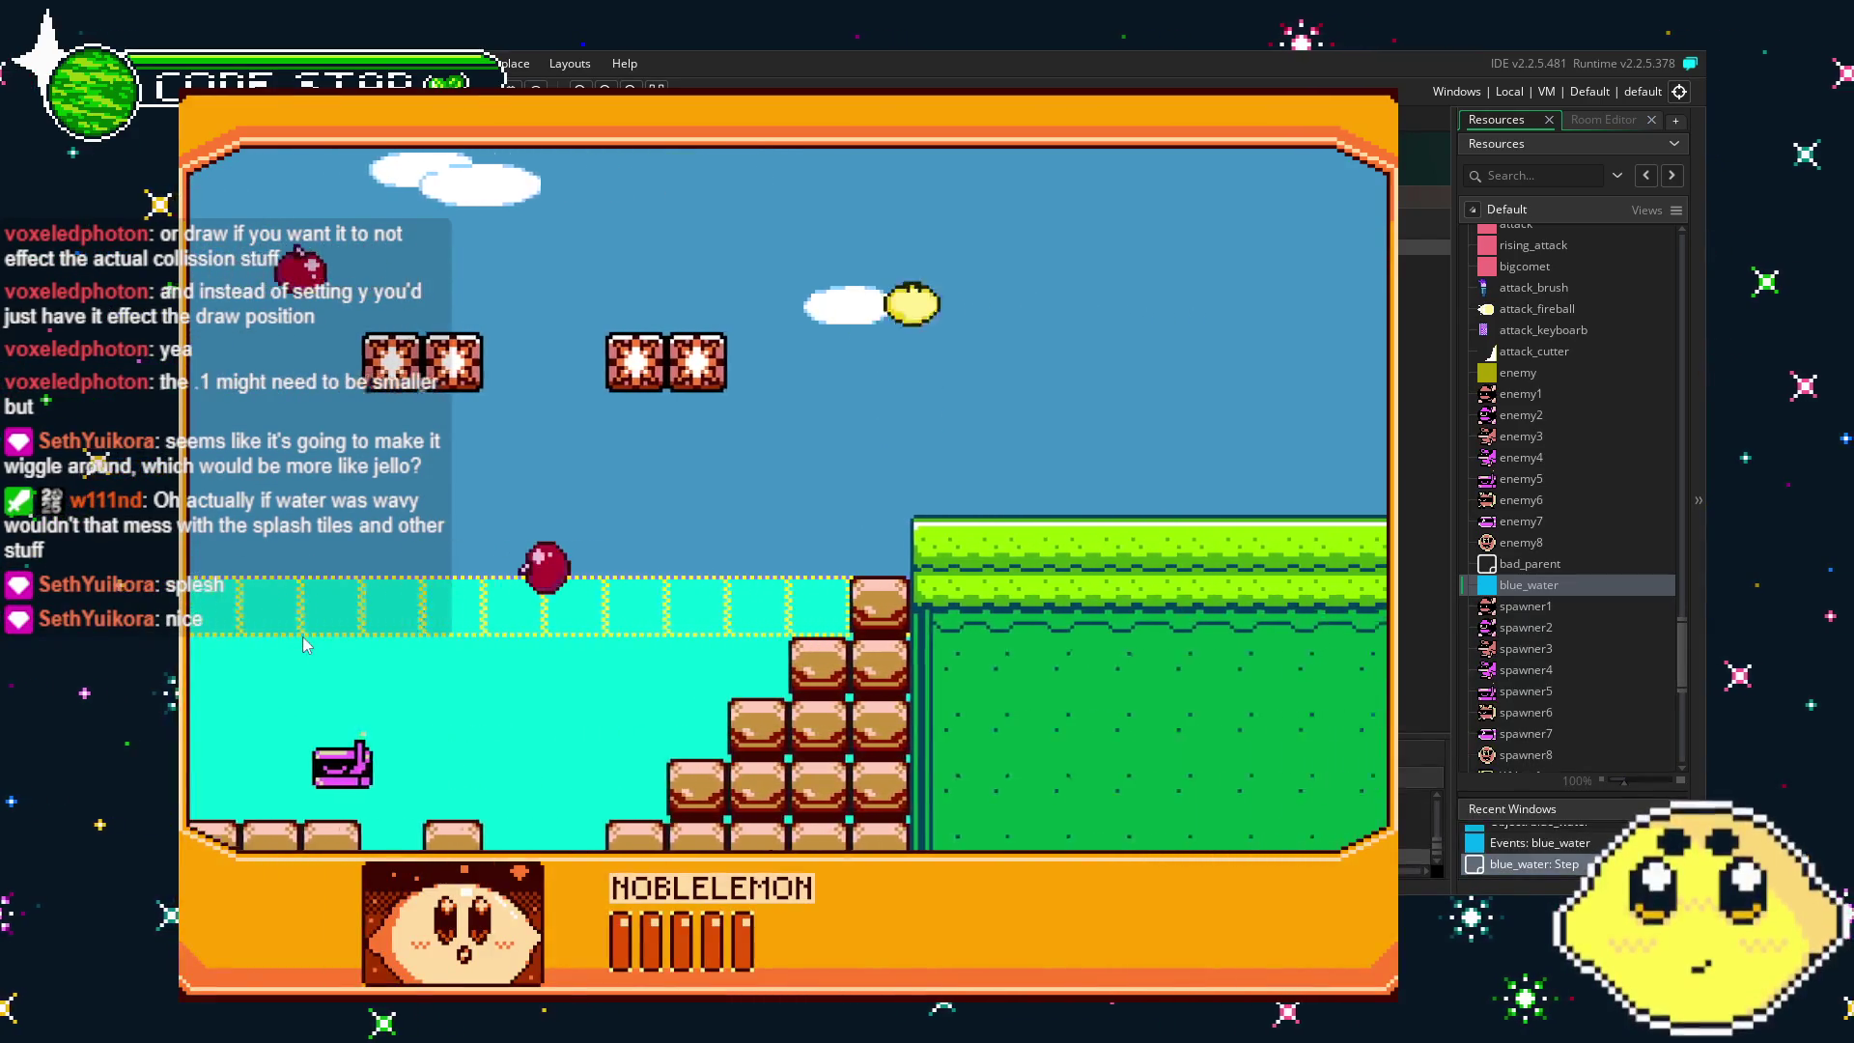
key(Left)
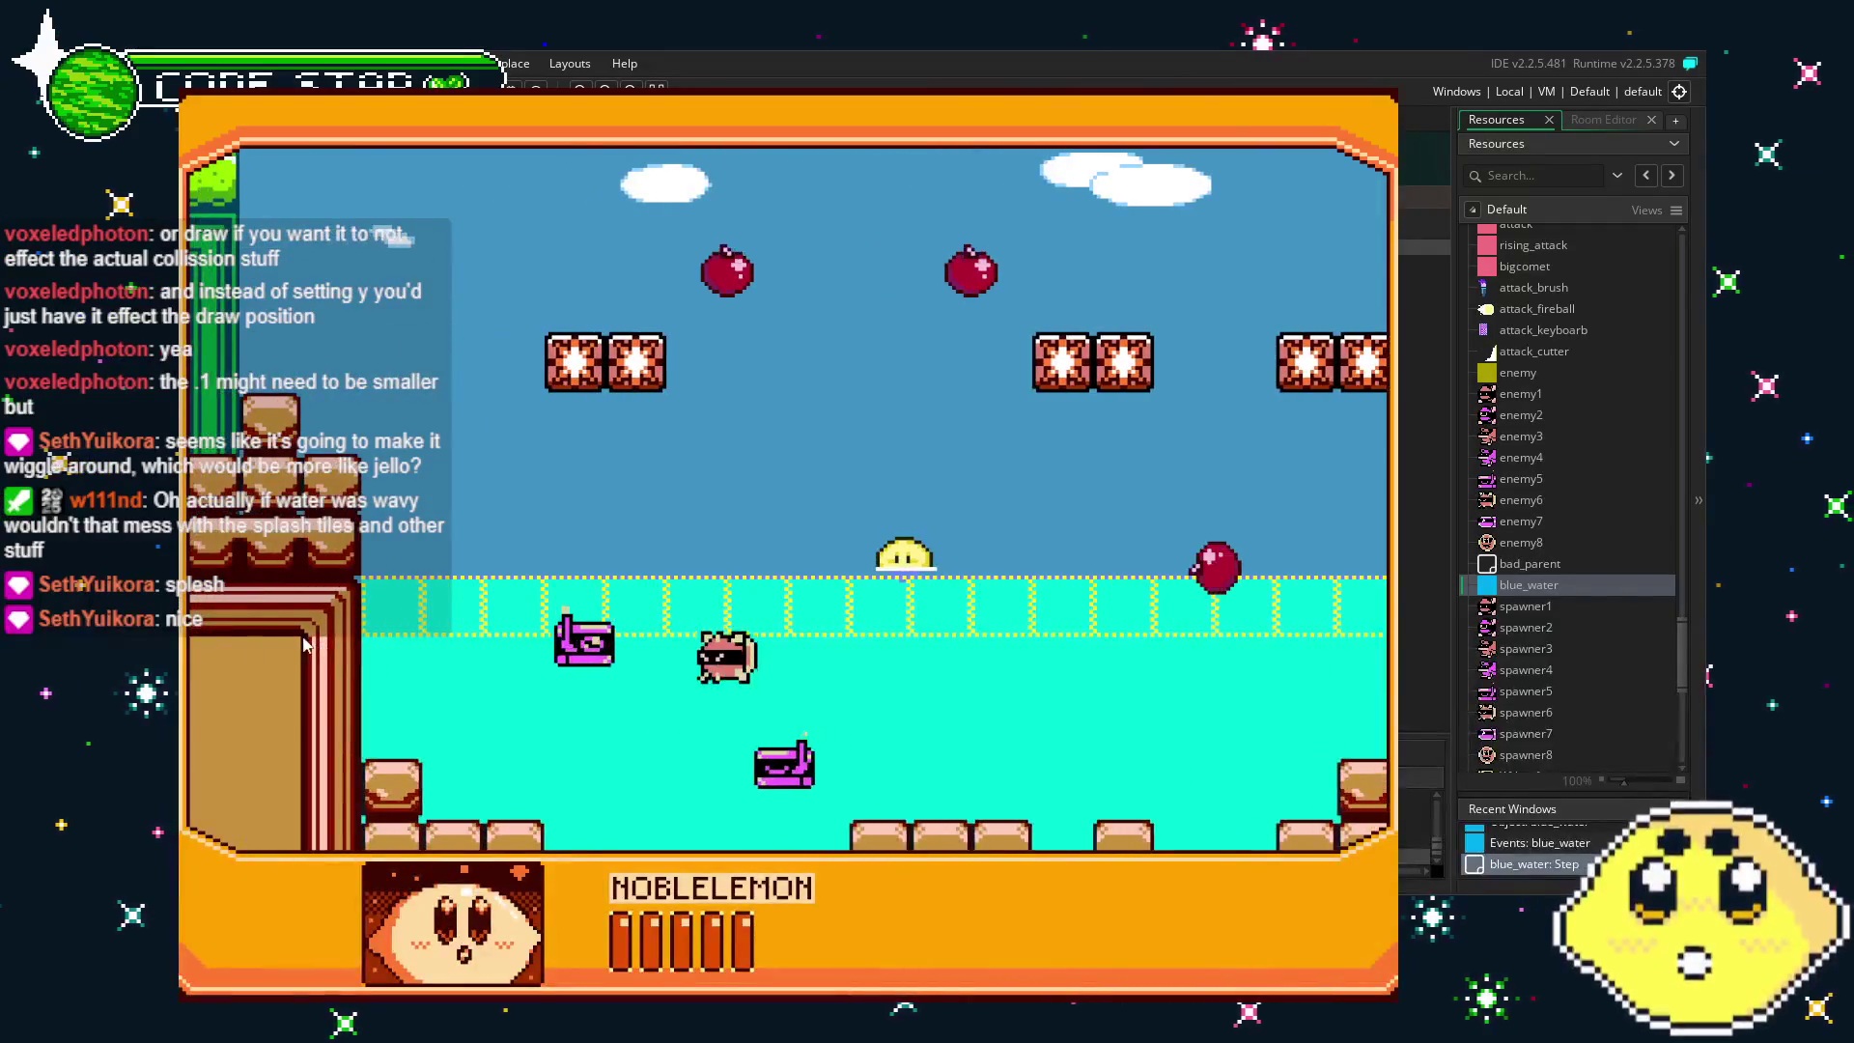
key(Right)
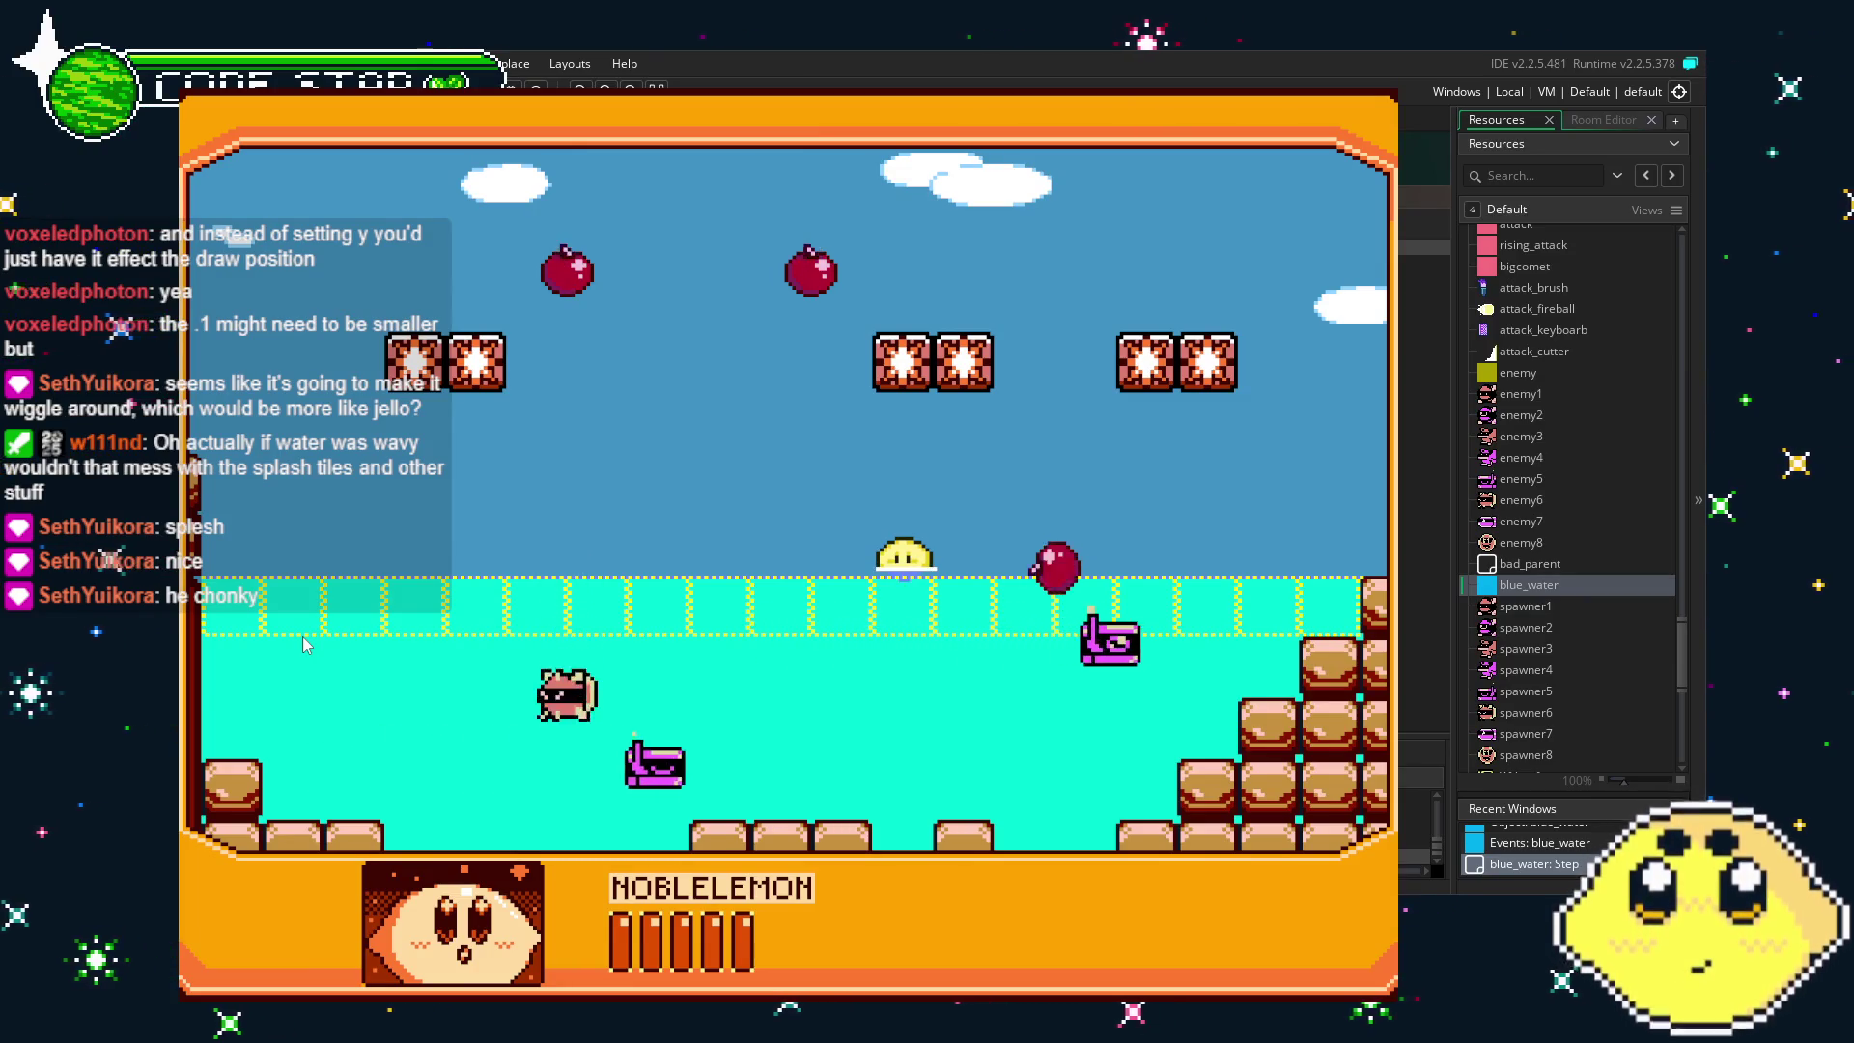
key(Left)
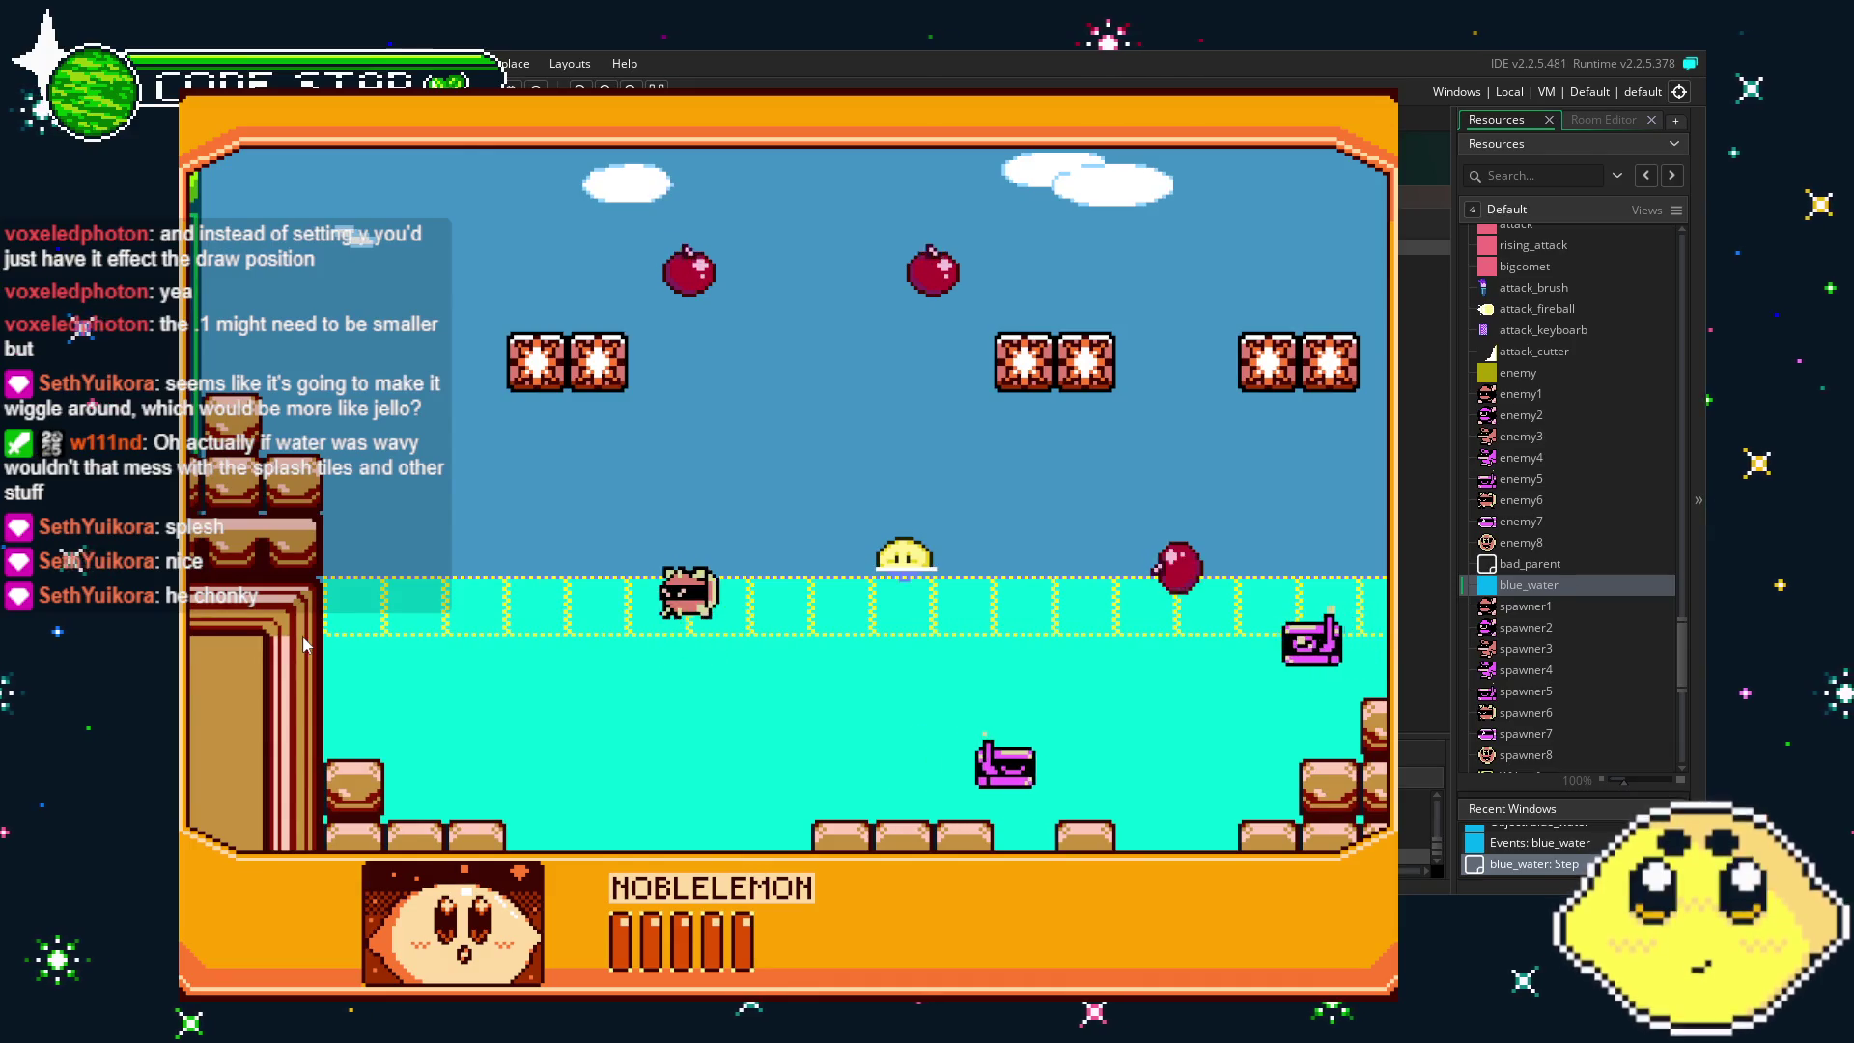
key(Left)
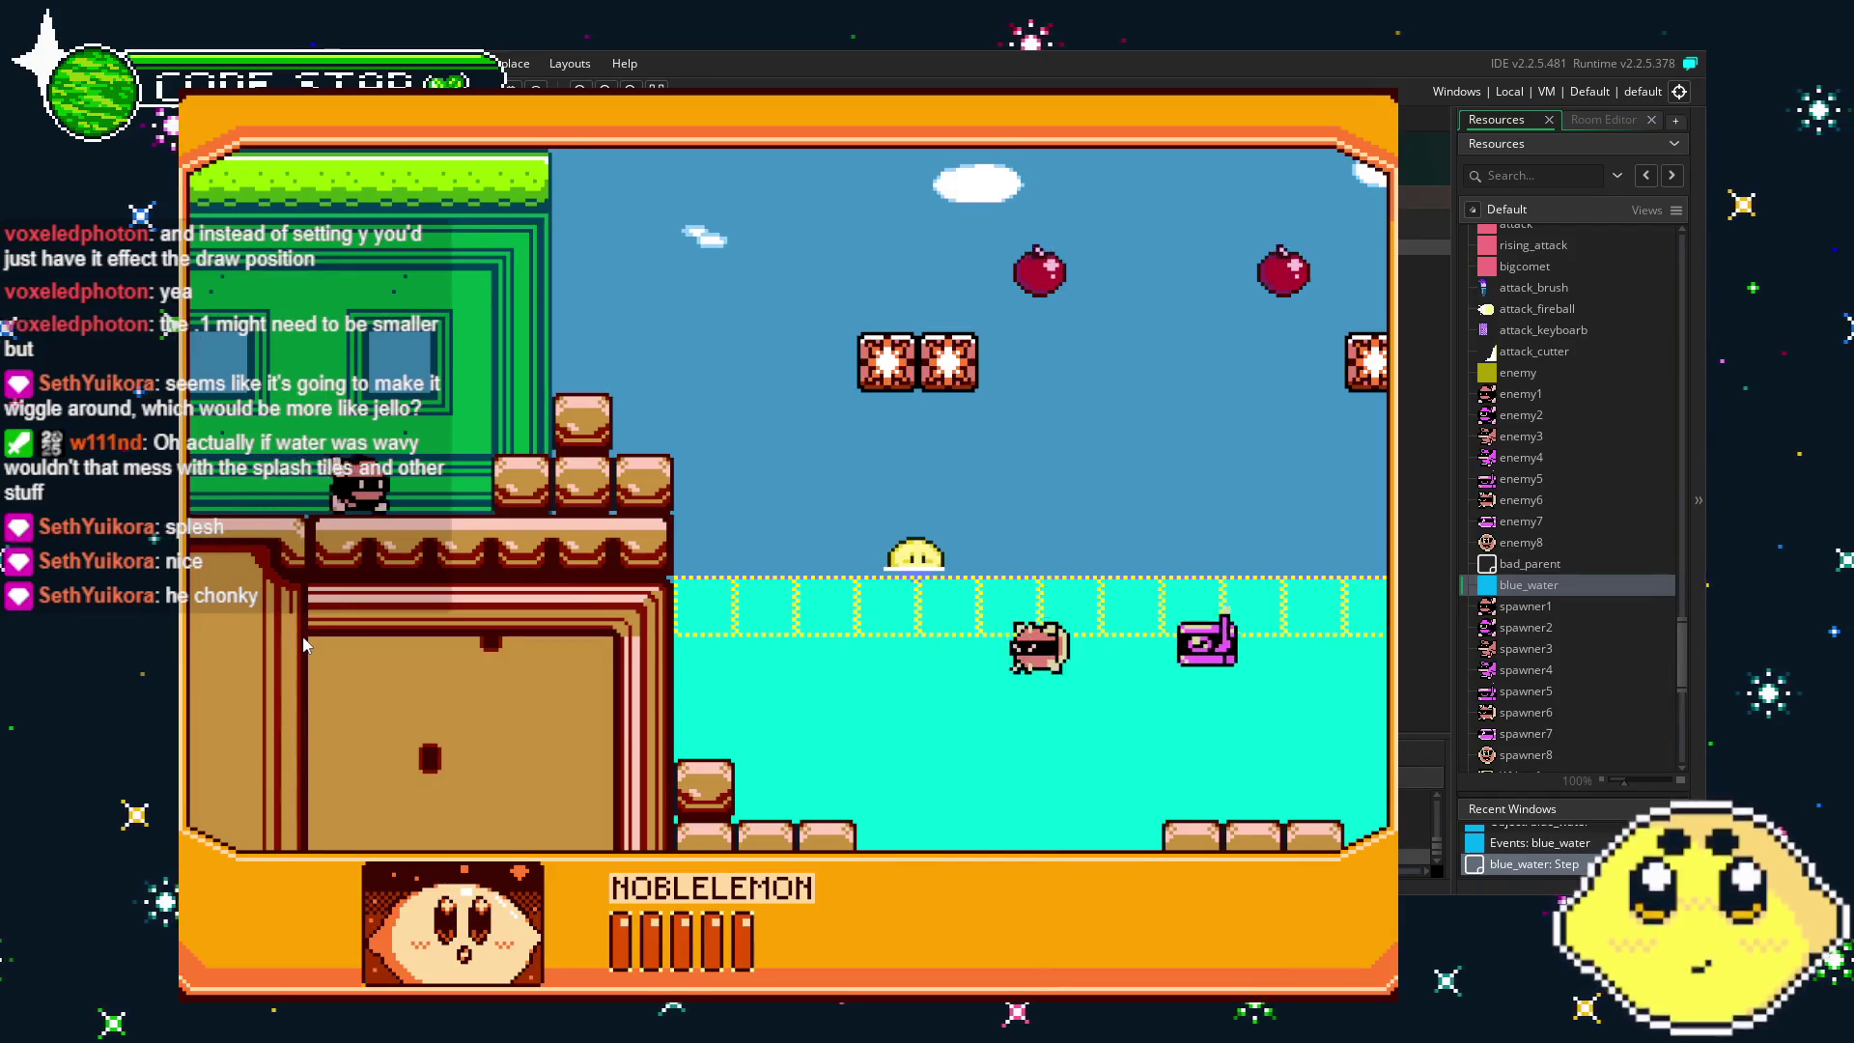
key(Right)
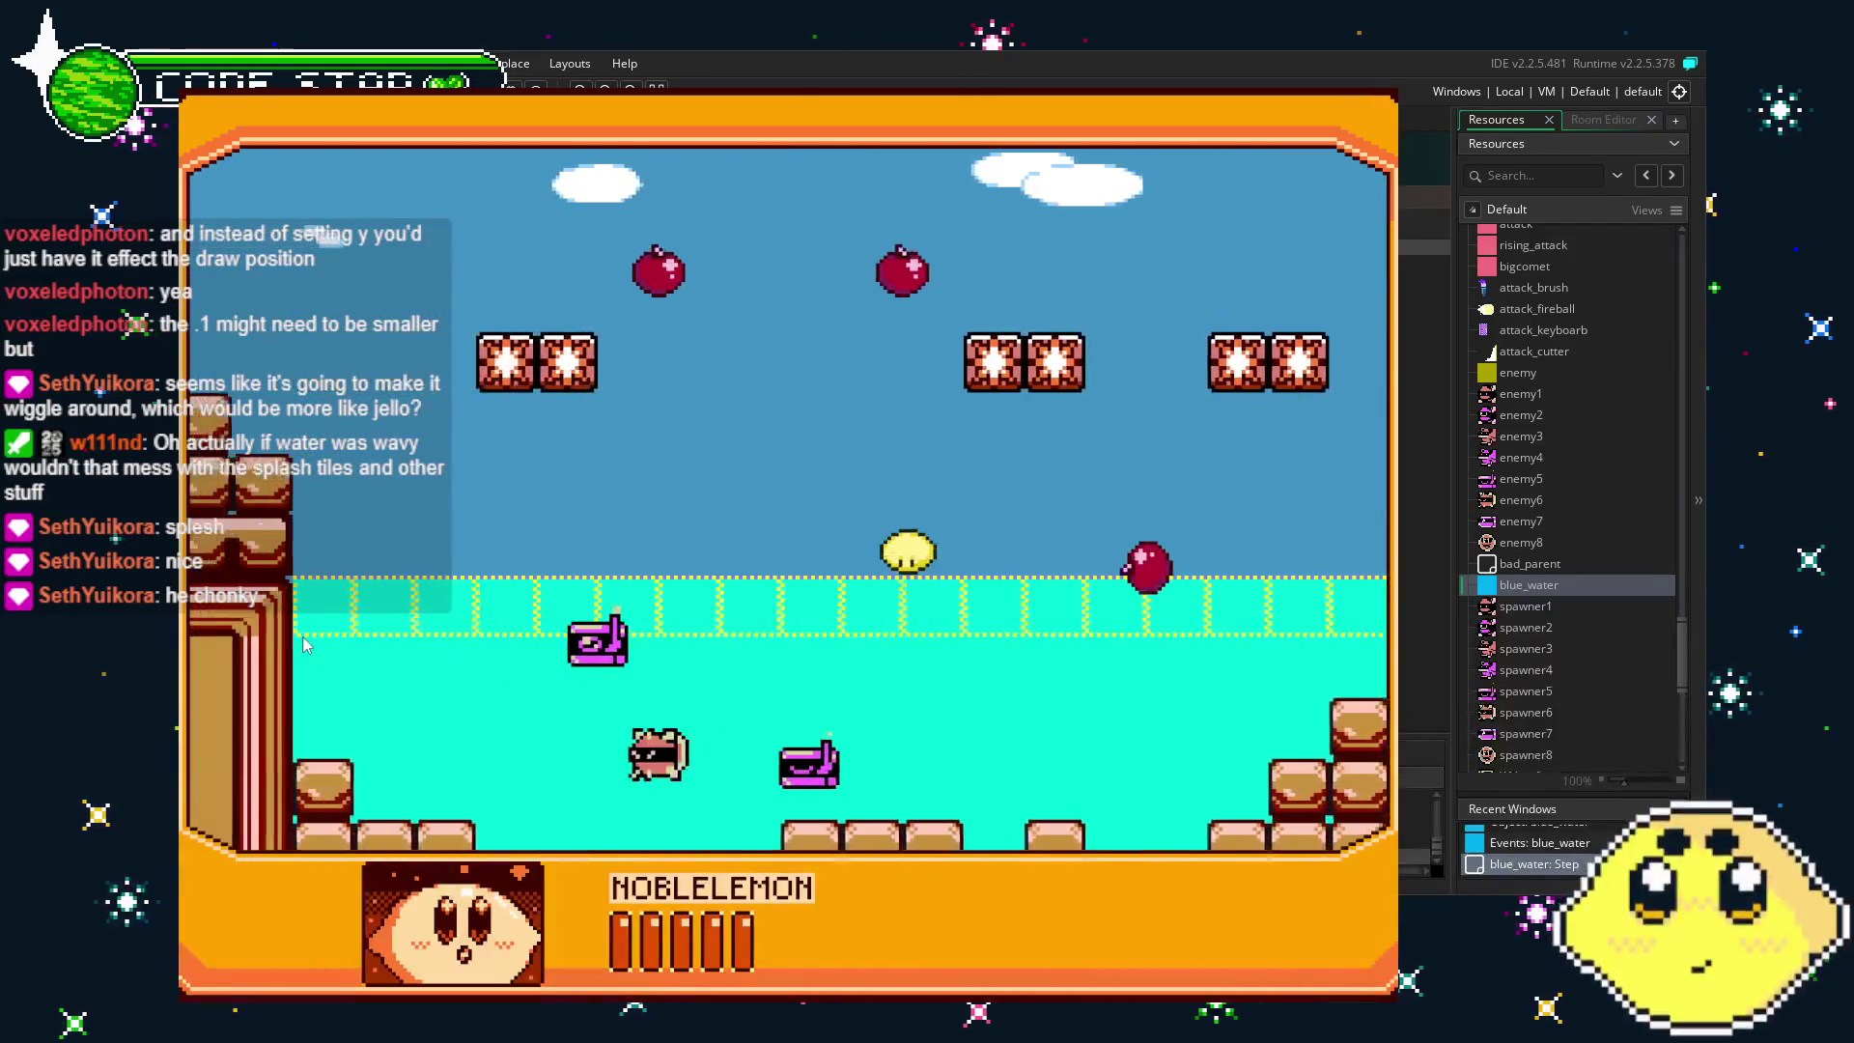
- Swim back and forth, jump high out of the water, then quit the game
key(Left)
key(Right)
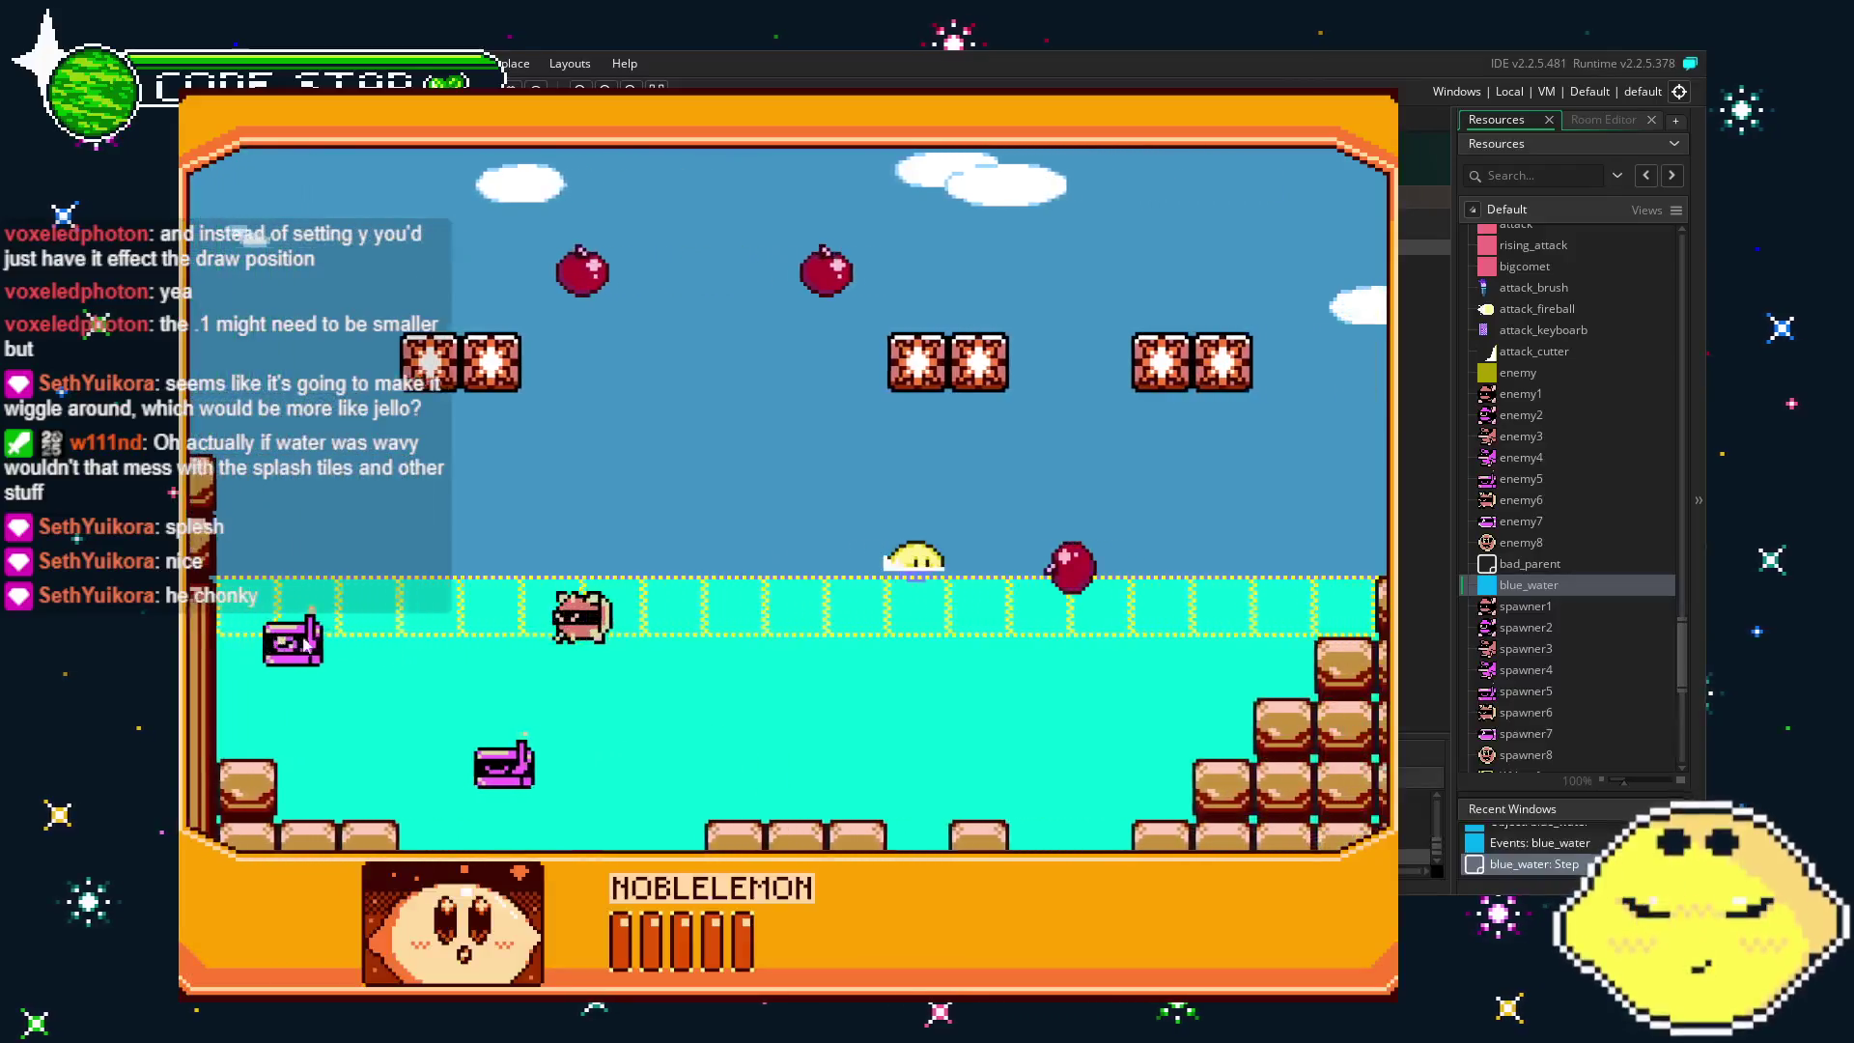
key(Right)
key(Left)
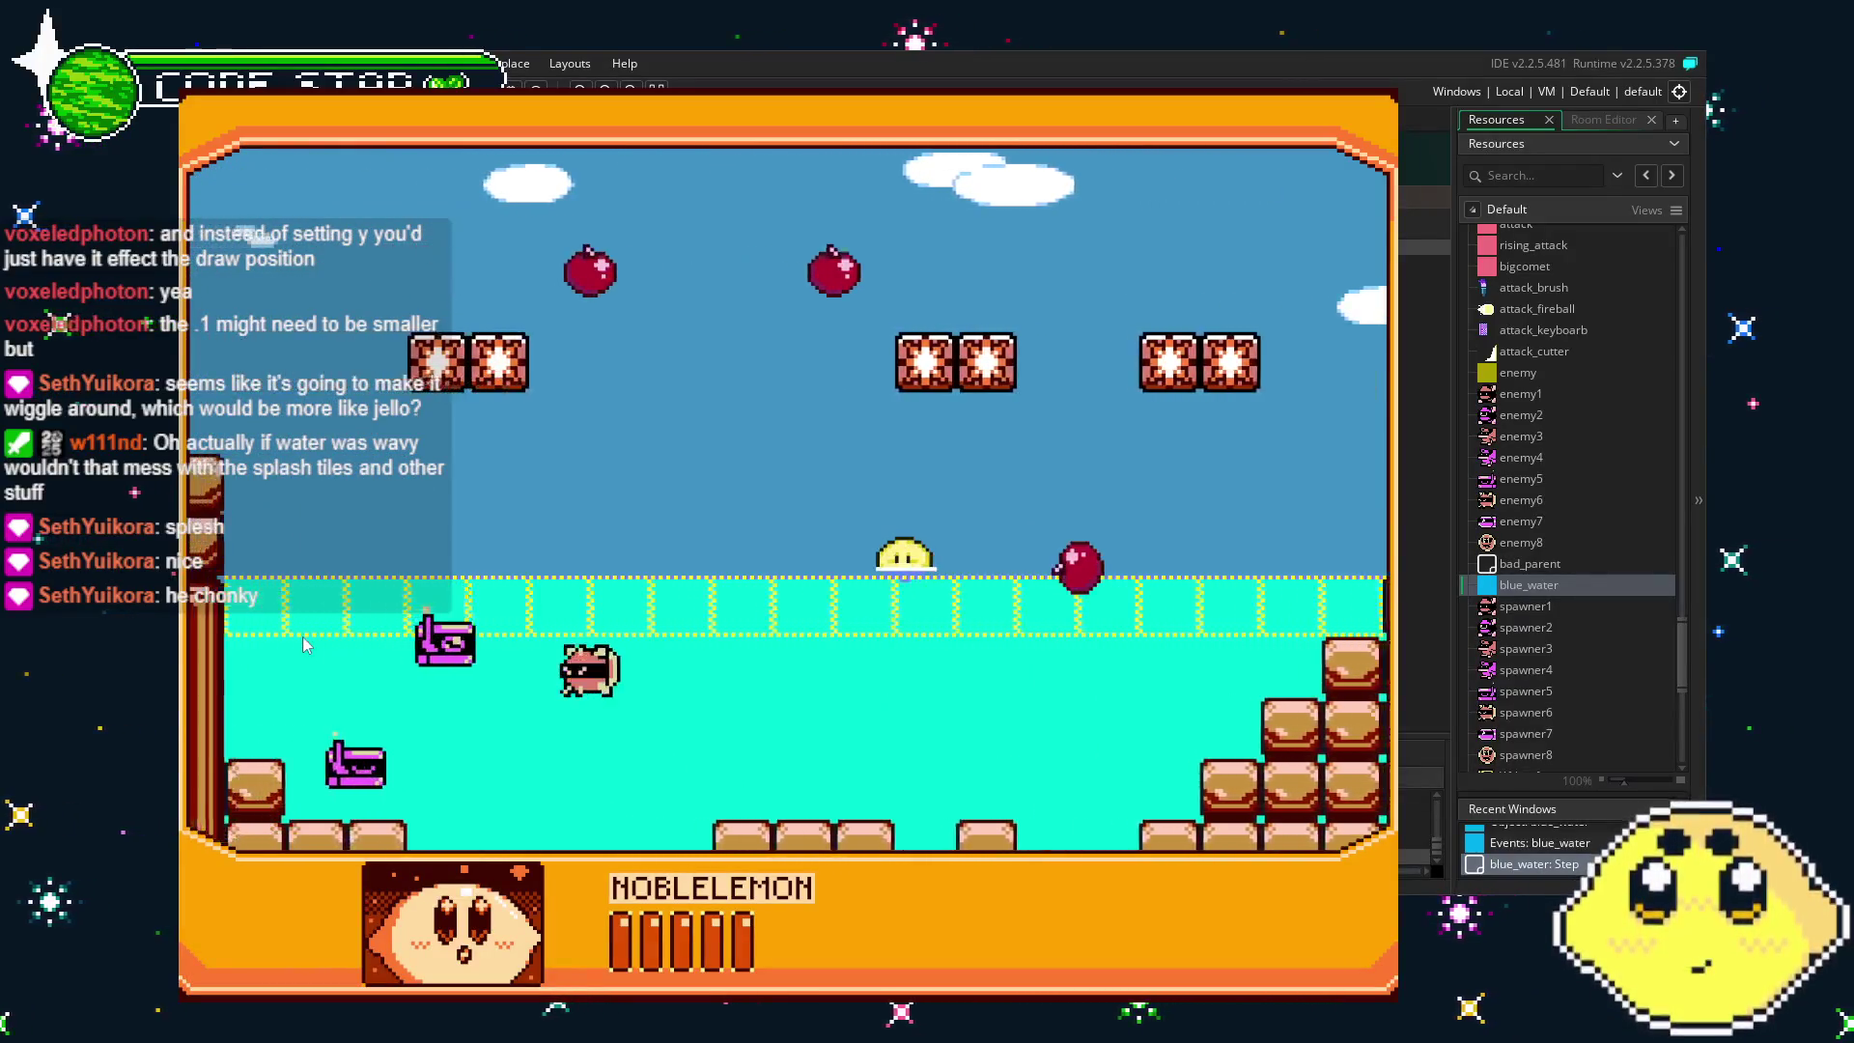
key(Left)
key(Up)
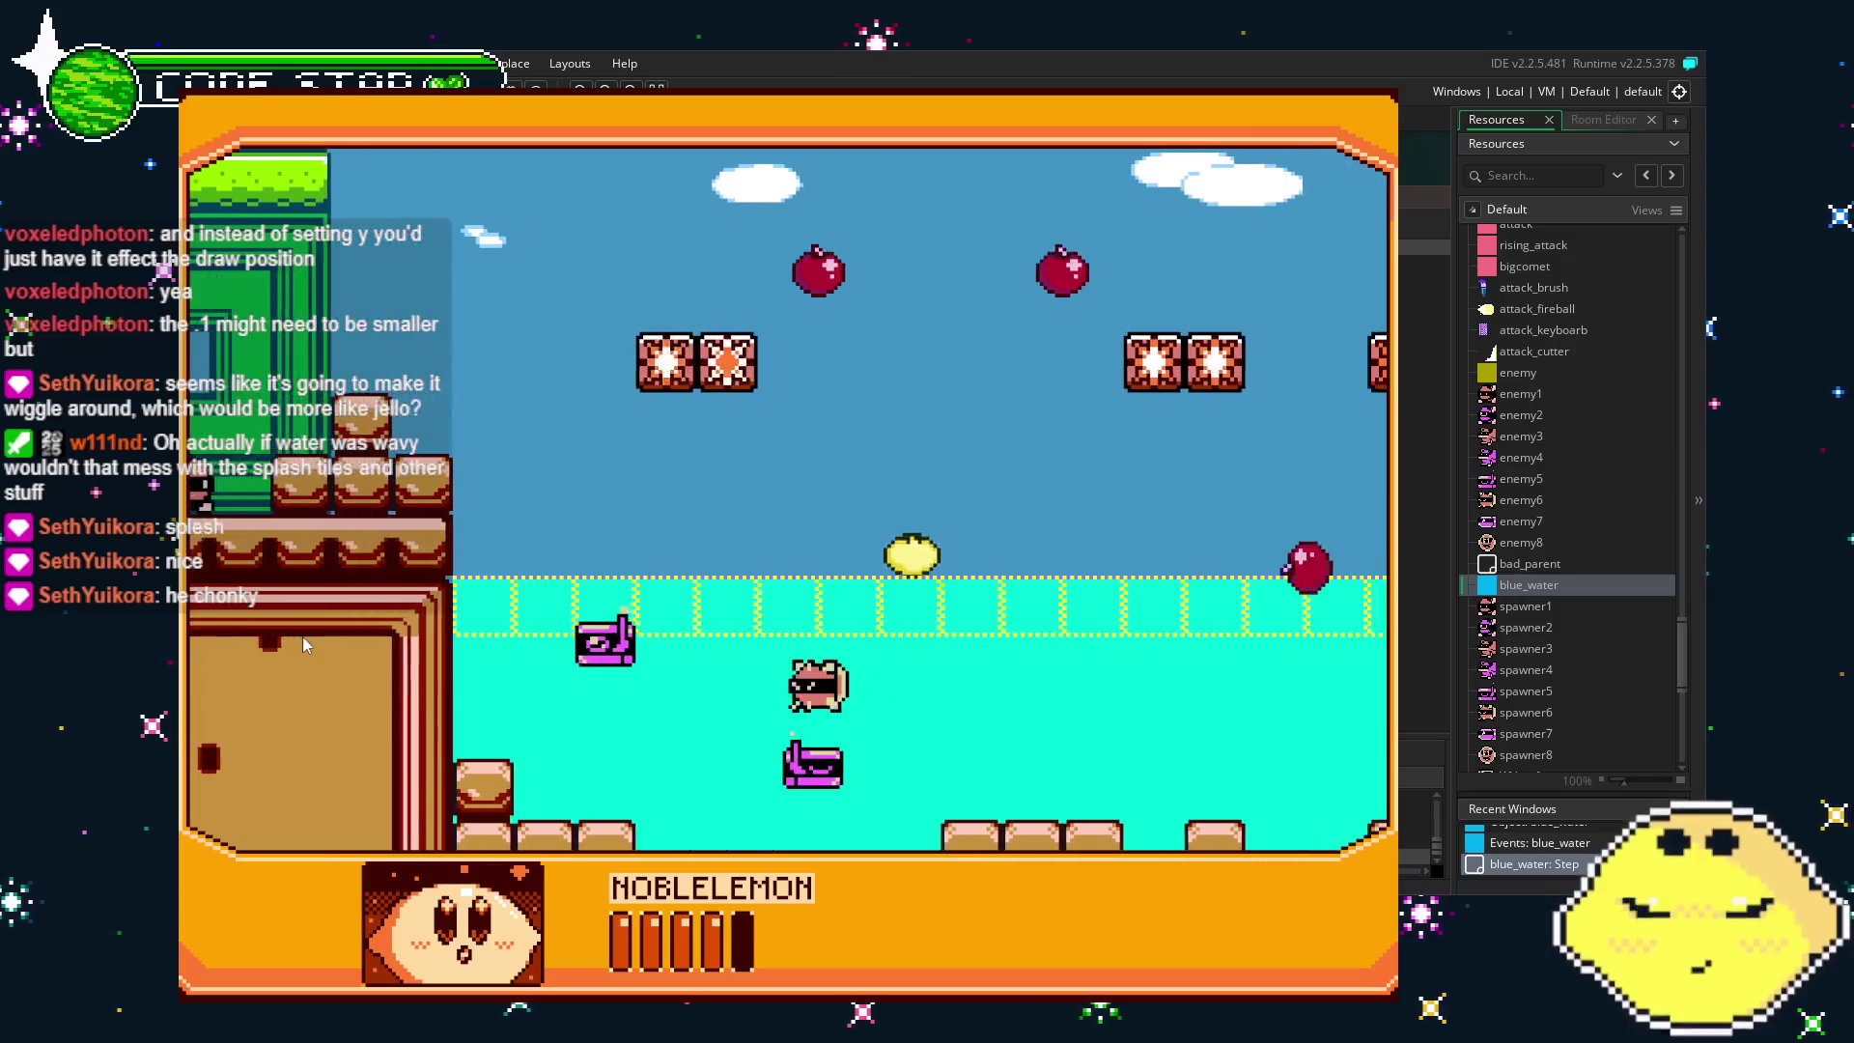
key(Right)
key(Left)
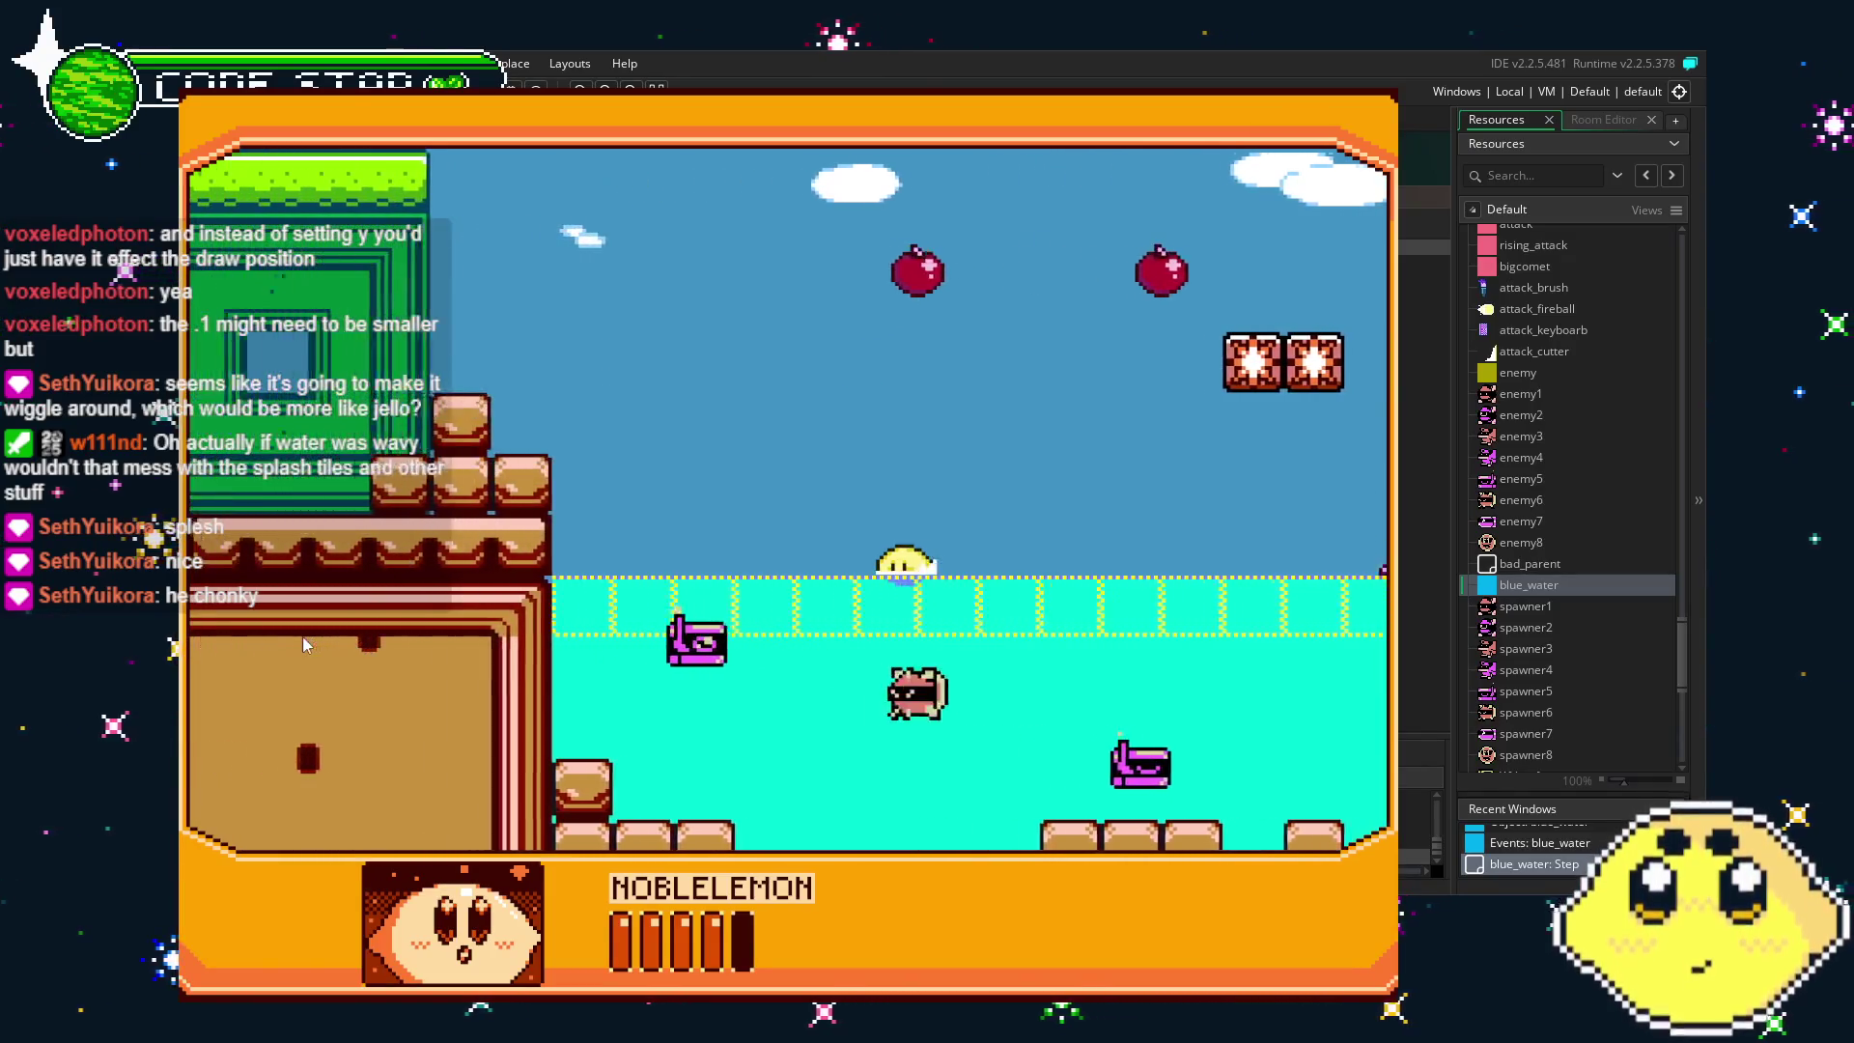
key(Right)
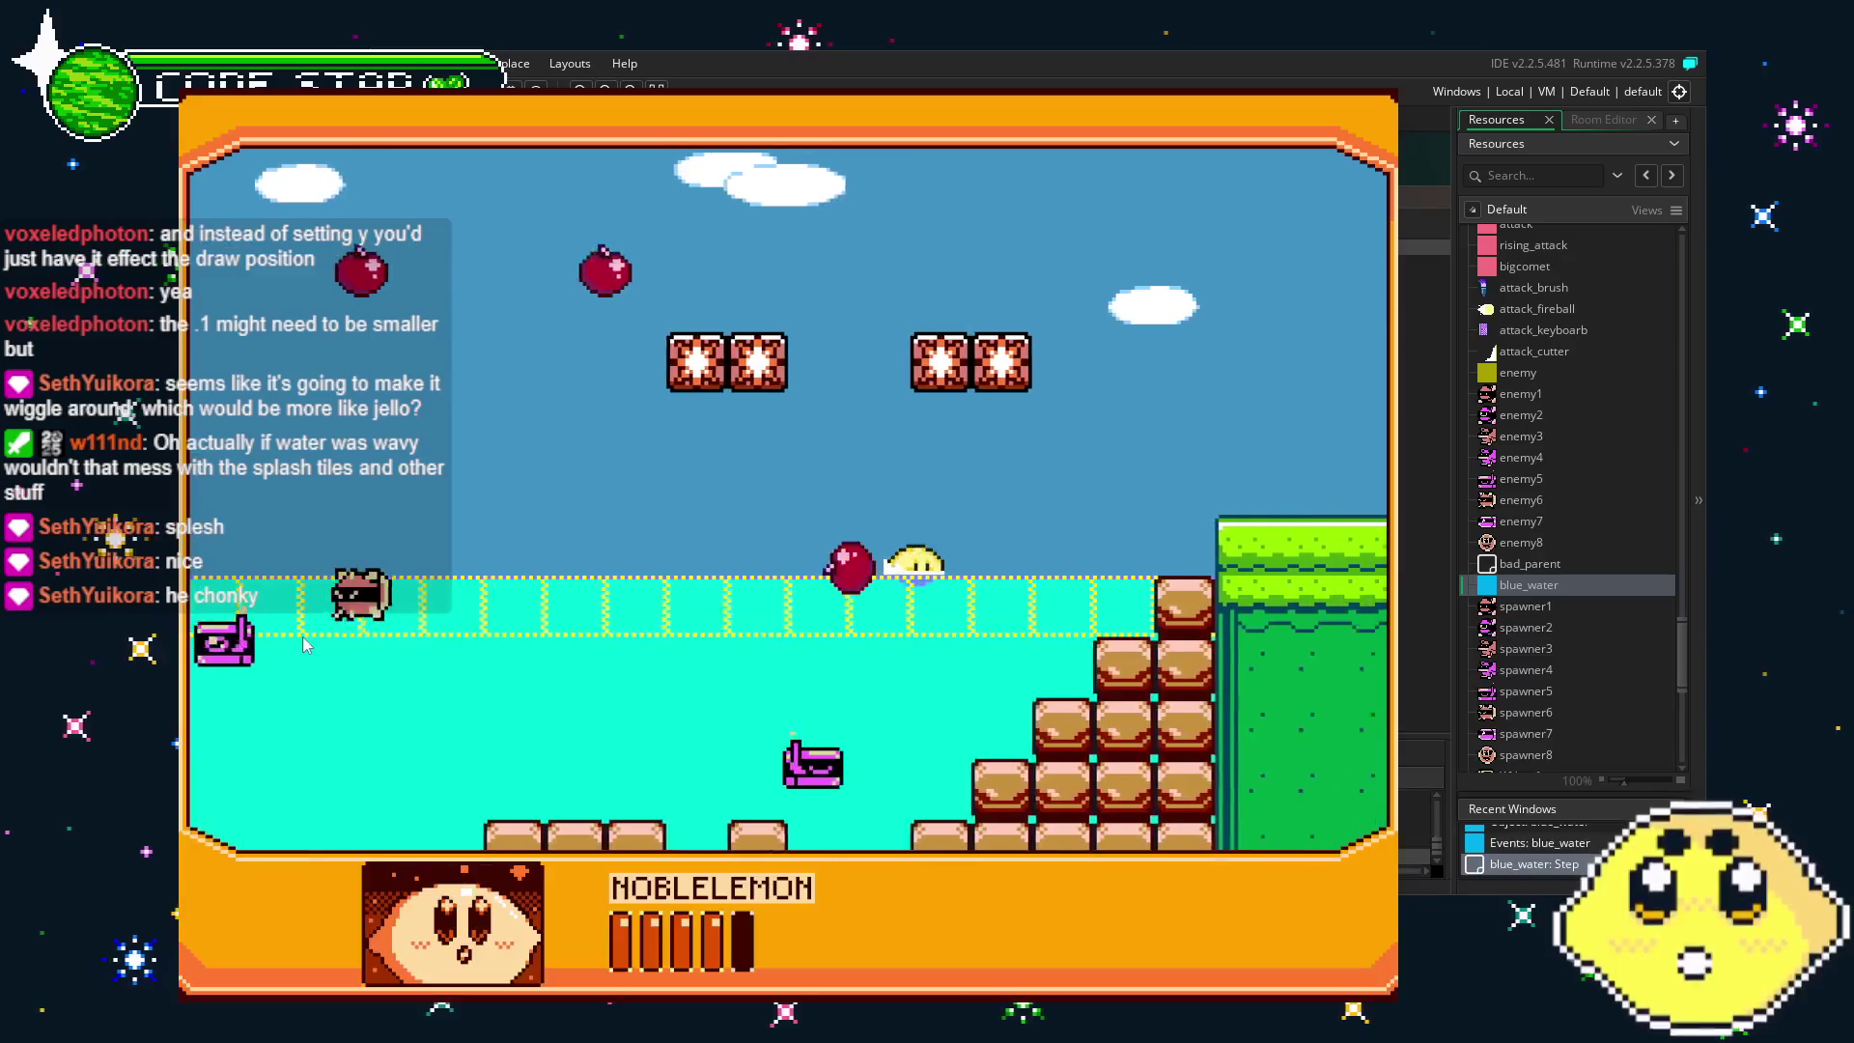
key(Left)
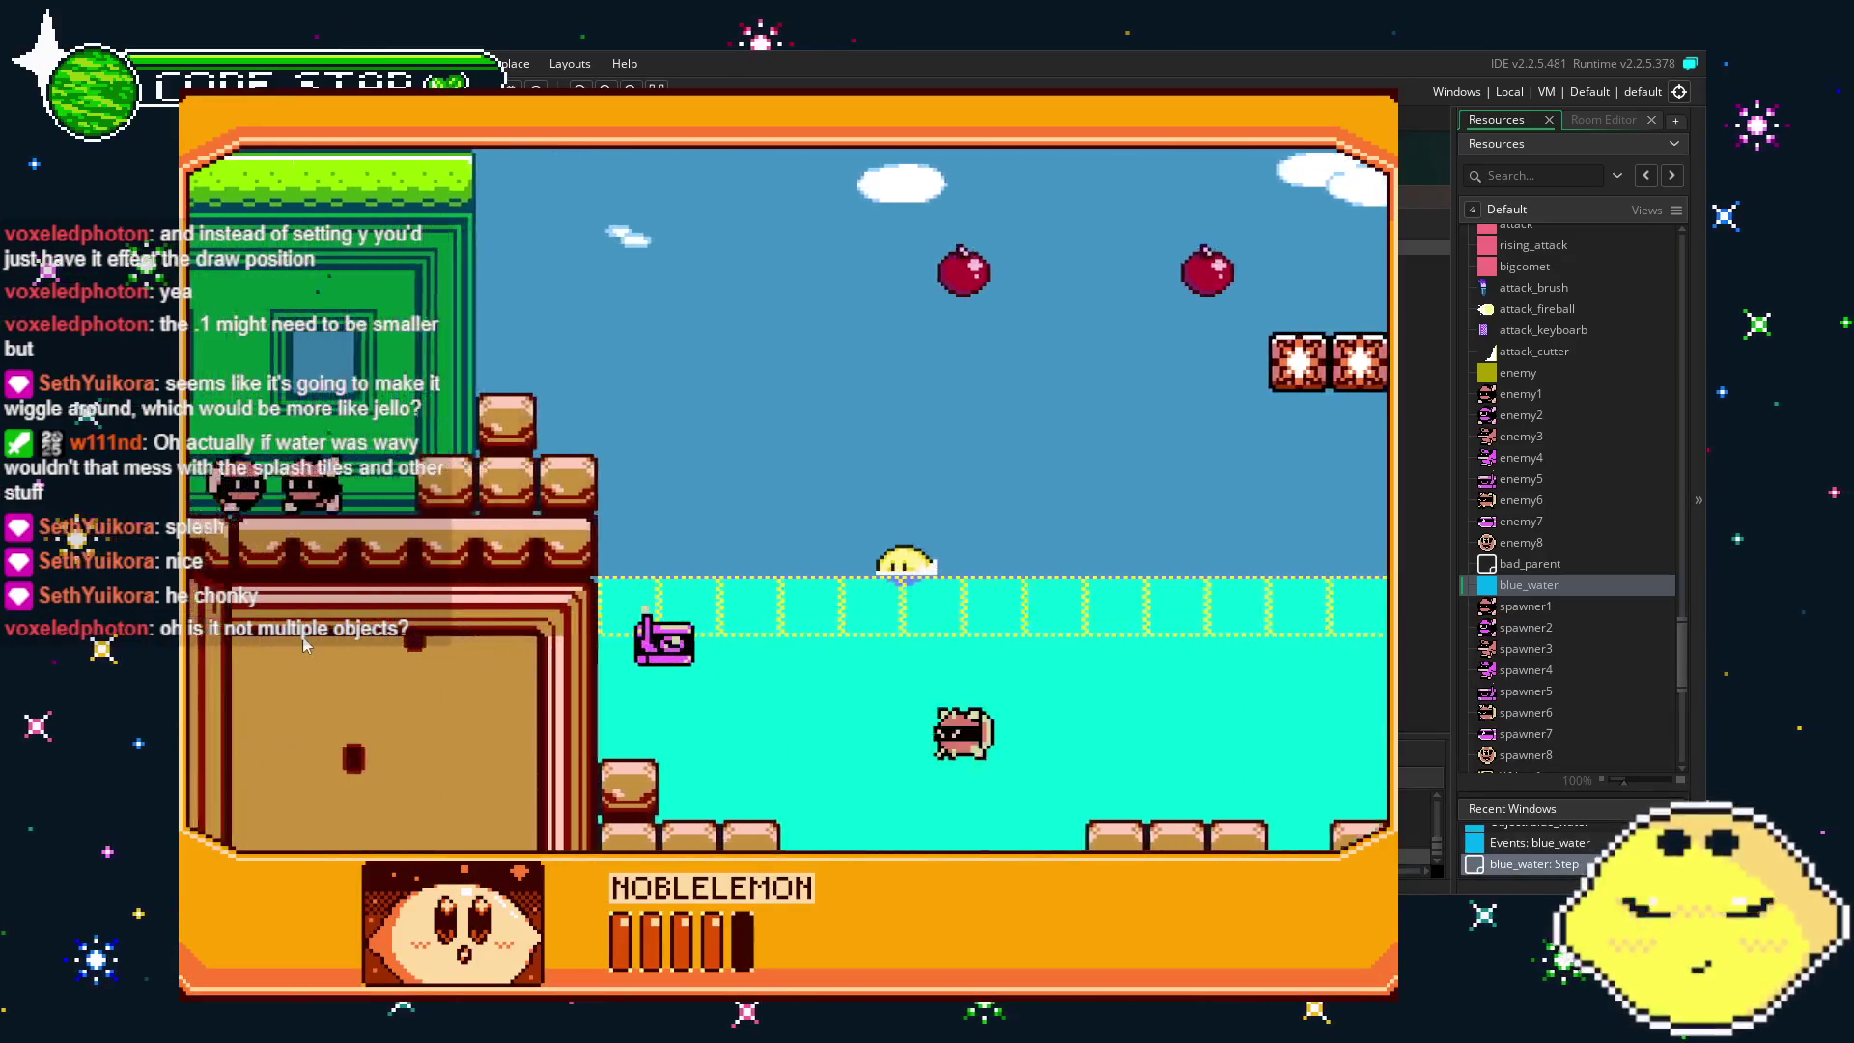
key(Right)
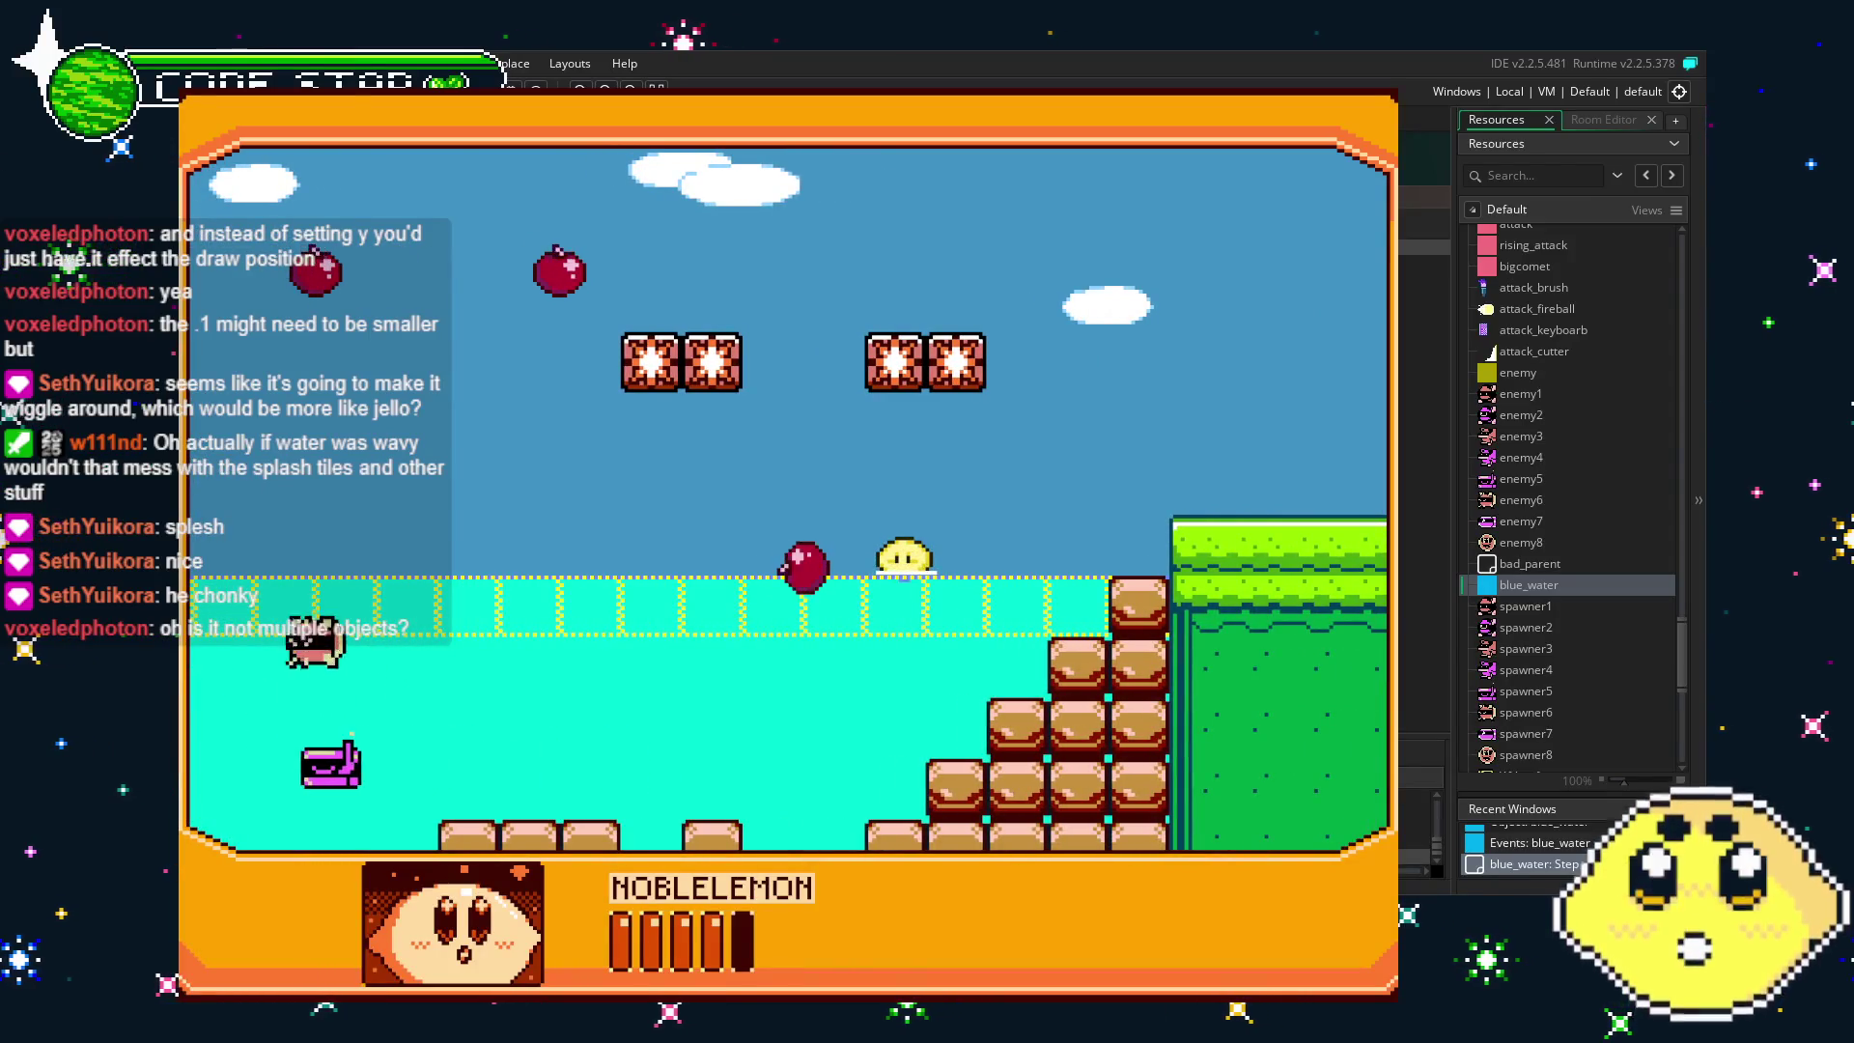
key(Escape)
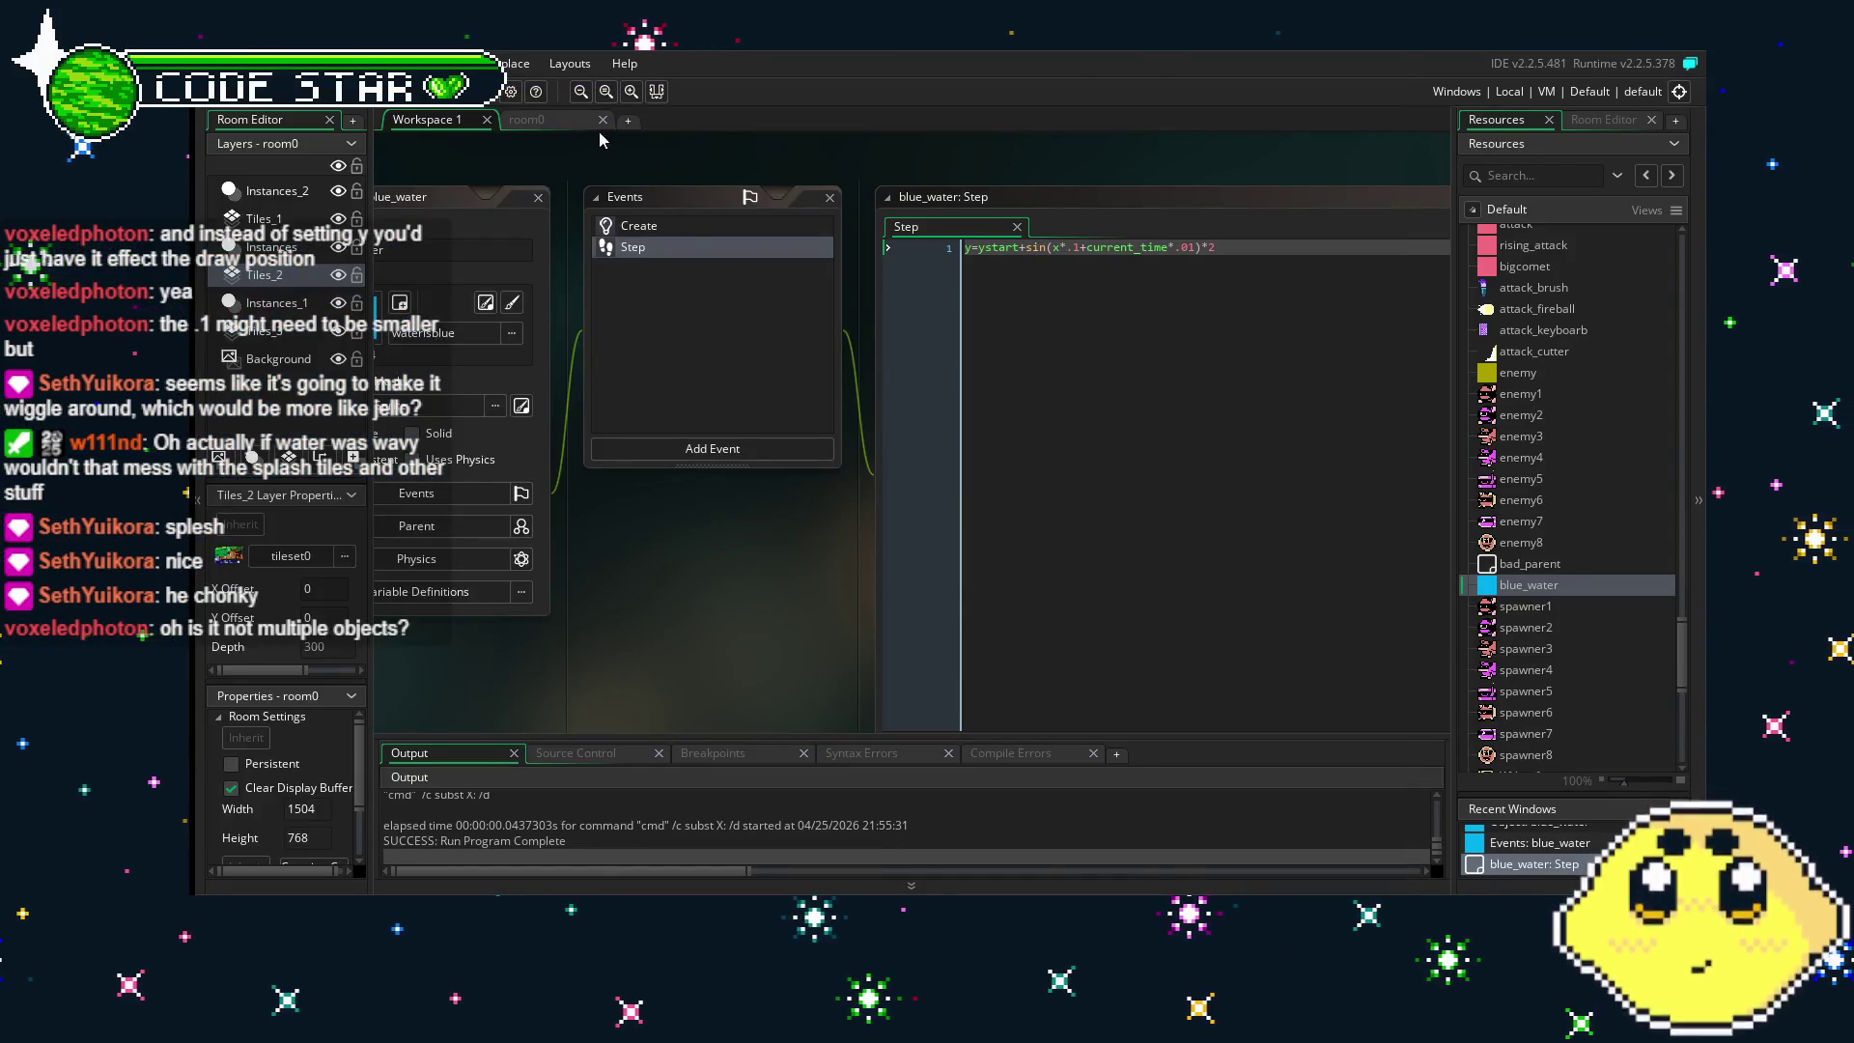
- Open room0 and select the Instances_1 layer holding the water
click(545, 120)
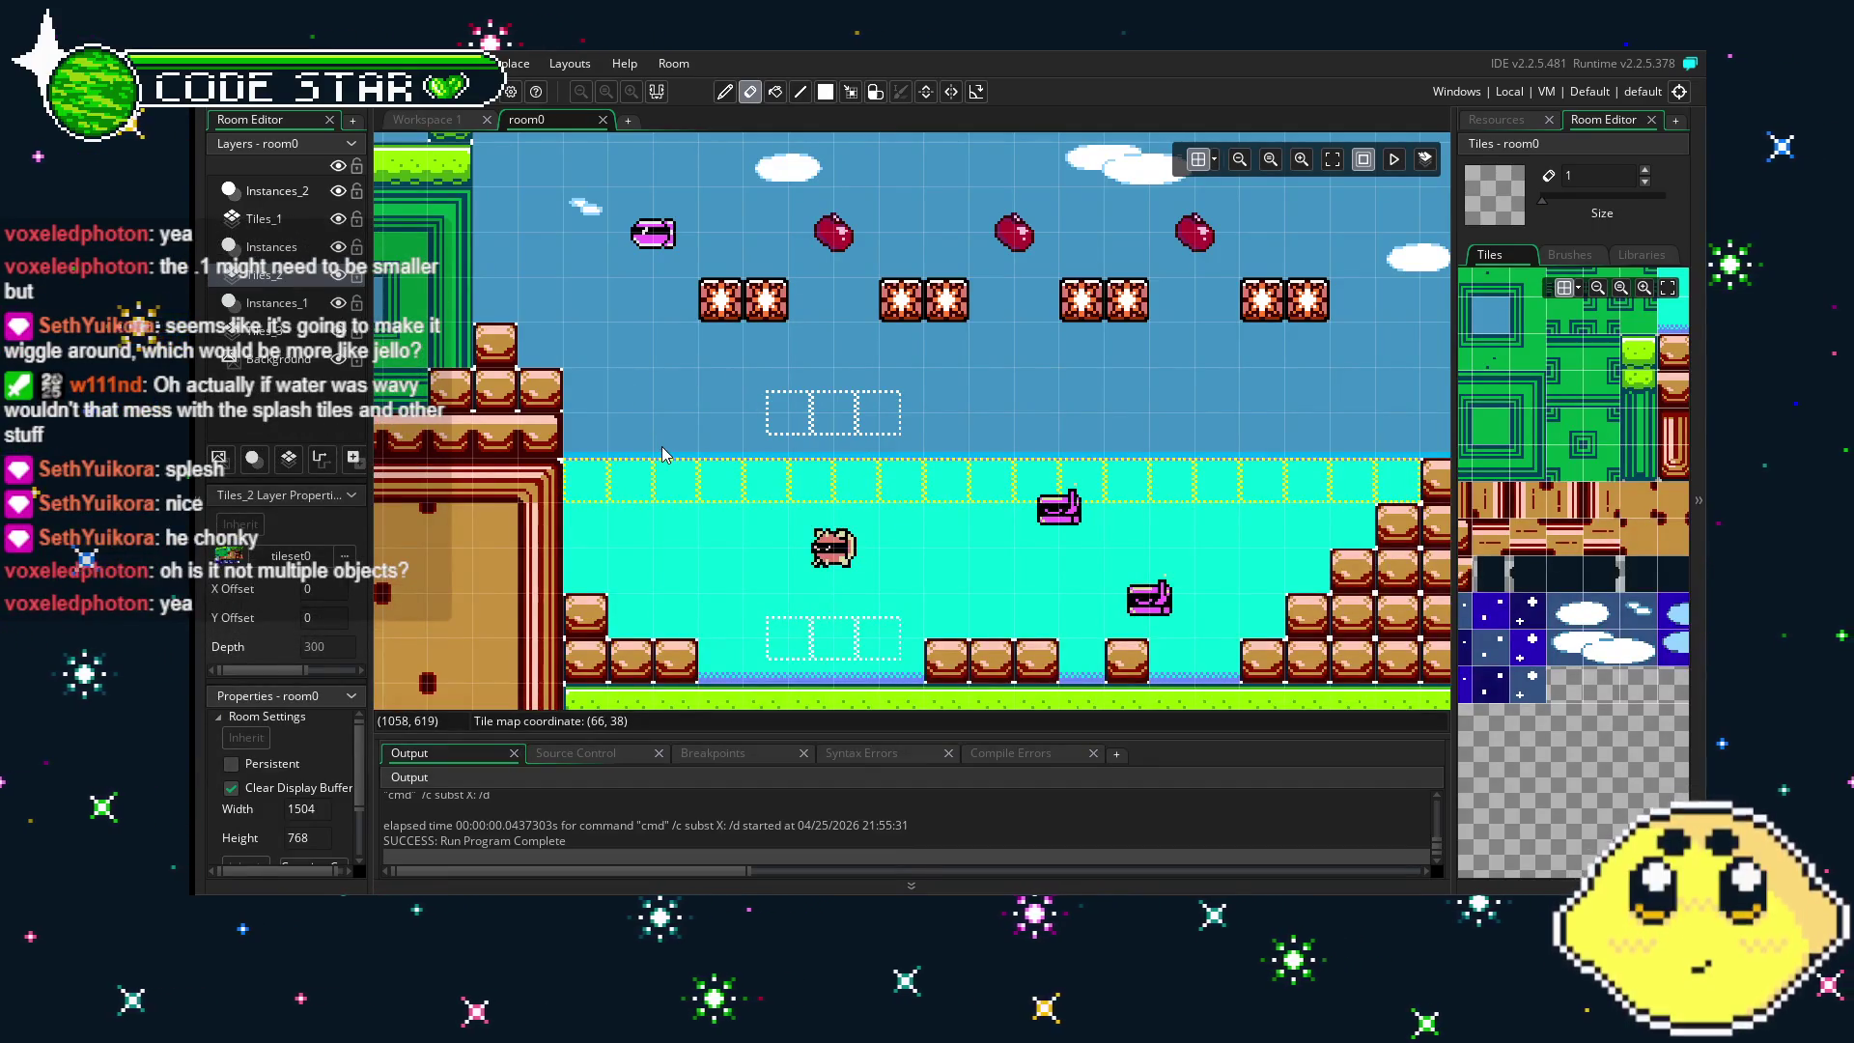
click(275, 249)
click(297, 196)
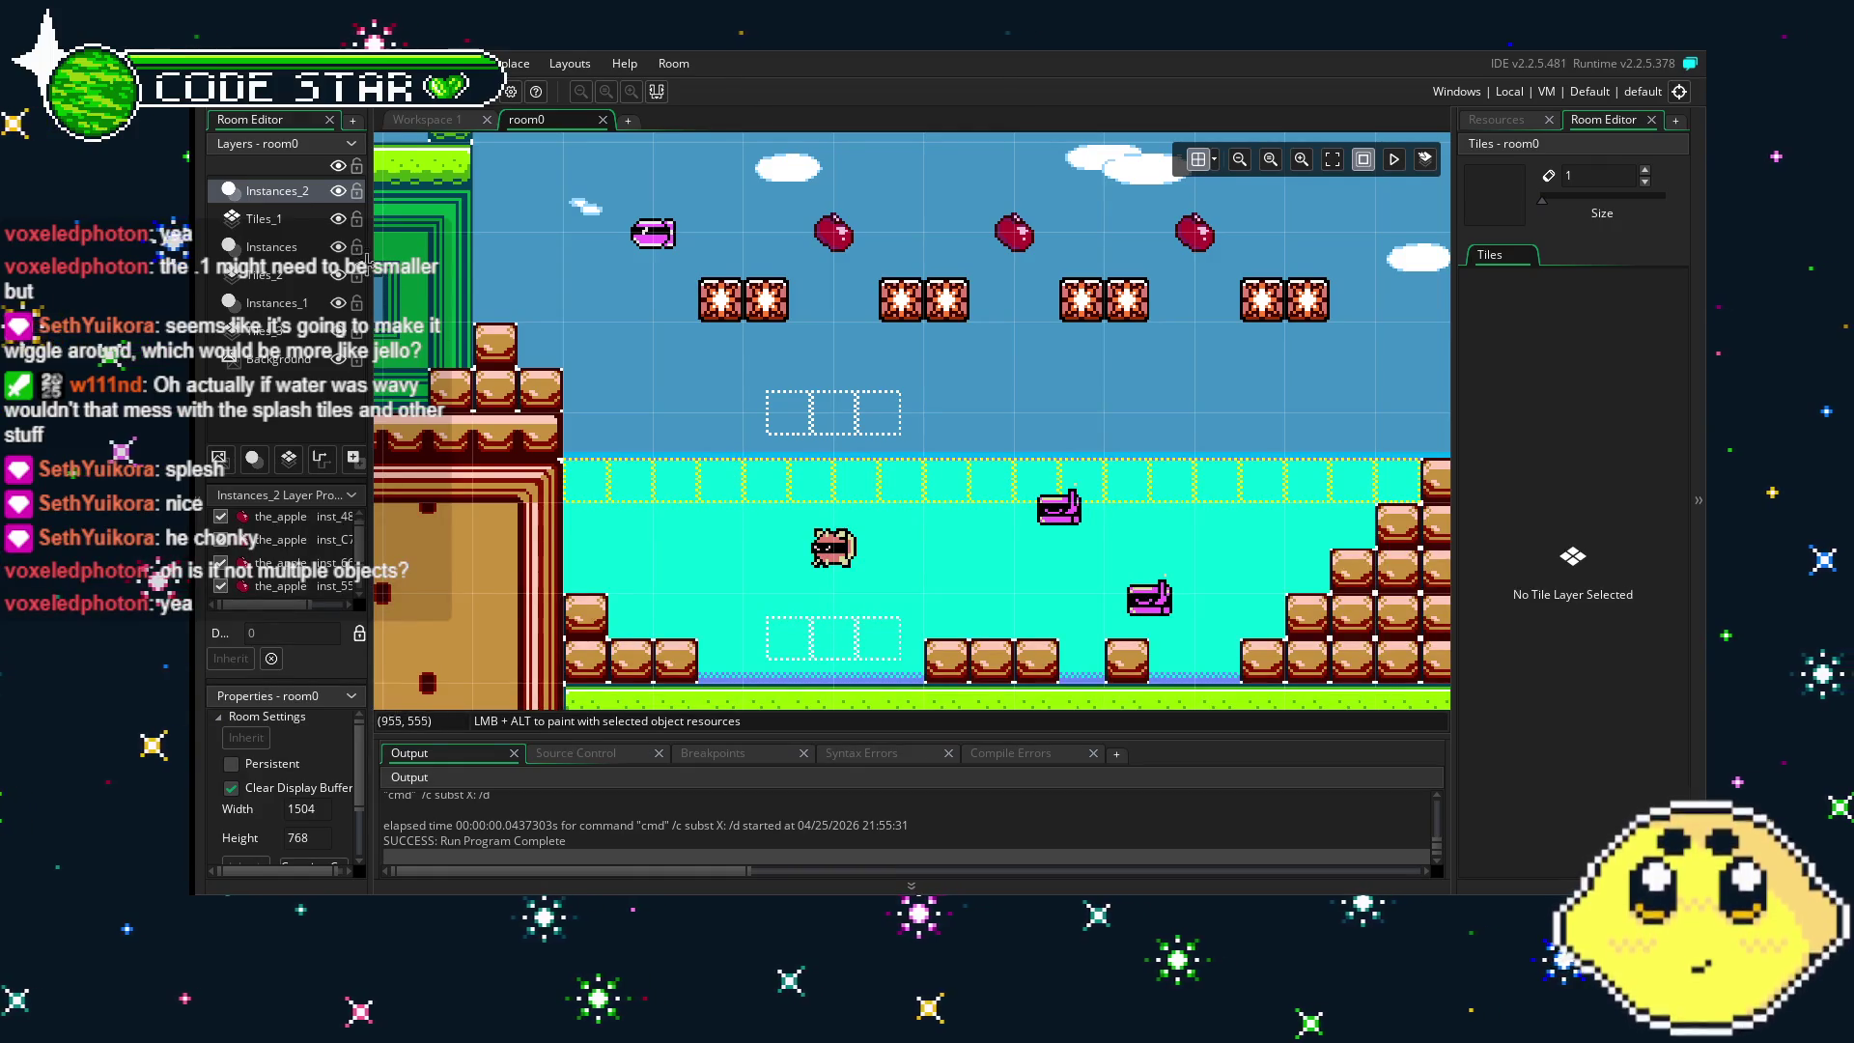
click(280, 247)
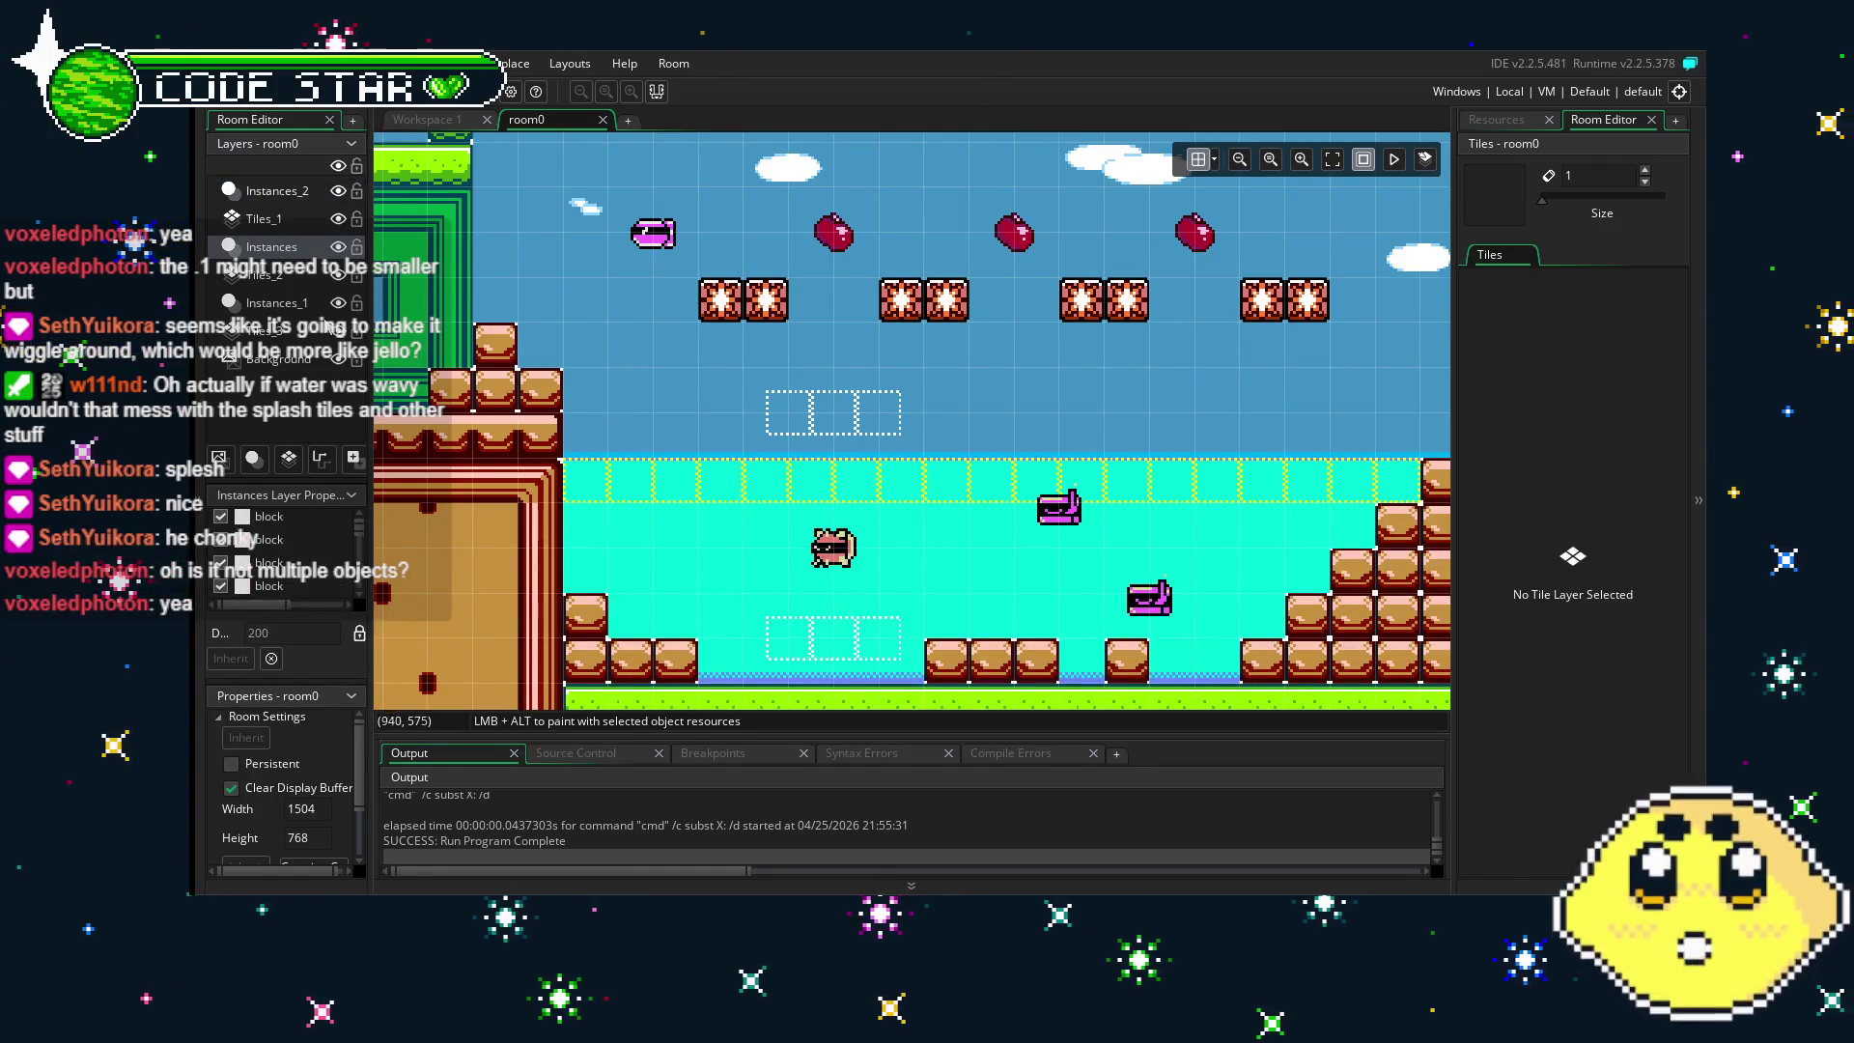
click(277, 303)
- Resize the stretched blue_water instance, then delete it
drag(711, 530, 737, 427)
scroll(869, 442, right, 3)
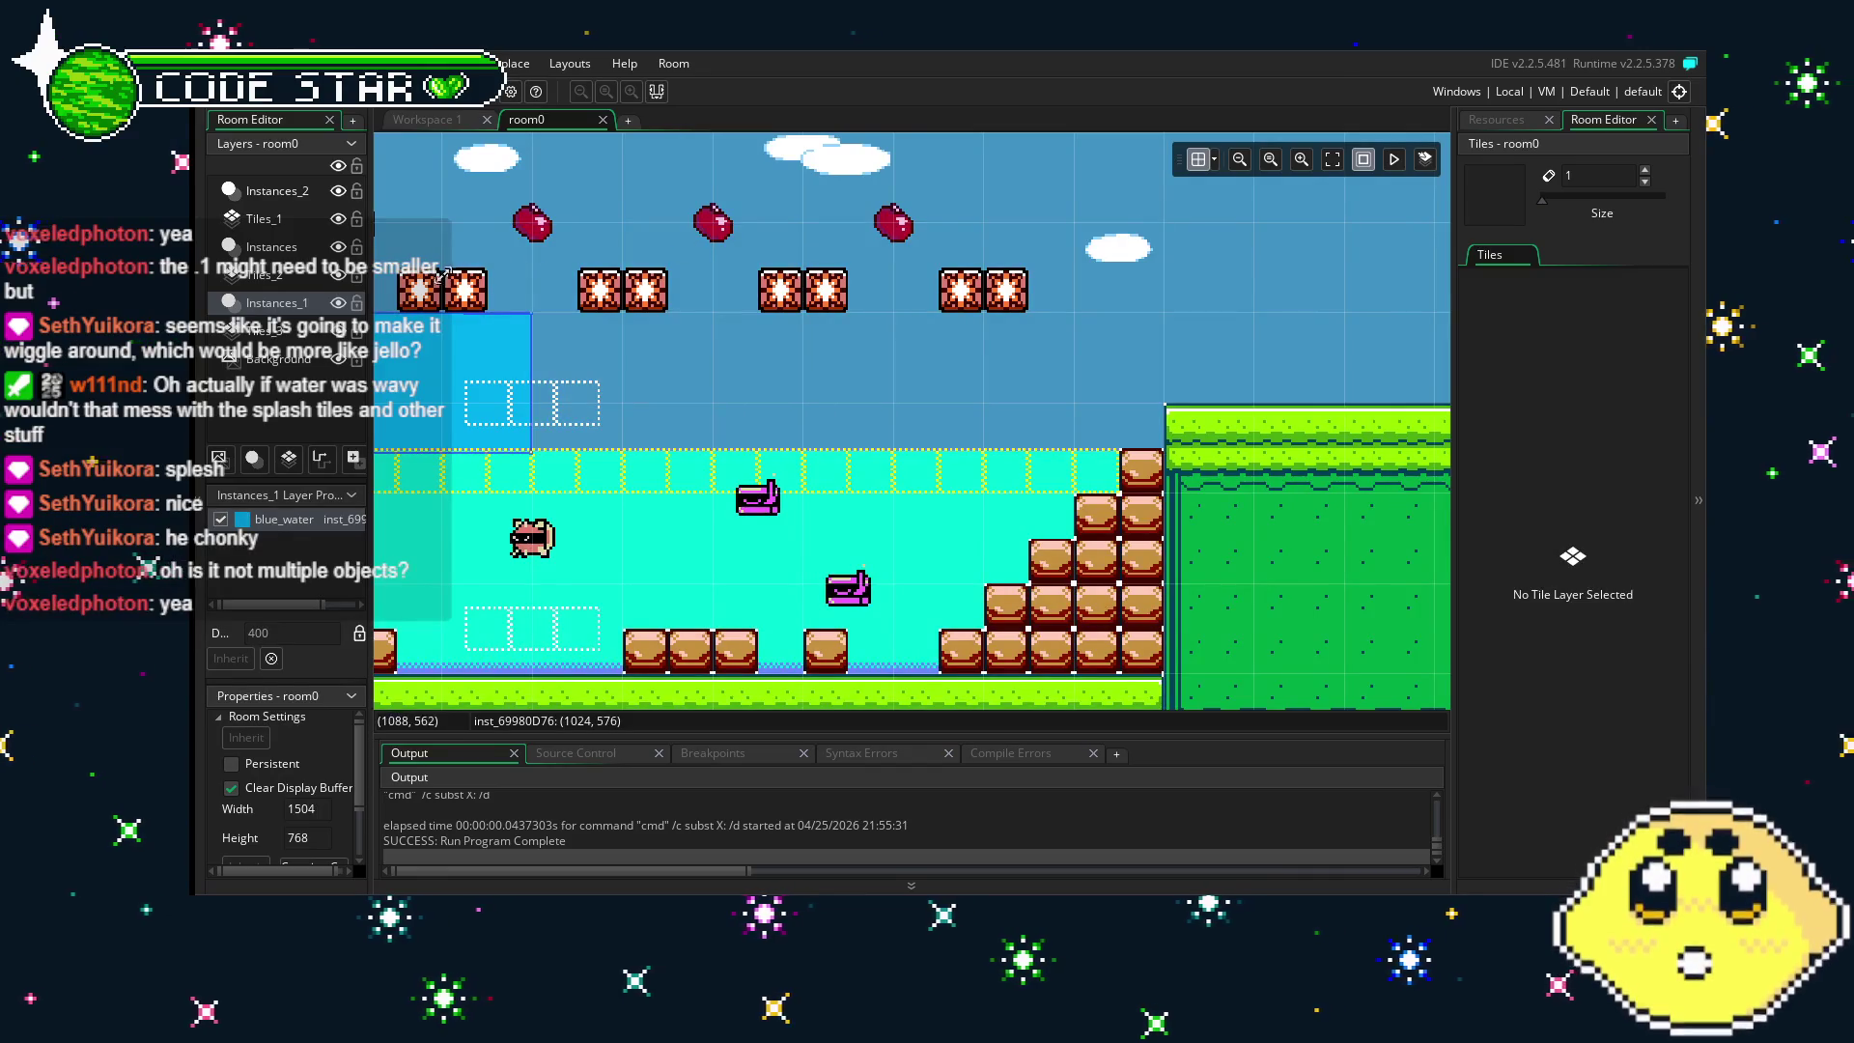
scroll(546, 255, left, 3)
mouse_move(853, 312)
mouse_down()
mouse_move(576, 311)
mouse_move(556, 403)
mouse_move(577, 402)
mouse_move(570, 442)
mouse_move(580, 399)
mouse_up()
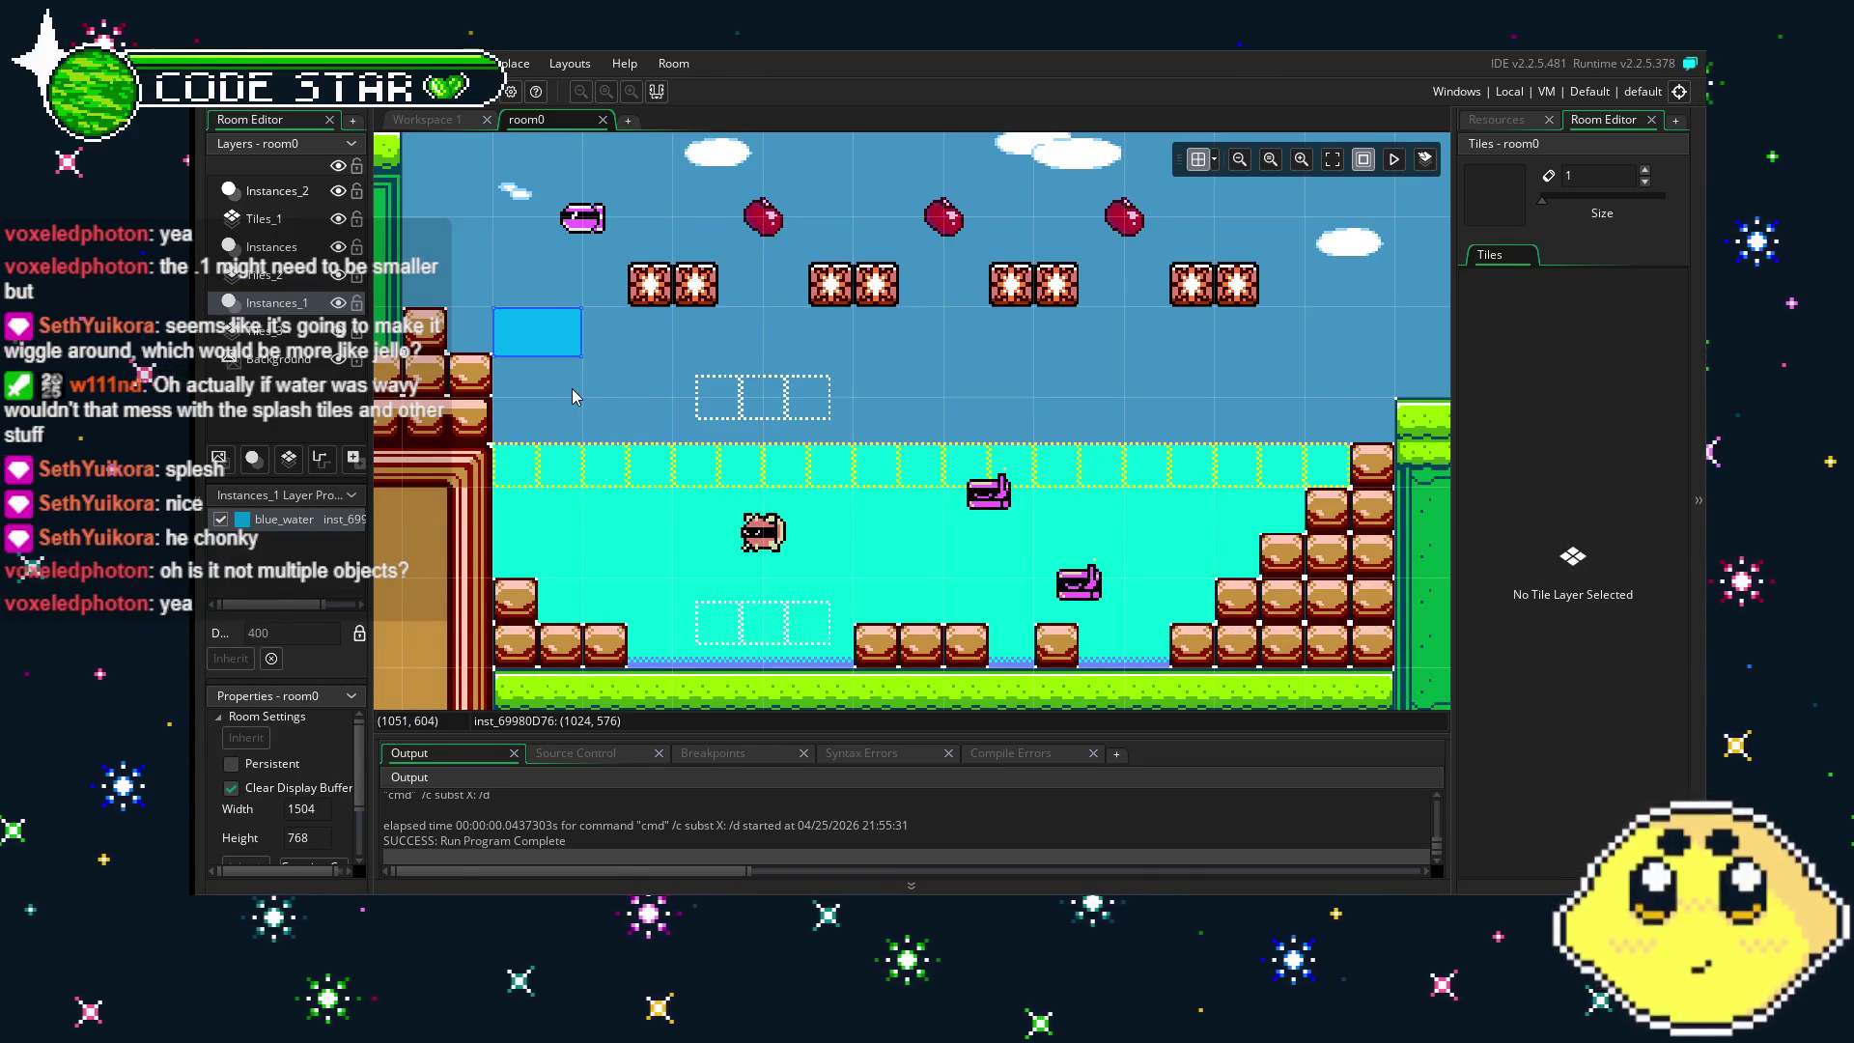
key(Delete)
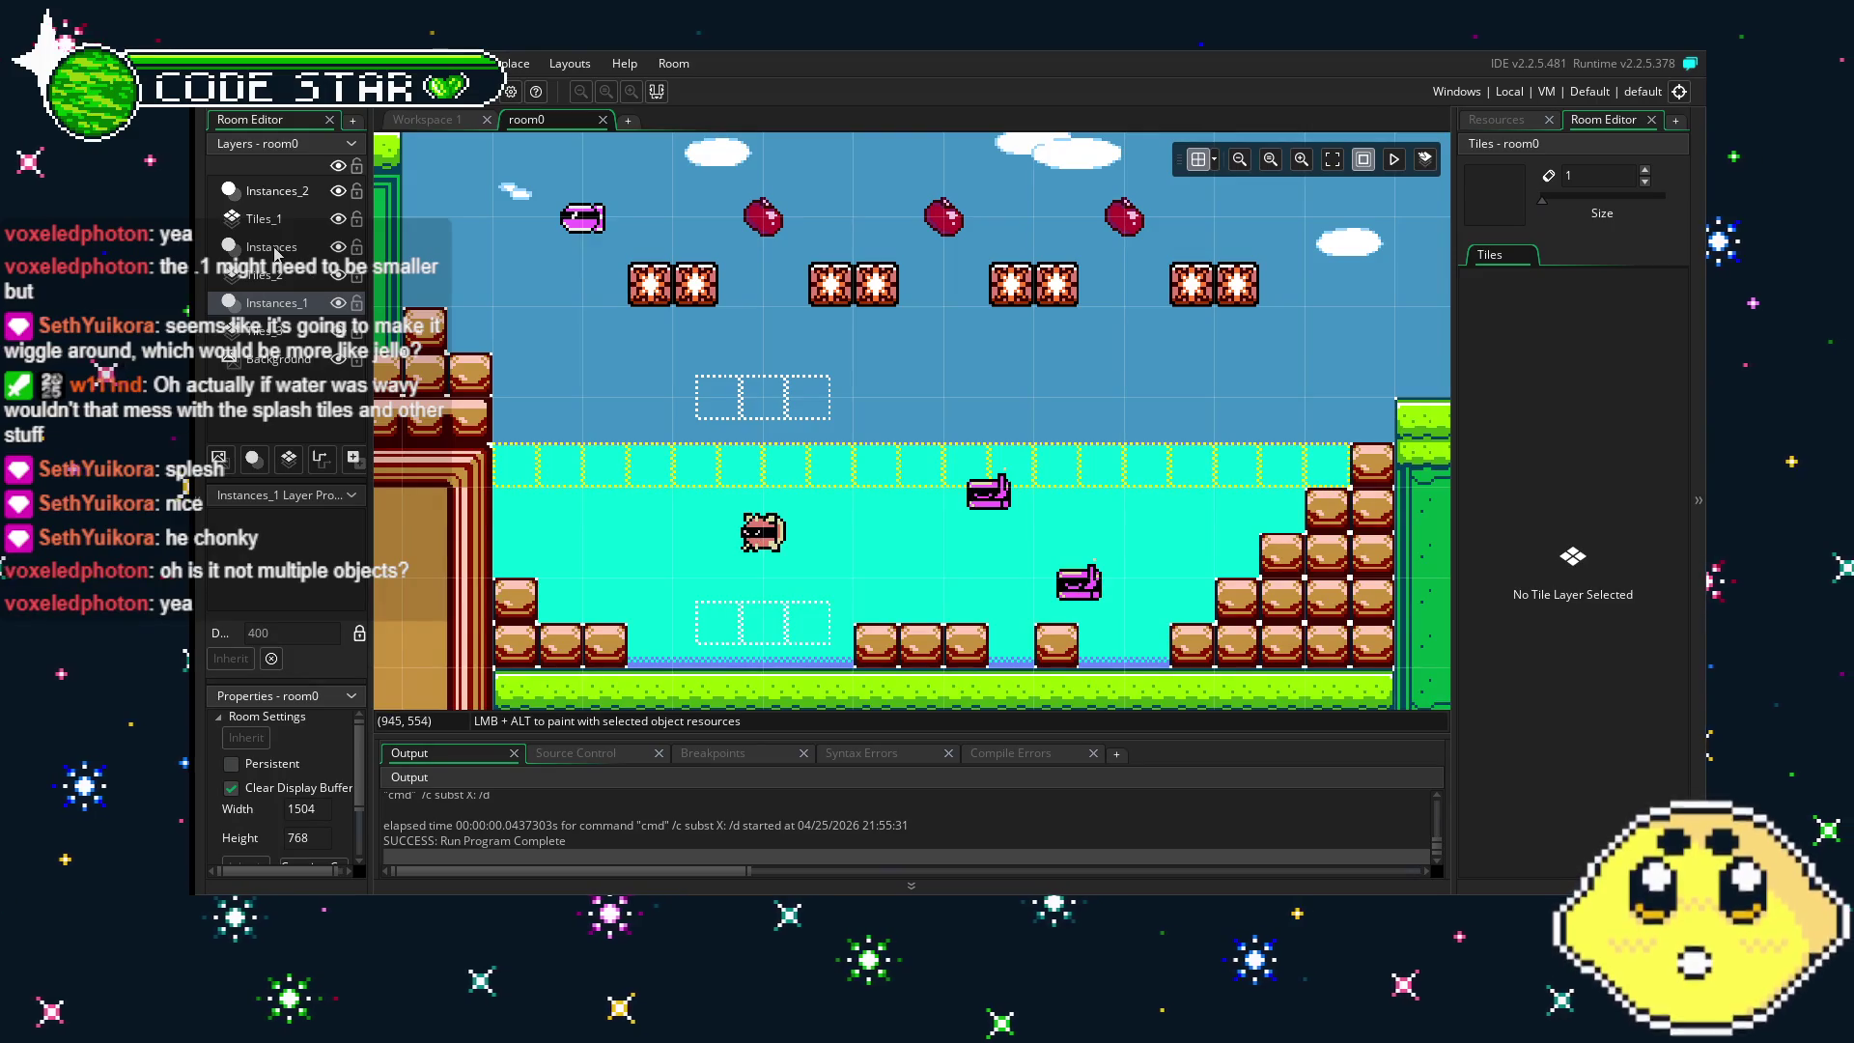
- Place blue_water blocks along the water surface row on the Instances layer, then run the game
click(276, 249)
drag(523, 348, 531, 488)
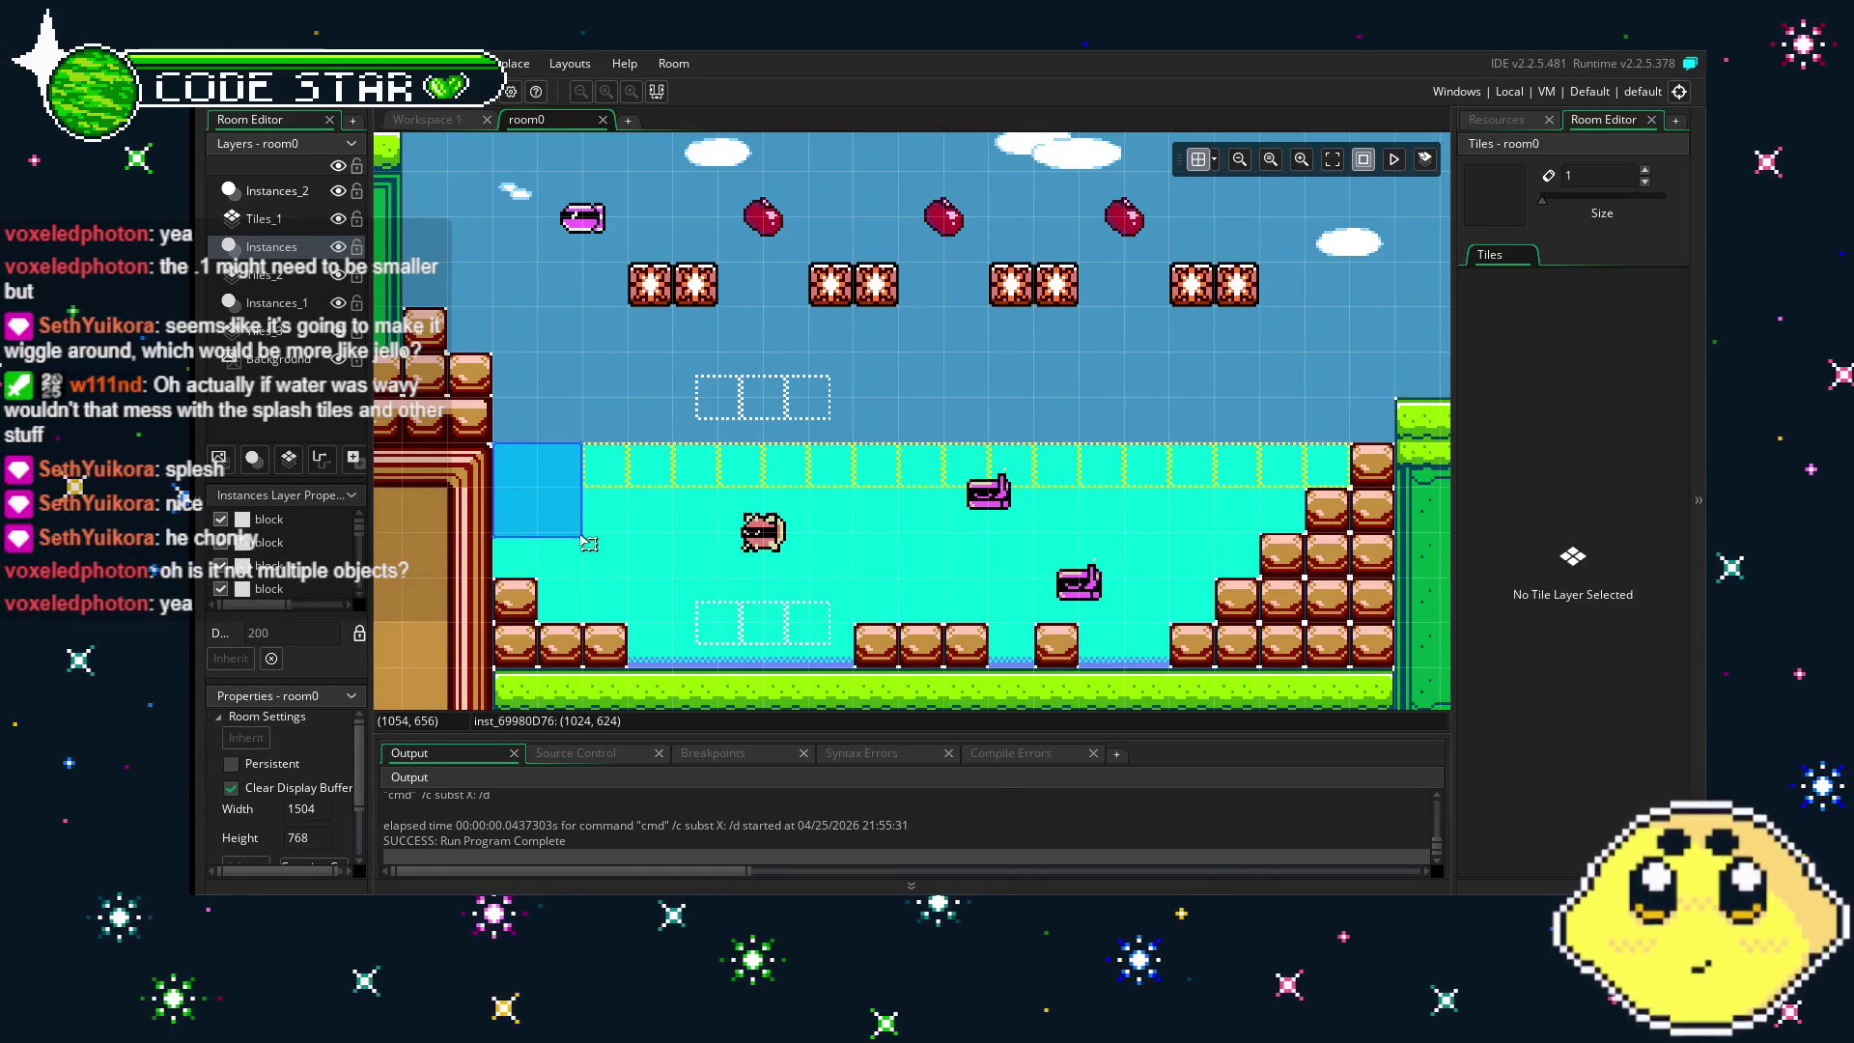
mouse_move(615, 535)
mouse_down()
mouse_move(581, 535)
mouse_move(672, 535)
mouse_move(628, 490)
mouse_move(717, 525)
mouse_move(543, 512)
mouse_up()
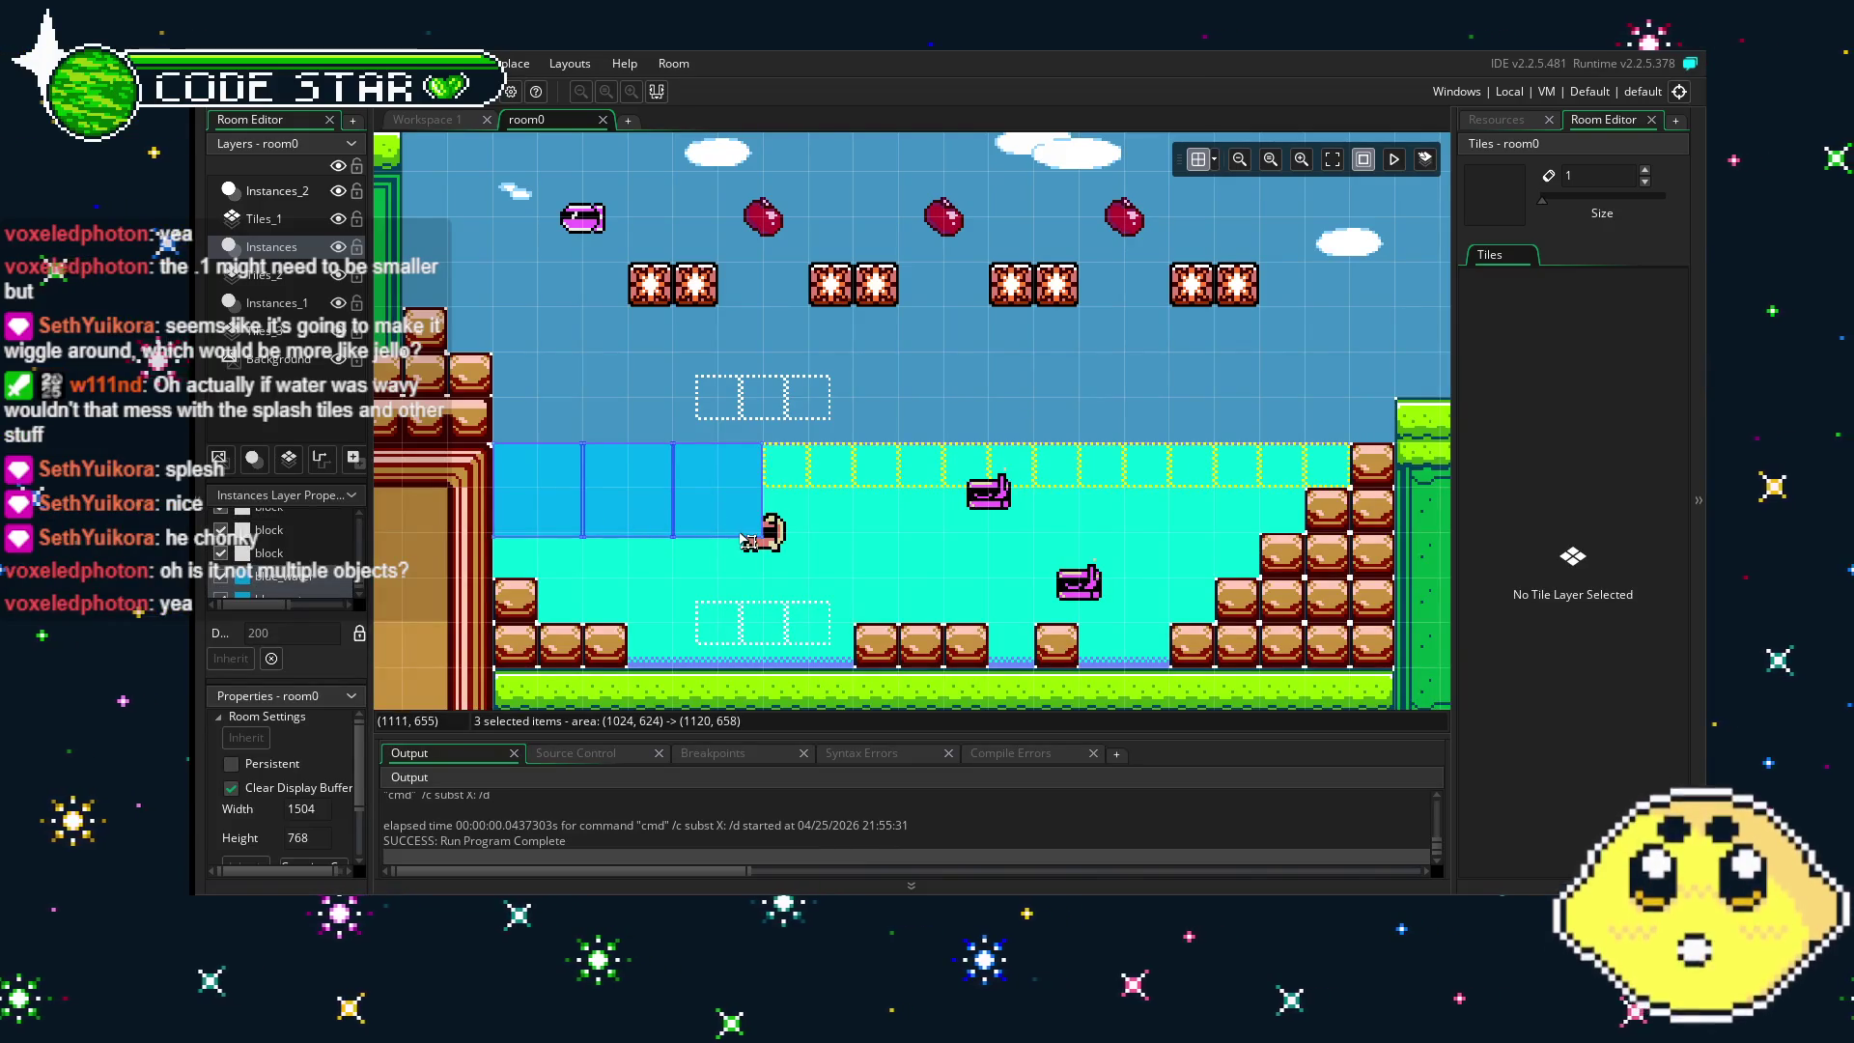
mouse_move(648, 535)
mouse_down()
mouse_move(755, 552)
mouse_move(801, 522)
mouse_move(981, 522)
mouse_move(890, 522)
mouse_up()
mouse_move(647, 557)
mouse_down()
mouse_move(626, 561)
mouse_move(1028, 556)
mouse_move(1028, 515)
mouse_move(1086, 531)
mouse_move(1207, 487)
mouse_move(1160, 490)
mouse_up()
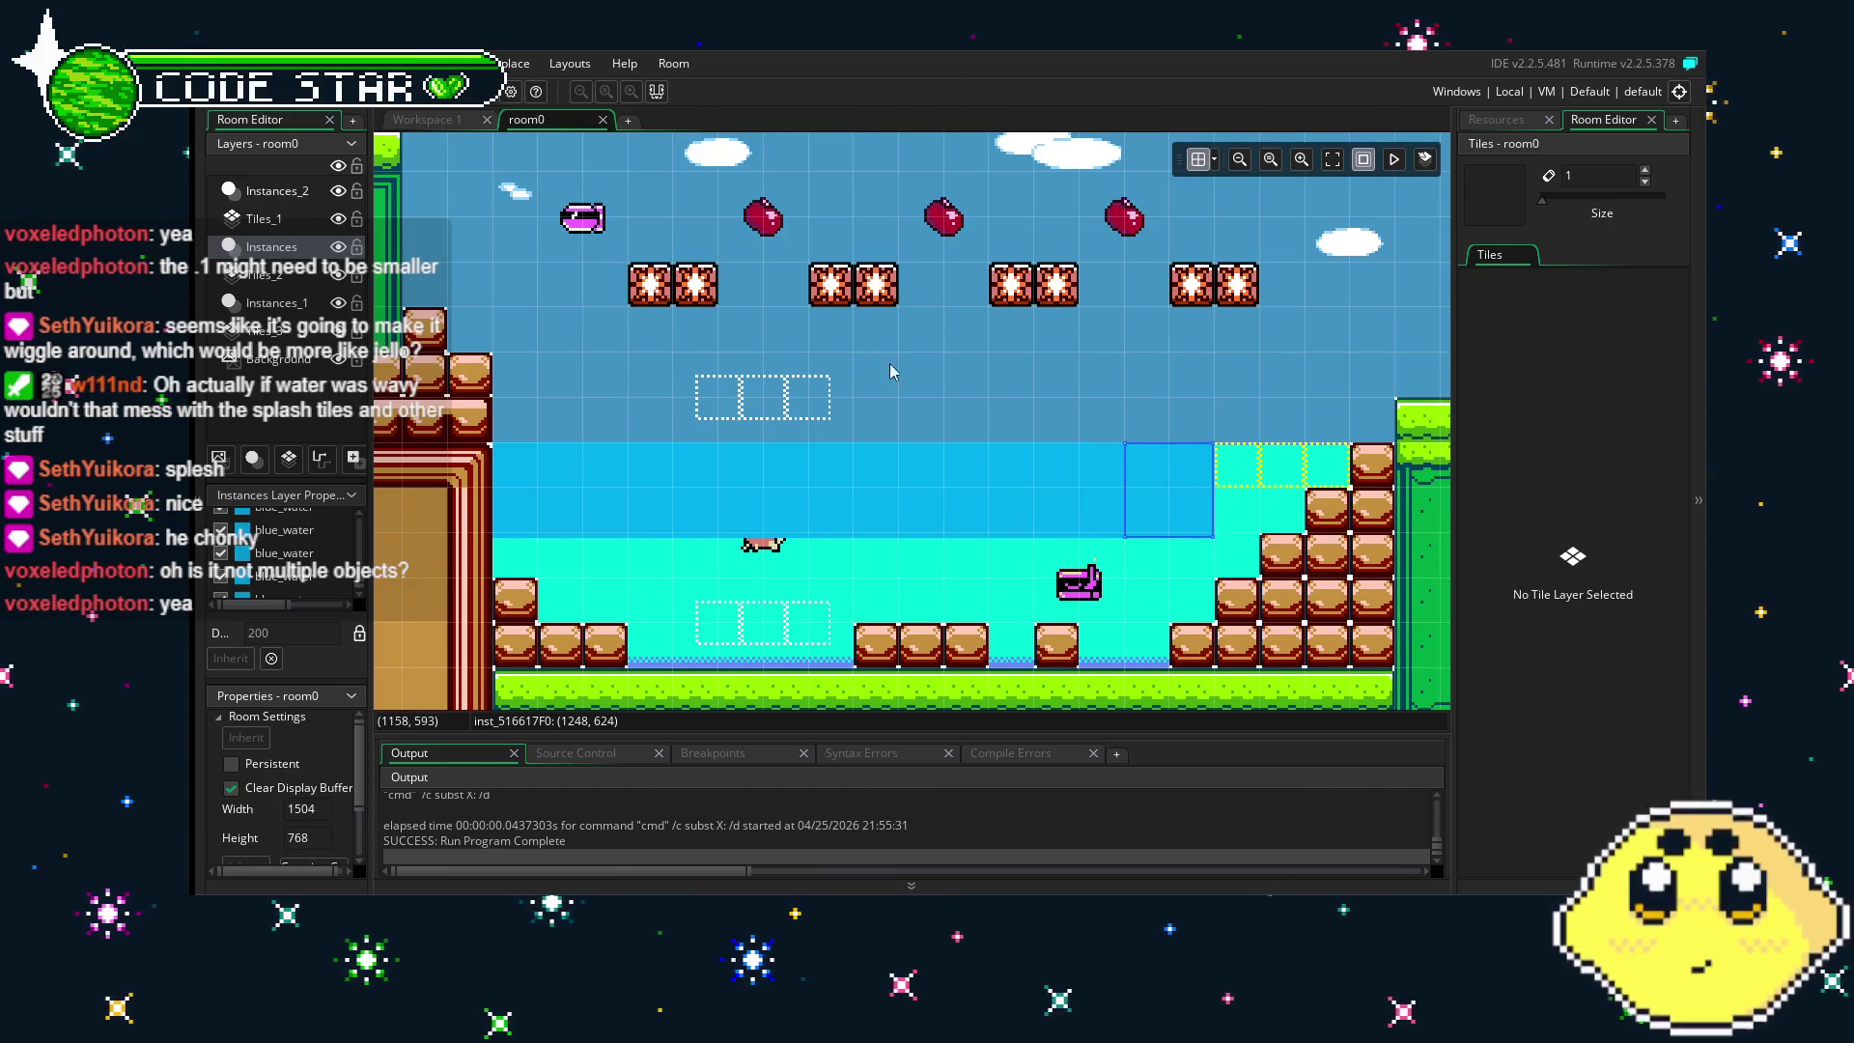
click(411, 104)
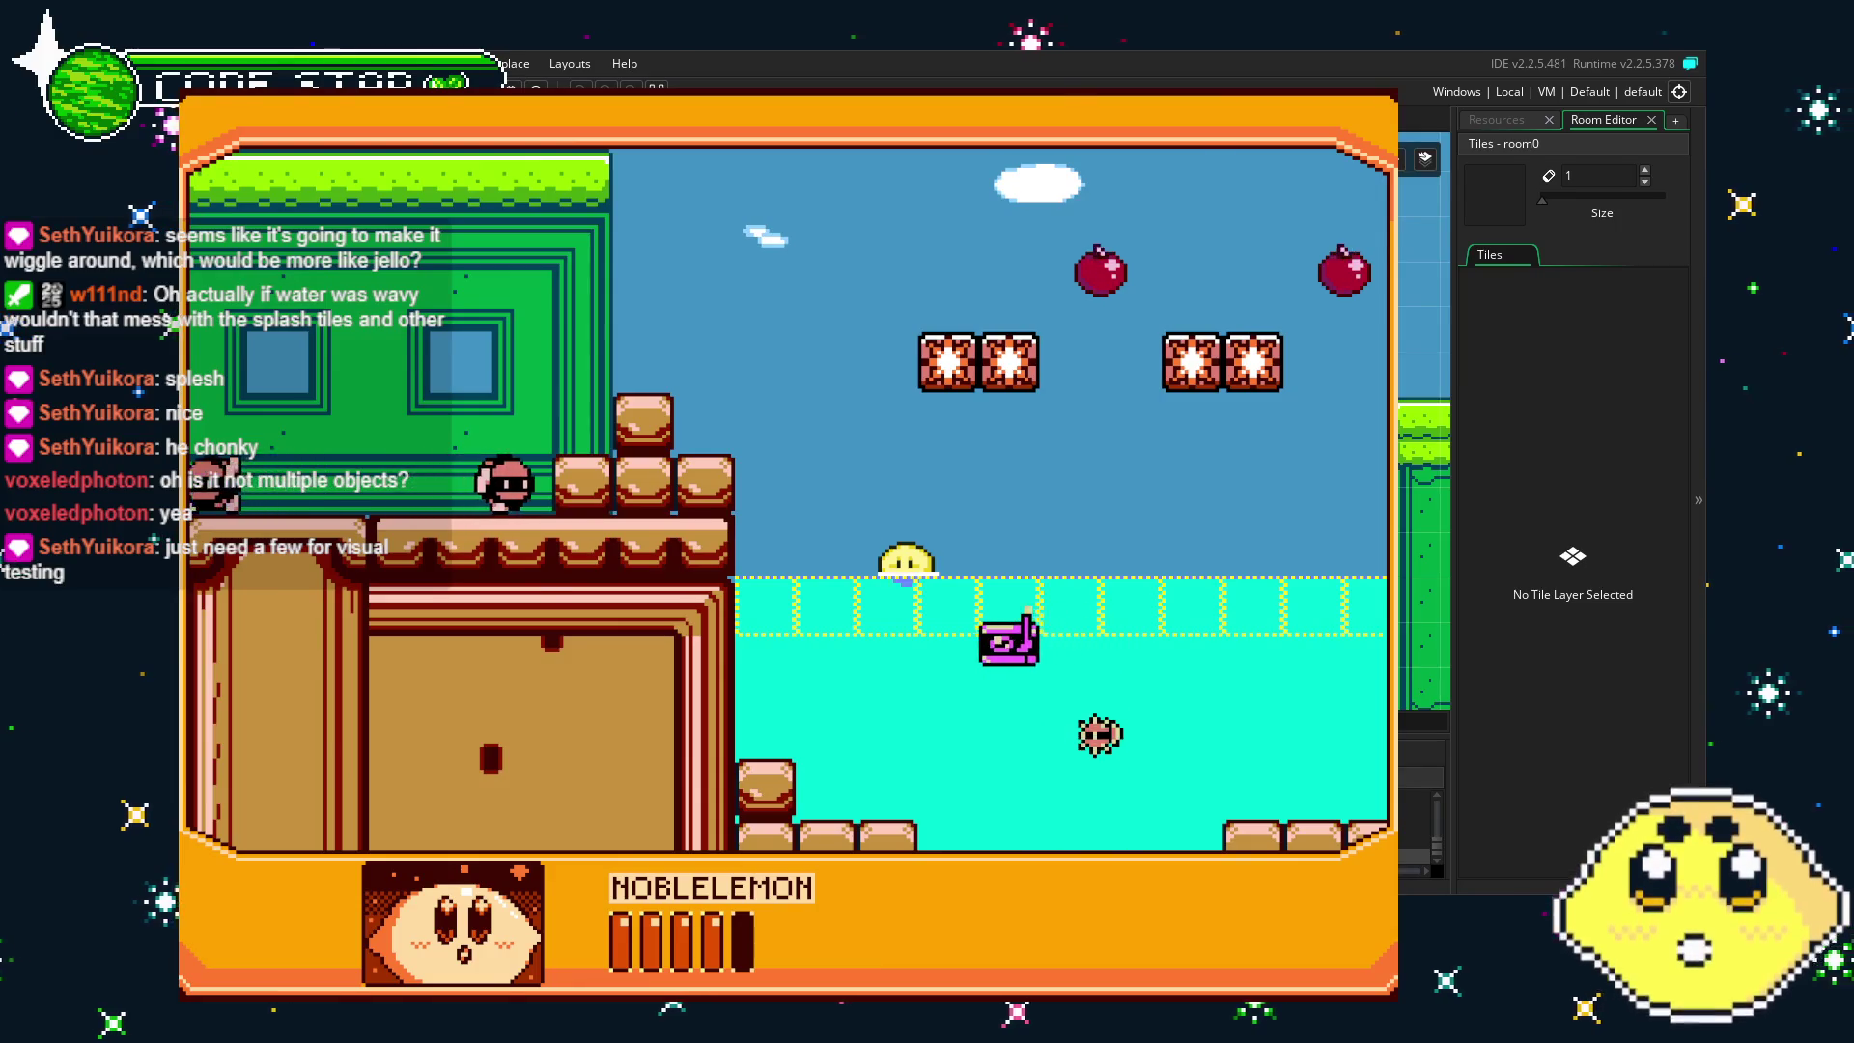
- Close the game, open blue_water's Step code from Resources, and rerun the game with F5
key(Escape)
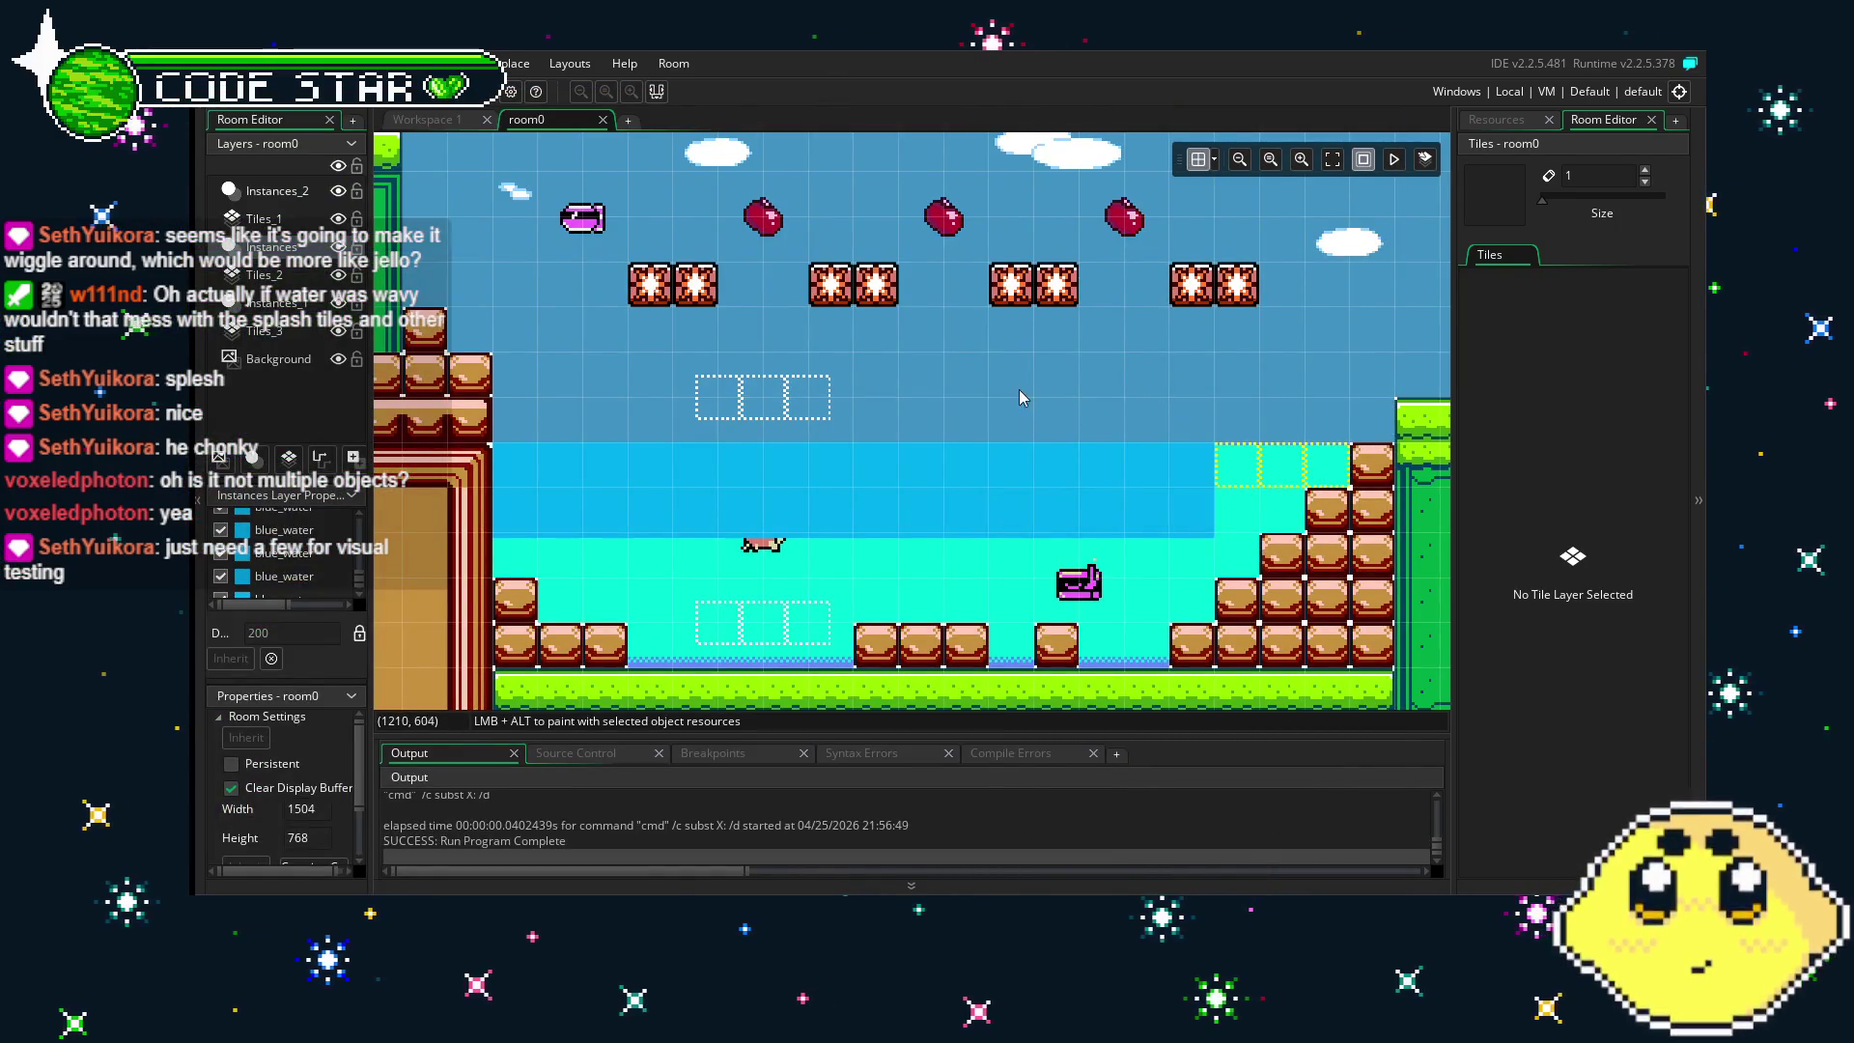
drag(1018, 390, 1068, 386)
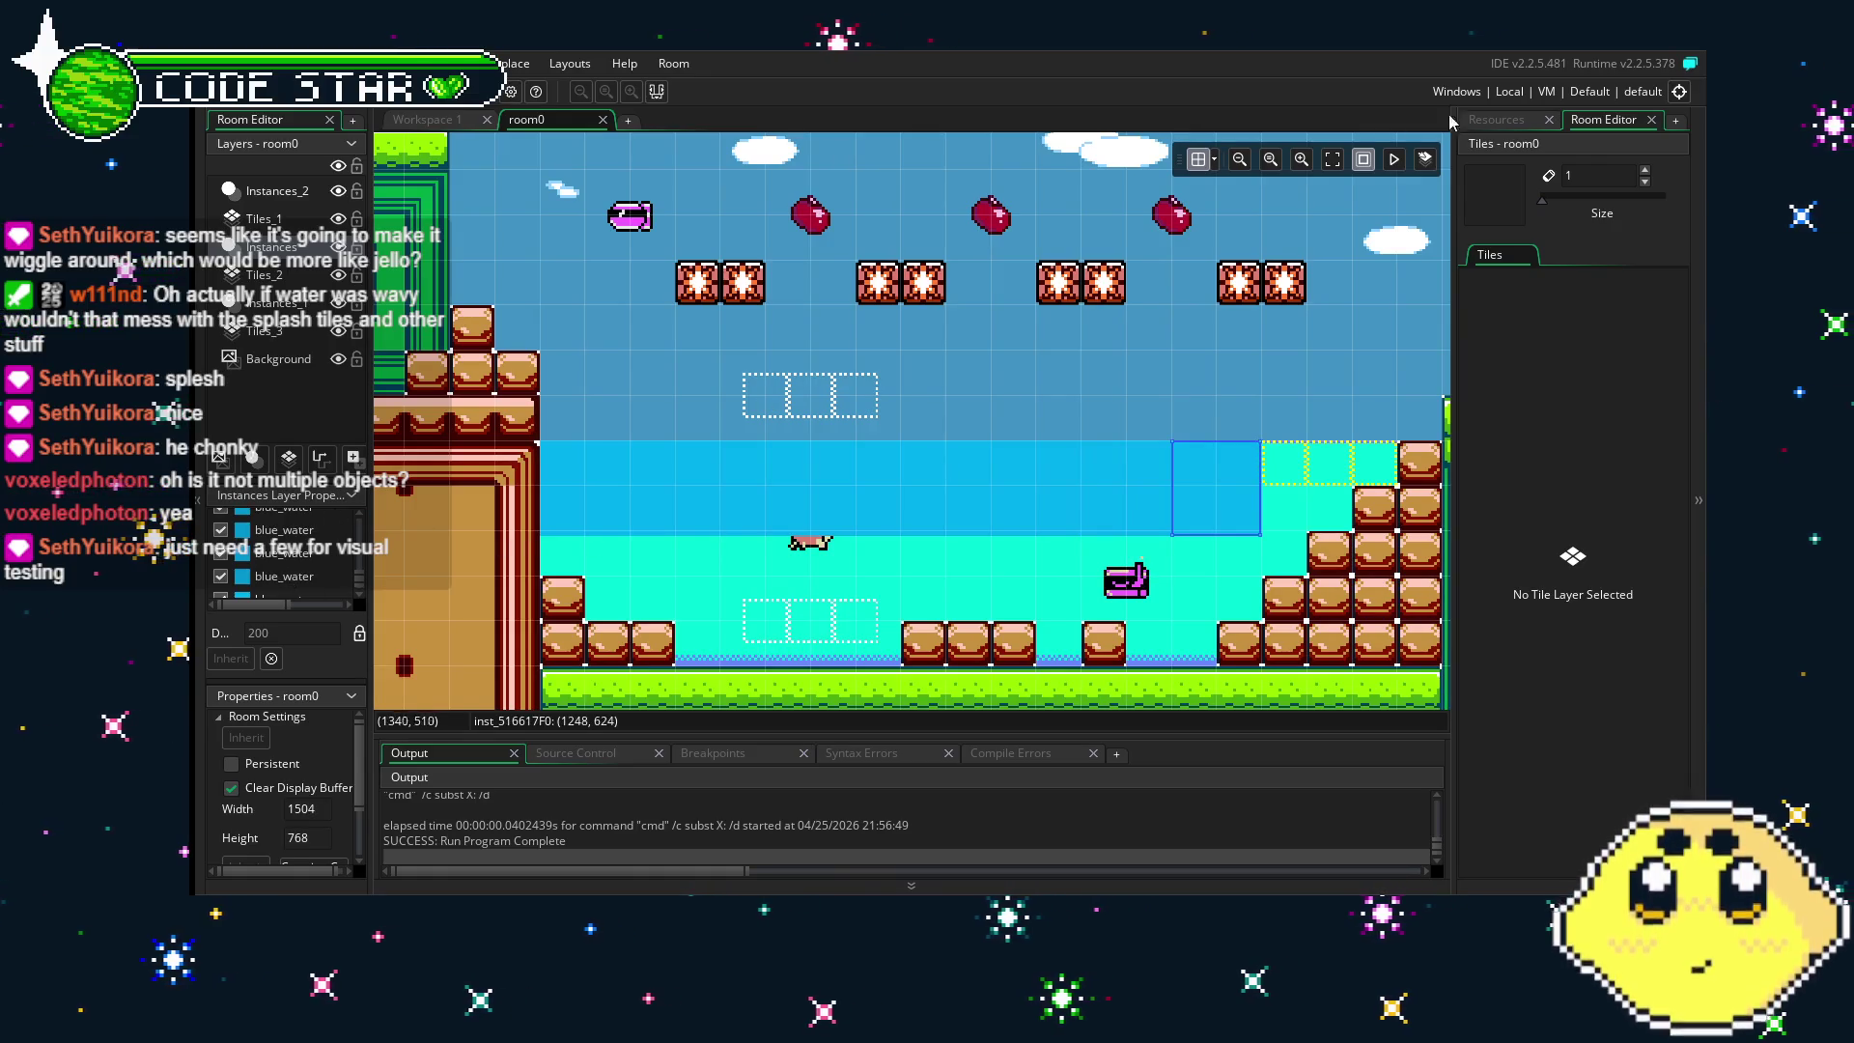
click(1497, 120)
scroll(1565, 553, down, 5)
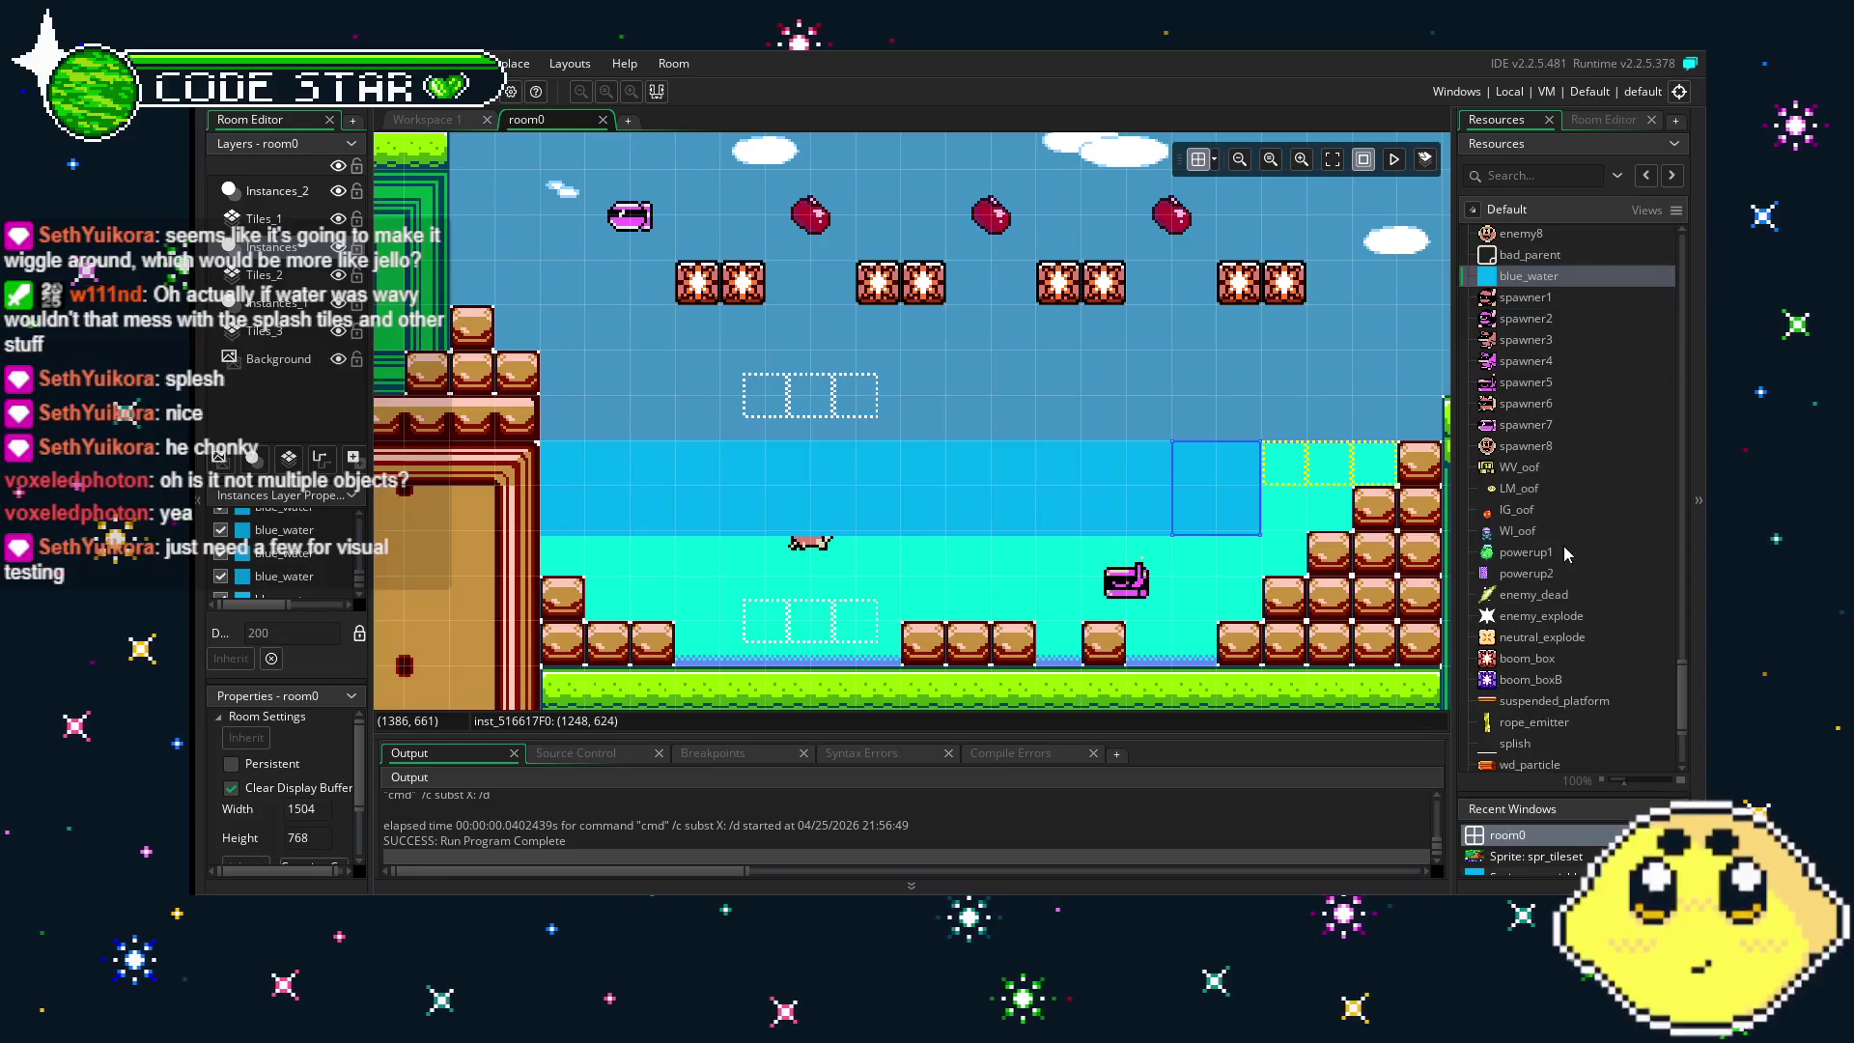
double_click(1574, 278)
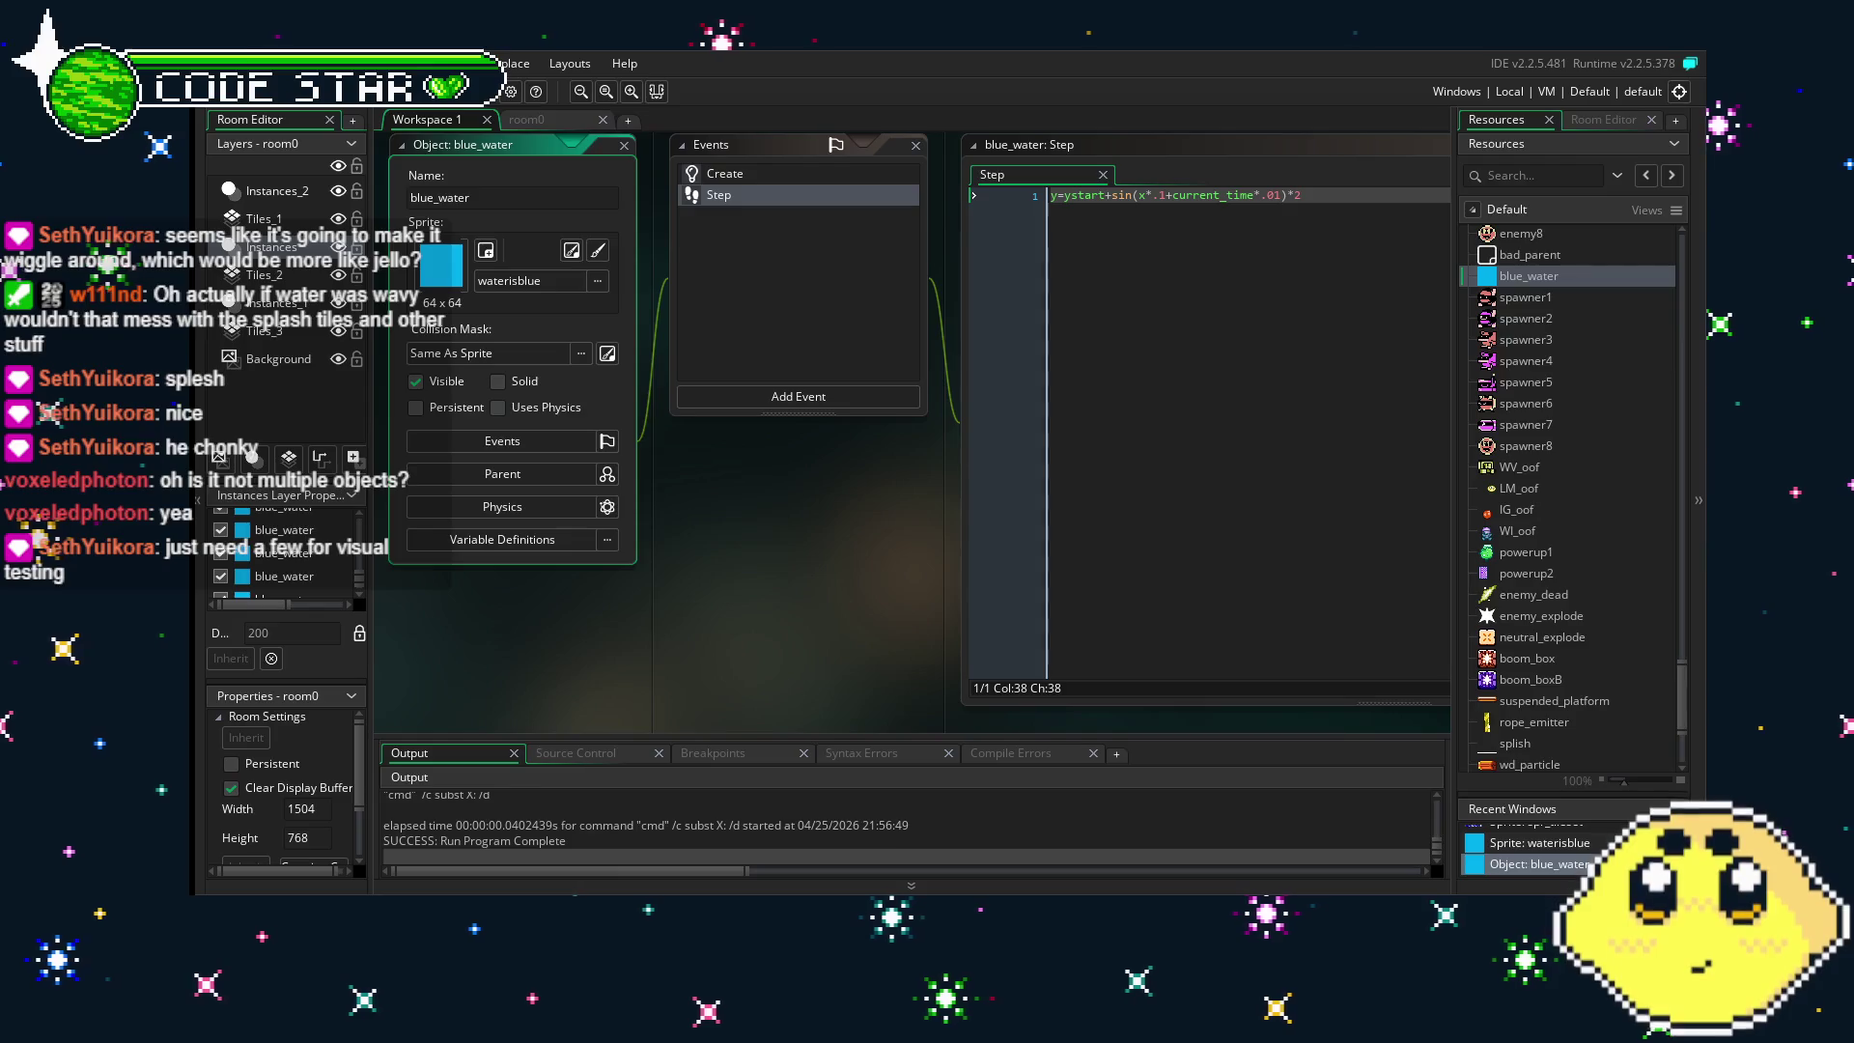
key(F5)
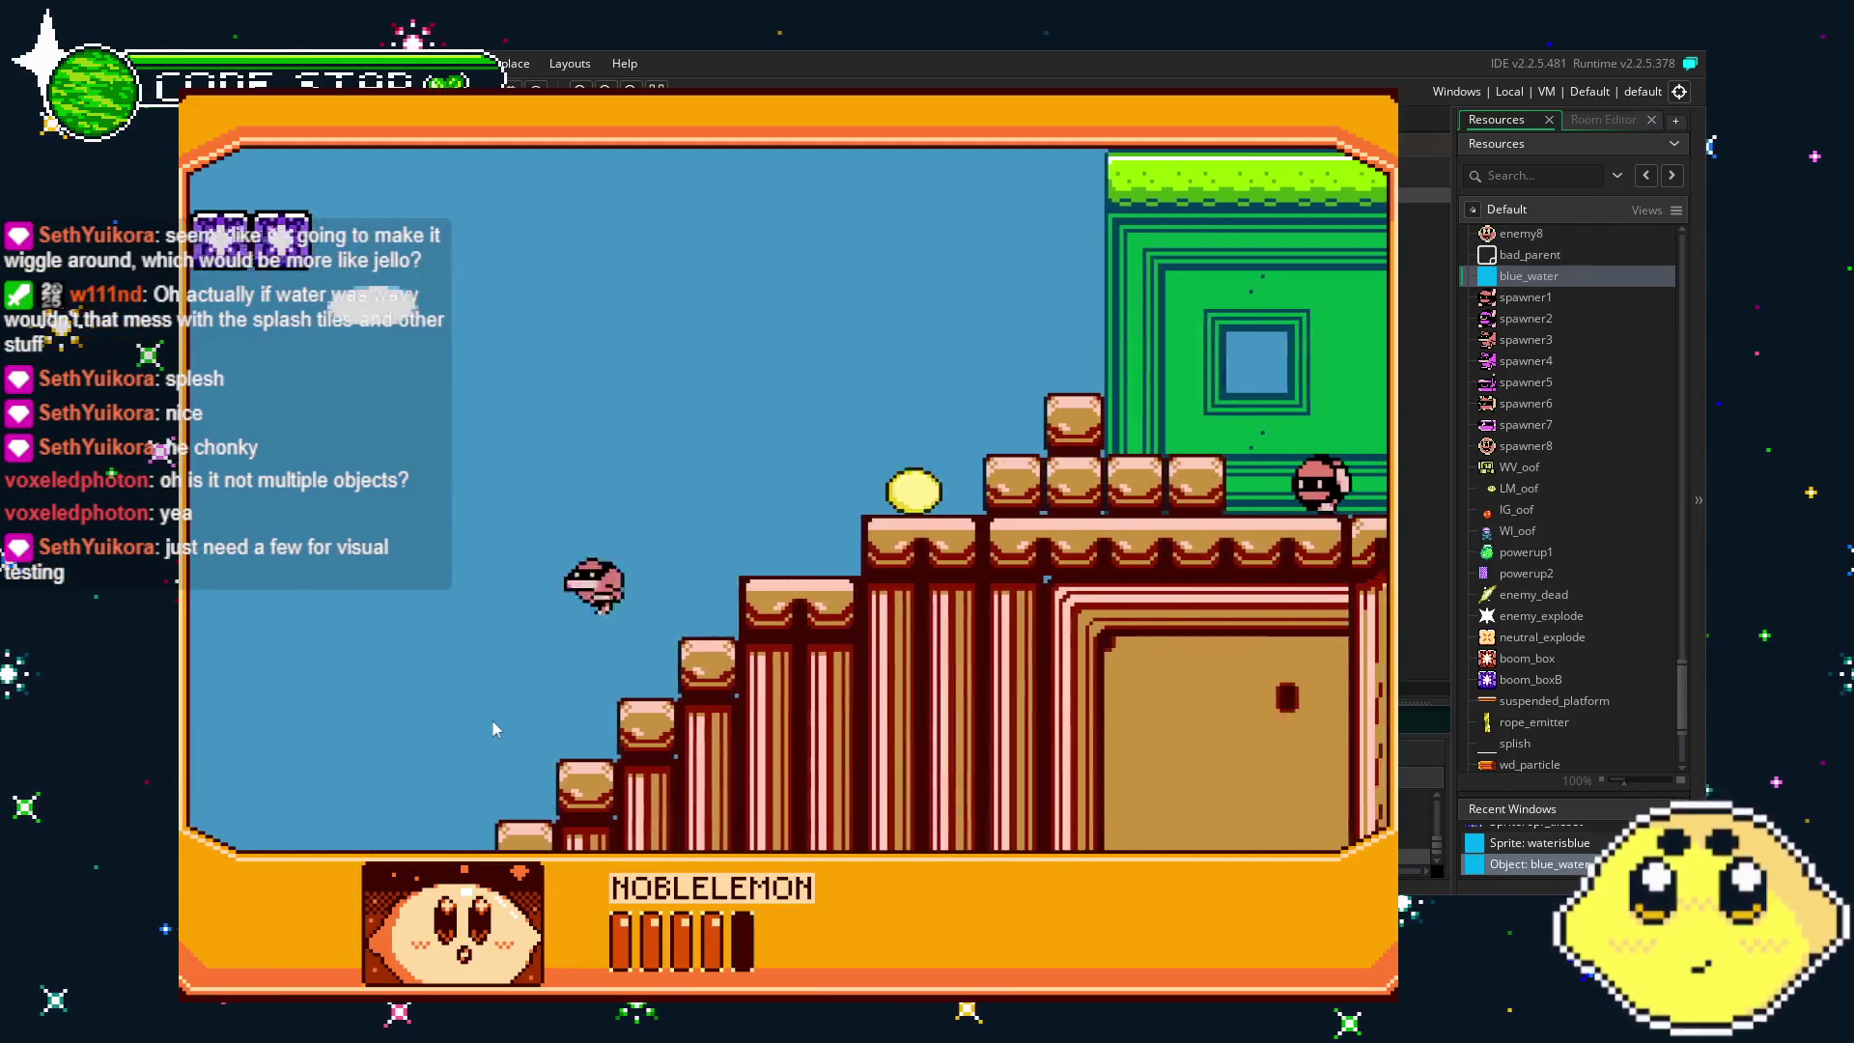
- Move right past the building, drop into the water, and swim to the grass cliff
key(Right)
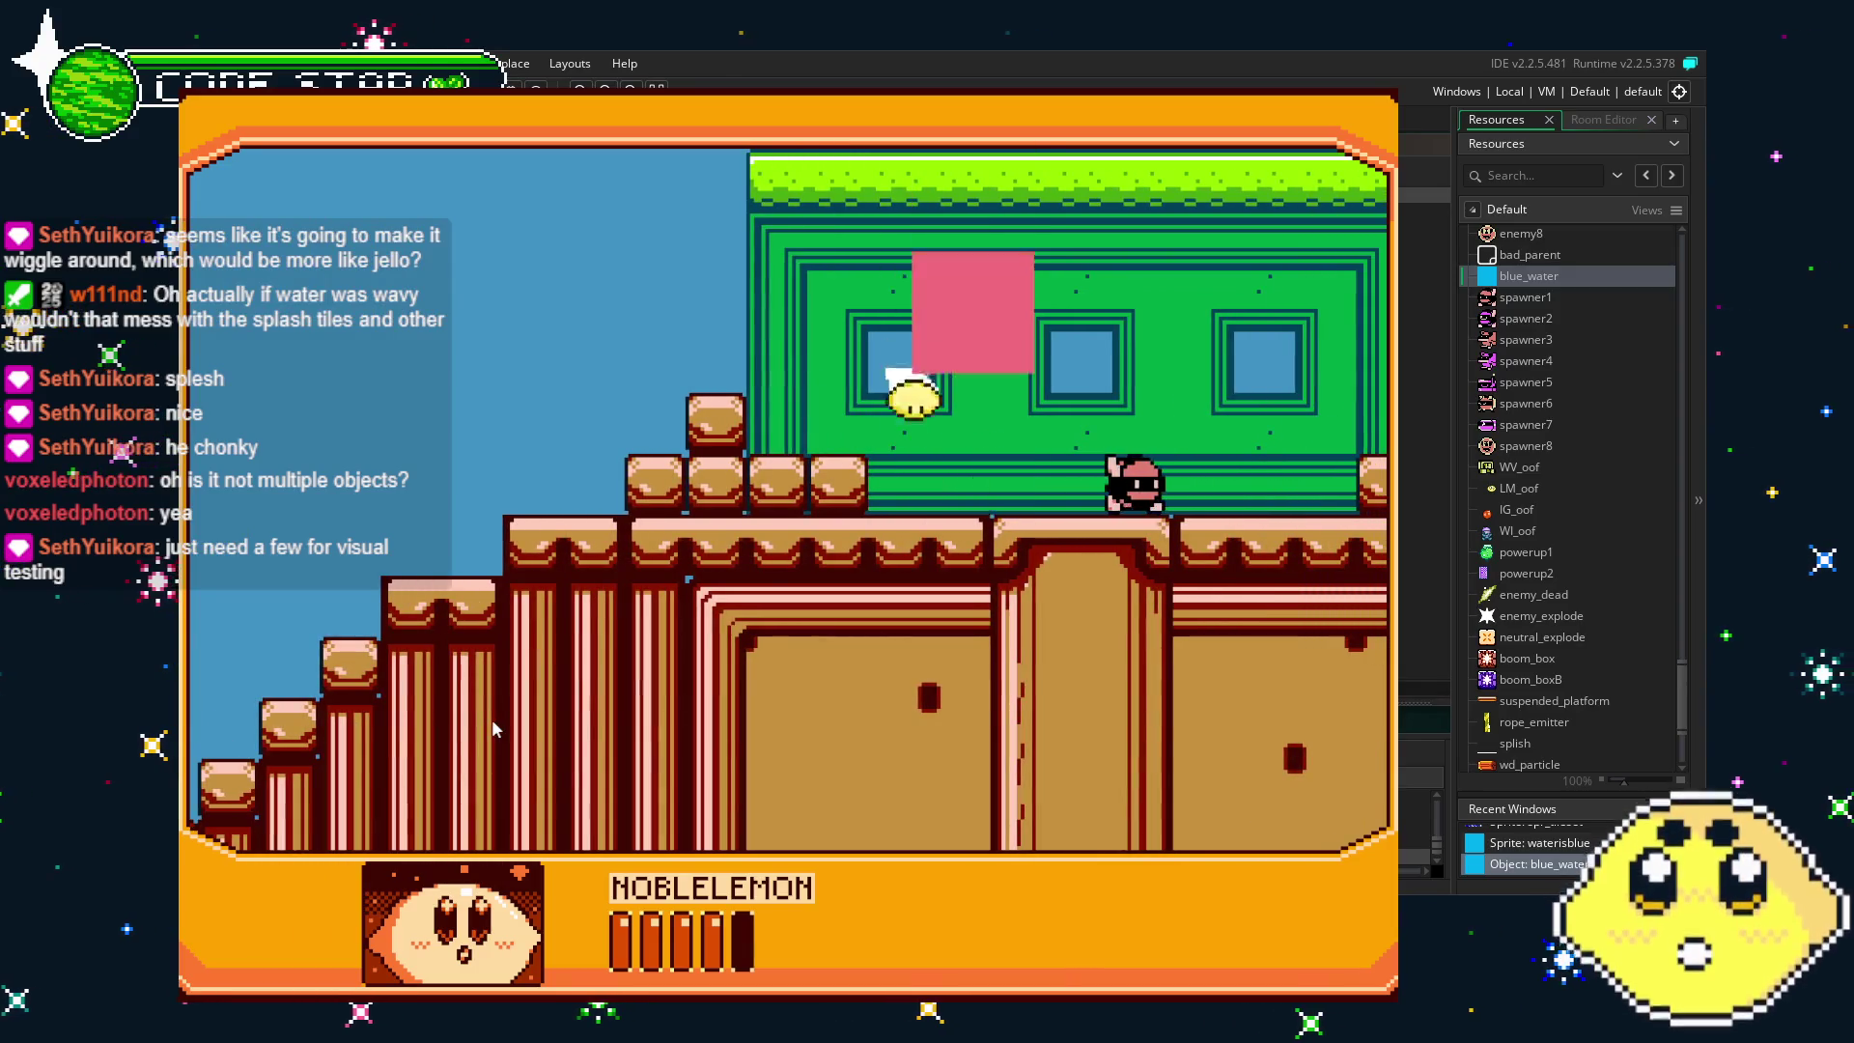
key(Right)
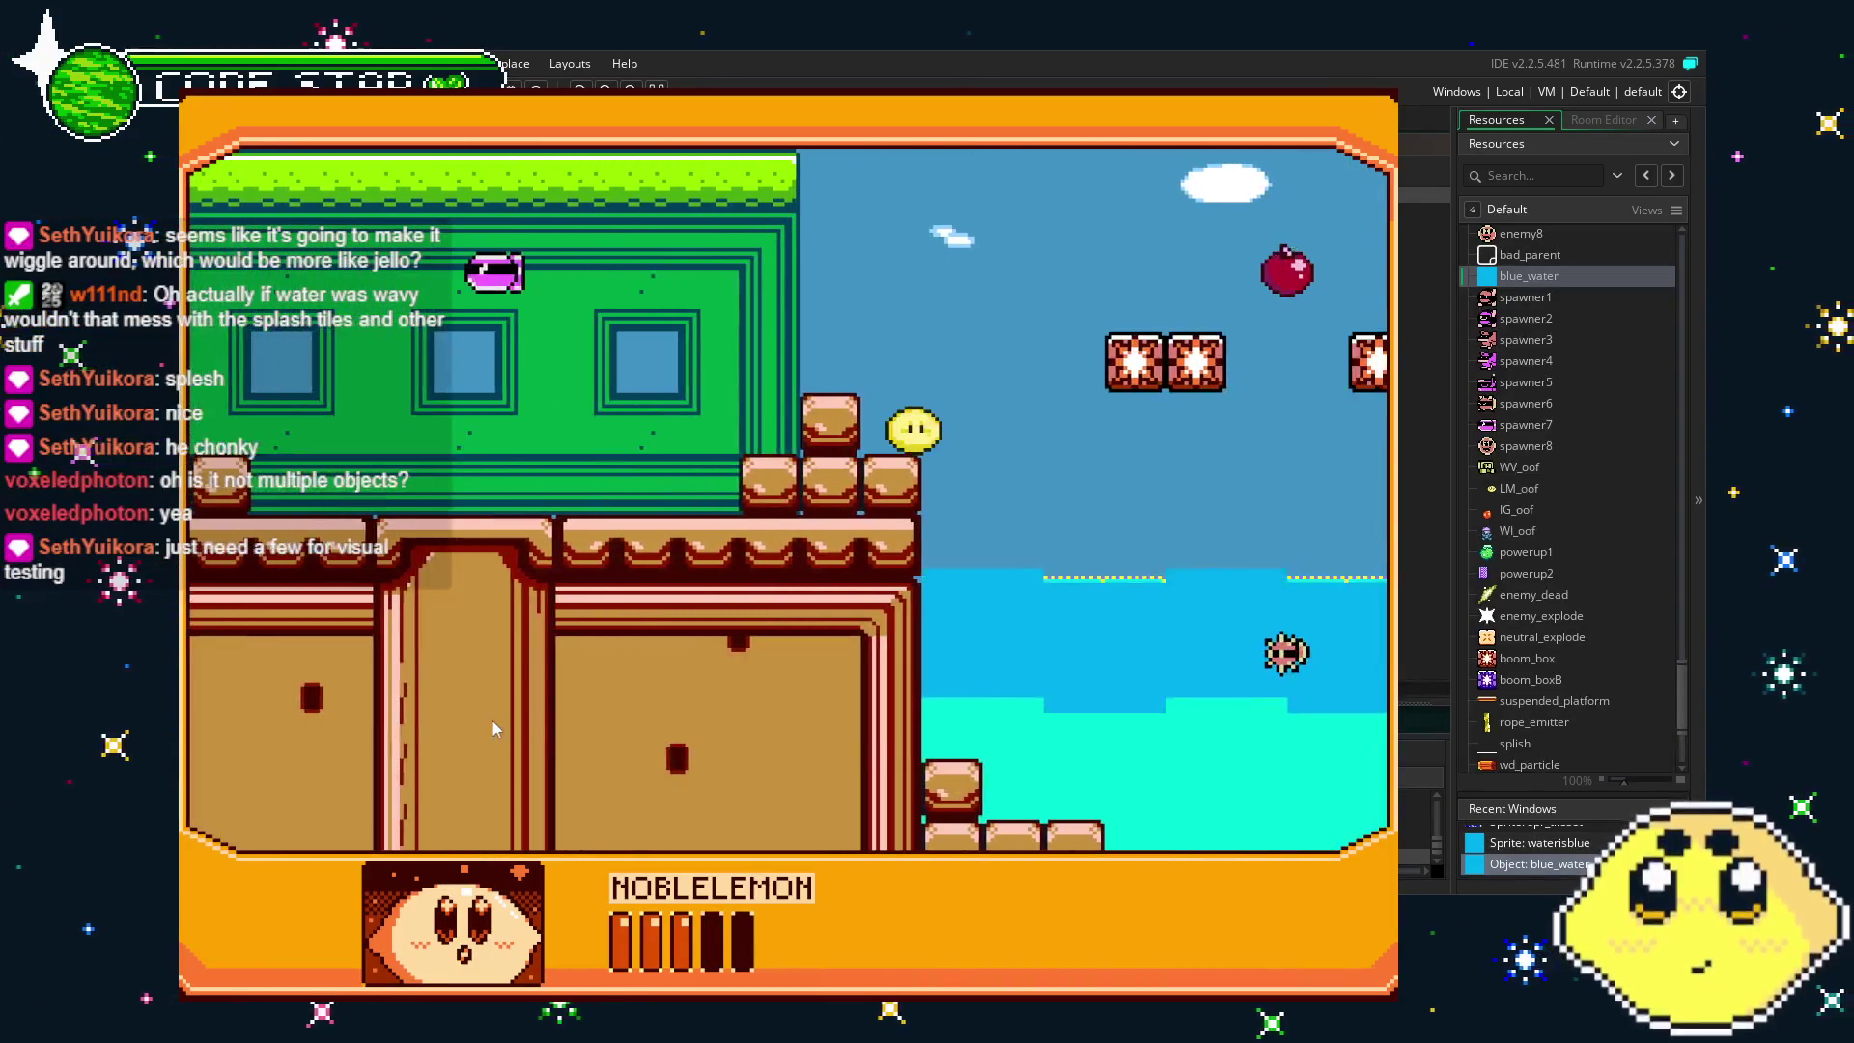
key(Right)
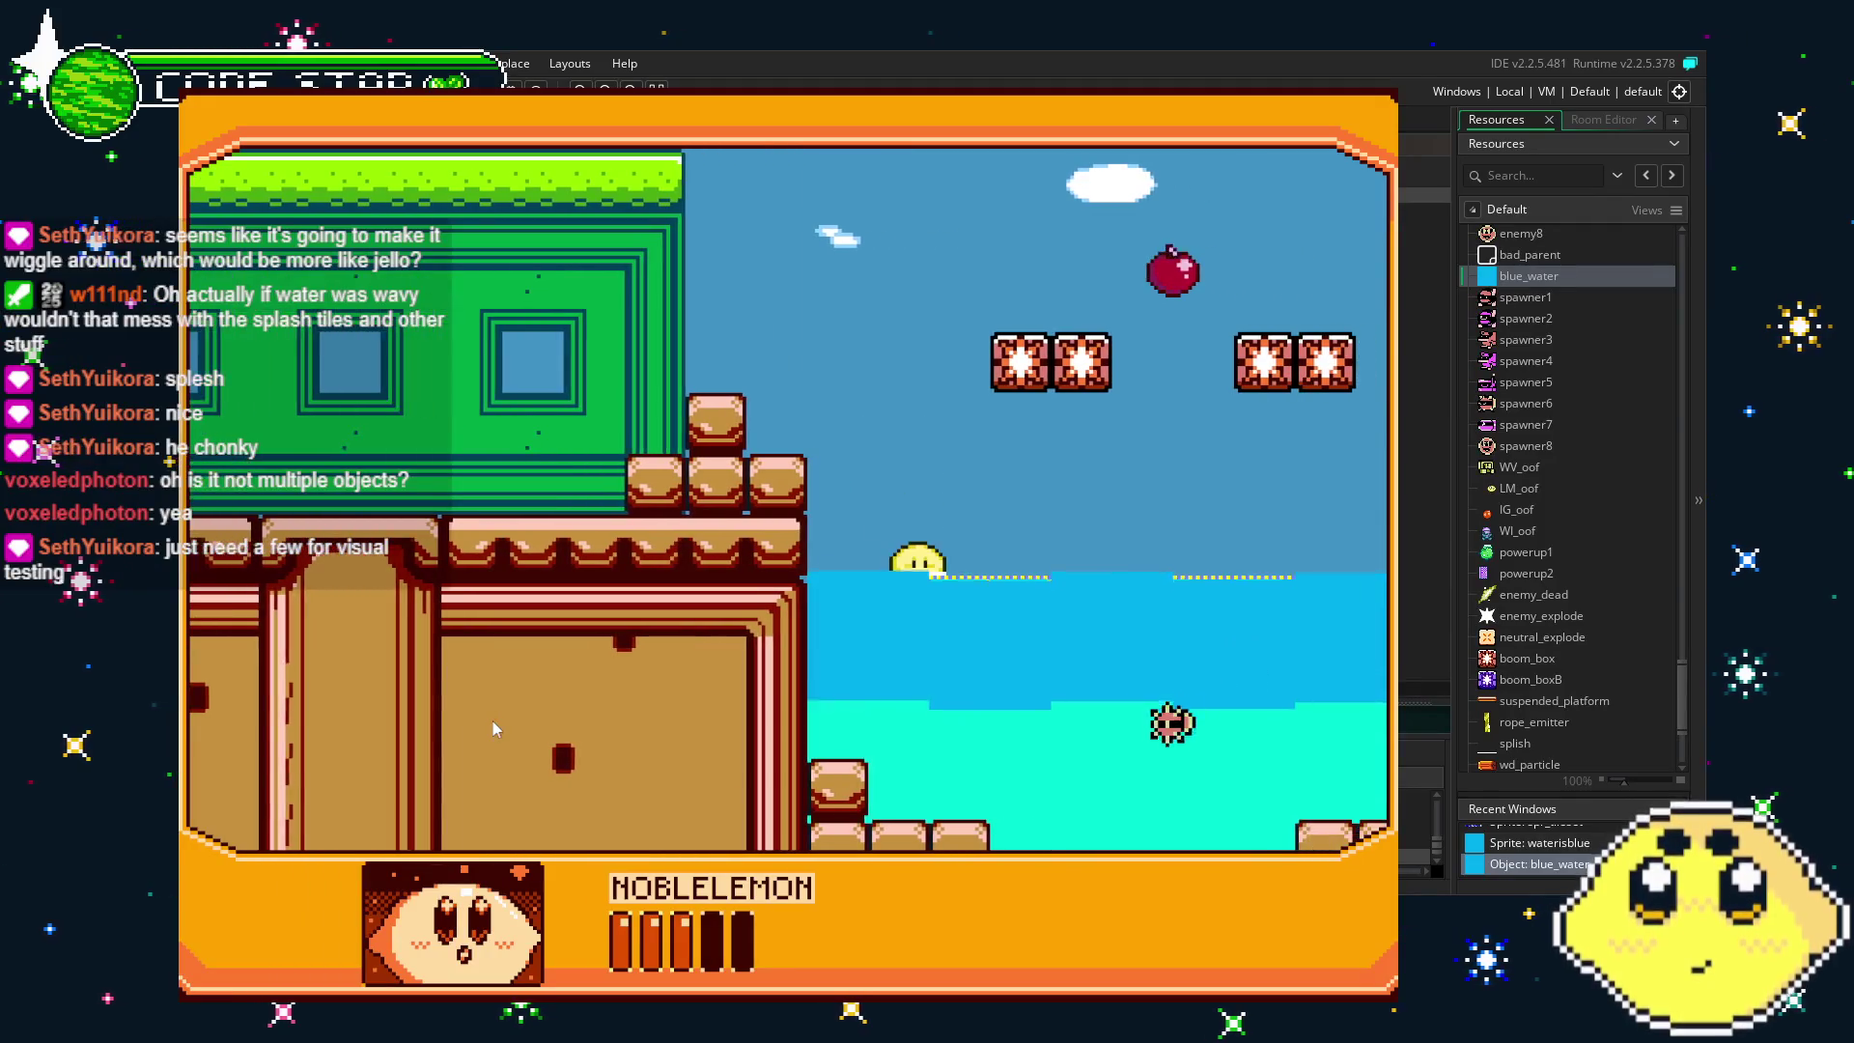
key(Right)
key(Left)
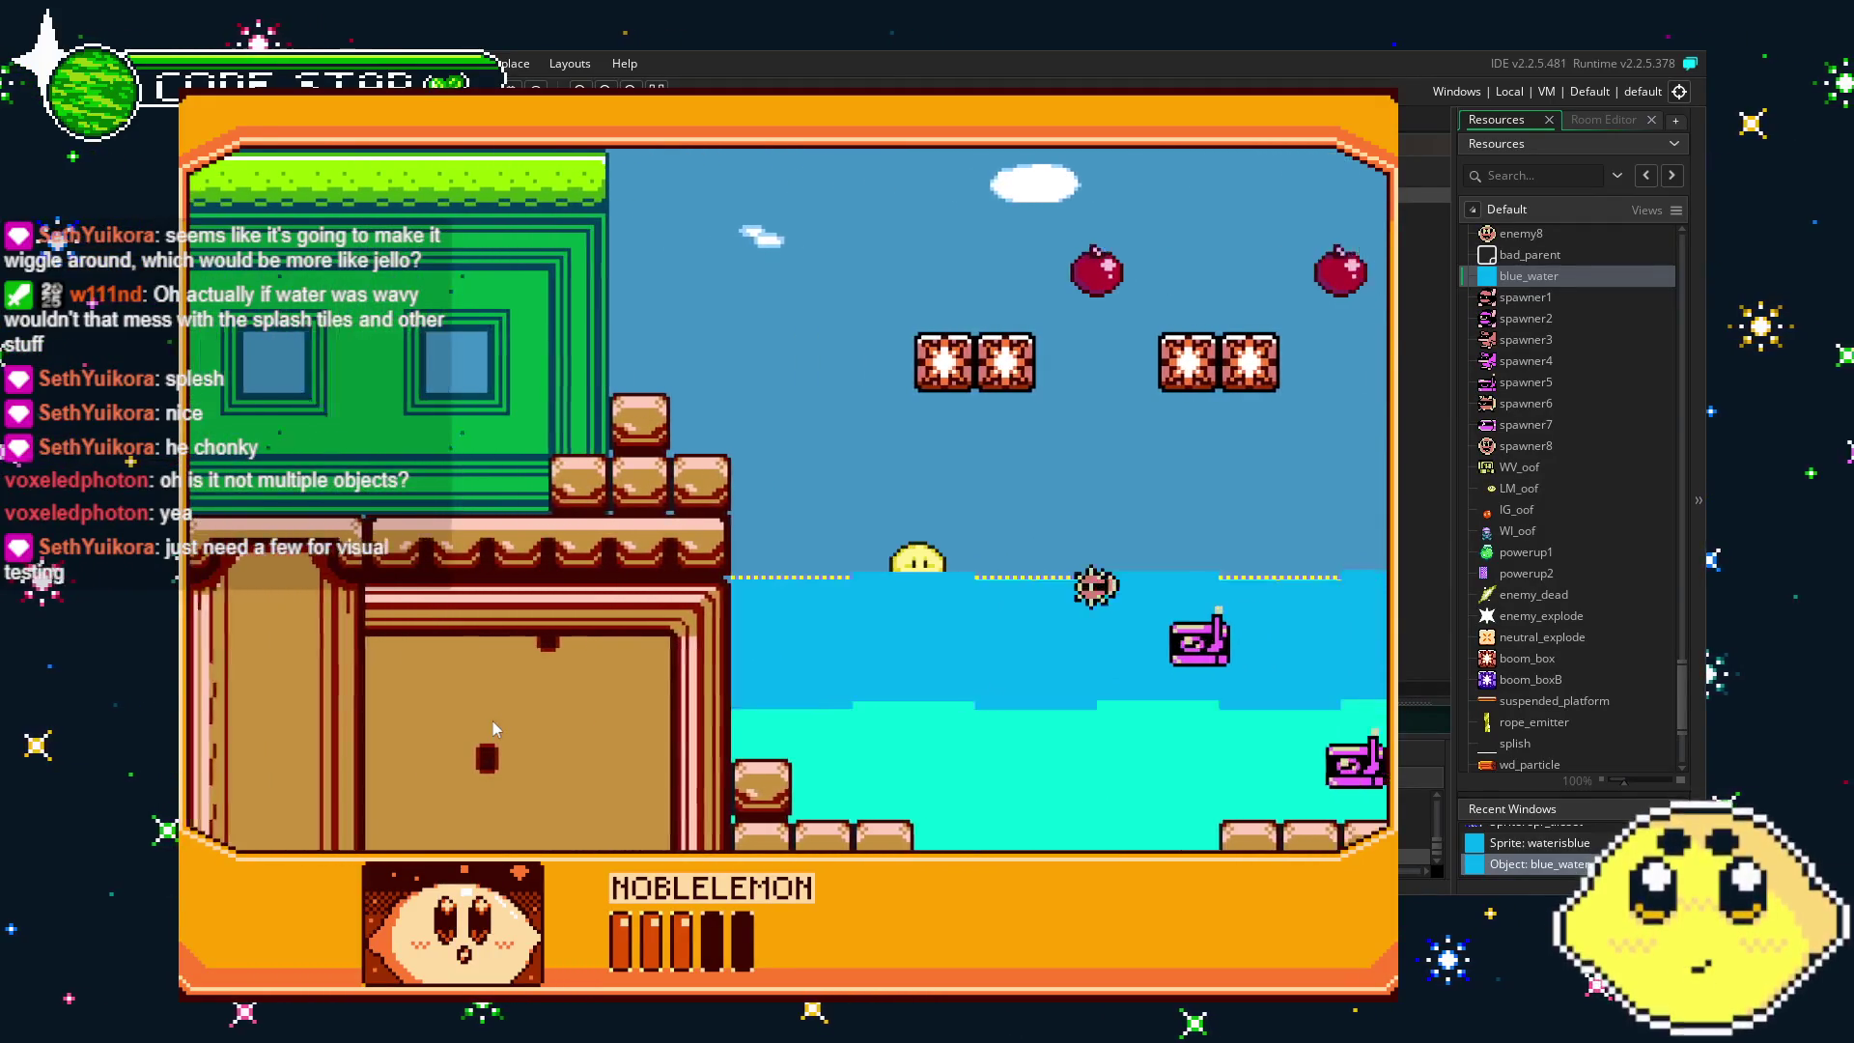
key(Right)
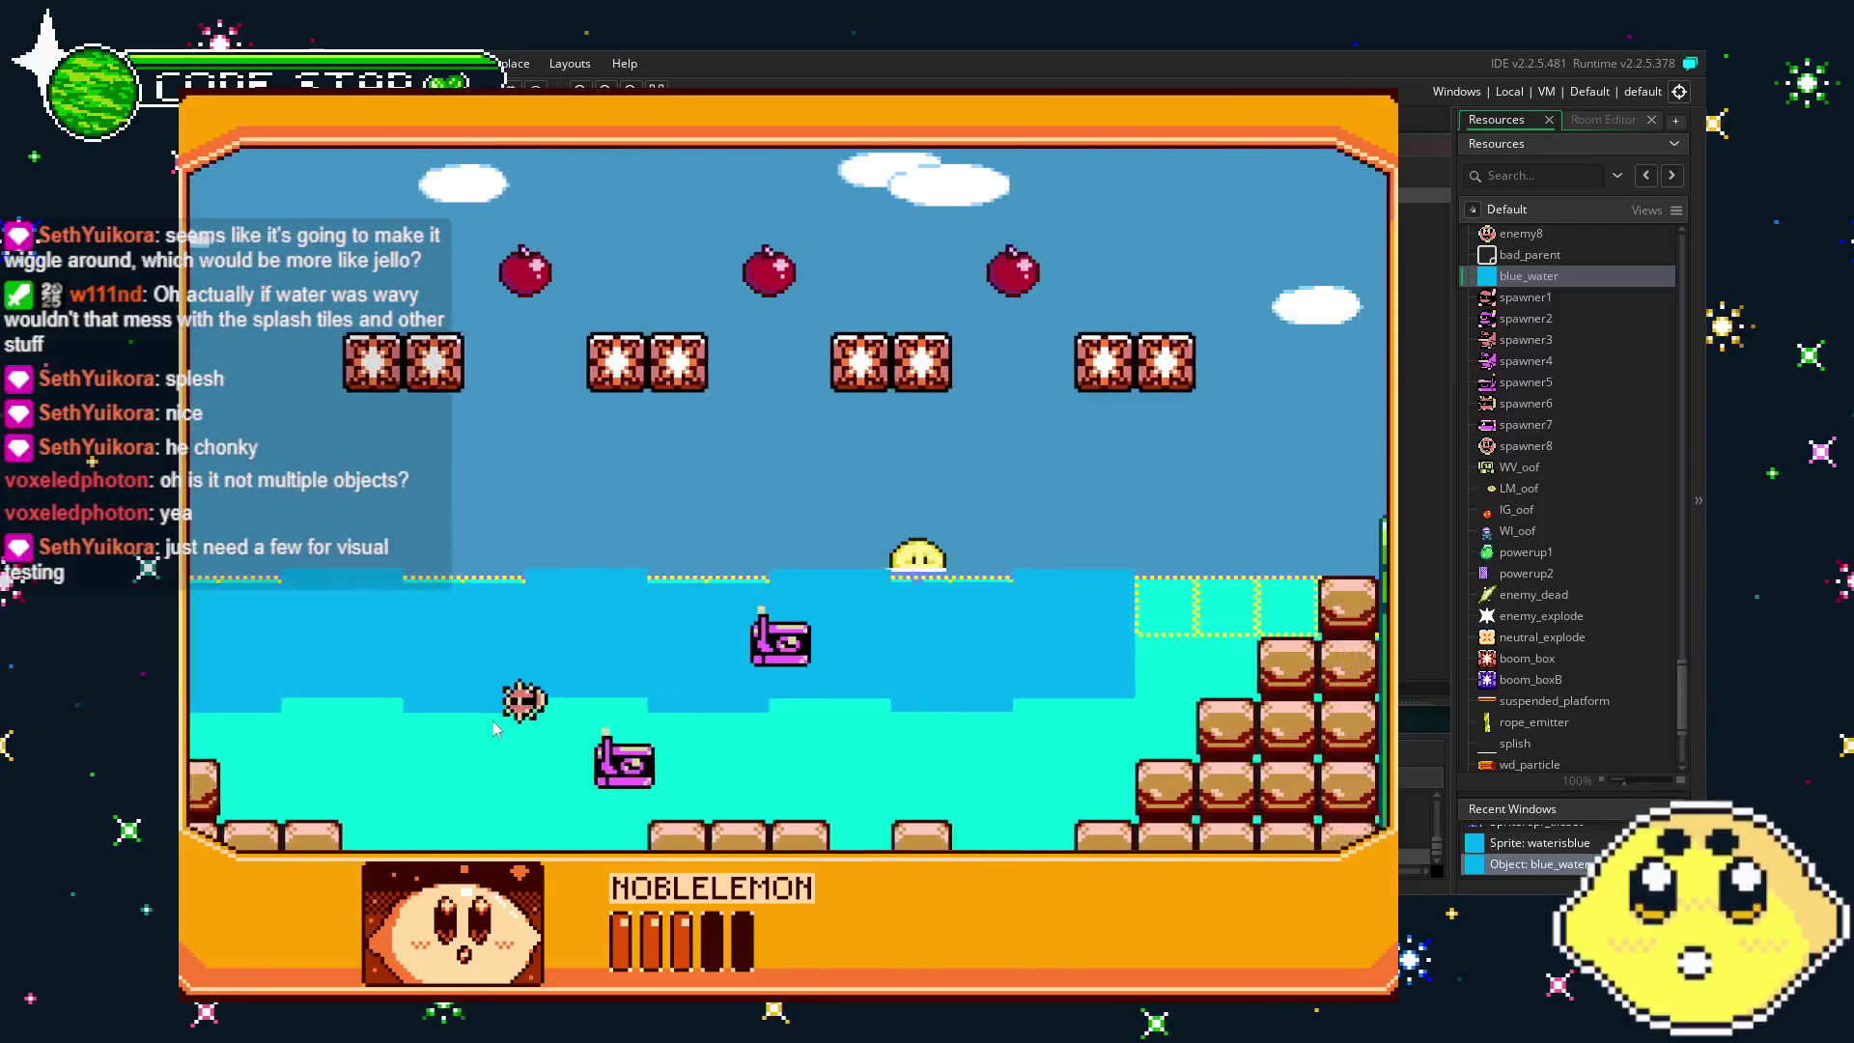
key(Right)
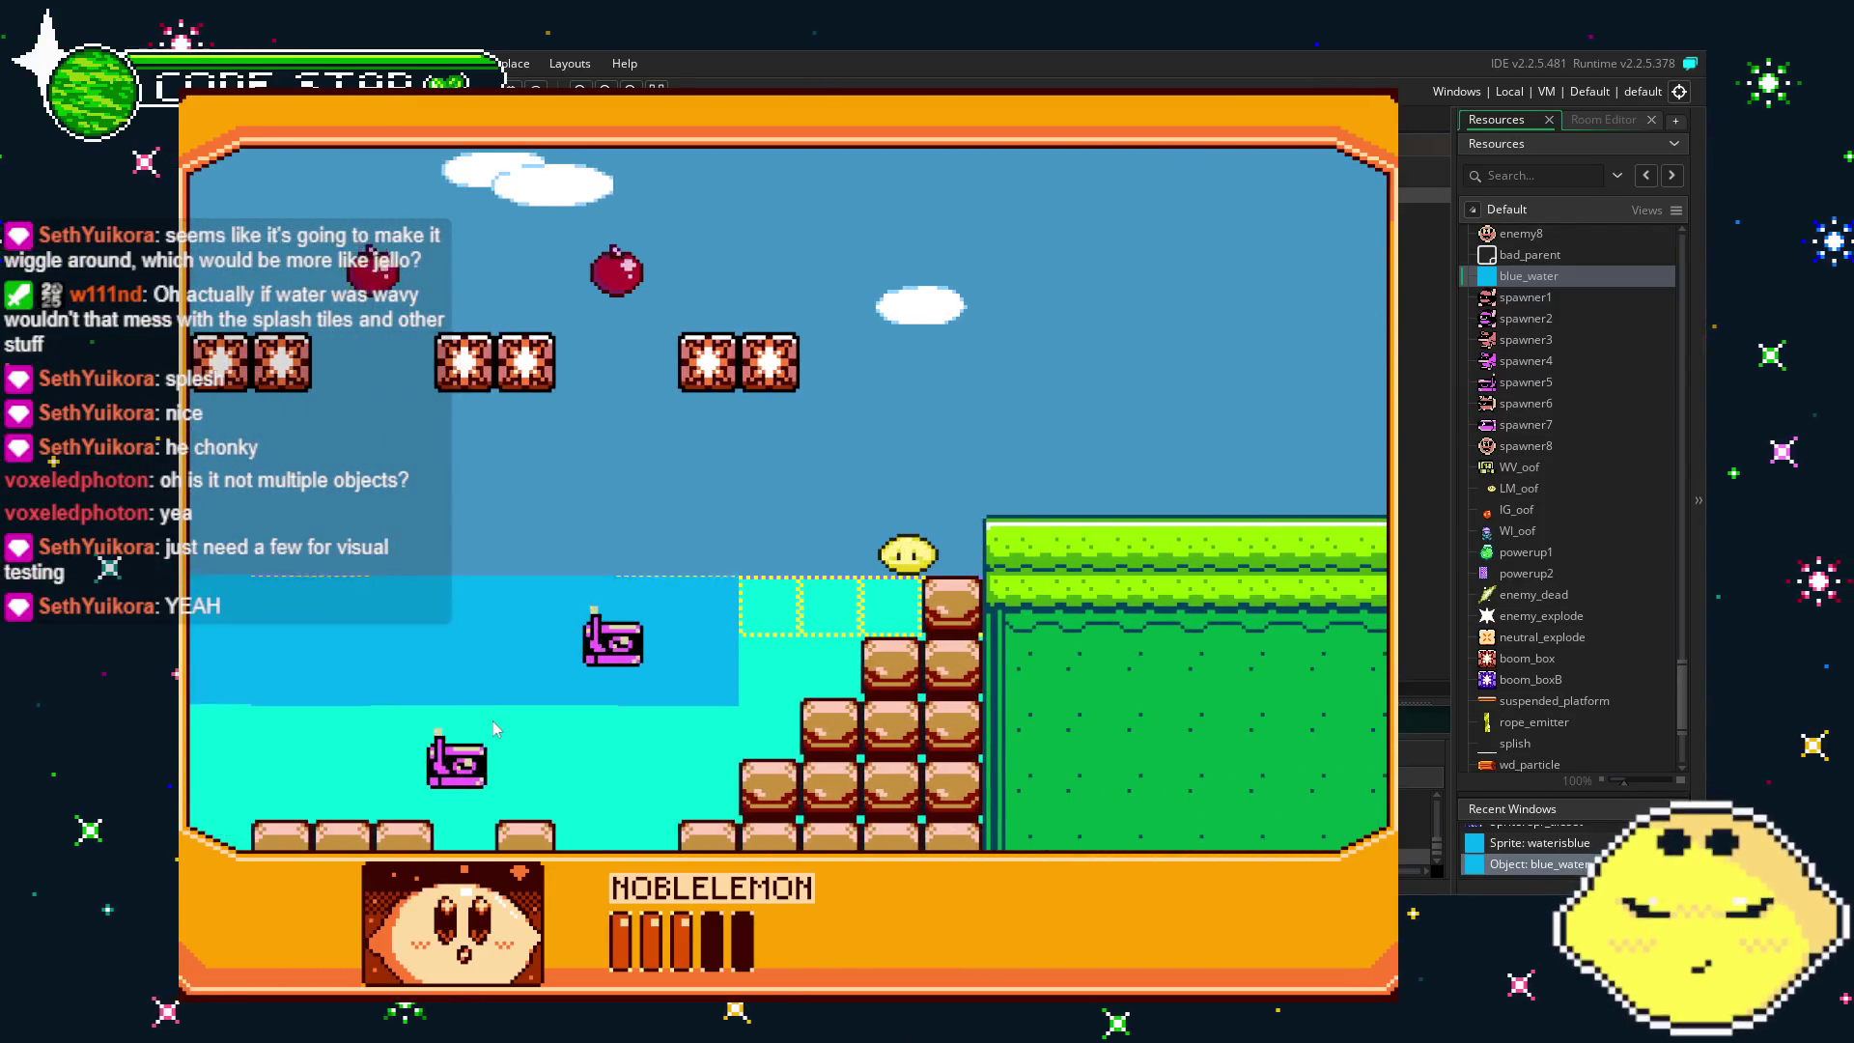
key(Right)
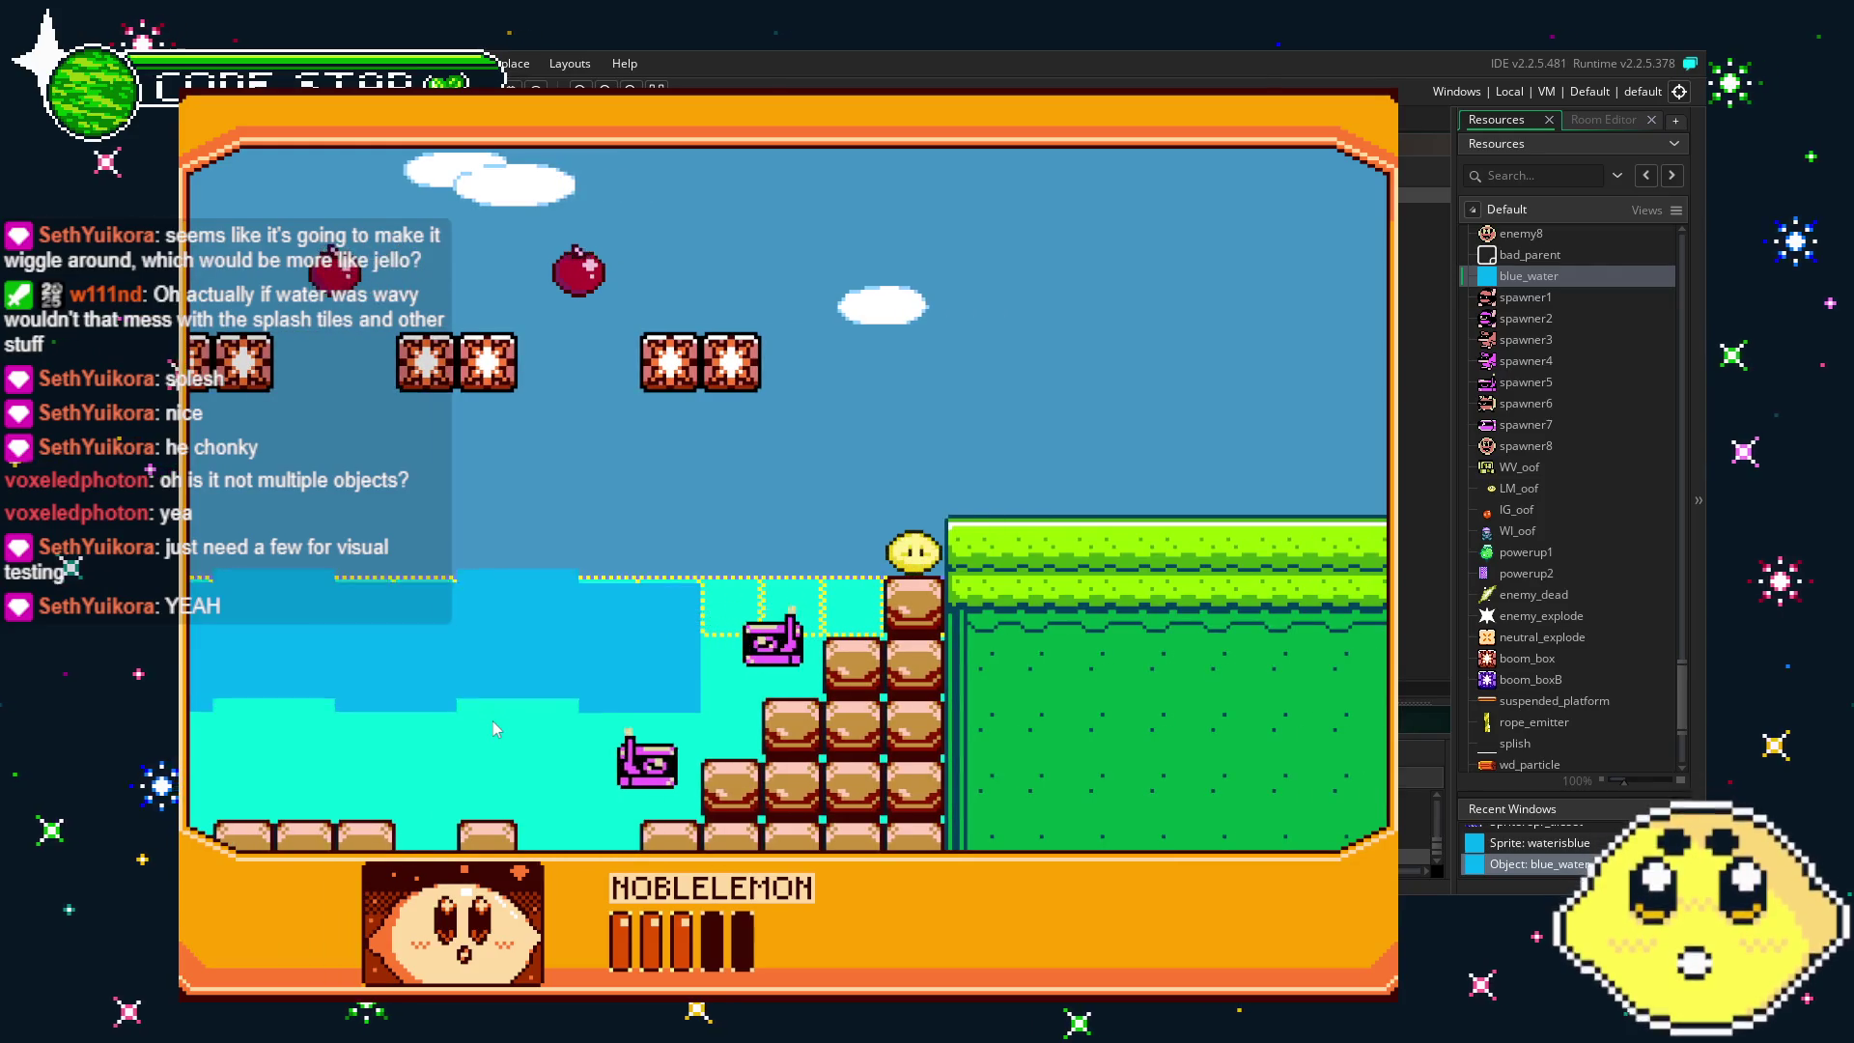
key(Left)
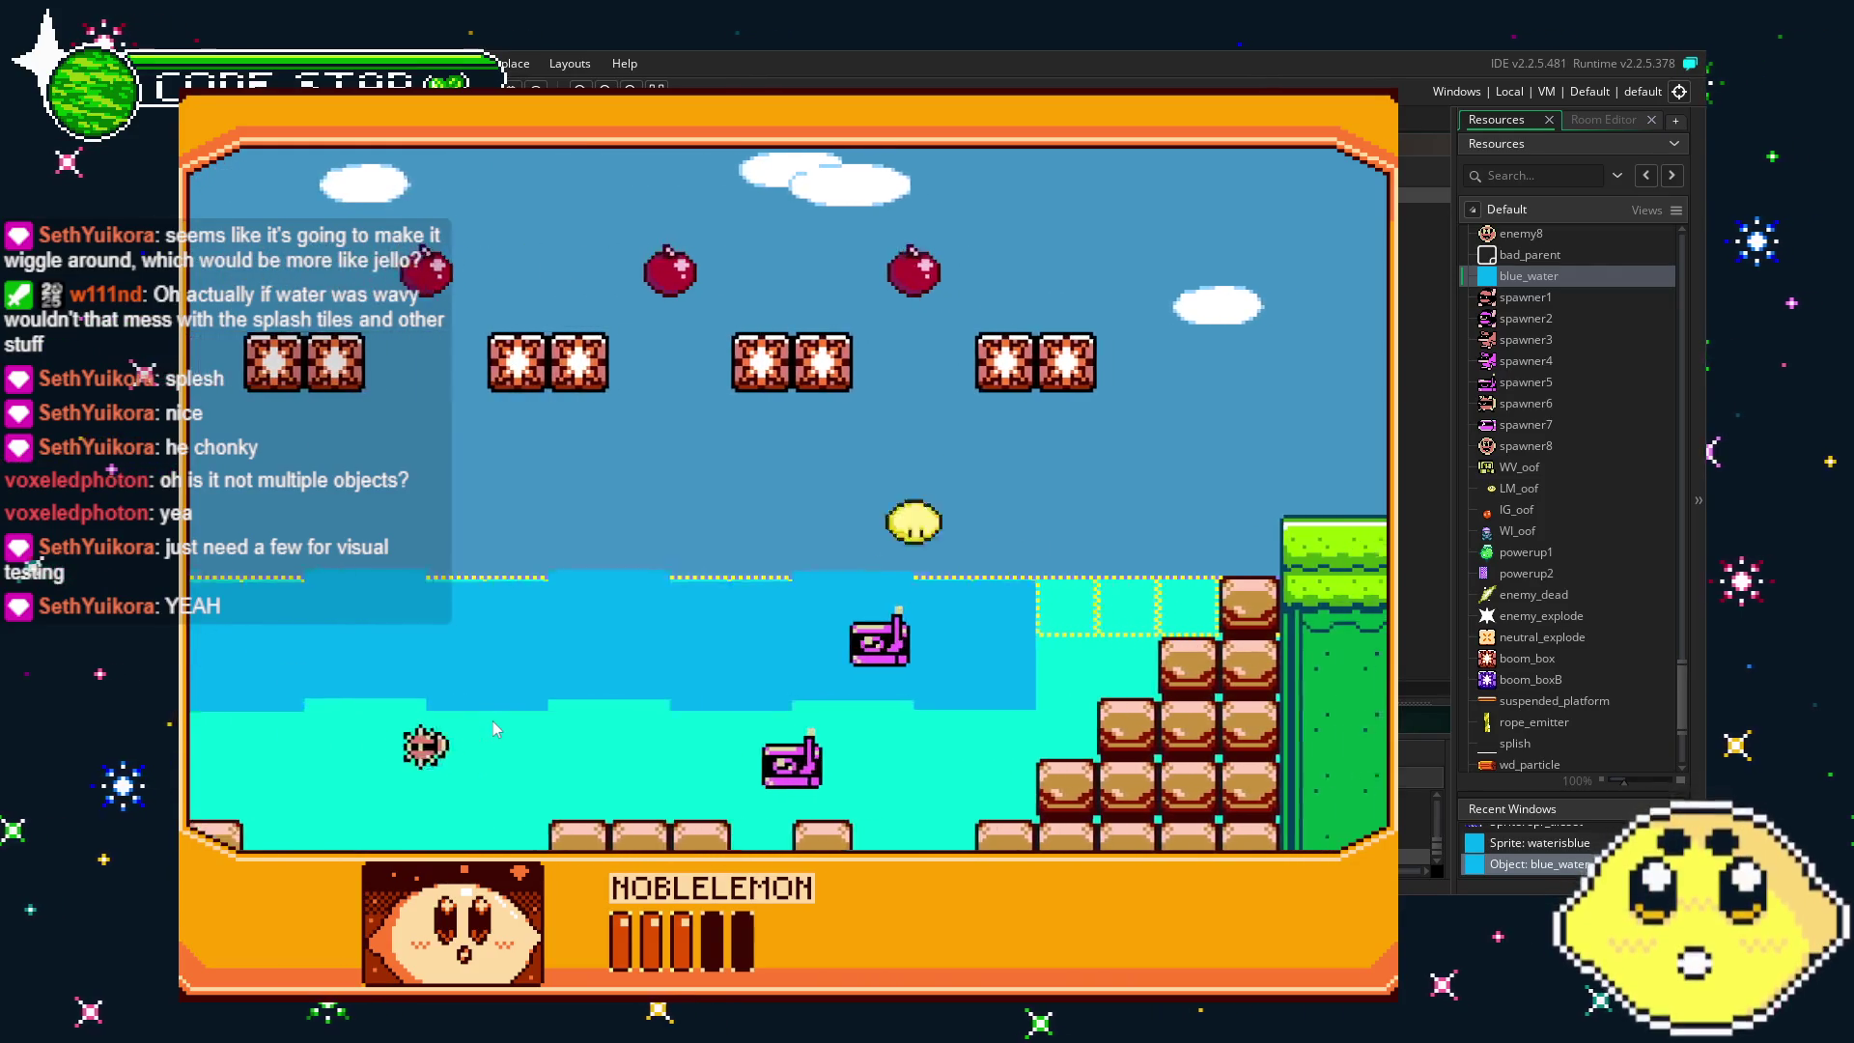
key(Right)
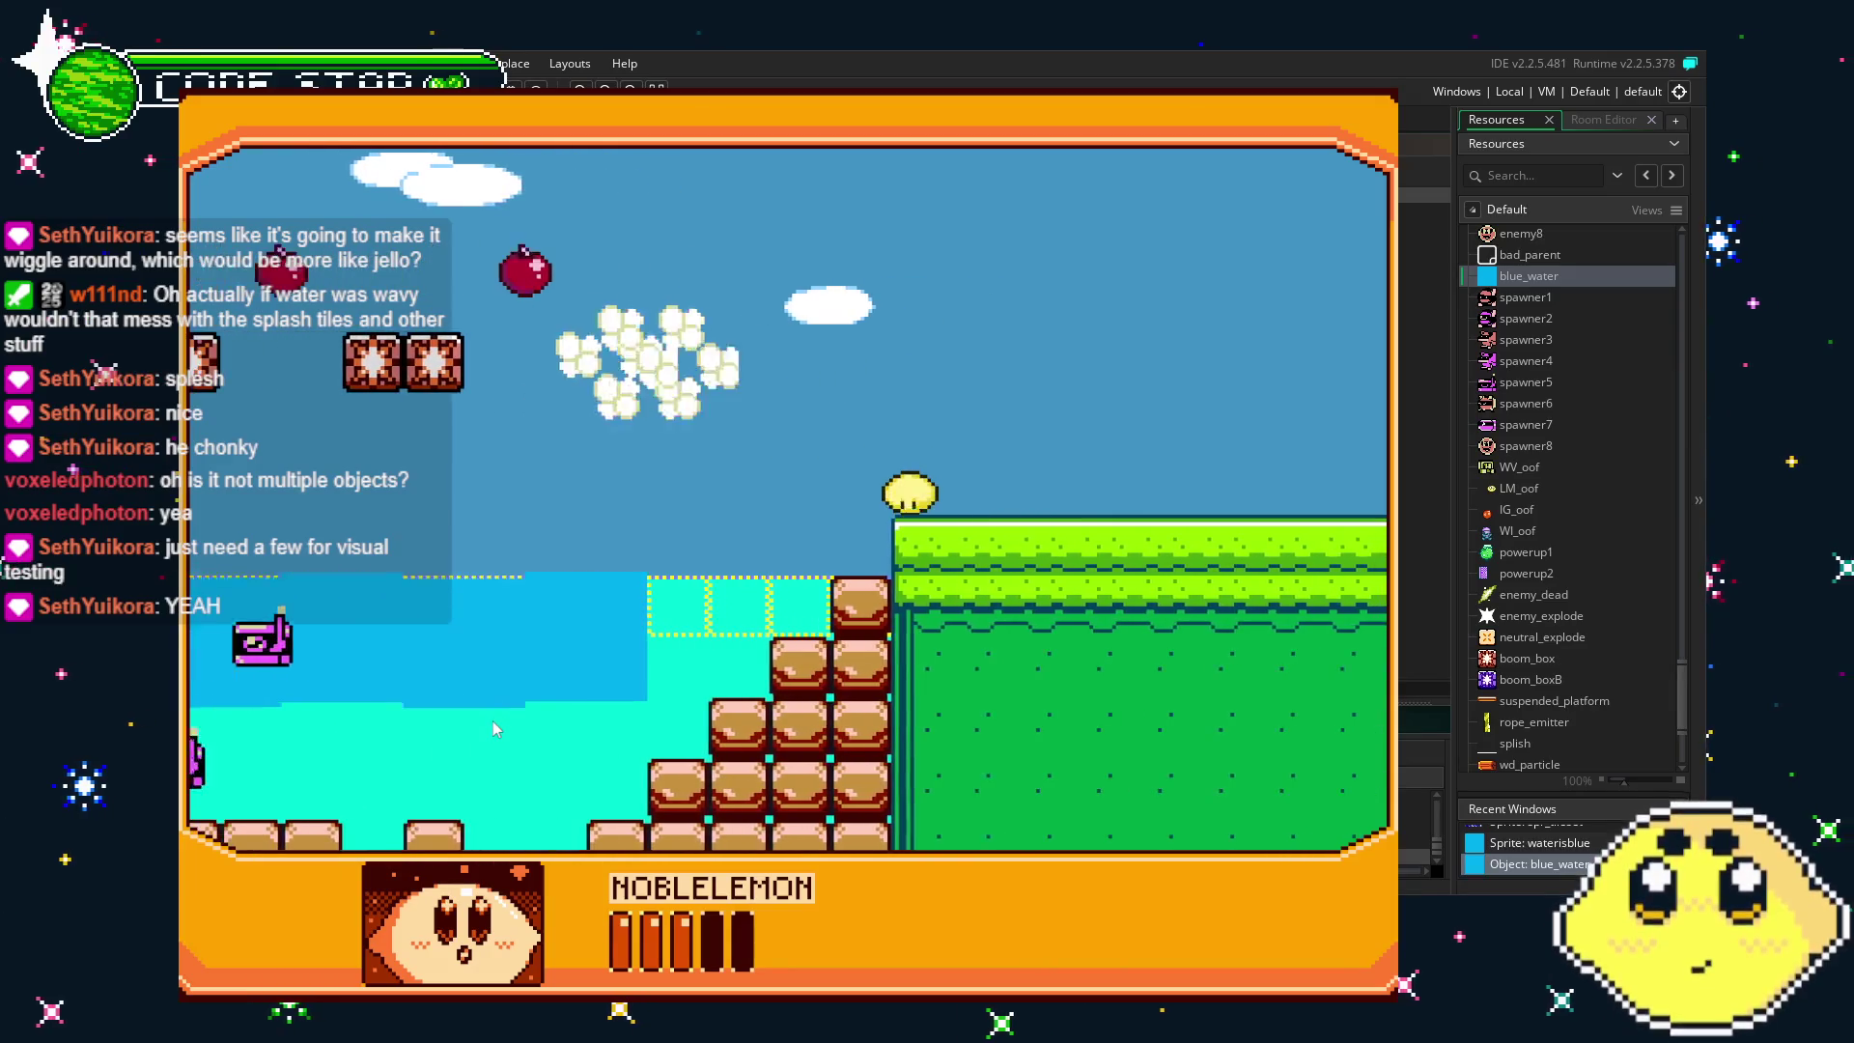
- Walk and jump along the bobbing water surface between the cliff and the building
key(Left)
key(Right)
key(Up)
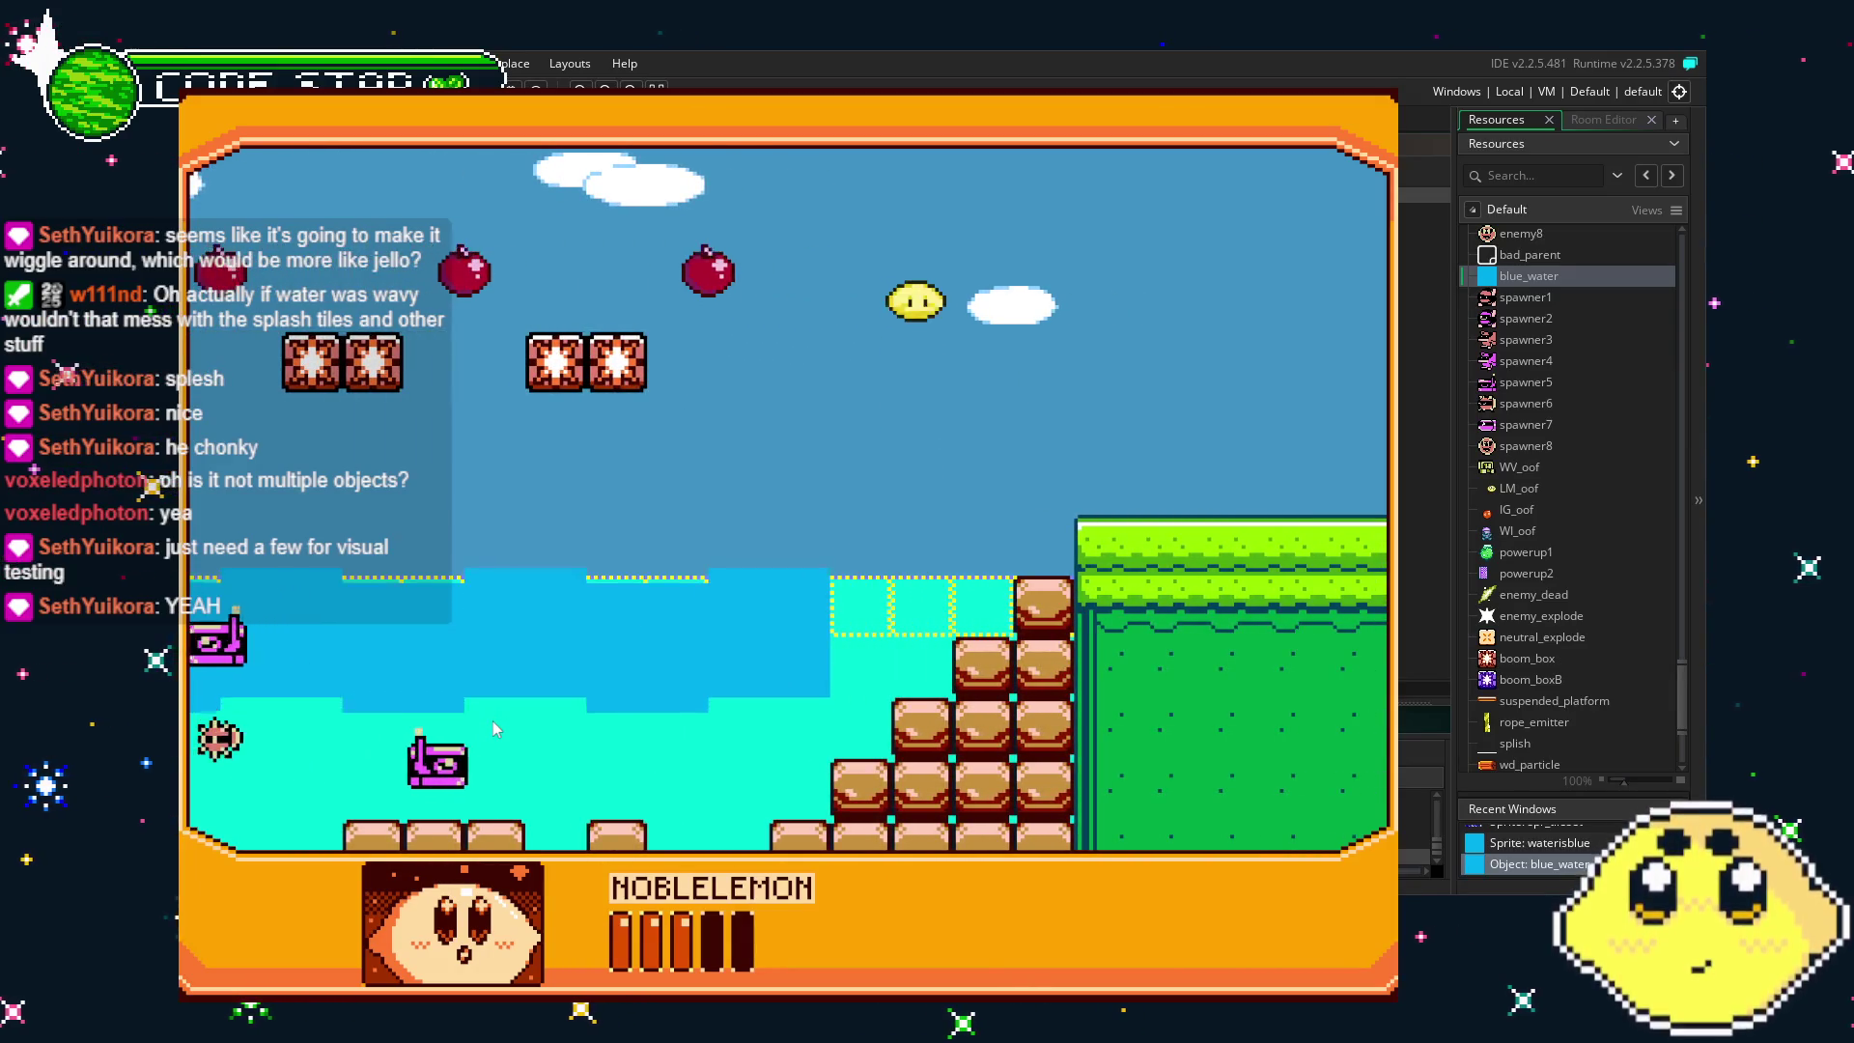
key(Left)
key(Right)
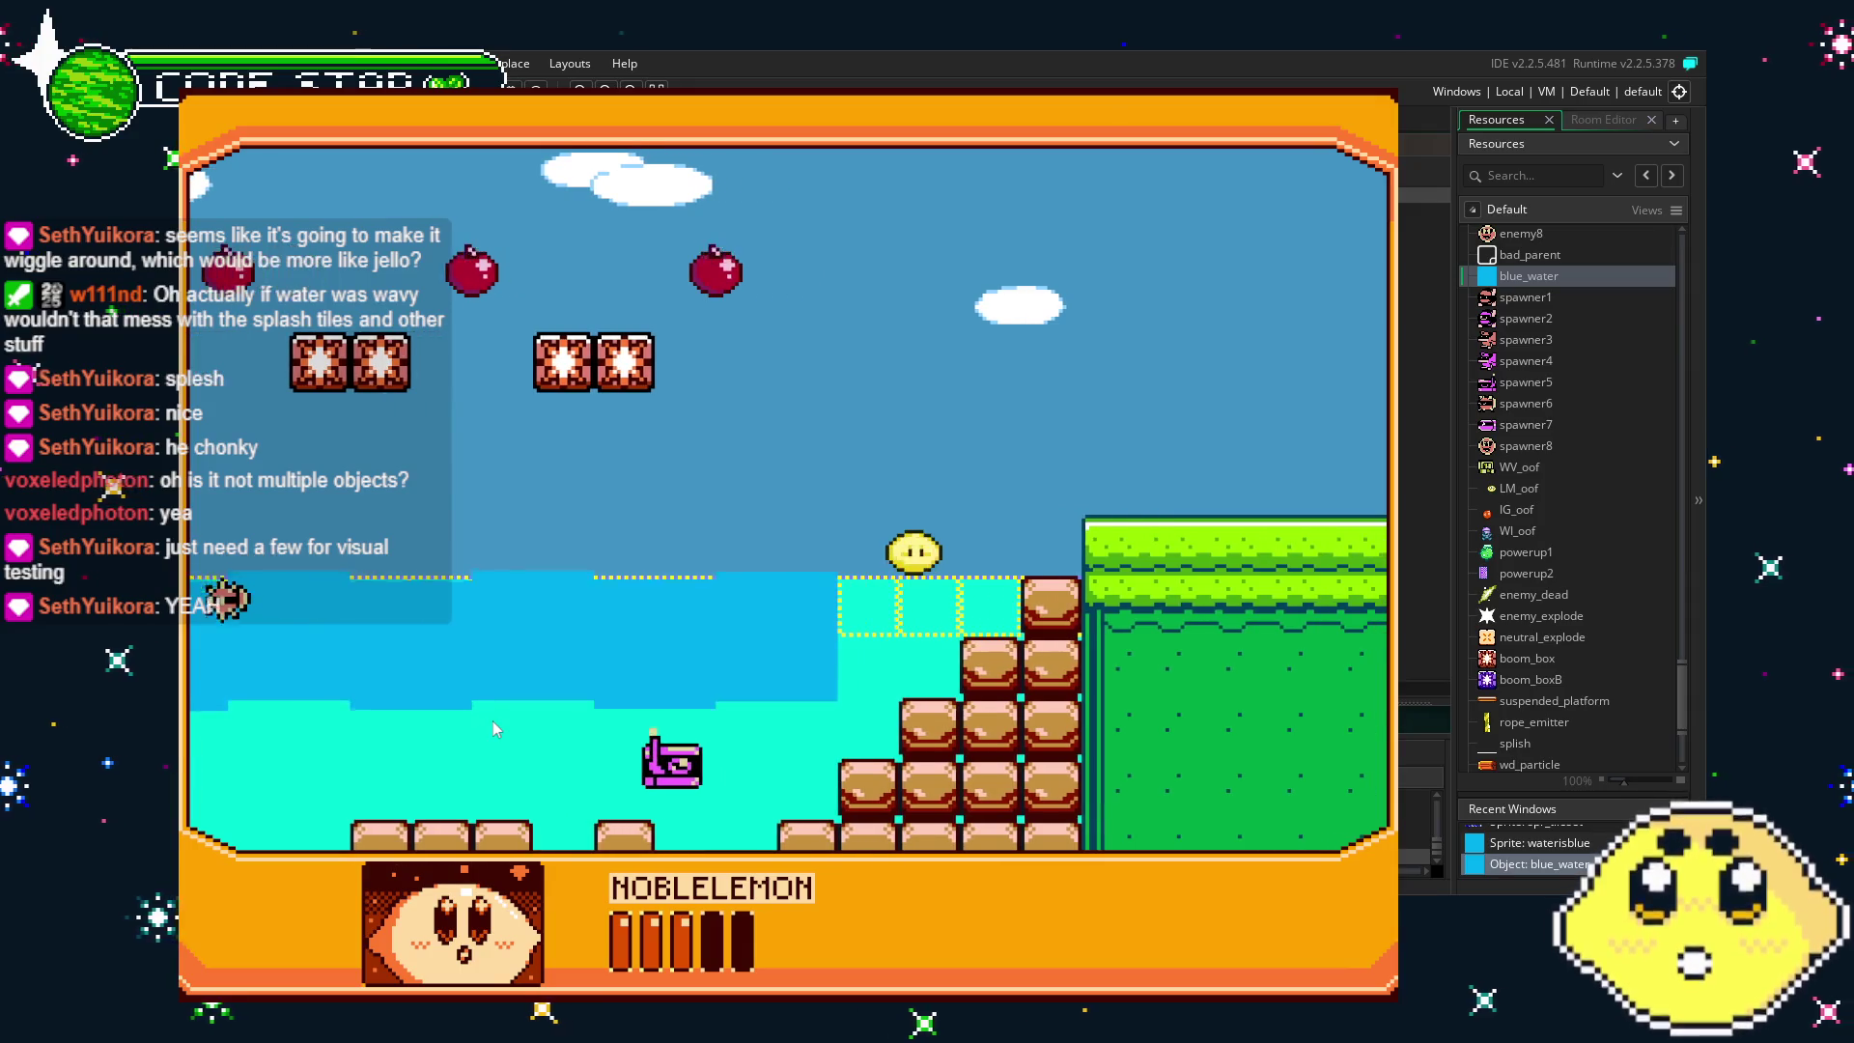
key(Left)
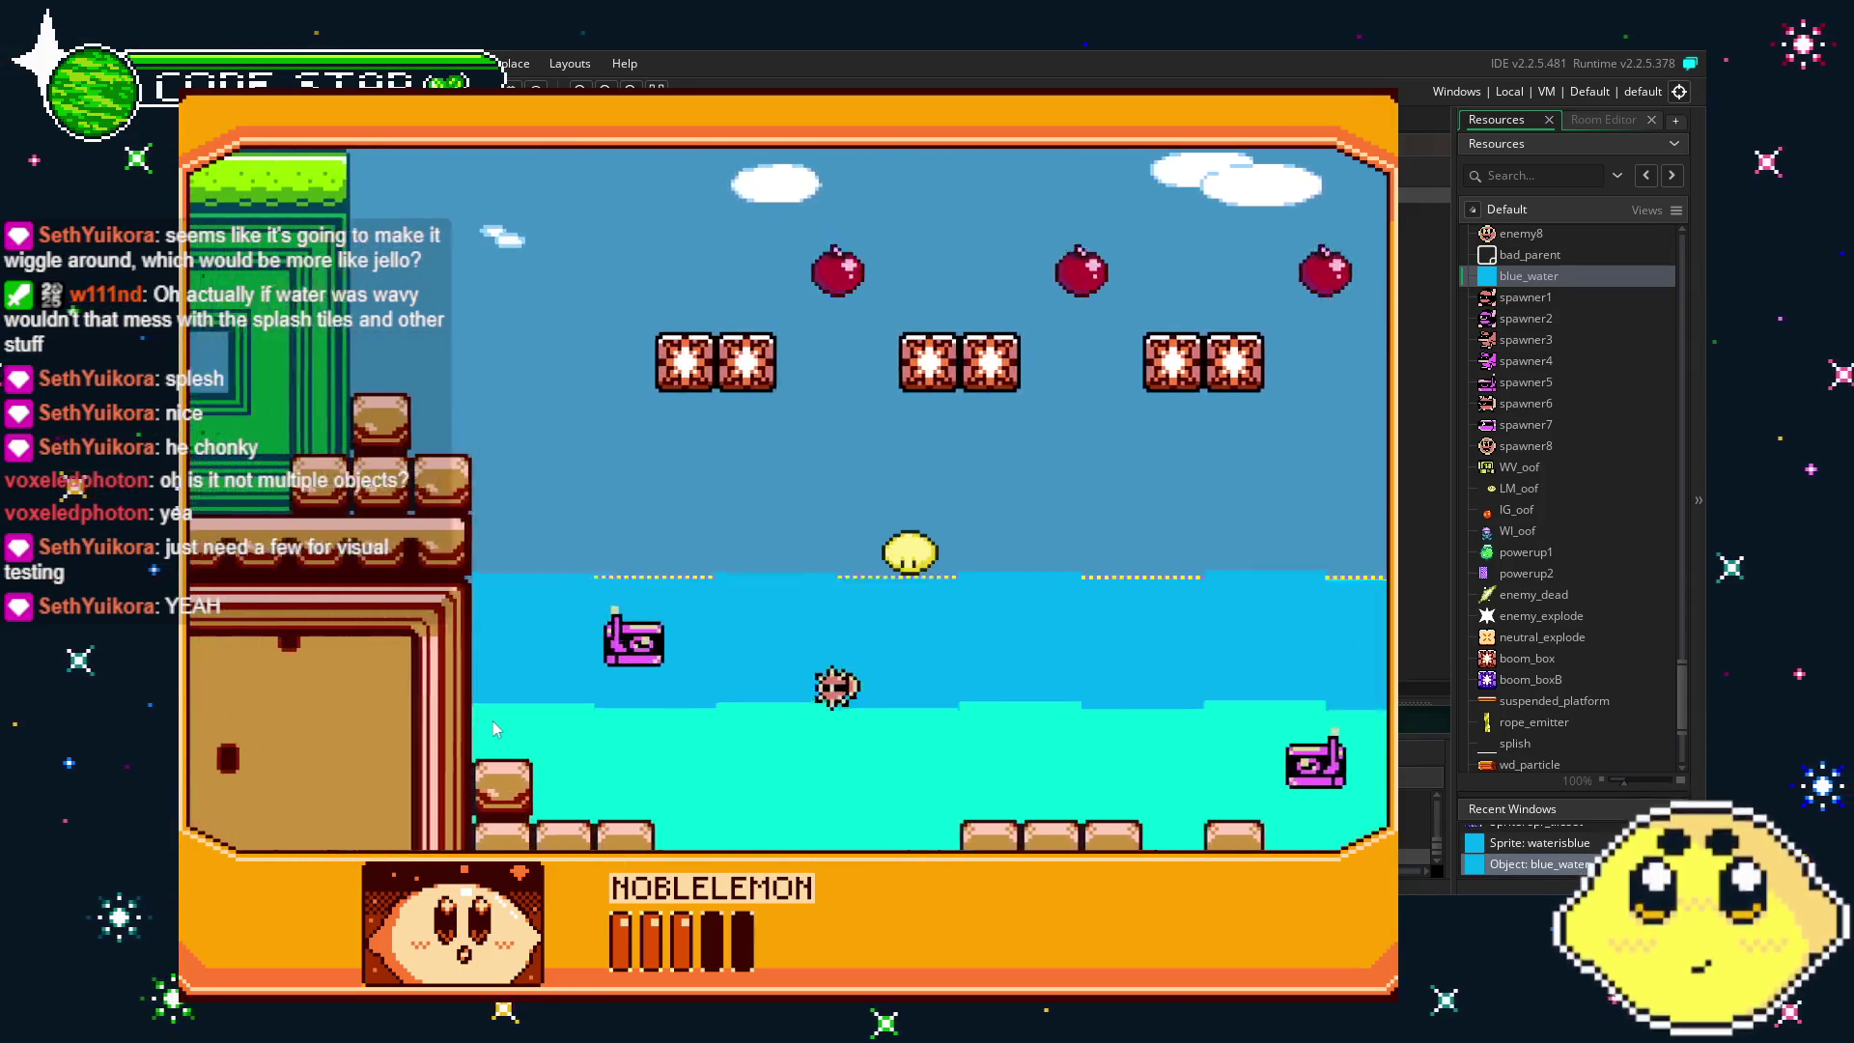
key(Up)
key(Right)
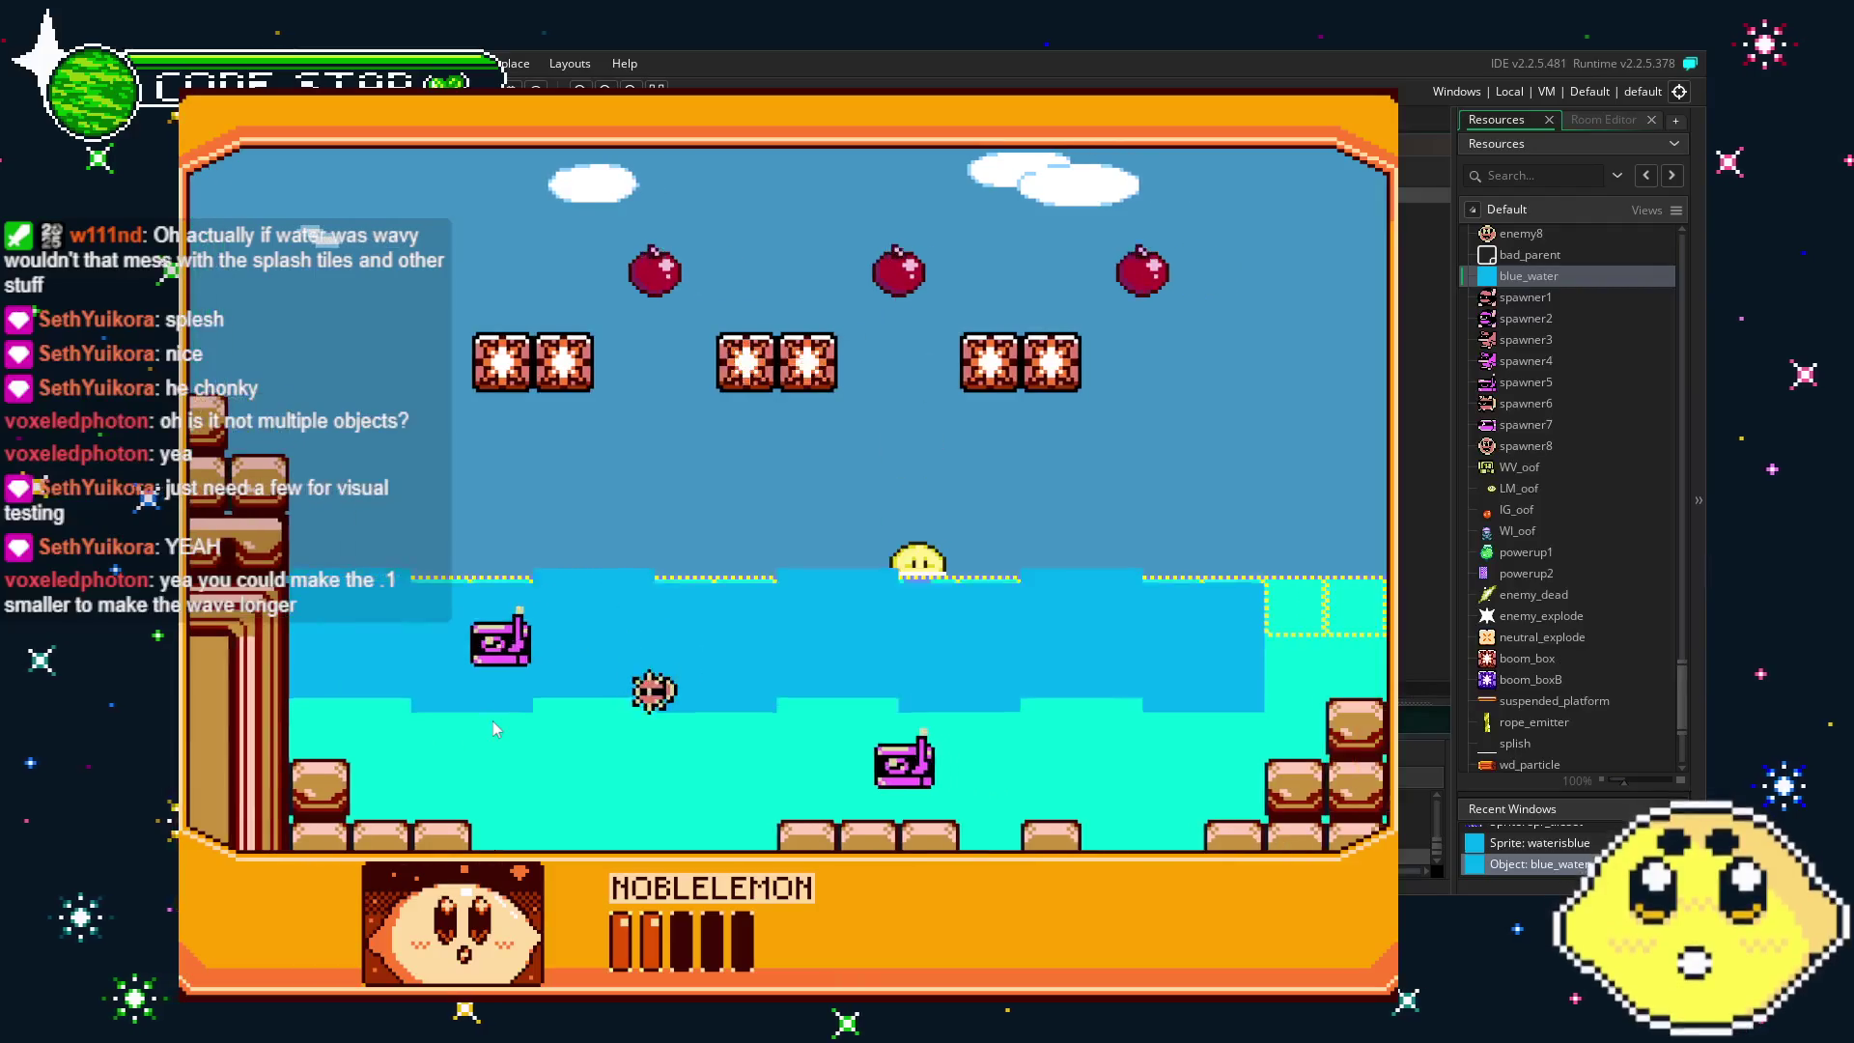
key(Left)
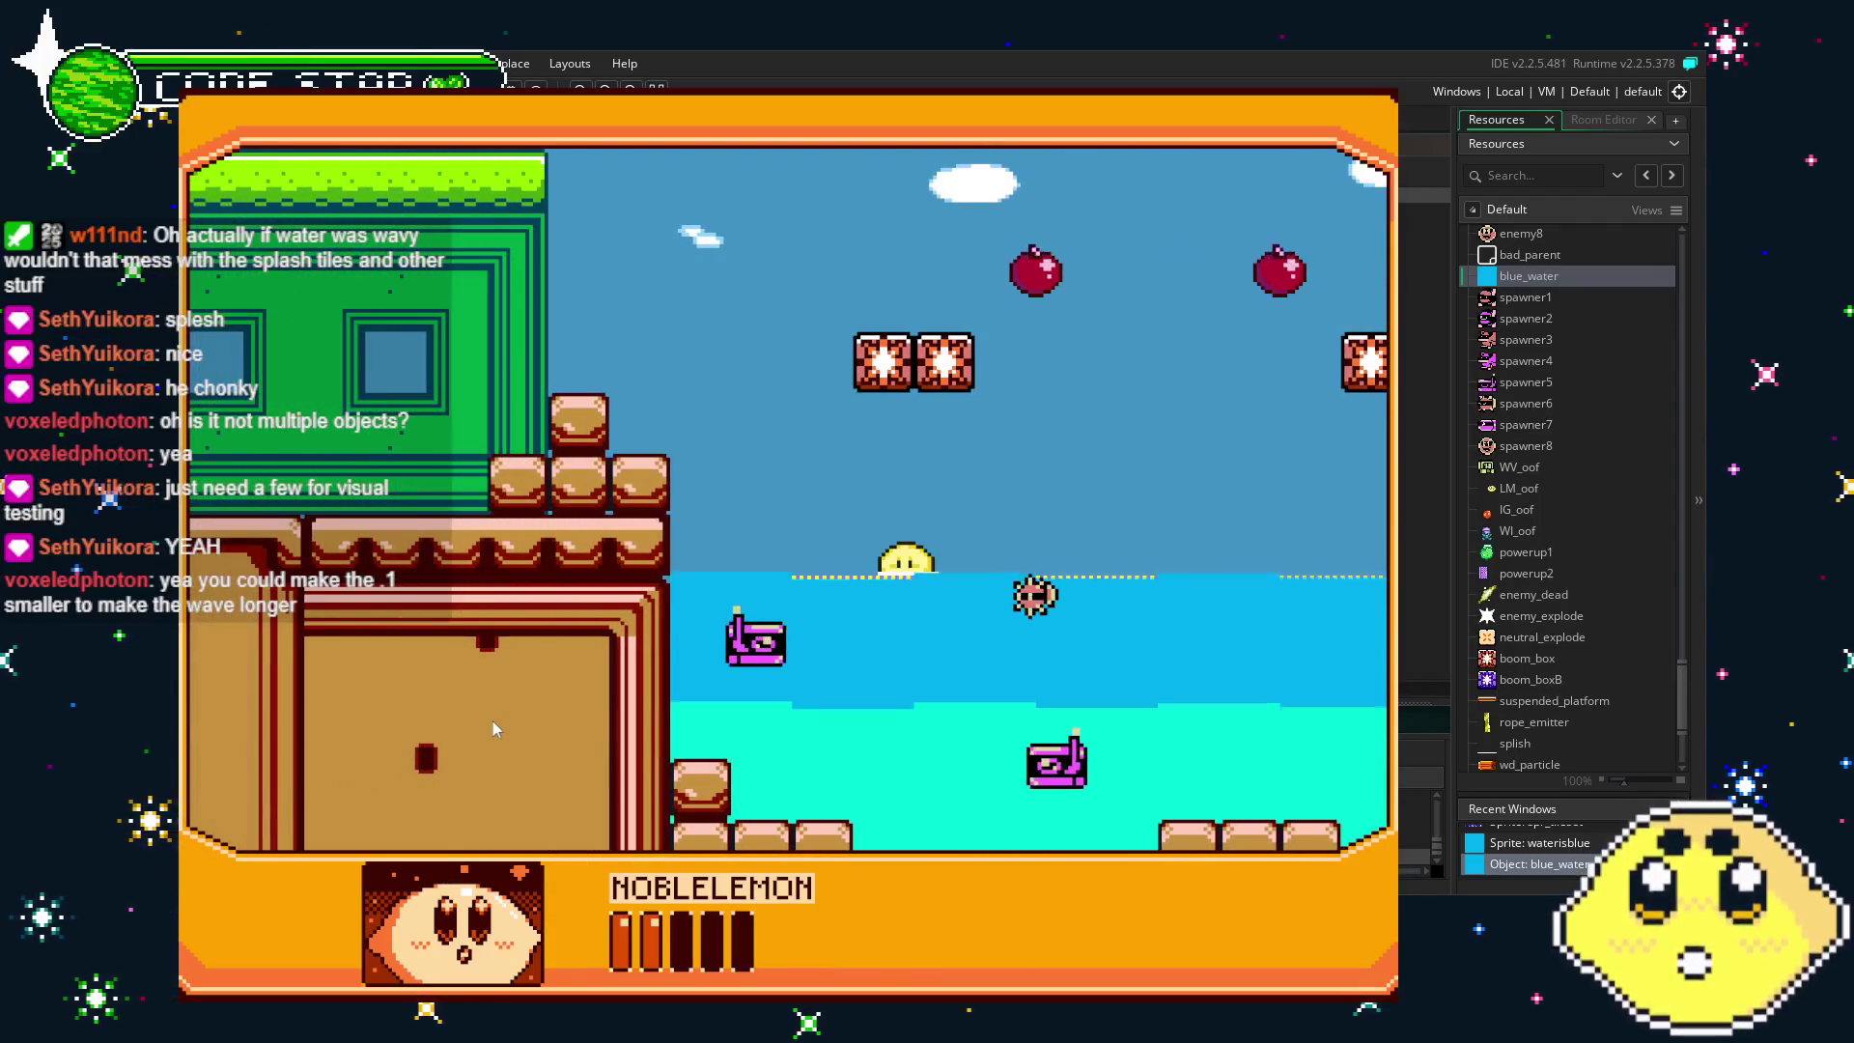
key(Right)
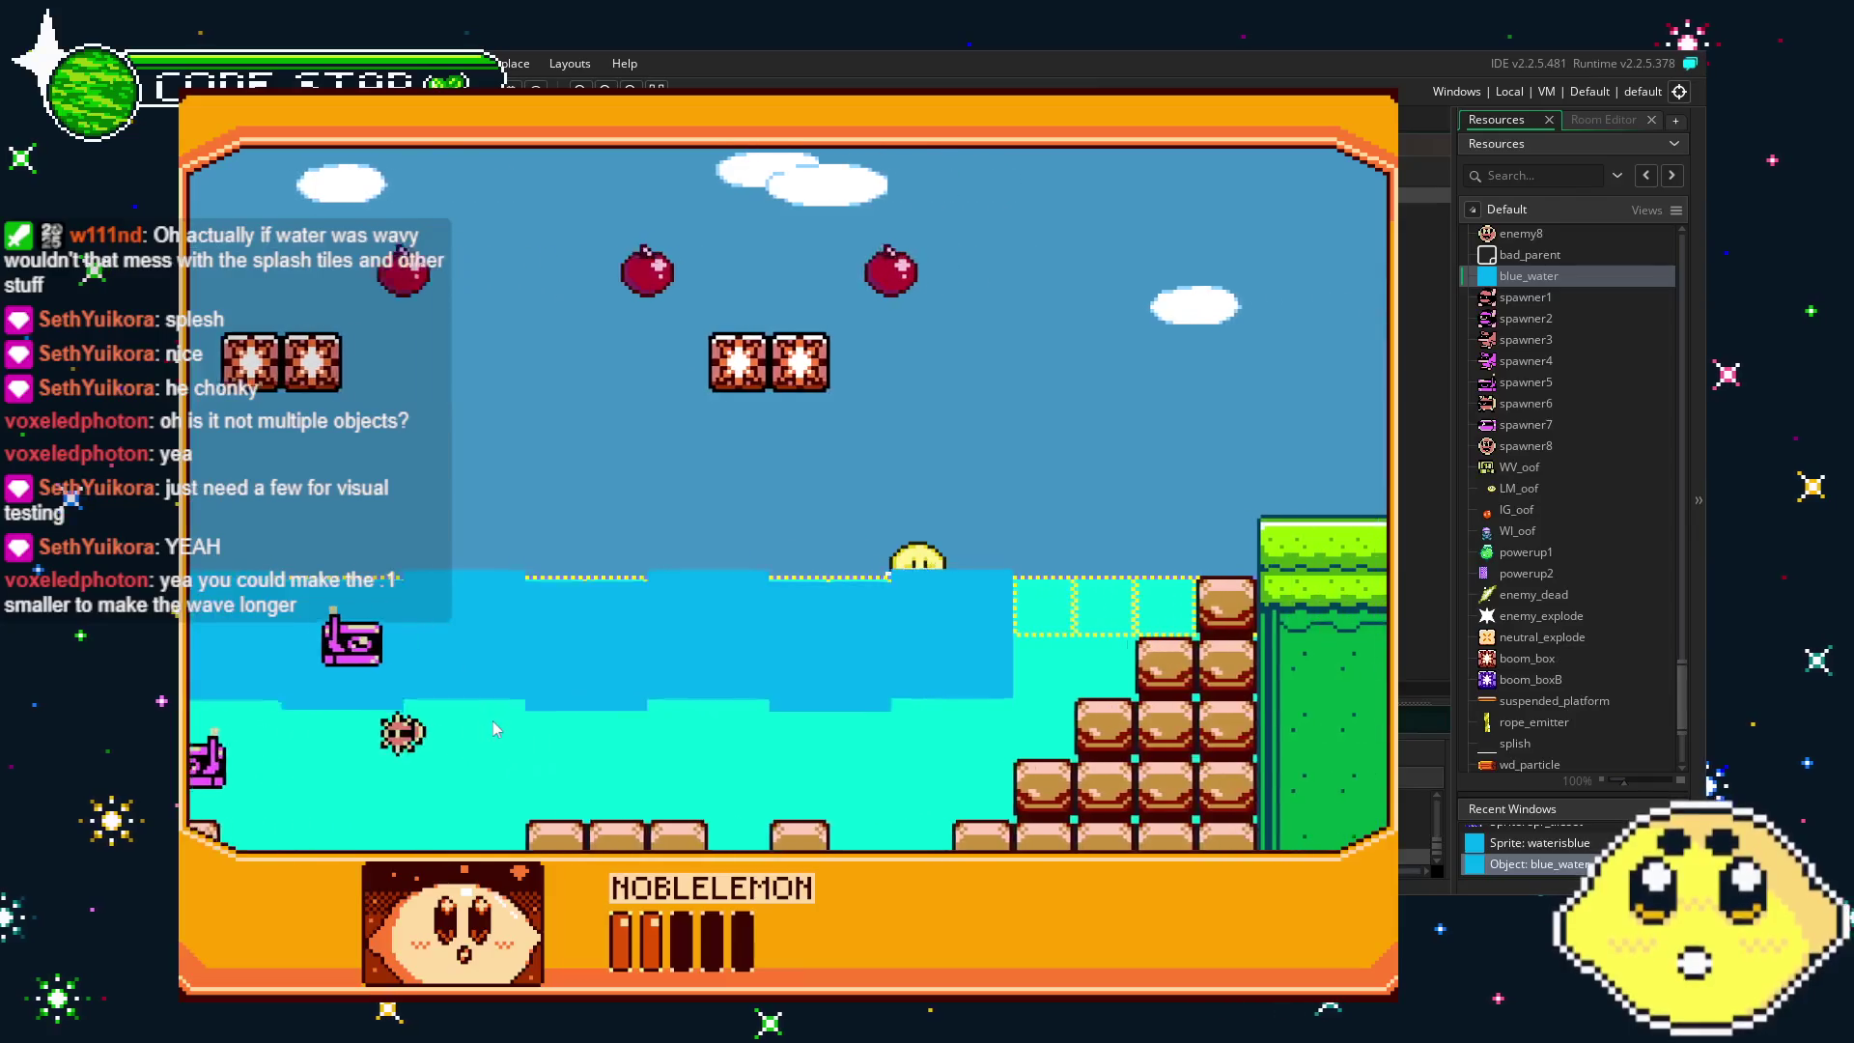
key(Left)
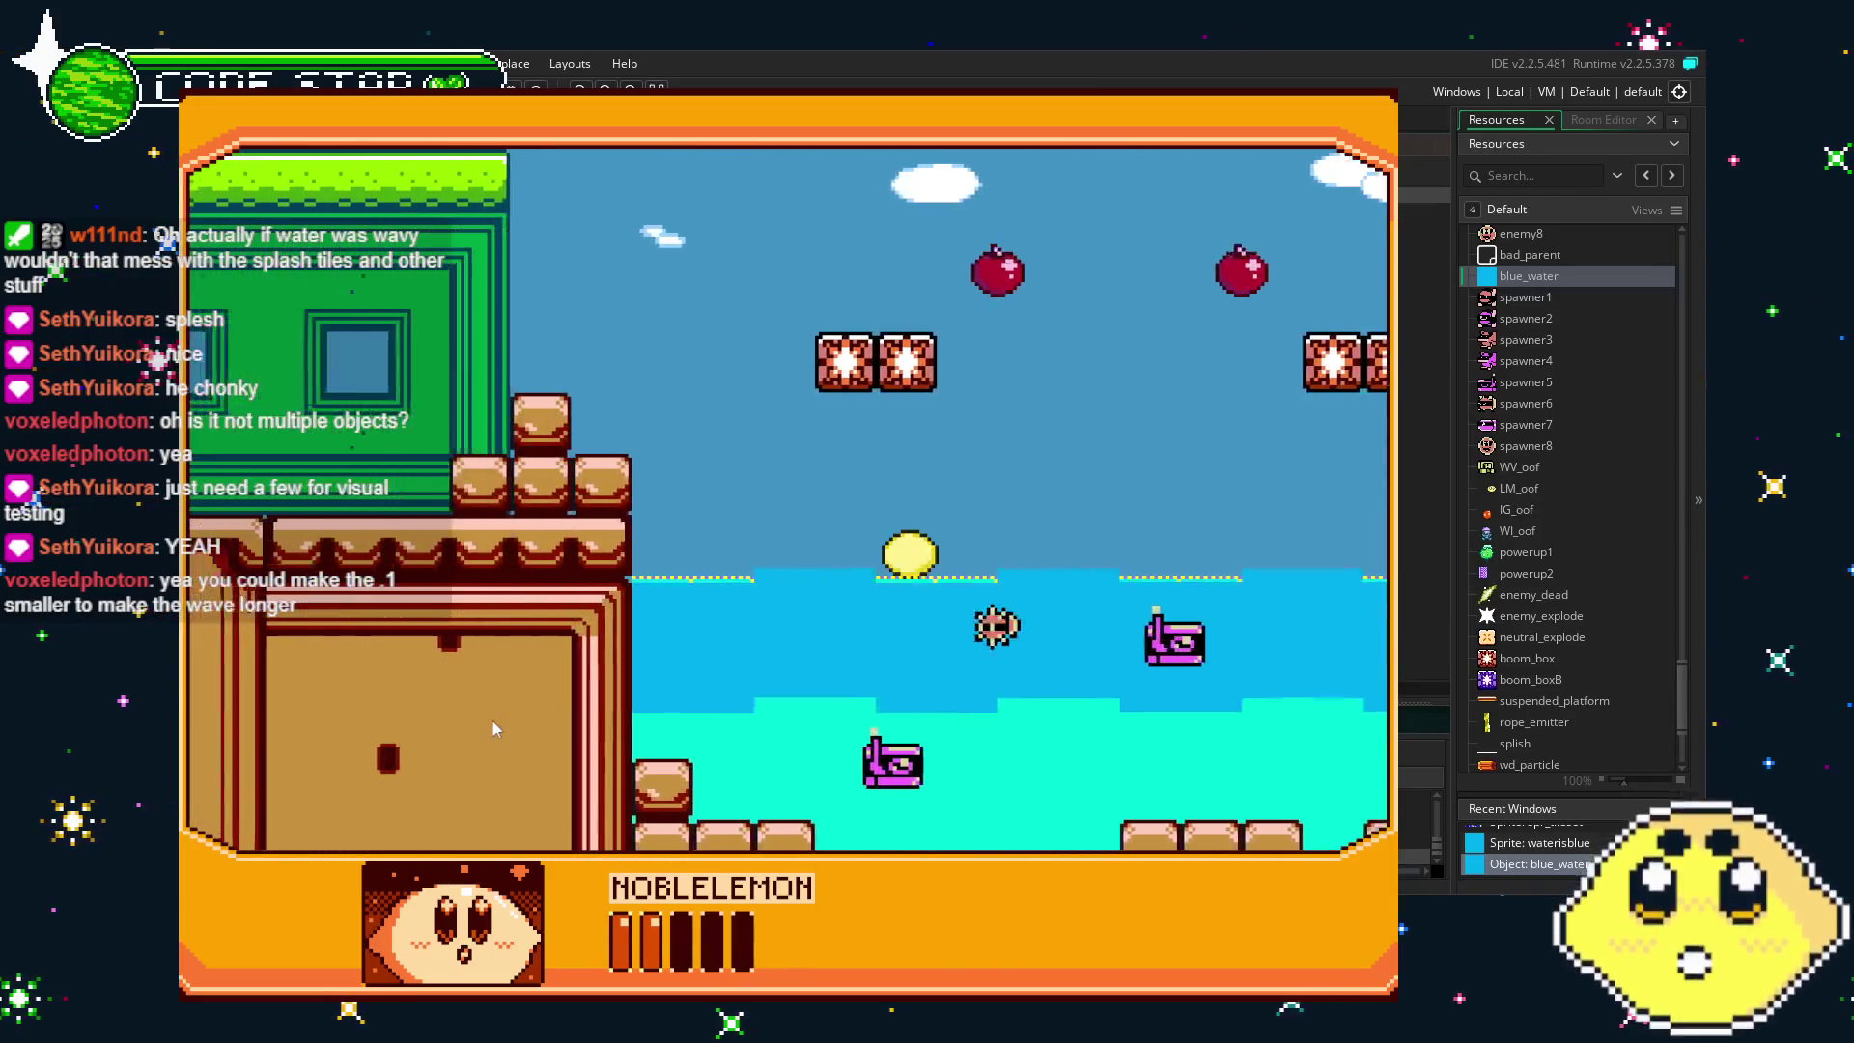
key(Right)
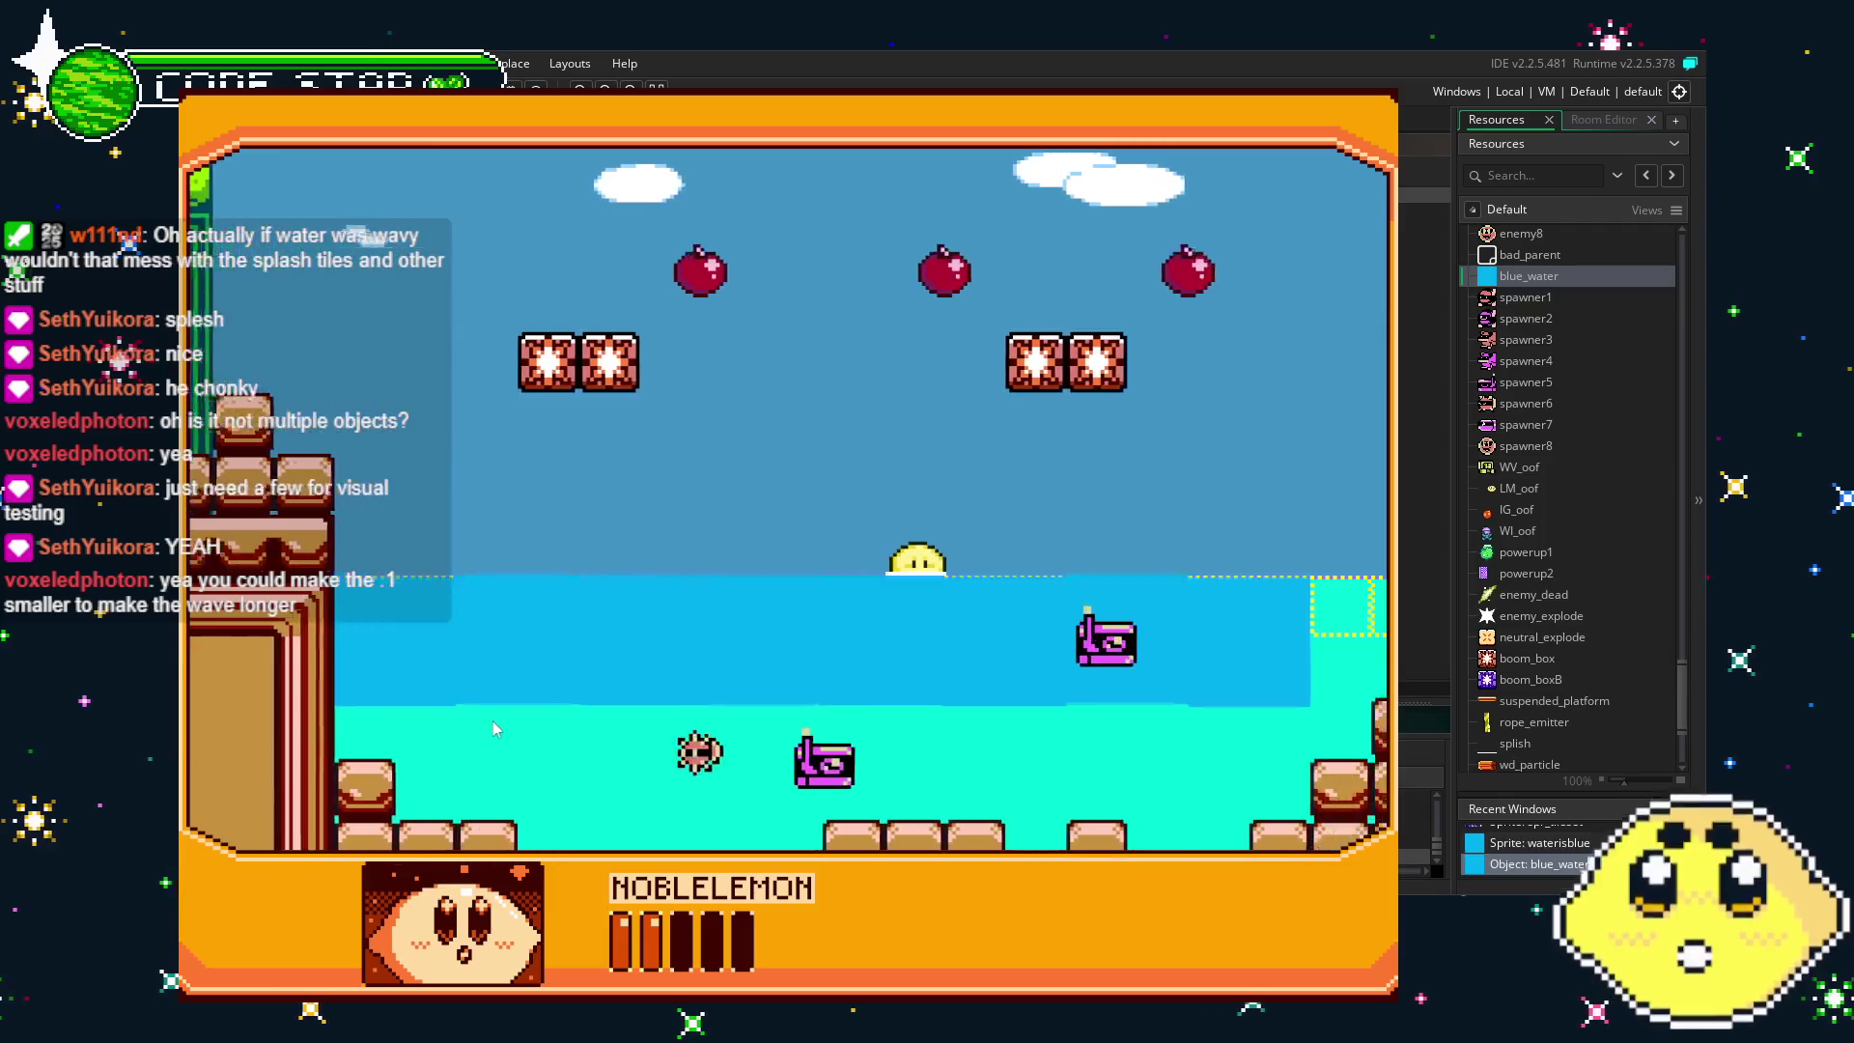
key(Right)
key(Left)
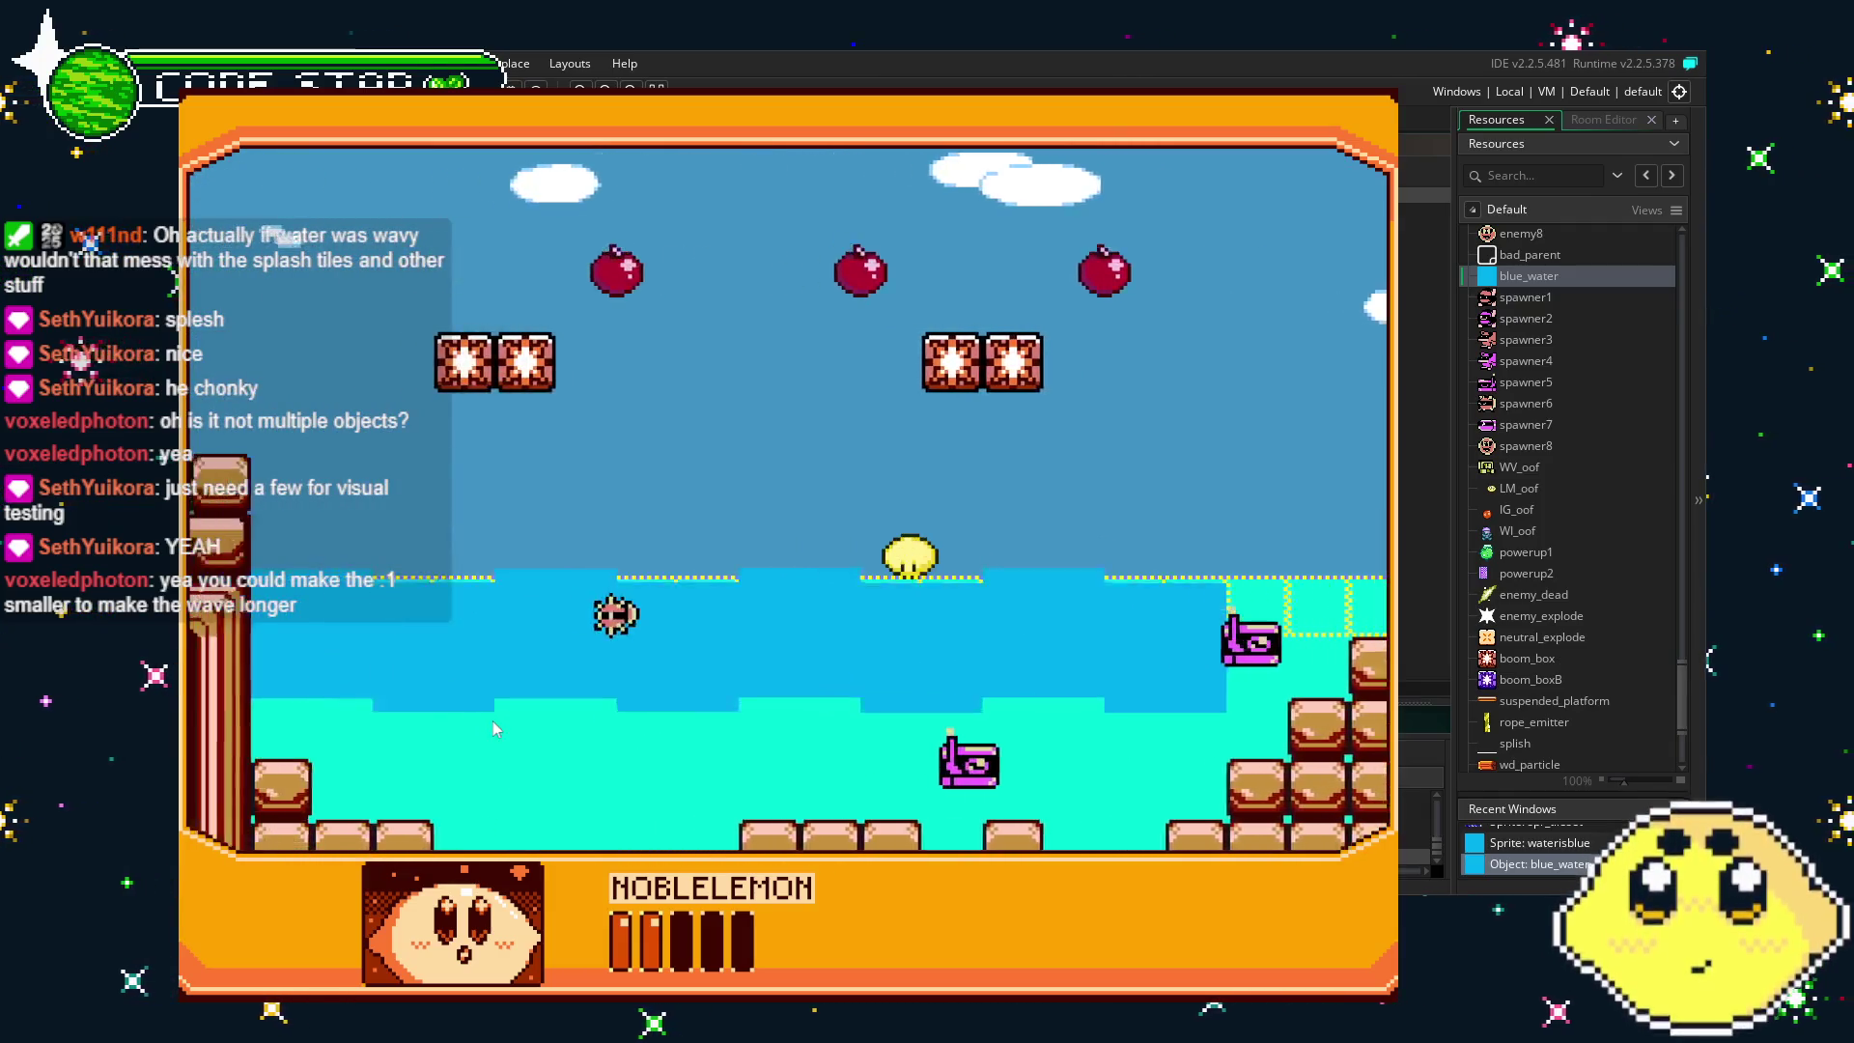
key(Left)
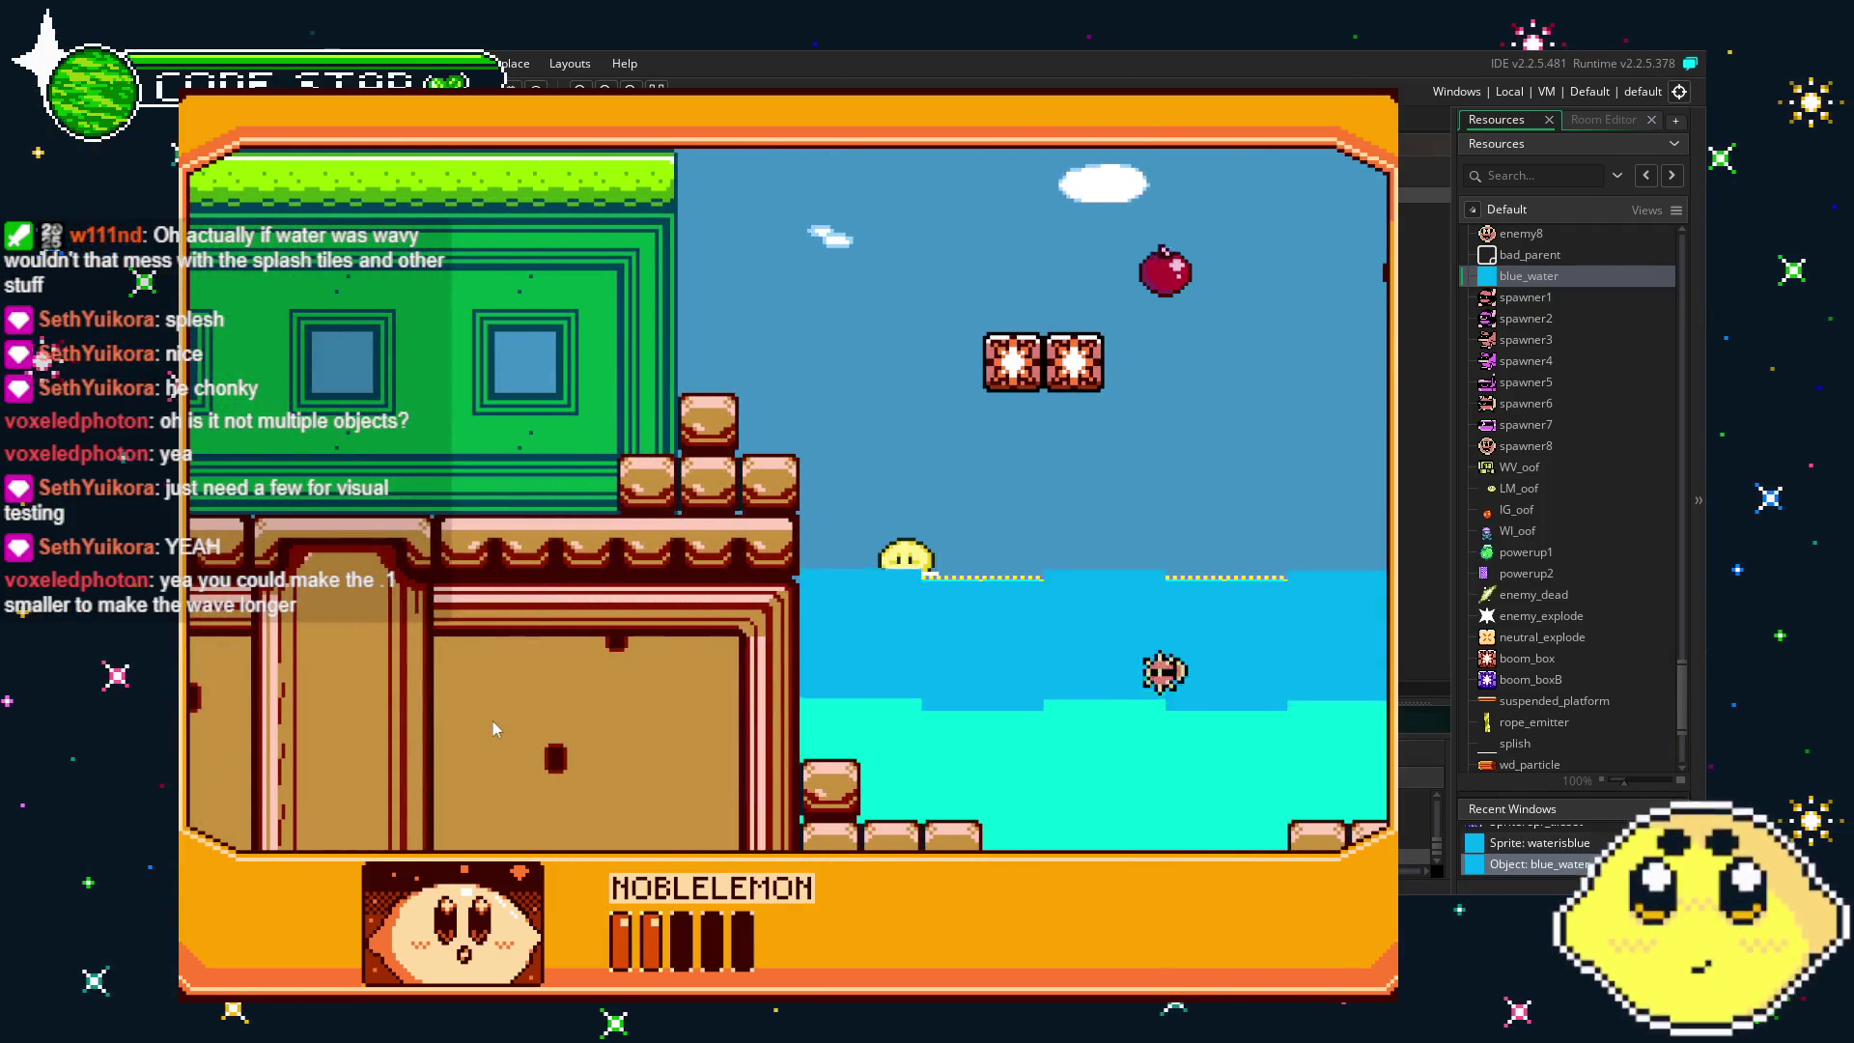
- Cross the water toward the brick stairs, jump onto the grassy cliff, then quit the game
key(Right)
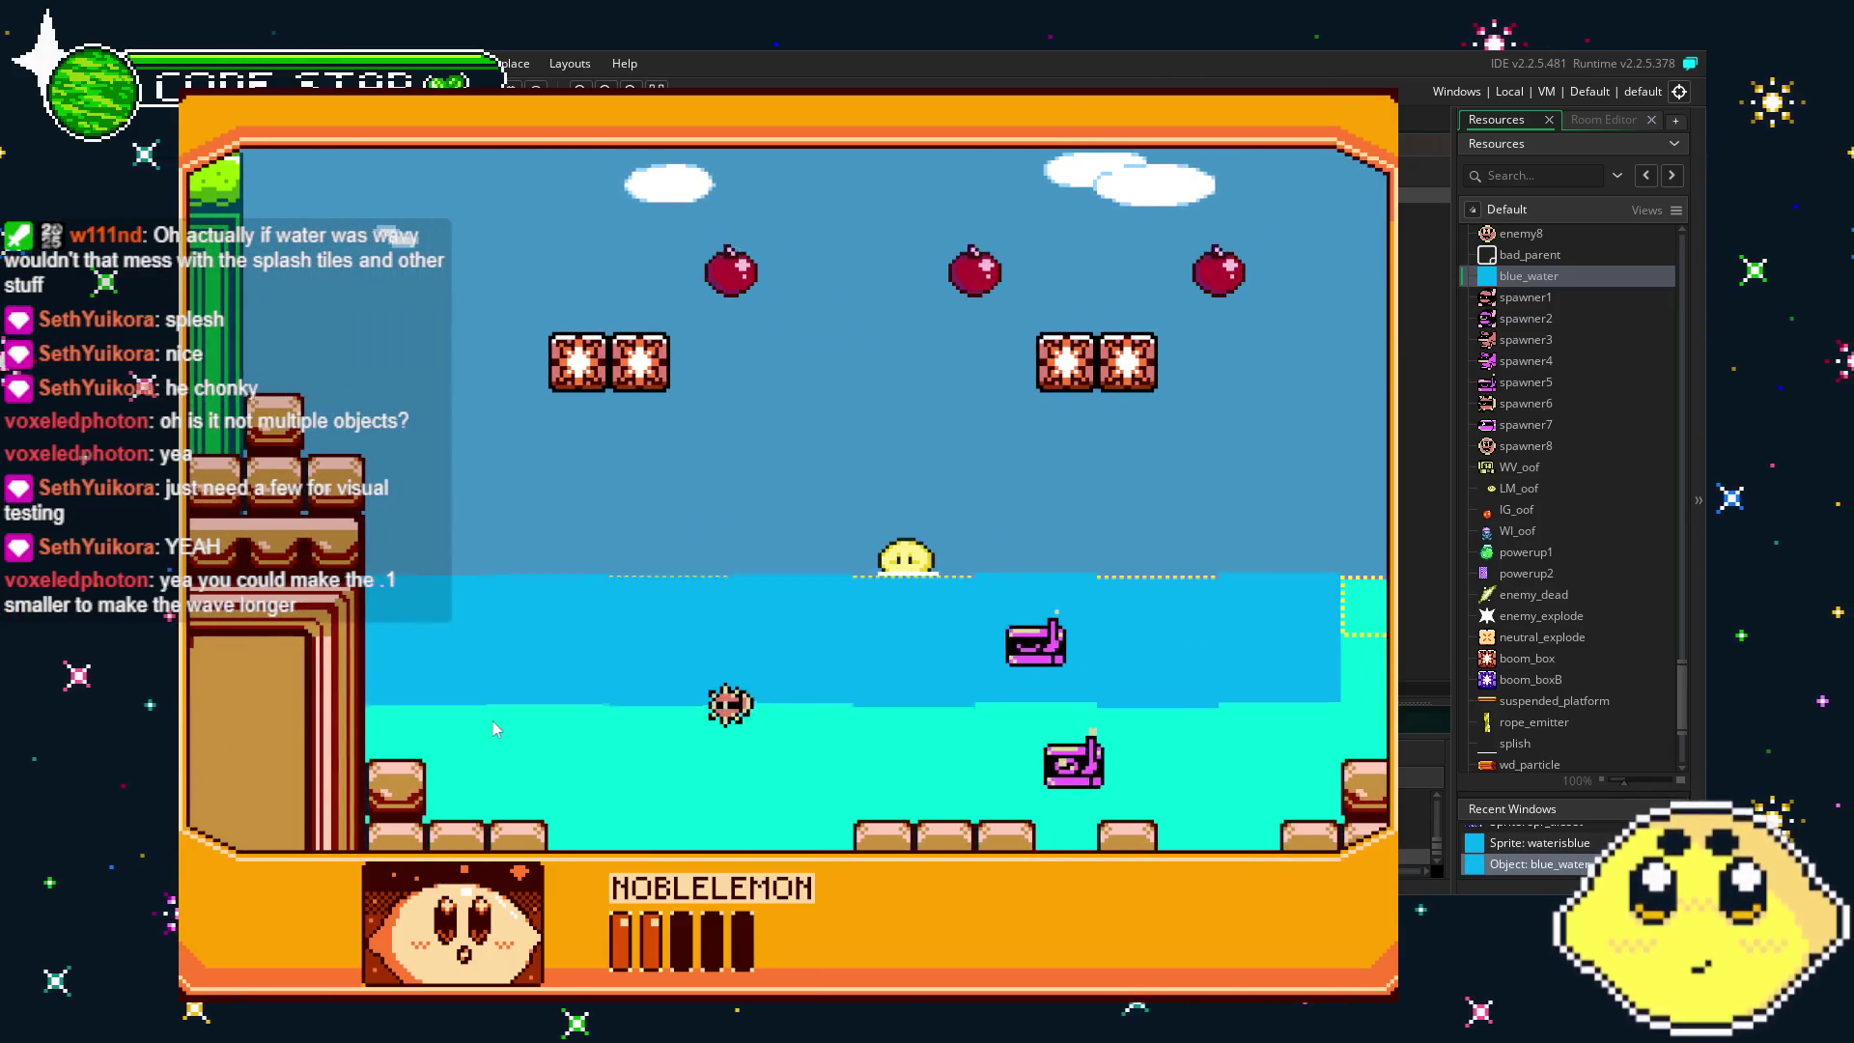
key(Right)
key(Left)
key(Right)
key(Left)
key(Left)
key(Right)
key(Left)
key(space)
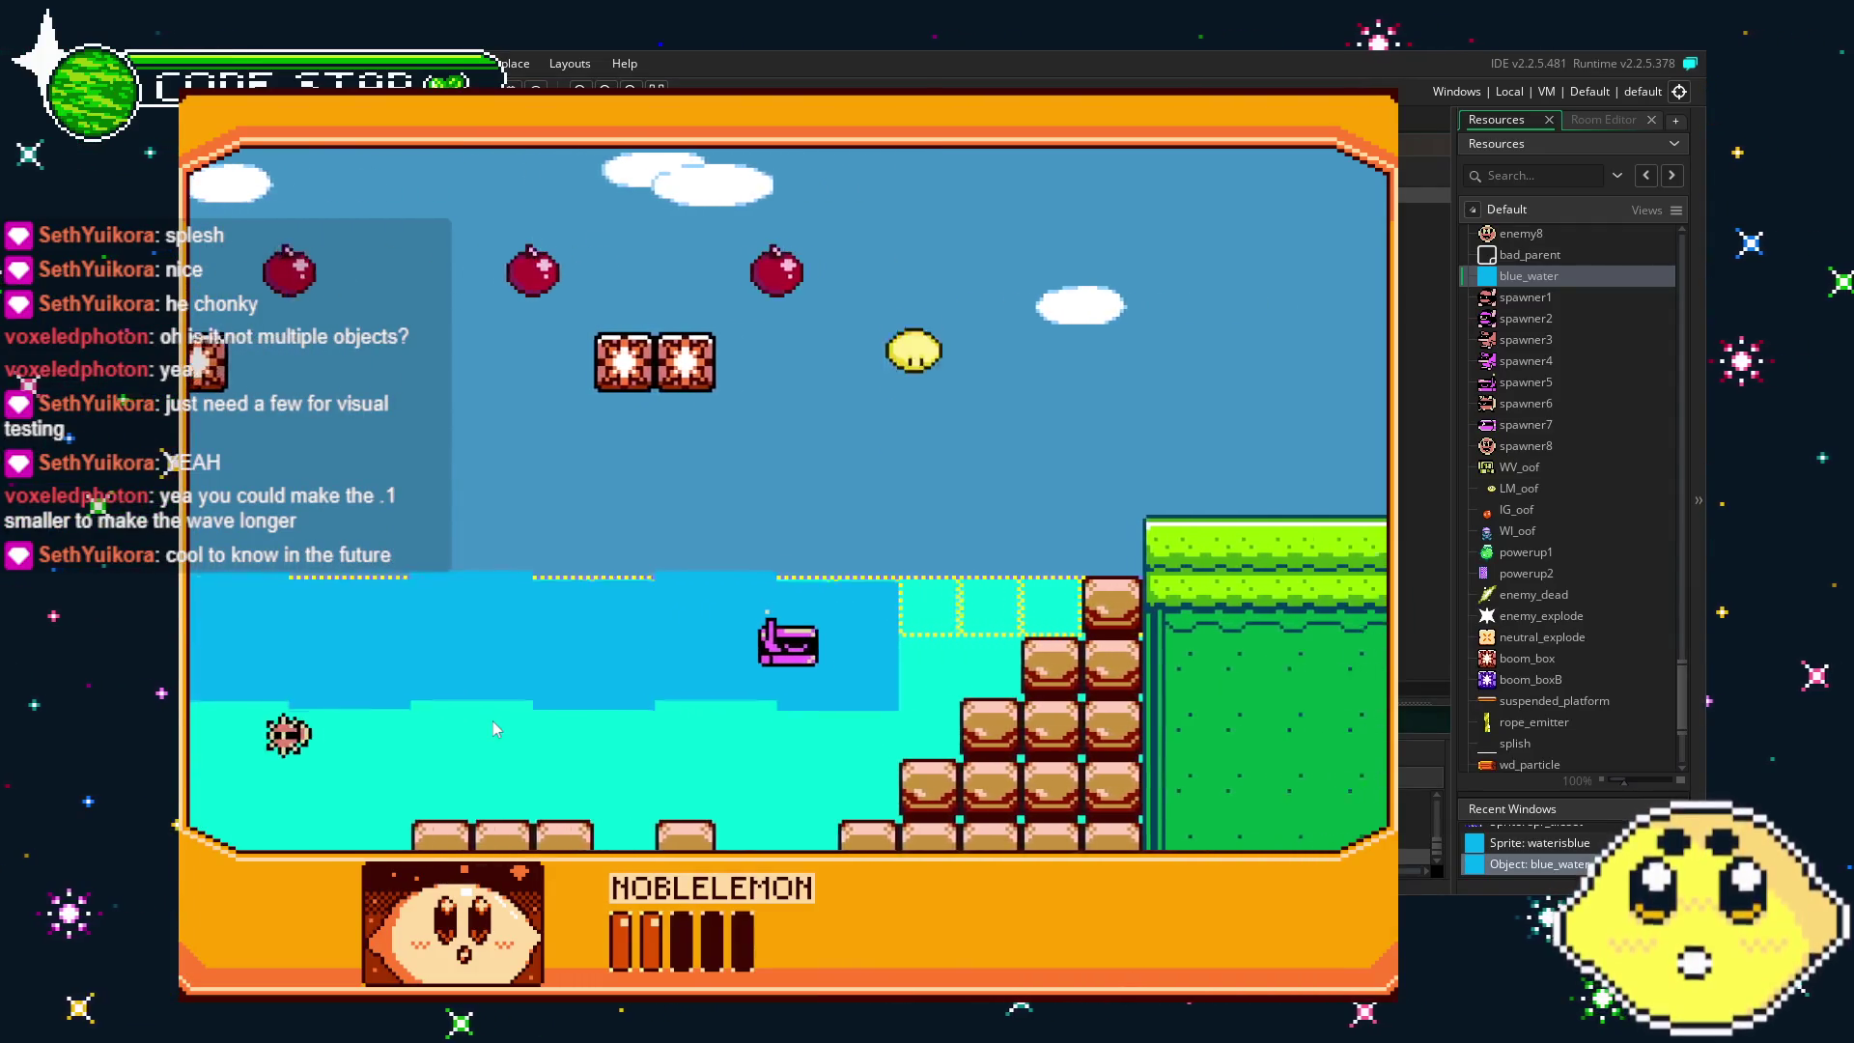
key(Right)
key(space)
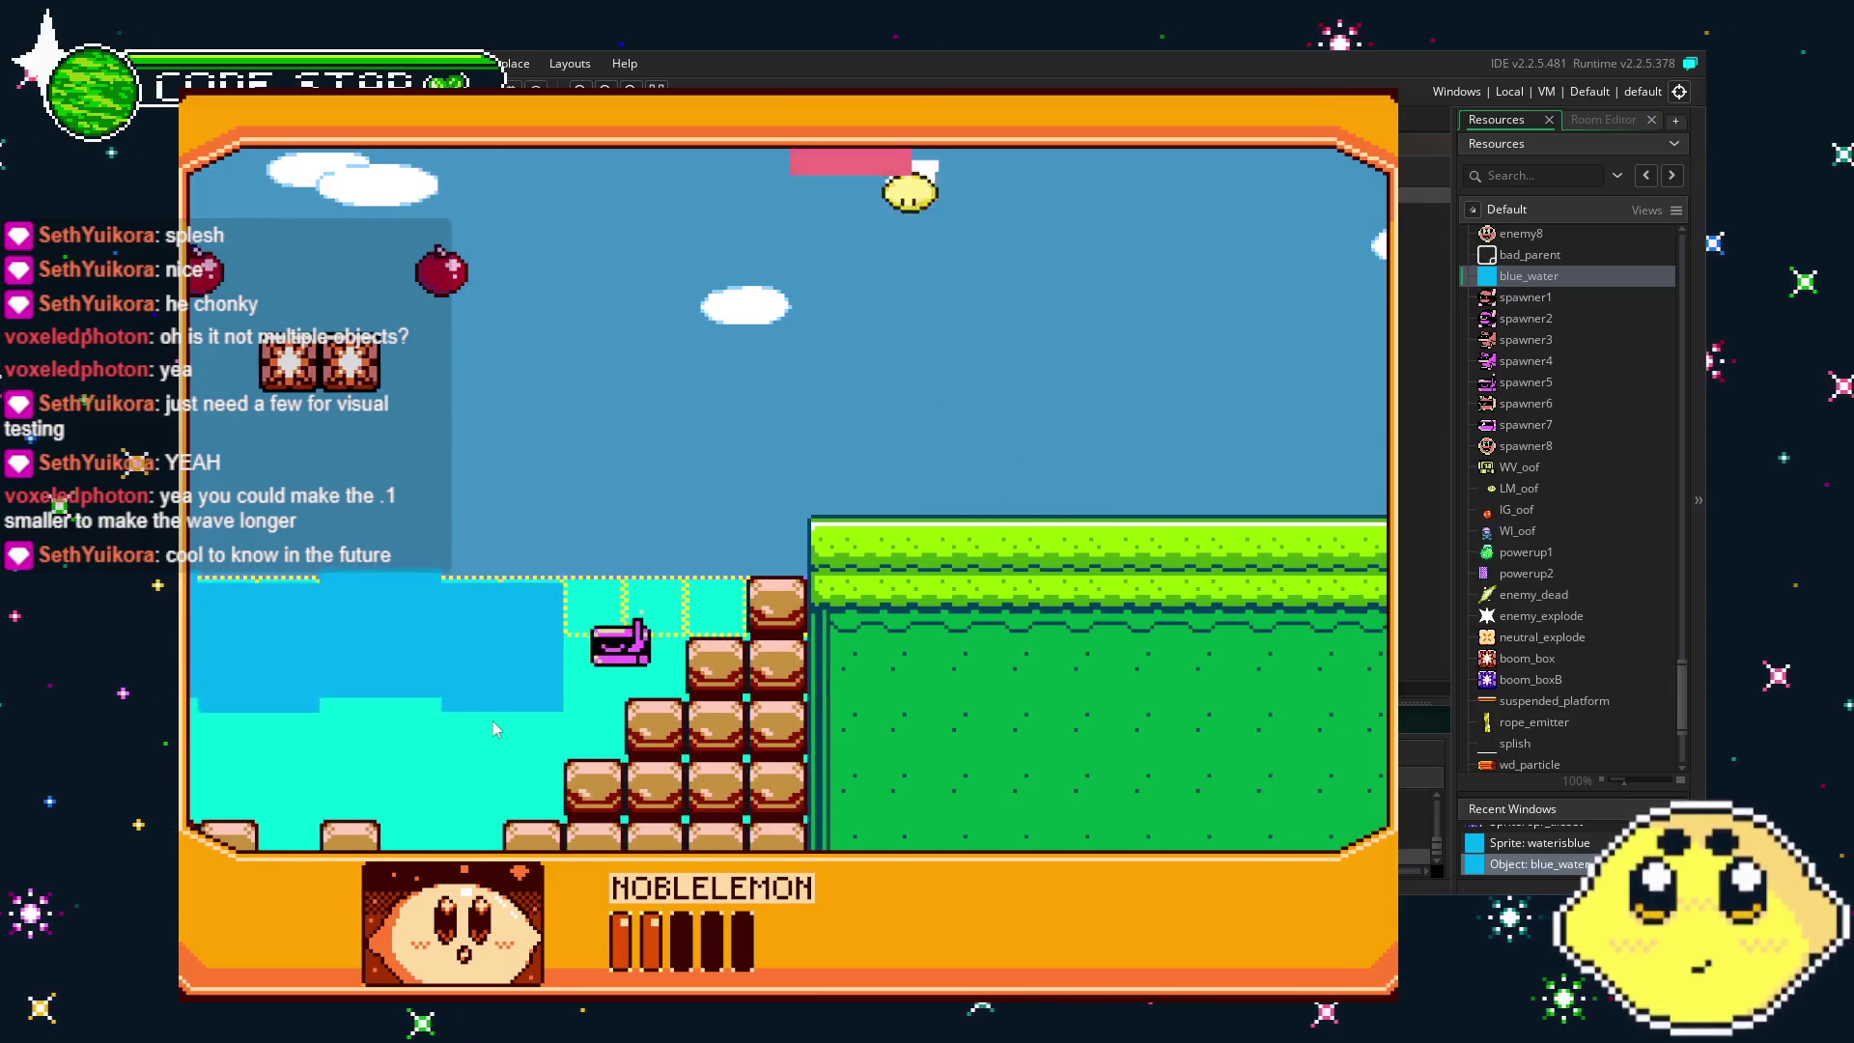
key(Right)
key(Left)
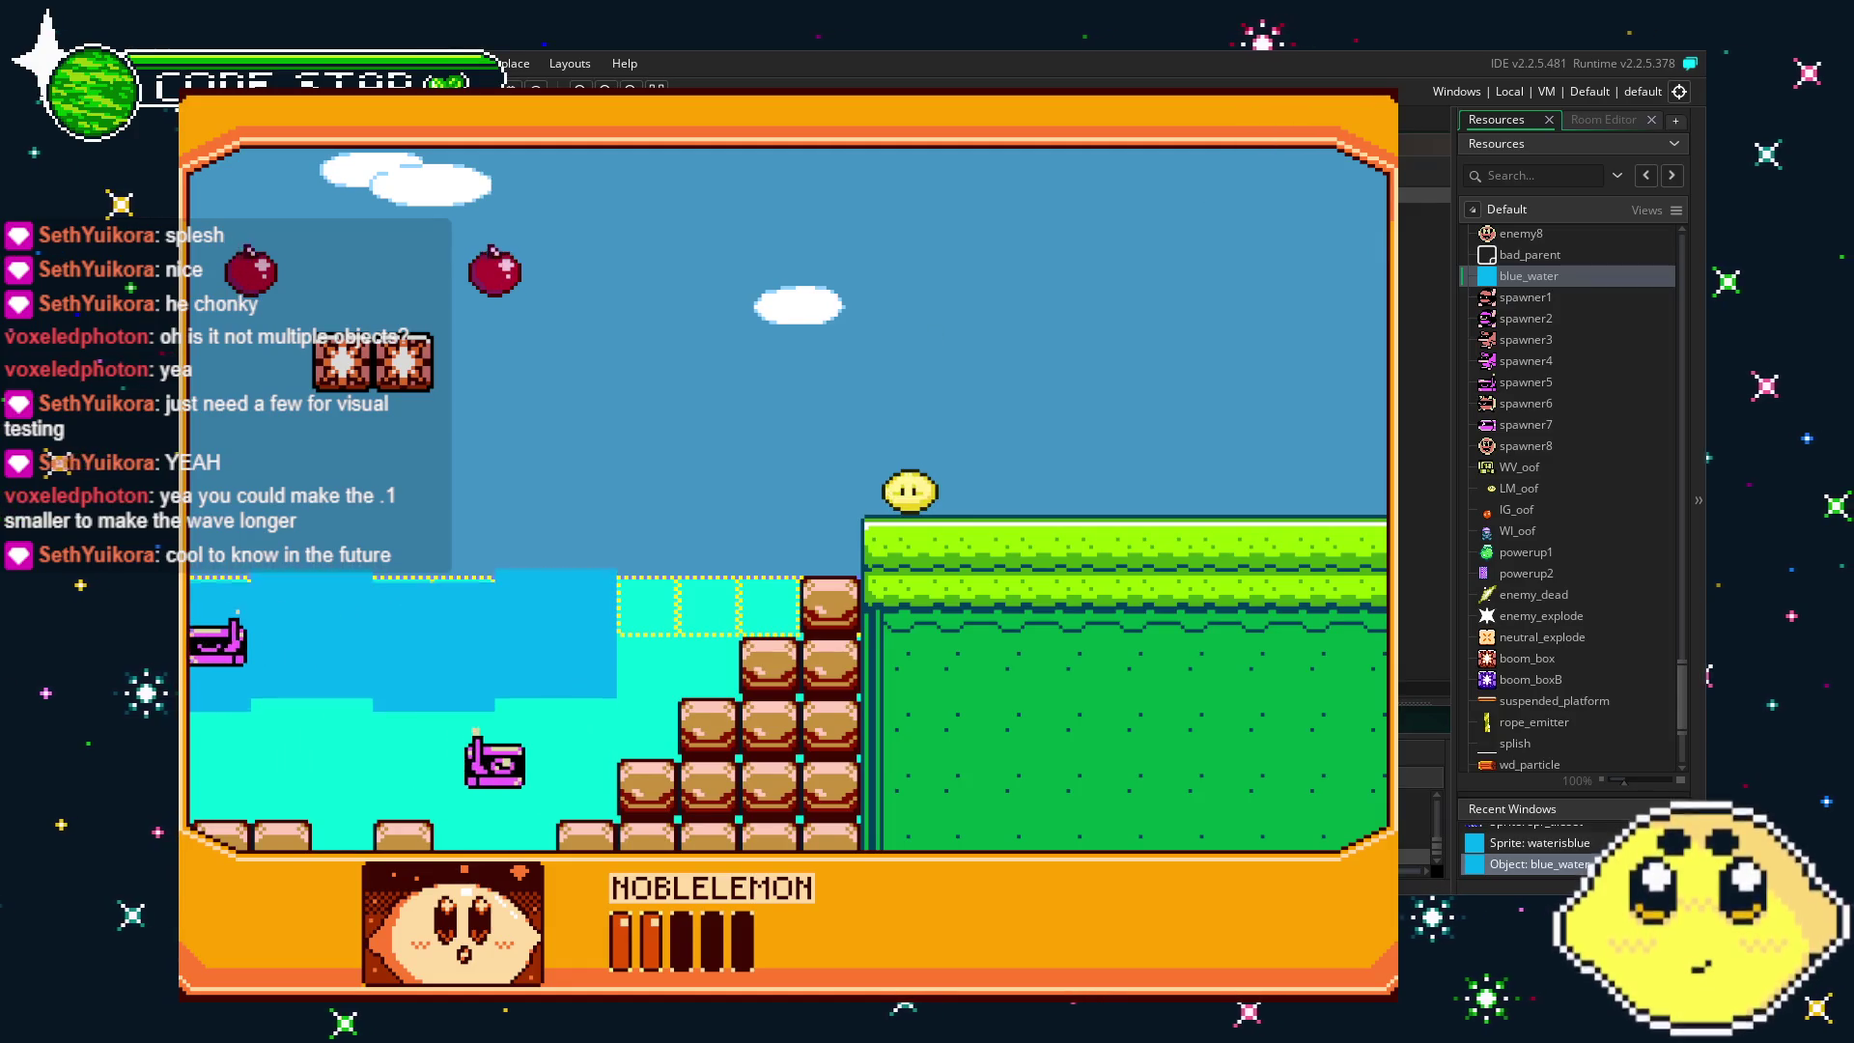
key(Escape)
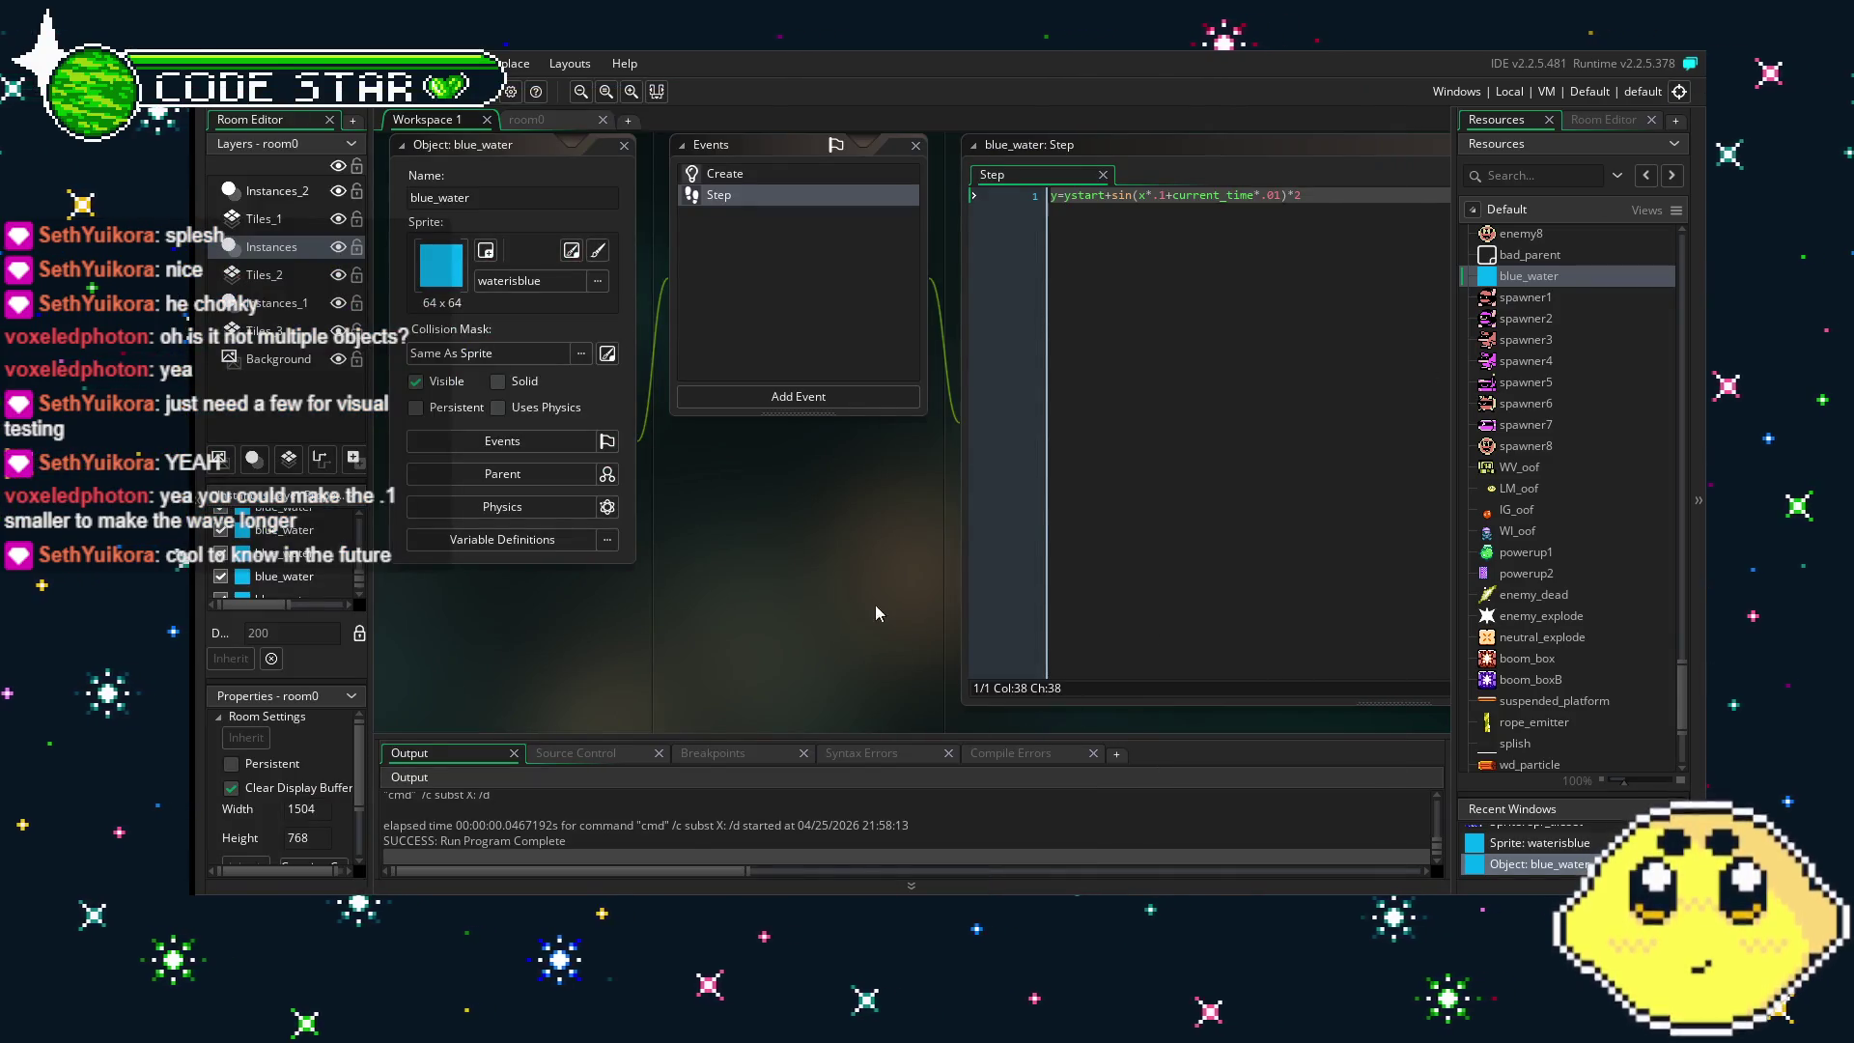
- In room0, toggle the Tiles_2 layer off and on, pan the view, and save with Ctrl+S
click(527, 119)
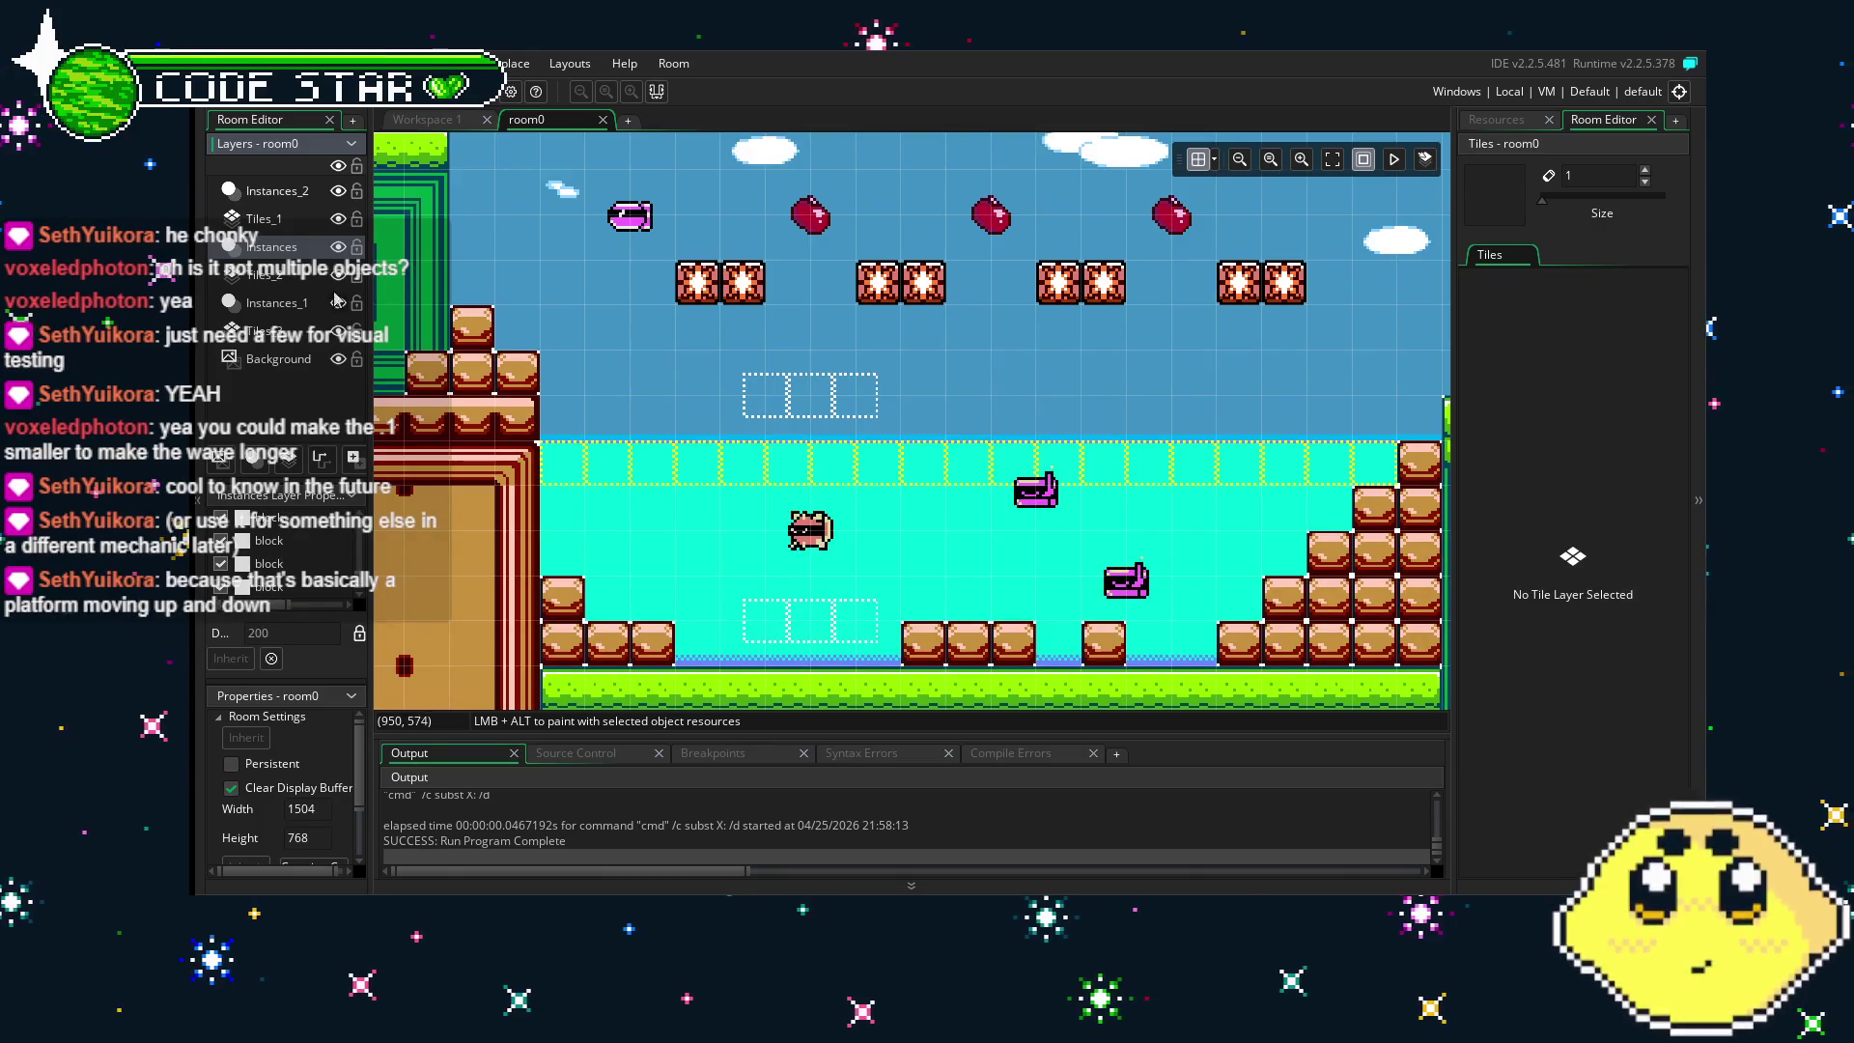
click(337, 276)
click(337, 275)
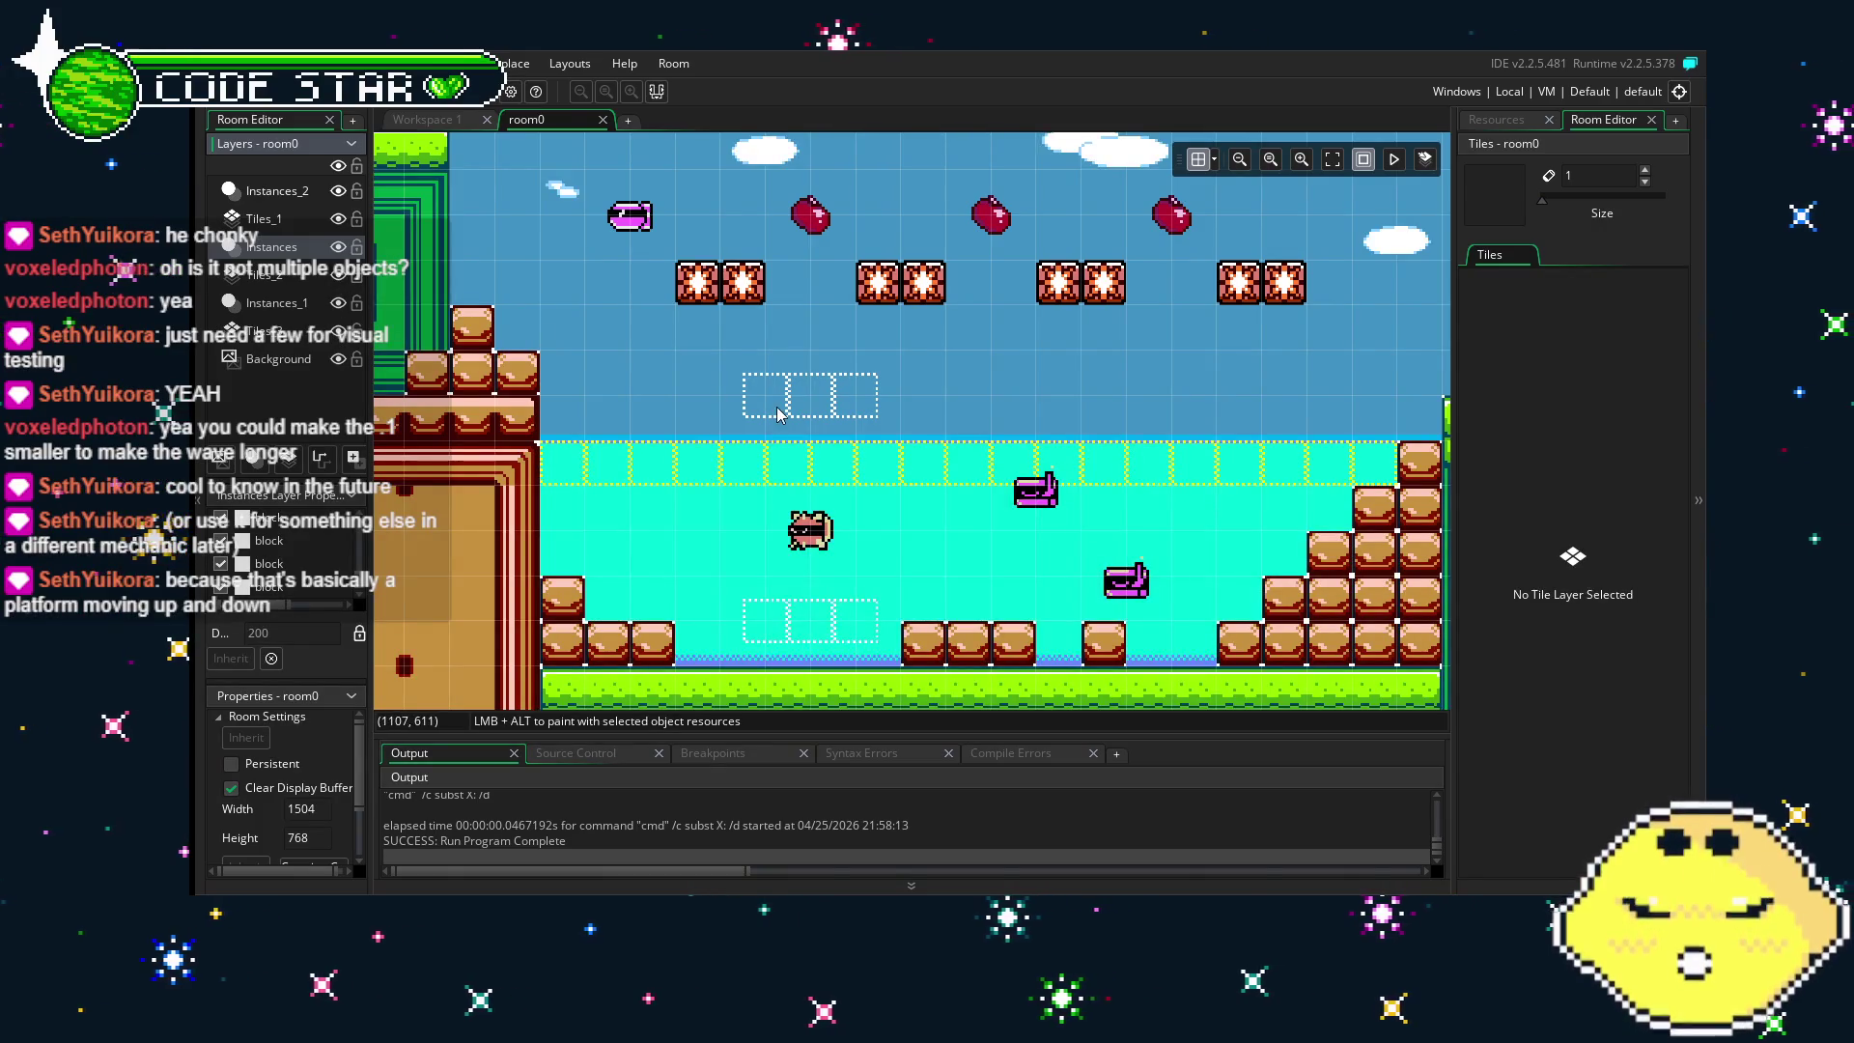
drag(778, 413, 816, 420)
drag(1102, 422, 937, 423)
key(ctrl+s)
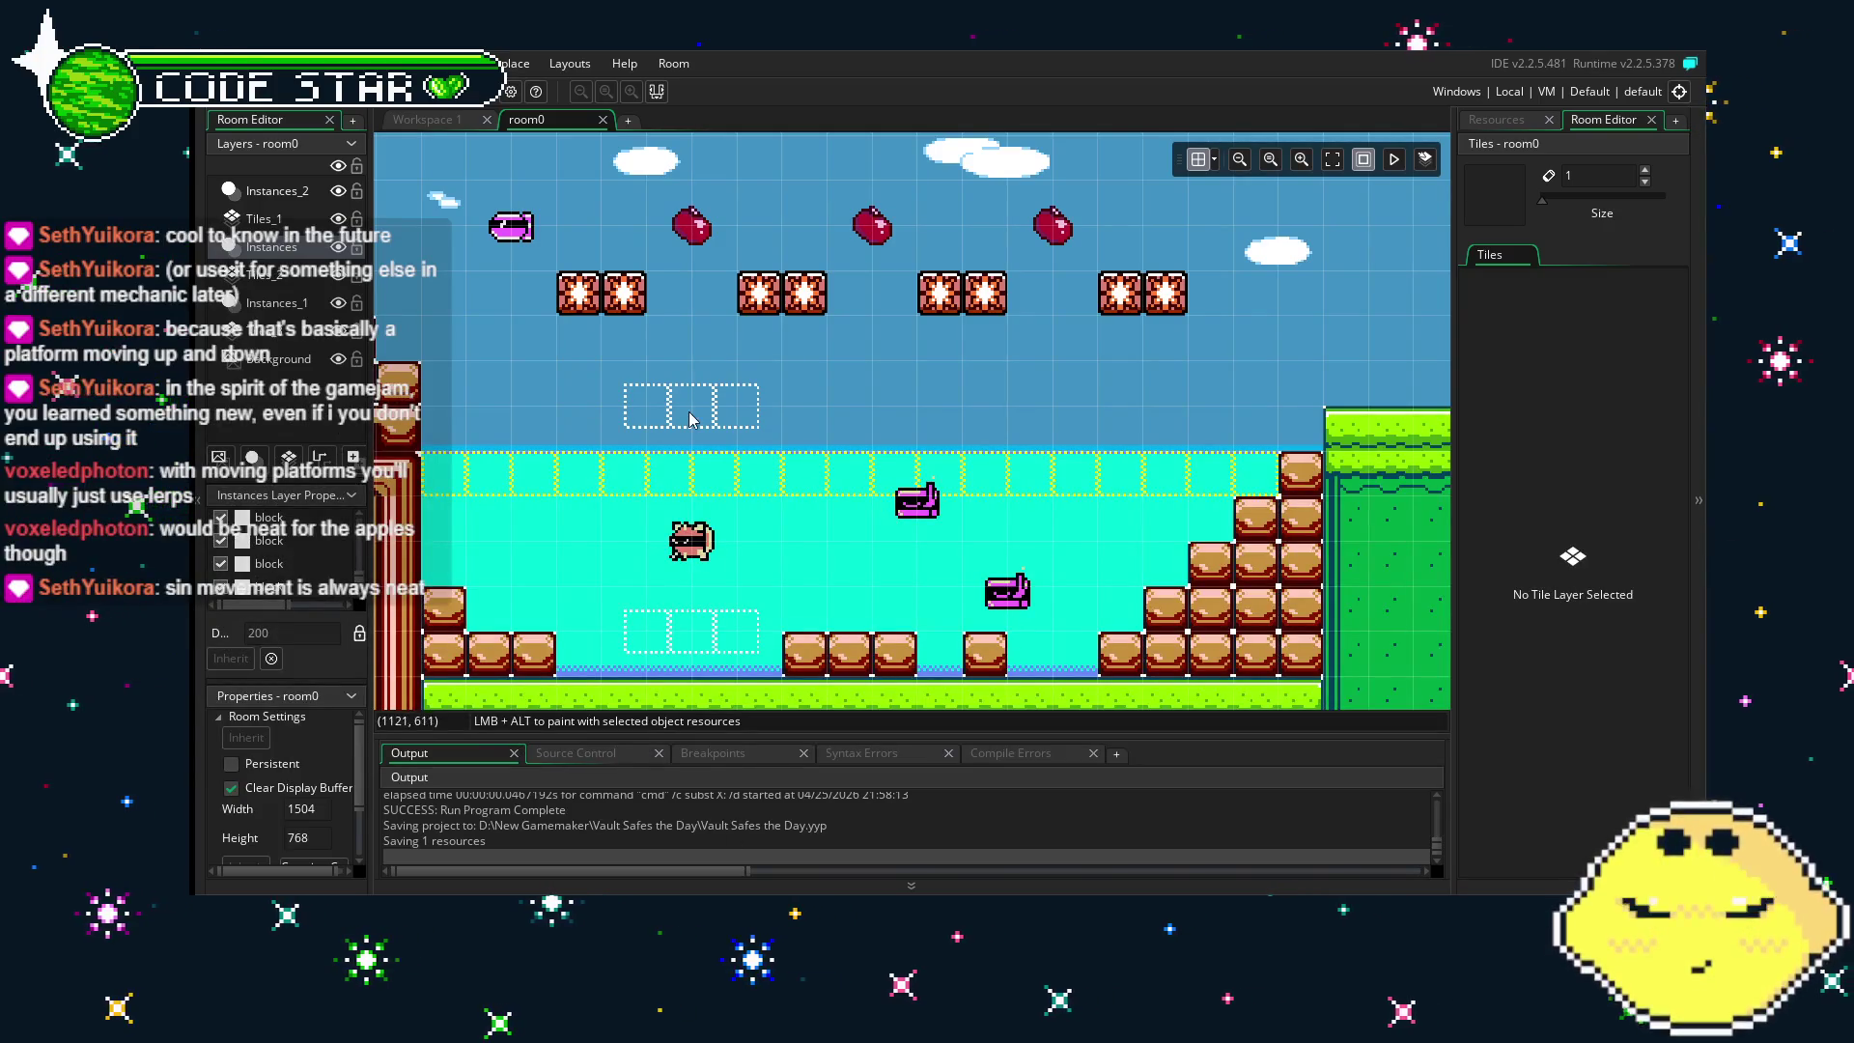
- Pan room0 from the water pool left until the whole green building and its stairs show
drag(689, 417, 879, 426)
drag(1009, 411, 873, 454)
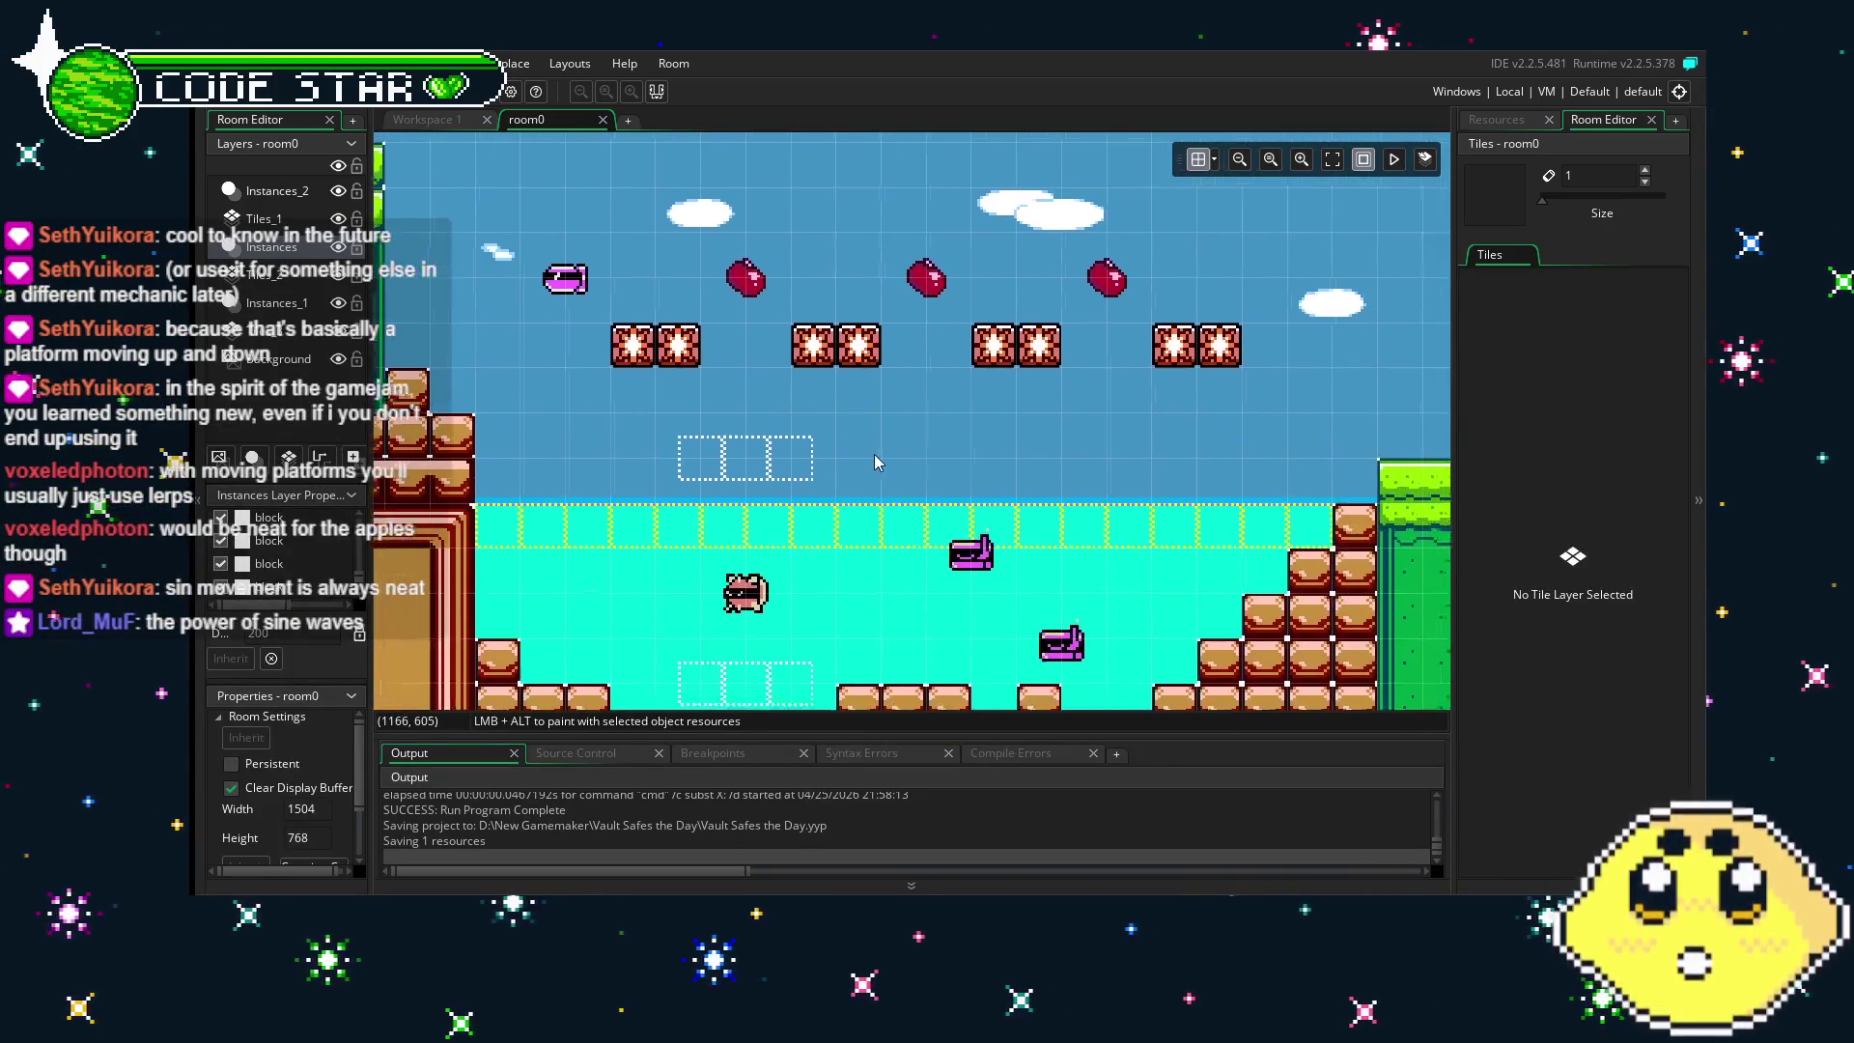
drag(1110, 455, 952, 455)
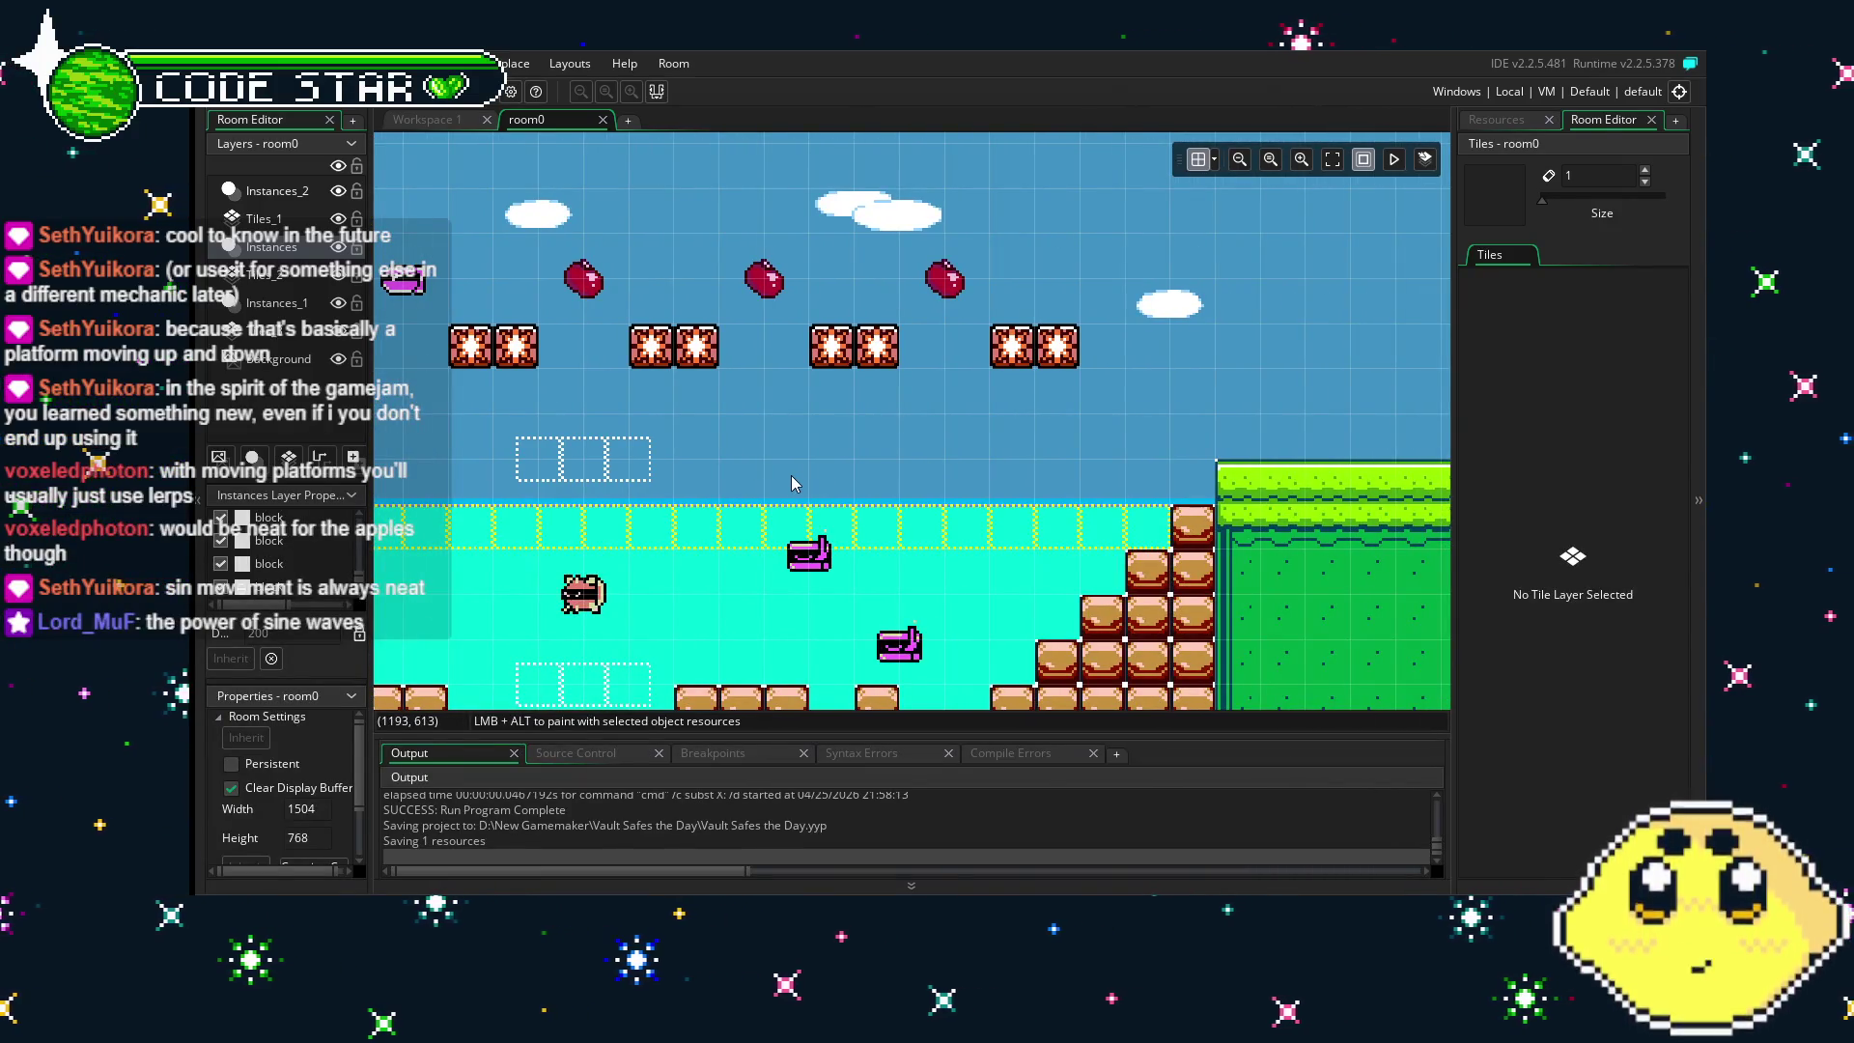
drag(704, 485, 890, 477)
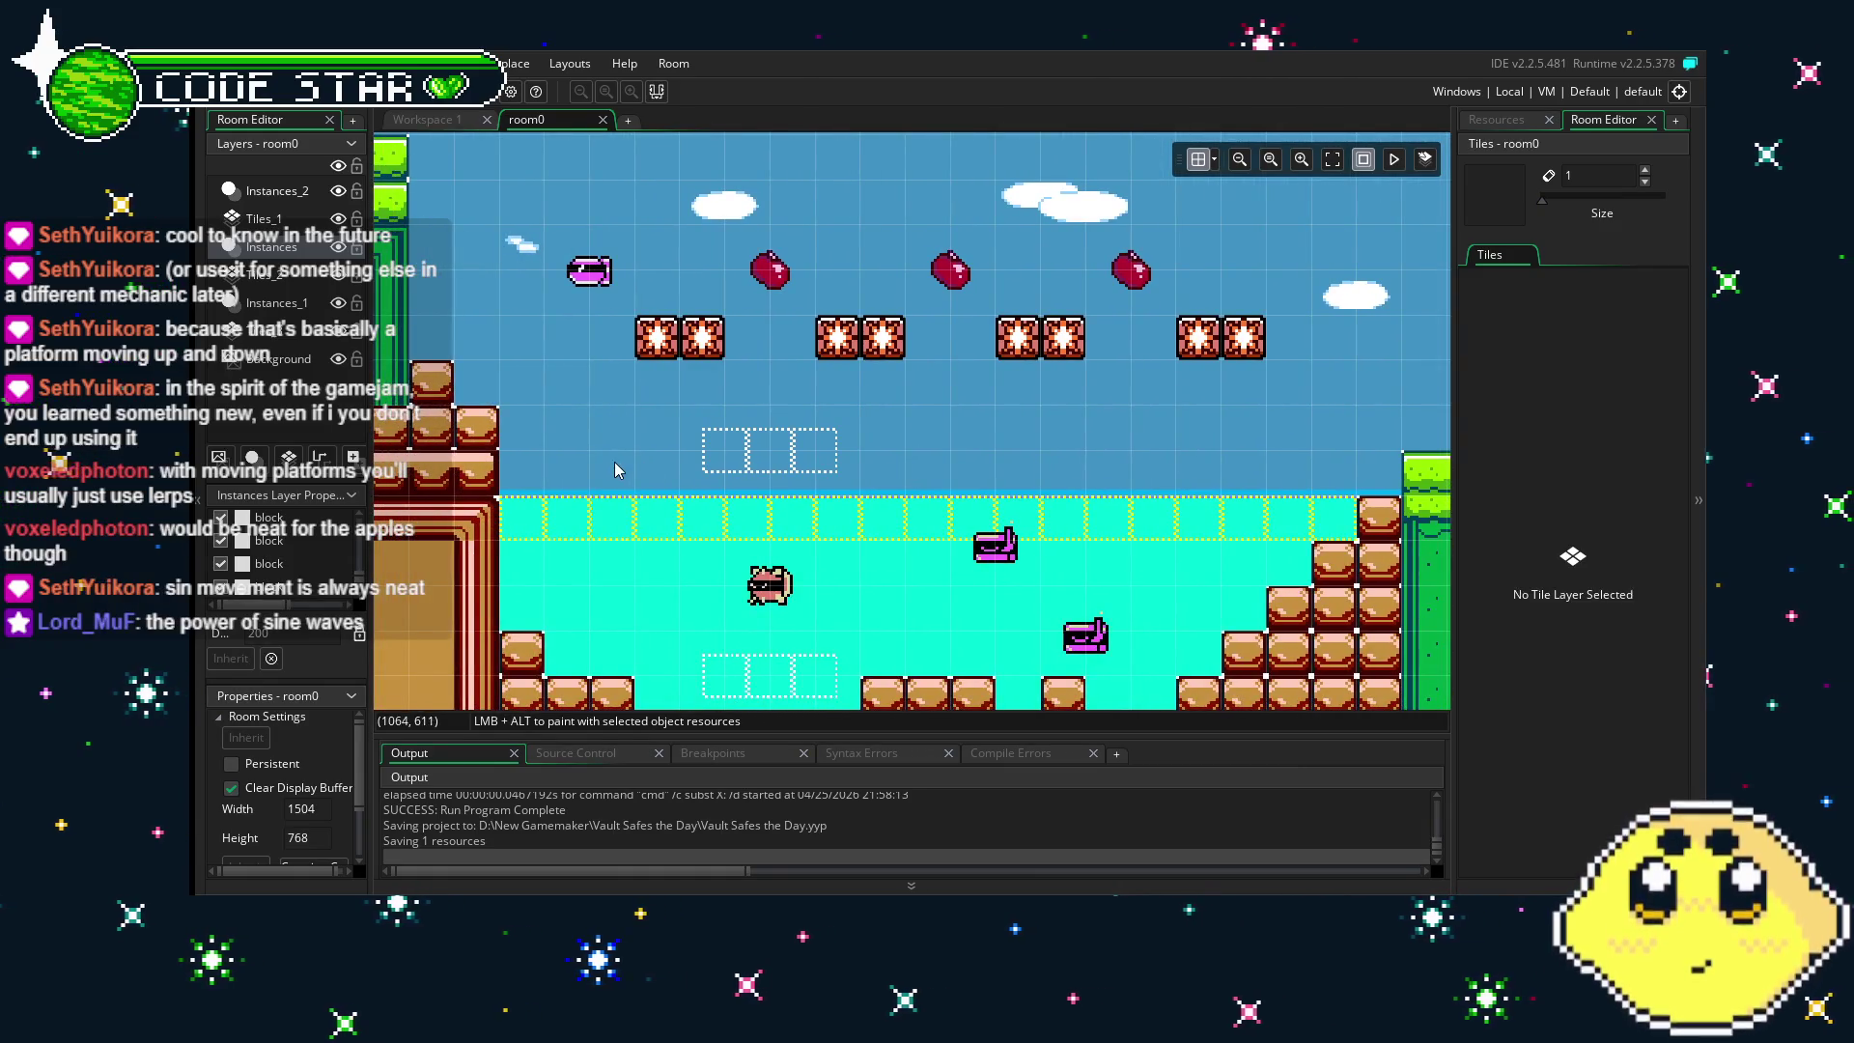
drag(618, 470, 770, 467)
drag(545, 417, 813, 442)
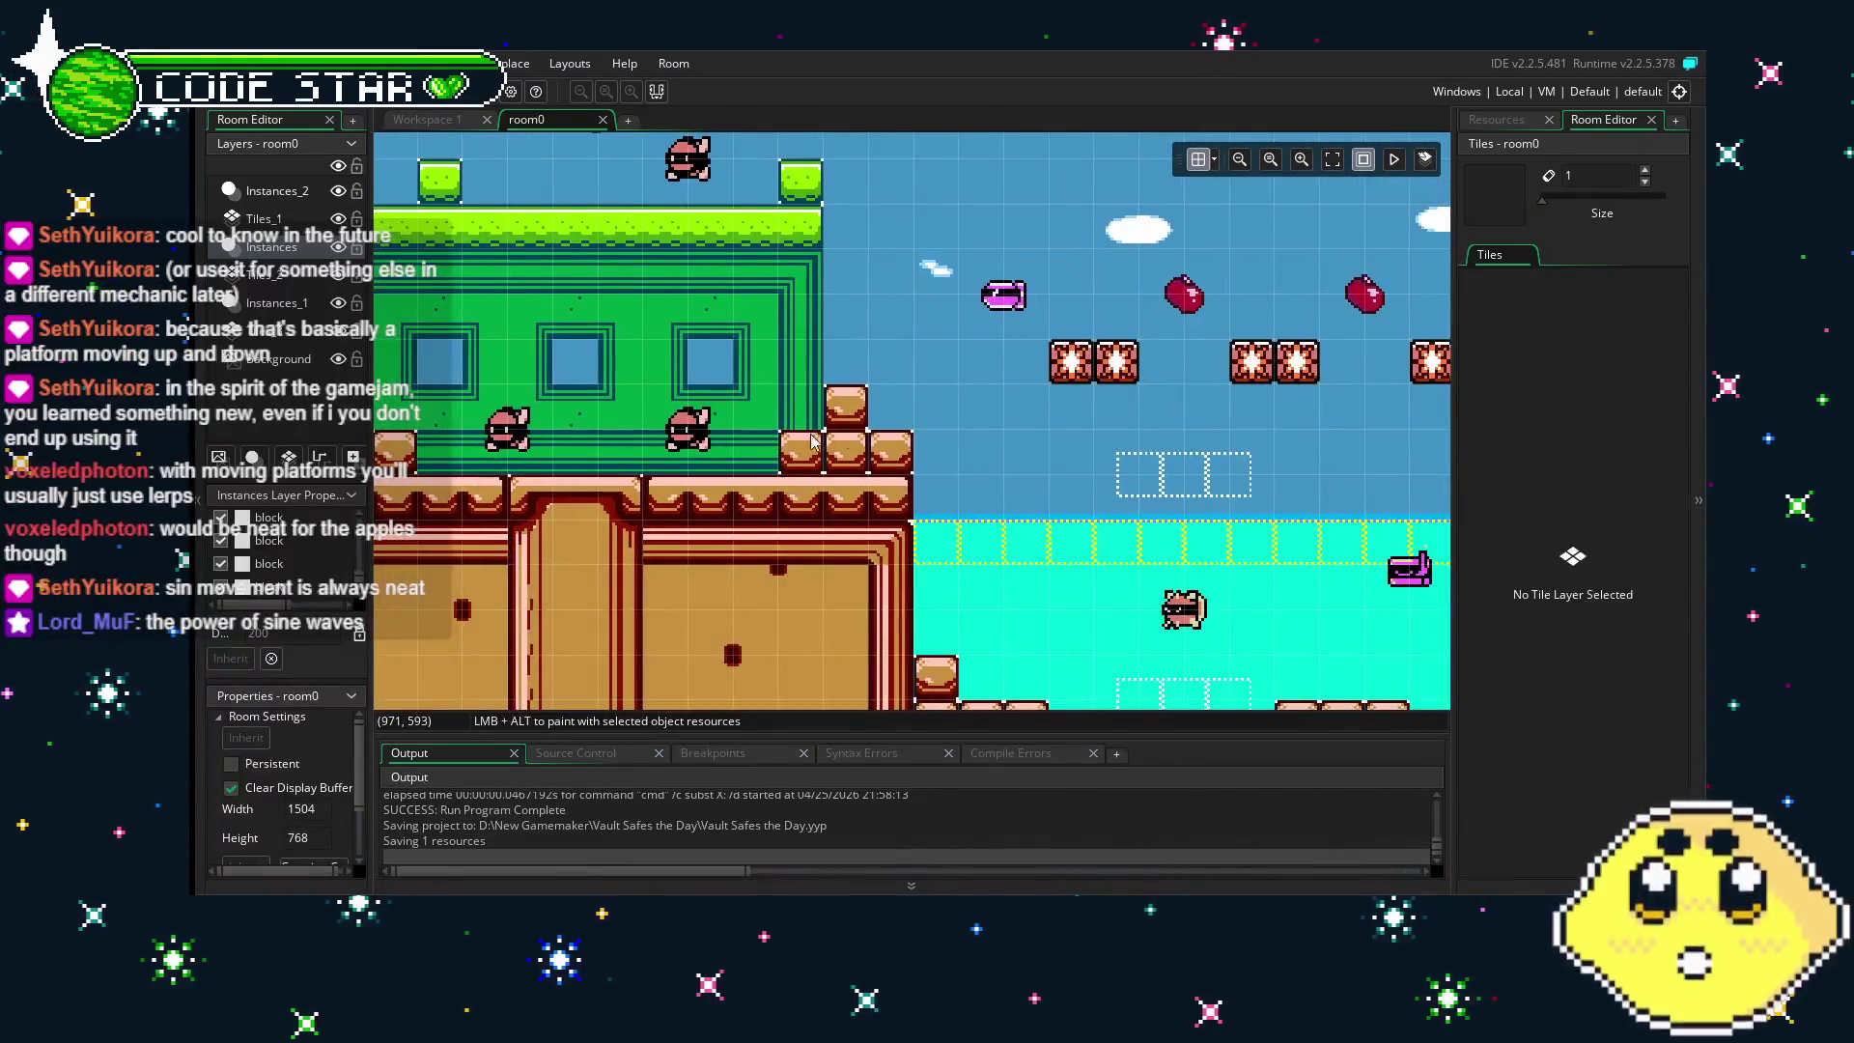
mouse_move(925, 429)
mouse_down()
mouse_move(878, 425)
mouse_move(1186, 463)
mouse_up()
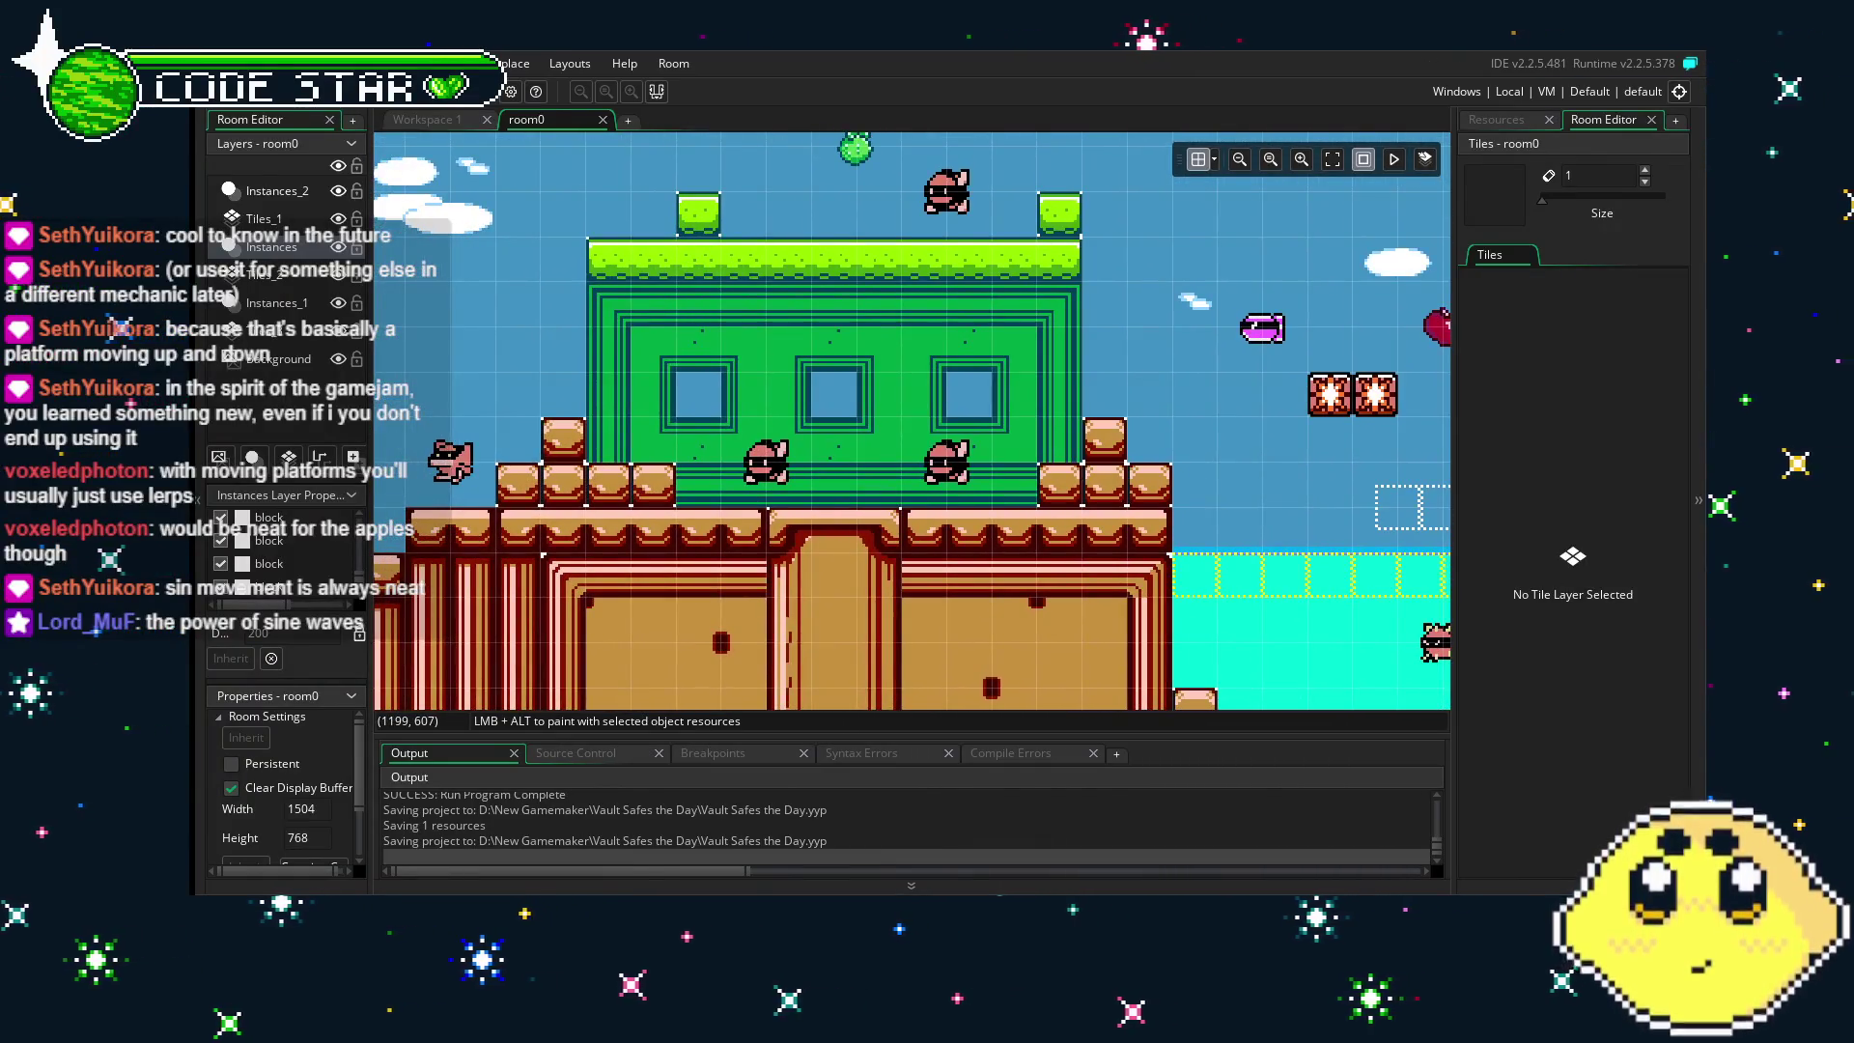
drag(699, 523, 846, 527)
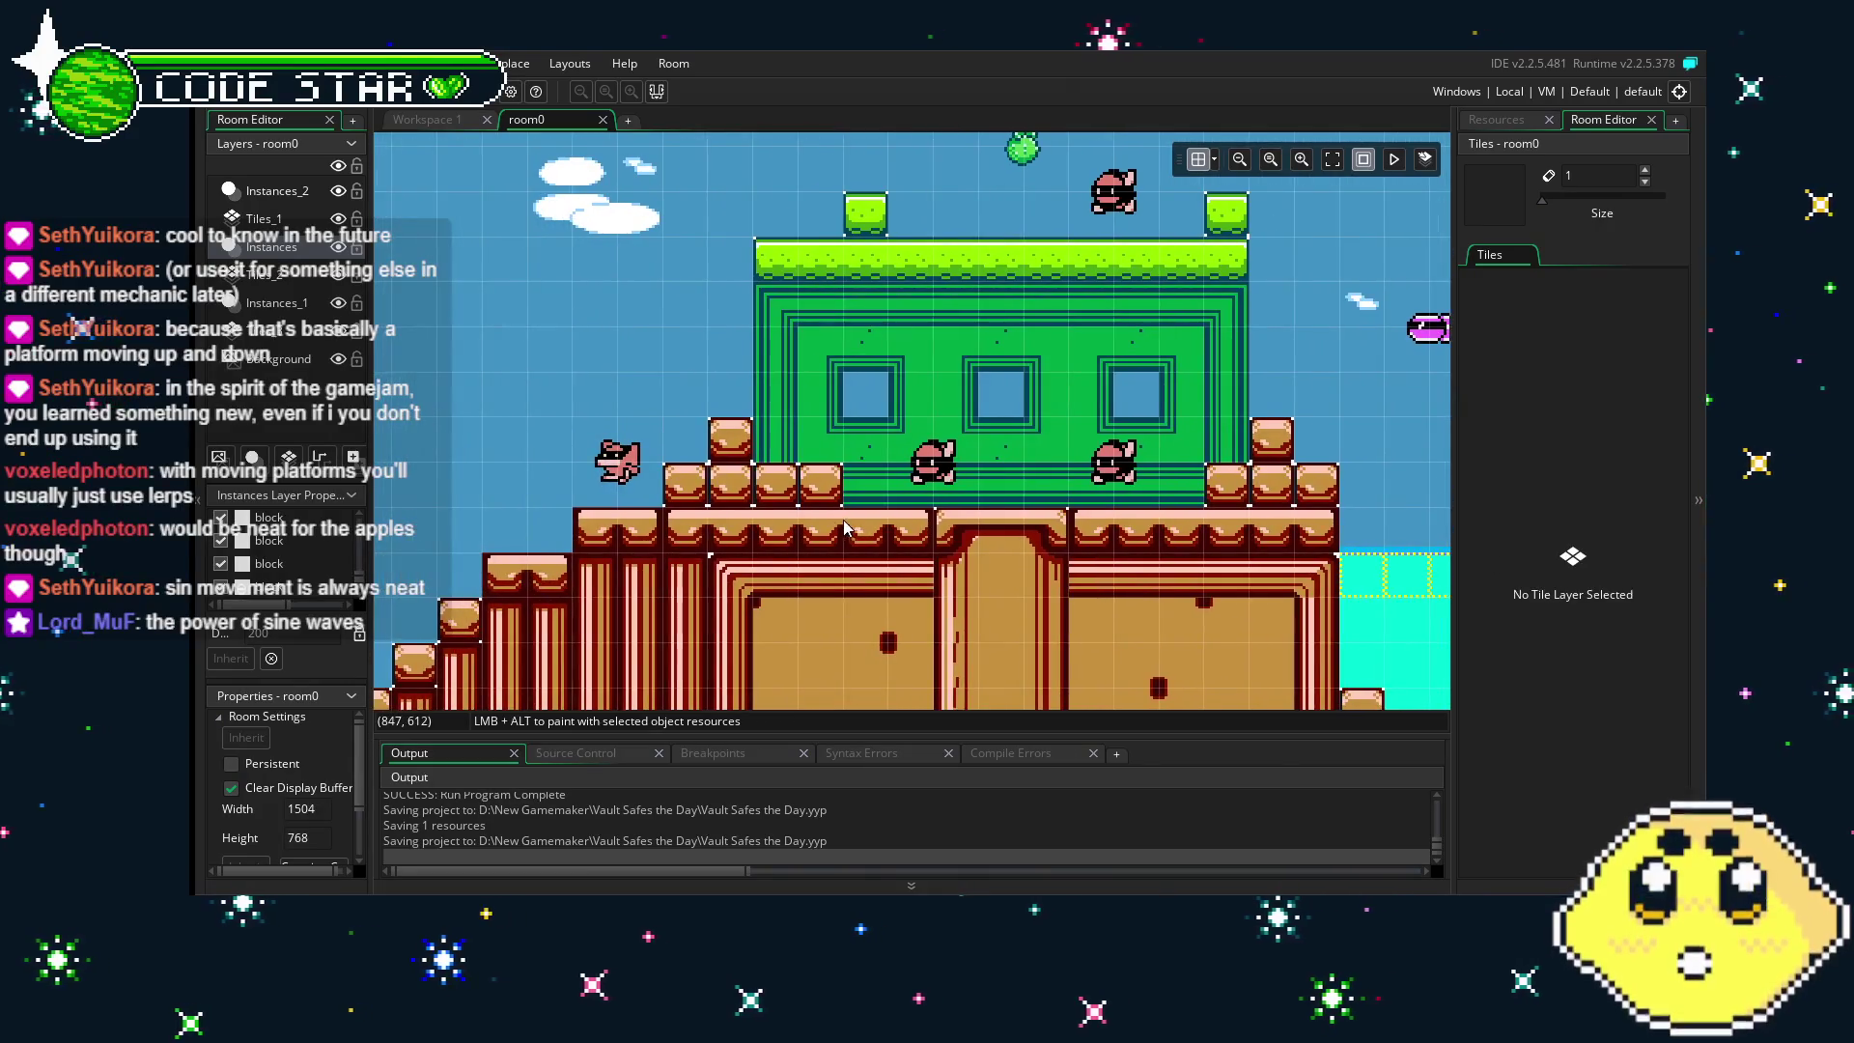